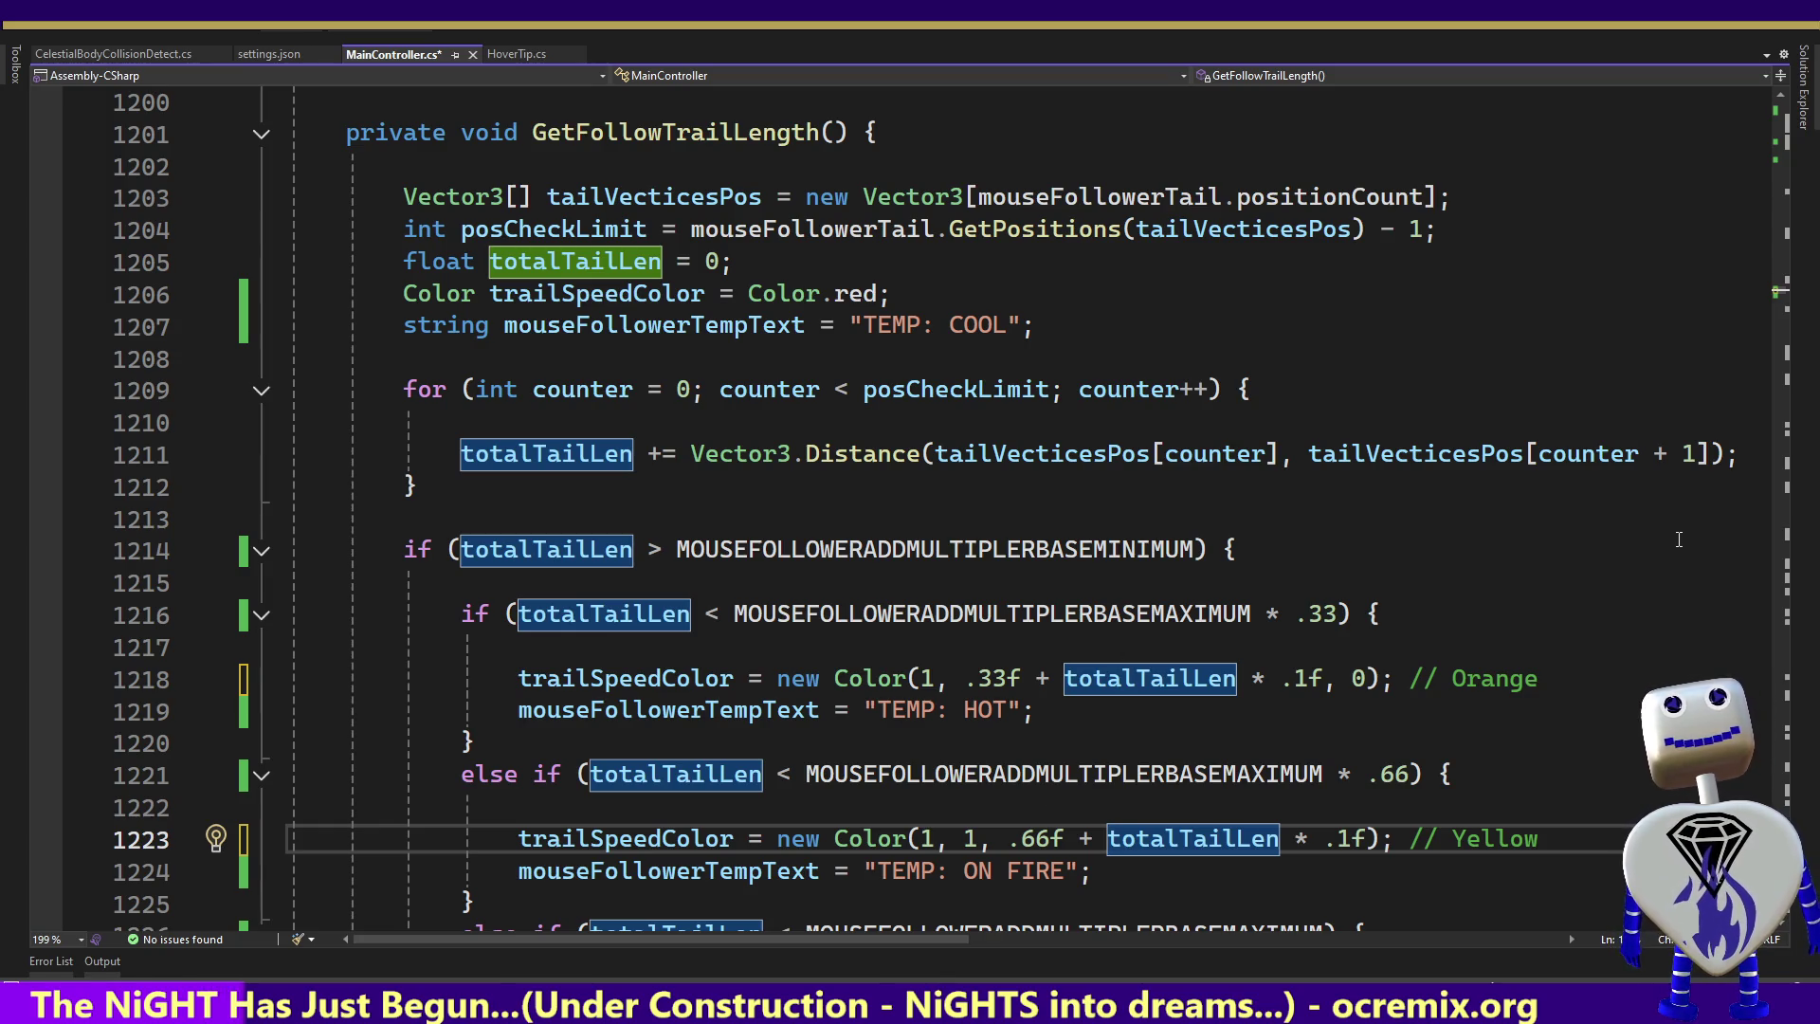
Below the Yellow tier, begin an else-if for totalTailLen < MOUSEFOLLOWERADDMULTIPLERBASEMAXIMUM setting trailSpeedColor
{"action": "left_click", "coordinate": [1326, 838]}
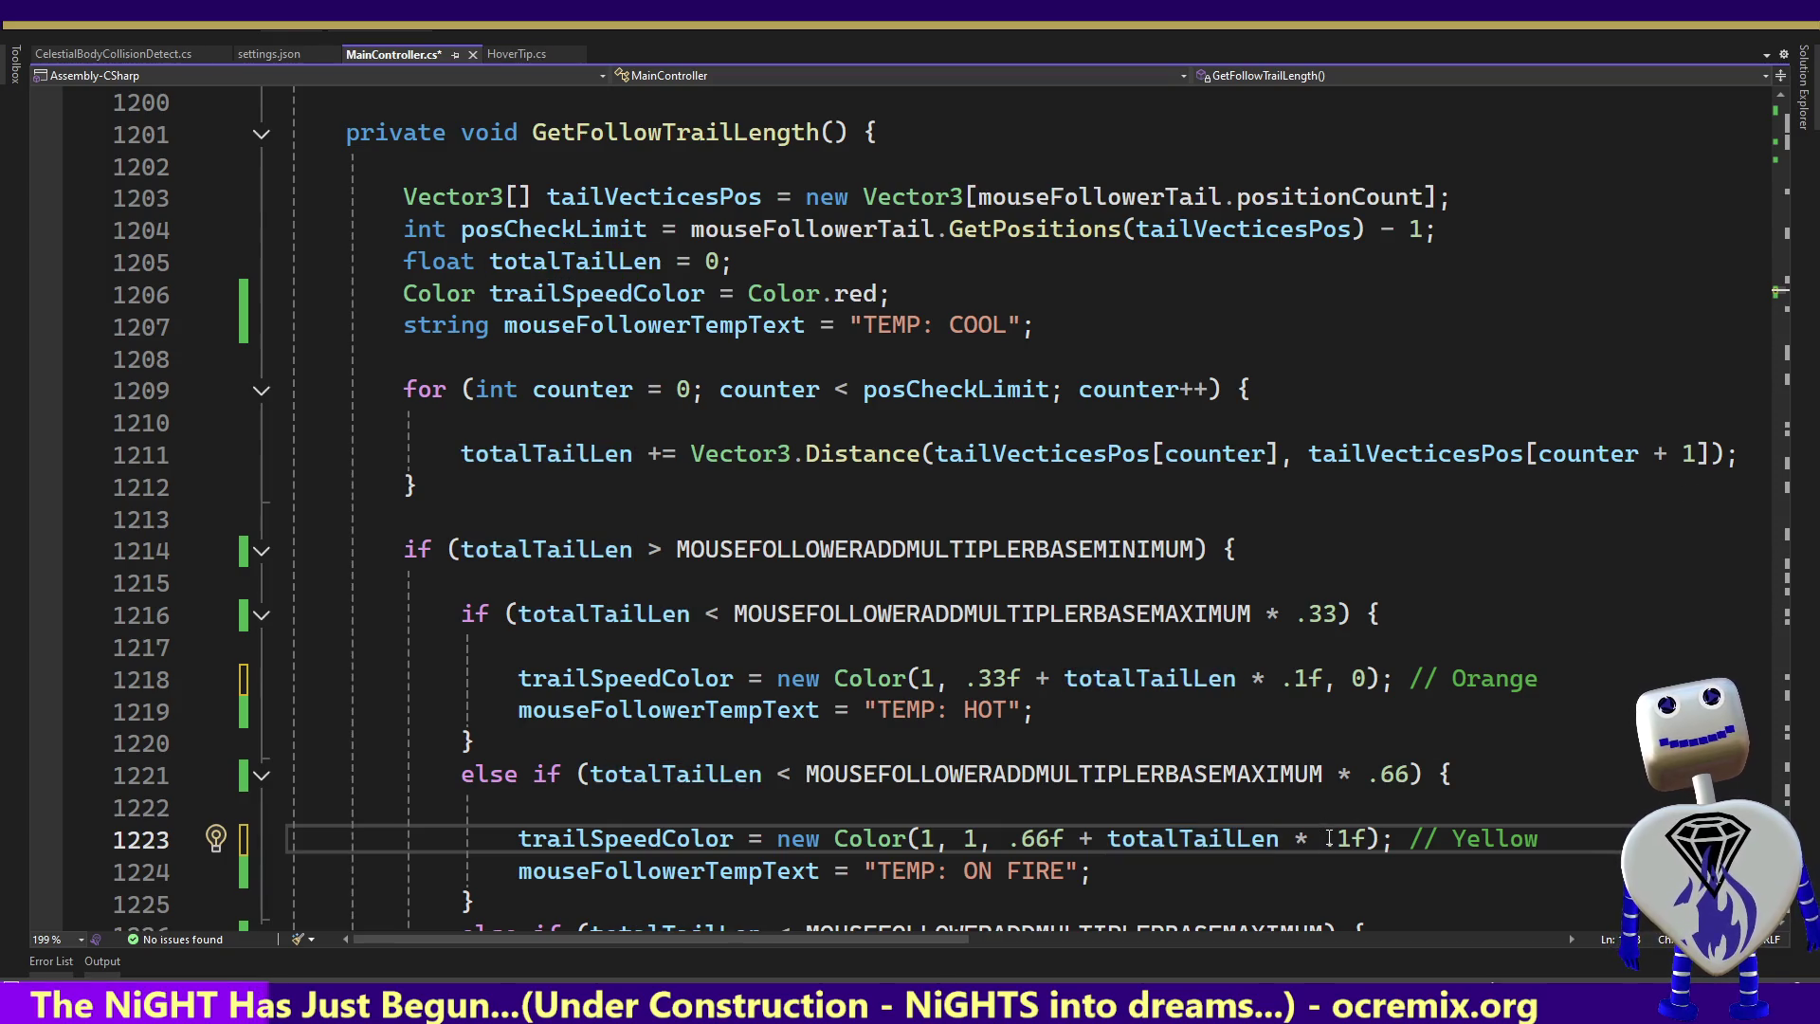
{"action": "type", "text": "else if (totalTailLen < MOUSEFOLLOWERADDMULTIPLERBASEMAXIMUM) {  trailSpeedColor = new Color(1 - totalTailLen * .1f, 1 - totalTailLen * .1f, totalTailLen * .1f); // Blue-White mouseFollowerTempText = \"TEMP: EXPLODING\"; } else {"}
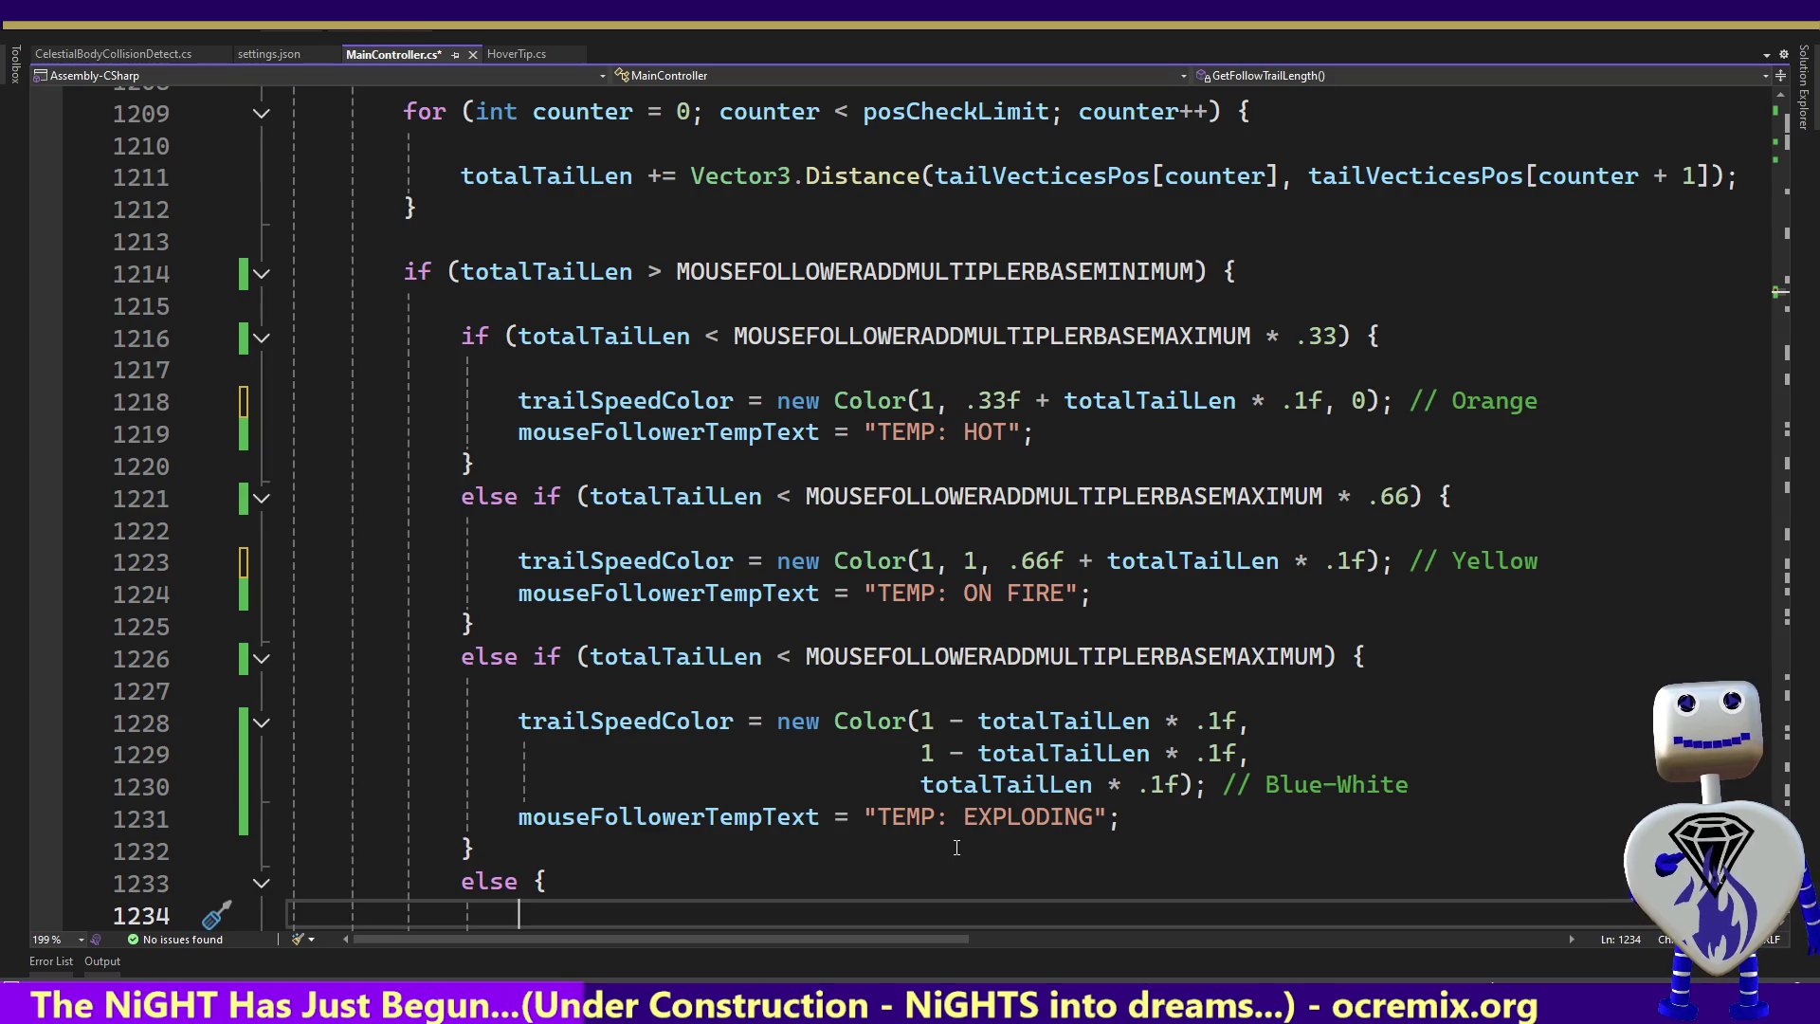
Fill the else branch with Color(0, 0, totalTailLen * .1f) and "TEMP: WHITE HOT", then select the Blue-White blue expression
{"action": "type", "text": "trailSpeedColor = new Color(0, 0, totalTailLen * .1f); mouseFollowerTempText = \"TEMP: WHITE HOT\"; } }"}
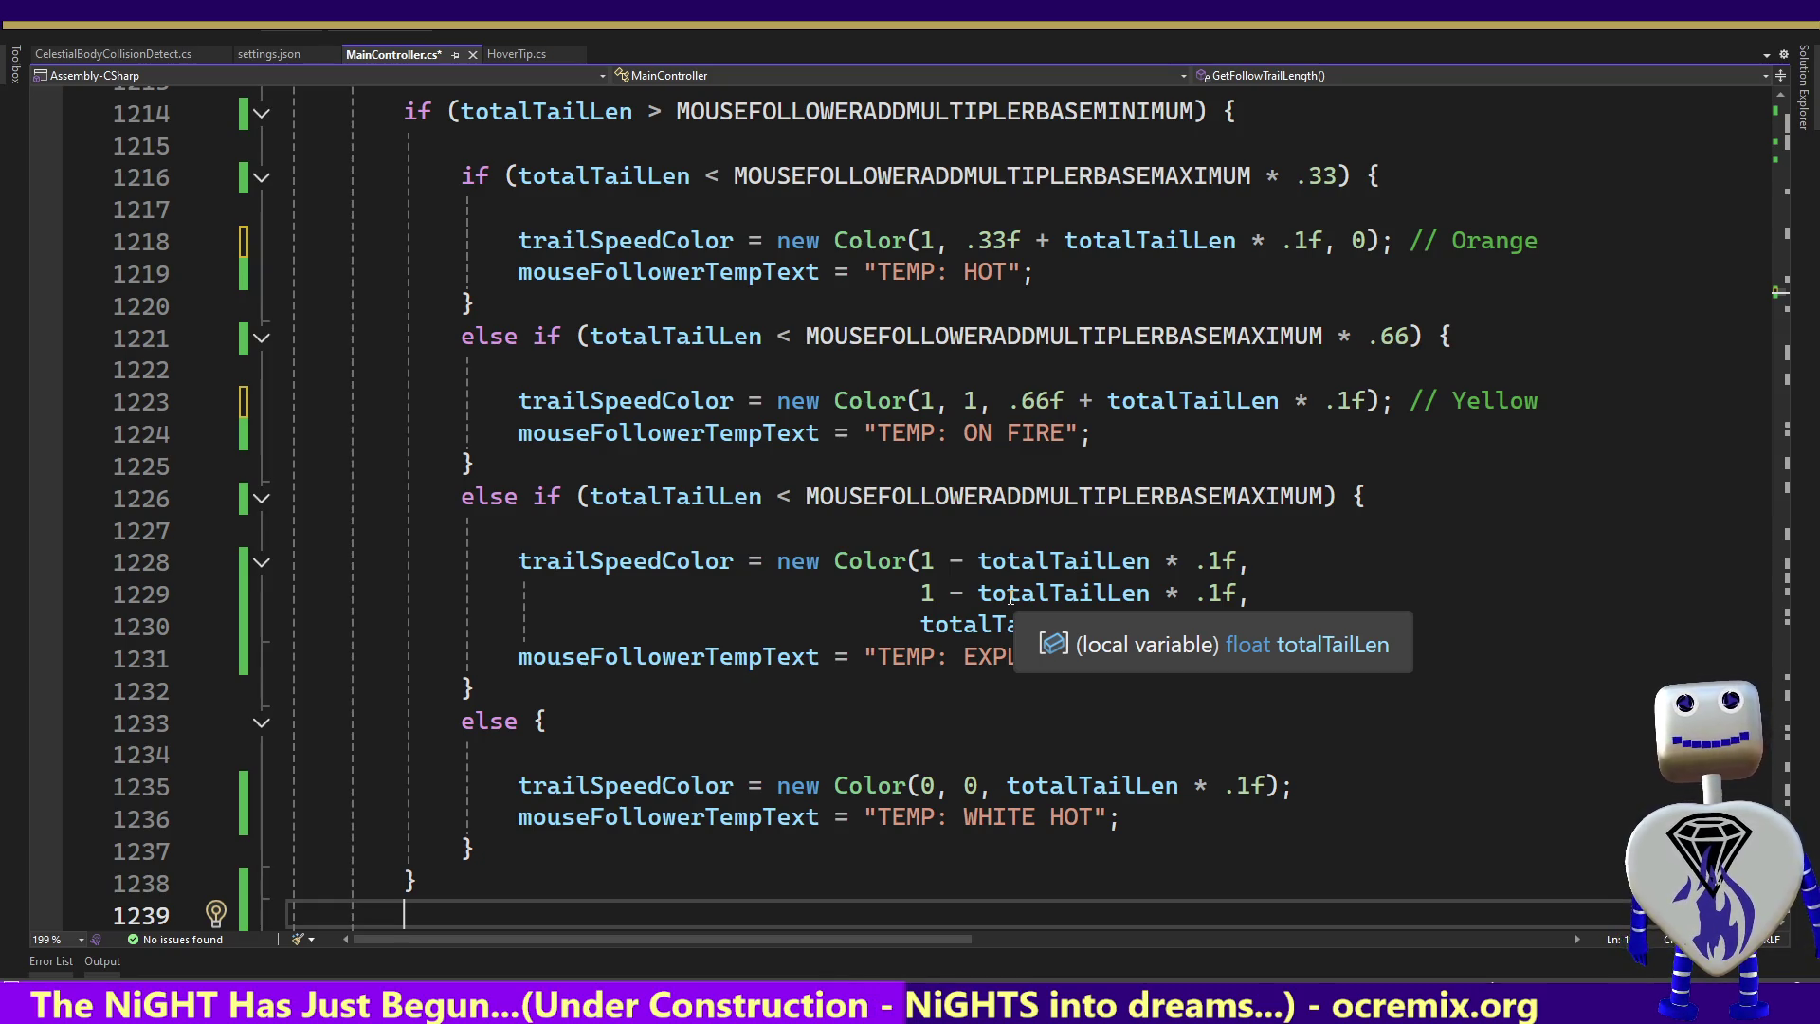
{"action": "left_click", "coordinate": [1193, 595]}
{"action": "left_click_drag", "start_coordinate": [1181, 624], "coordinate": [922, 626]}
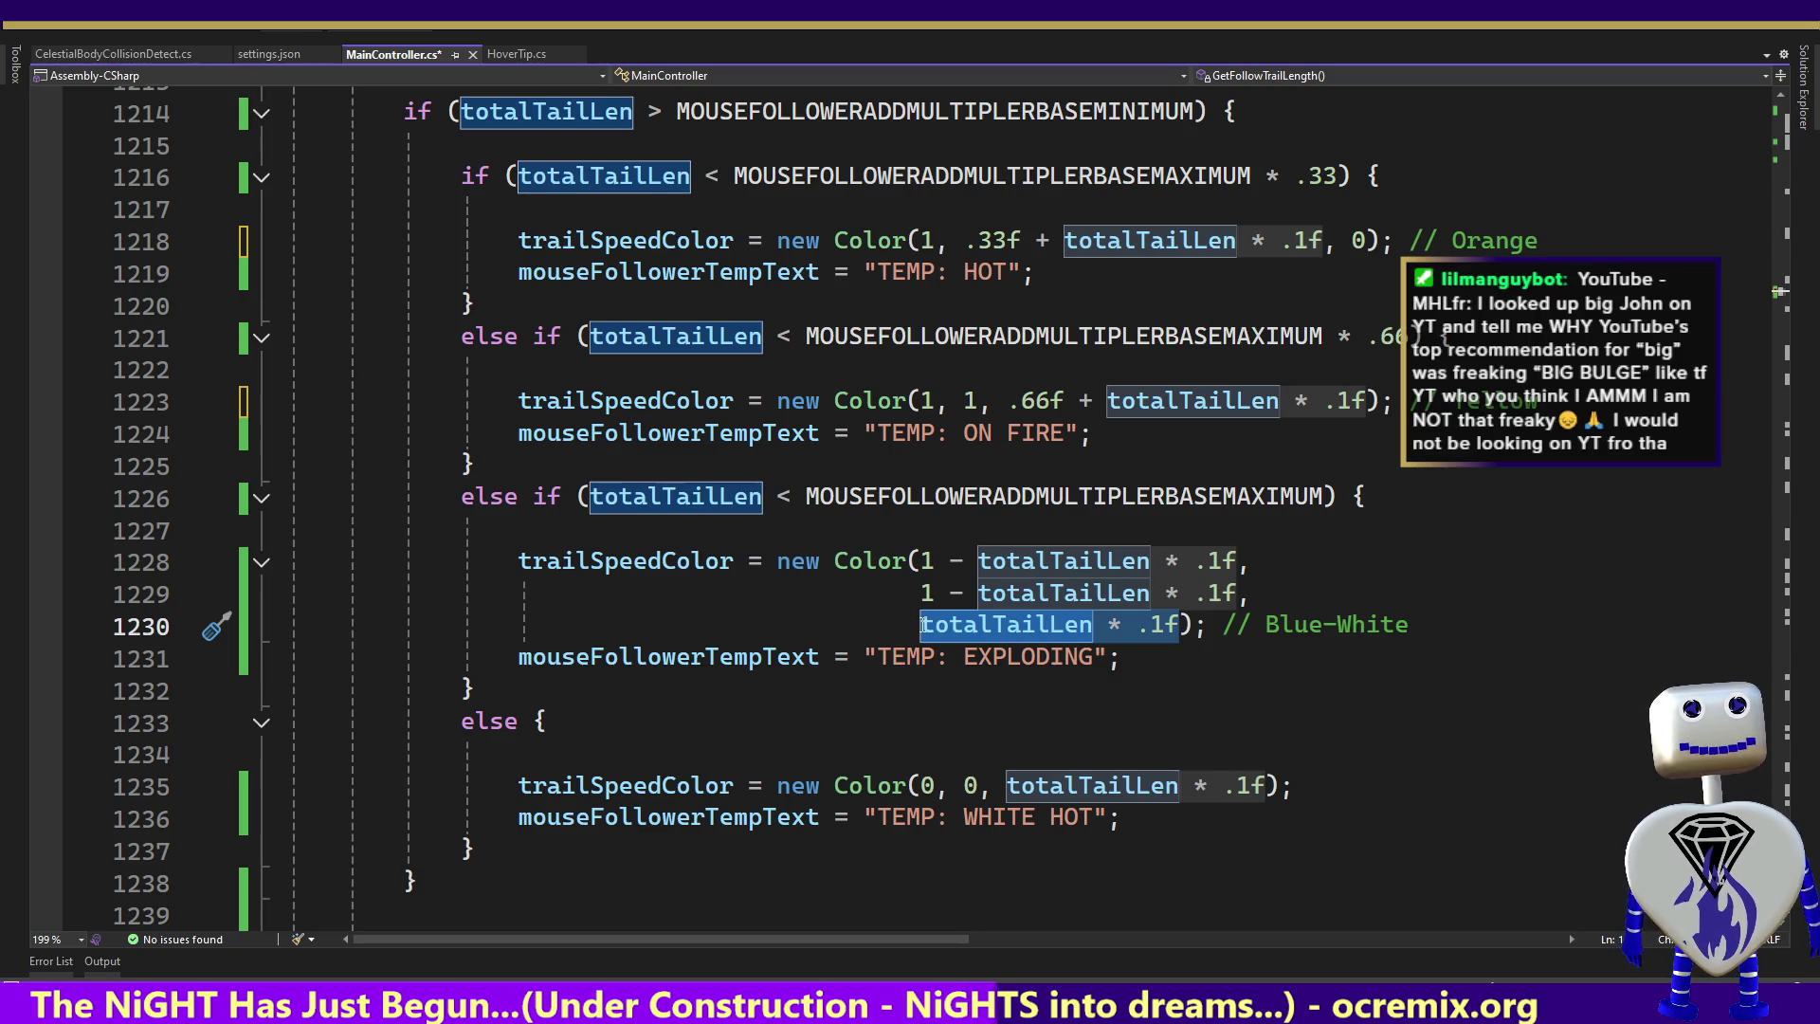
Replace the Blue-White tier's blue component with a constant 1
{"action": "type", "text": "0"}
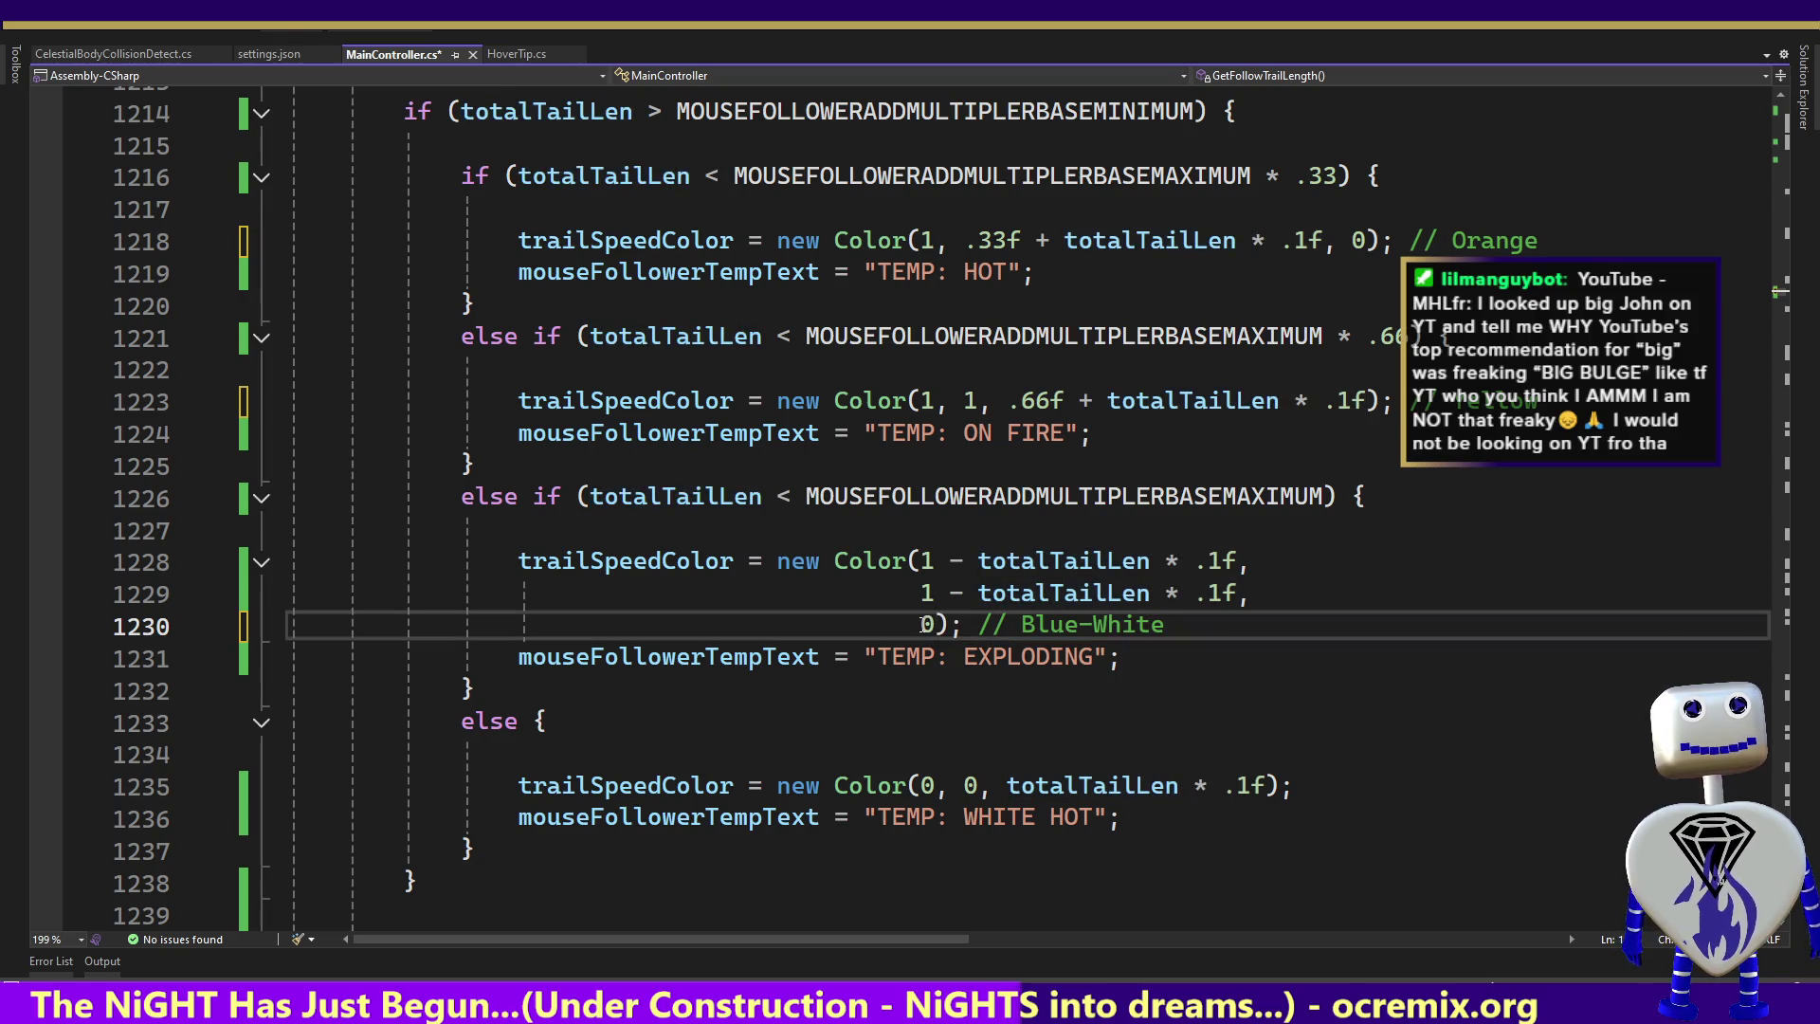
{"action": "key", "text": "BackSpace"}
{"action": "type", "text": "1"}
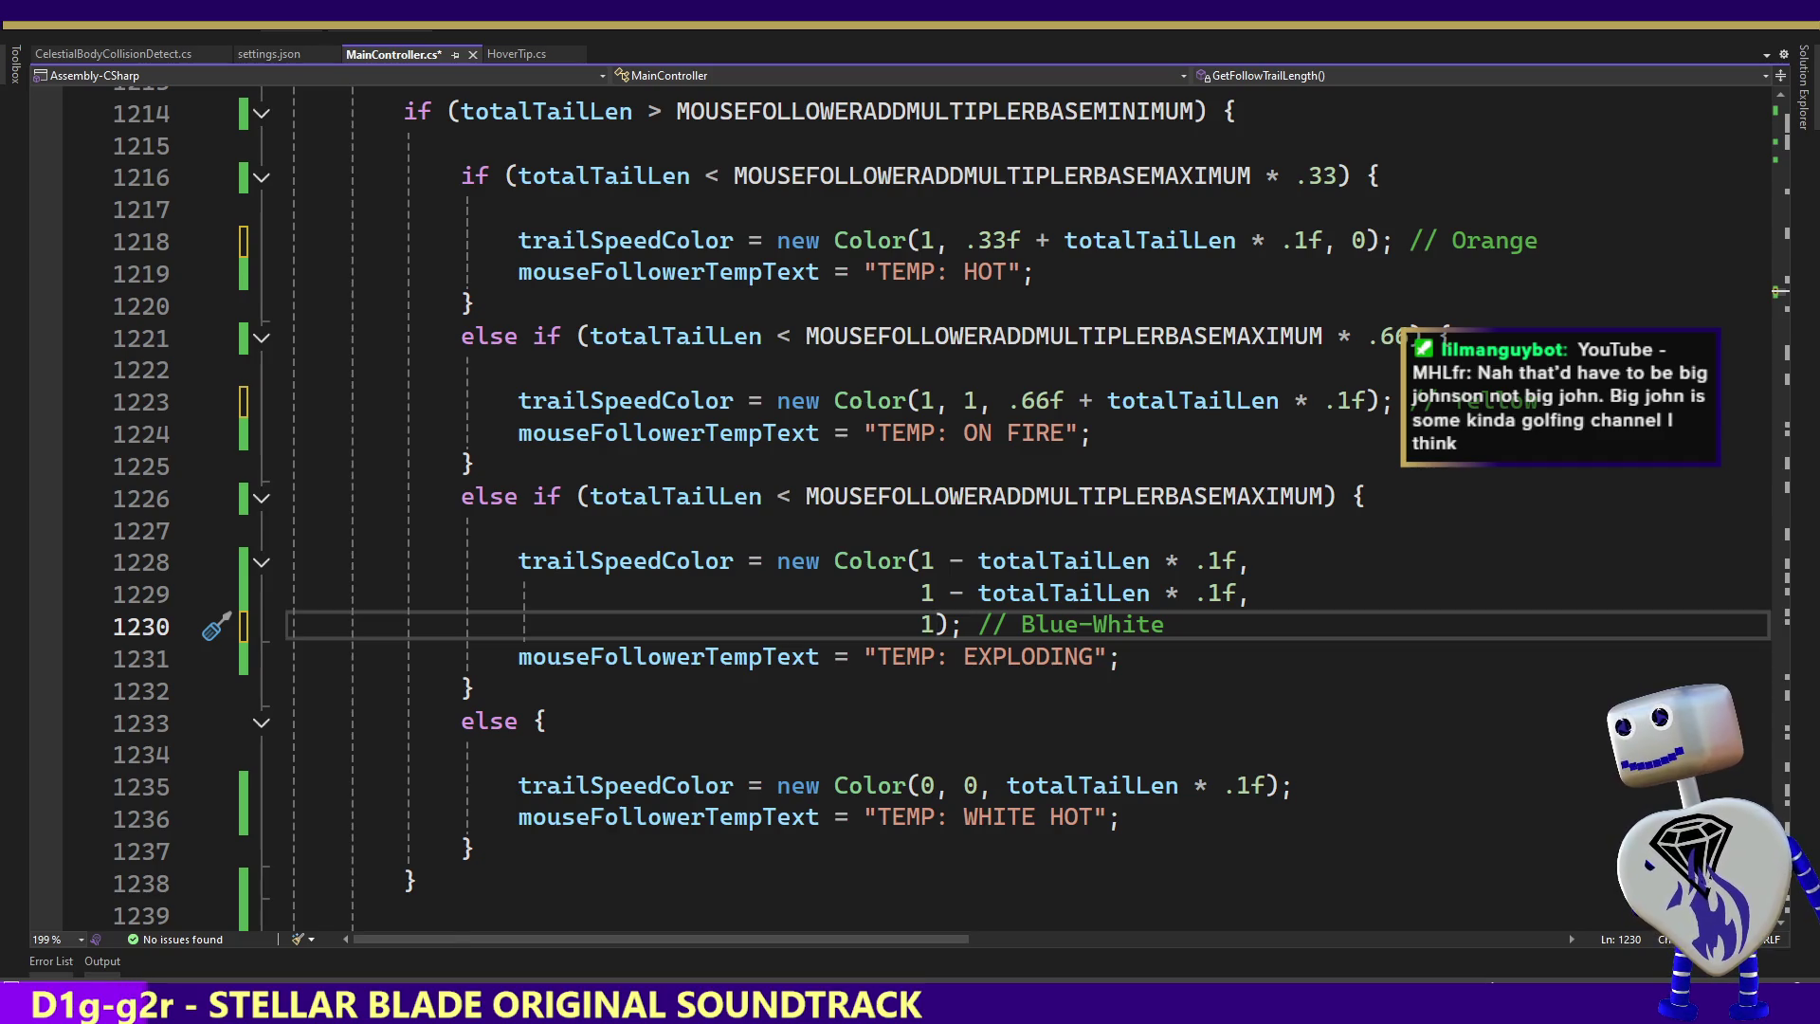
{"action": "key", "text": "alt+Tab"}
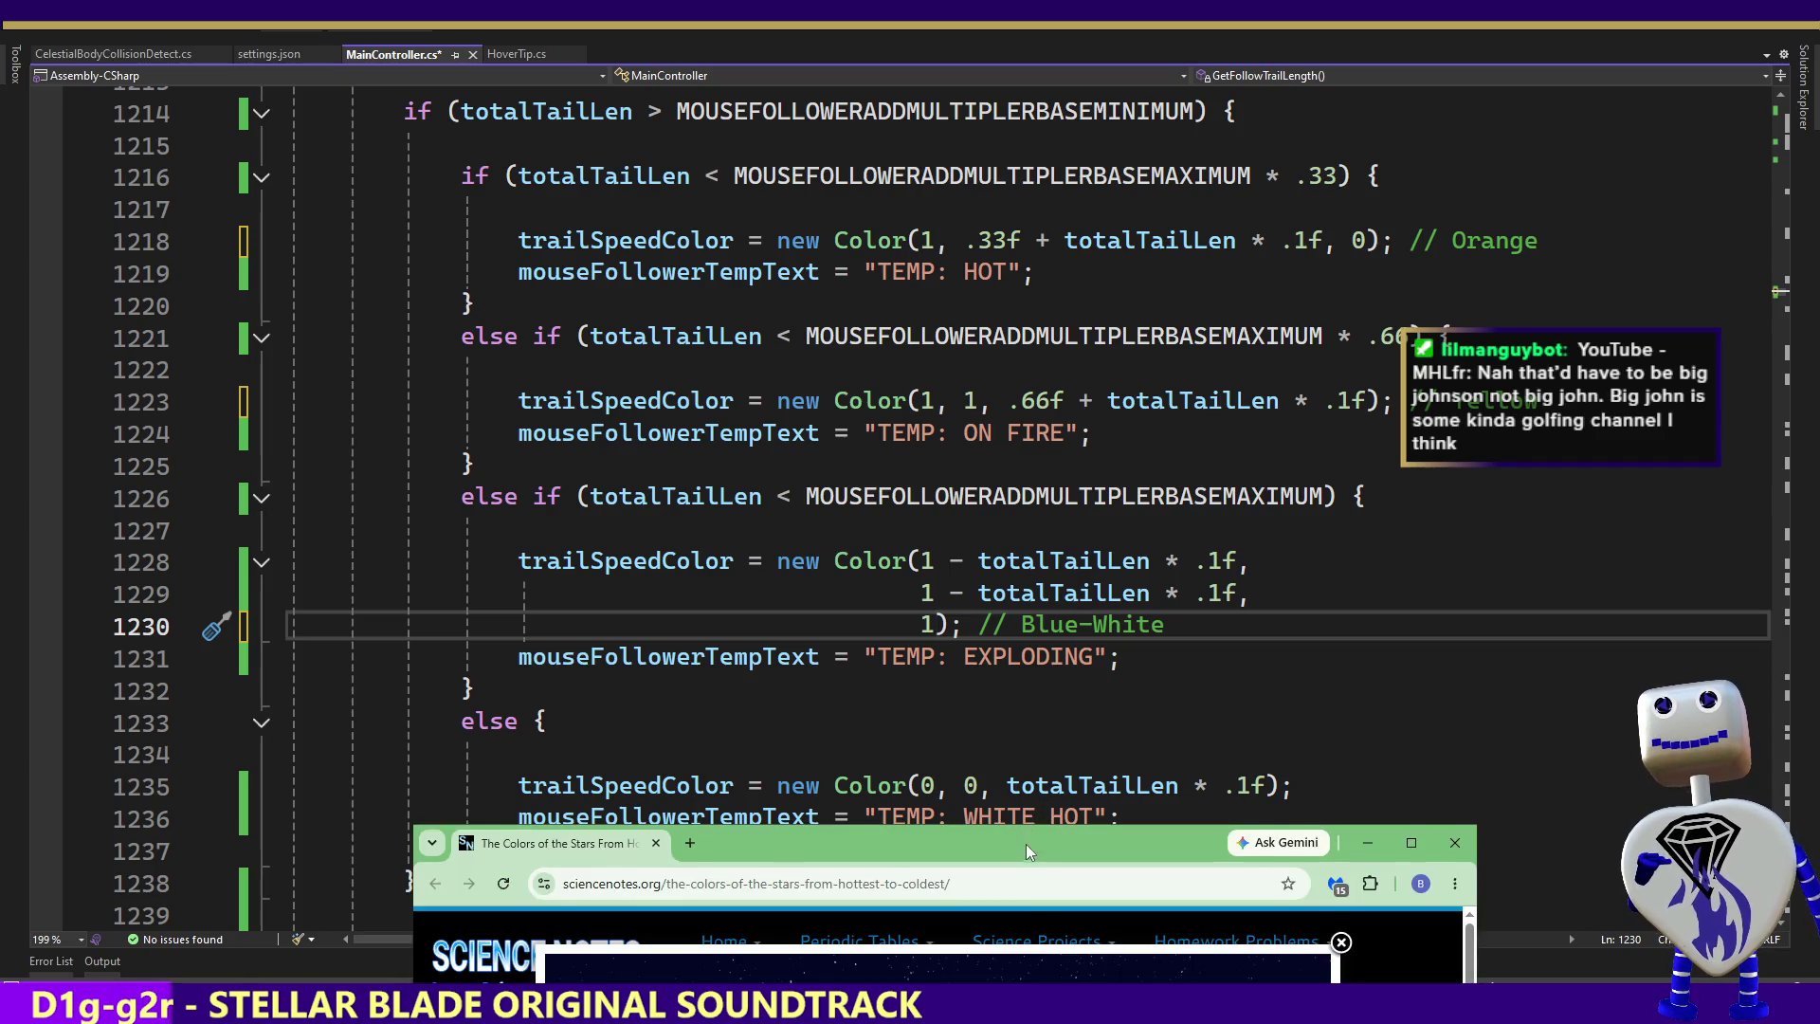
{"action": "key", "text": "alt+Tab"}
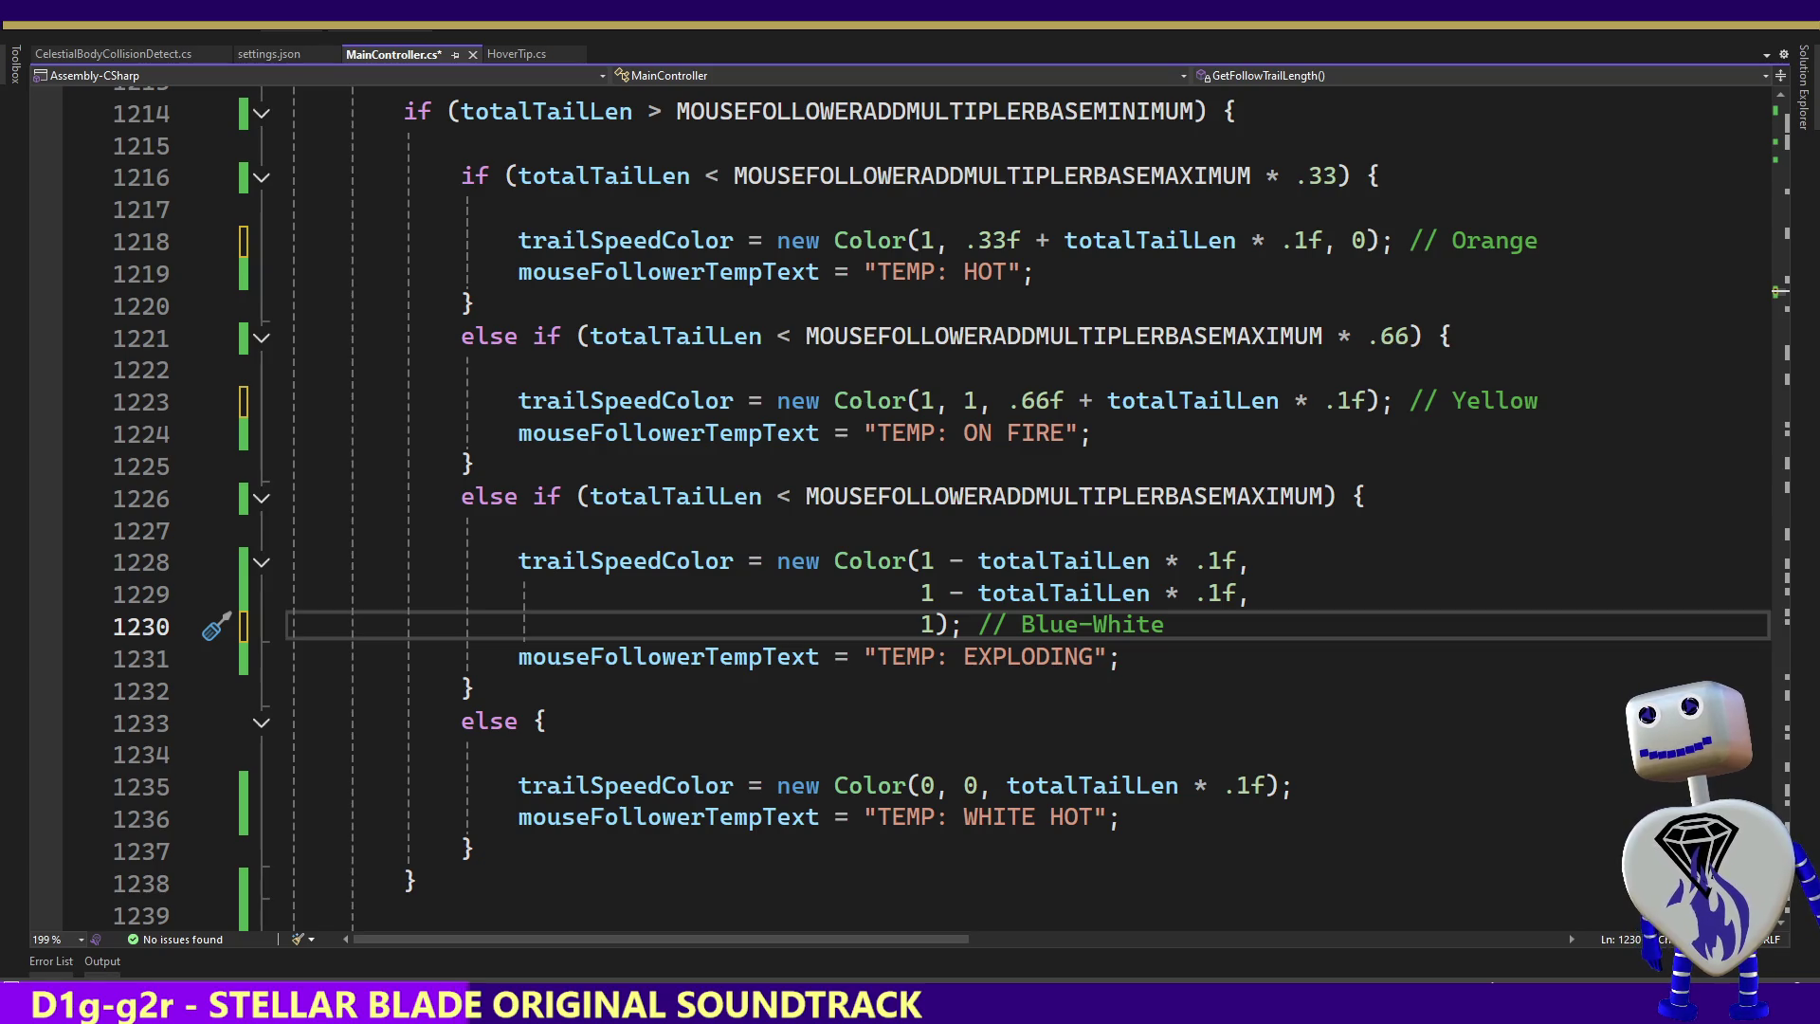
{"action": "key", "text": "alt+Tab"}
{"action": "left_click_drag", "start_coordinate": [1010, 196], "coordinate": [1010, 180]}
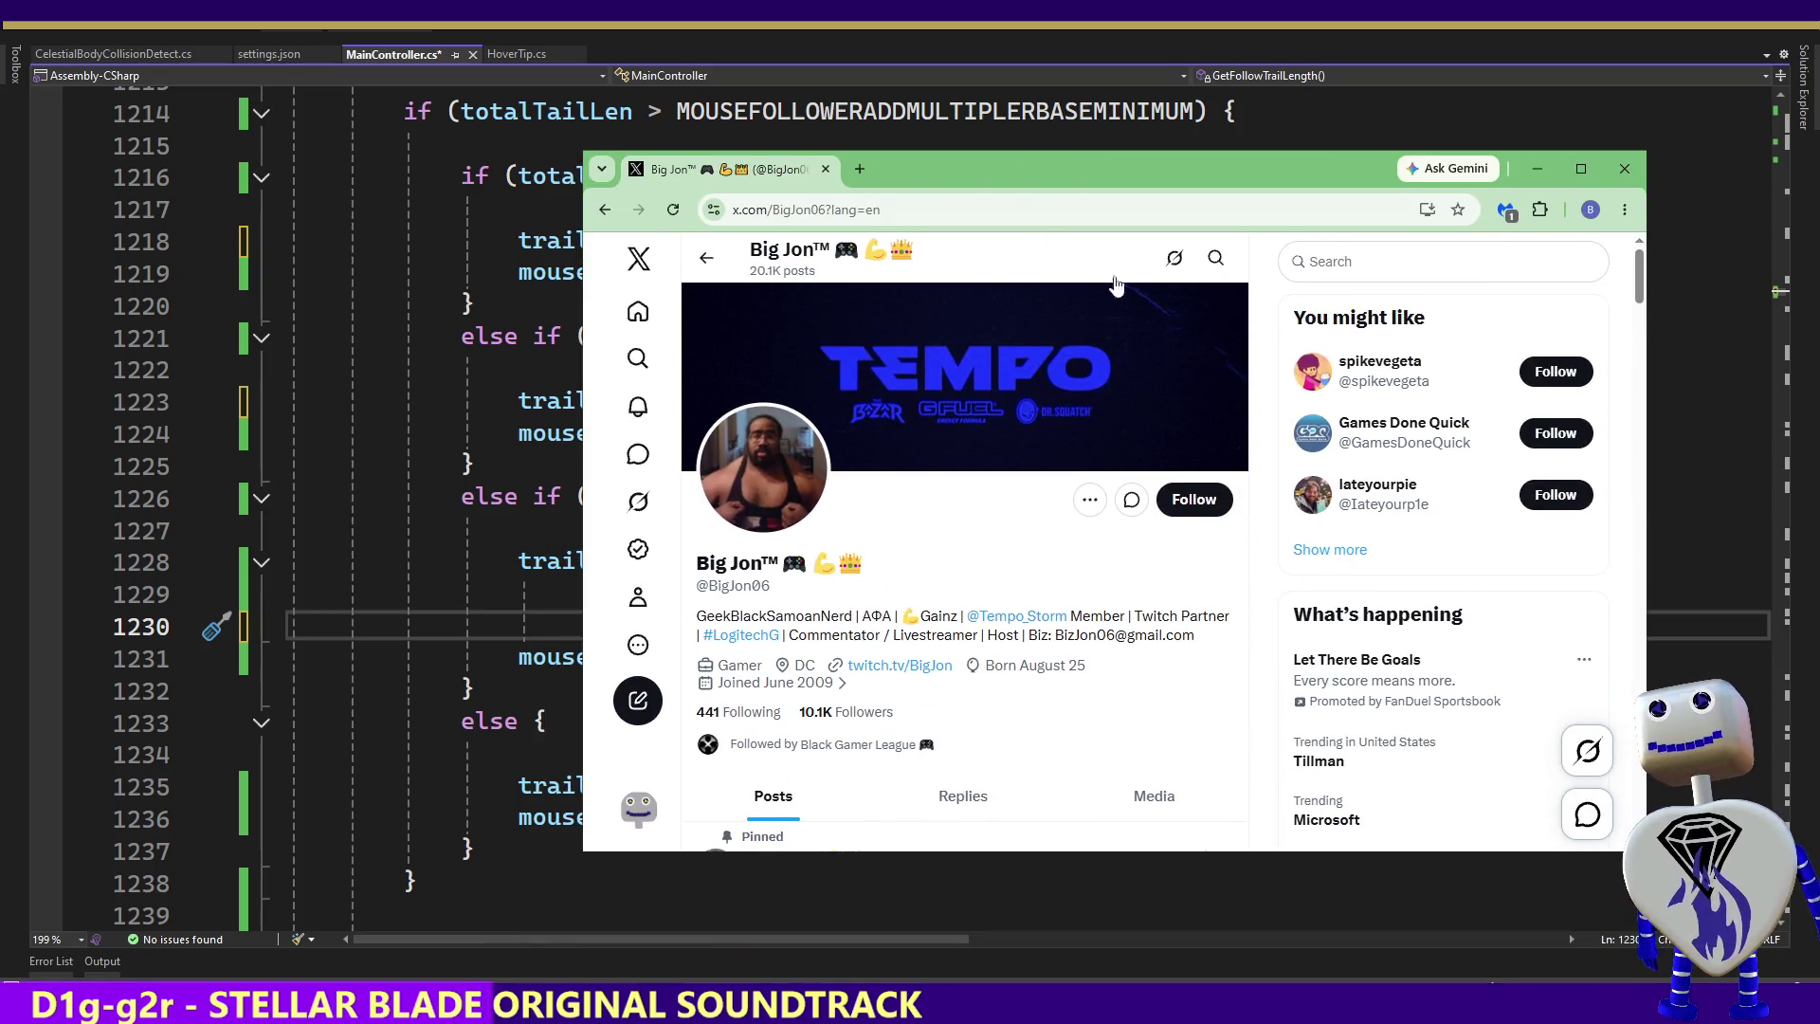
{"action": "left_click", "coordinate": [1579, 169]}
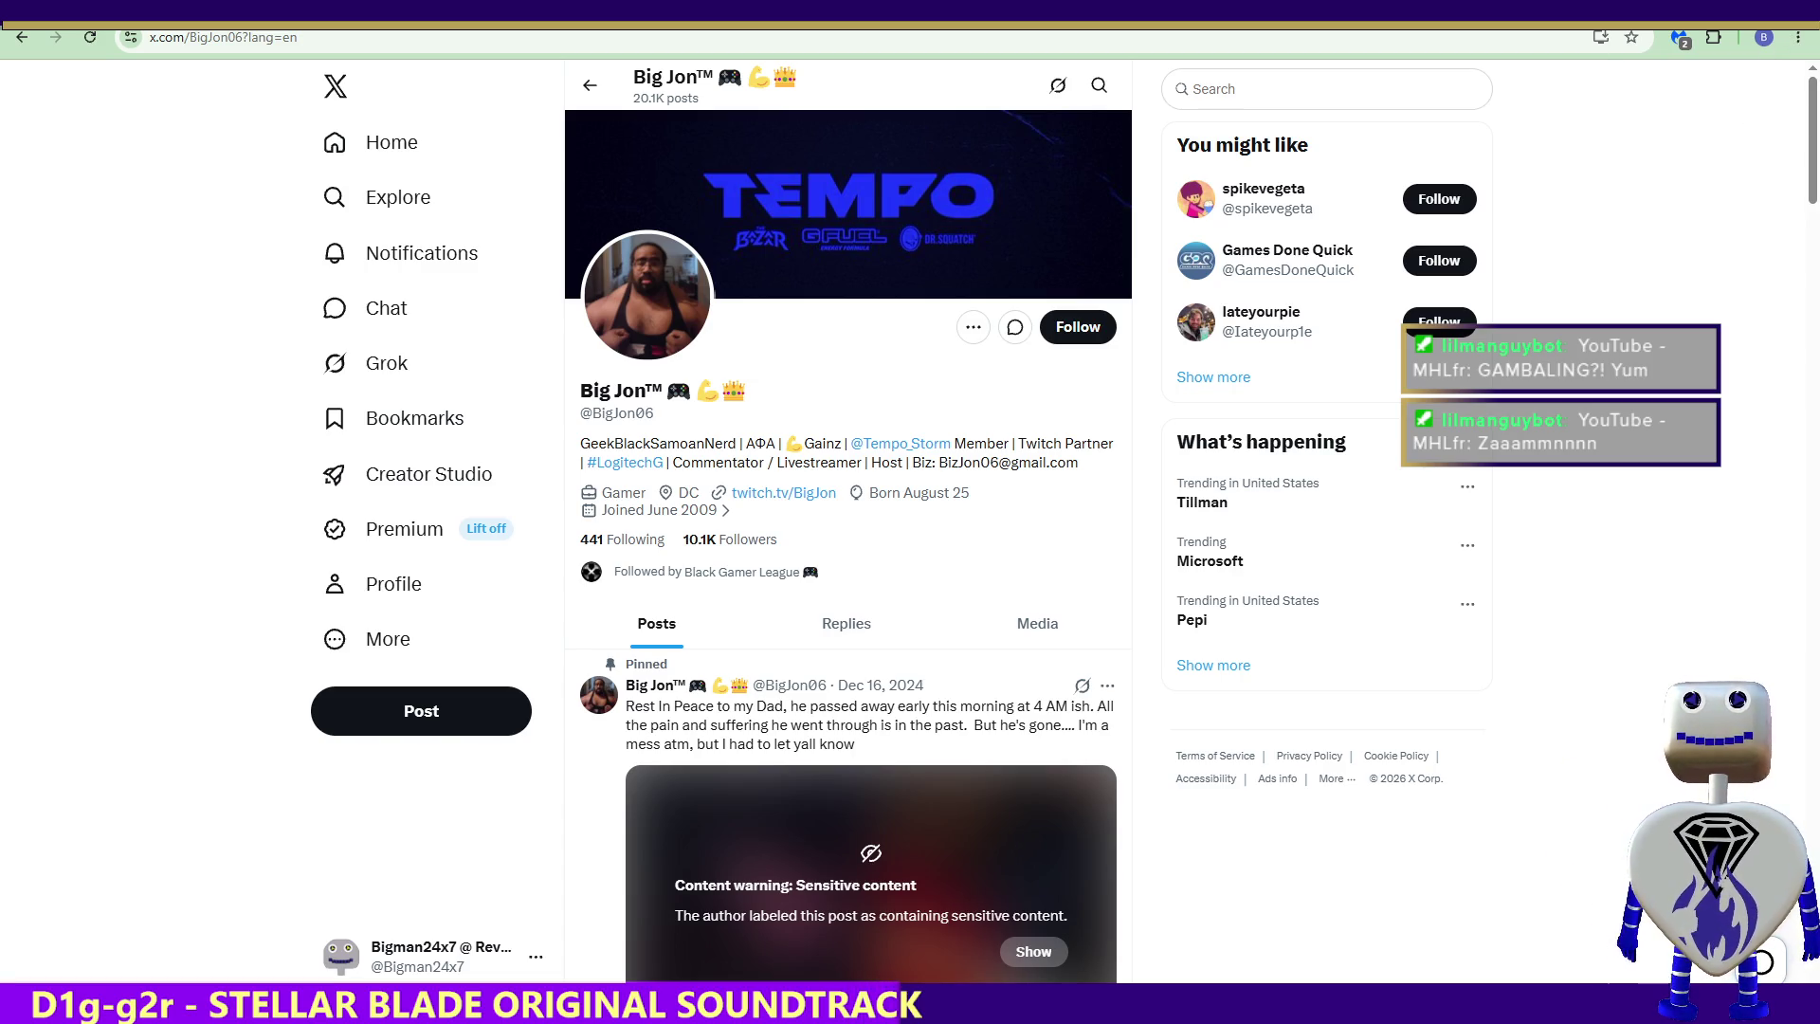
{"action": "key", "text": "alt+Tab"}
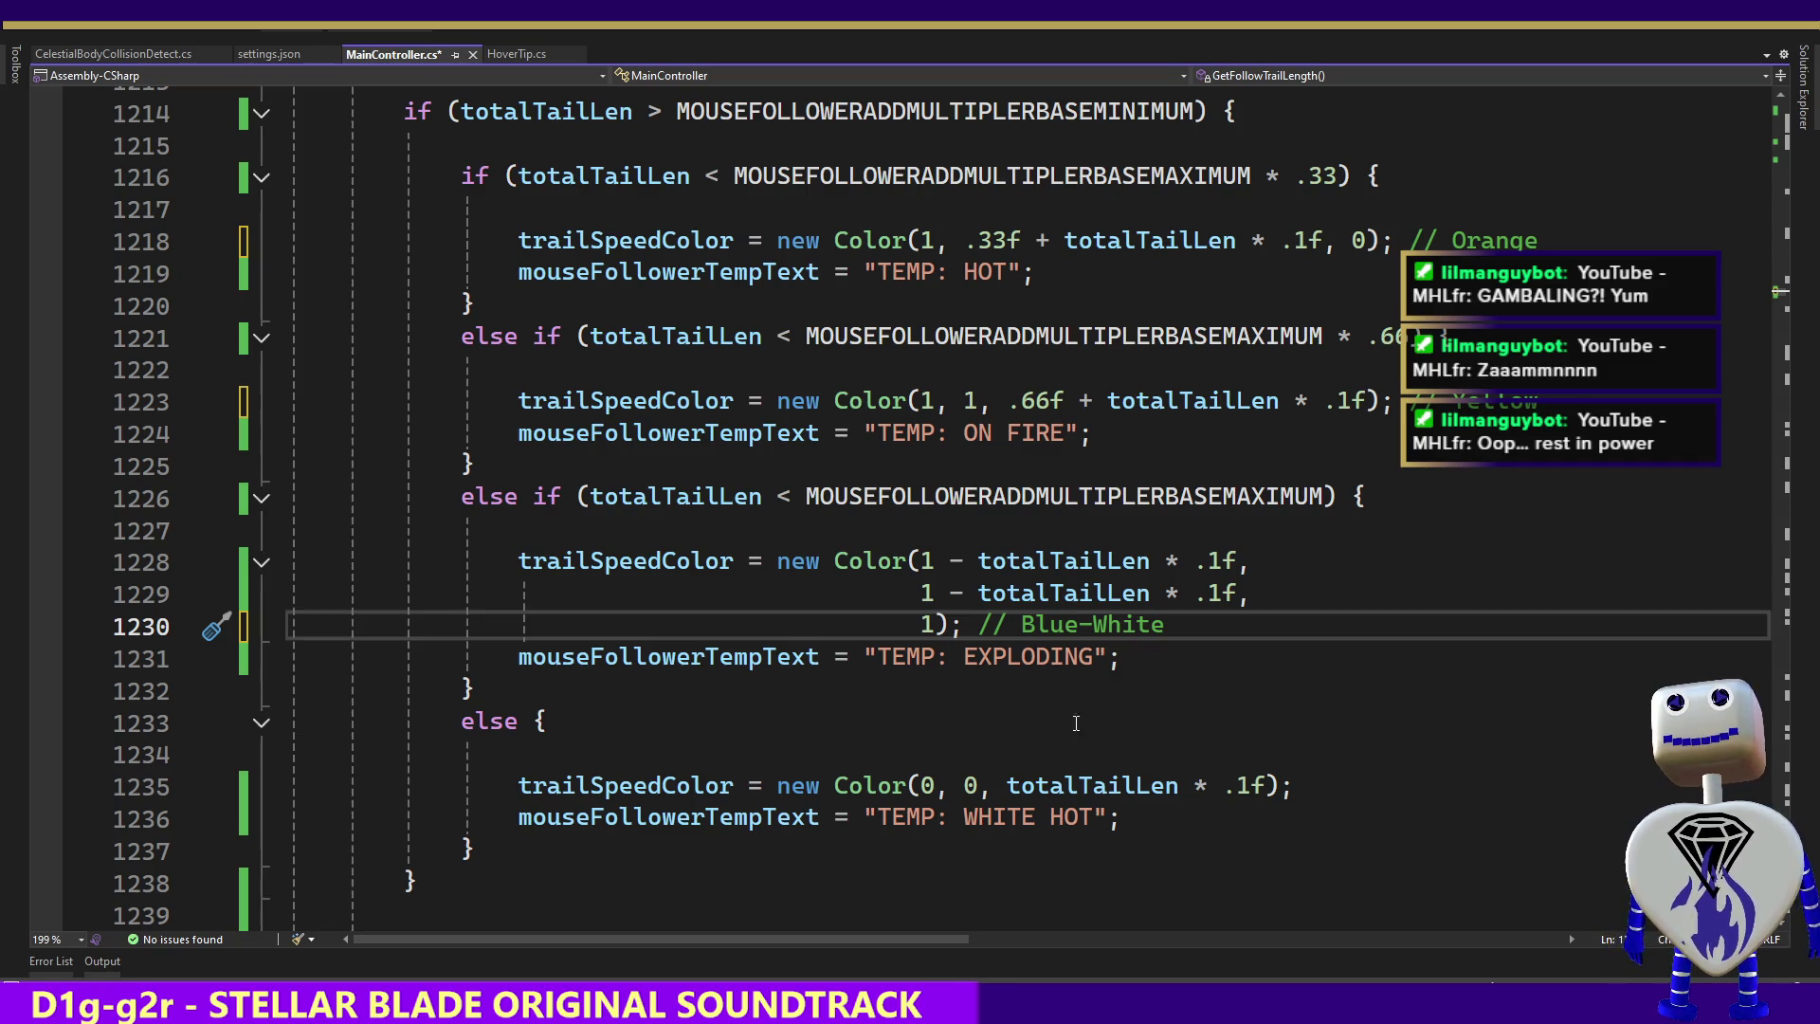
Inspect the Blue-White trail-length terms on lines 1228–1229, then set the WHITE HOT colour to Color(0, 0, 1)
{"action": "left_click", "coordinate": [1096, 657]}
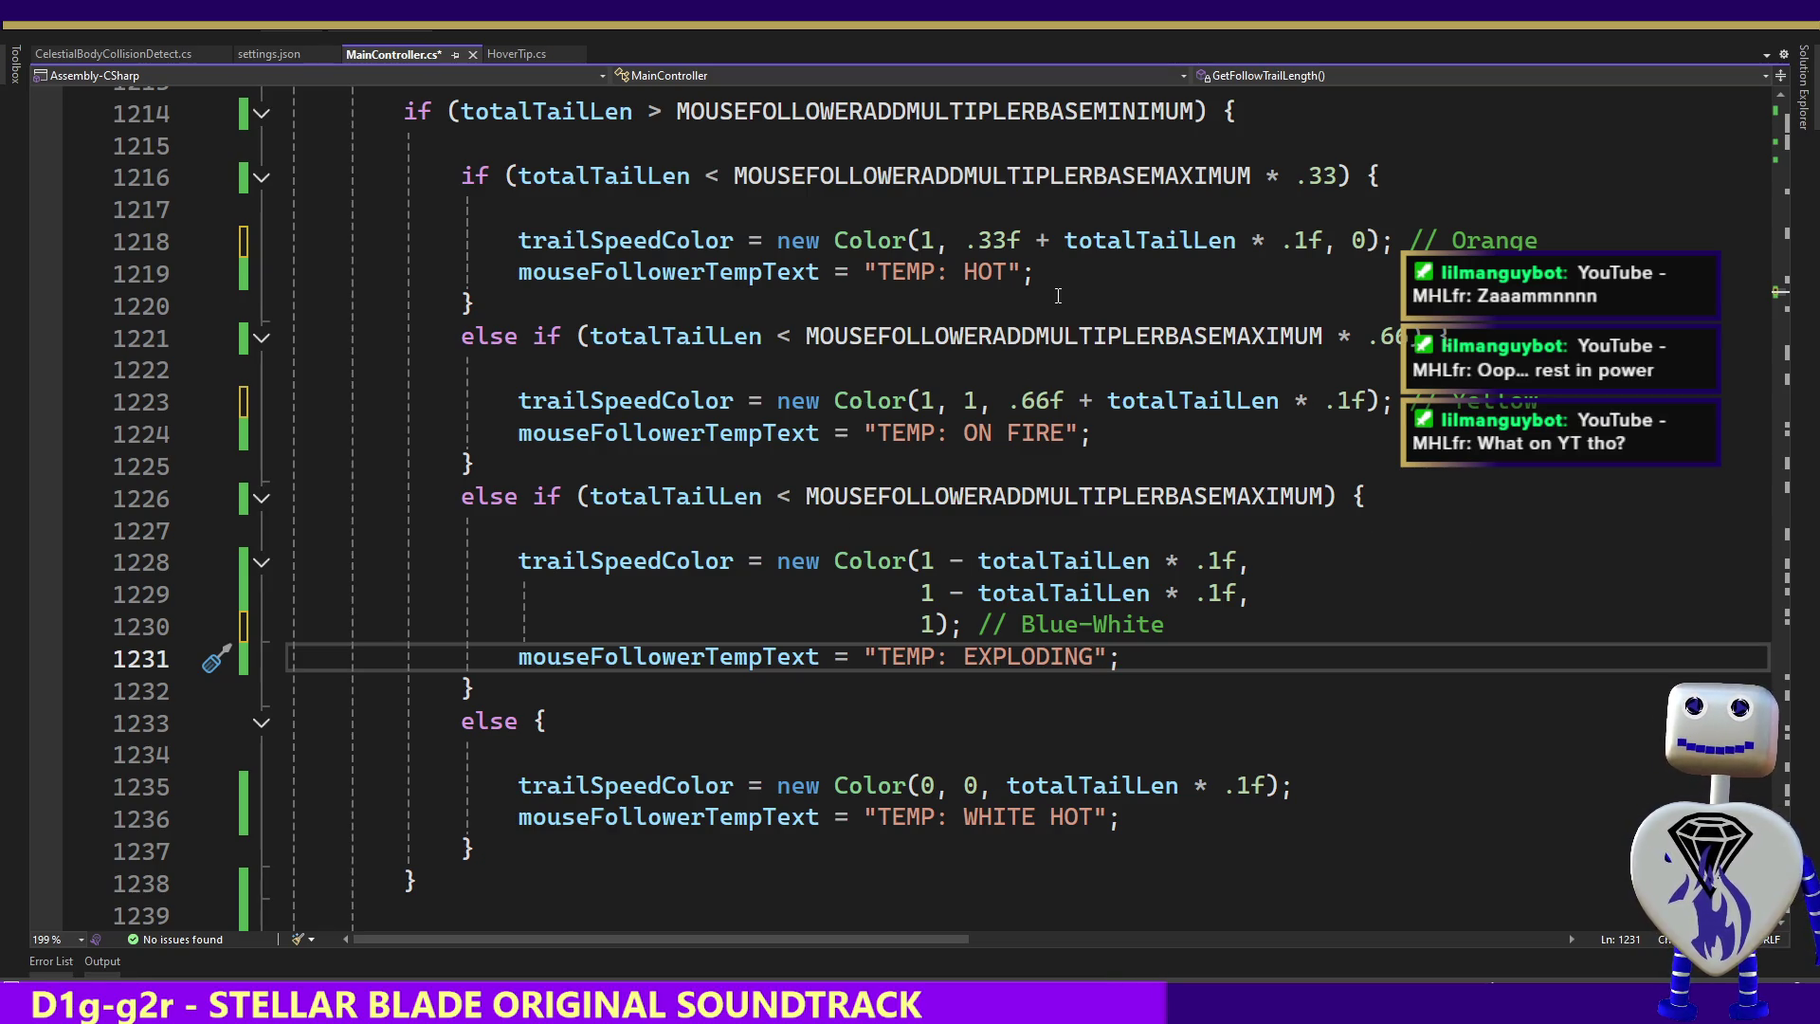
{"action": "left_click", "coordinate": [916, 561]}
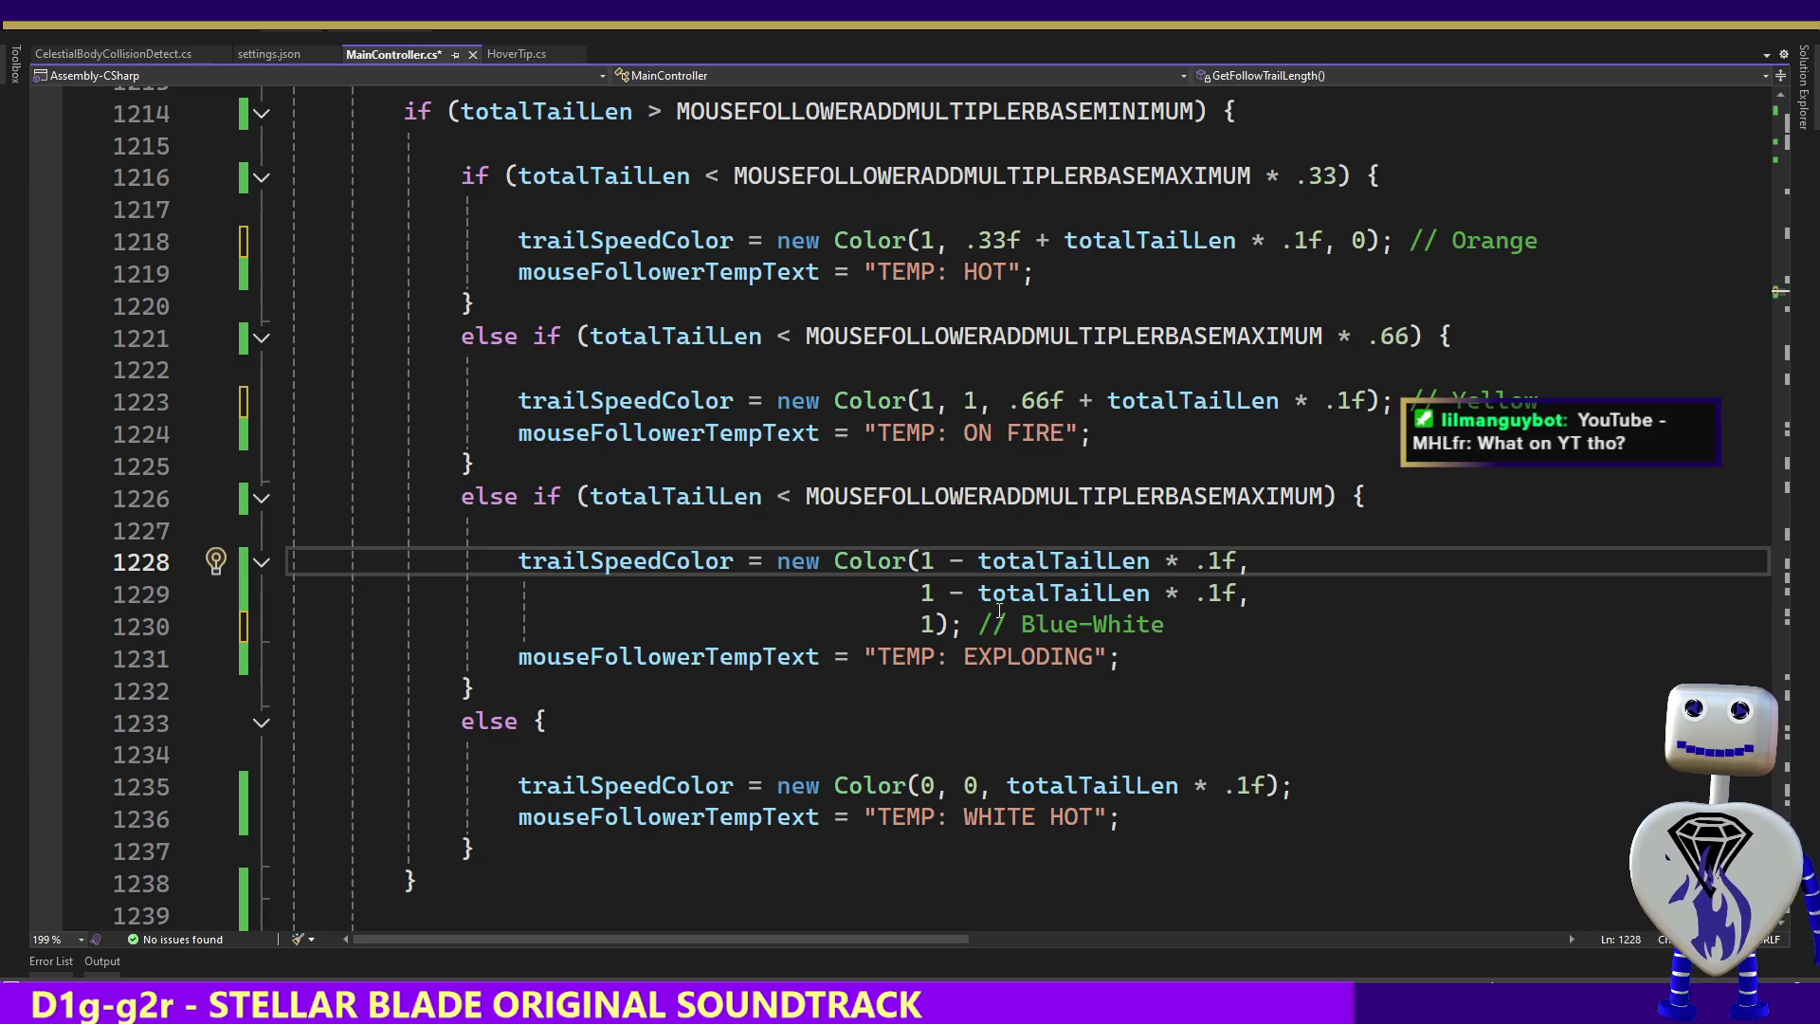
{"action": "left_click", "coordinate": [984, 580]}
{"action": "key", "text": "shift+alt+Up"}
{"action": "key", "text": "shift+alt+End"}
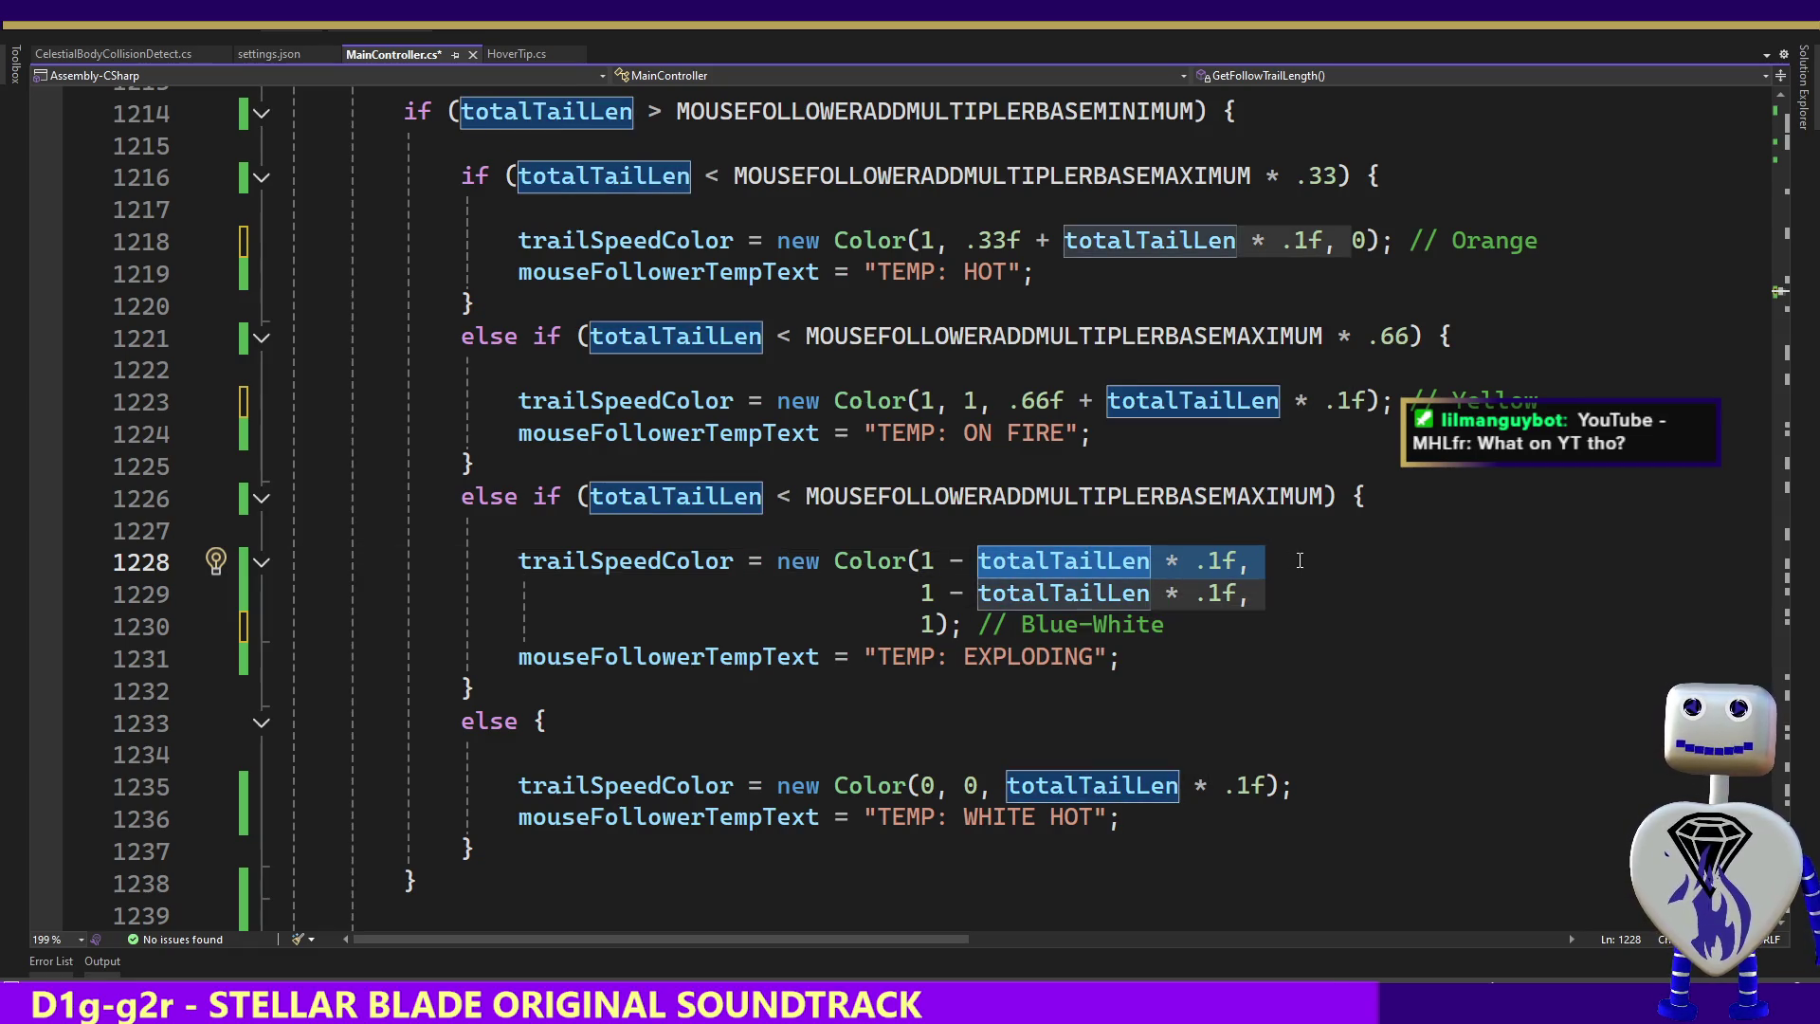
{"action": "left_click_drag", "start_coordinate": [920, 563], "coordinate": [1237, 595]}
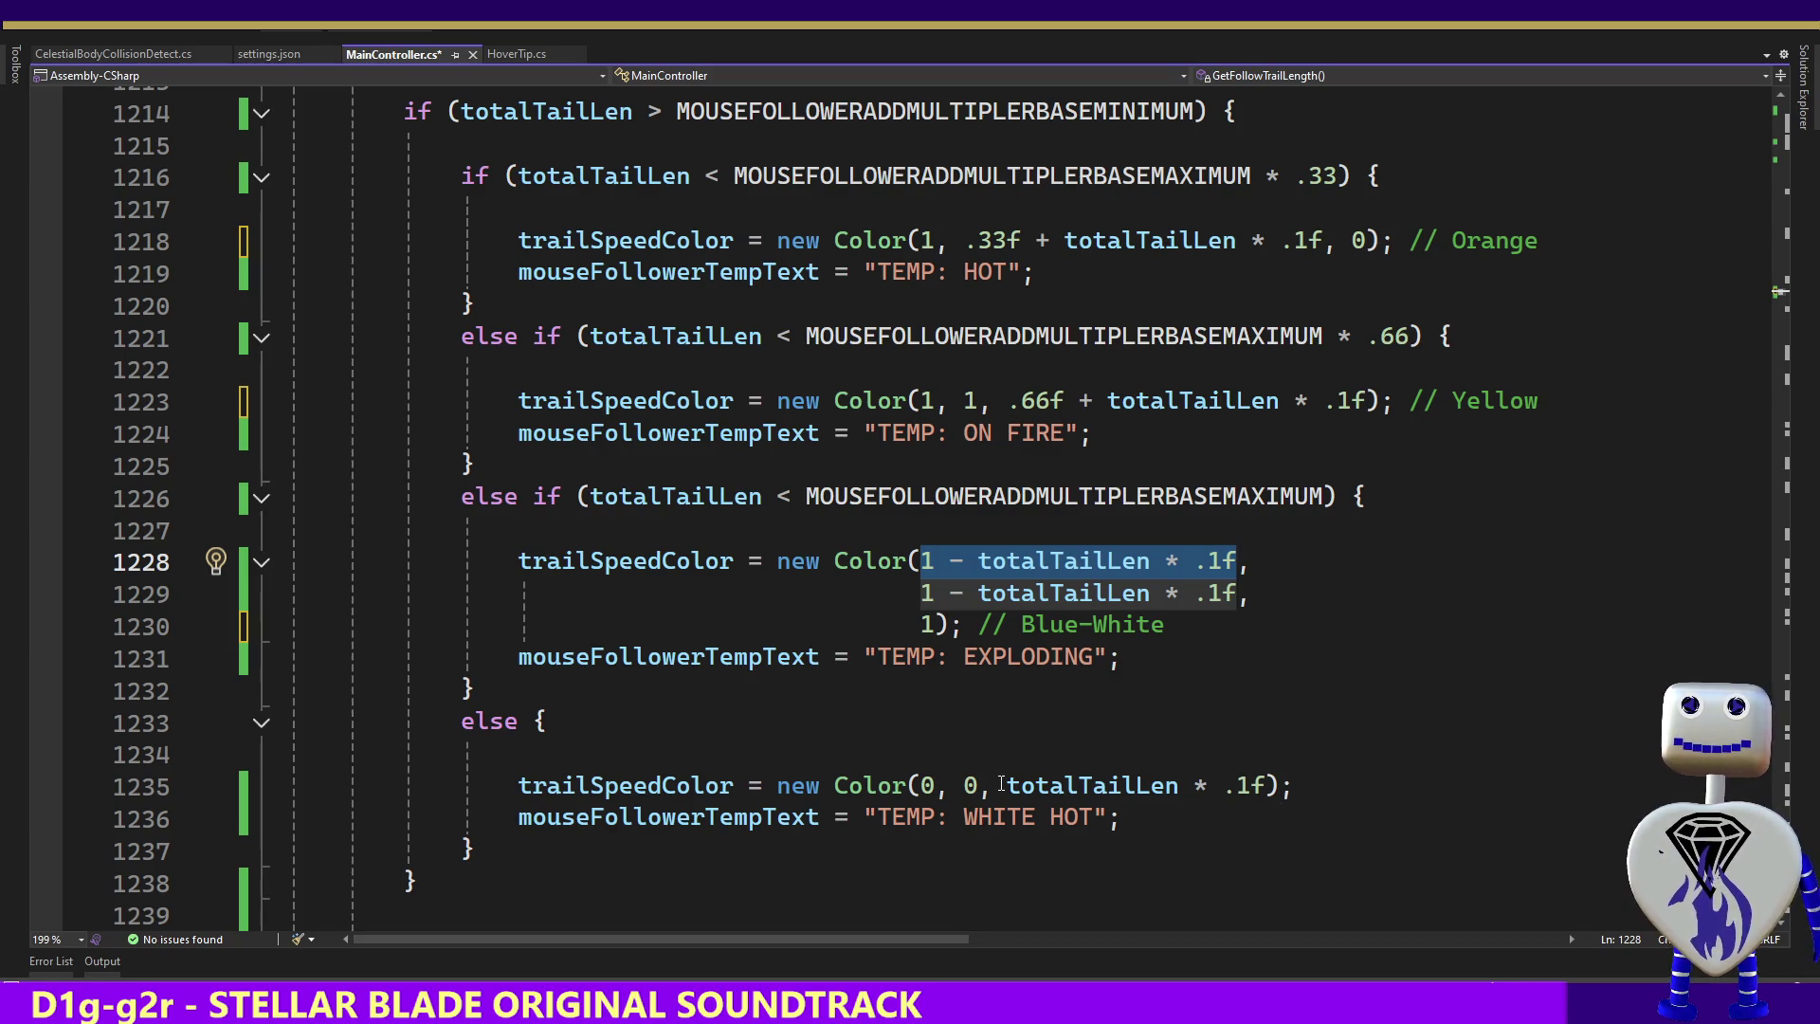
{"action": "left_click_drag", "start_coordinate": [1003, 785], "coordinate": [1238, 785]}
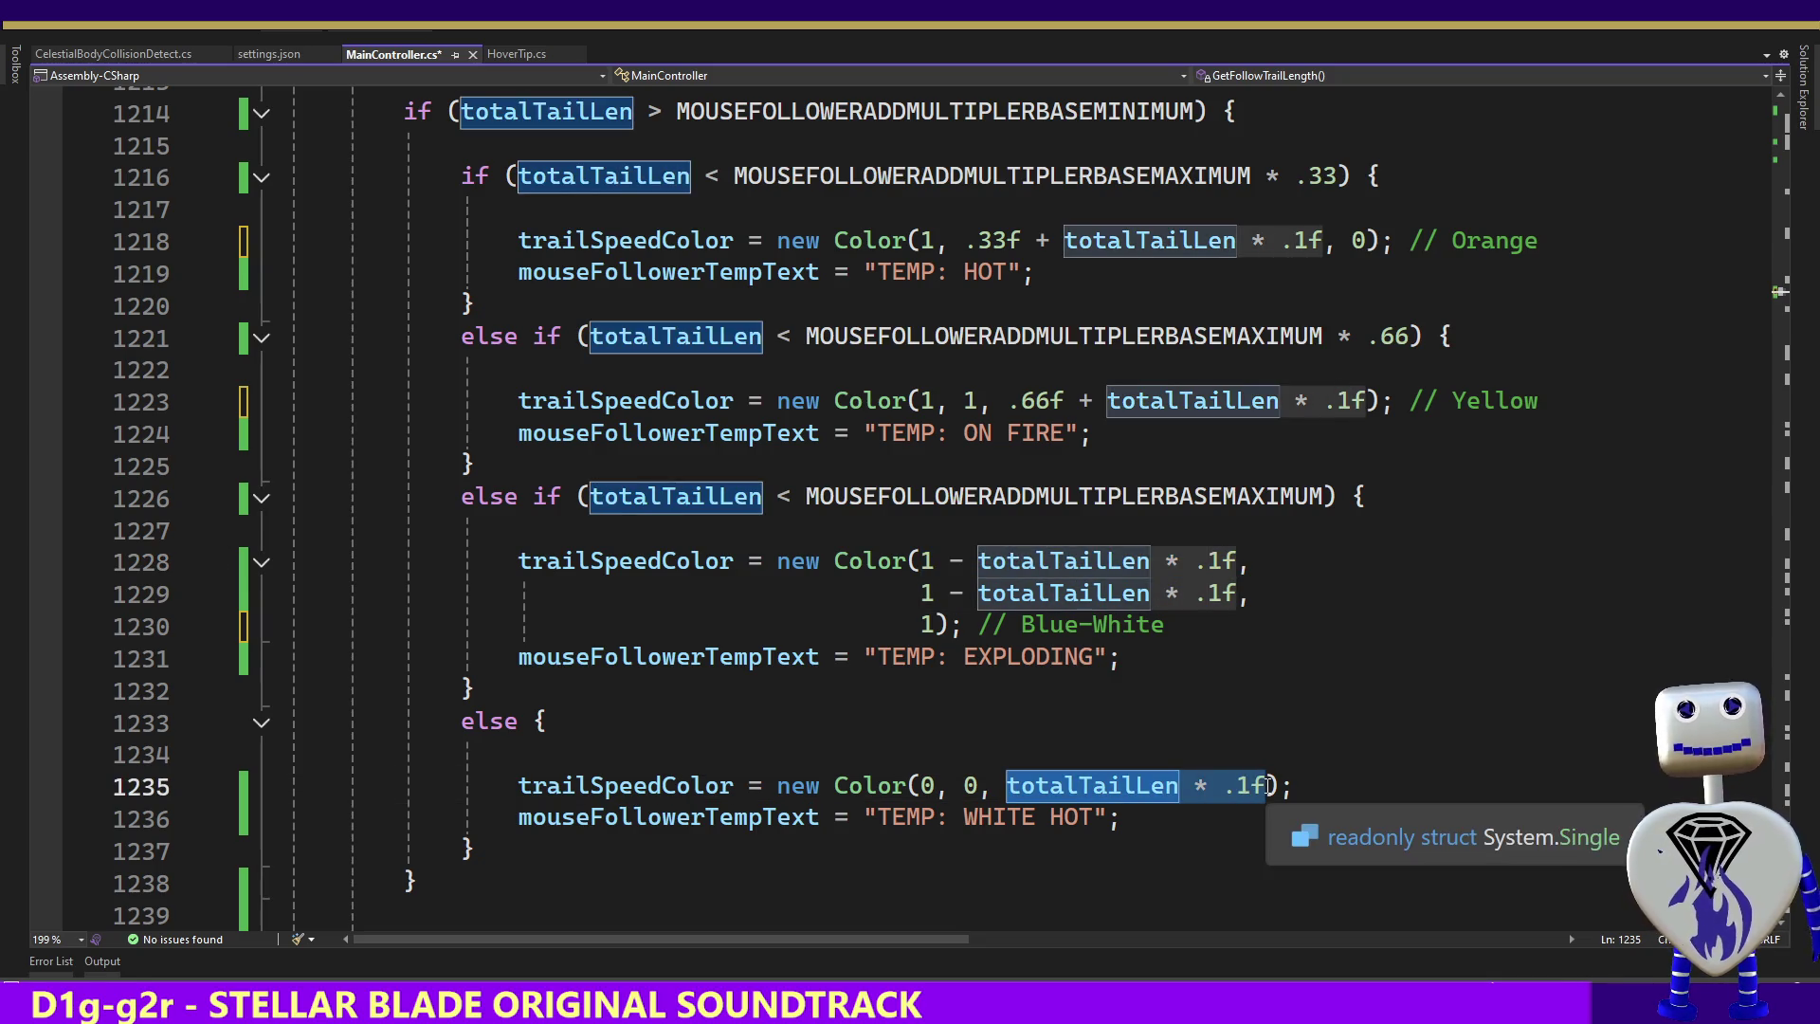
{"action": "type", "text": "1"}
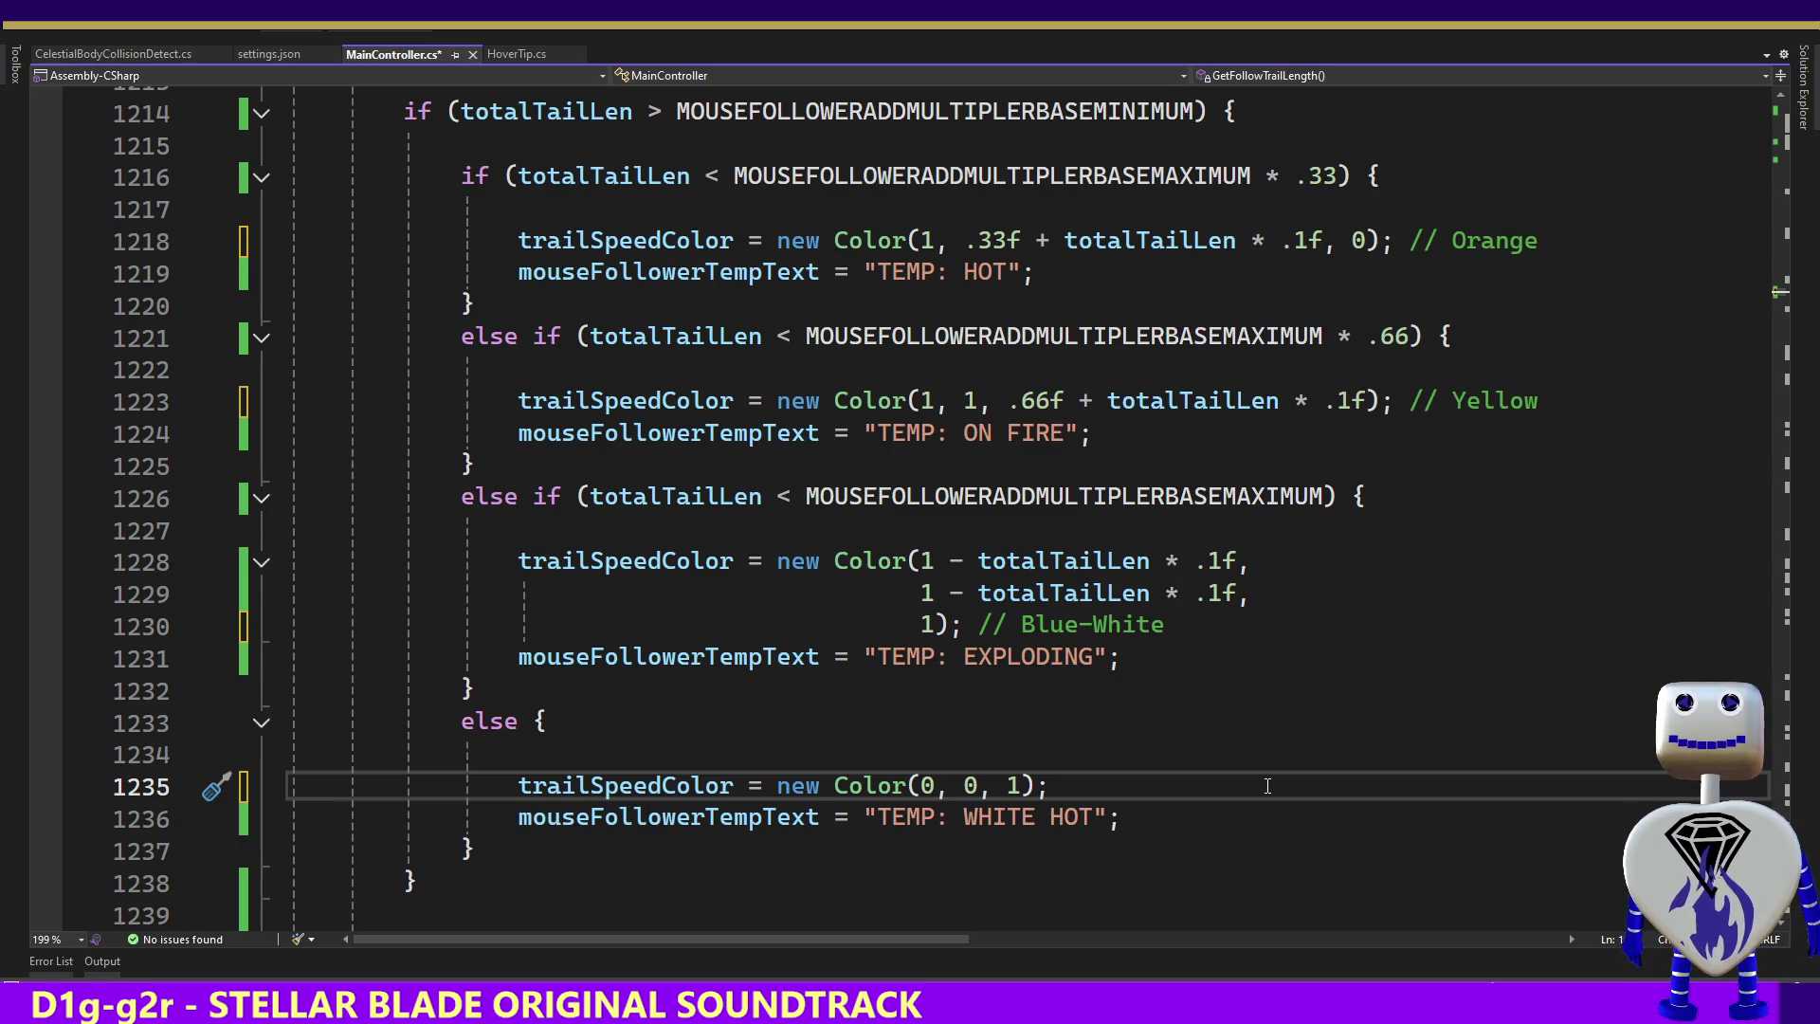
Save the MainController.cs script with Ctrl+S
{"action": "key", "text": "ctrl+s"}
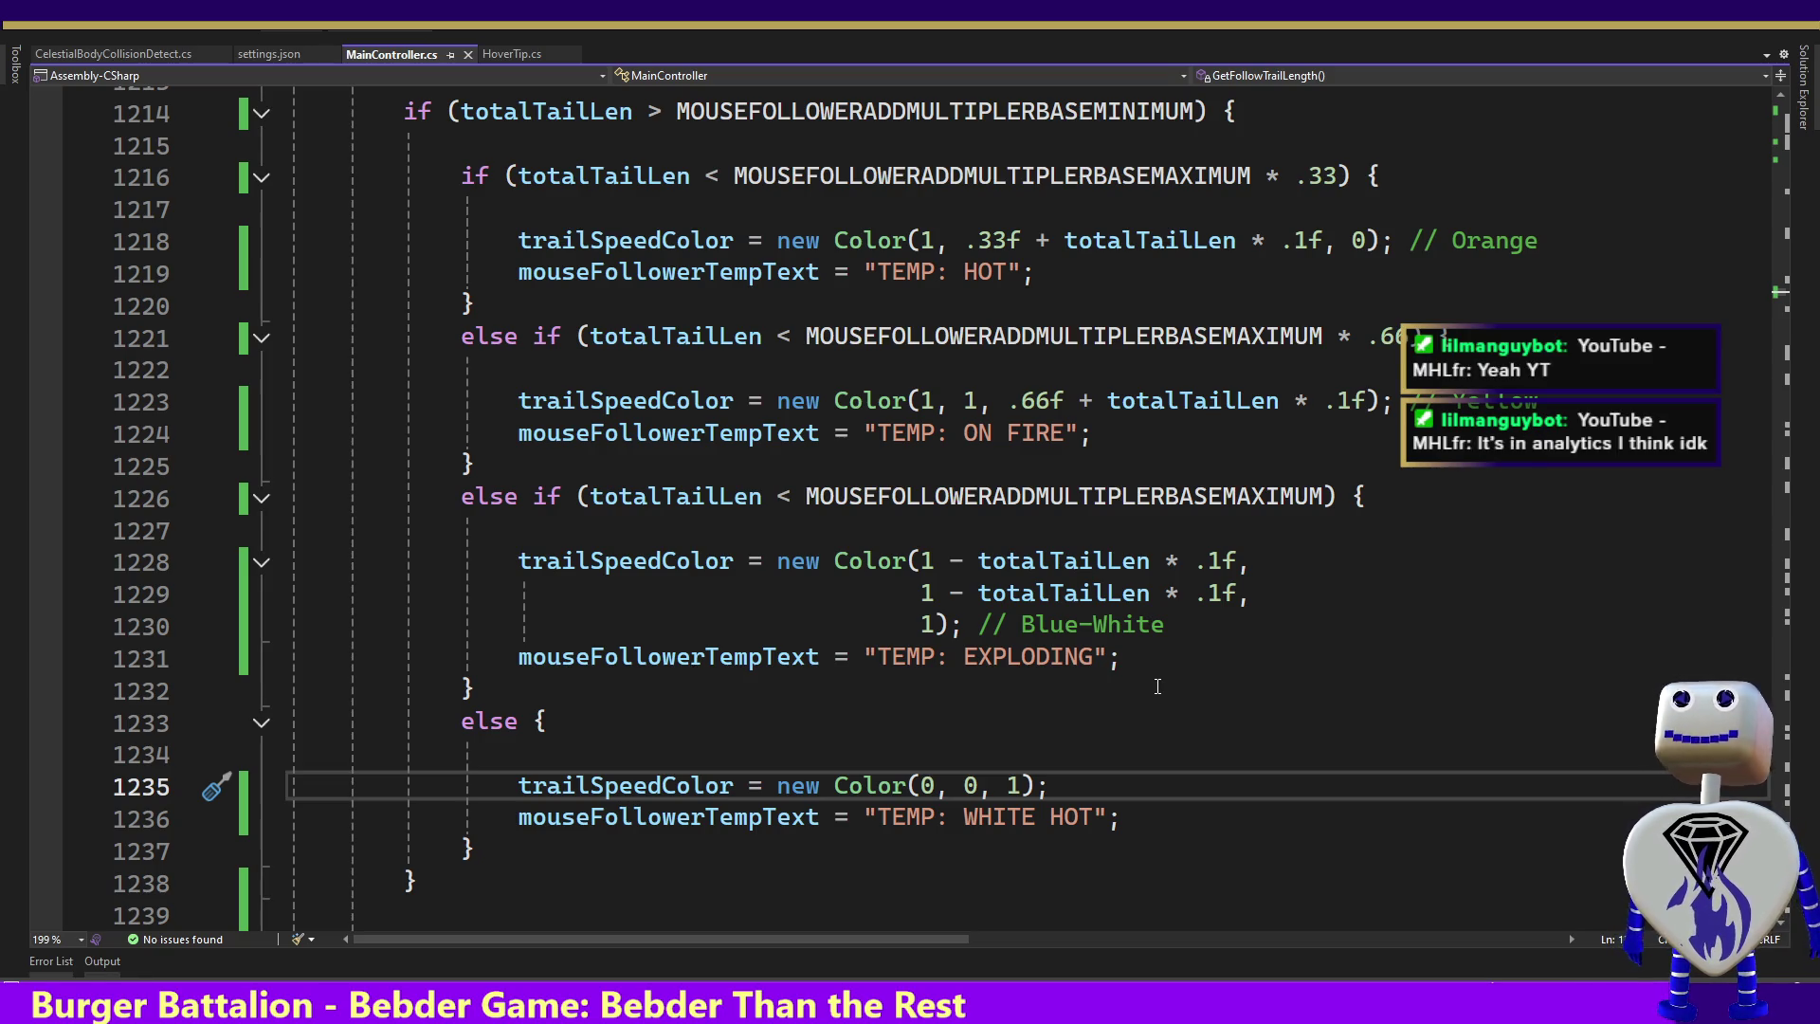
Return to the Unity editor and move the captured audience chart window up over it
{"action": "key", "text": "alt+Tab"}
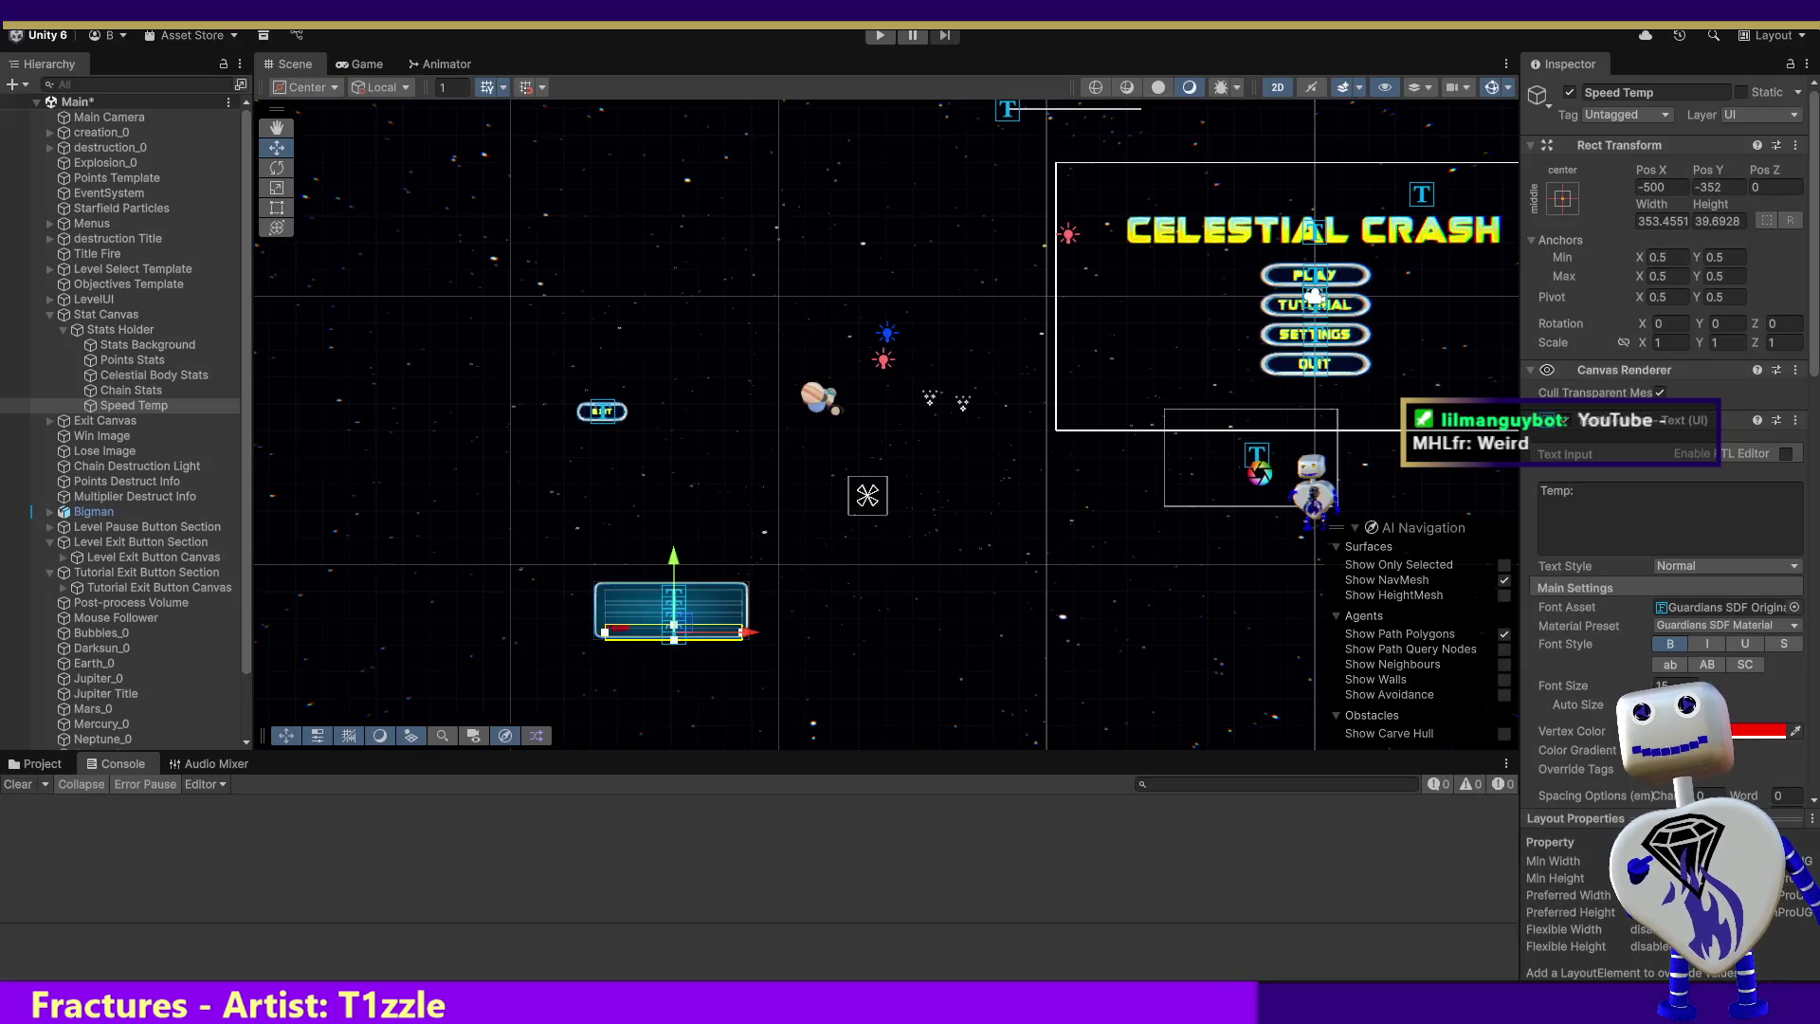
{"action": "left_click_drag", "start_coordinate": [956, 178], "coordinate": [954, 137]}
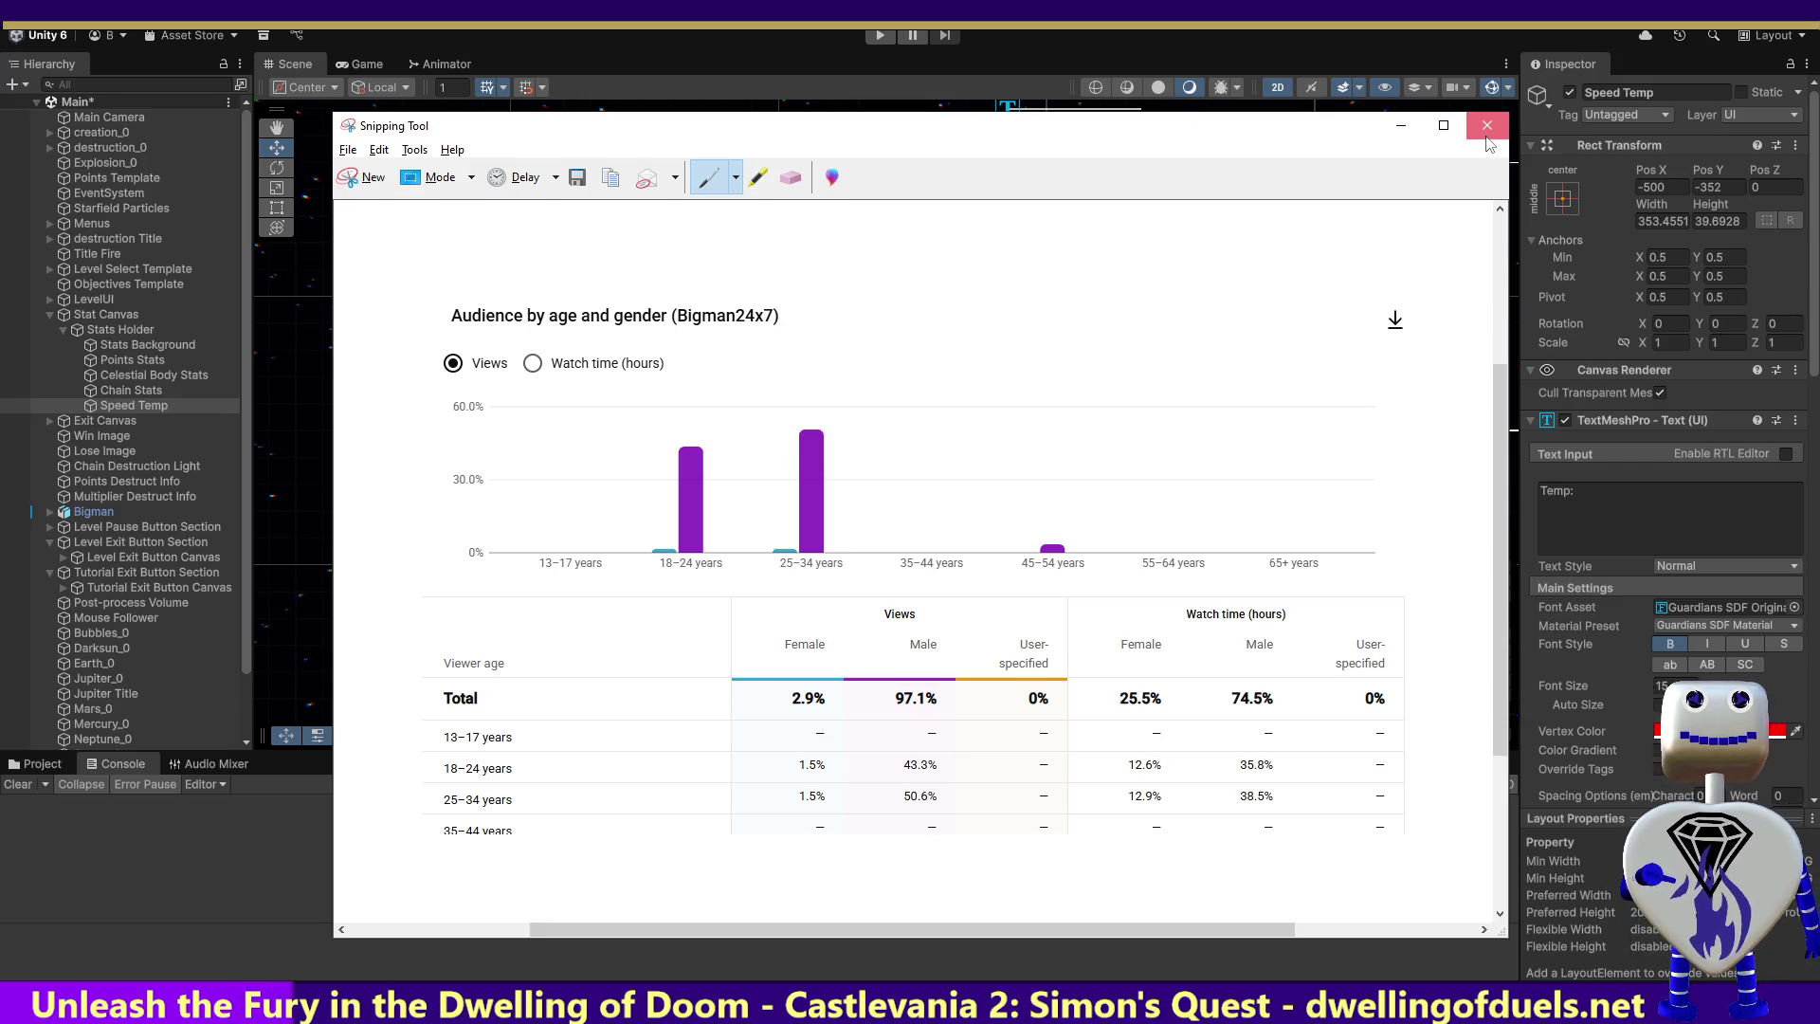
Close the audience chart capture without saving, then start the game in Play mode
{"action": "left_click", "coordinate": [1487, 138]}
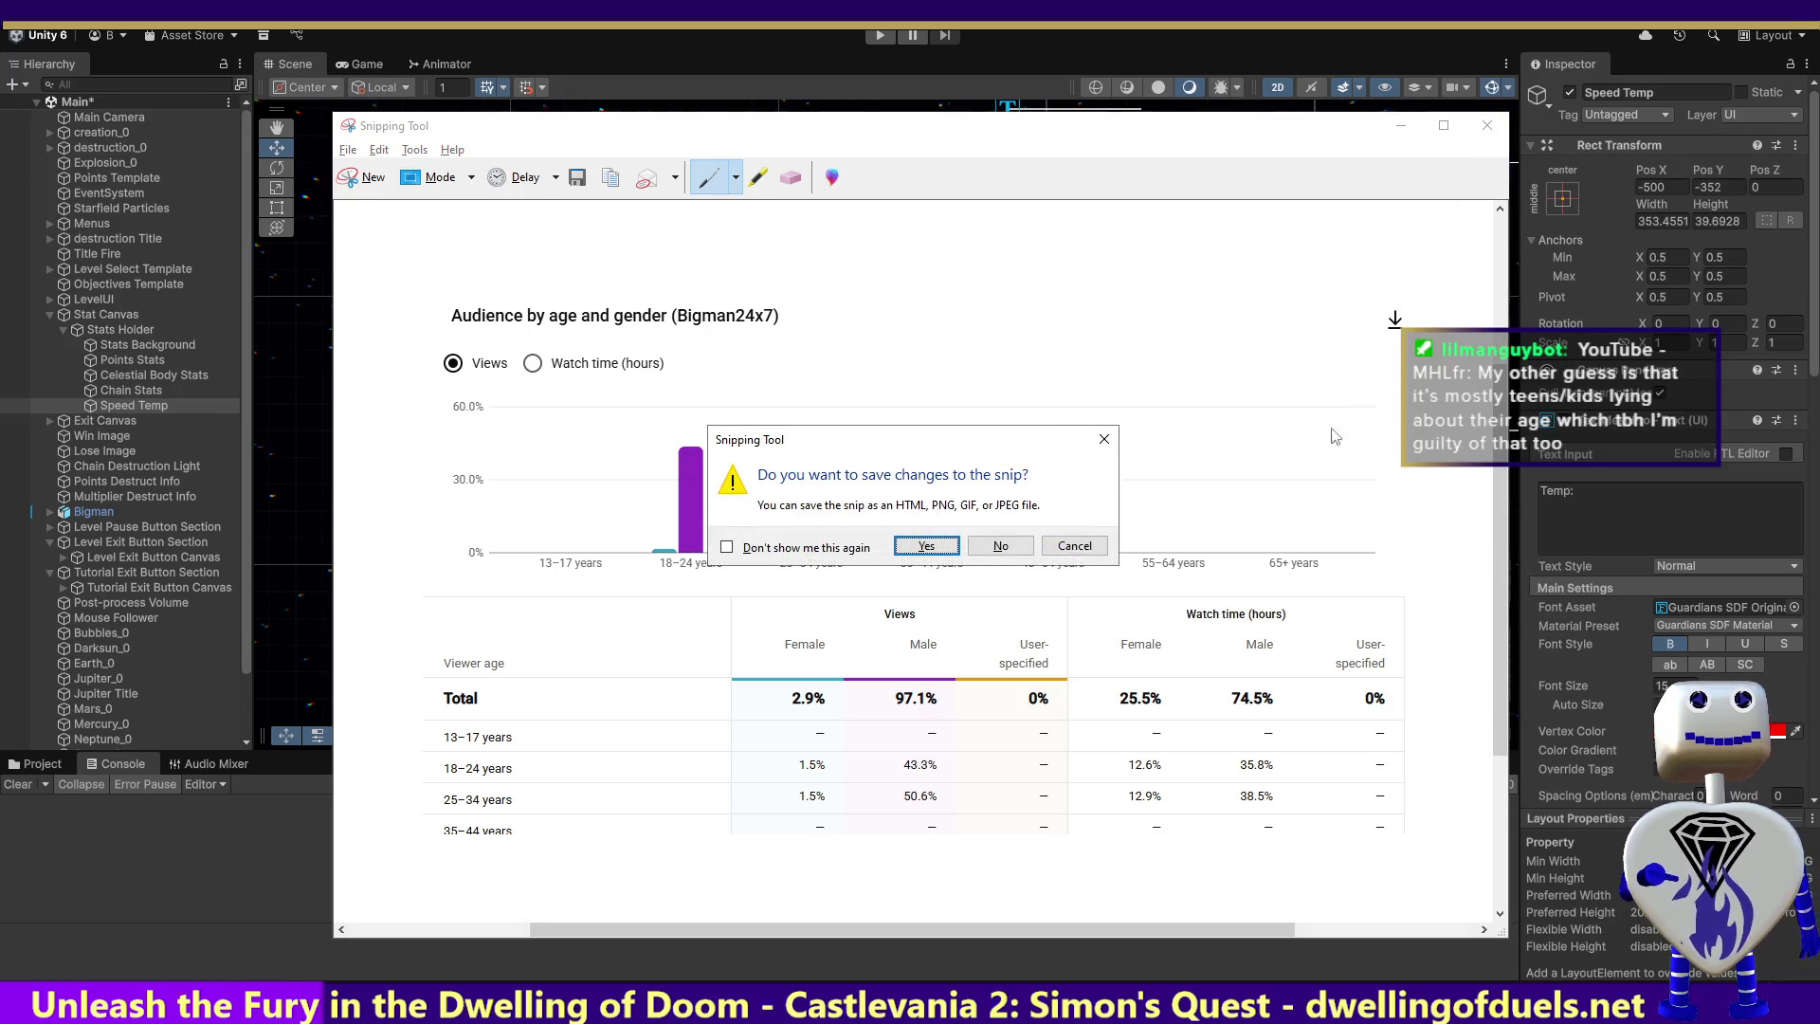
{"action": "left_click", "coordinate": [996, 548]}
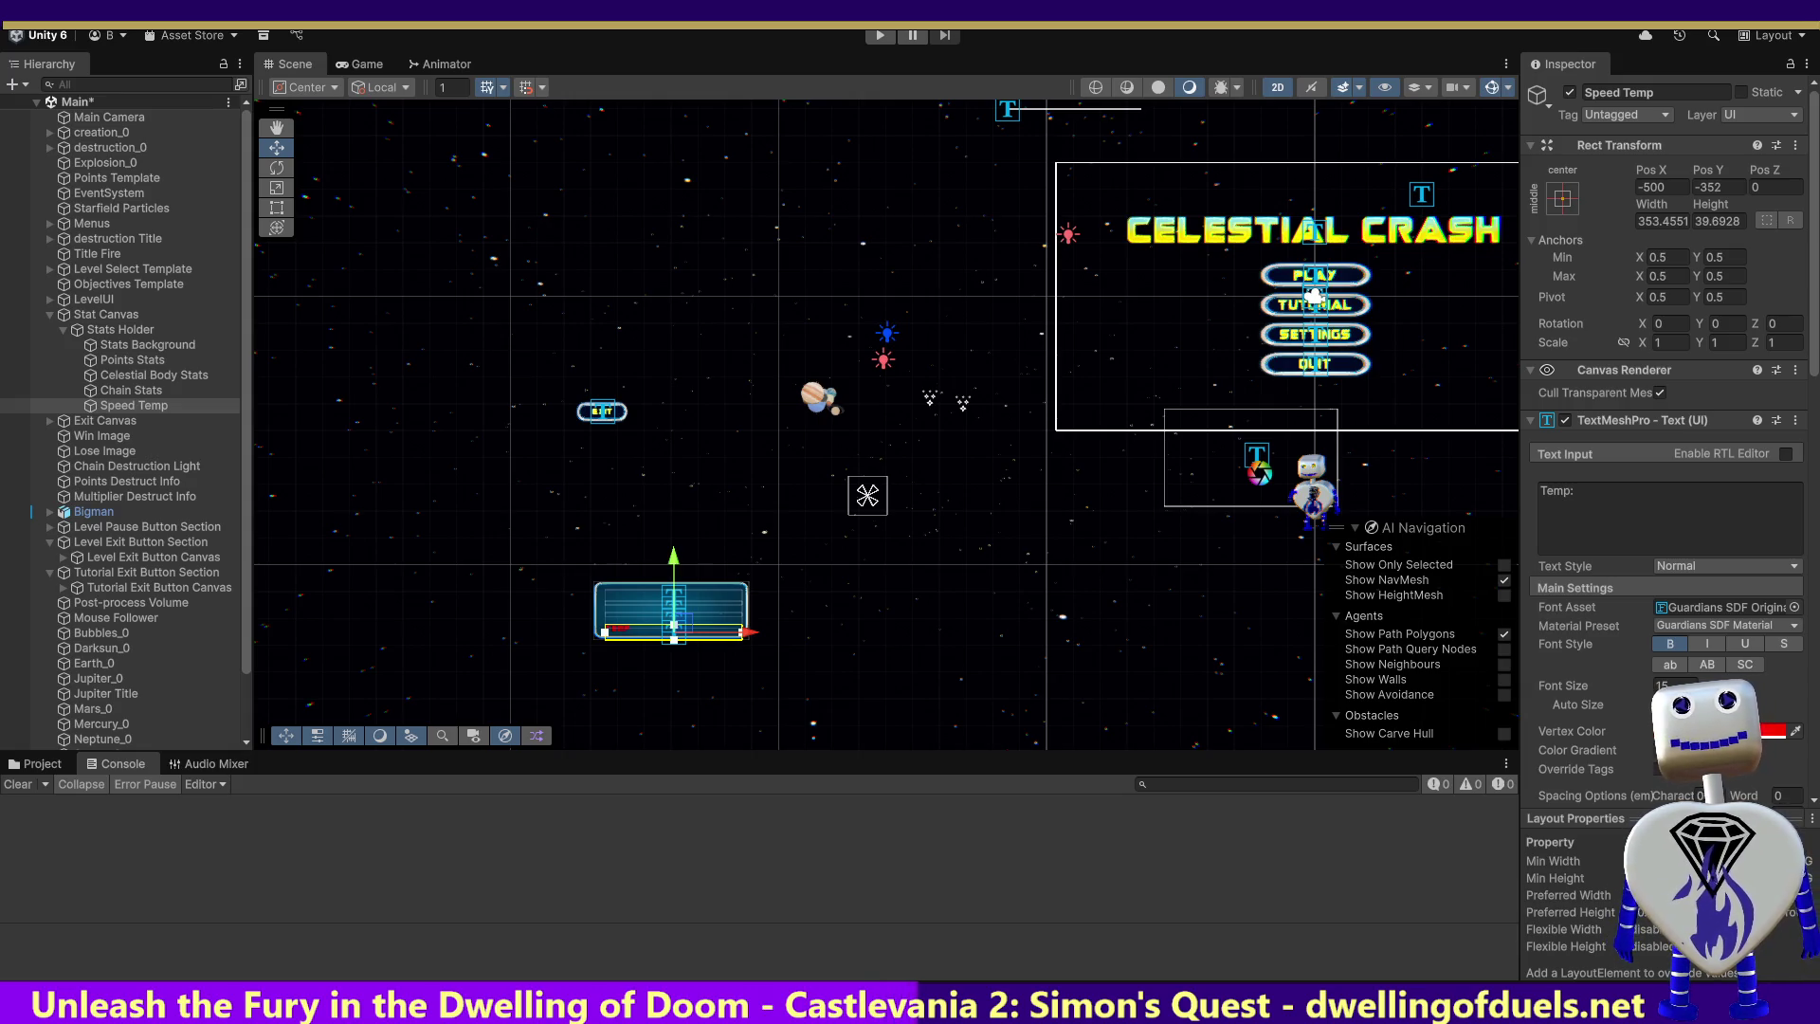
{"action": "left_click", "coordinate": [891, 38]}
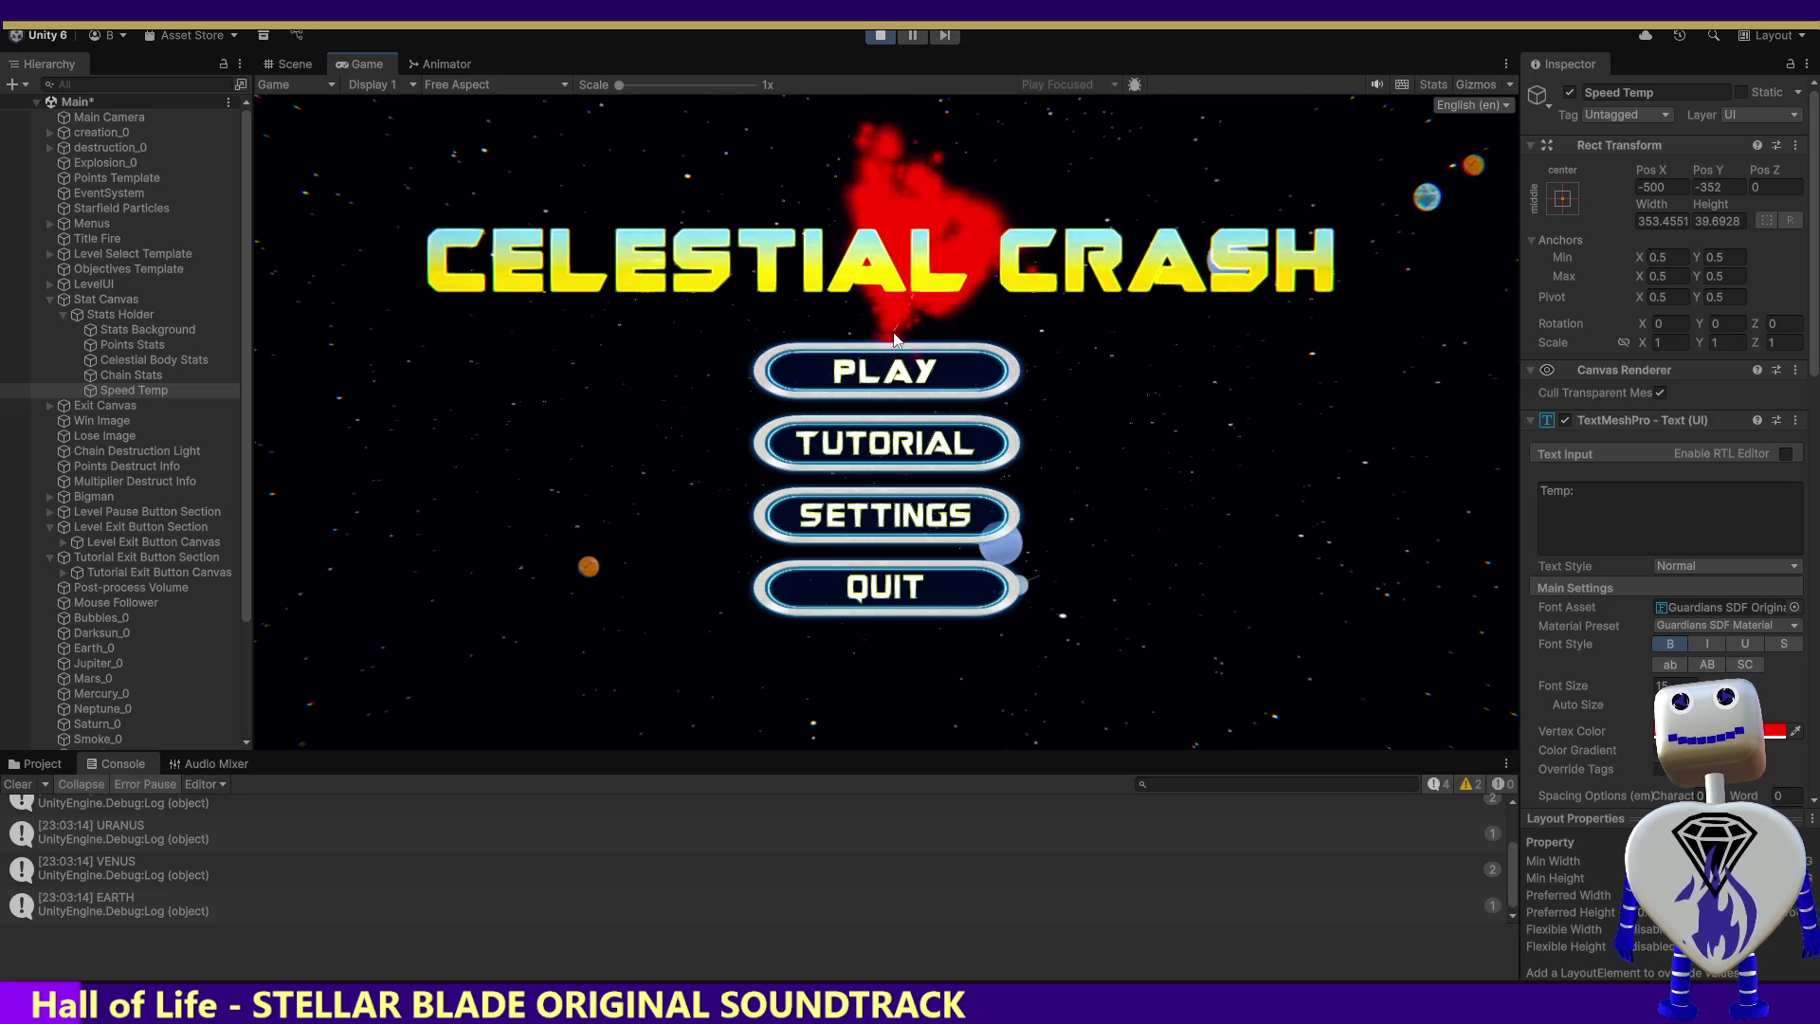
Open the level selection from the Celestial Crash main menu
{"action": "left_click", "coordinate": [891, 378]}
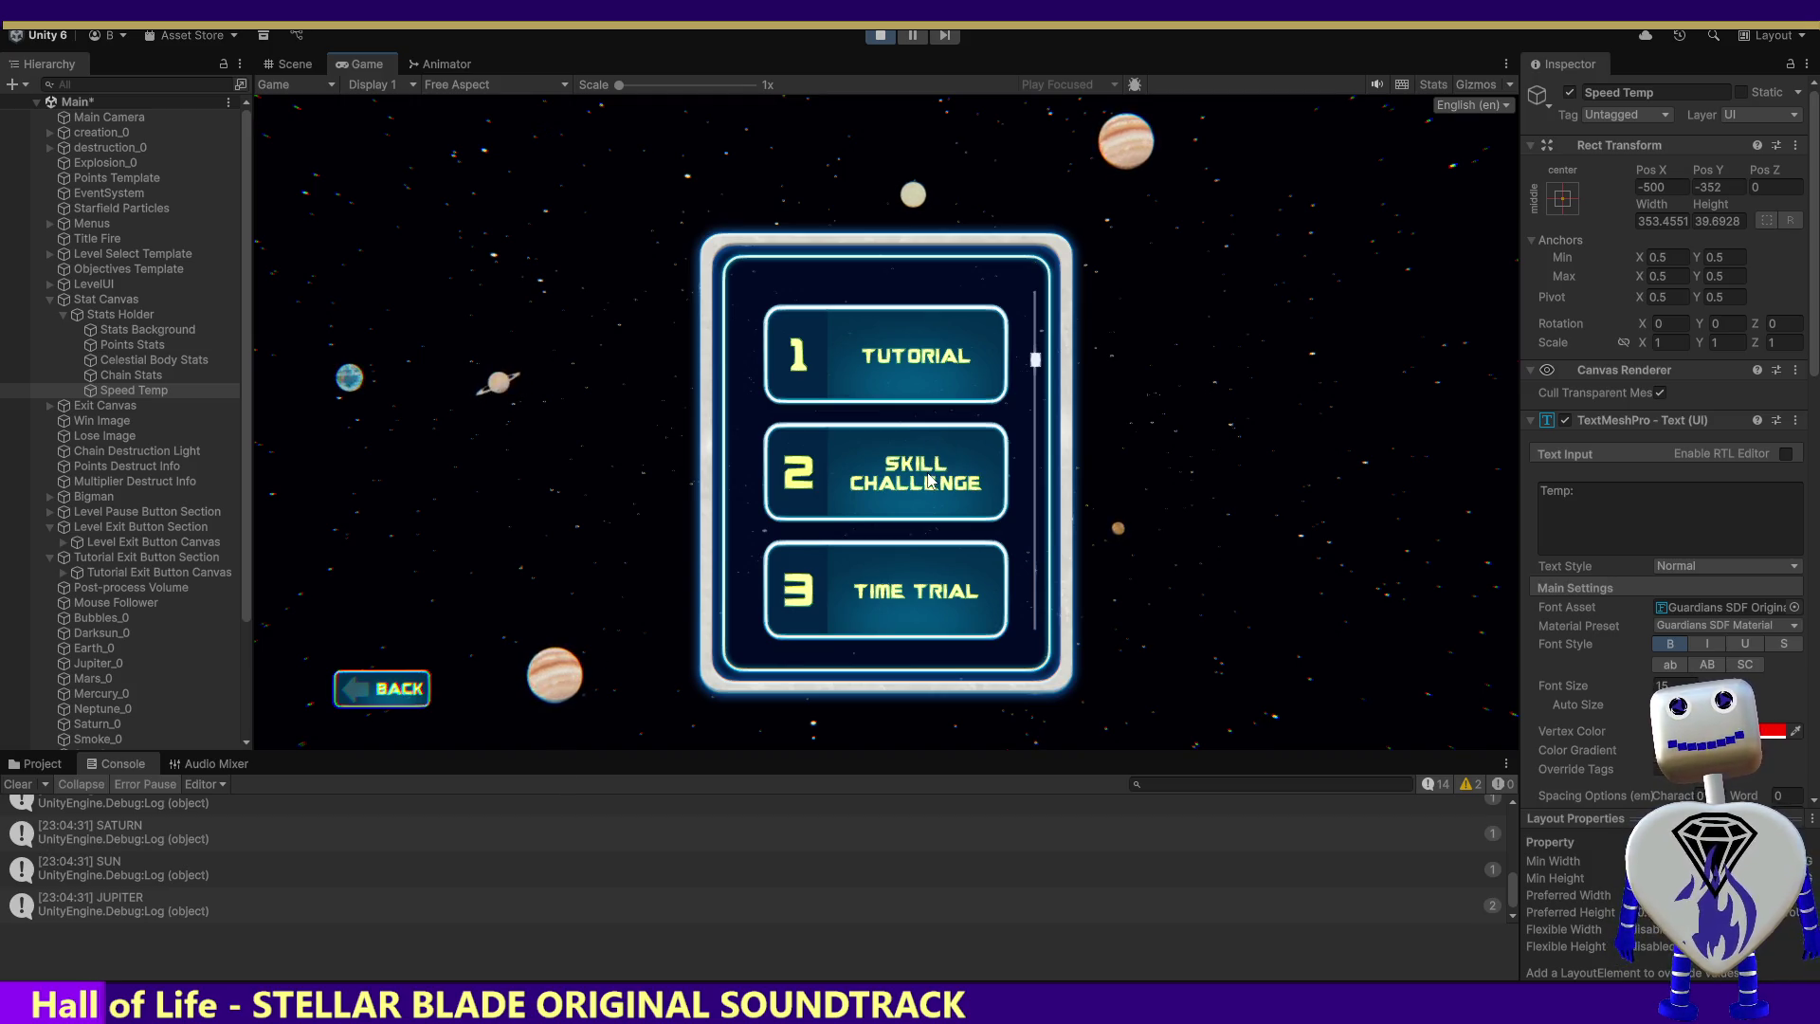
Start the Skill Challenge level, test the trail's TEMP readout, then stop the game
{"action": "left_click", "coordinate": [929, 481]}
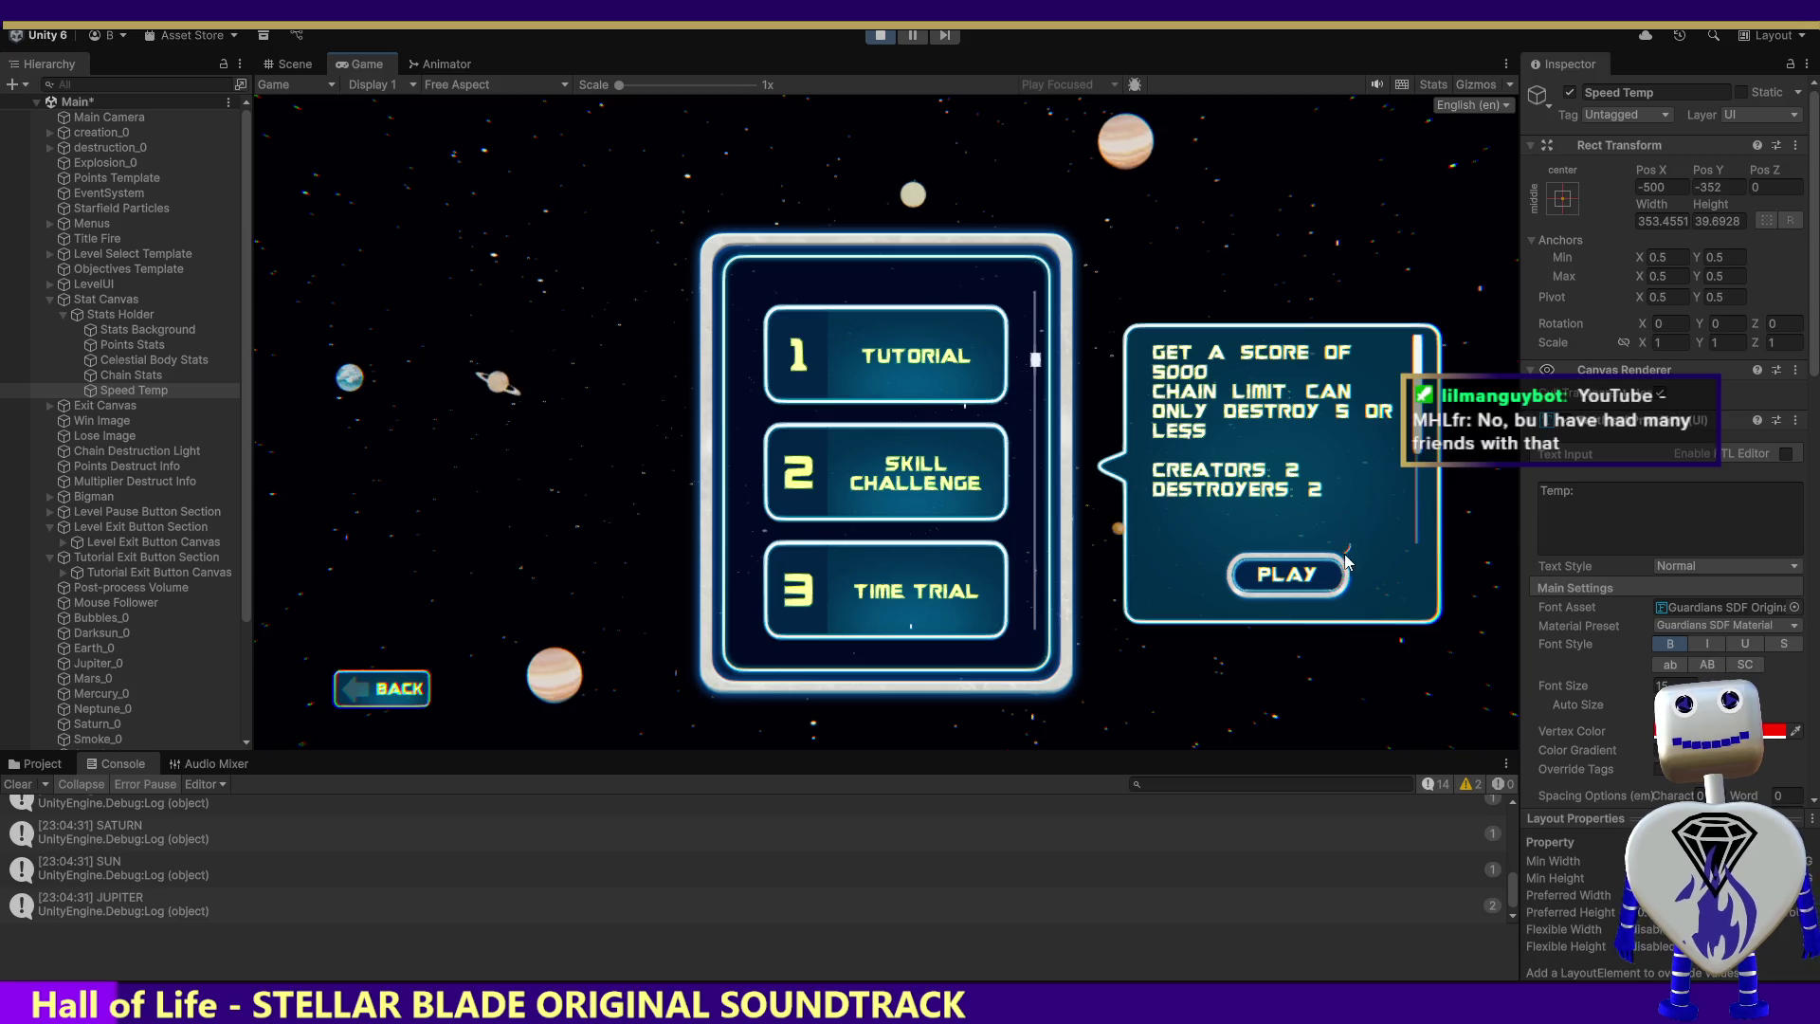
{"action": "left_click", "coordinate": [1303, 580]}
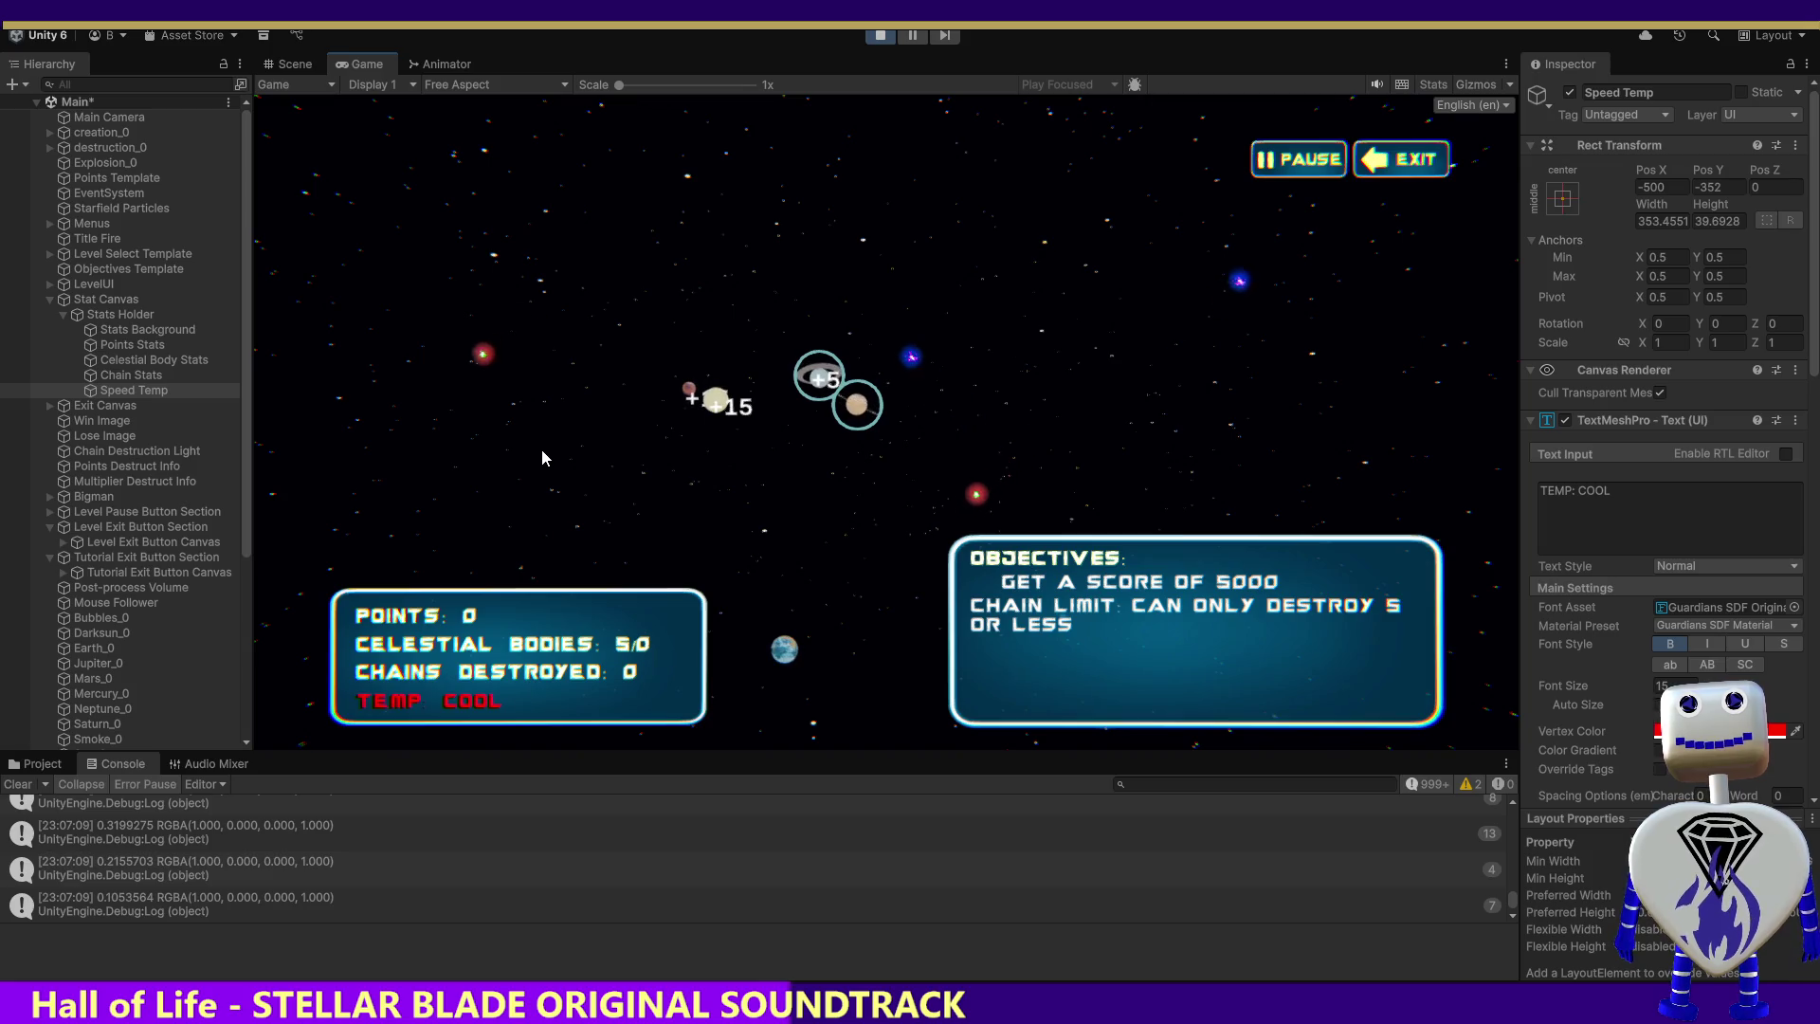
{"action": "left_click", "coordinate": [882, 35]}
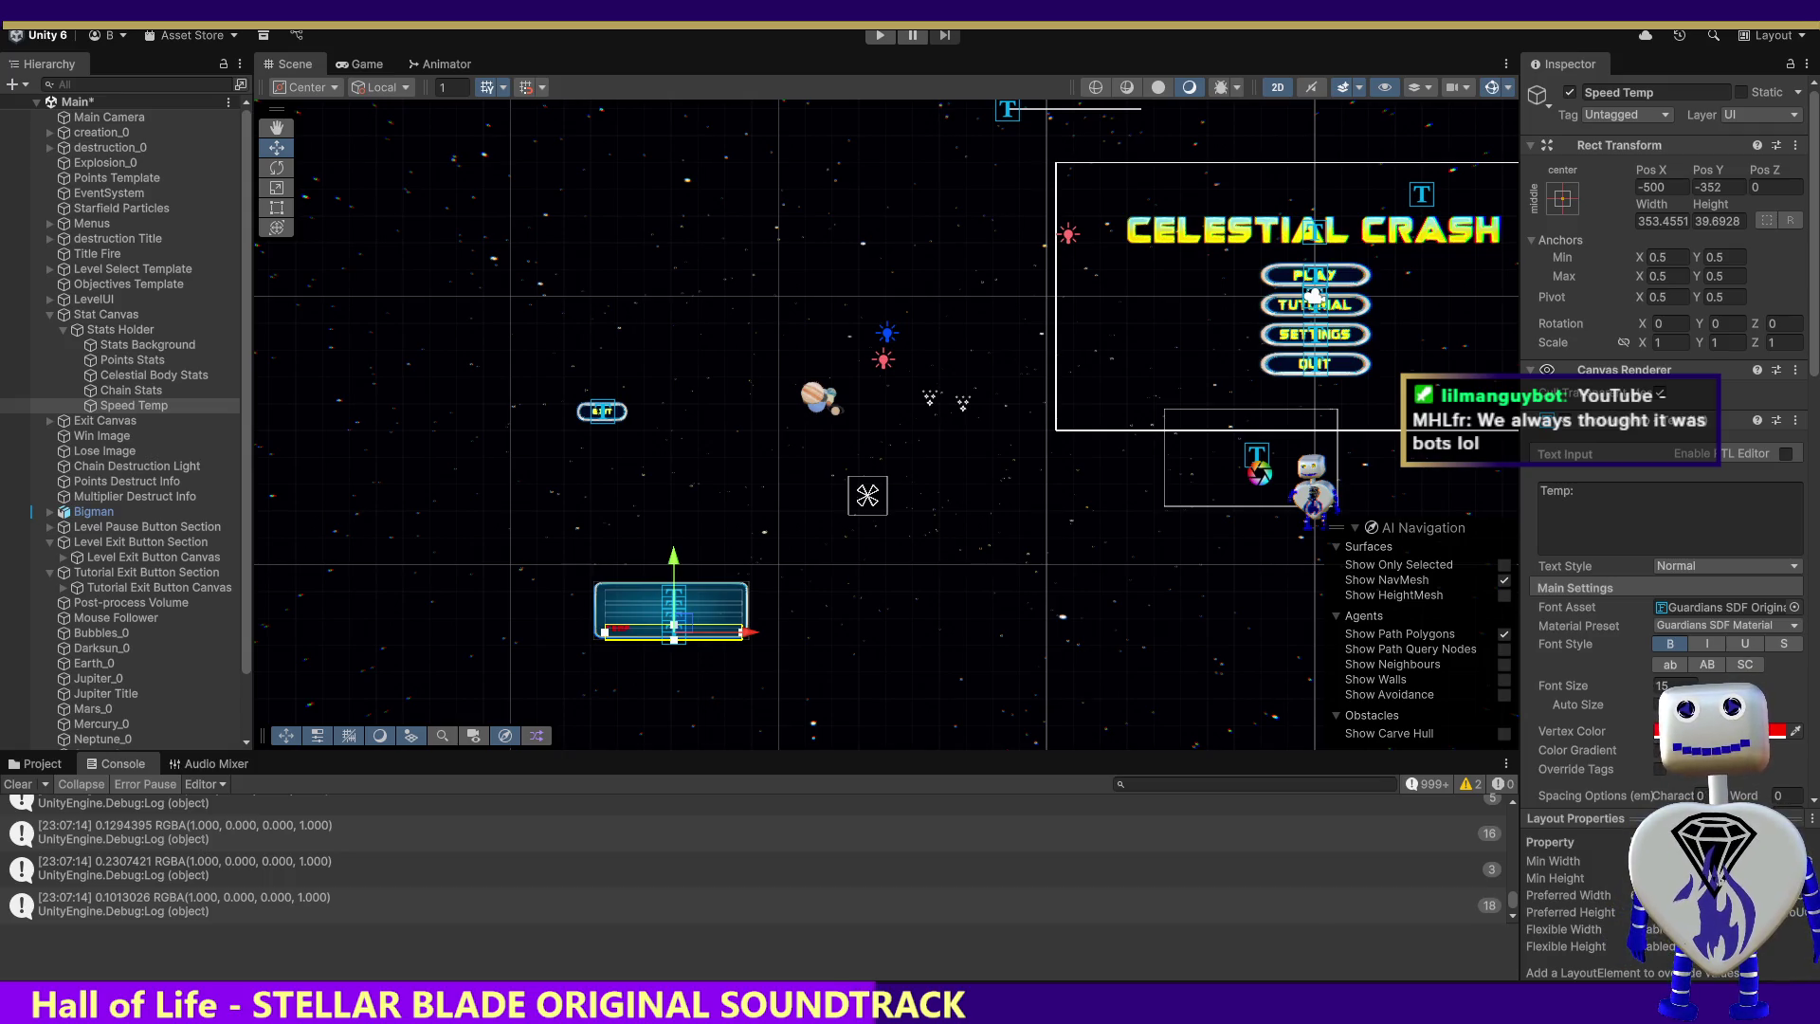
Alt+Tab from Unity back to MainController.cs in Visual Studio
{"action": "key", "text": "alt+Tab"}
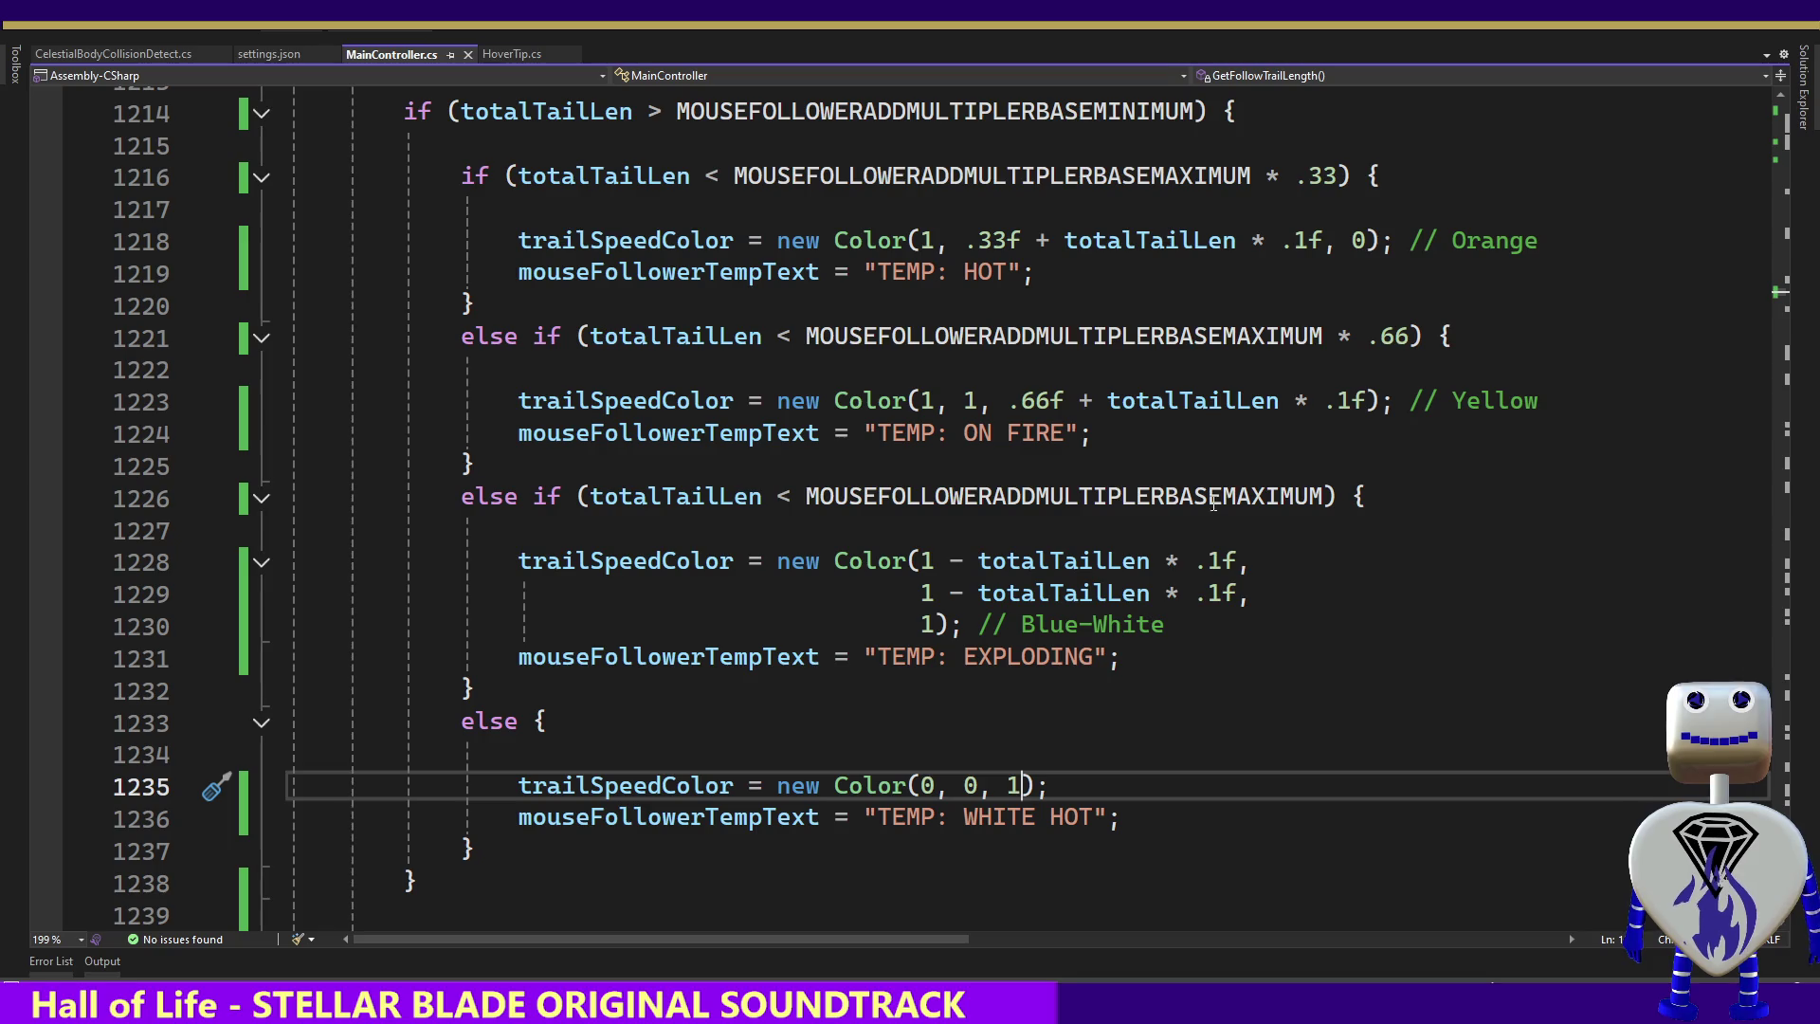
Delete the MOUSEFOLLOWTEMPTEXTVALUES enum line from MainController.cs
{"action": "left_click", "coordinate": [1052, 400]}
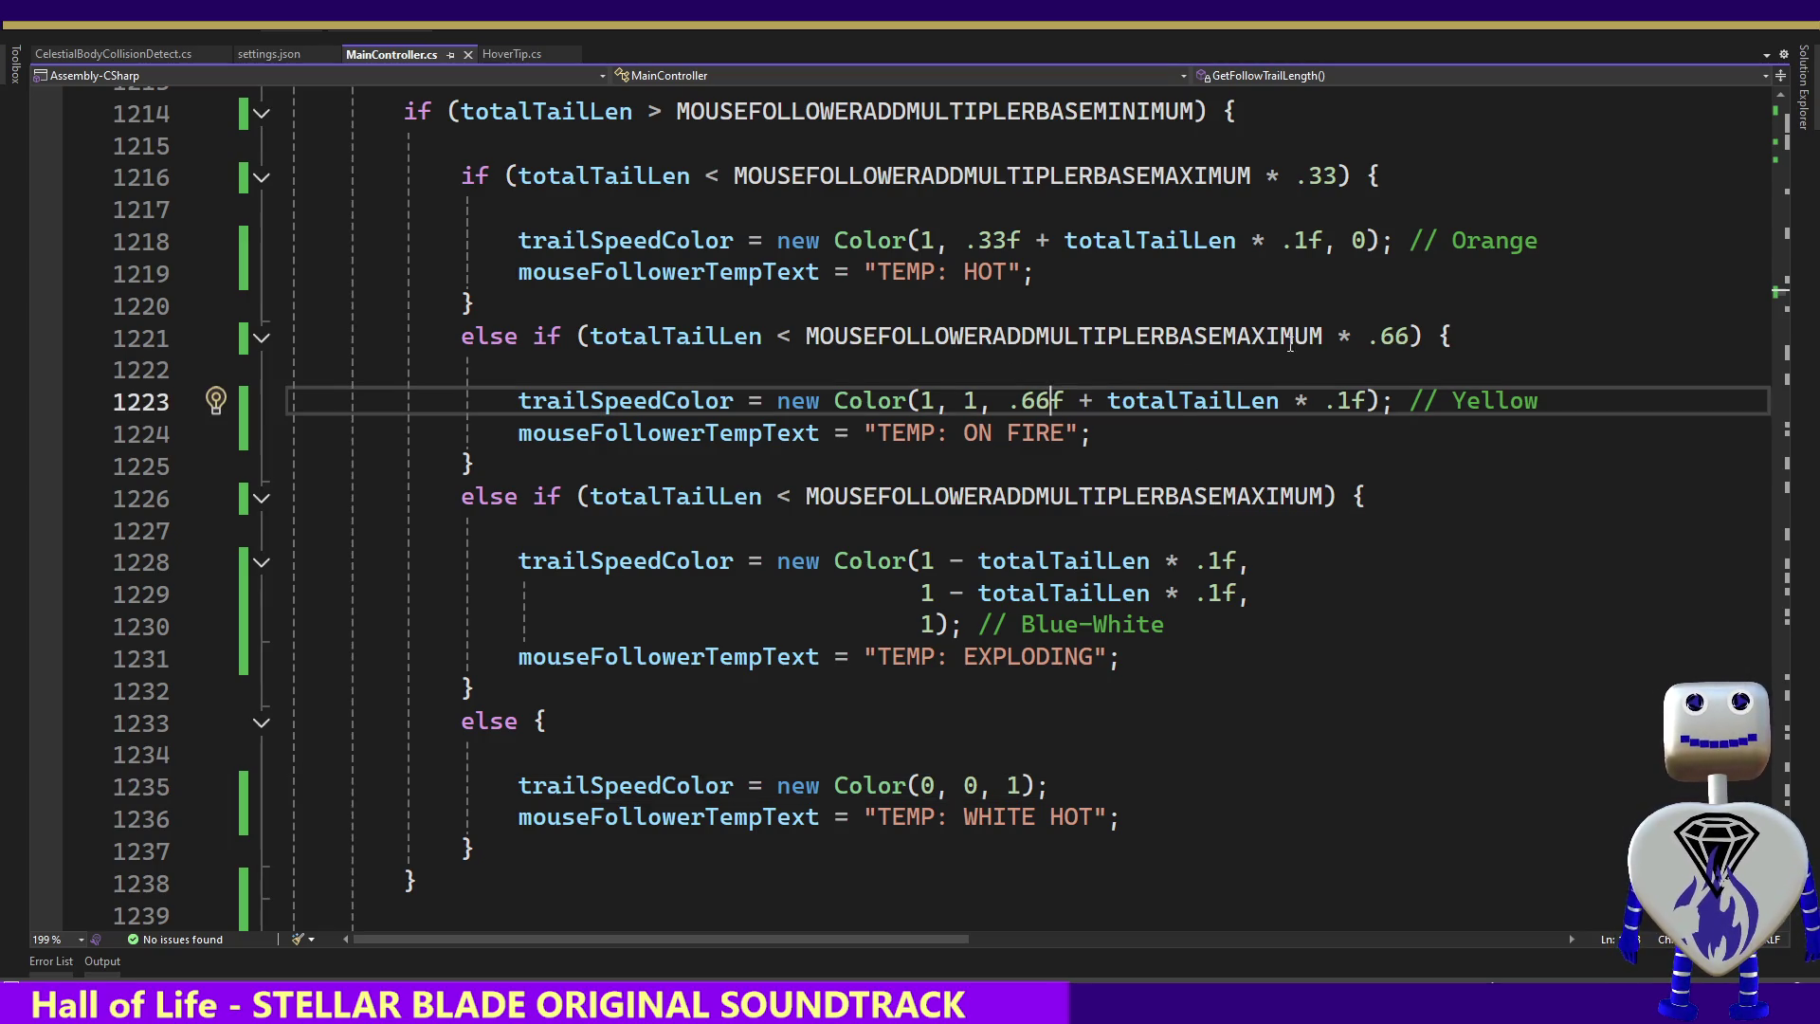
{"action": "left_click_drag", "start_coordinate": [1784, 298], "coordinate": [1783, 123]}
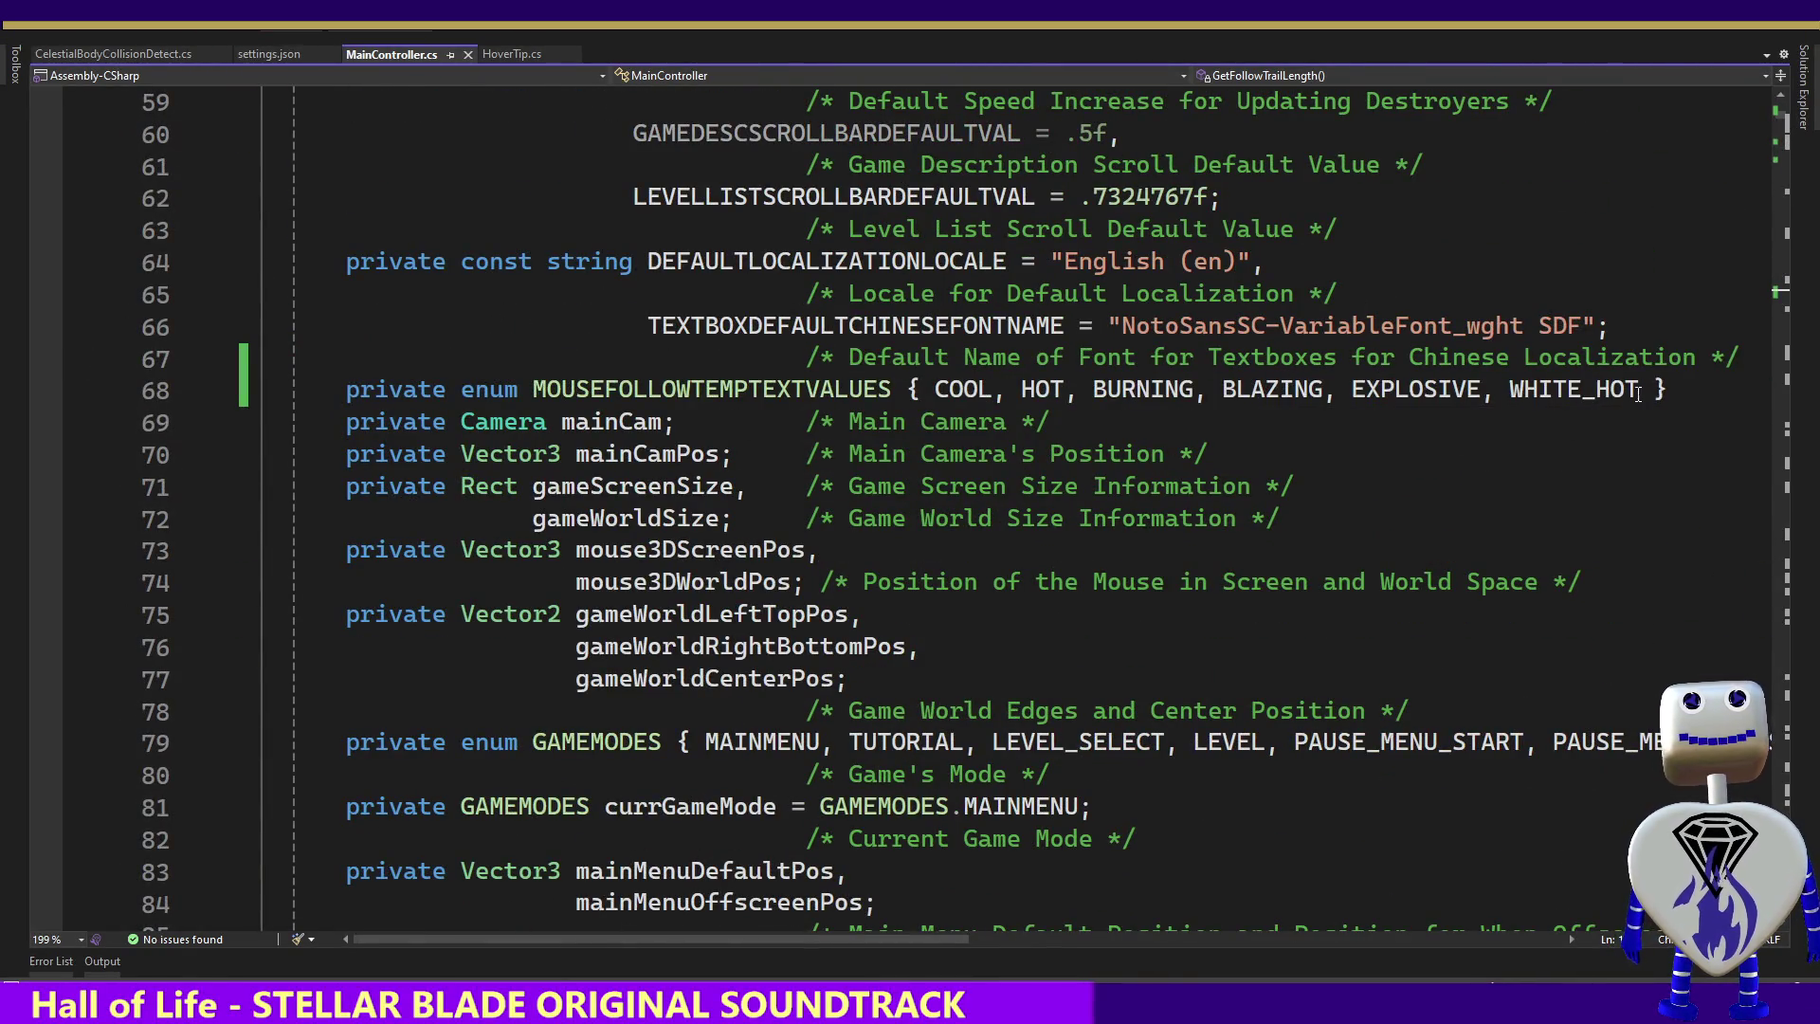
{"action": "left_click_drag", "start_coordinate": [1668, 390], "coordinate": [1739, 360]}
{"action": "key", "text": "BackSpace"}
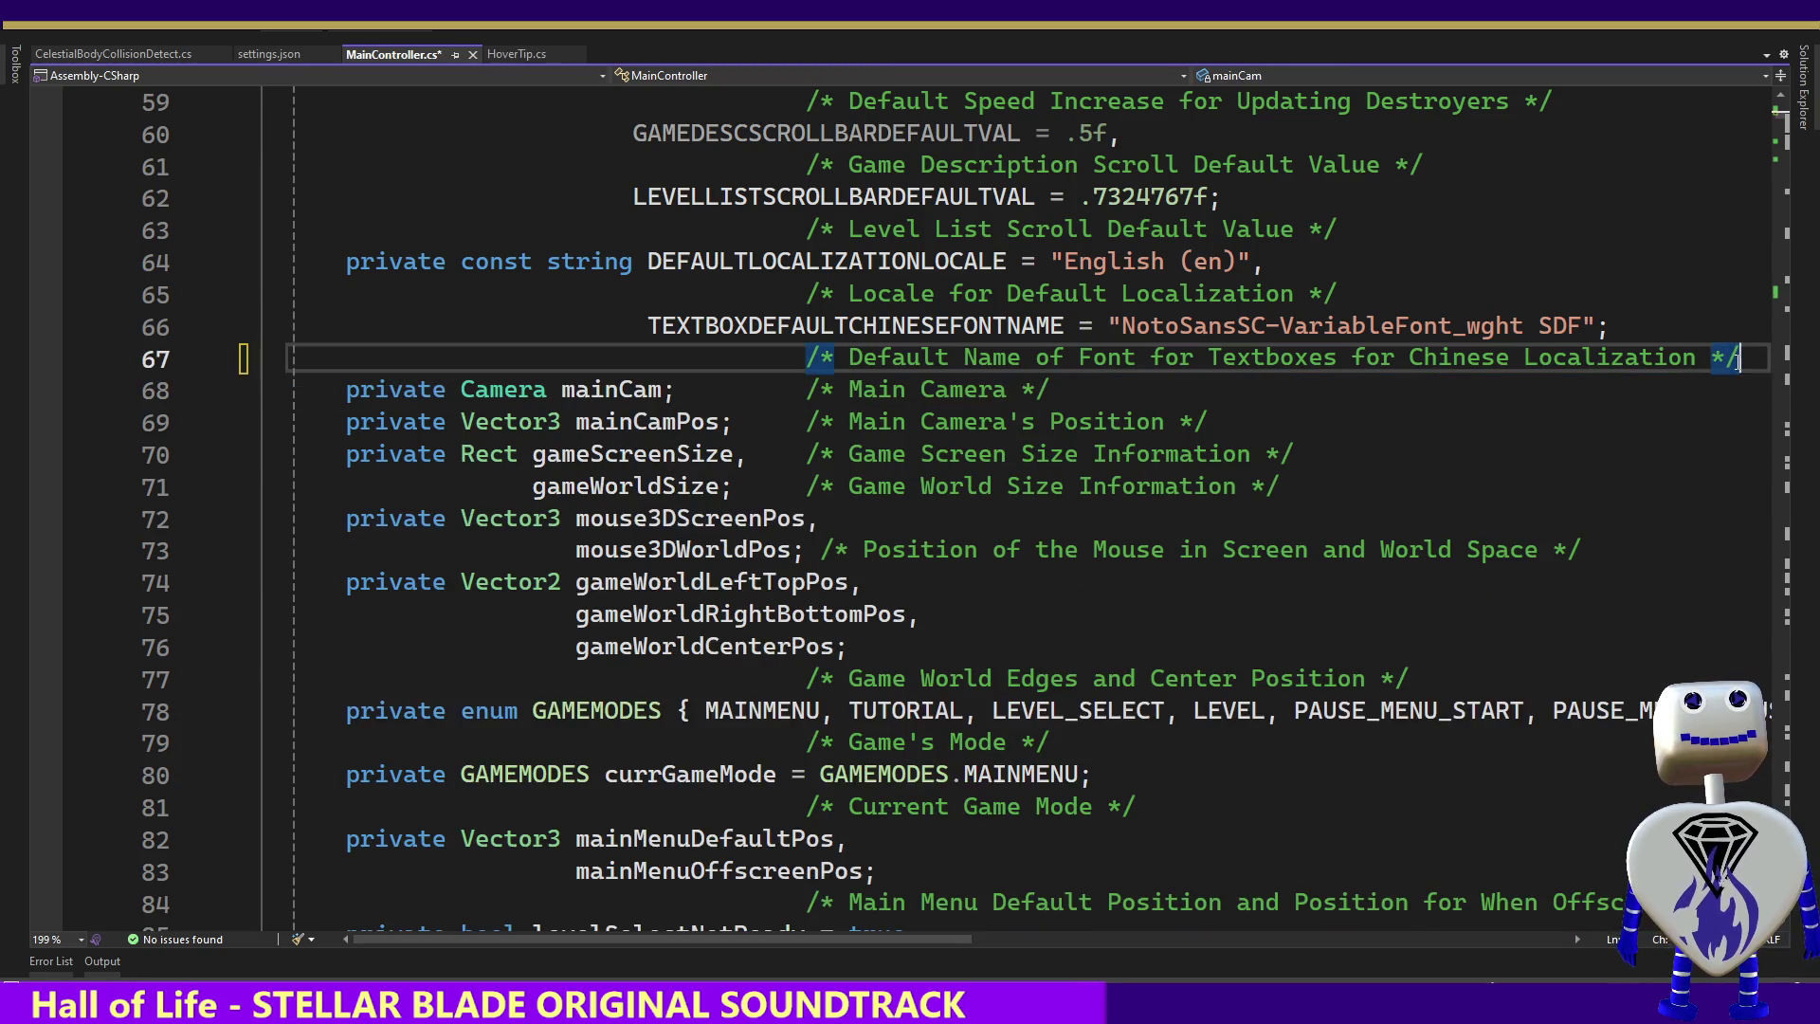
{"action": "mouse_move", "coordinate": [1784, 124]}
{"action": "left_mouse_down"}
{"action": "mouse_move", "coordinate": [1810, 370]}
{"action": "mouse_move", "coordinate": [1806, 323]}
{"action": "left_mouse_up"}
In GetFollowTrailLength(), delete the TEMP: COOL text line
{"action": "left_click", "coordinate": [1417, 133]}
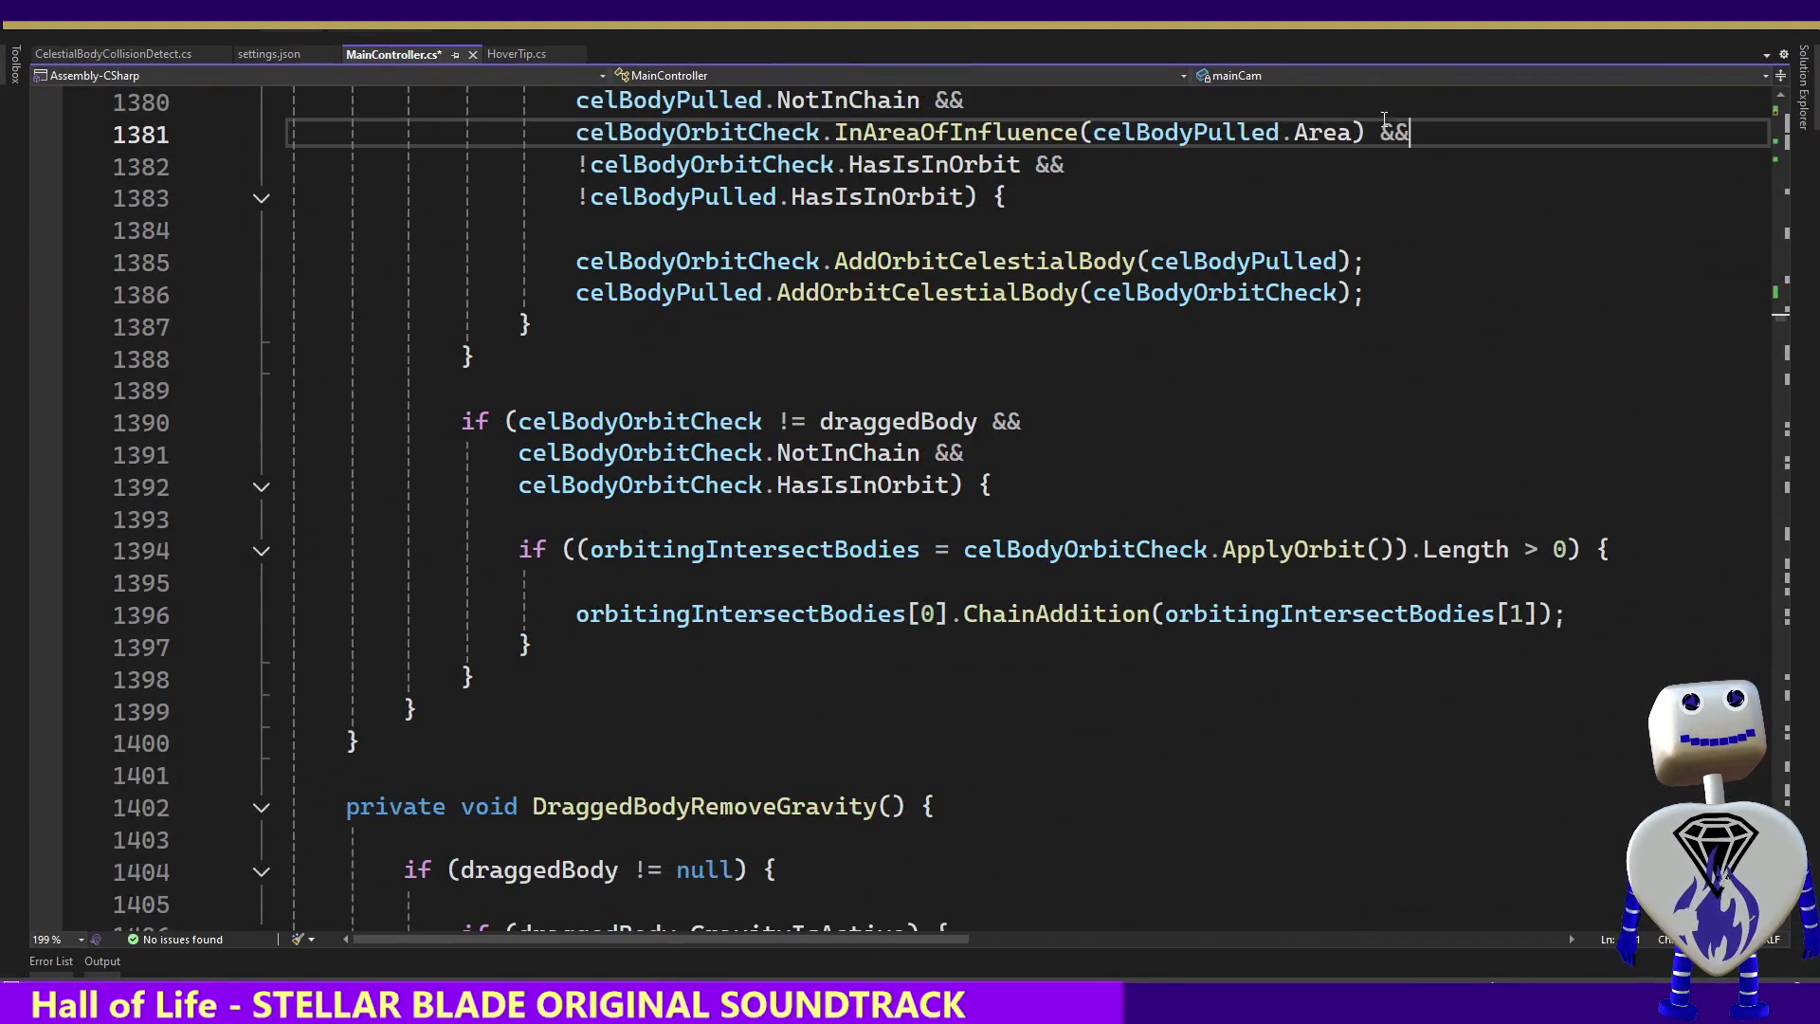
{"action": "left_click", "coordinate": [1327, 90]}
{"action": "left_click", "coordinate": [1328, 75]}
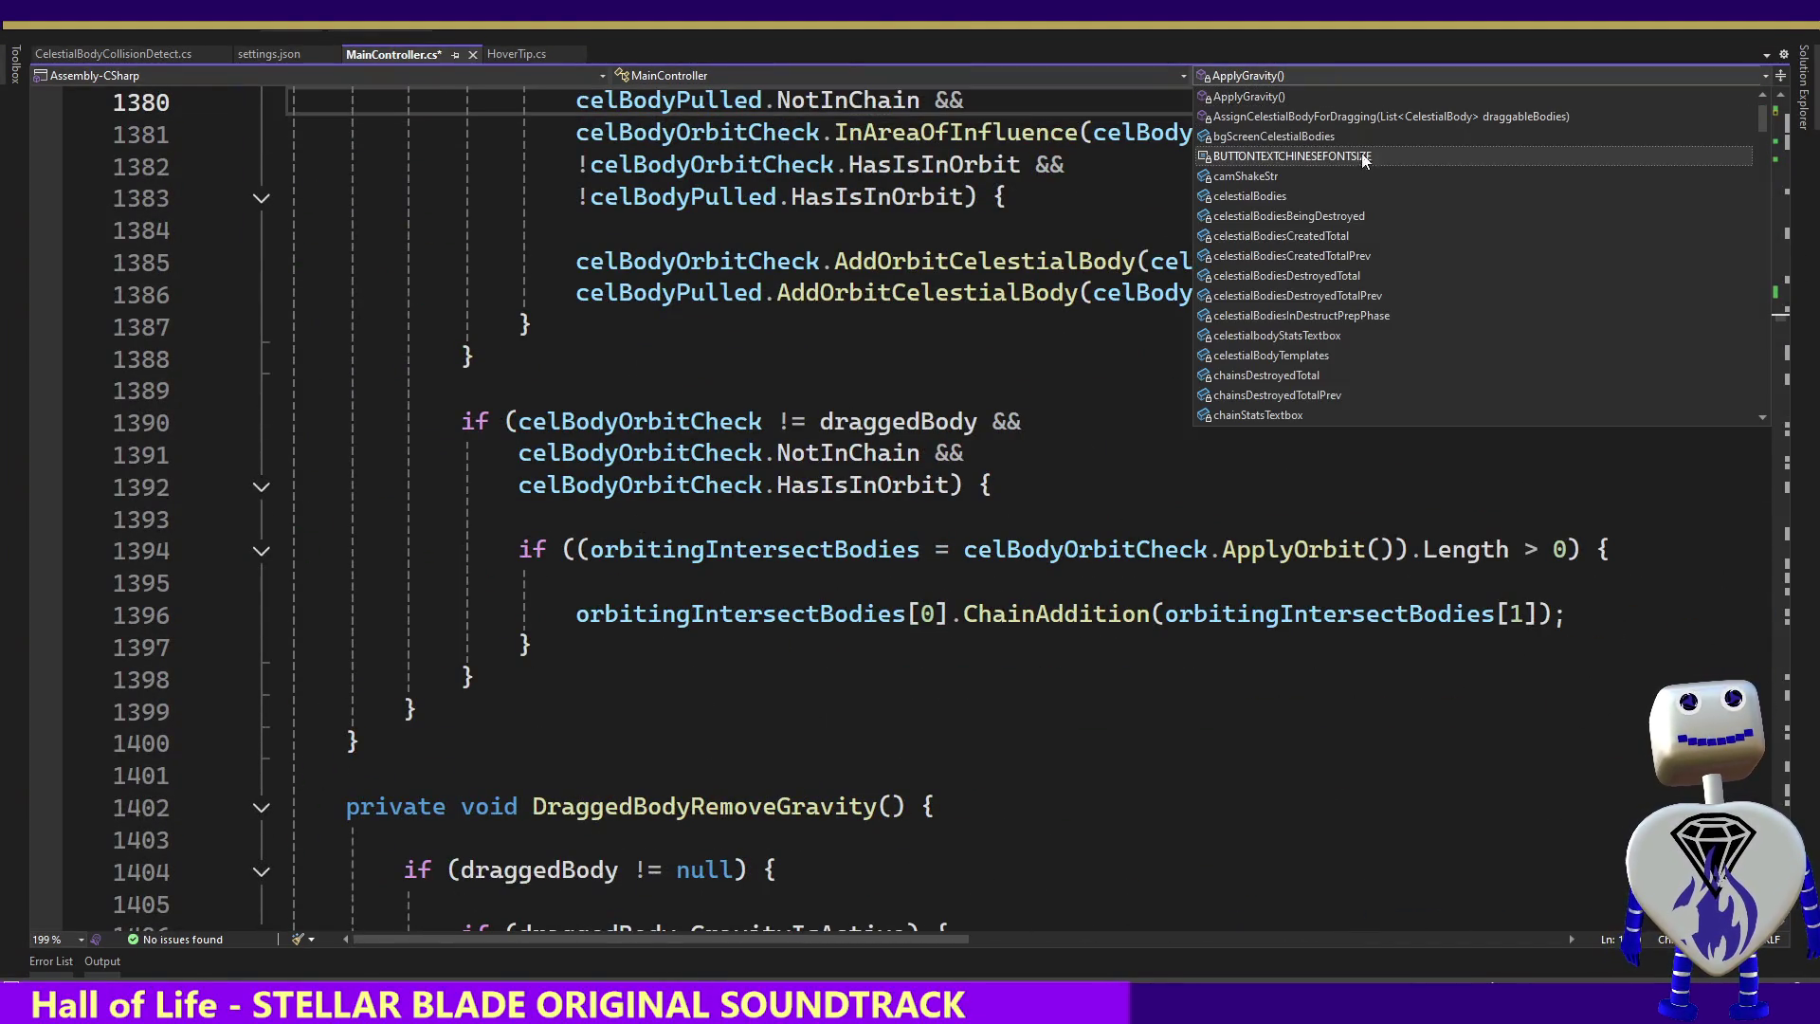
{"action": "left_click_drag", "start_coordinate": [1760, 104], "coordinate": [1755, 182]}
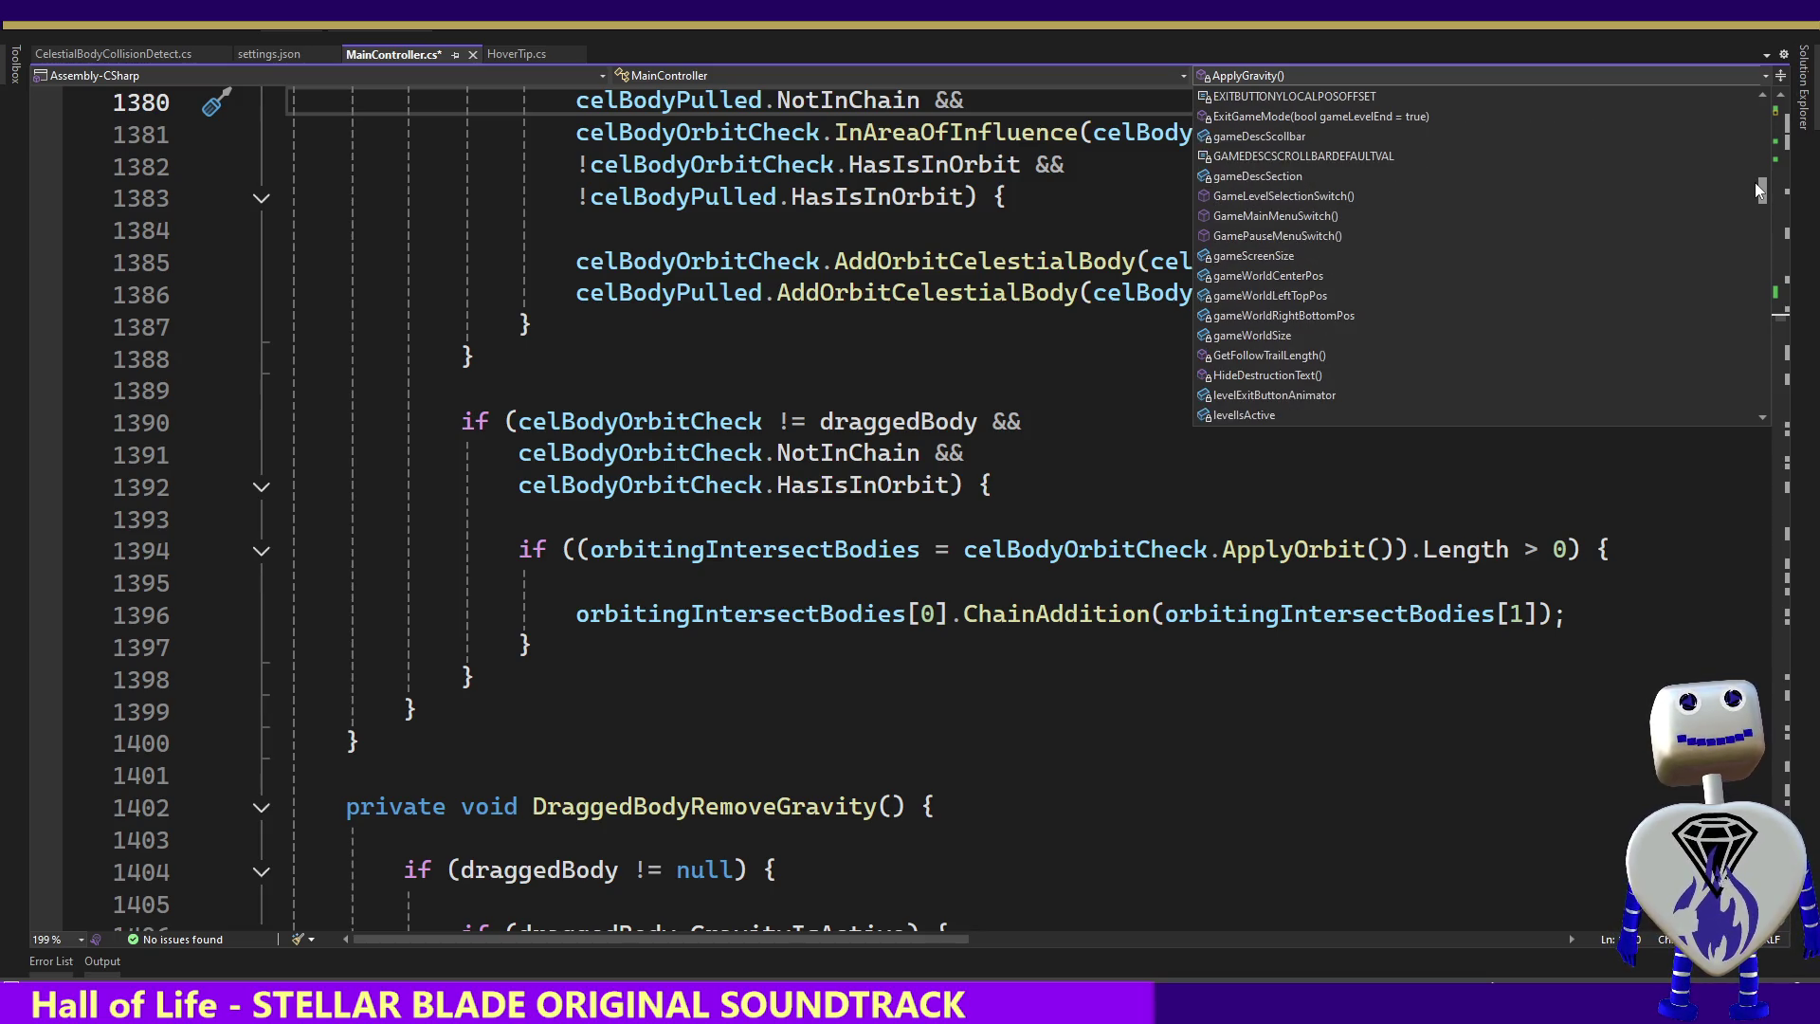
{"action": "left_click", "coordinate": [1412, 353]}
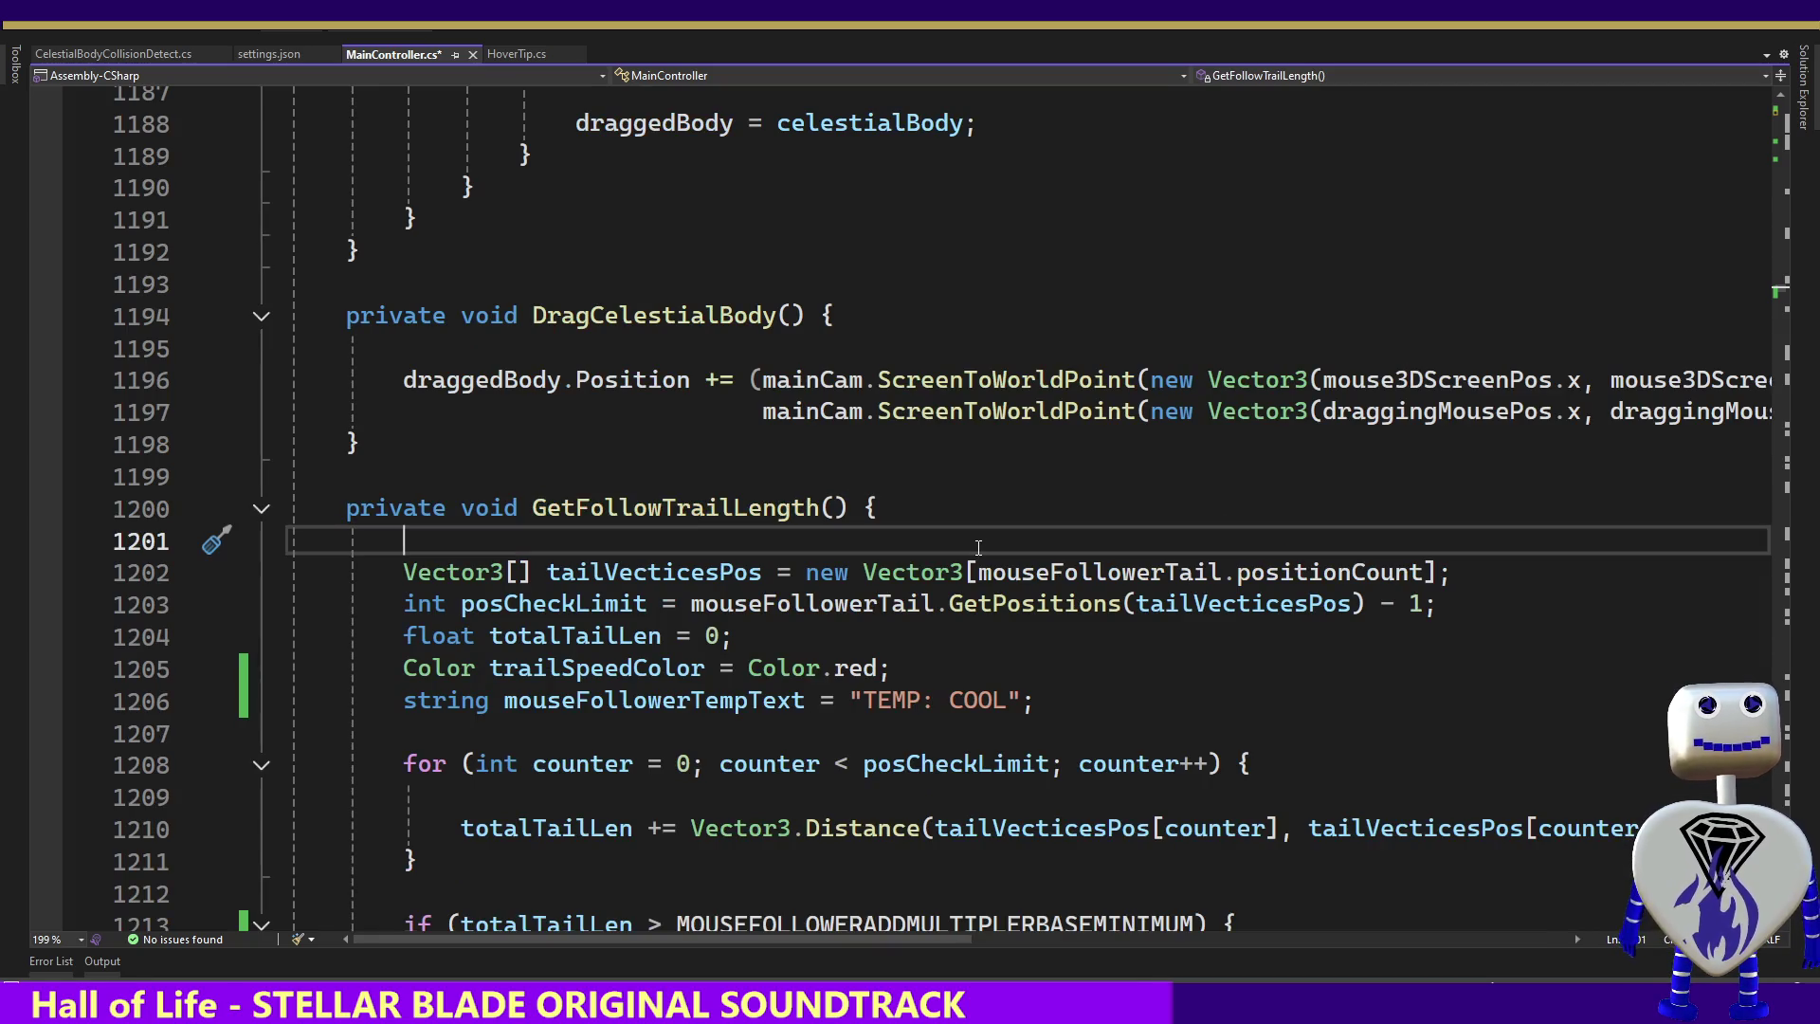
{"action": "key", "text": "Down"}
{"action": "key", "text": "Down"}
{"action": "key", "text": "Down"}
{"action": "key", "text": "Down"}
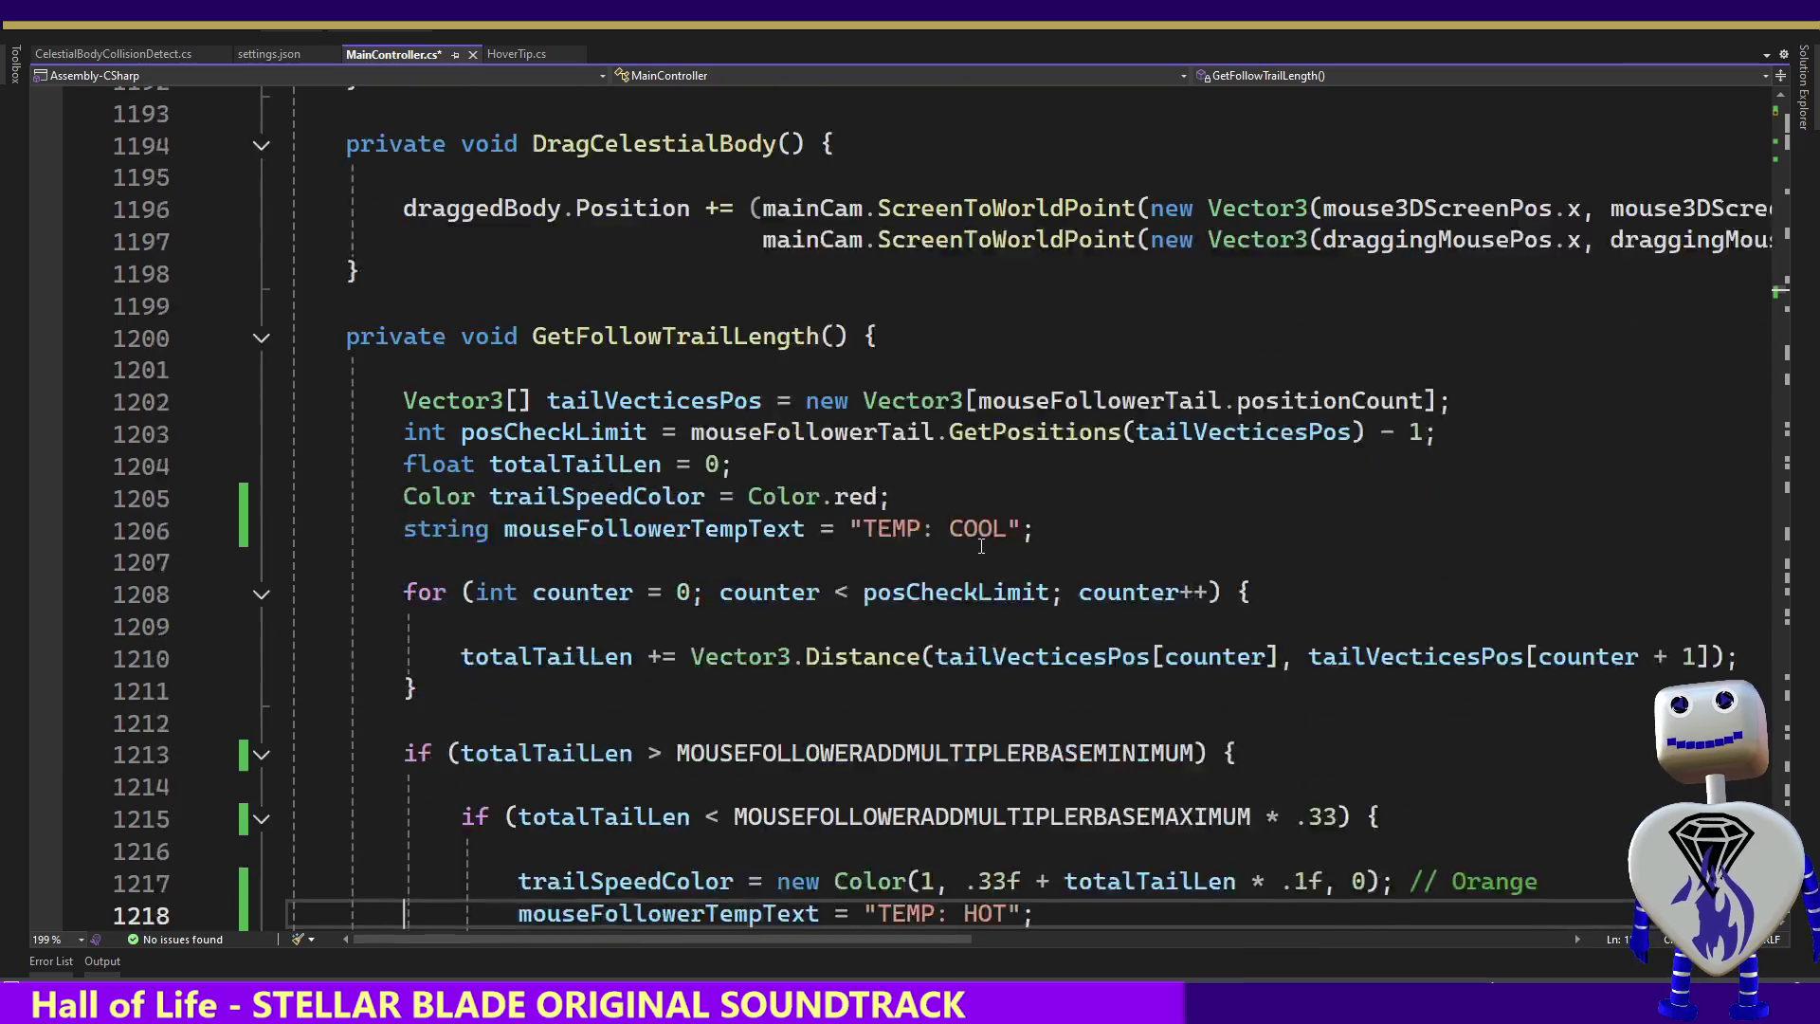
{"action": "key", "text": "Down"}
{"action": "left_click", "coordinate": [1046, 247]}
{"action": "key", "text": "shift+Up"}
{"action": "key", "text": "Delete"}
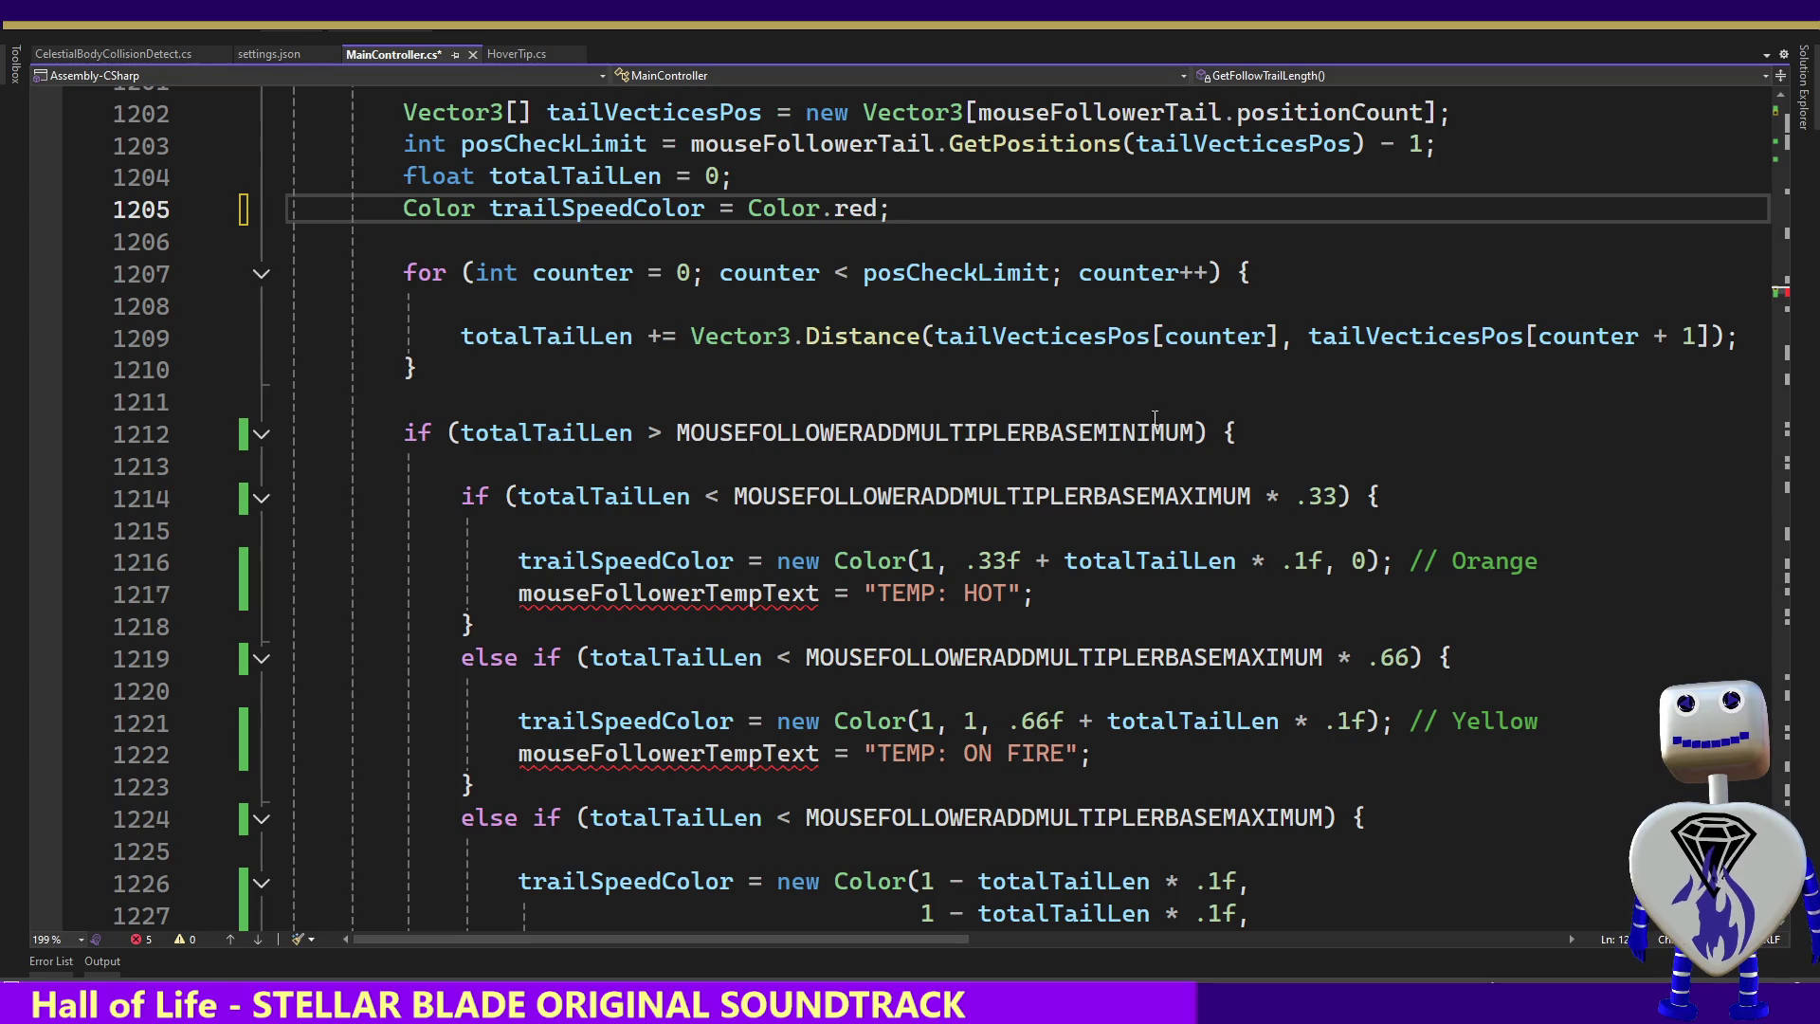
Delete the TEMP: HOT, TEMP: ON FIRE and TEMP: EXPLODING text lines
{"action": "left_click", "coordinate": [1097, 594]}
{"action": "key", "text": "shift+Up"}
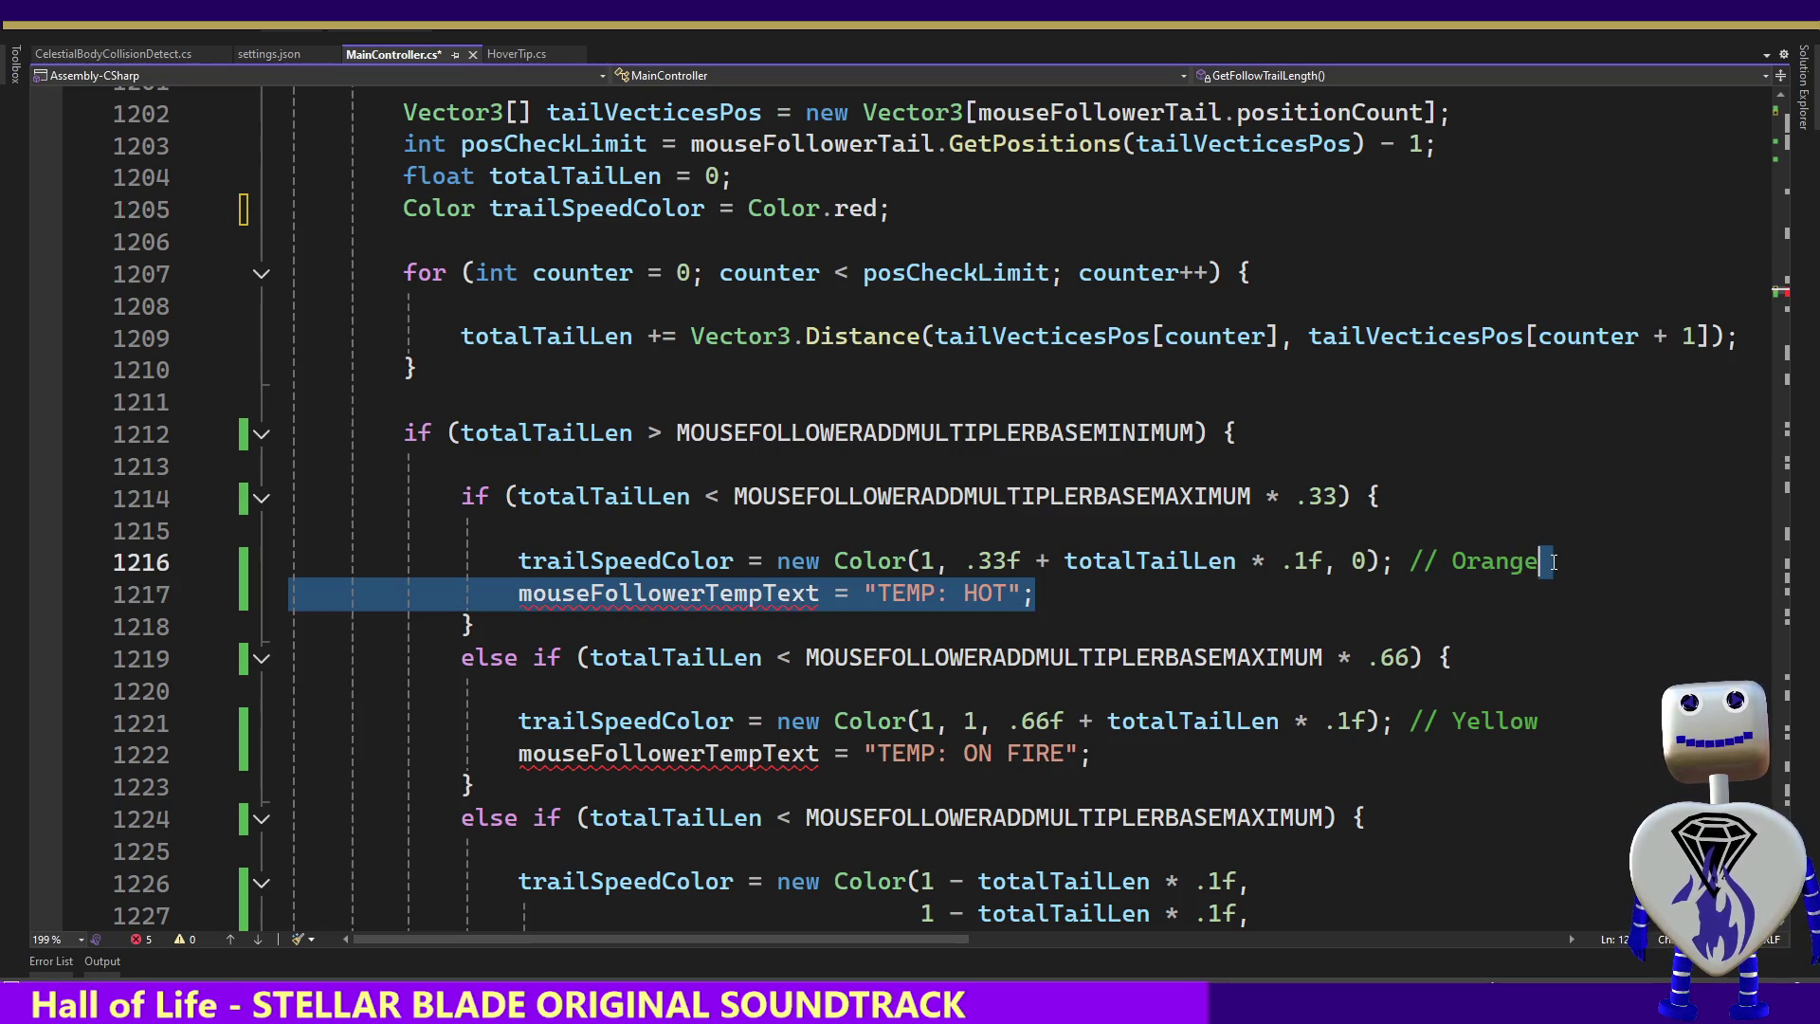
{"action": "key", "text": "Delete"}
{"action": "left_click", "coordinate": [1624, 722]}
{"action": "key", "text": "shift+Up"}
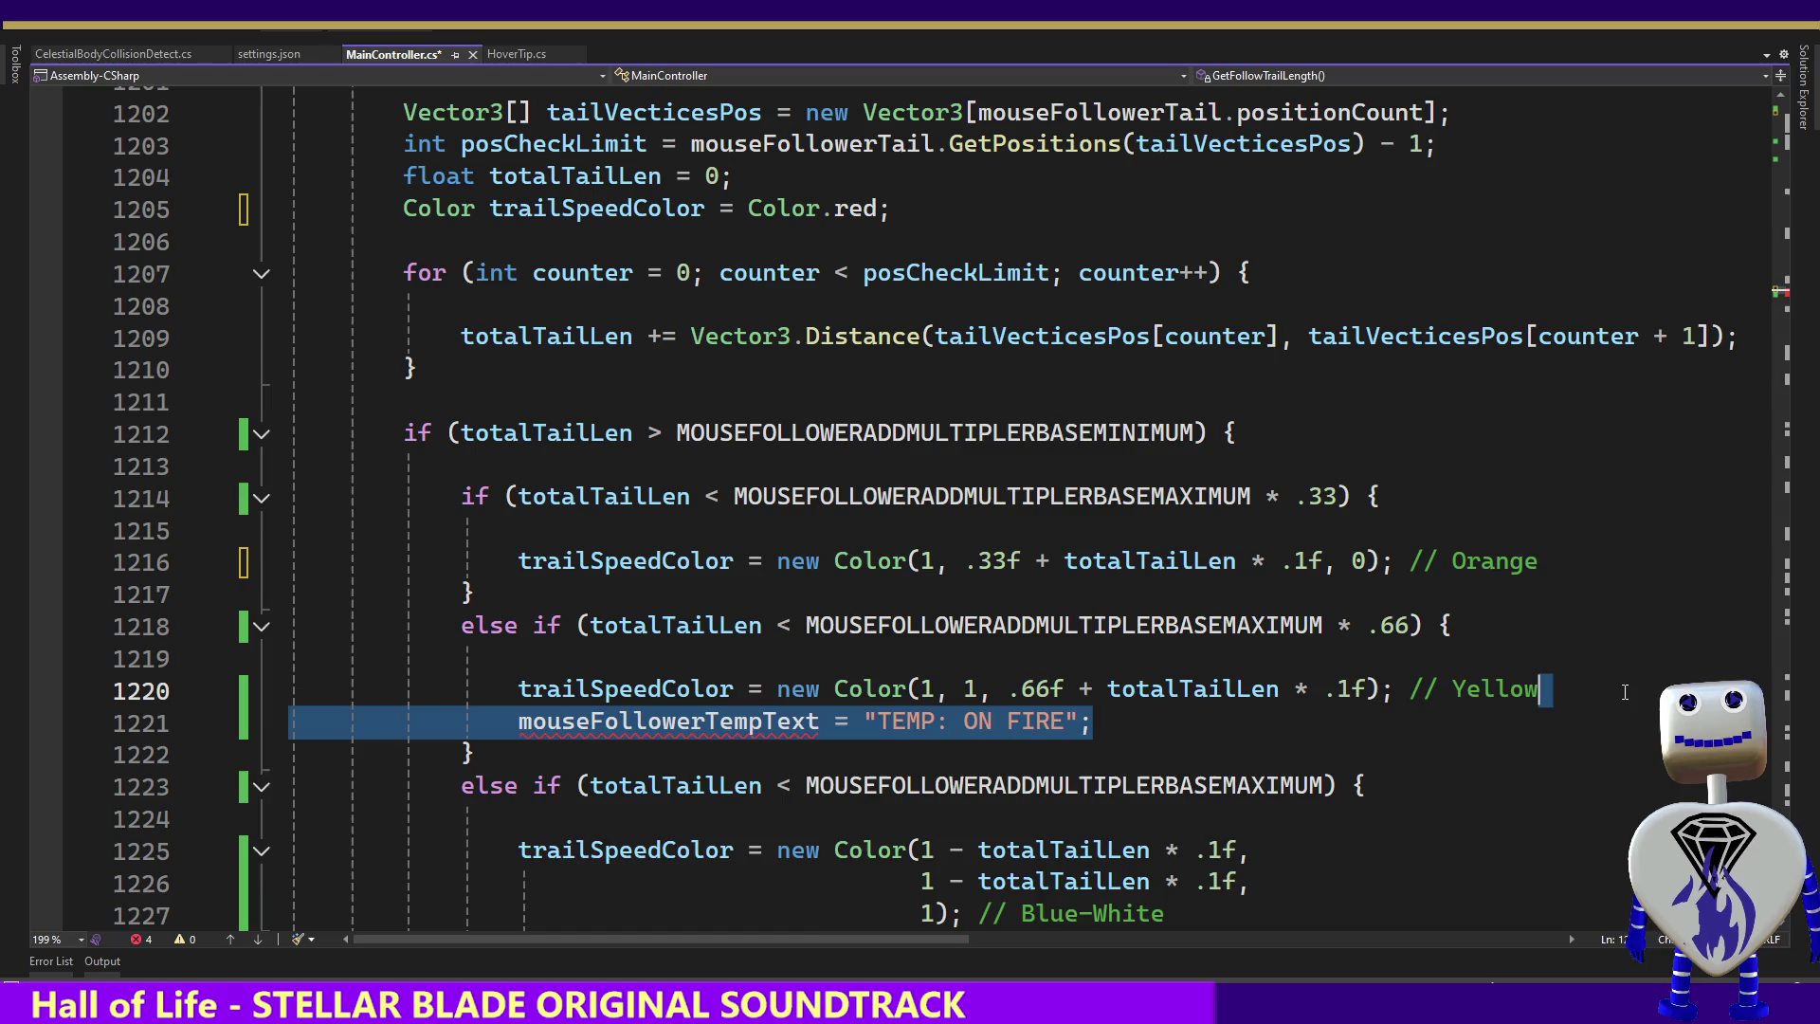
{"action": "key", "text": "Delete"}
{"action": "key", "text": "Down"}
{"action": "key", "text": "Down"}
{"action": "key", "text": "Down"}
{"action": "left_click_drag", "start_coordinate": [1175, 434], "coordinate": [1192, 401]}
{"action": "key", "text": "Delete"}
Delete the WHITE HOT line and the temperature text assignment, save, and return to Unity
{"action": "left_click_drag", "start_coordinate": [1146, 546], "coordinate": [1149, 528]}
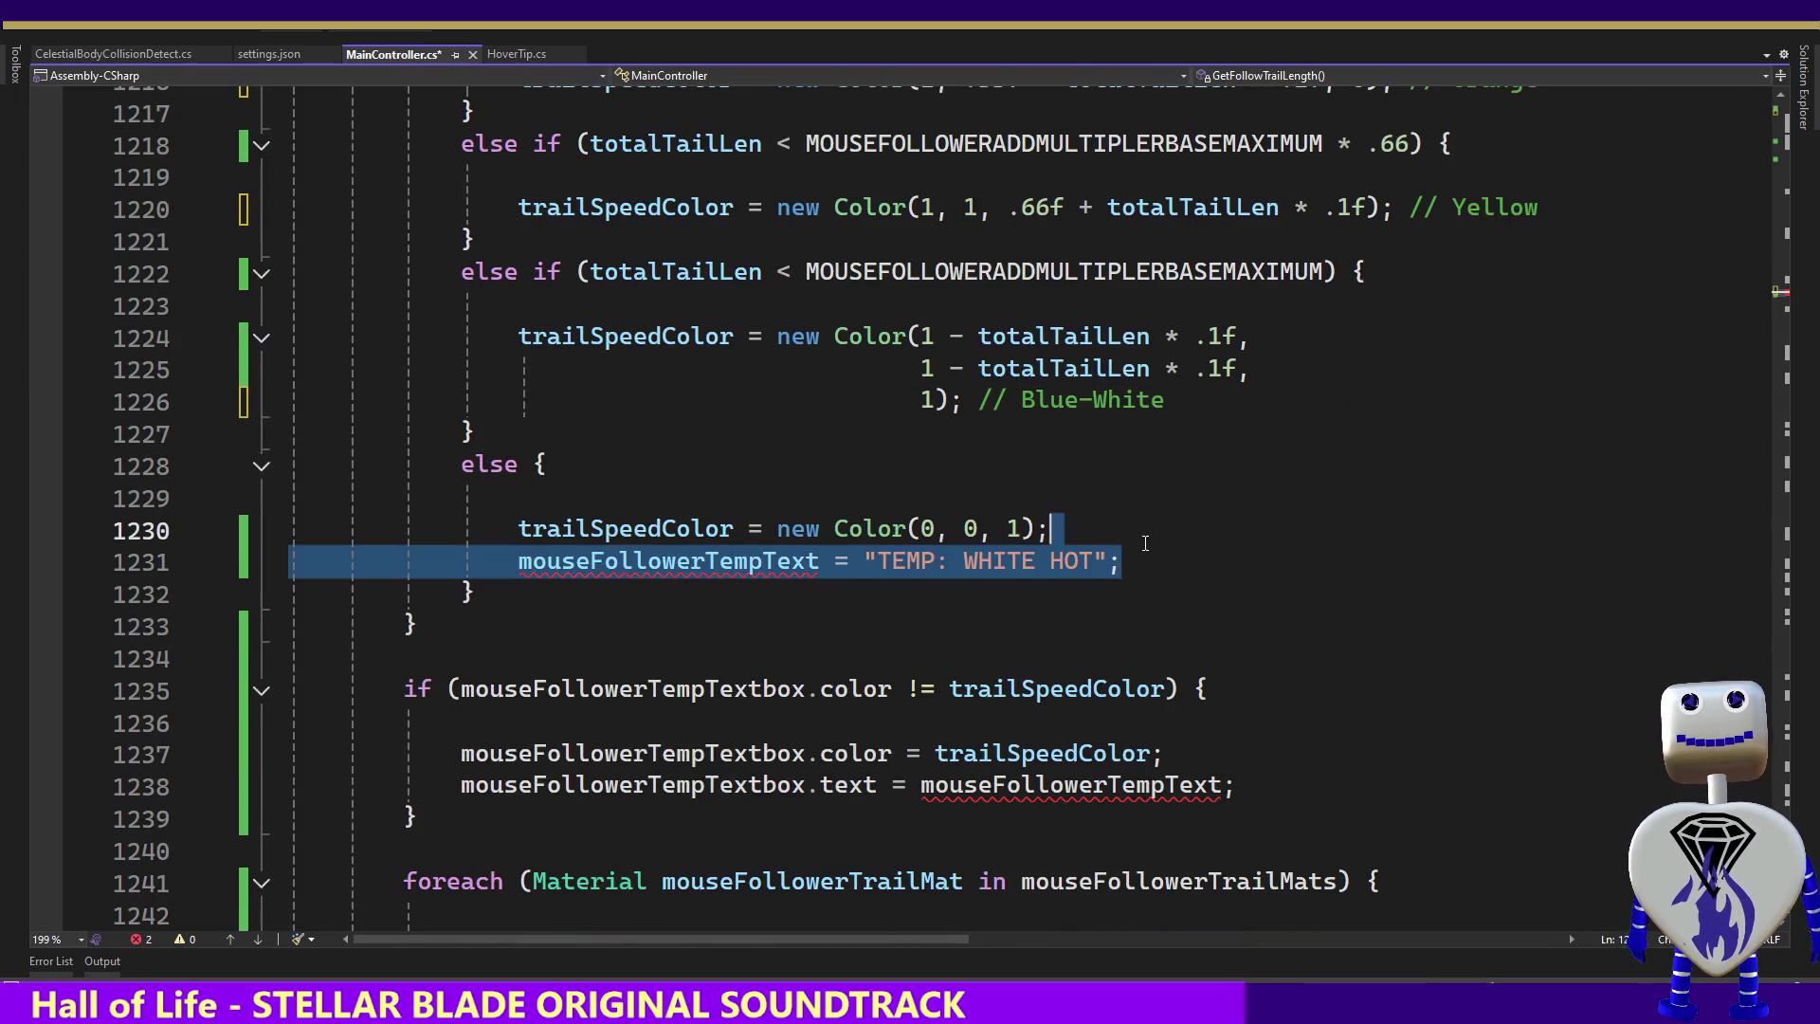
{"action": "key", "text": "Delete"}
{"action": "left_click_drag", "start_coordinate": [1229, 749], "coordinate": [1242, 734]}
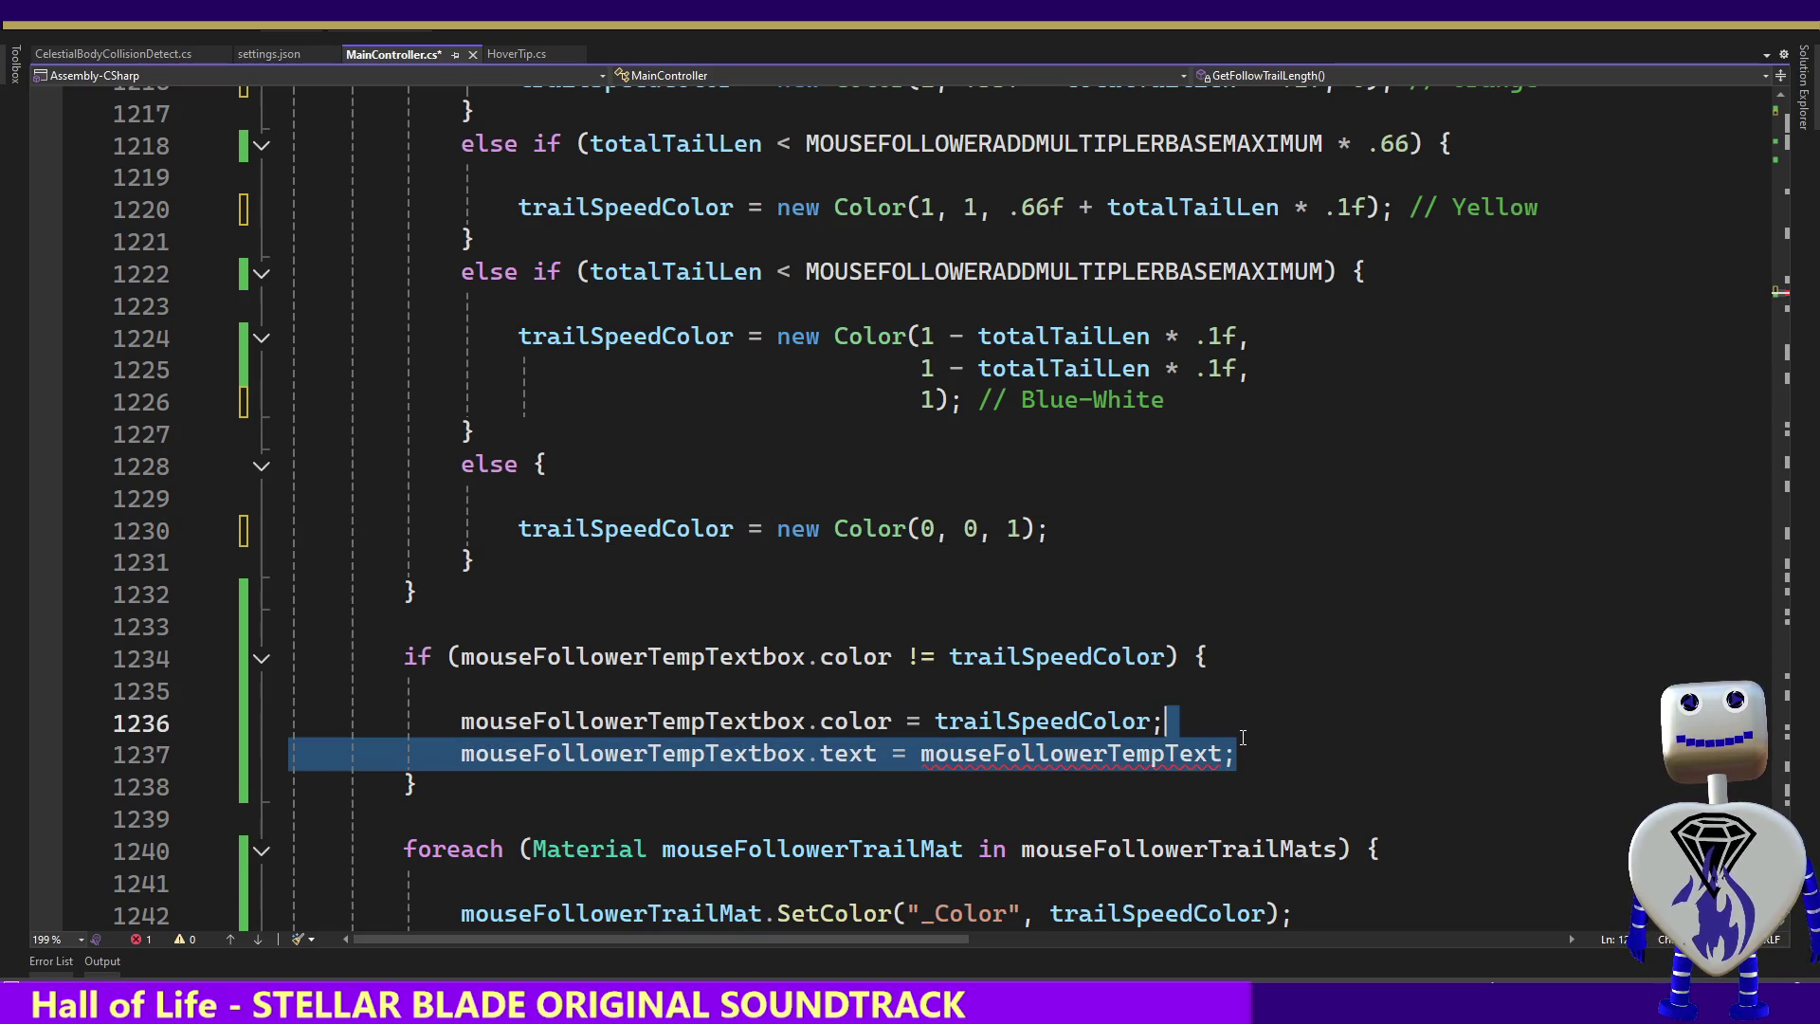
{"action": "key", "text": "Delete"}
{"action": "key", "text": "ctrl+s"}
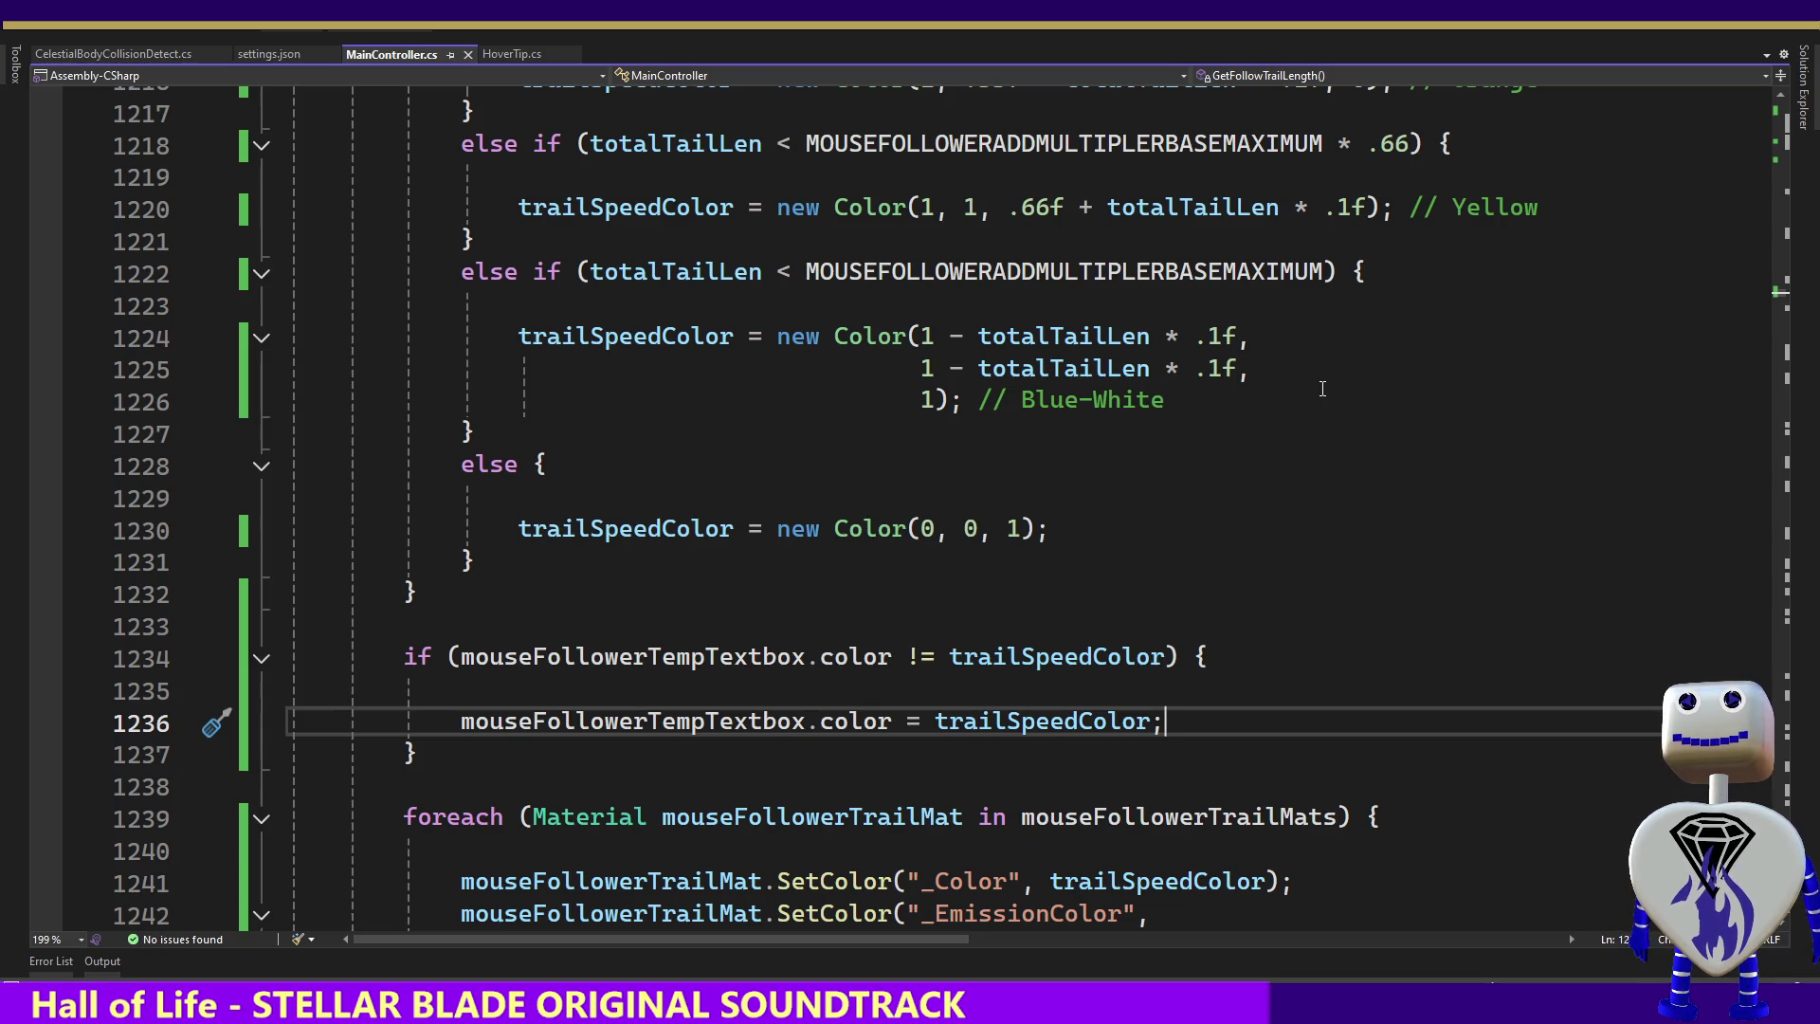
{"action": "key", "text": "alt+Tab"}
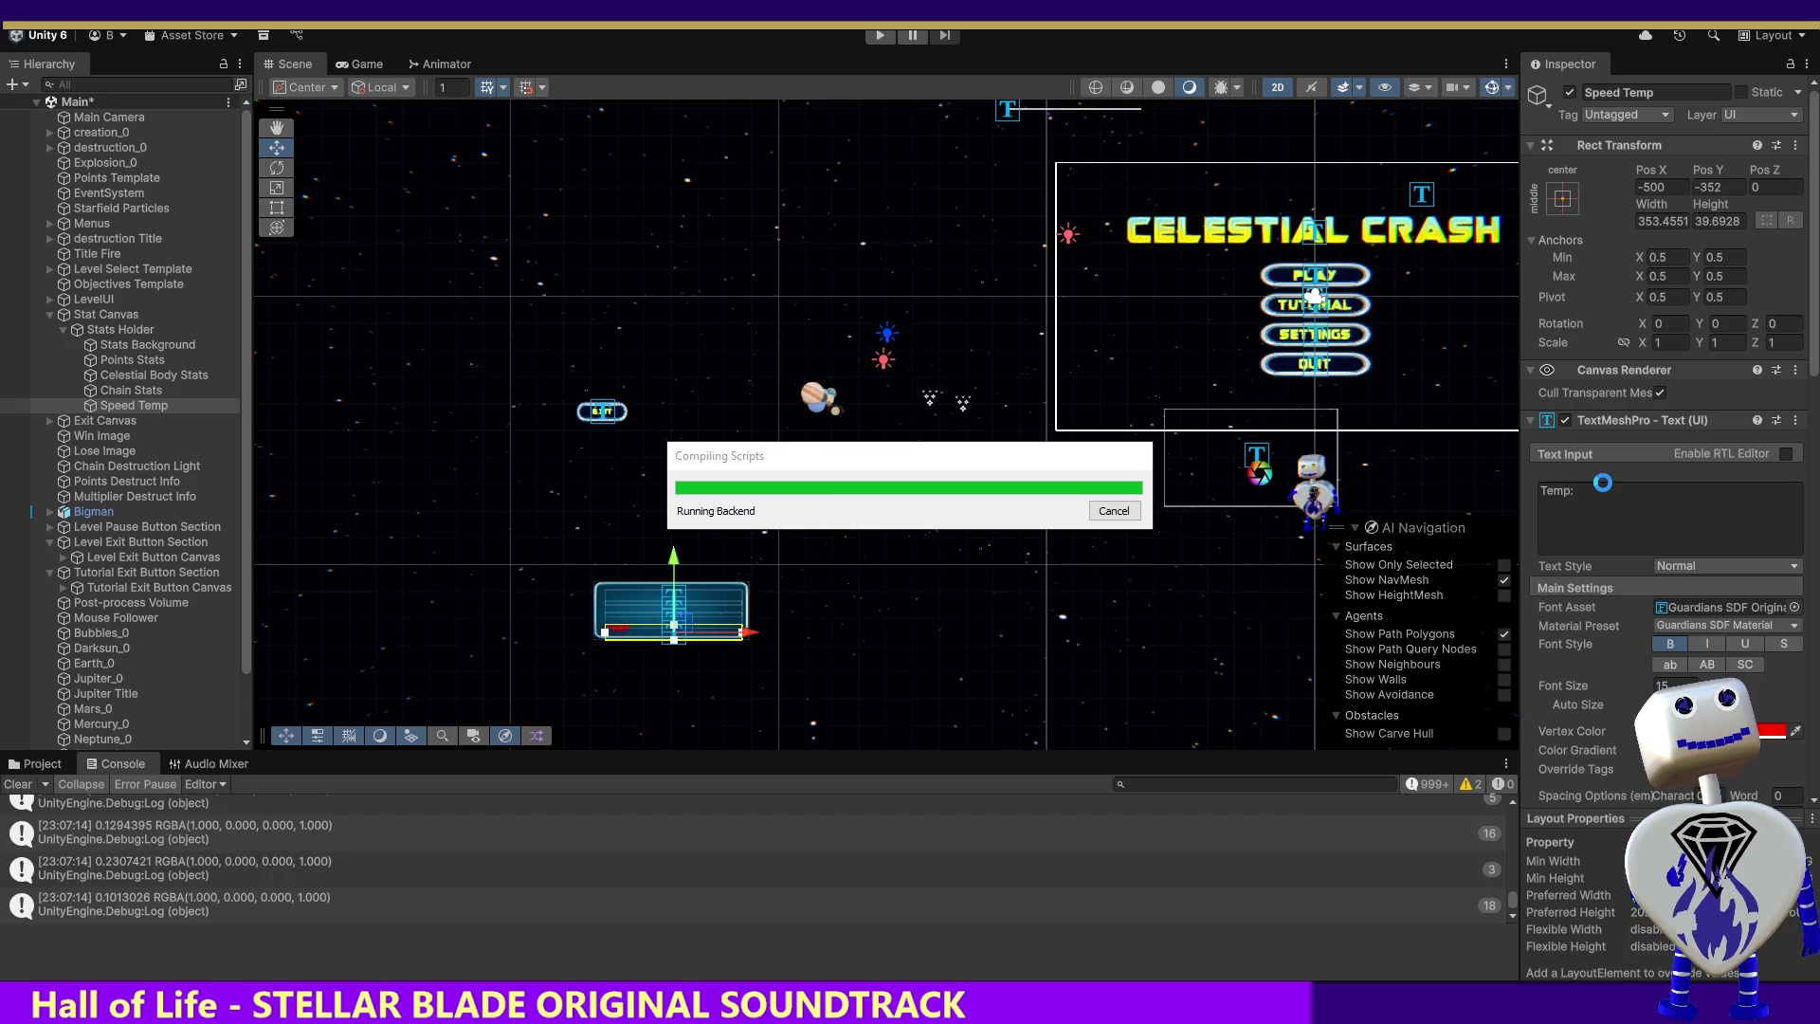
Click into the Speed Temp label's text, then enter Play mode
{"action": "left_click", "coordinate": [1602, 483]}
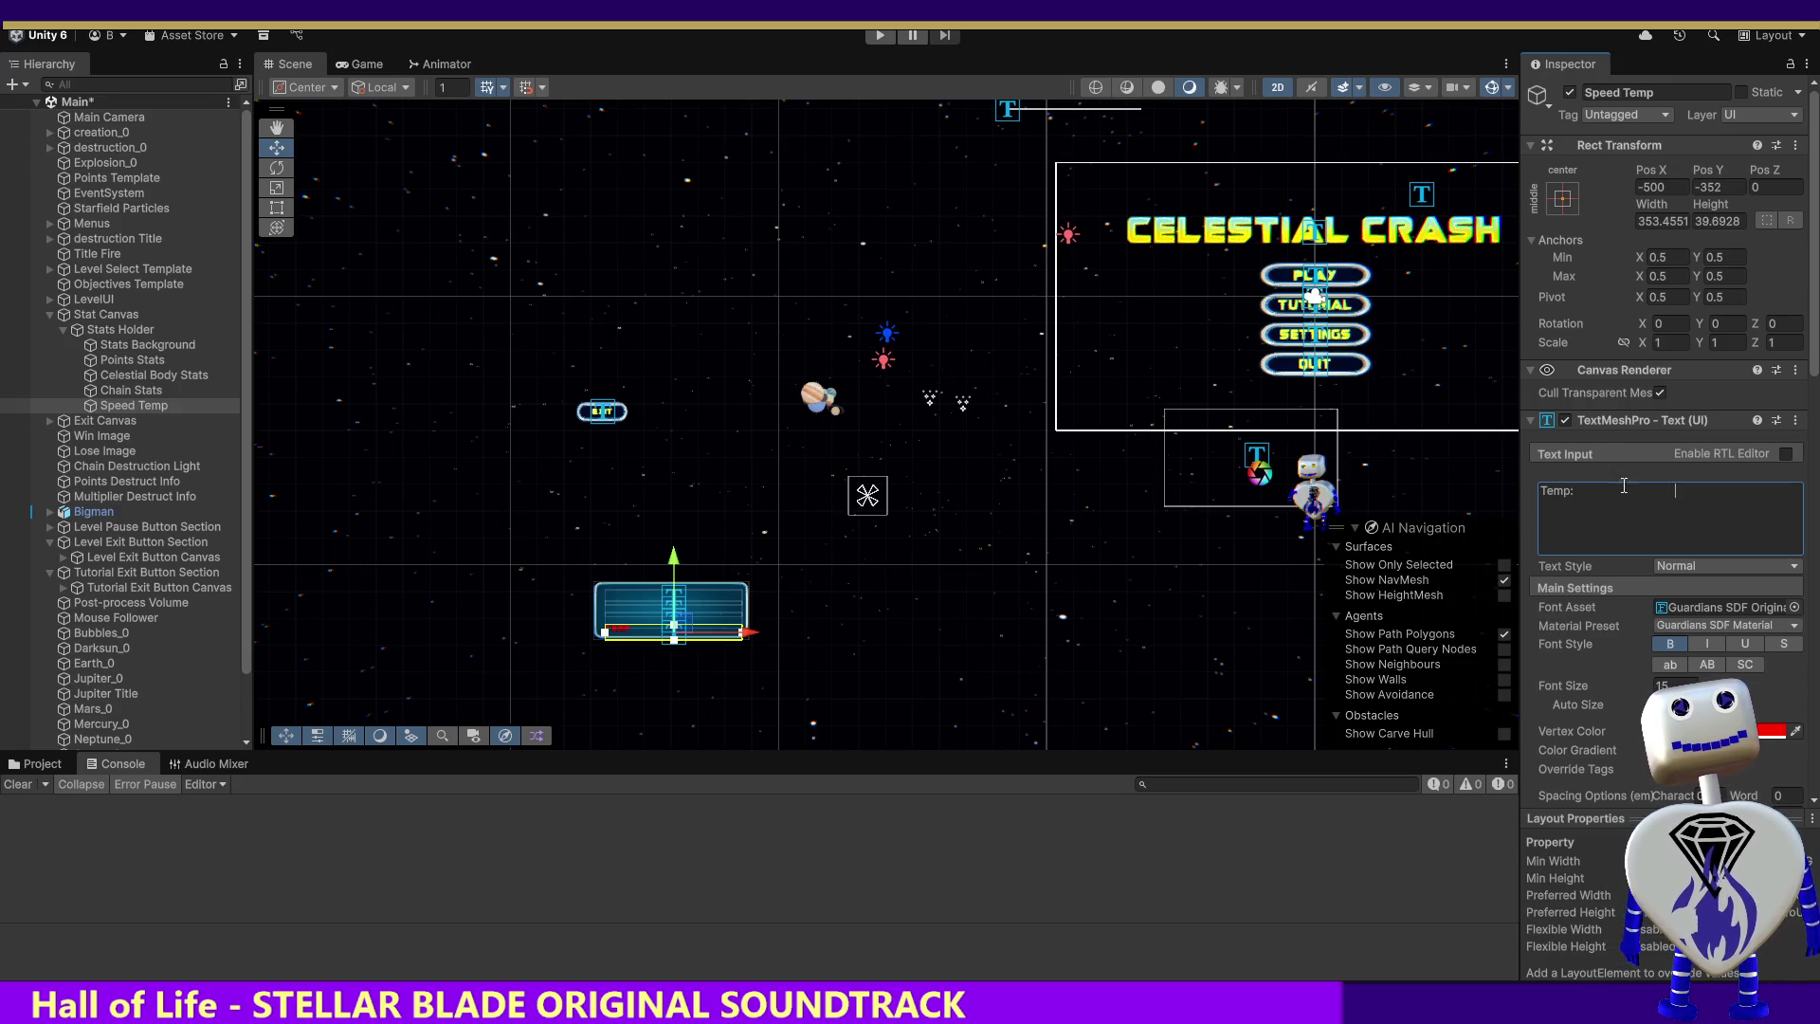
{"action": "left_click", "coordinate": [877, 35]}
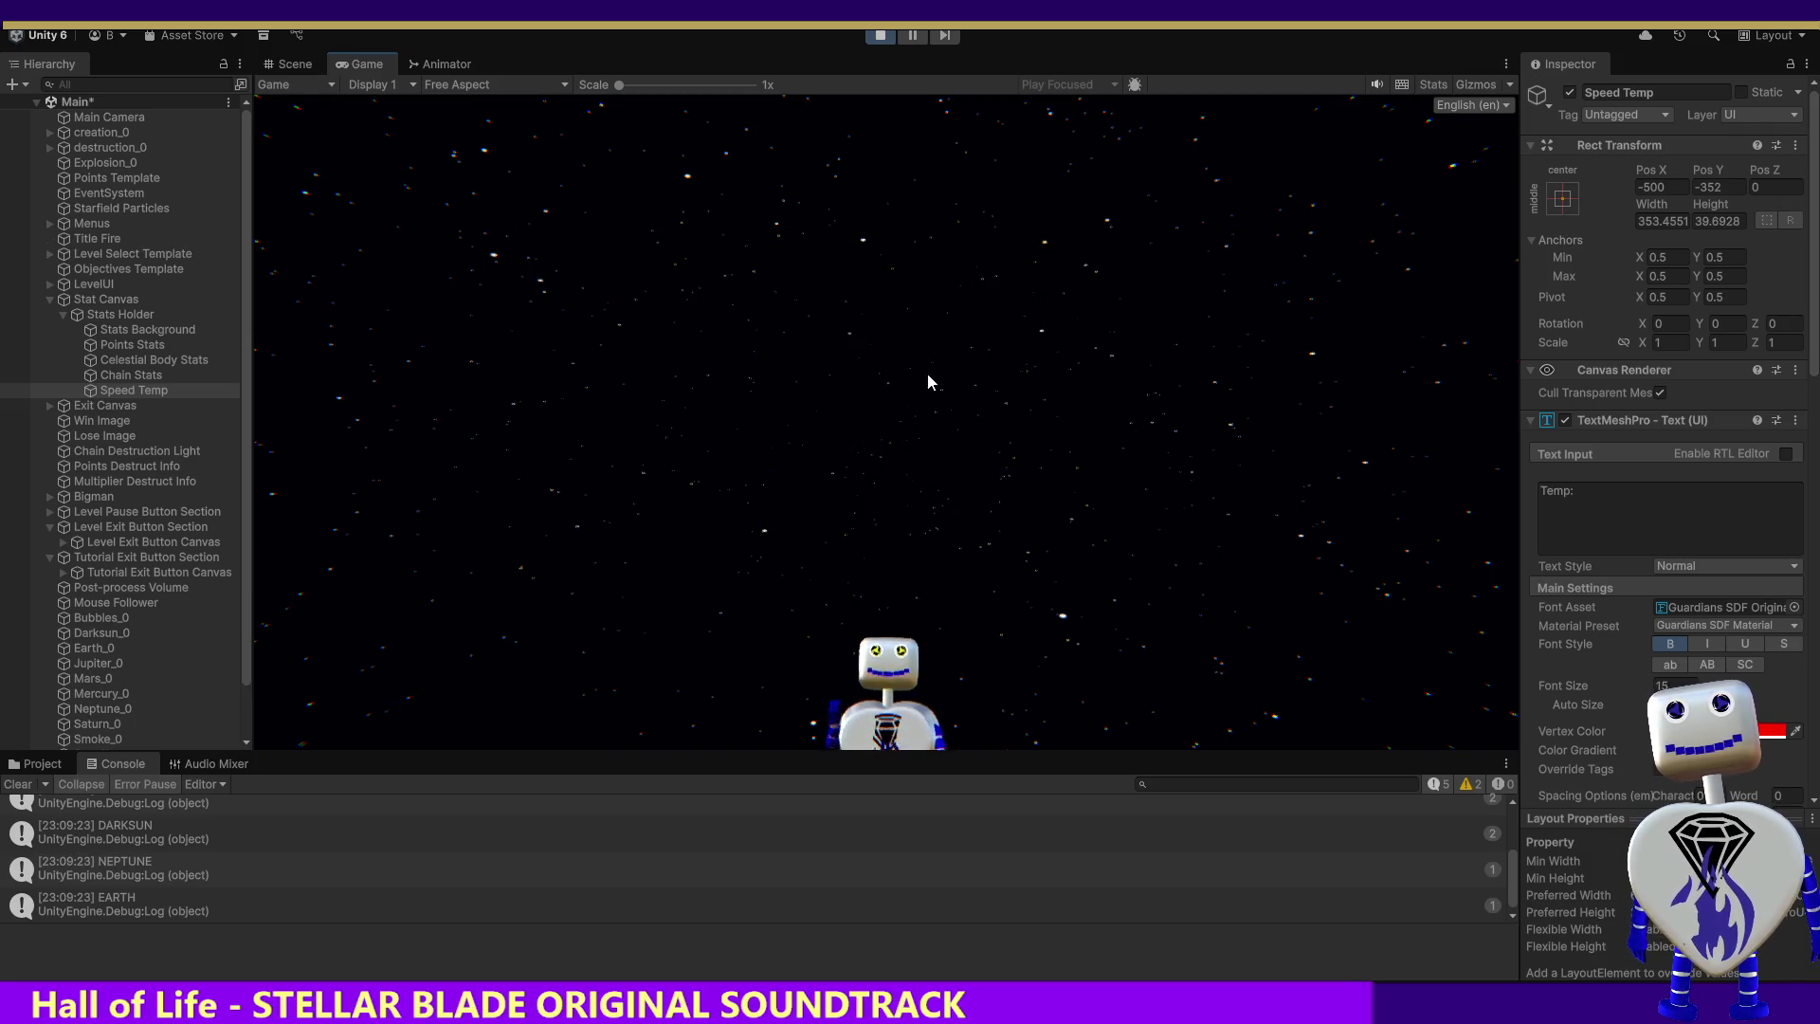
Restart Play mode and launch the Skill Challenge level from the main menu
{"action": "left_click", "coordinate": [885, 35]}
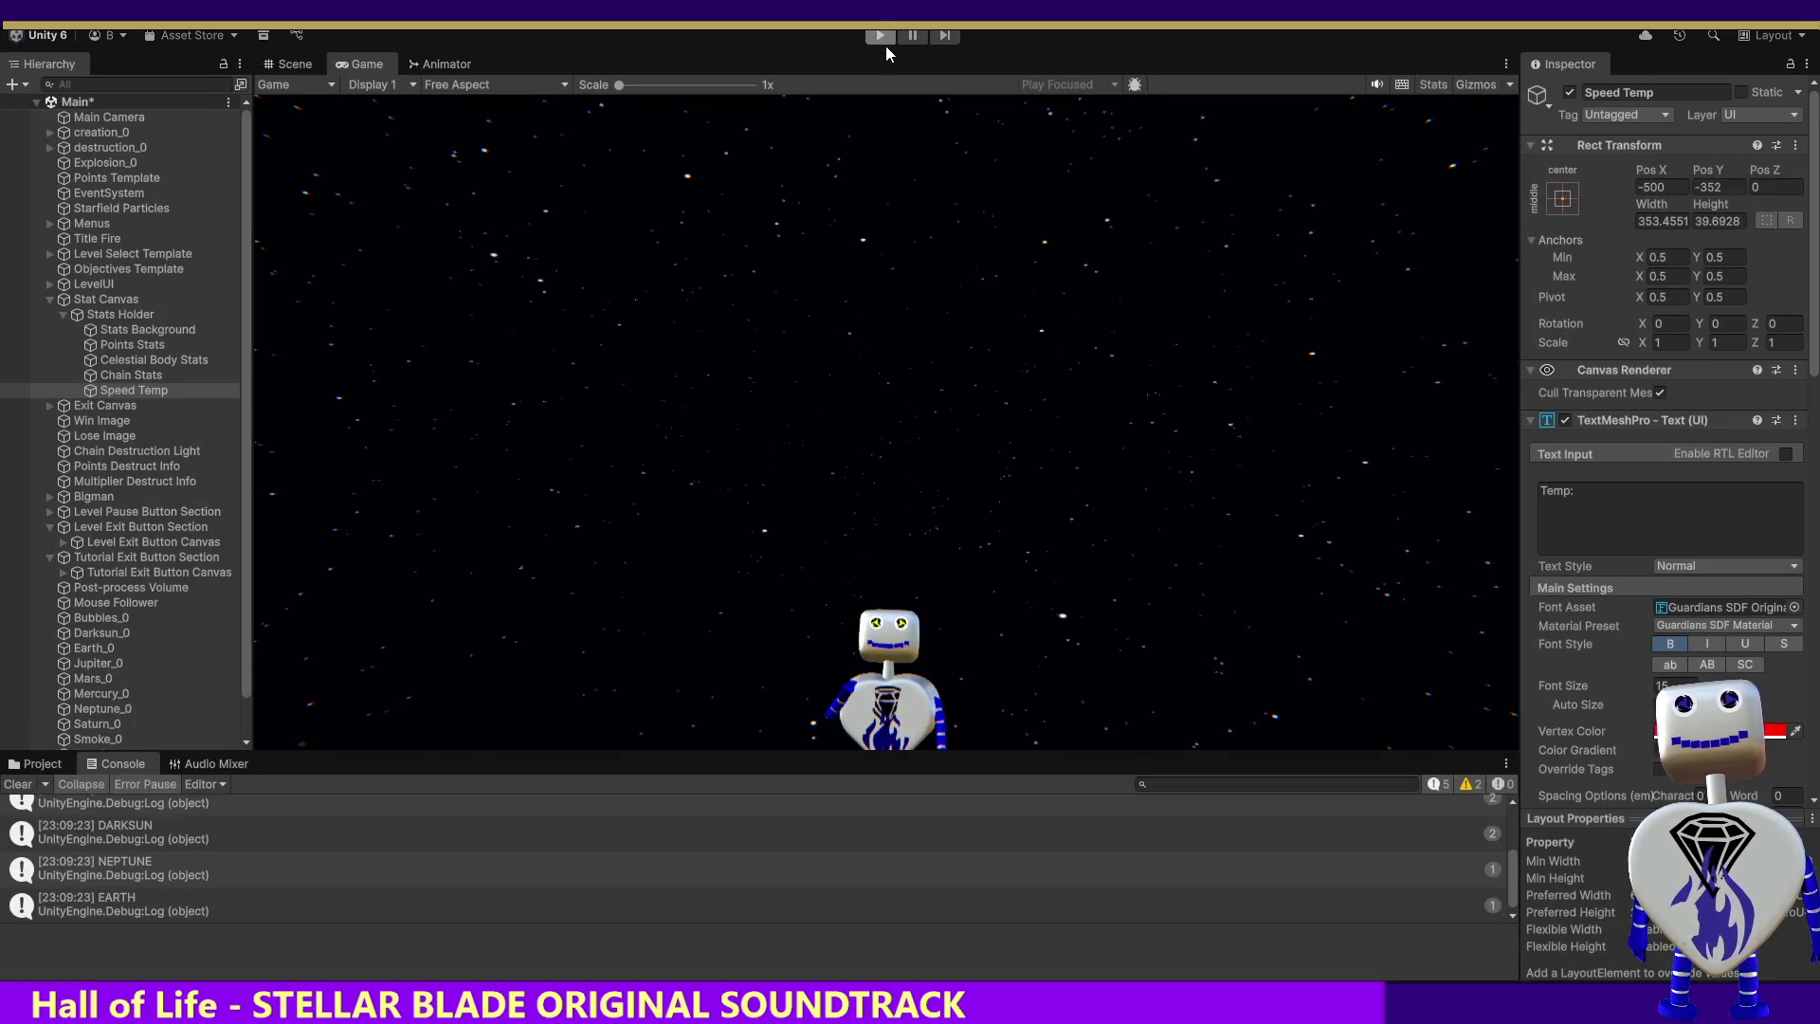
{"action": "left_click", "coordinate": [879, 35]}
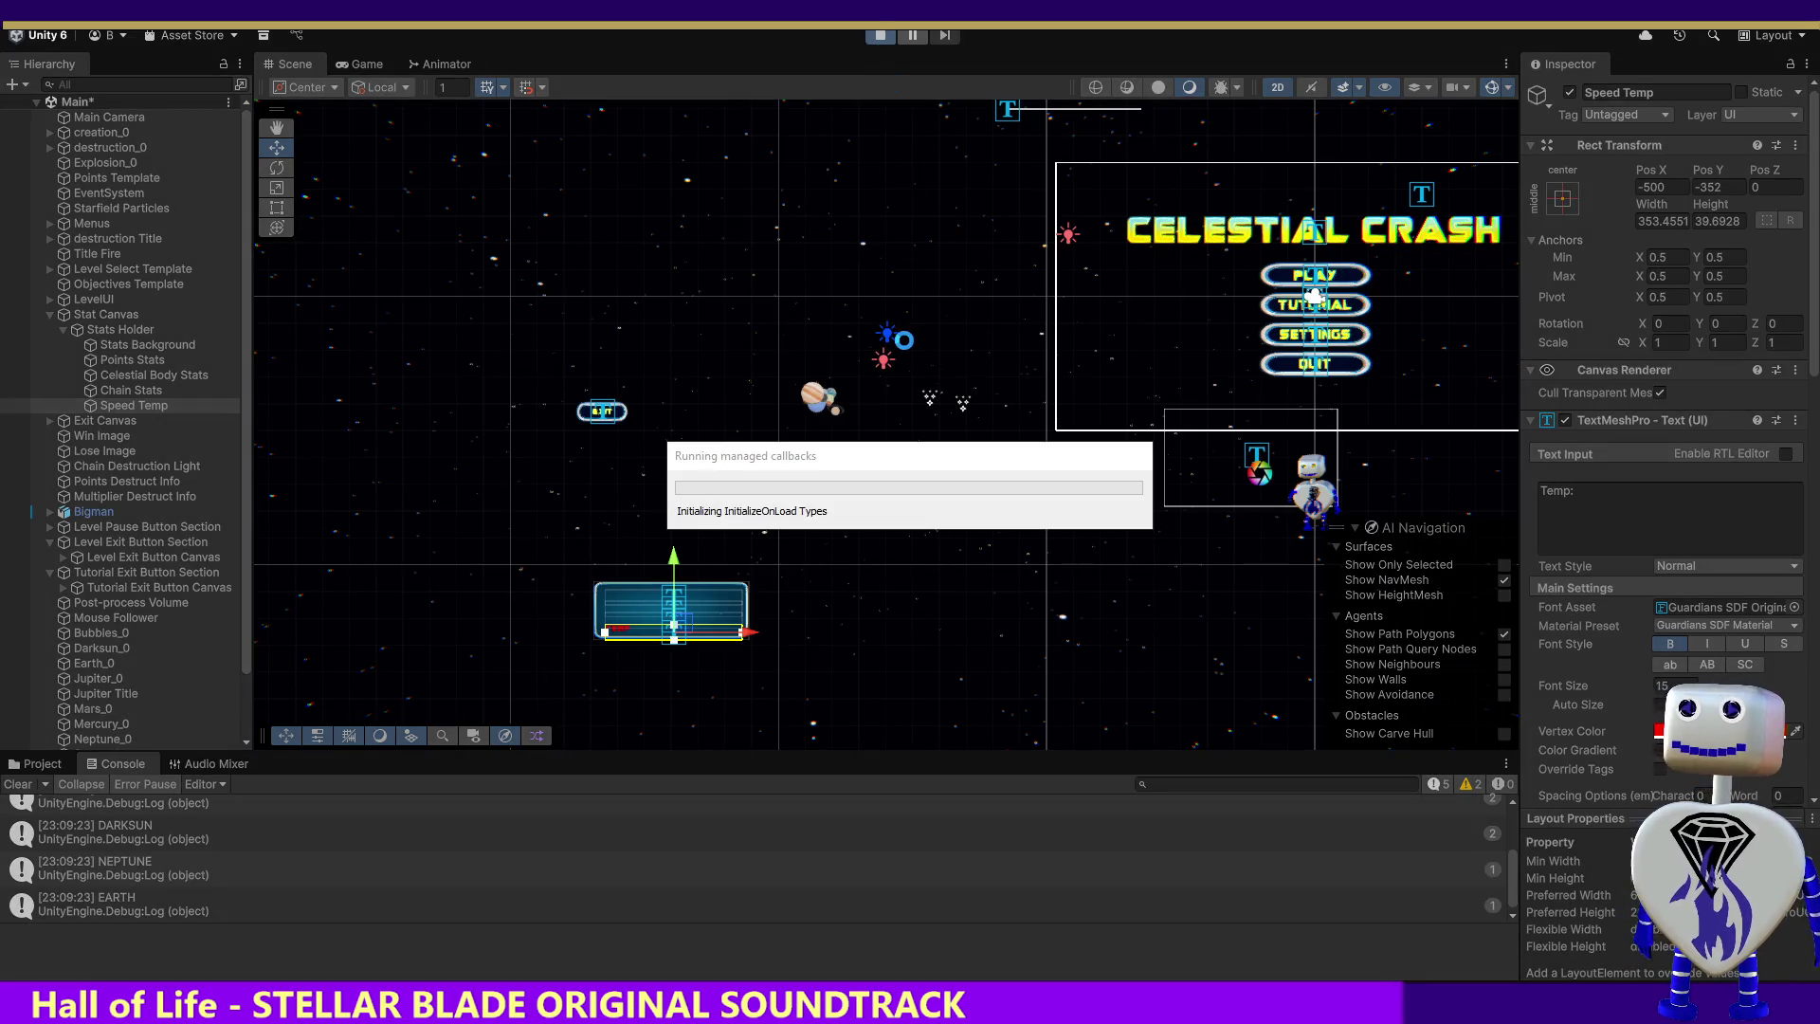
{"action": "left_click", "coordinate": [979, 386]}
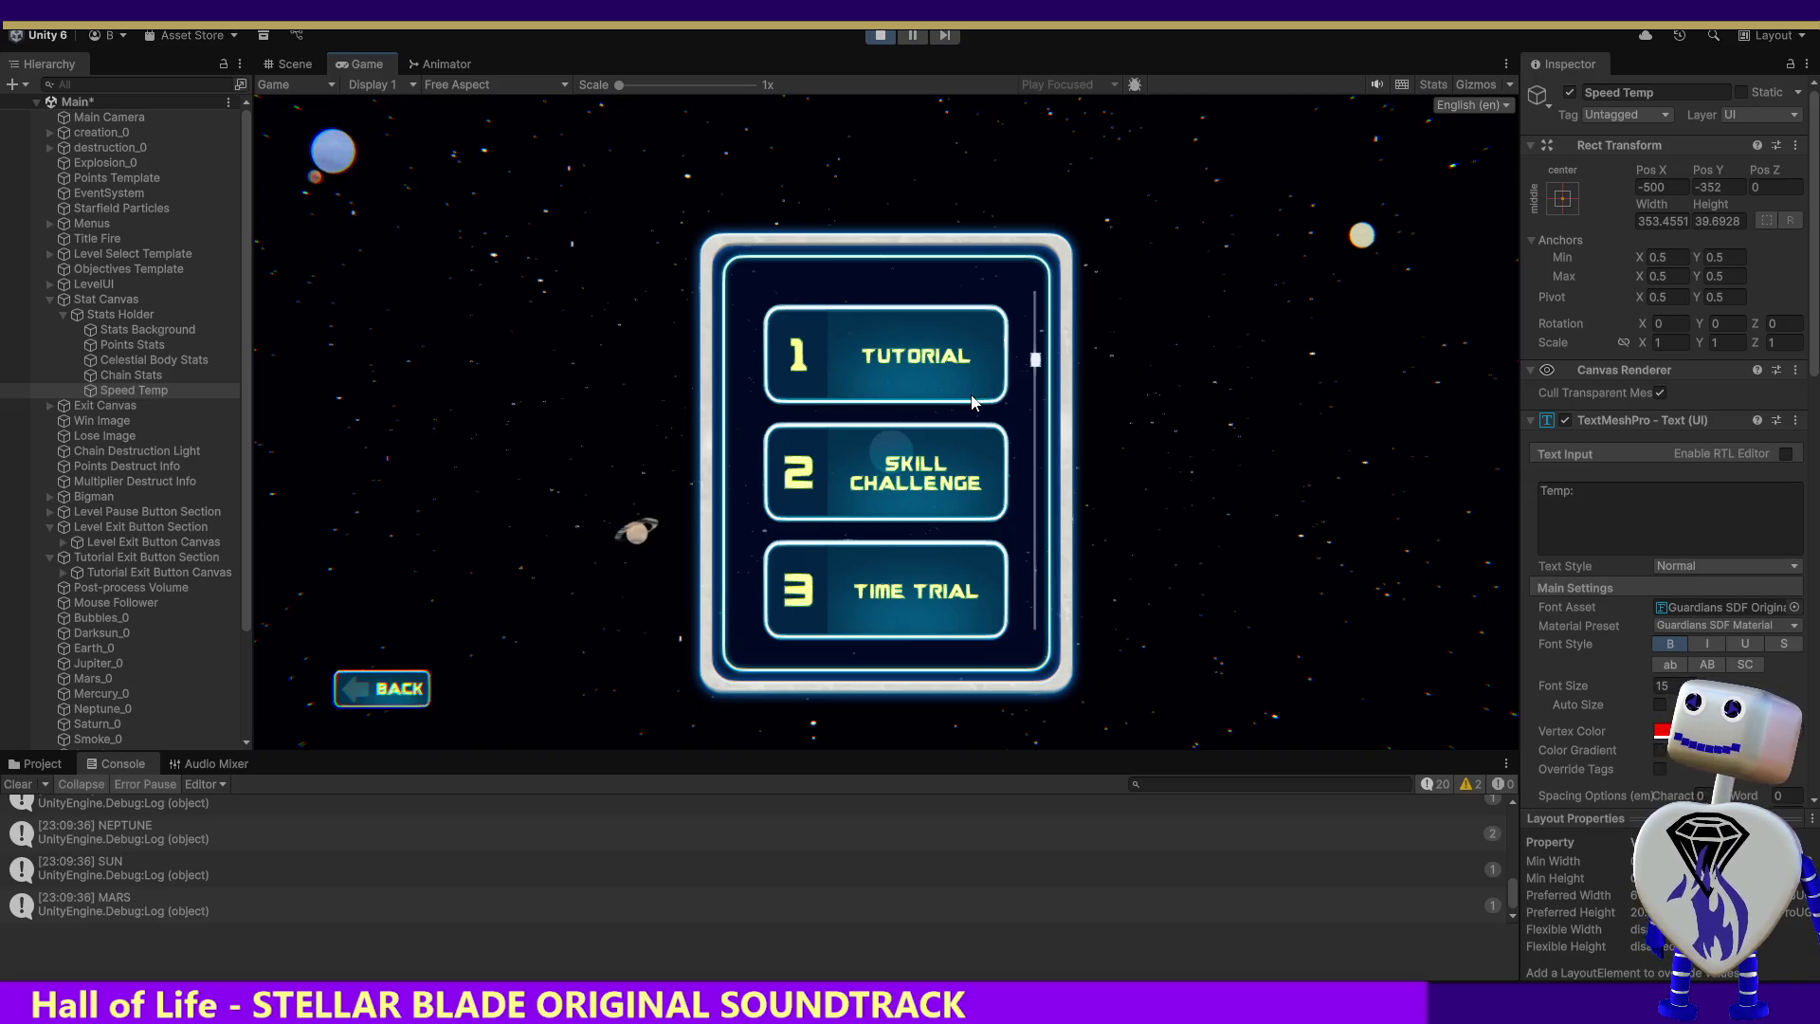
{"action": "left_click", "coordinate": [929, 484]}
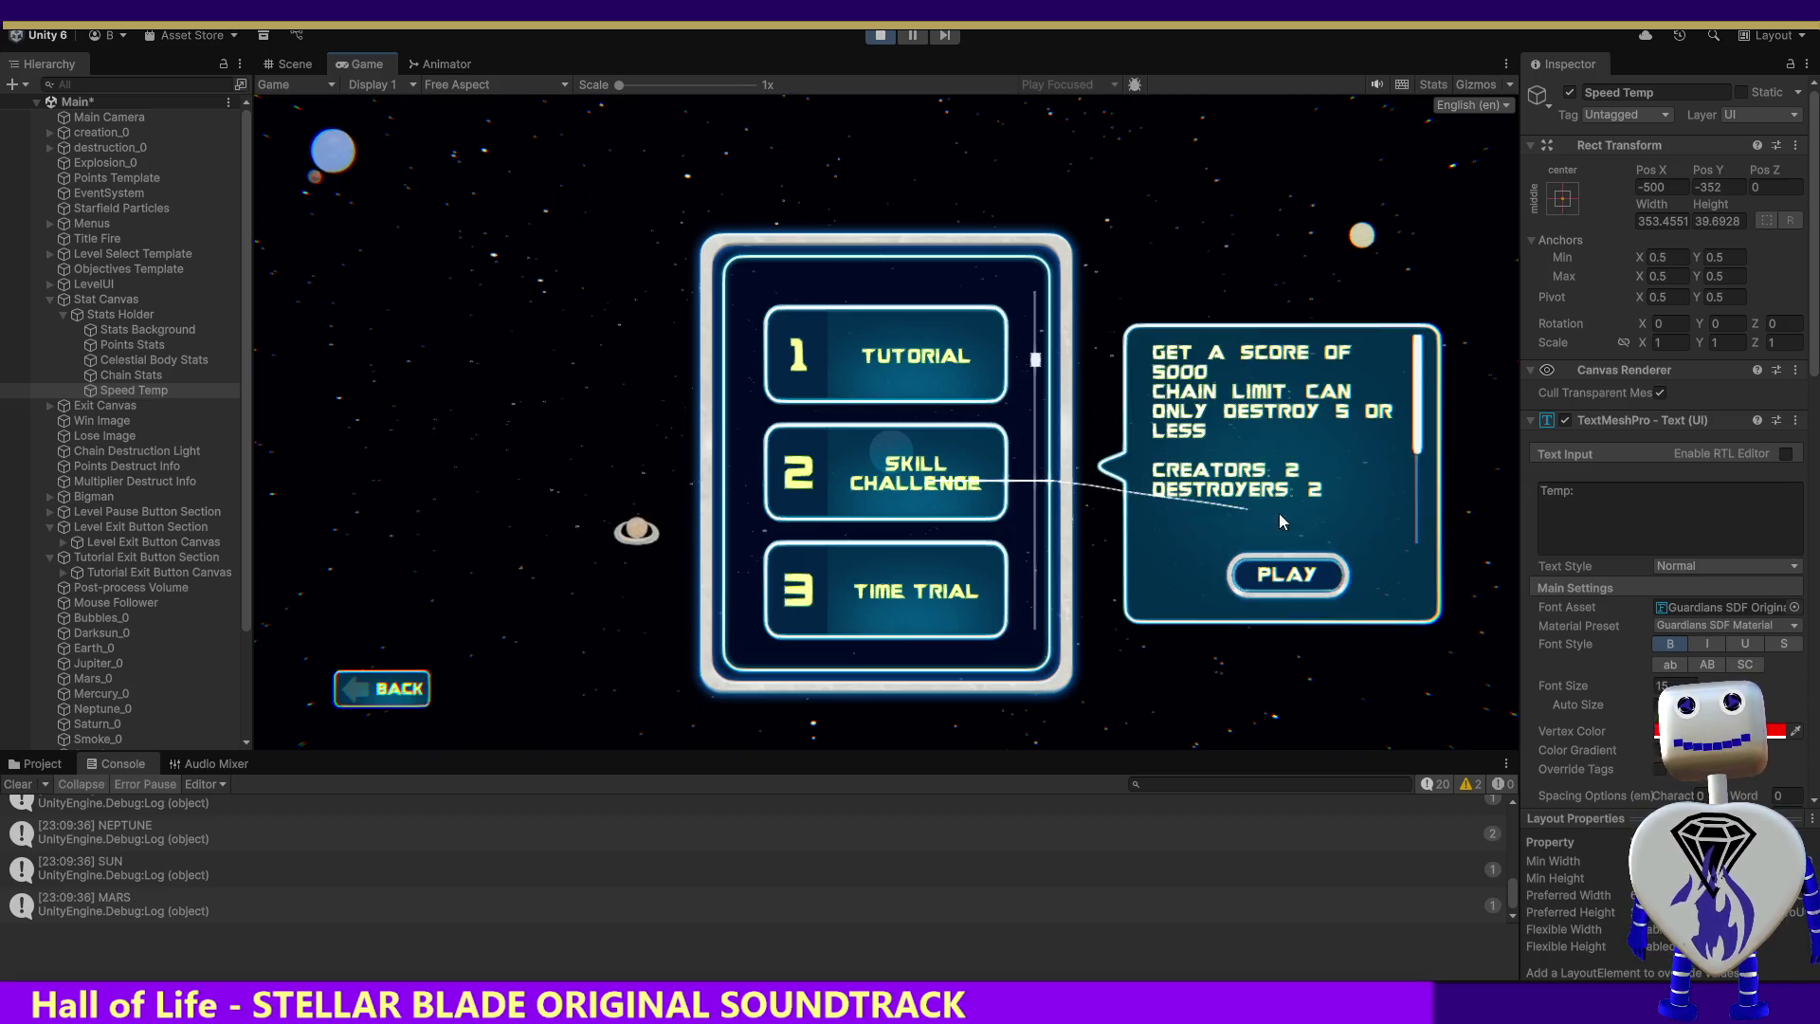
{"action": "left_click", "coordinate": [1313, 572]}
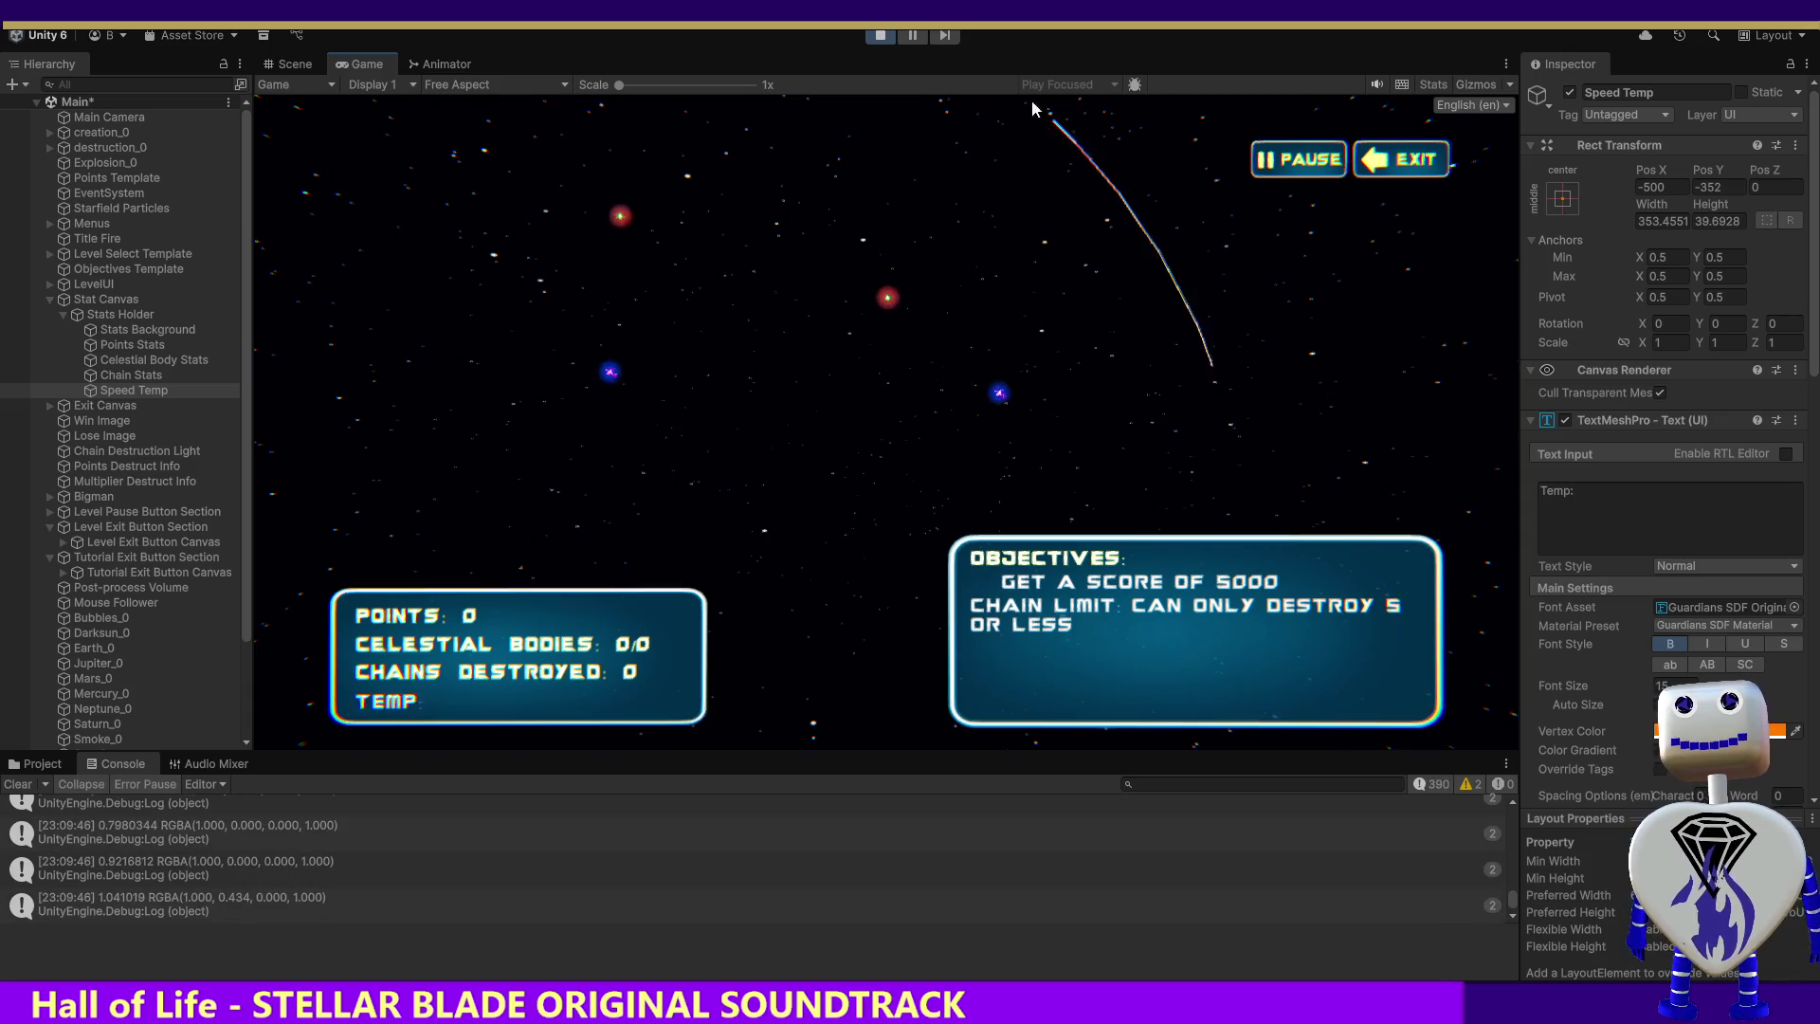
Stop the game and put the caret at the end of the label's Temp text
{"action": "left_click", "coordinate": [880, 35]}
{"action": "double_click", "coordinate": [1654, 493]}
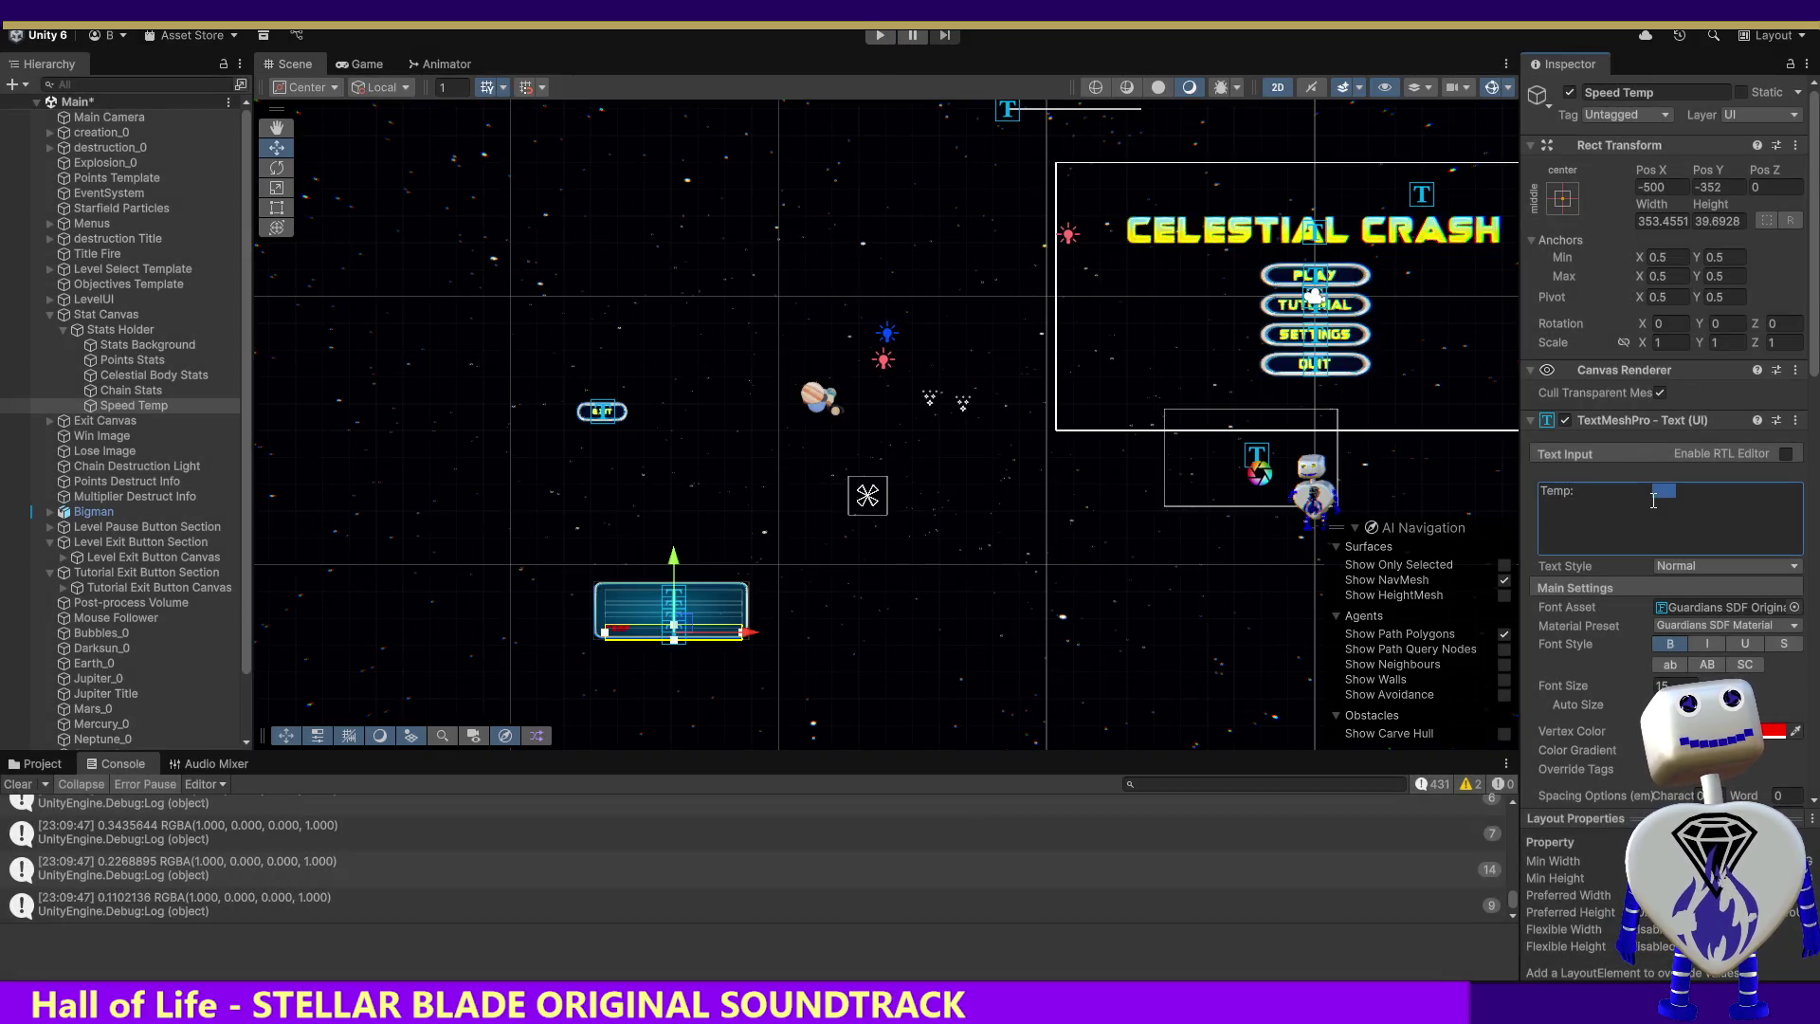
{"action": "left_click", "coordinate": [1753, 491]}
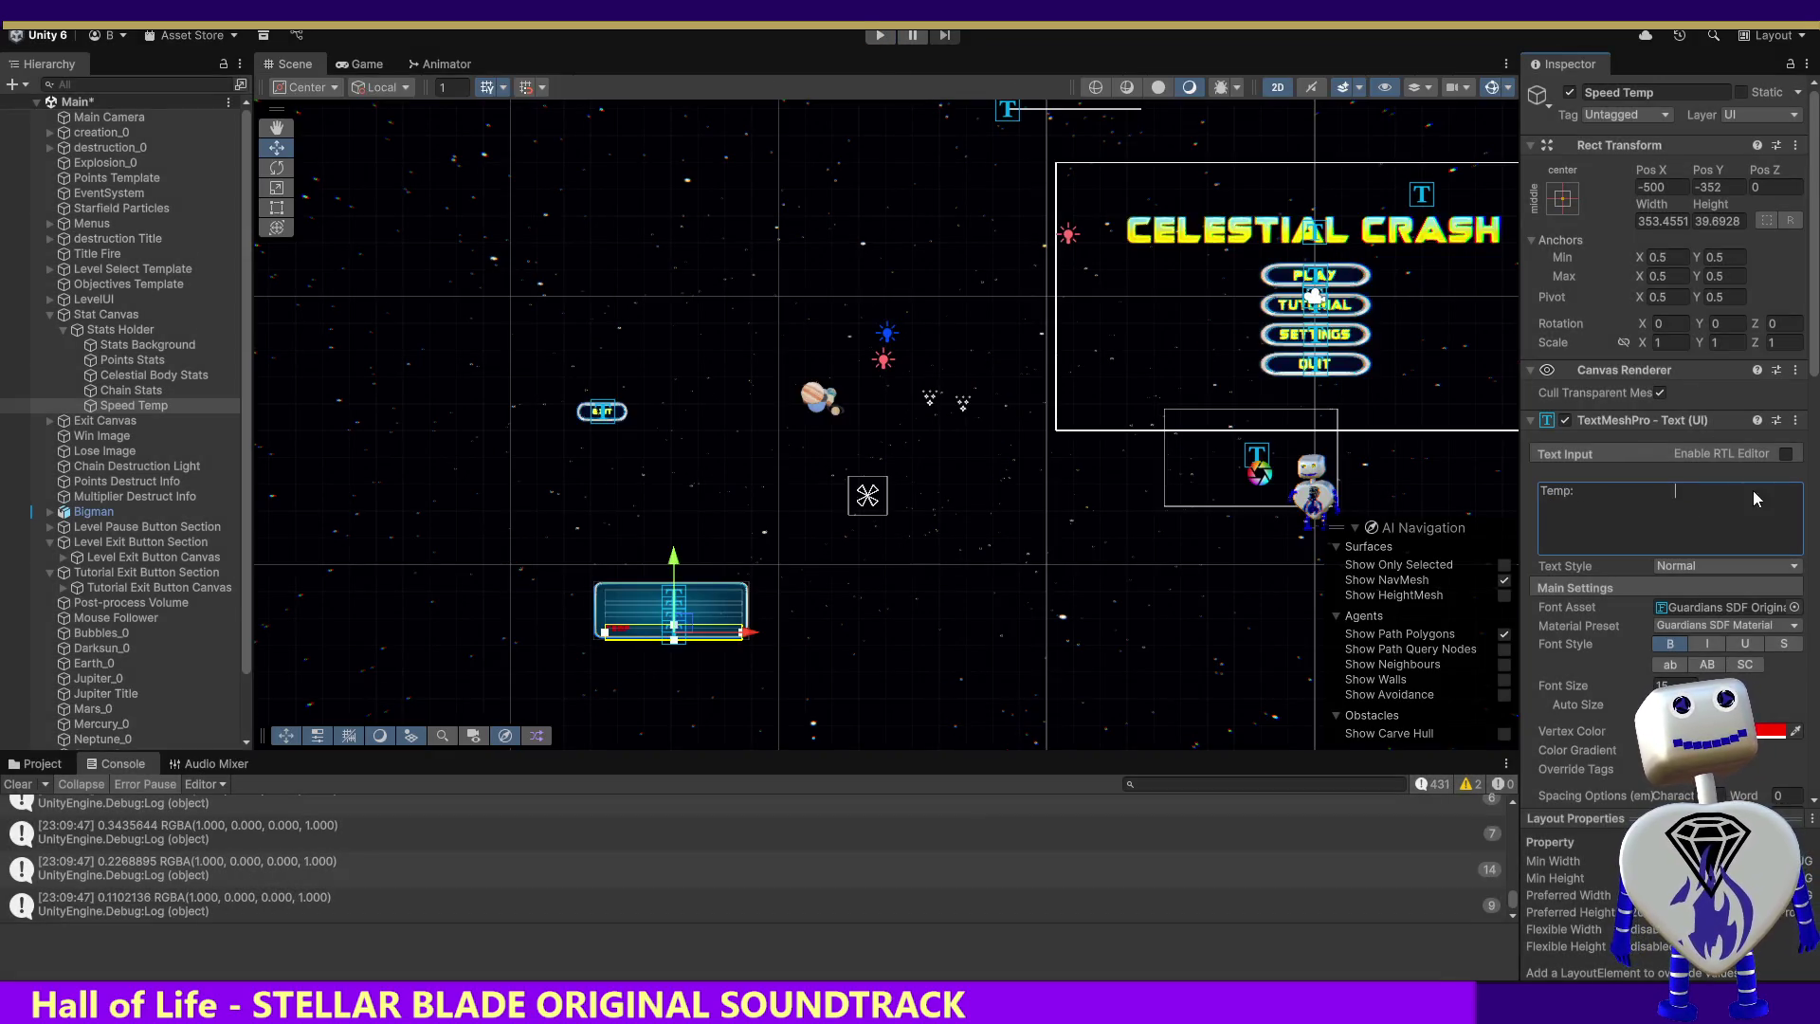
Add a row of thirteen asterisks after 'Temp:' in the label, then start the game
{"action": "left_click", "coordinate": [1575, 491]}
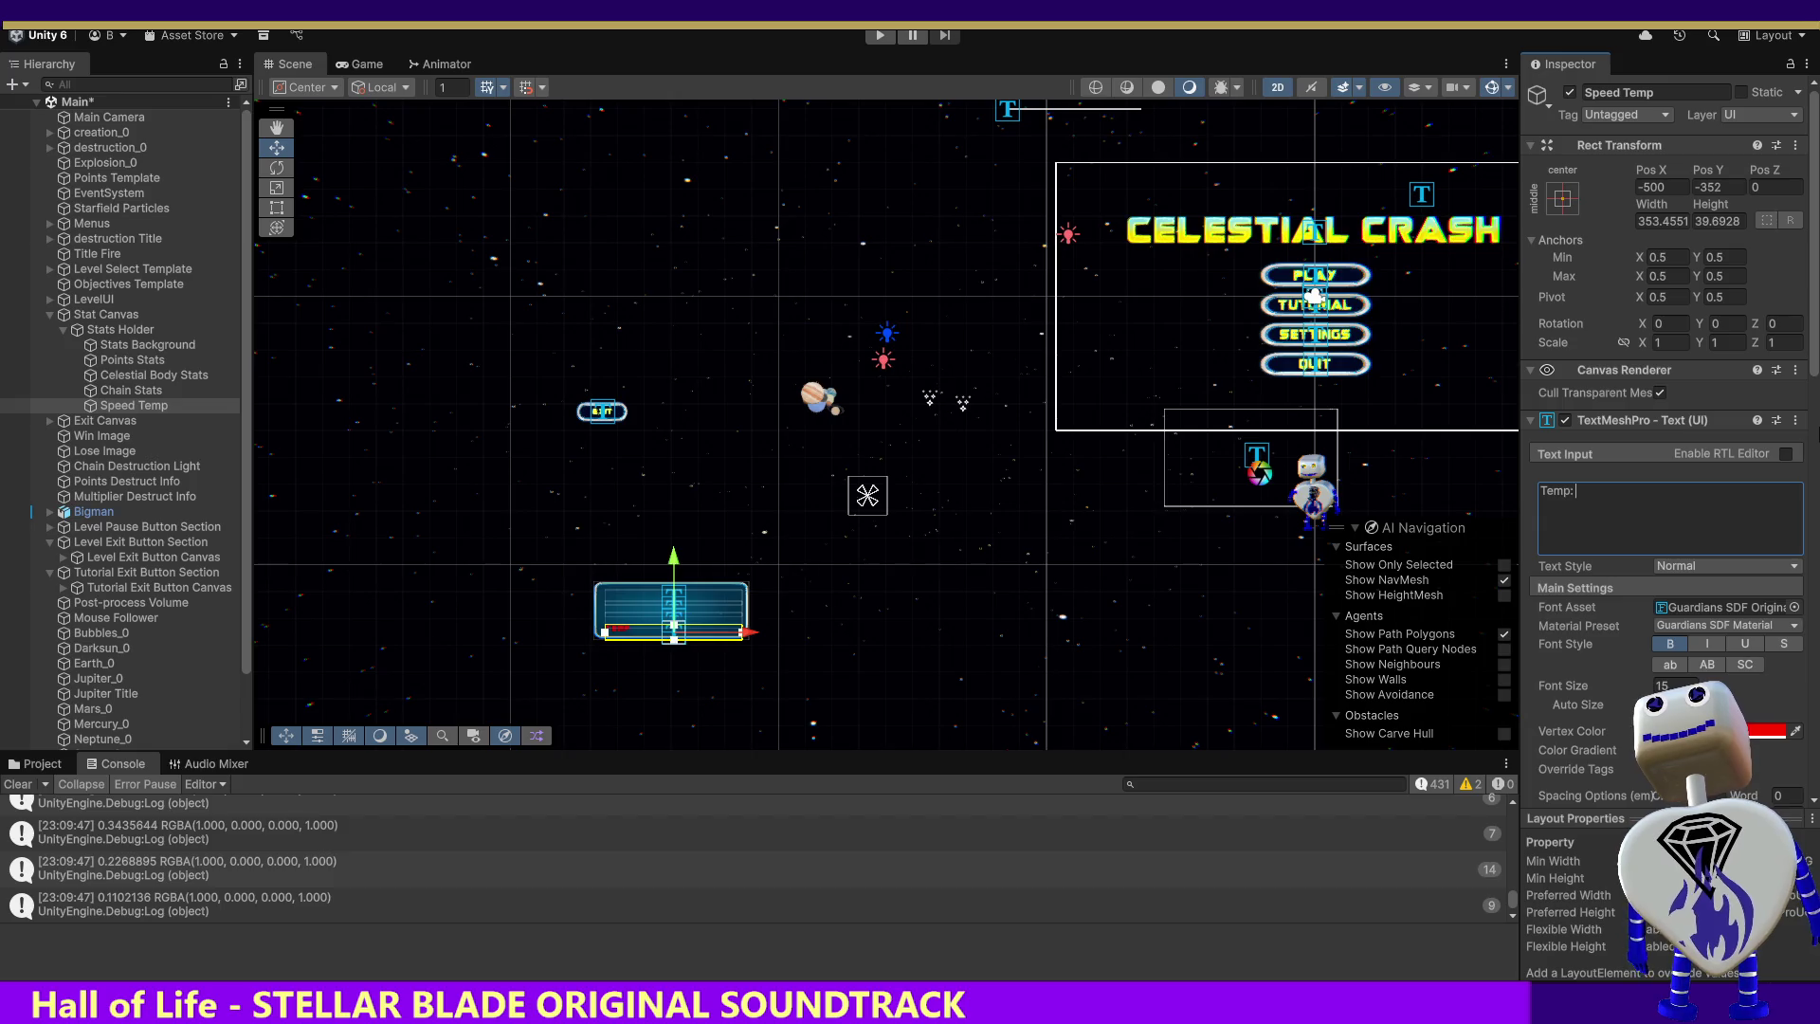
{"action": "type", "text": "******"}
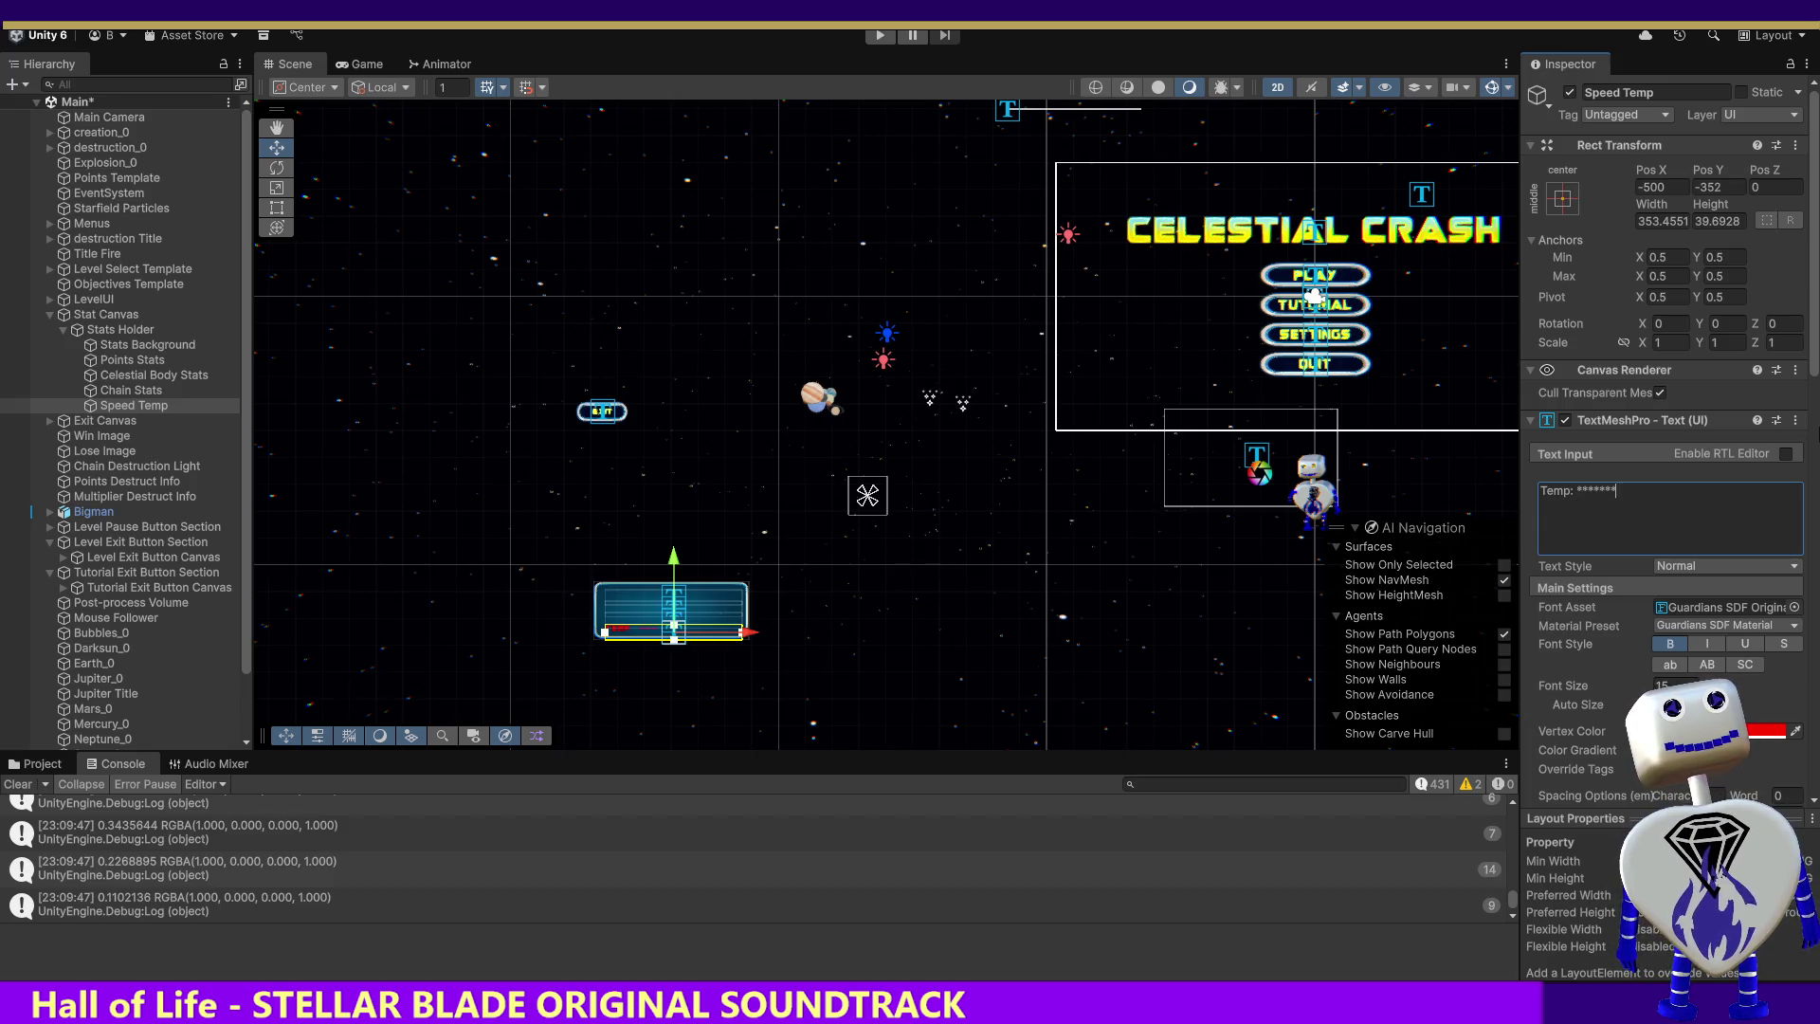
{"action": "type", "text": "*******"}
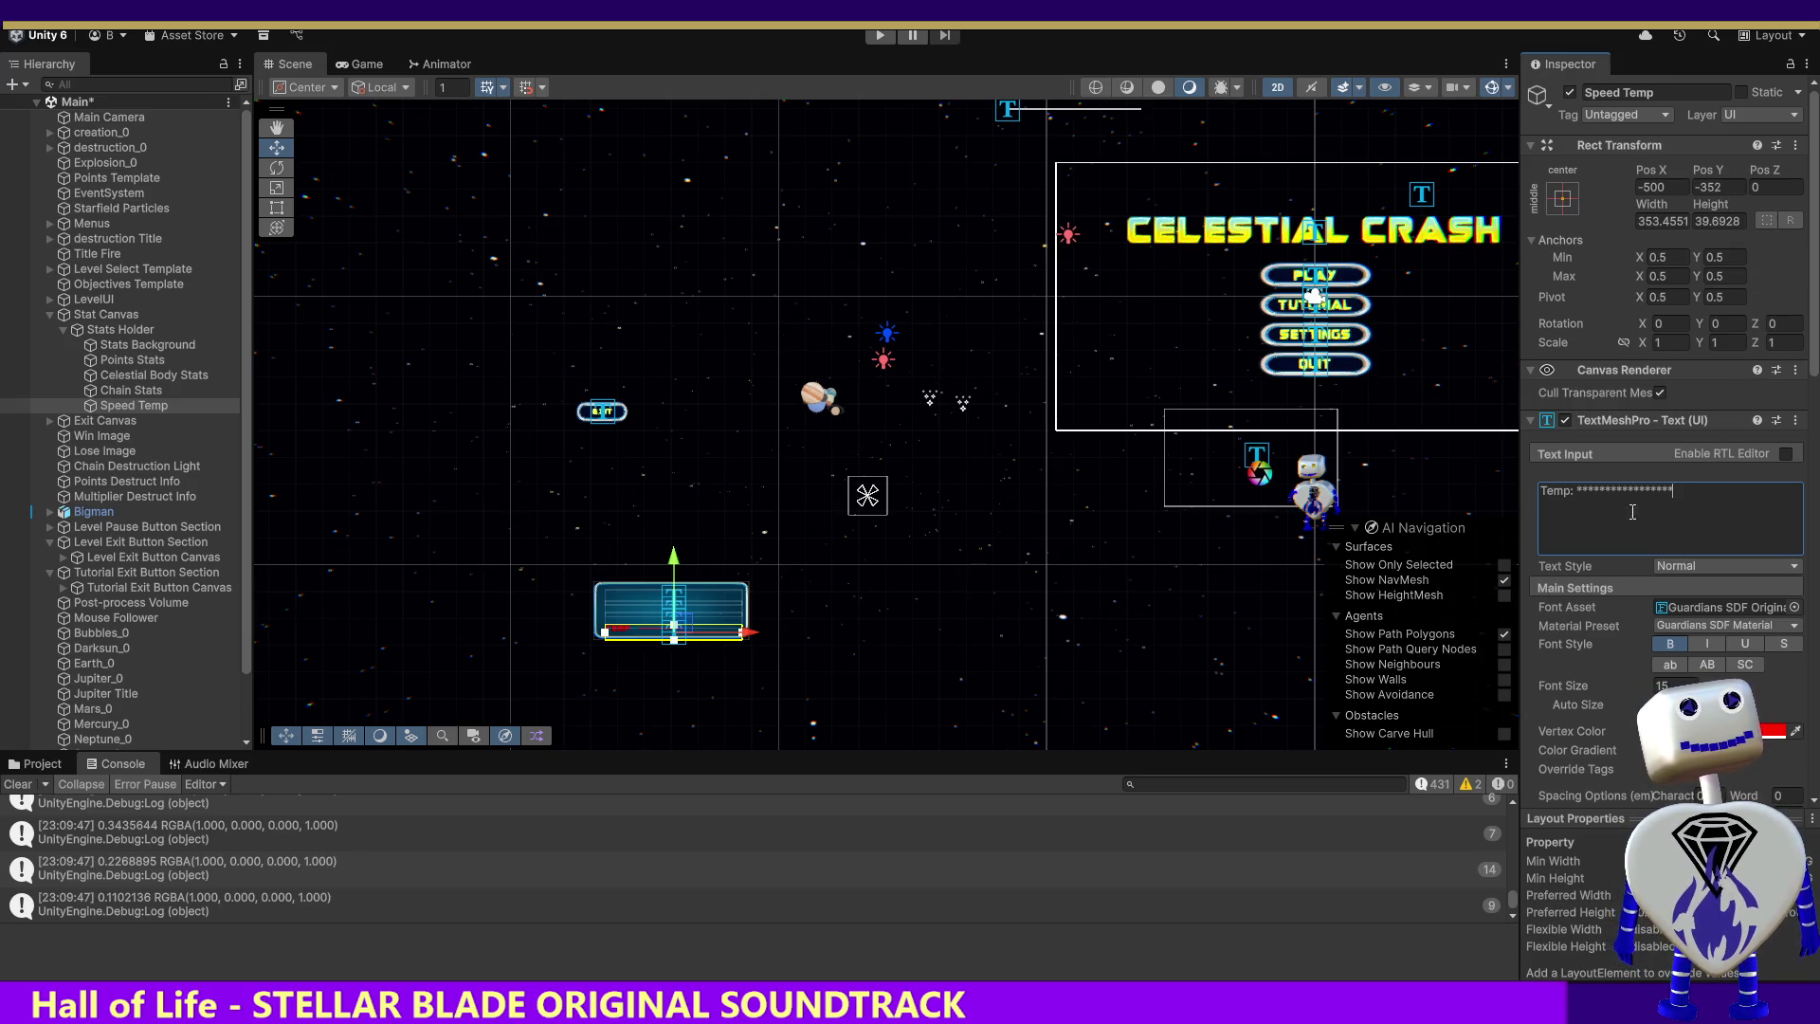
{"action": "left_click_drag", "start_coordinate": [1577, 489], "coordinate": [1676, 489]}
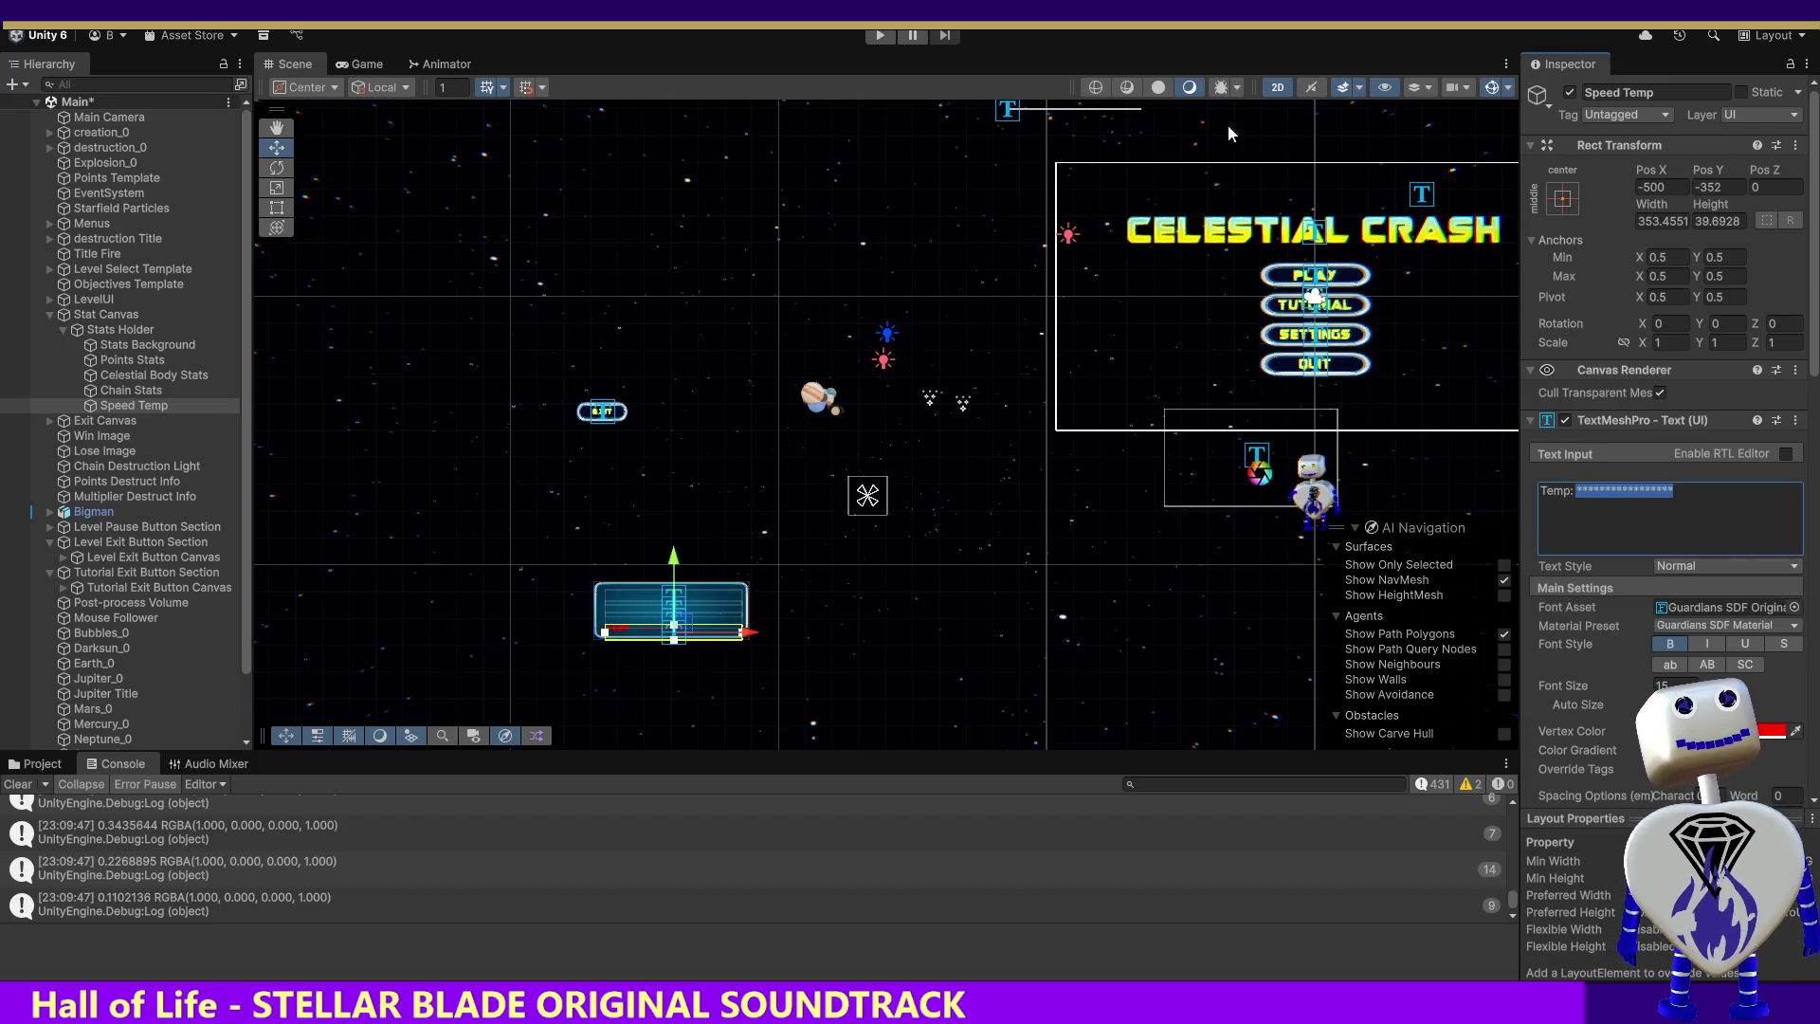
{"action": "left_click", "coordinate": [880, 36]}
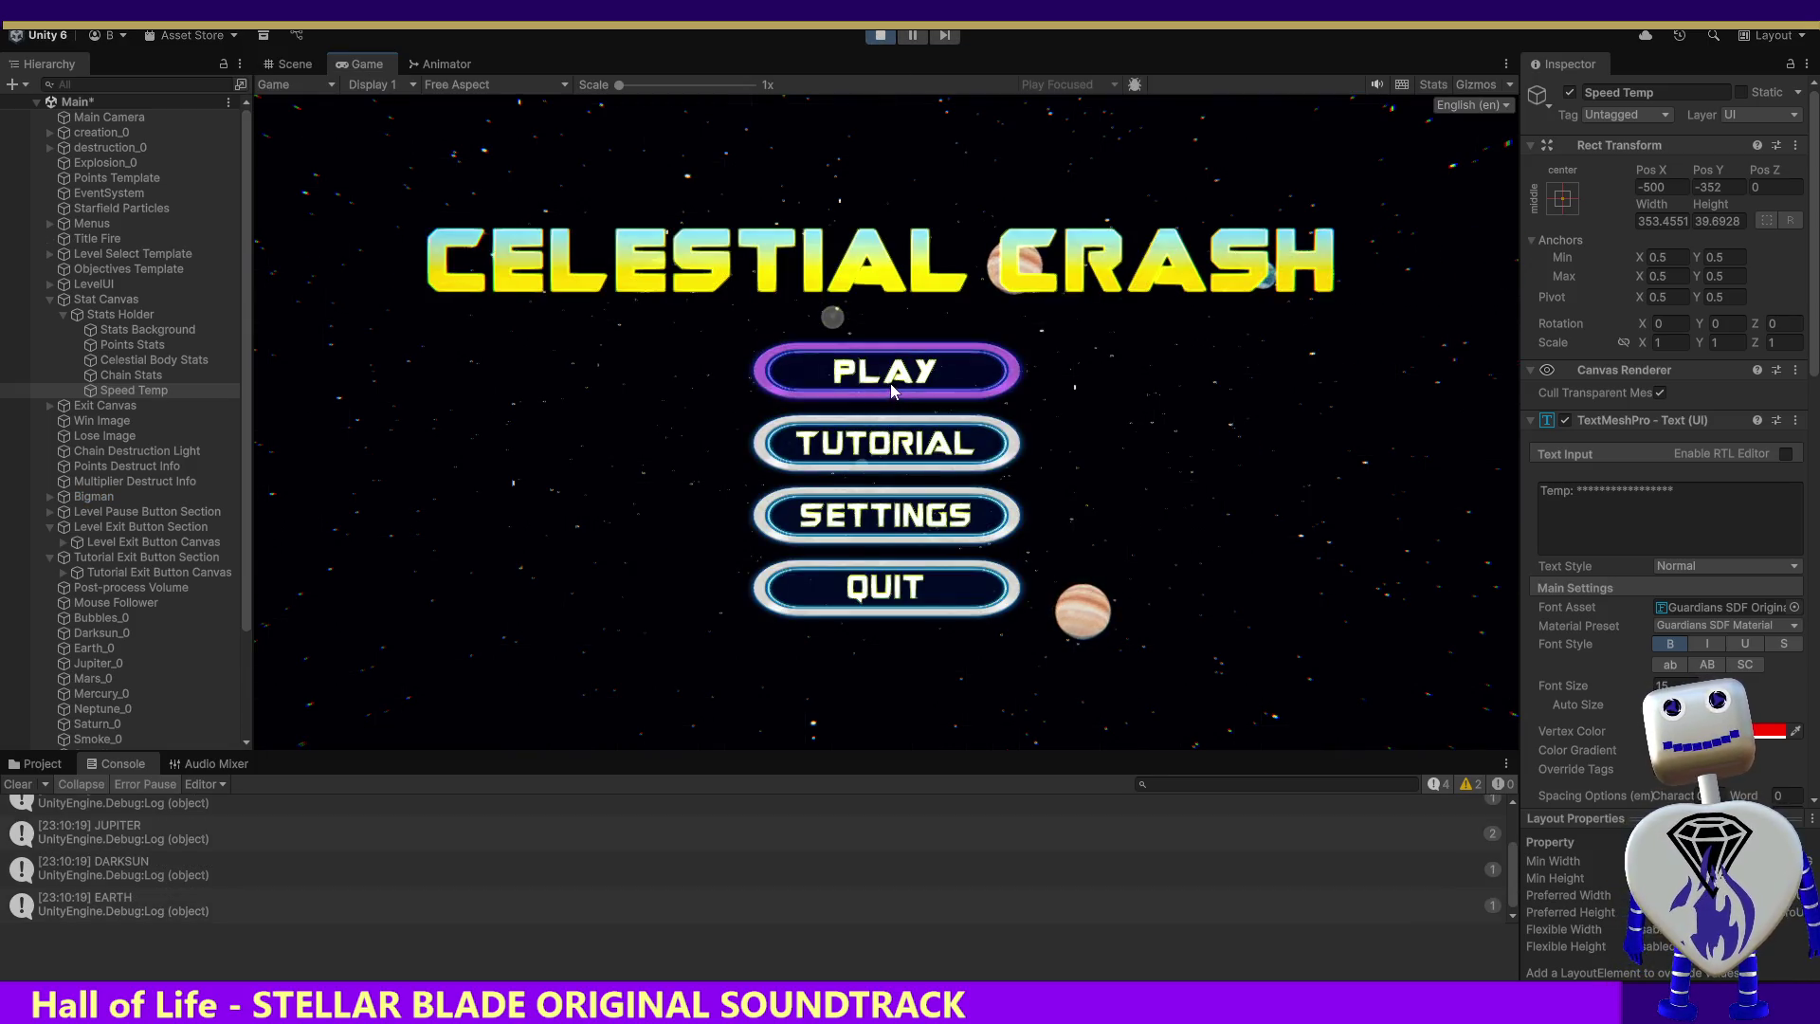
Play the Skill Challenge level to watch the asterisk Temp bar, then stop and switch to Visual Studio
{"action": "left_click", "coordinate": [889, 368]}
{"action": "left_click", "coordinate": [891, 477]}
{"action": "left_click", "coordinate": [1274, 572]}
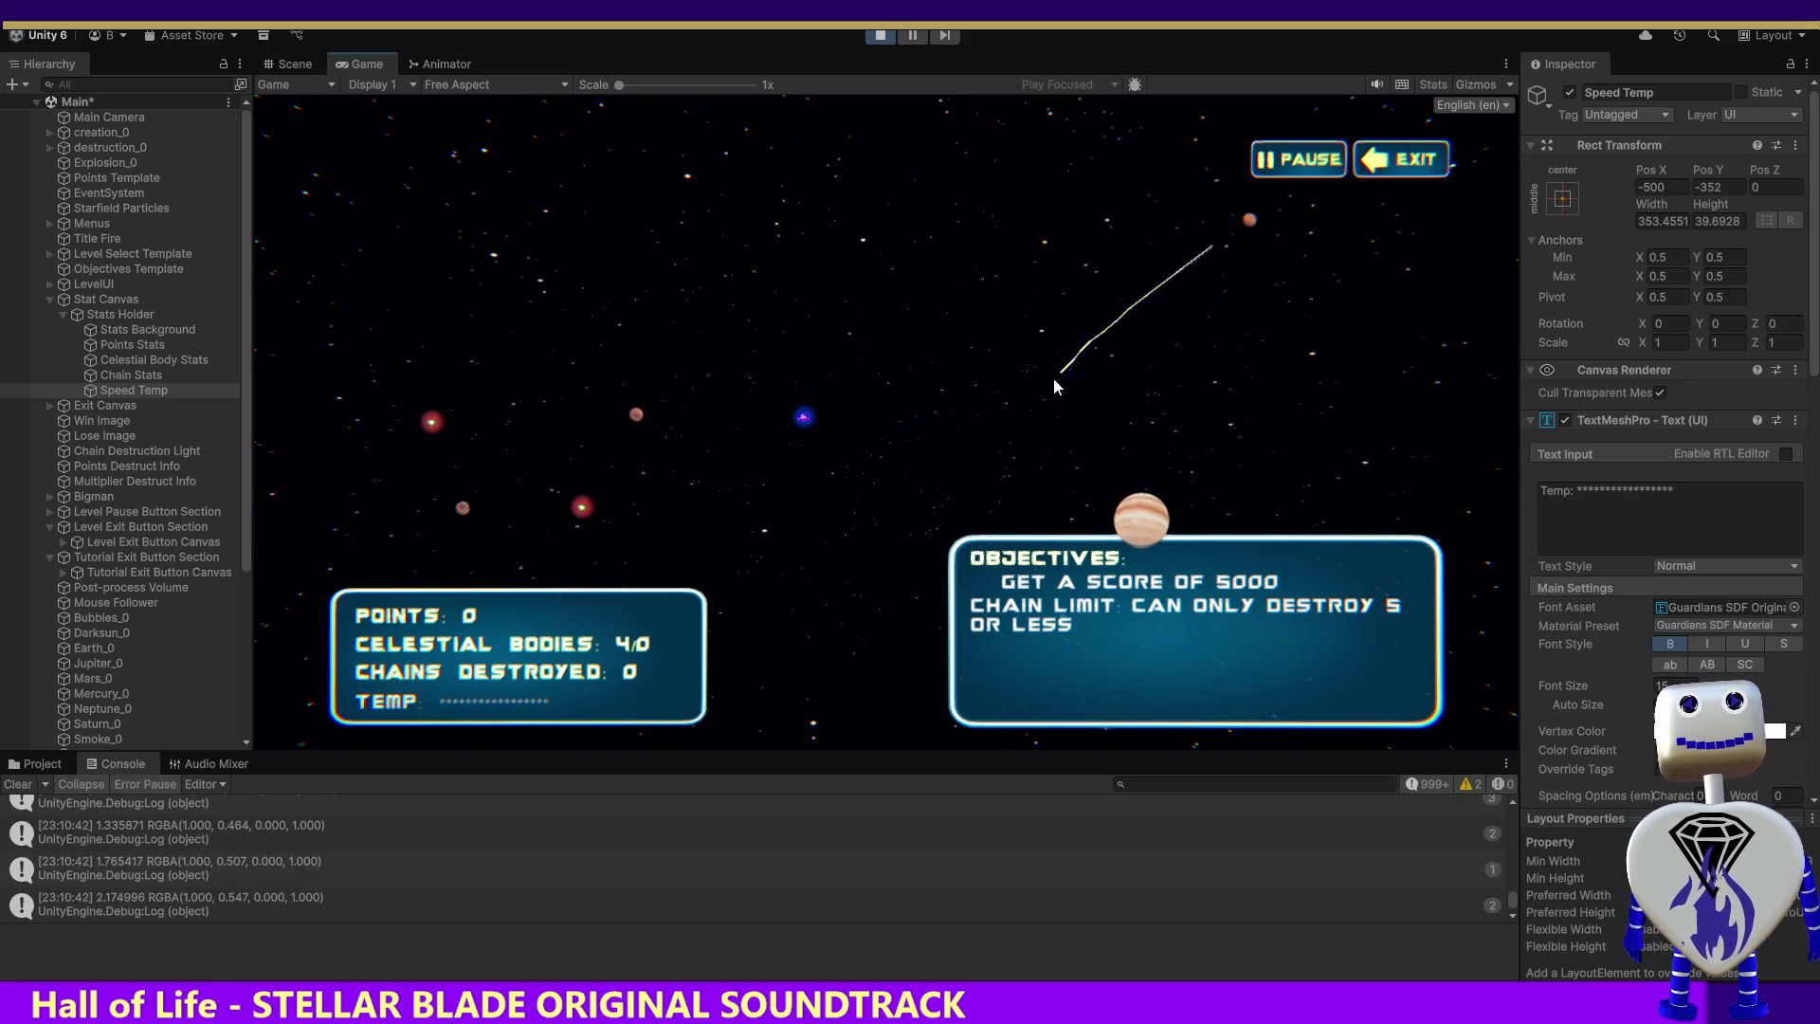
{"action": "left_click", "coordinate": [1015, 503]}
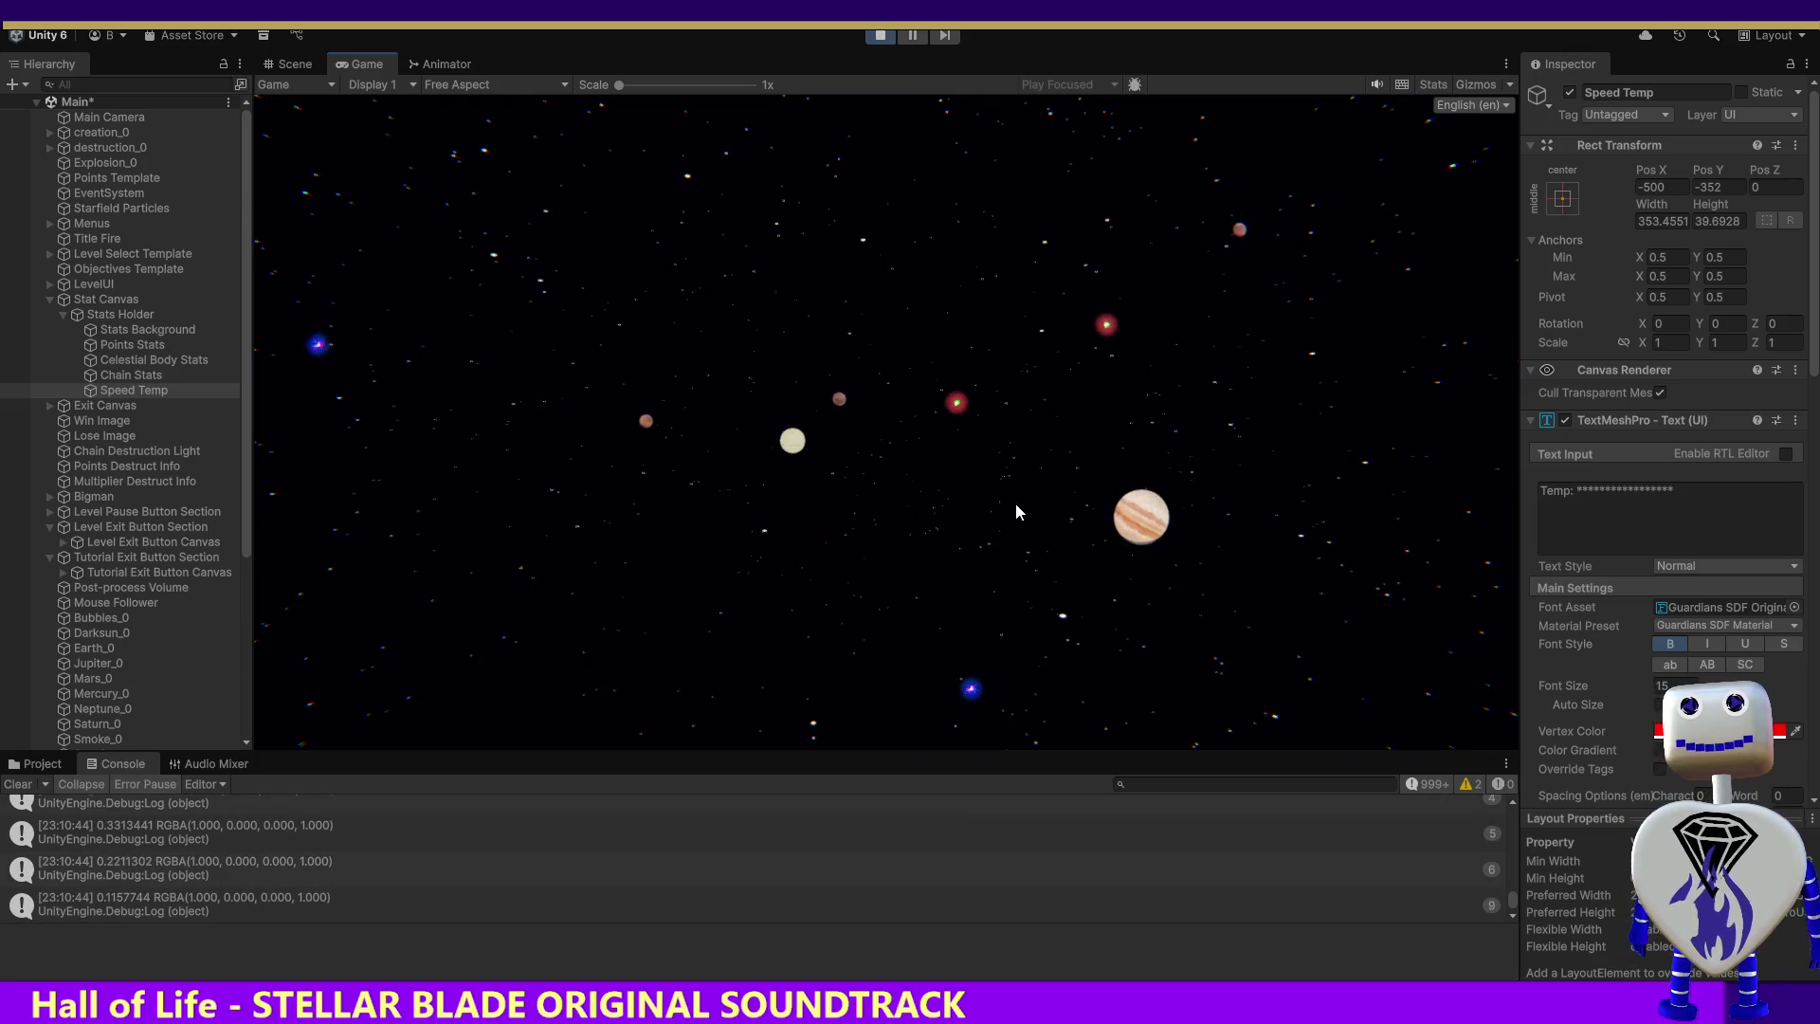
{"action": "left_click", "coordinate": [867, 35]}
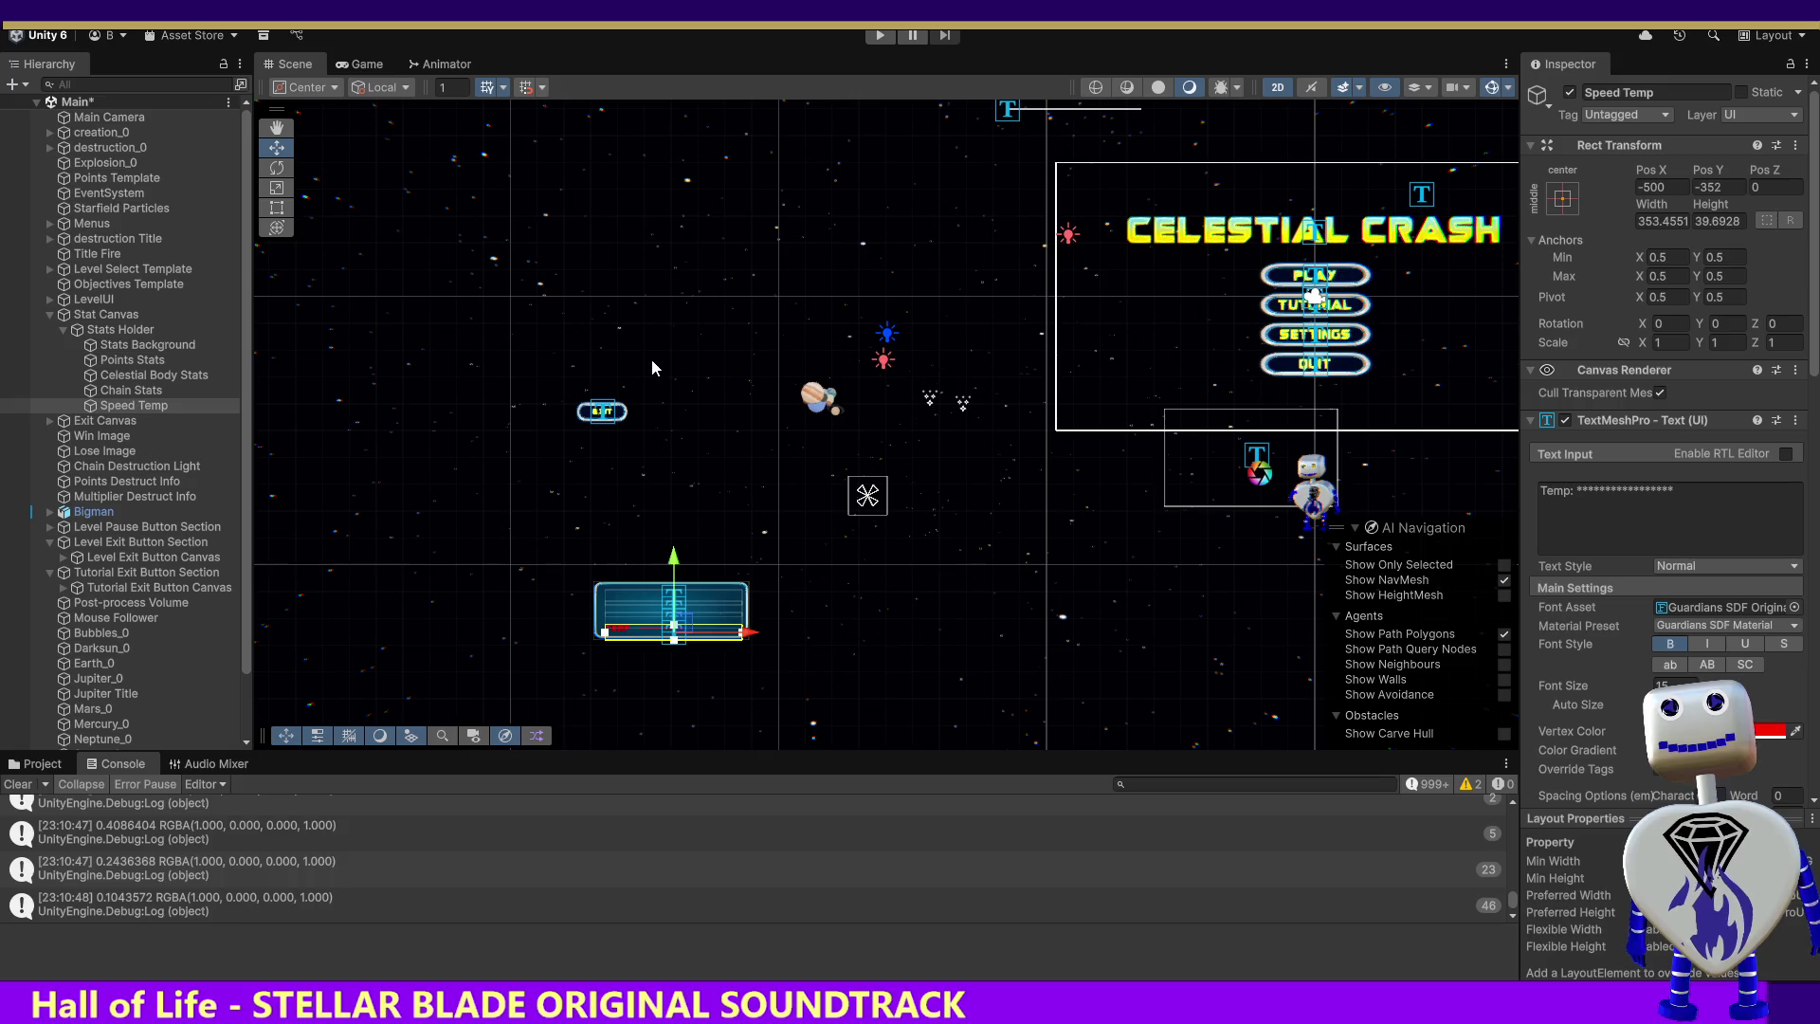
{"action": "key", "text": "alt+Tab"}
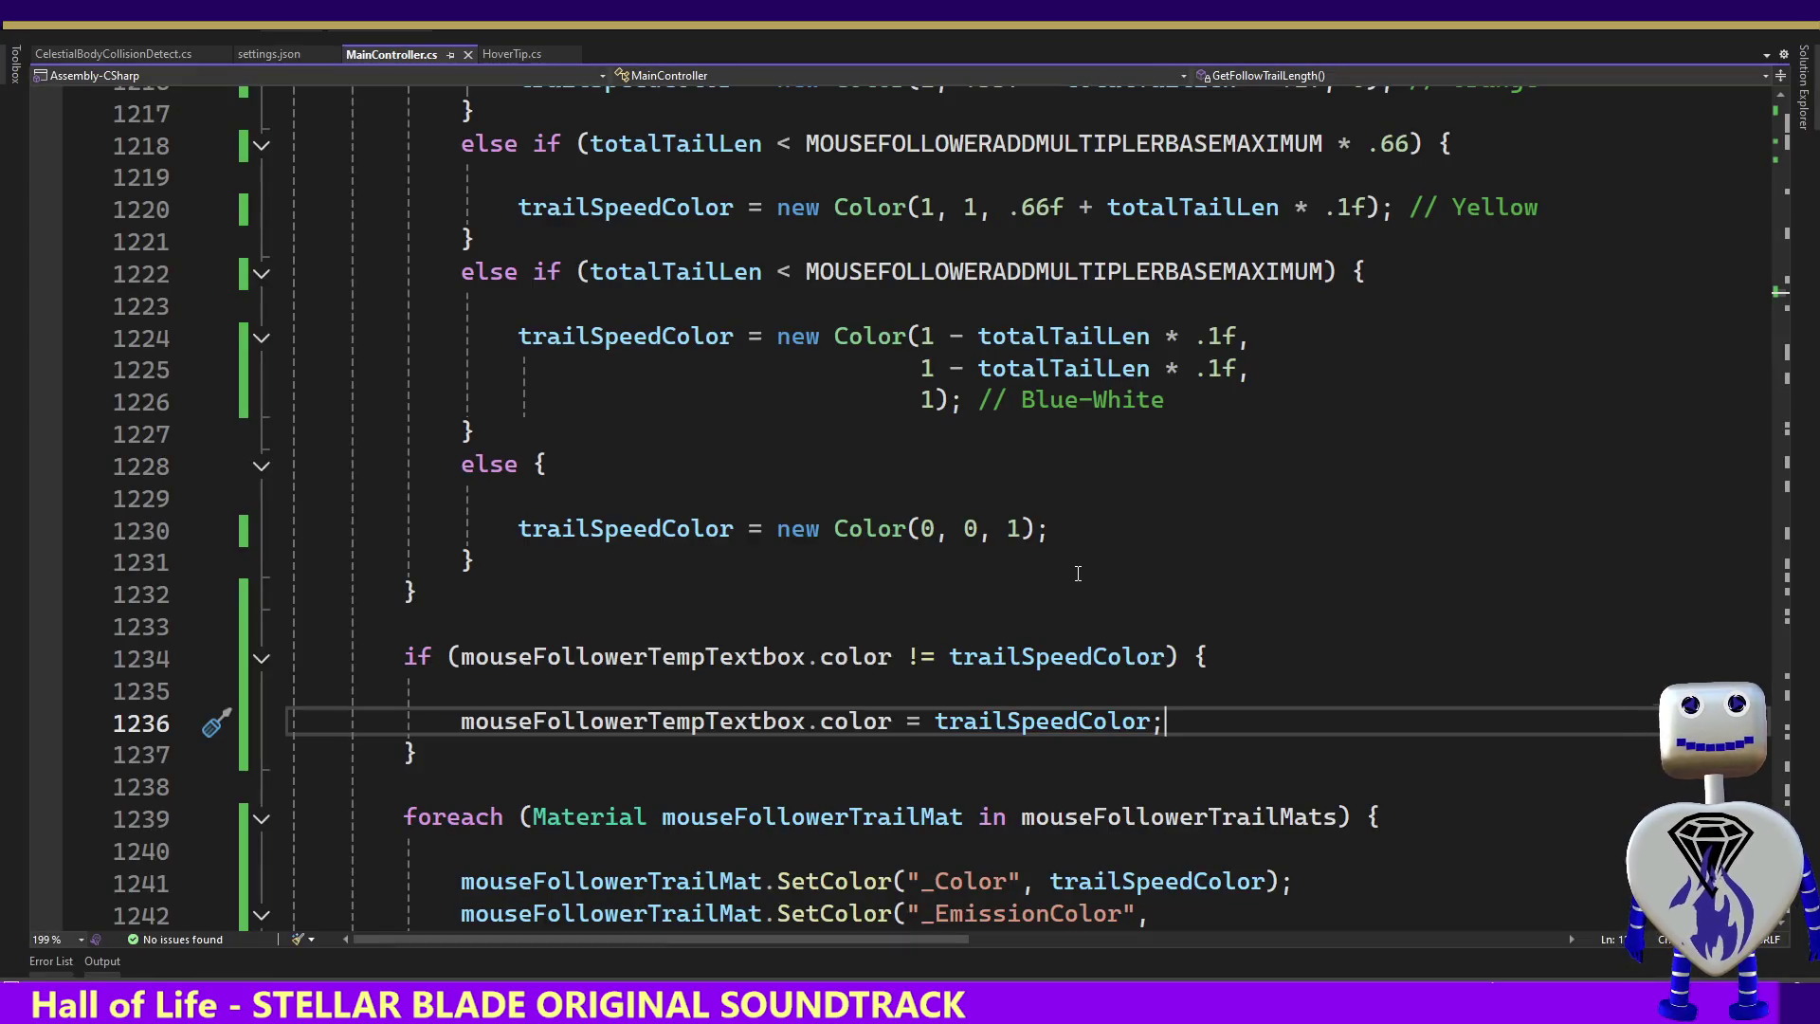
Restore the temp text assignment line and remove COOL from the default temp string
{"action": "key", "text": "ctrl+z"}
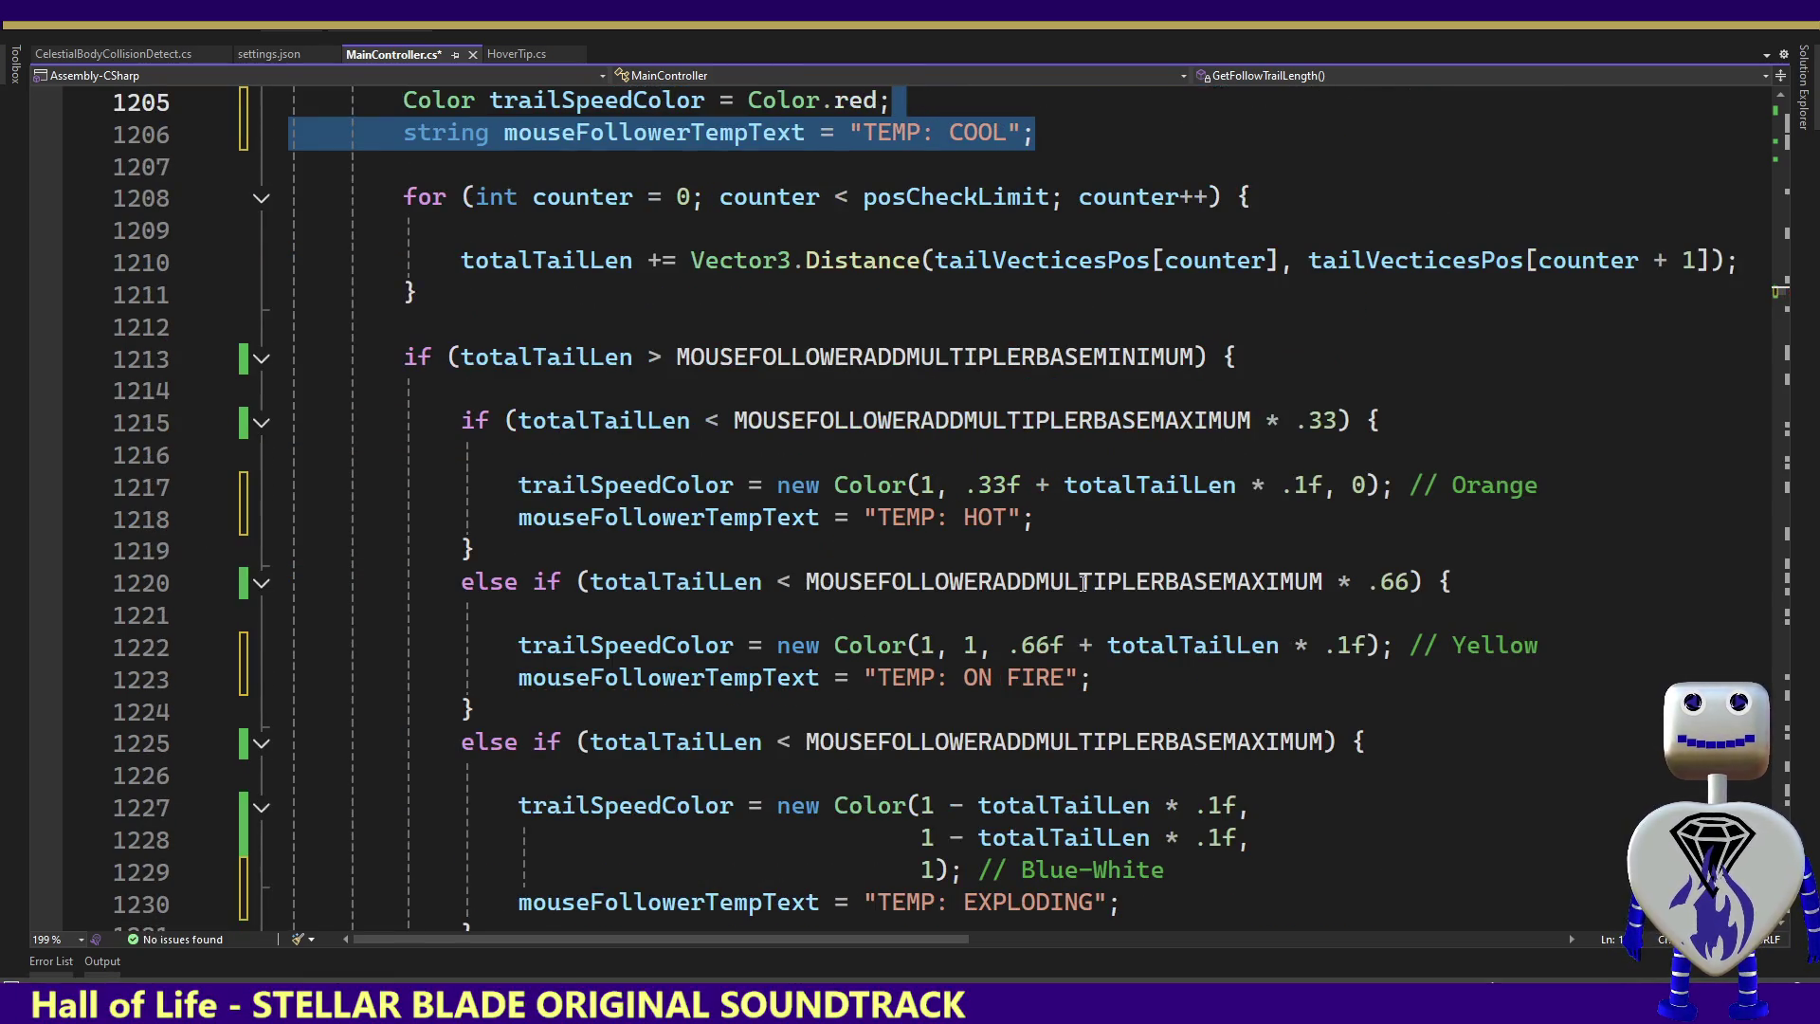
{"action": "left_click", "coordinate": [995, 135]}
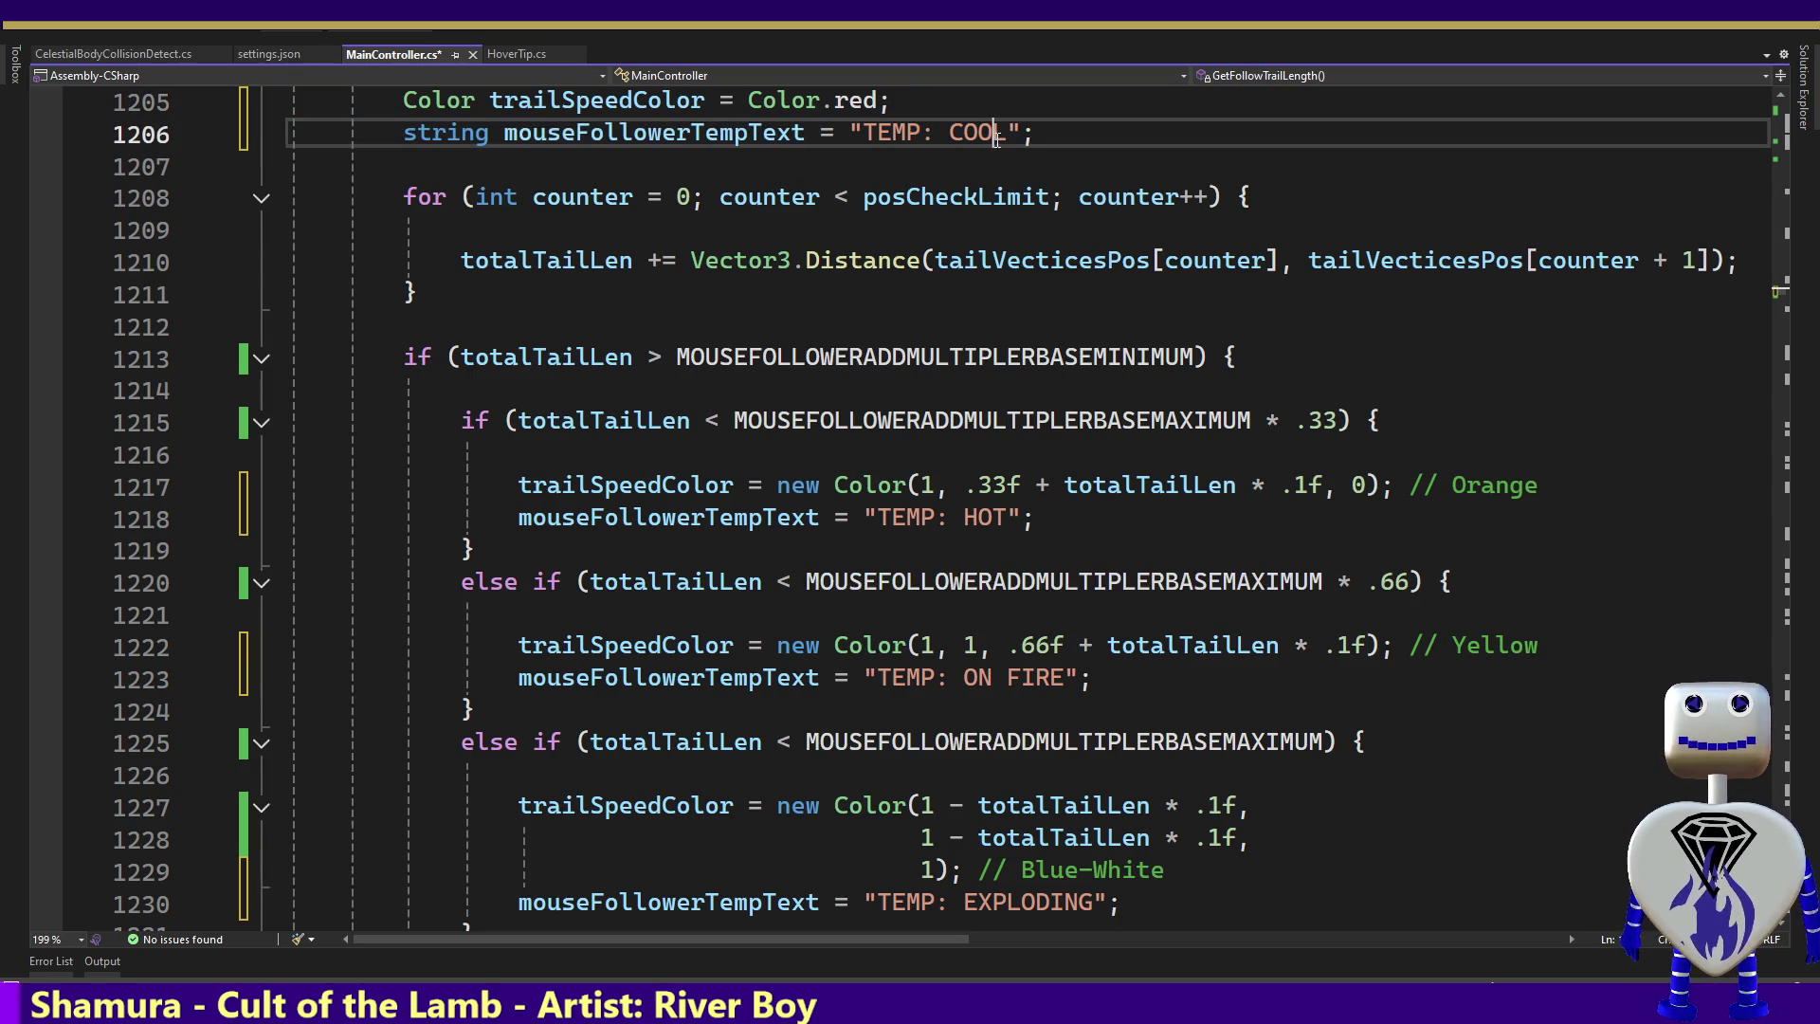
{"action": "mouse_move", "coordinate": [1007, 134]}
{"action": "left_mouse_down"}
{"action": "mouse_move", "coordinate": [872, 134]}
{"action": "mouse_move", "coordinate": [936, 139]}
{"action": "left_mouse_up"}
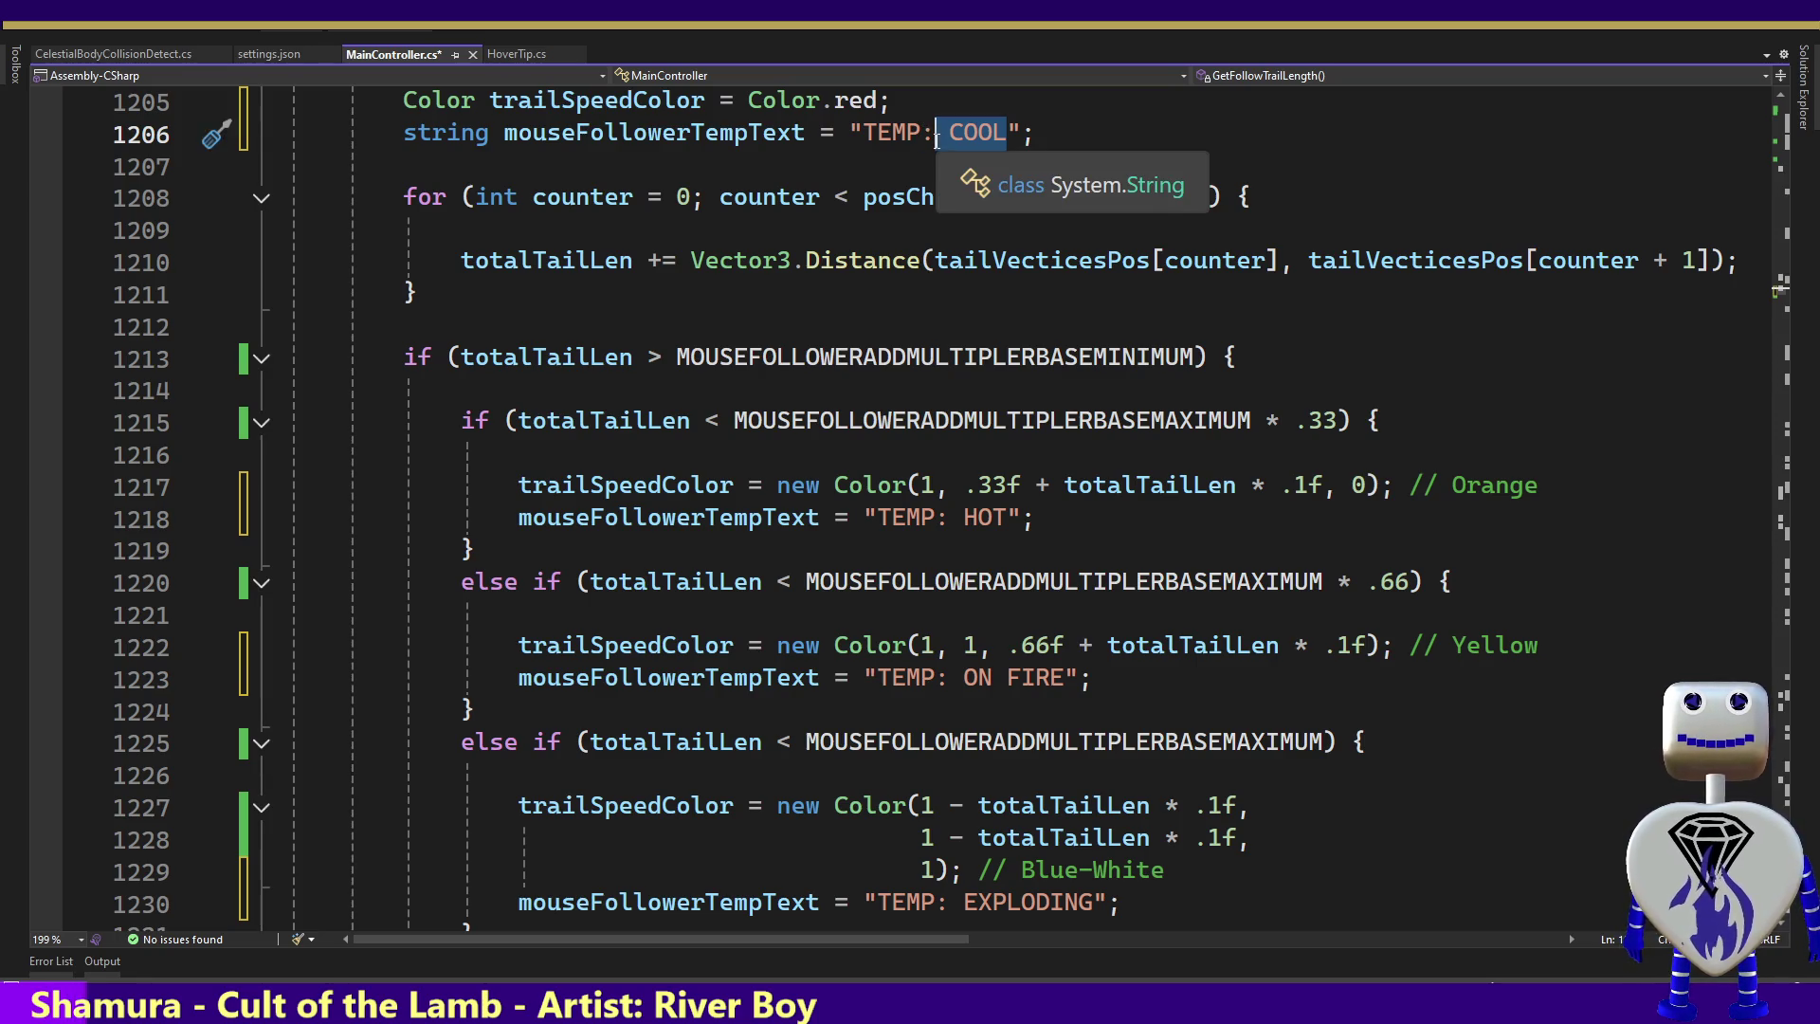
{"action": "key", "text": "BackSpace"}
Replace HOT, ON FIRE and EXPLODING with bars of 3, 6 and 9 asterisks
{"action": "left_click_drag", "start_coordinate": [1007, 518], "coordinate": [963, 517]}
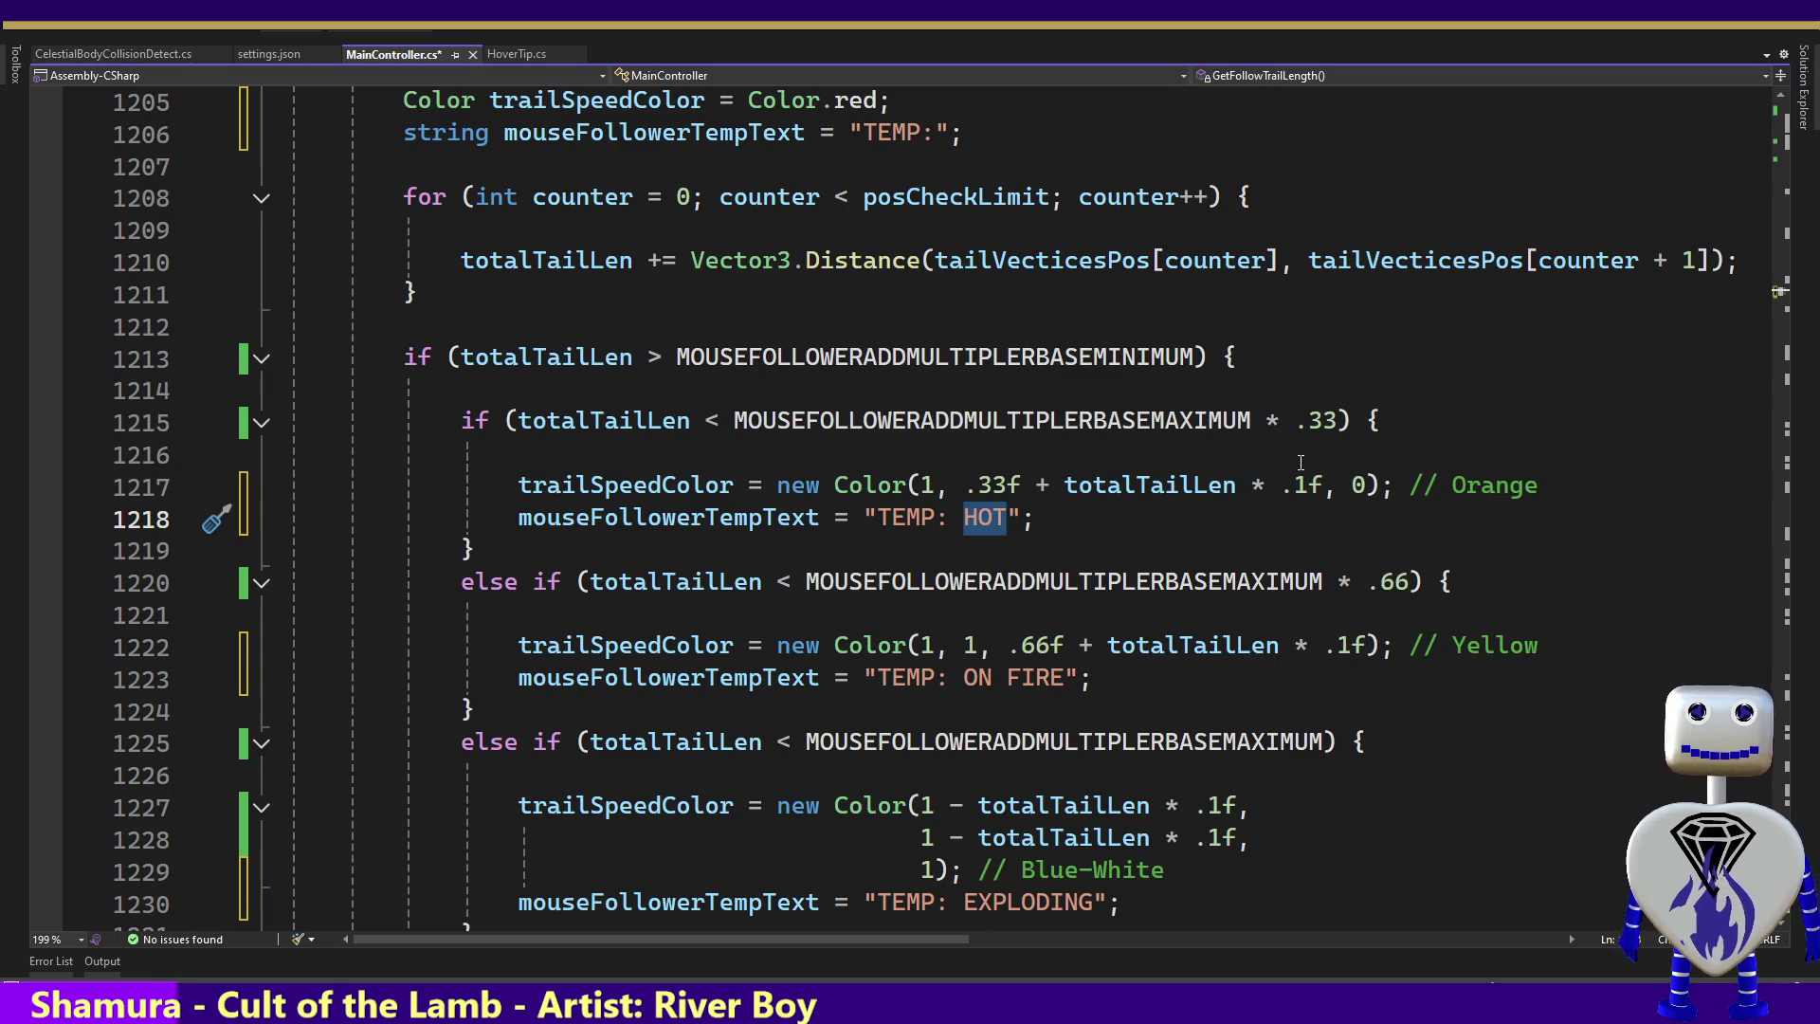
{"action": "type", "text": "***"}
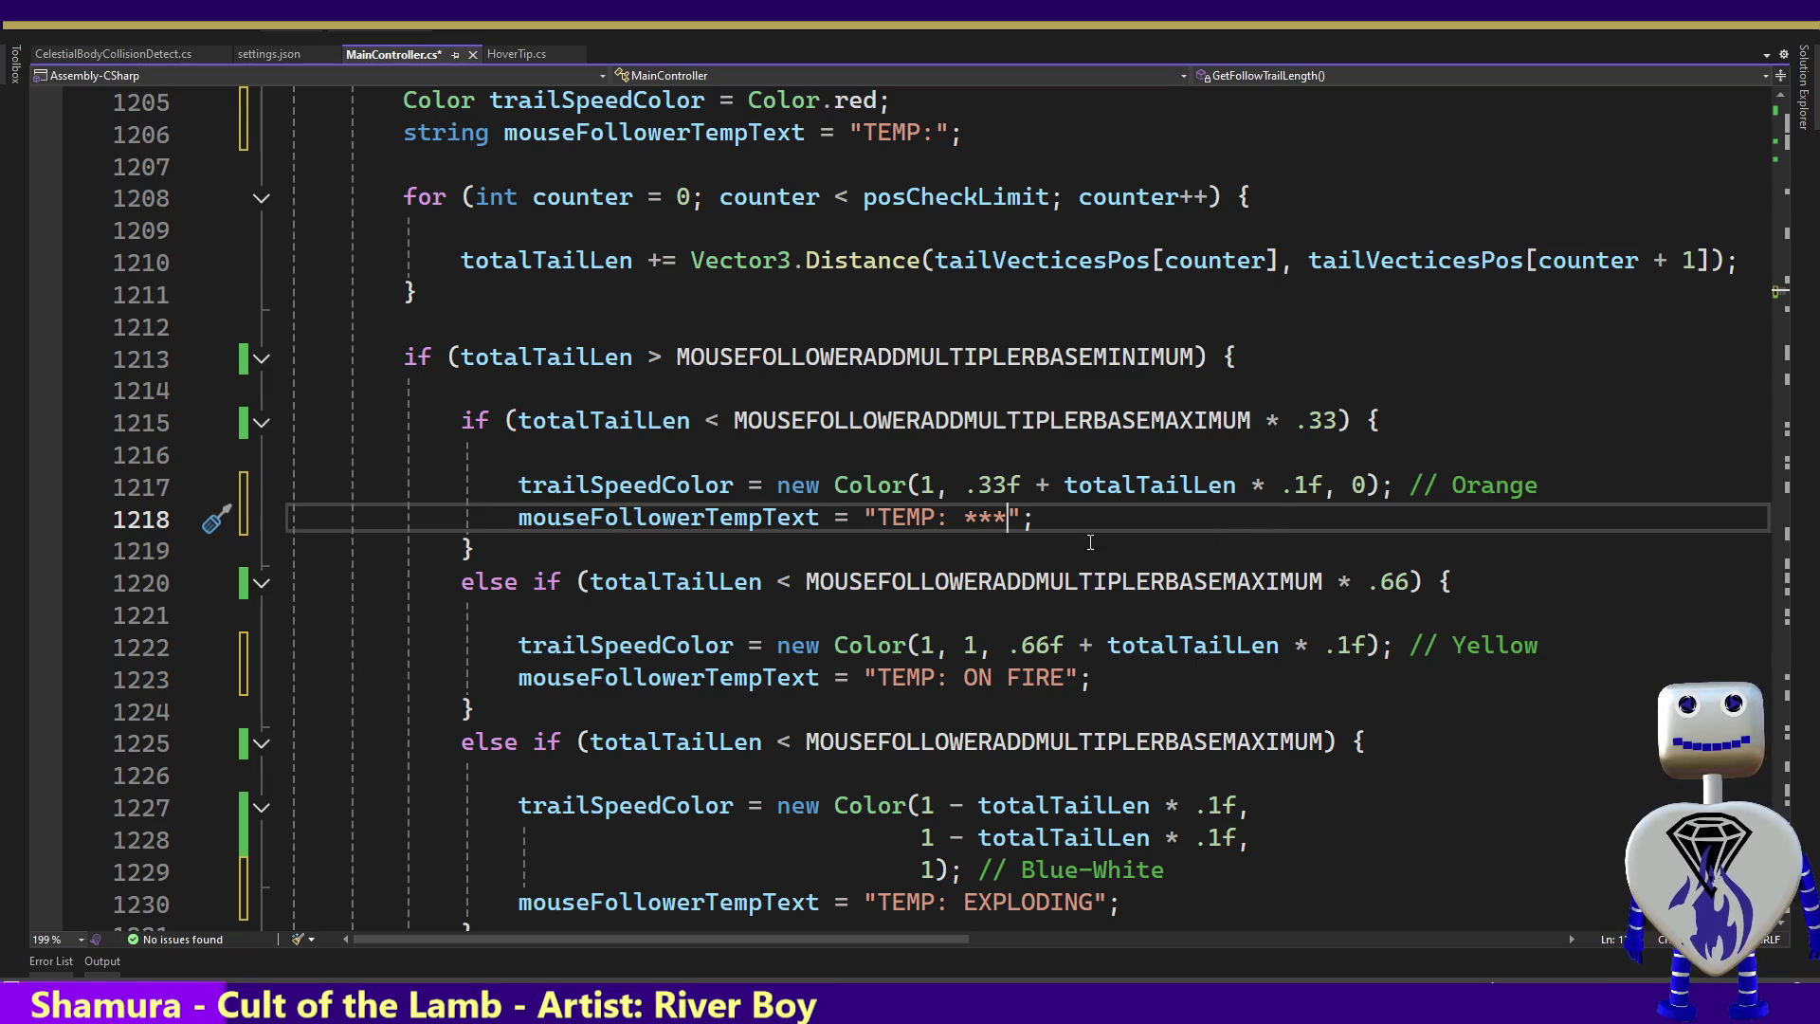
{"action": "left_click_drag", "start_coordinate": [1055, 677], "coordinate": [963, 677]}
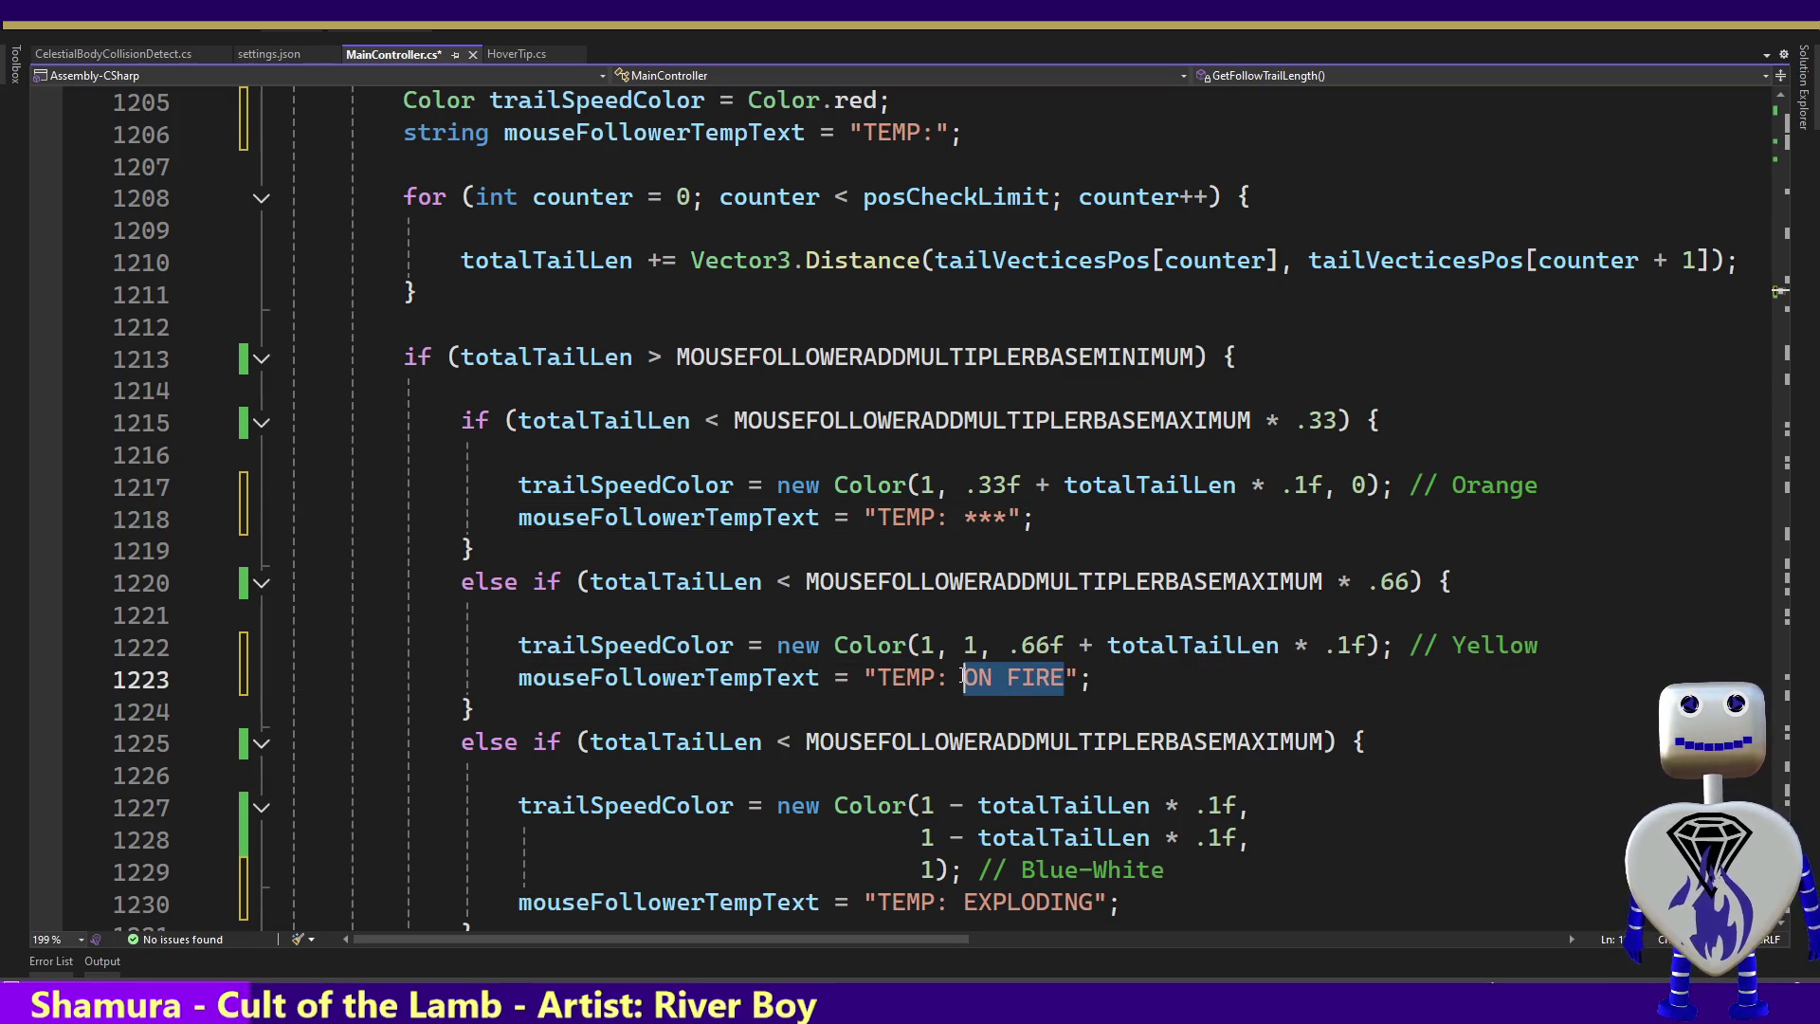
{"action": "type", "text": "******"}
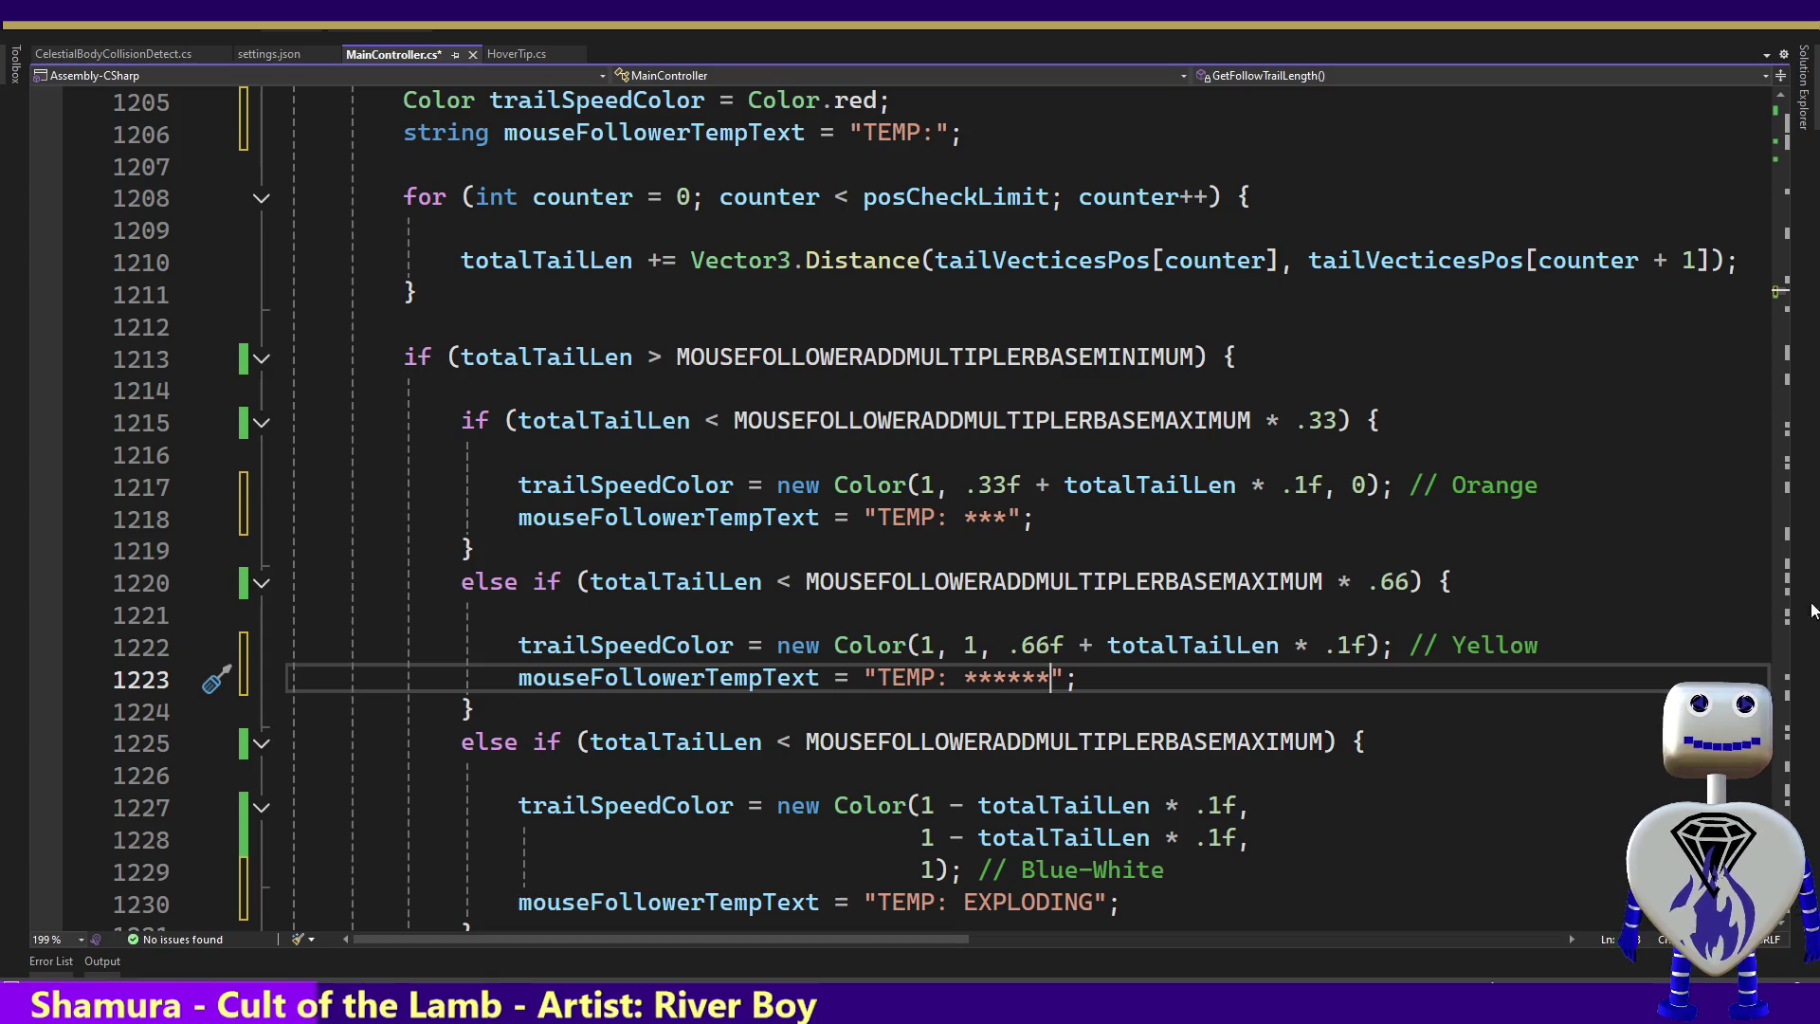
{"action": "left_click_drag", "start_coordinate": [1093, 901], "coordinate": [967, 895]}
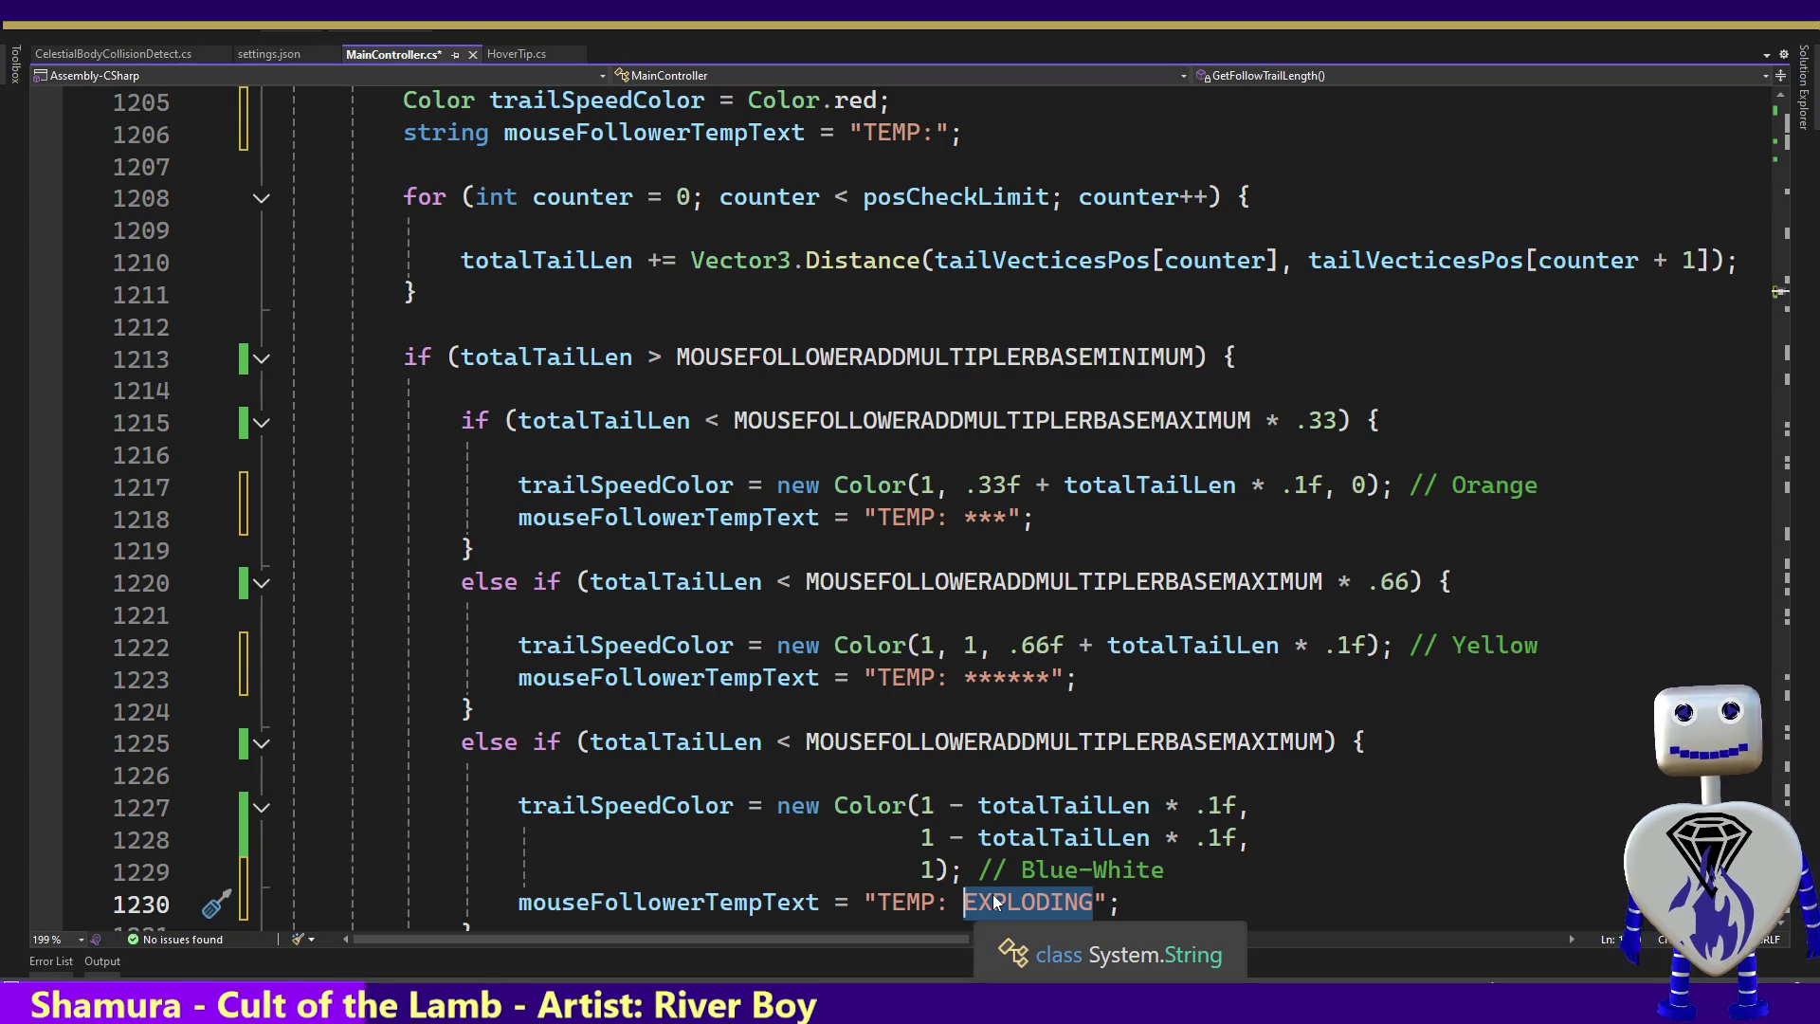
{"action": "type", "text": "******"}
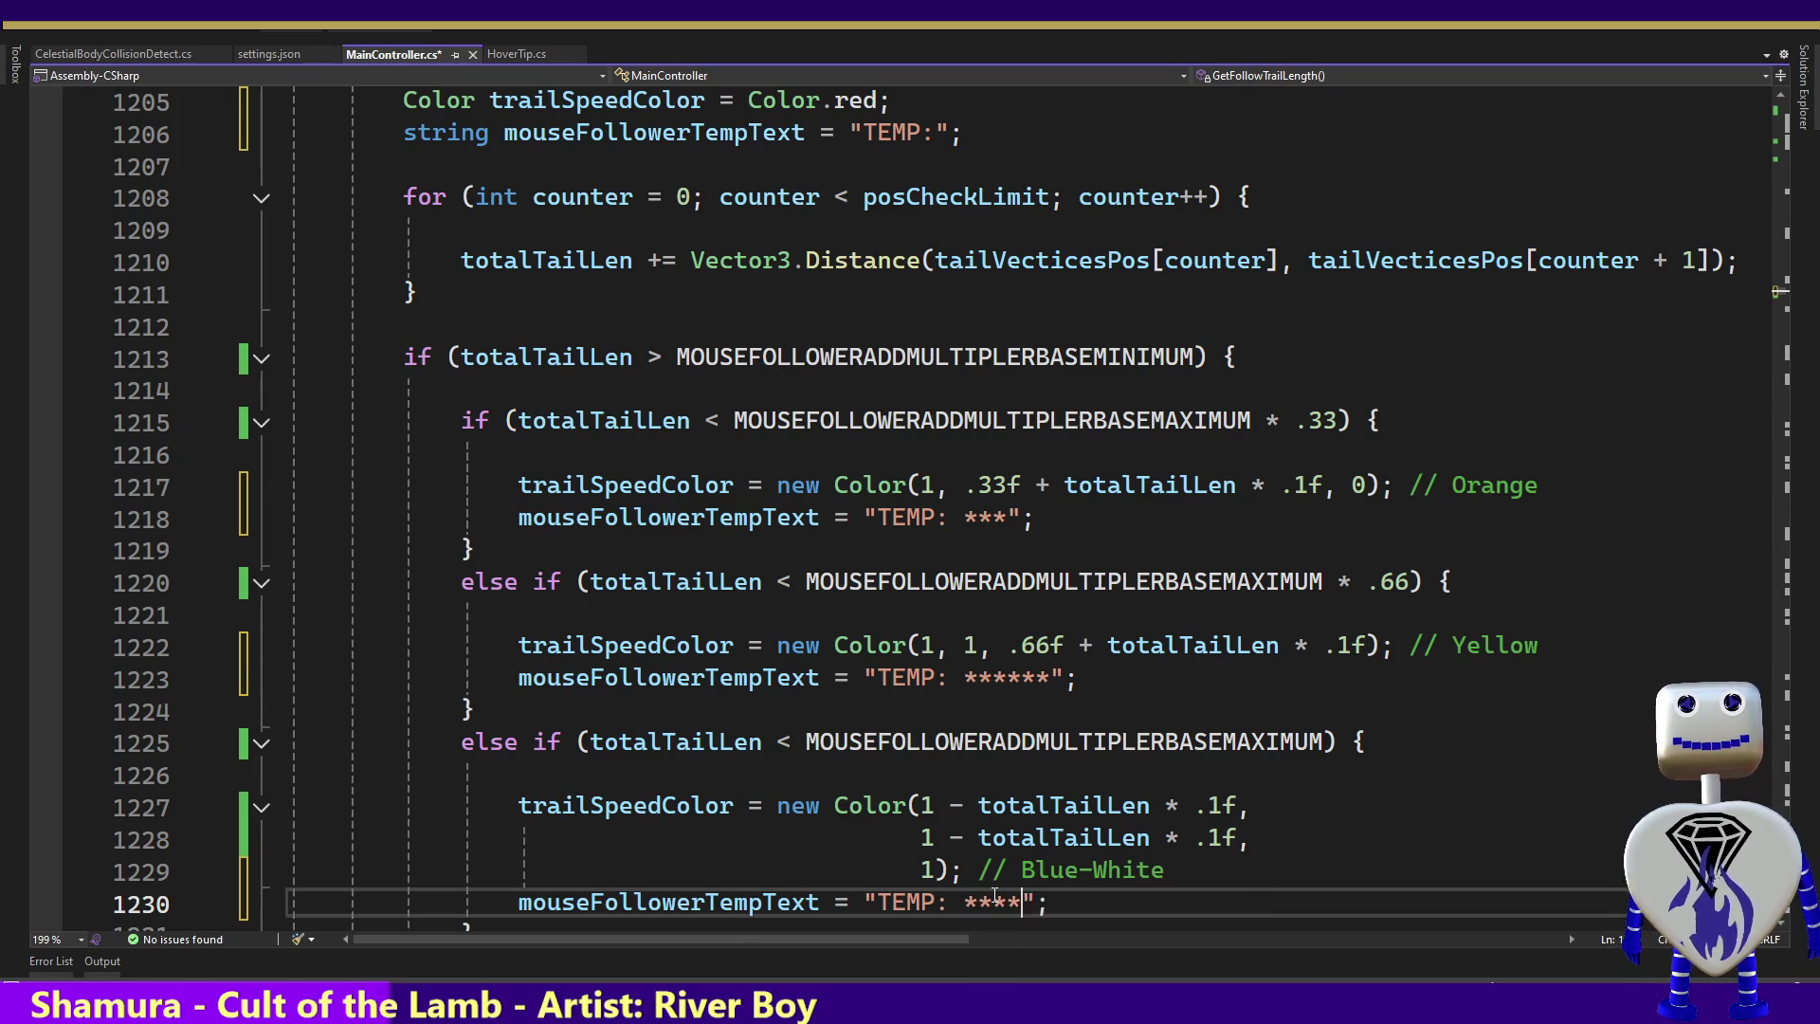
{"action": "type", "text": "***"}
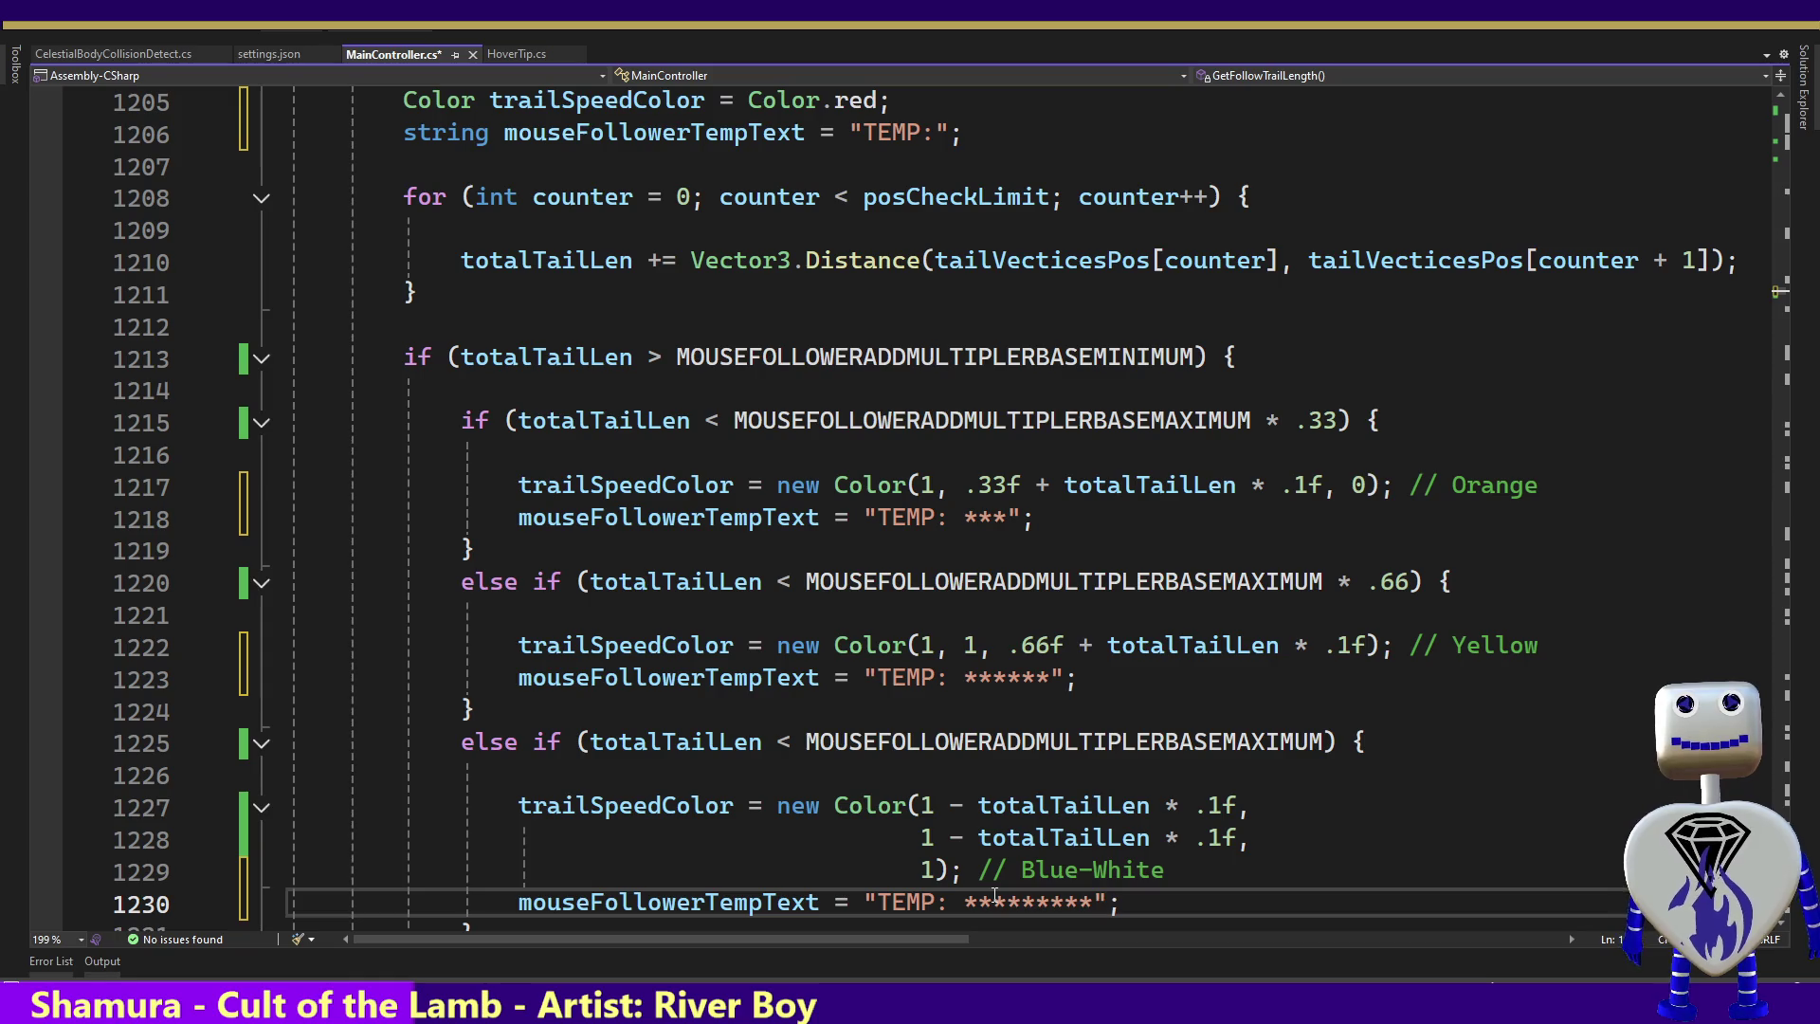
{"action": "key", "text": "Down"}
{"action": "key", "text": "Down"}
{"action": "key", "text": "Down"}
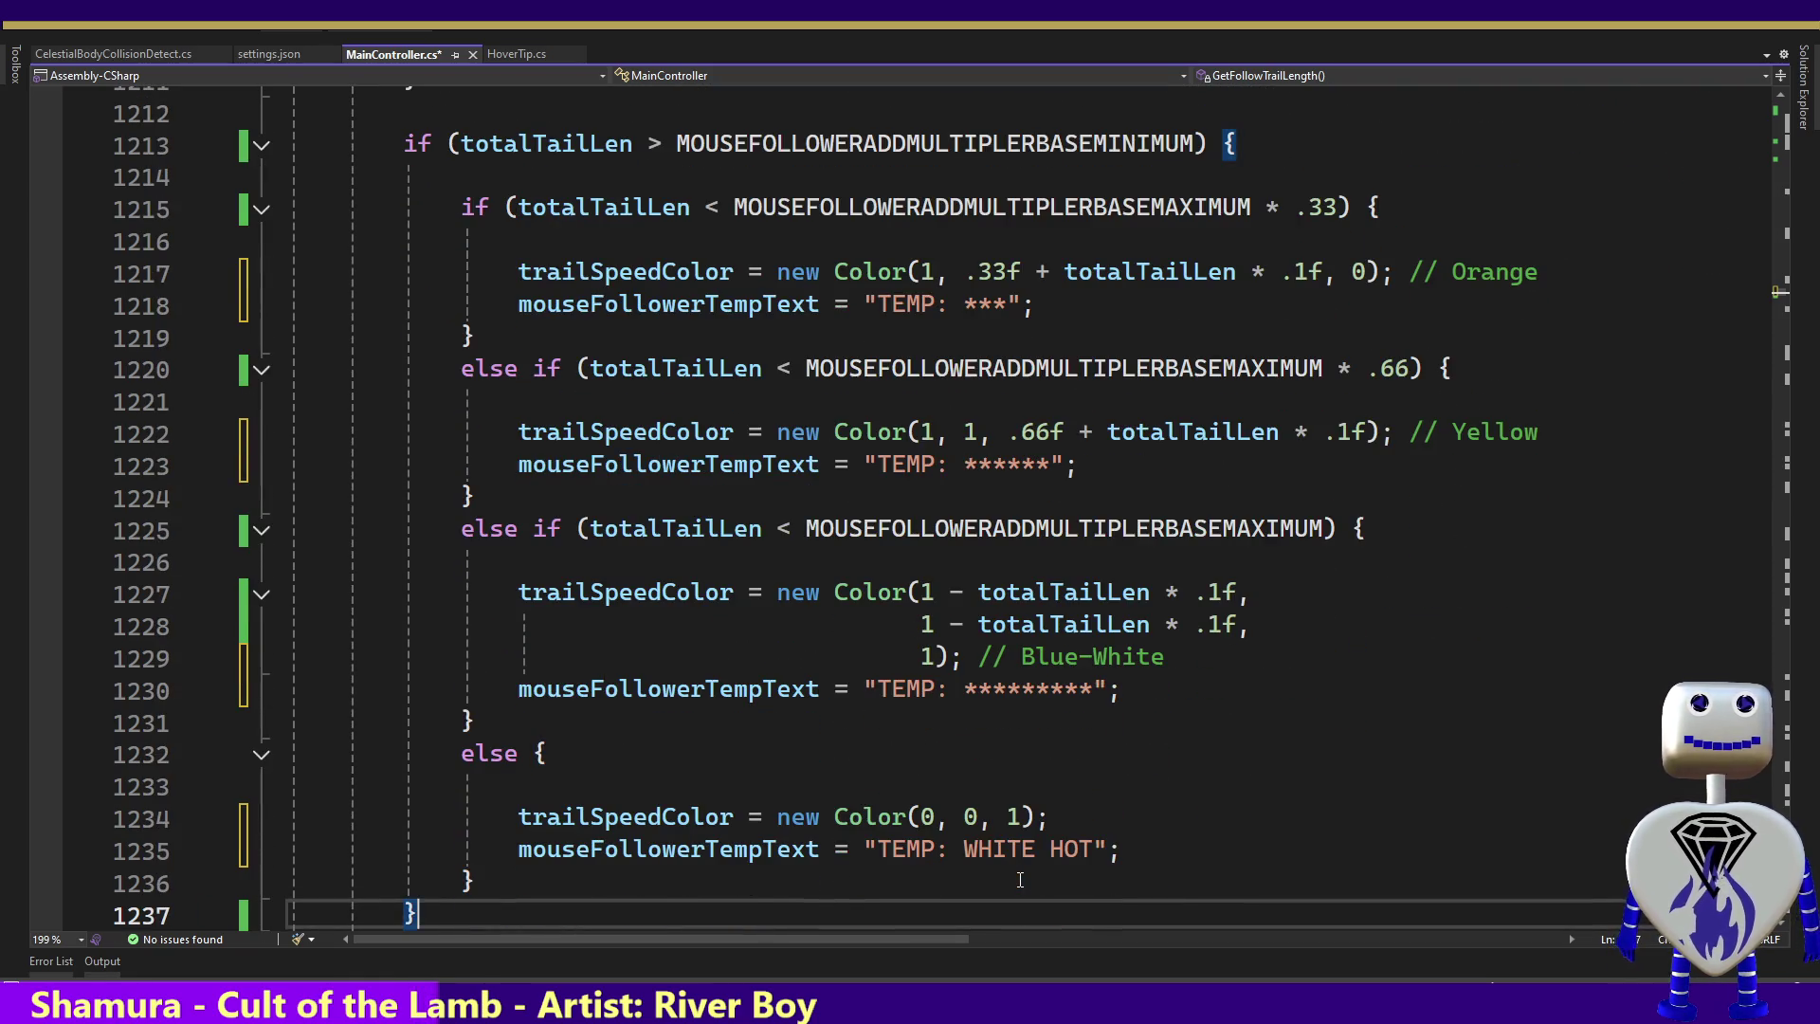
Replace WHITE HOT with twelve asterisks, save the script, and start the game in Unity
{"action": "left_click_drag", "start_coordinate": [1094, 848], "coordinate": [963, 848]}
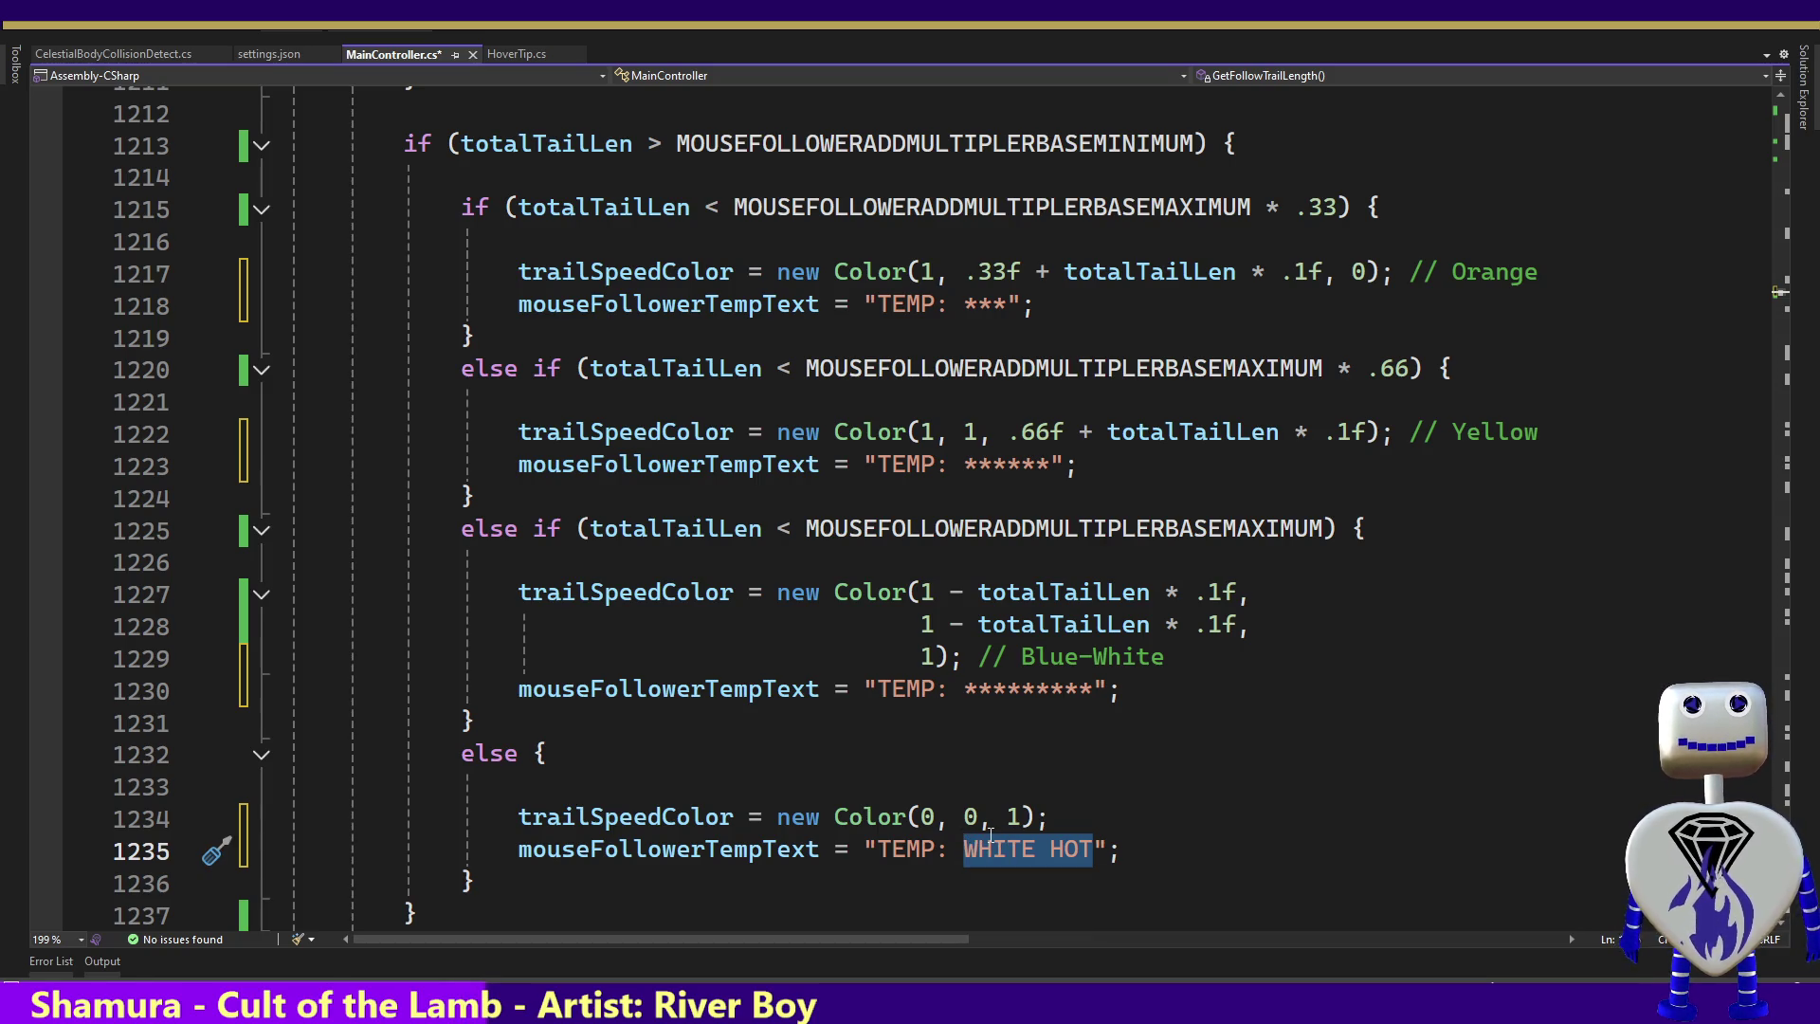
{"action": "type", "text": "*****"}
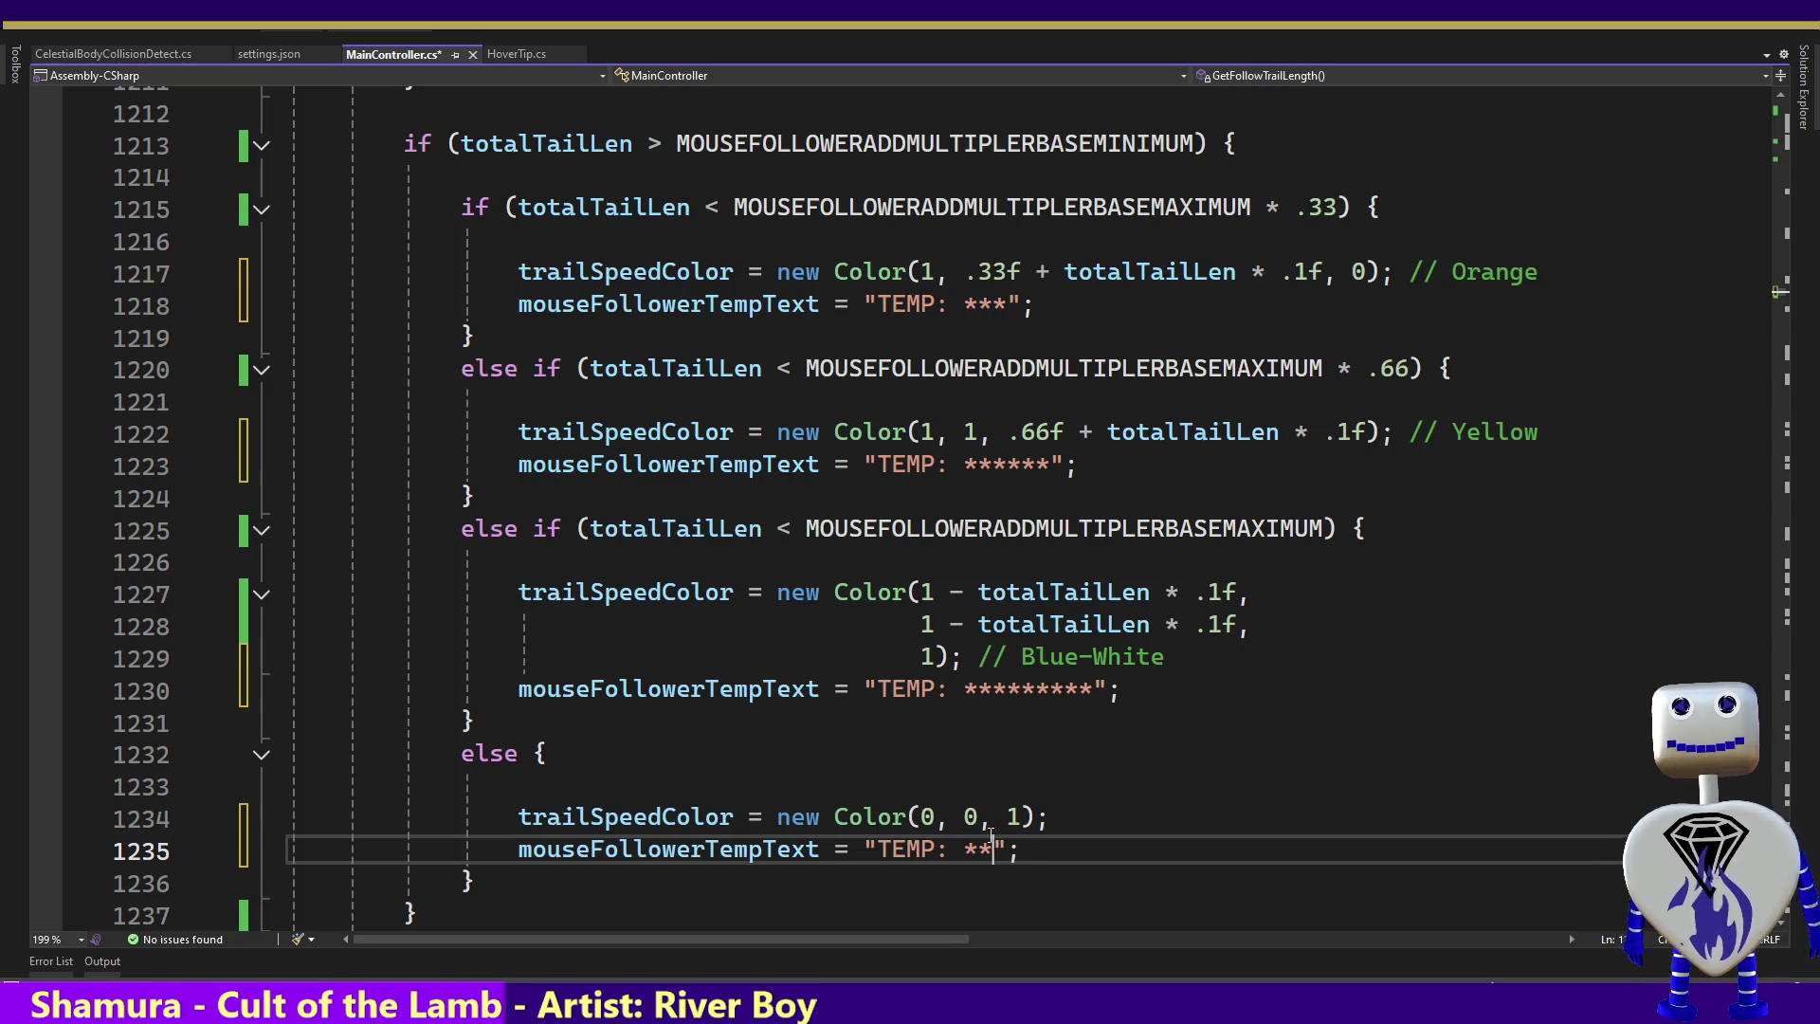
{"action": "type", "text": "*******"}
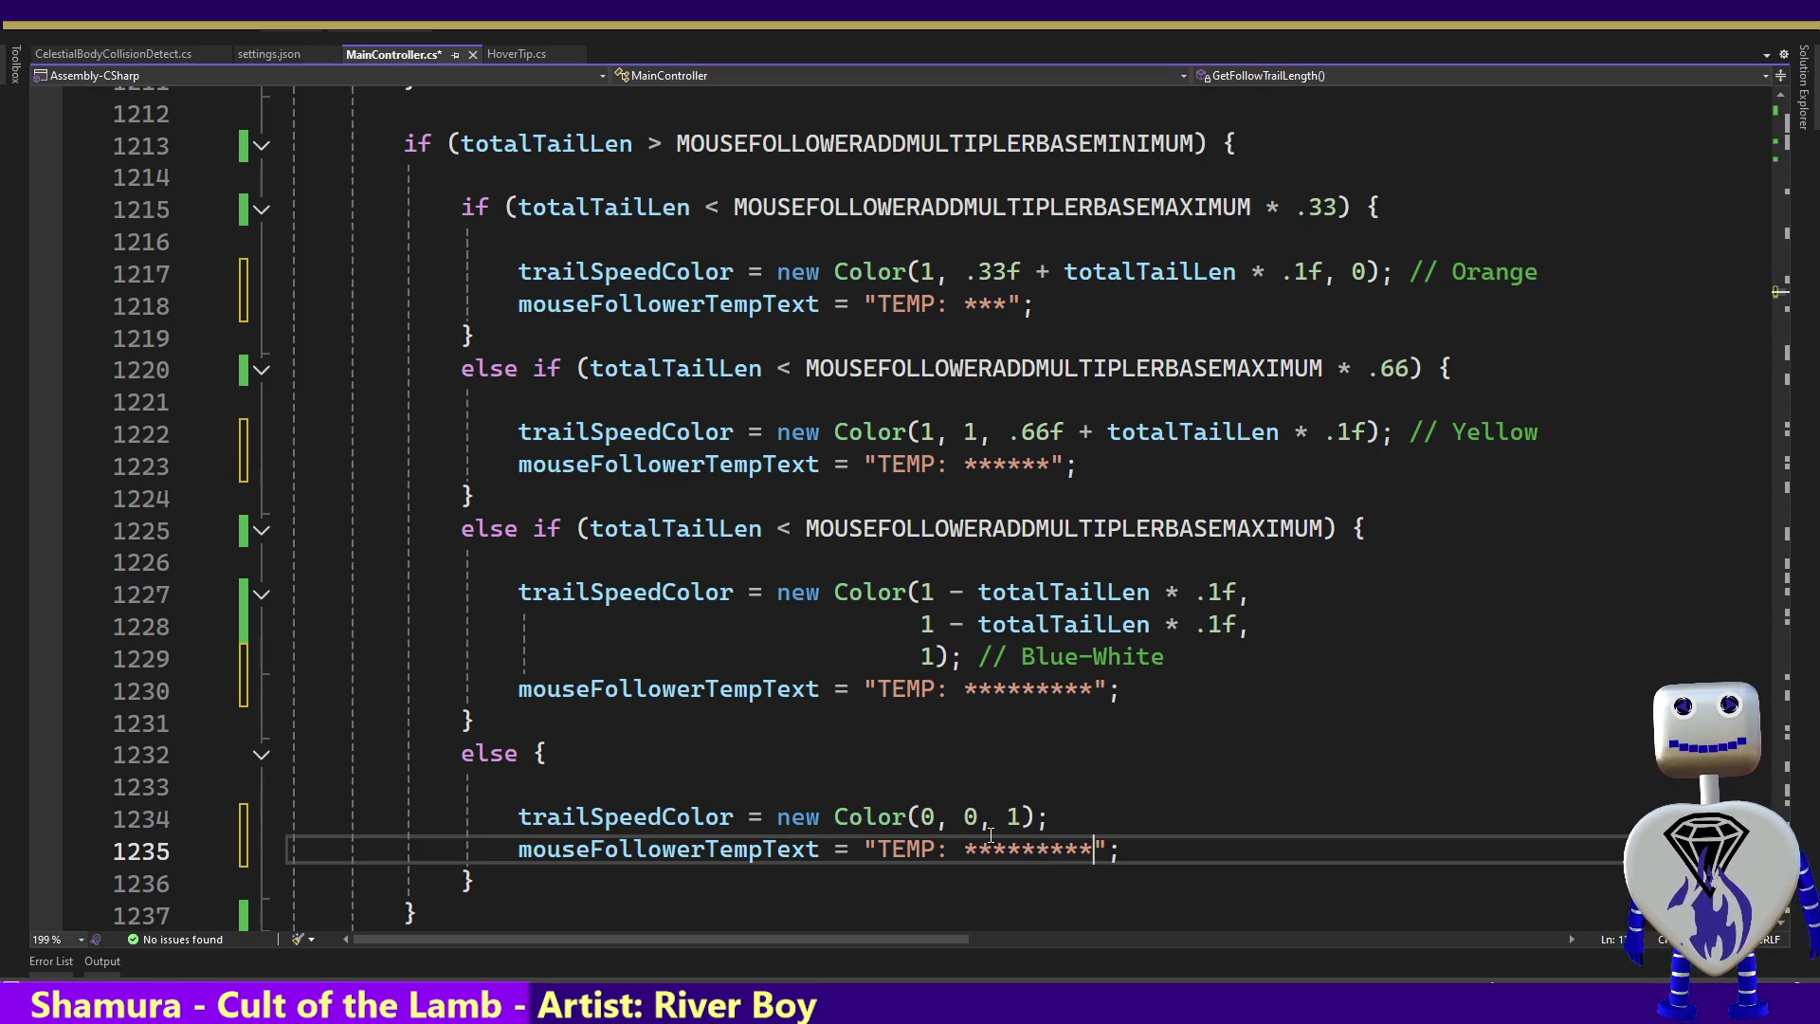
{"action": "key", "text": "ctrl+s"}
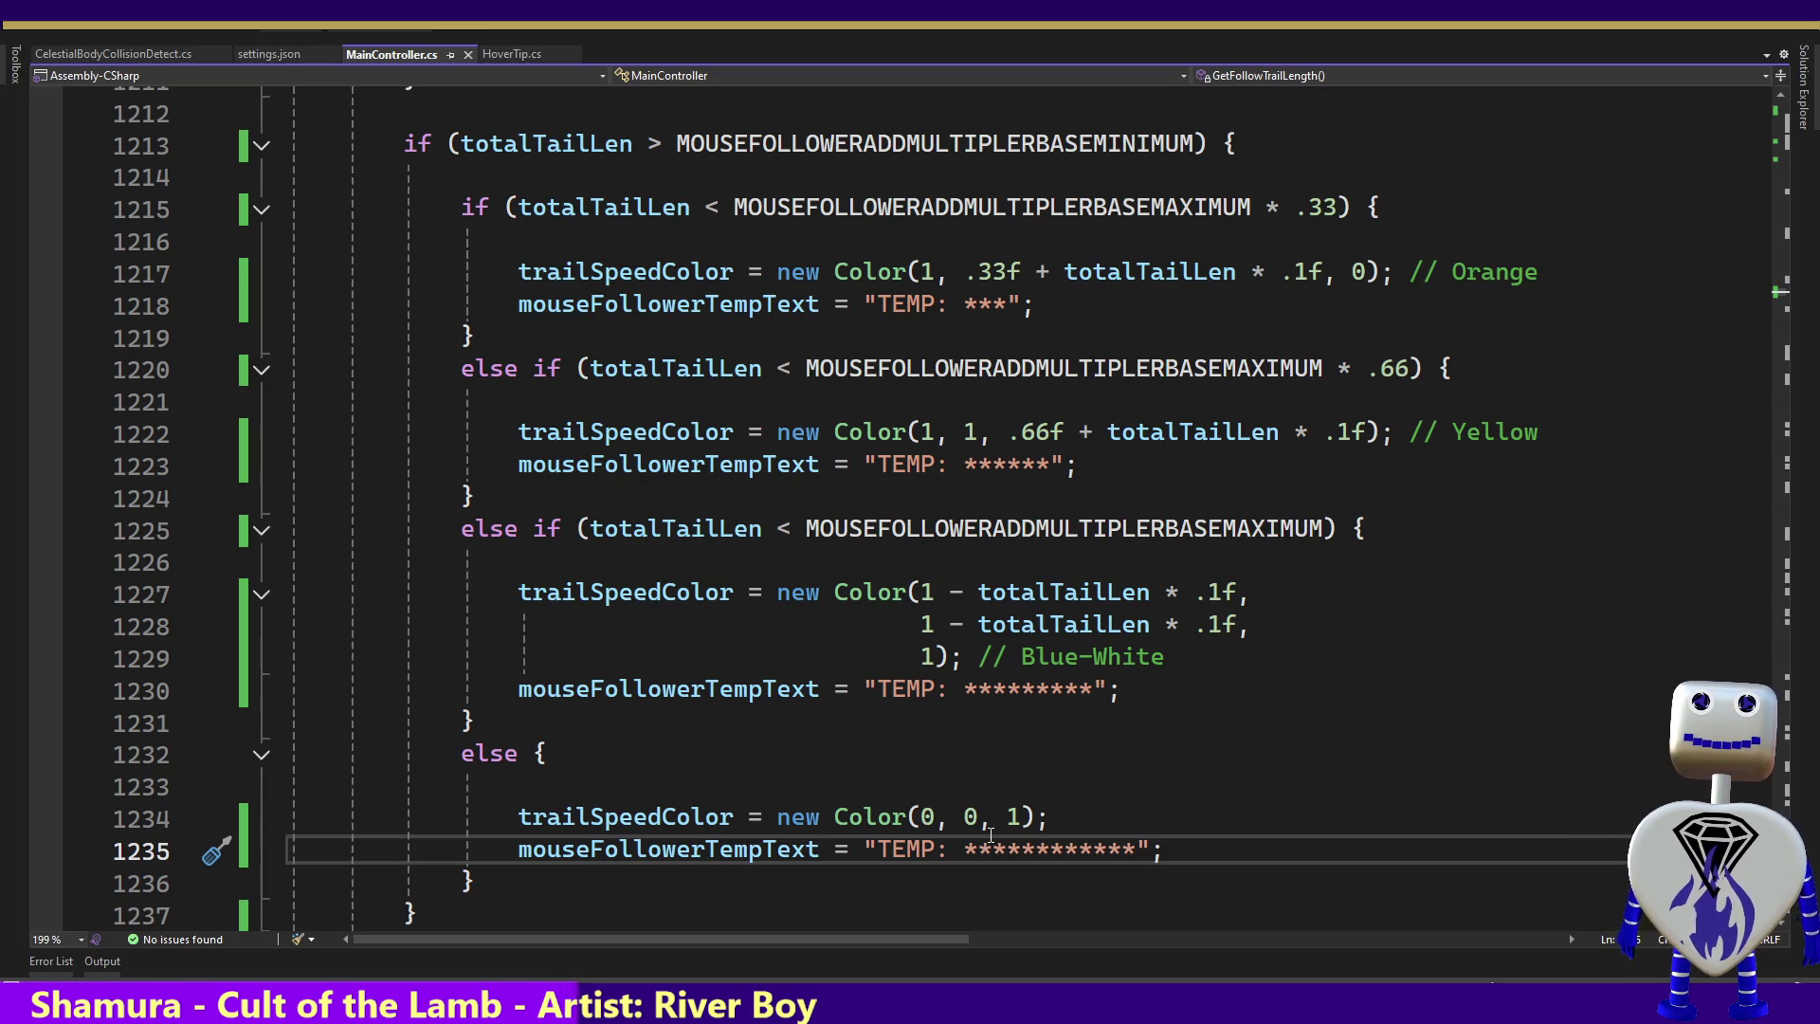
{"action": "key", "text": "alt+Tab"}
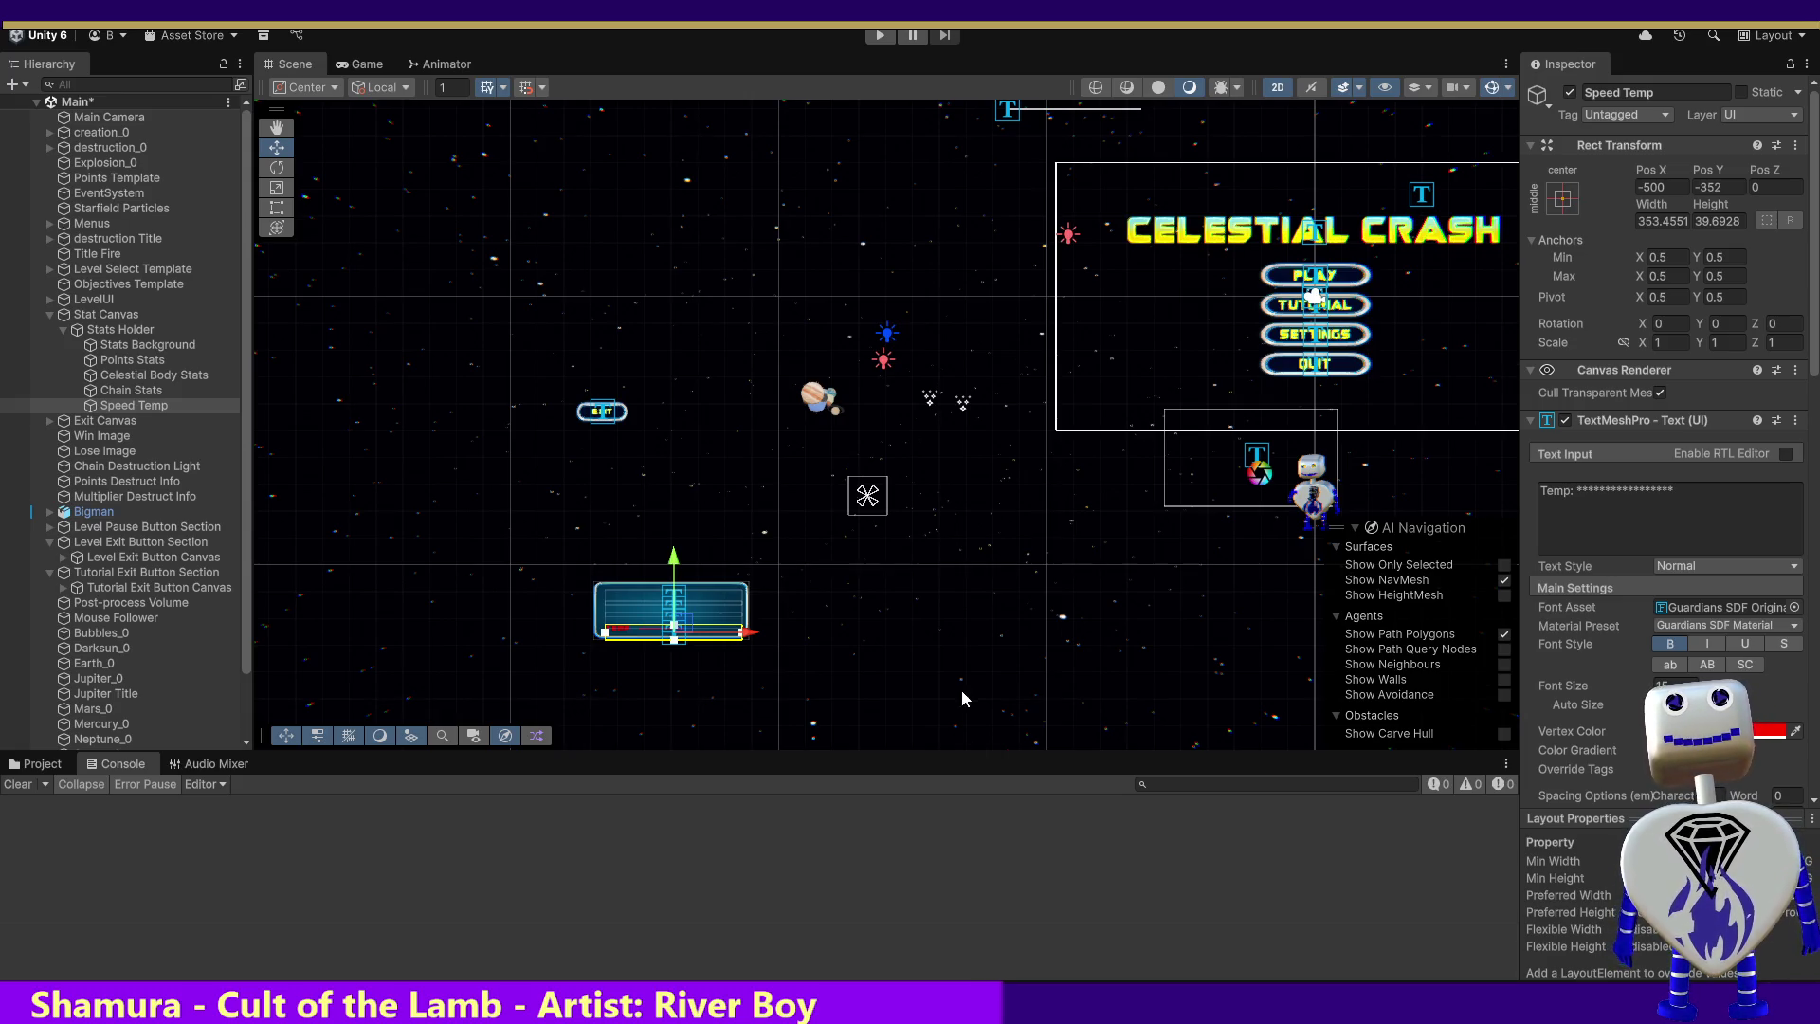
{"action": "left_click", "coordinate": [883, 36]}
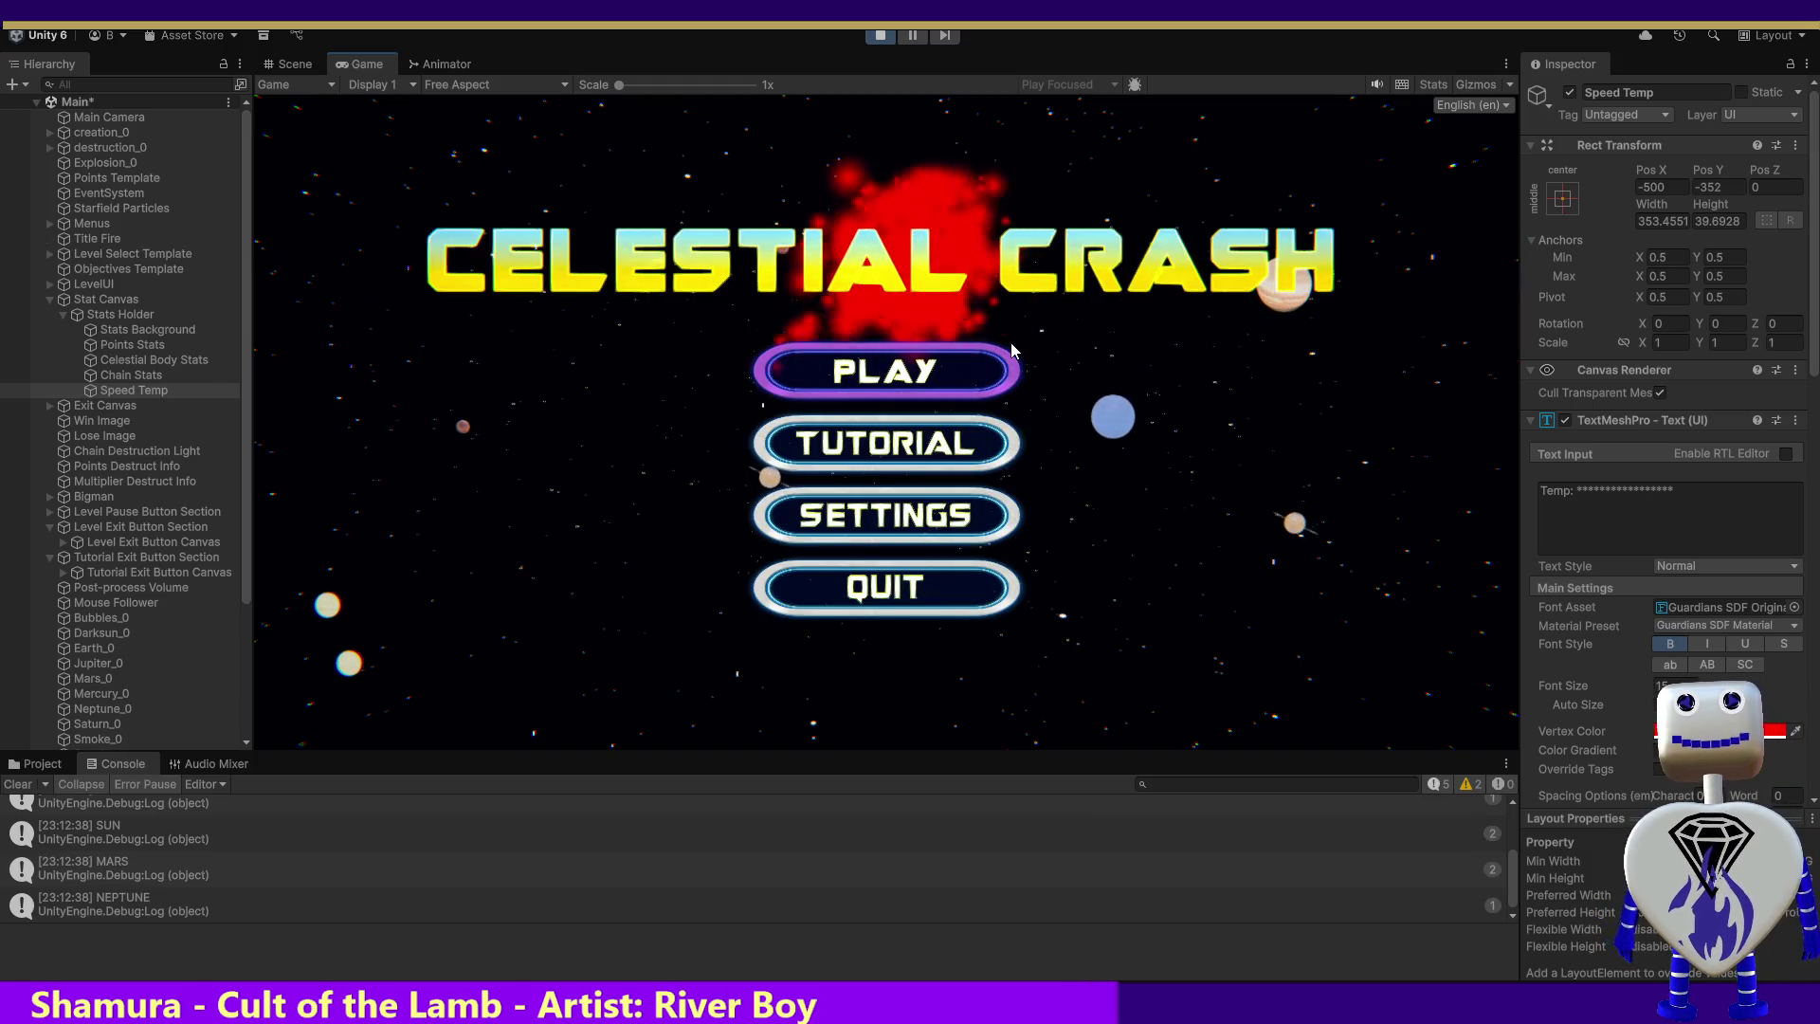
Run the Skill Challenge level to check the asterisk Speed Temp bar, then stop
{"action": "left_click", "coordinate": [887, 374]}
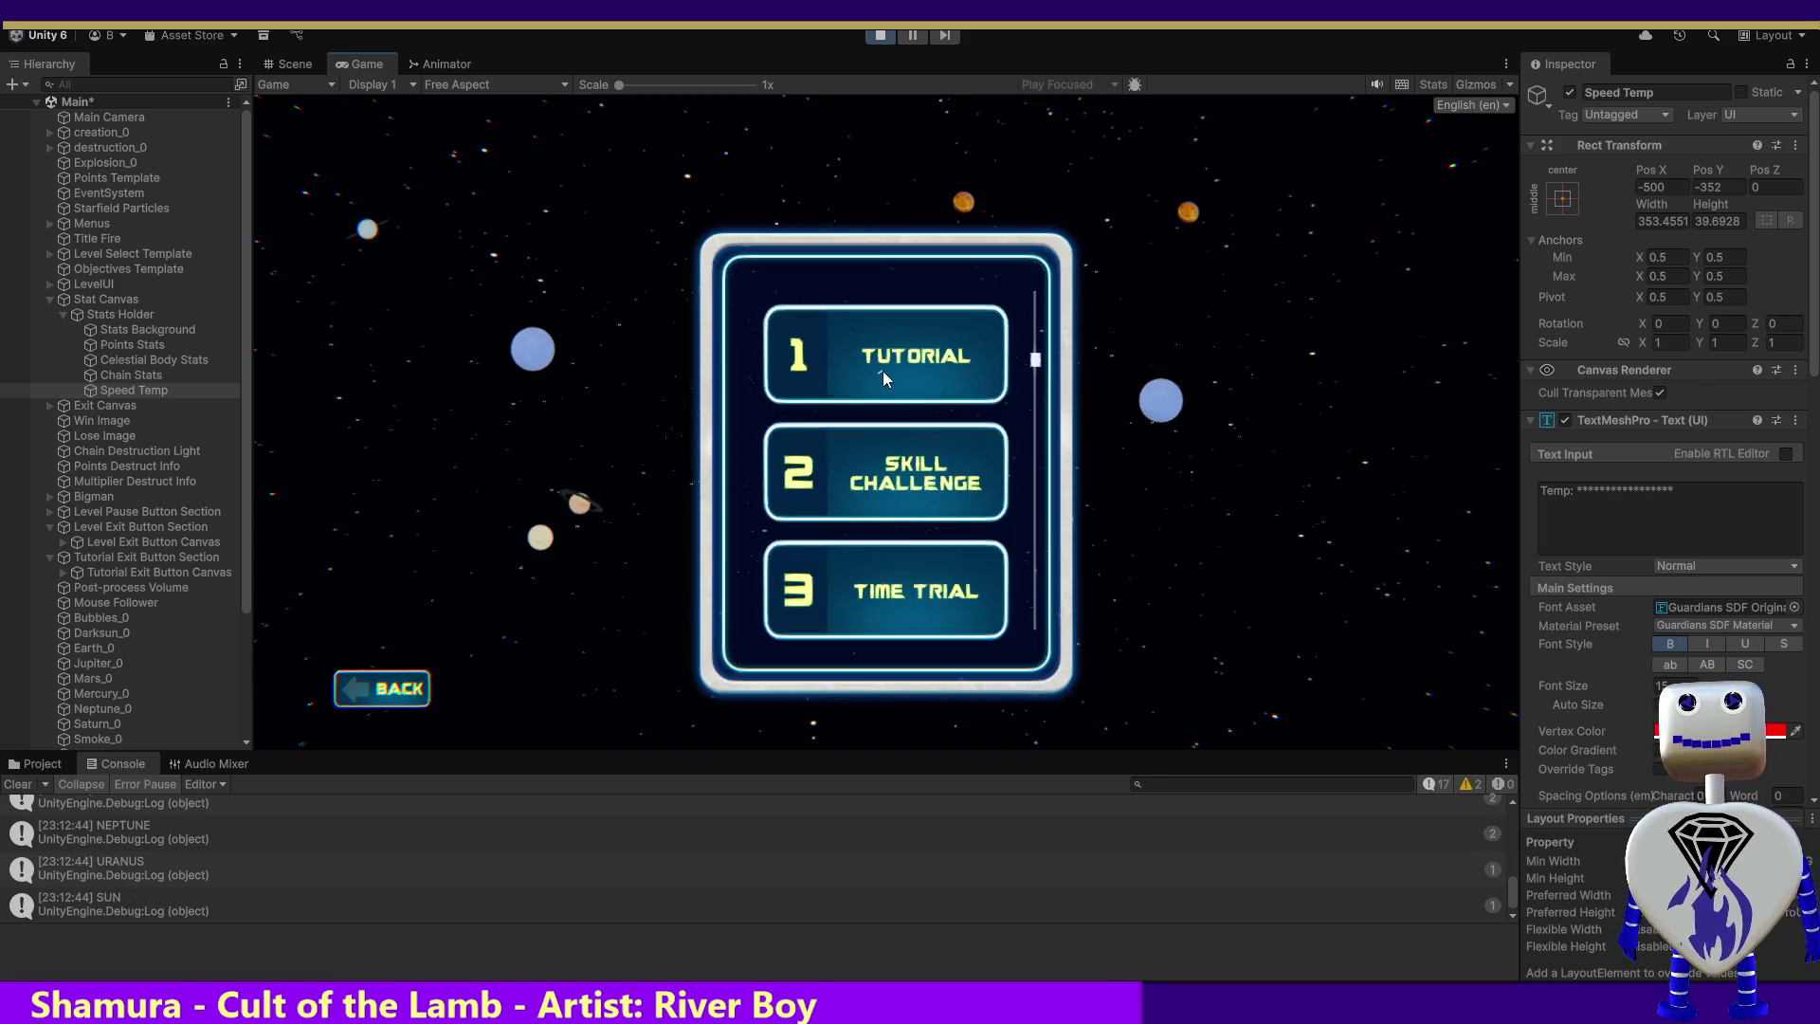
{"action": "left_click", "coordinate": [891, 459]}
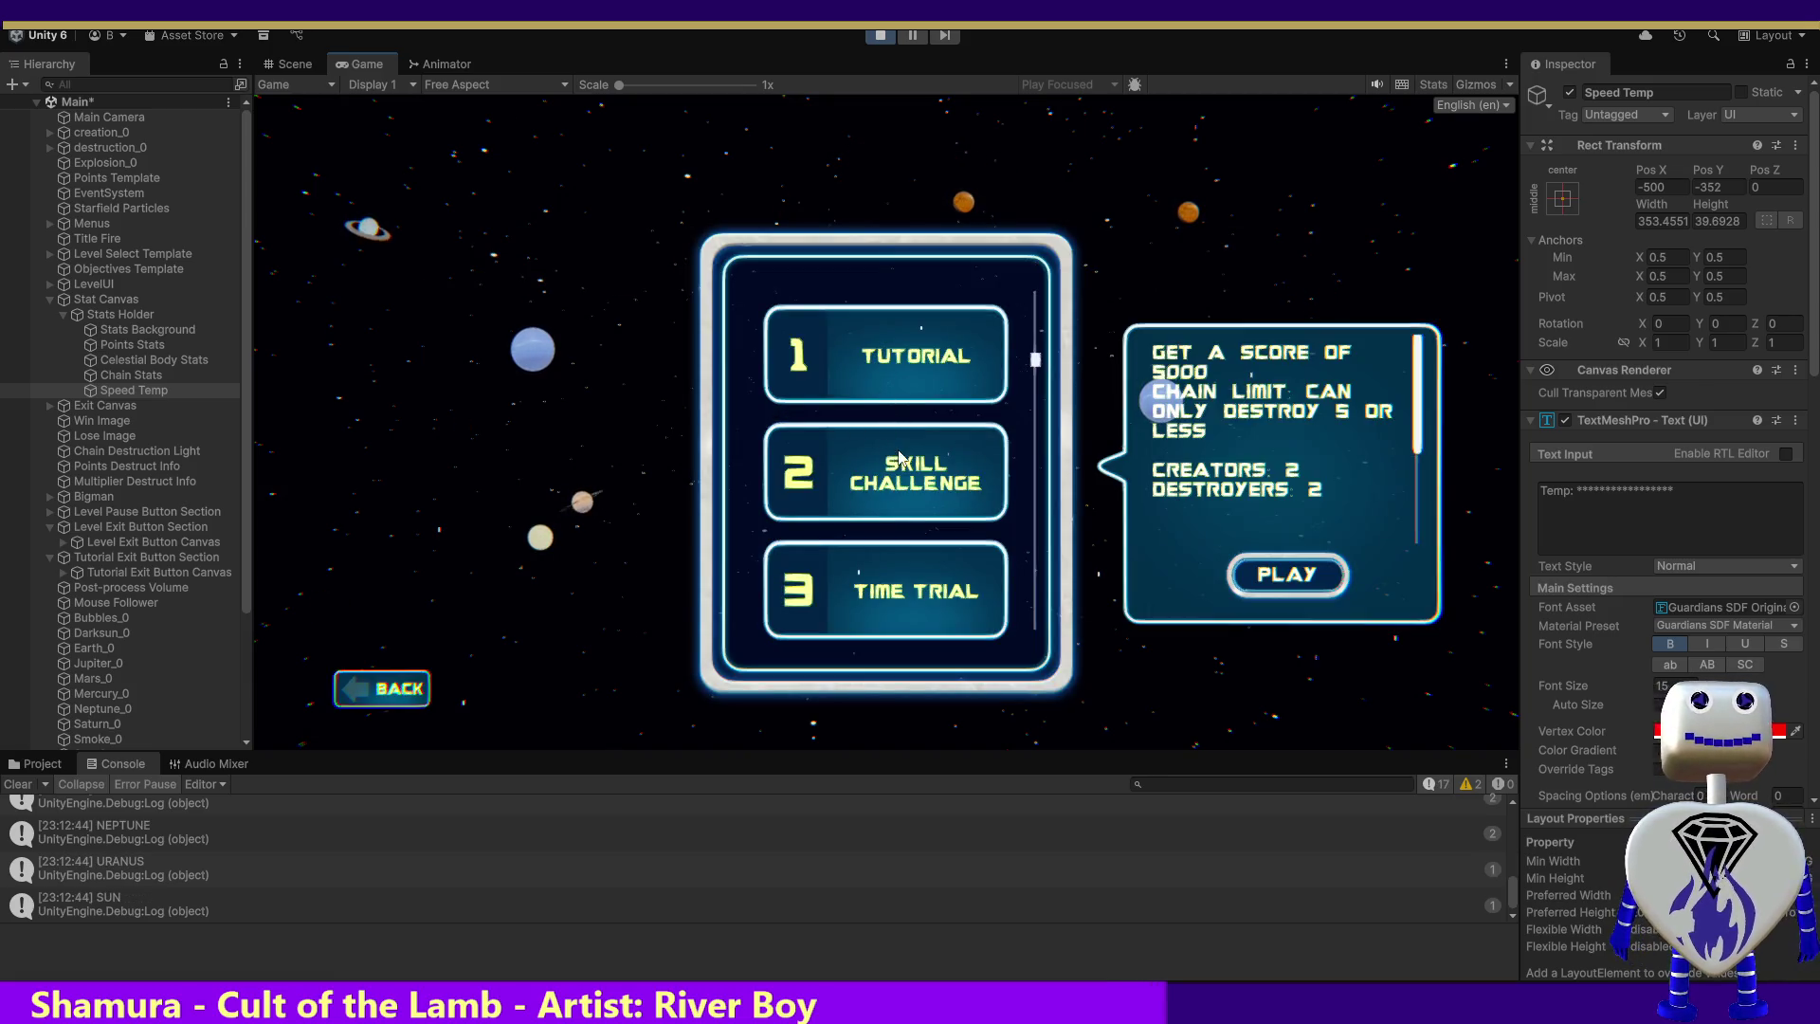
{"action": "left_click", "coordinate": [1248, 571]}
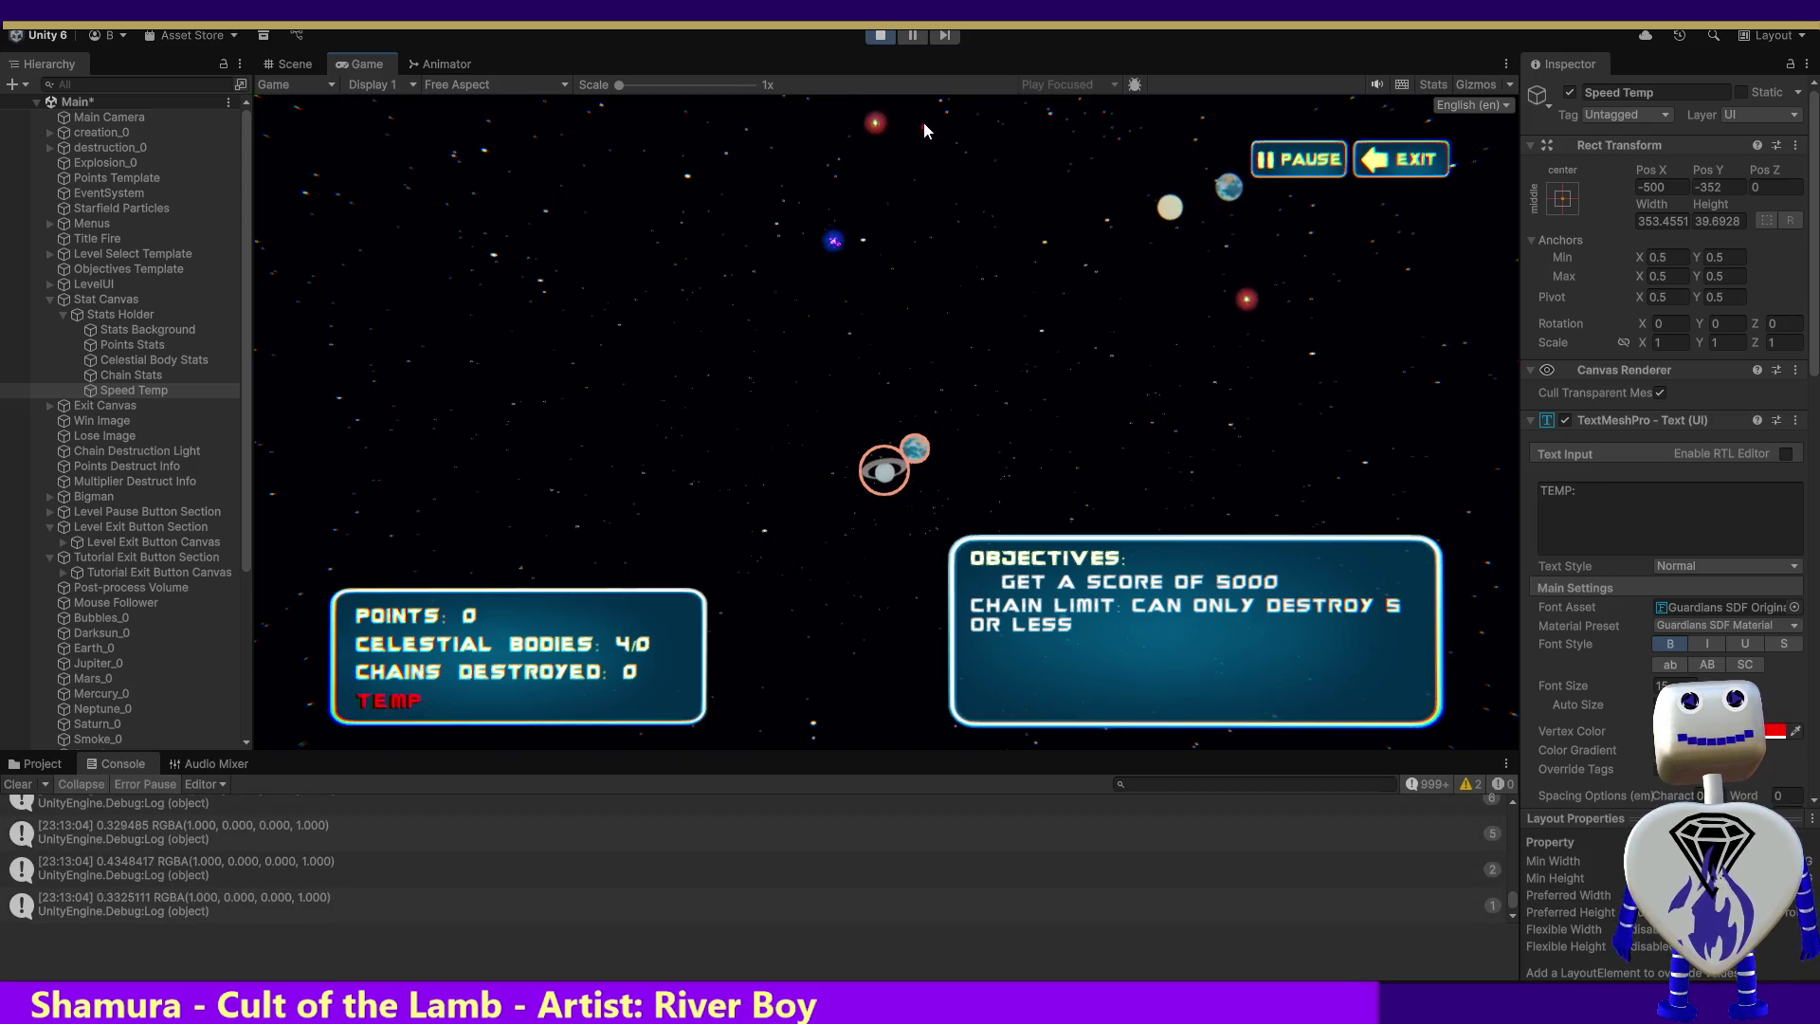
{"action": "left_click", "coordinate": [882, 42]}
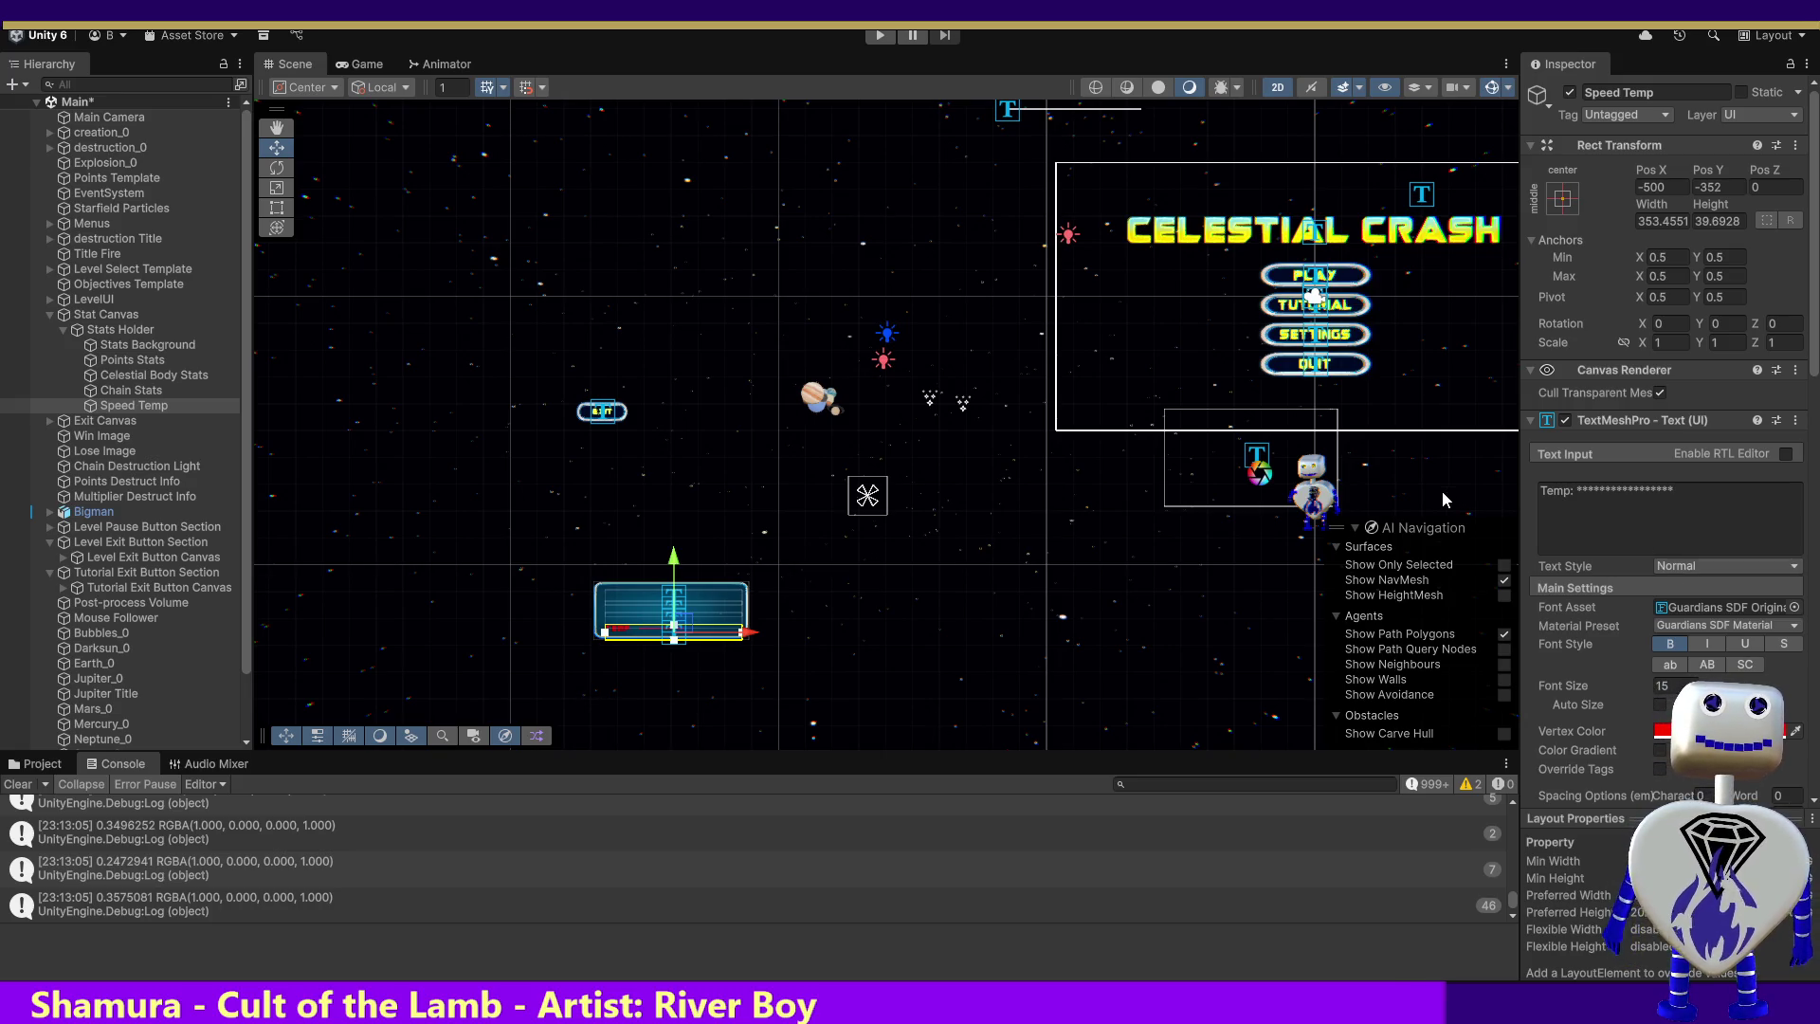
Back in Visual Studio, select the 12-asterisk and 3-asterisk strings, then the end of line 1218's string
{"action": "key", "text": "alt+Tab"}
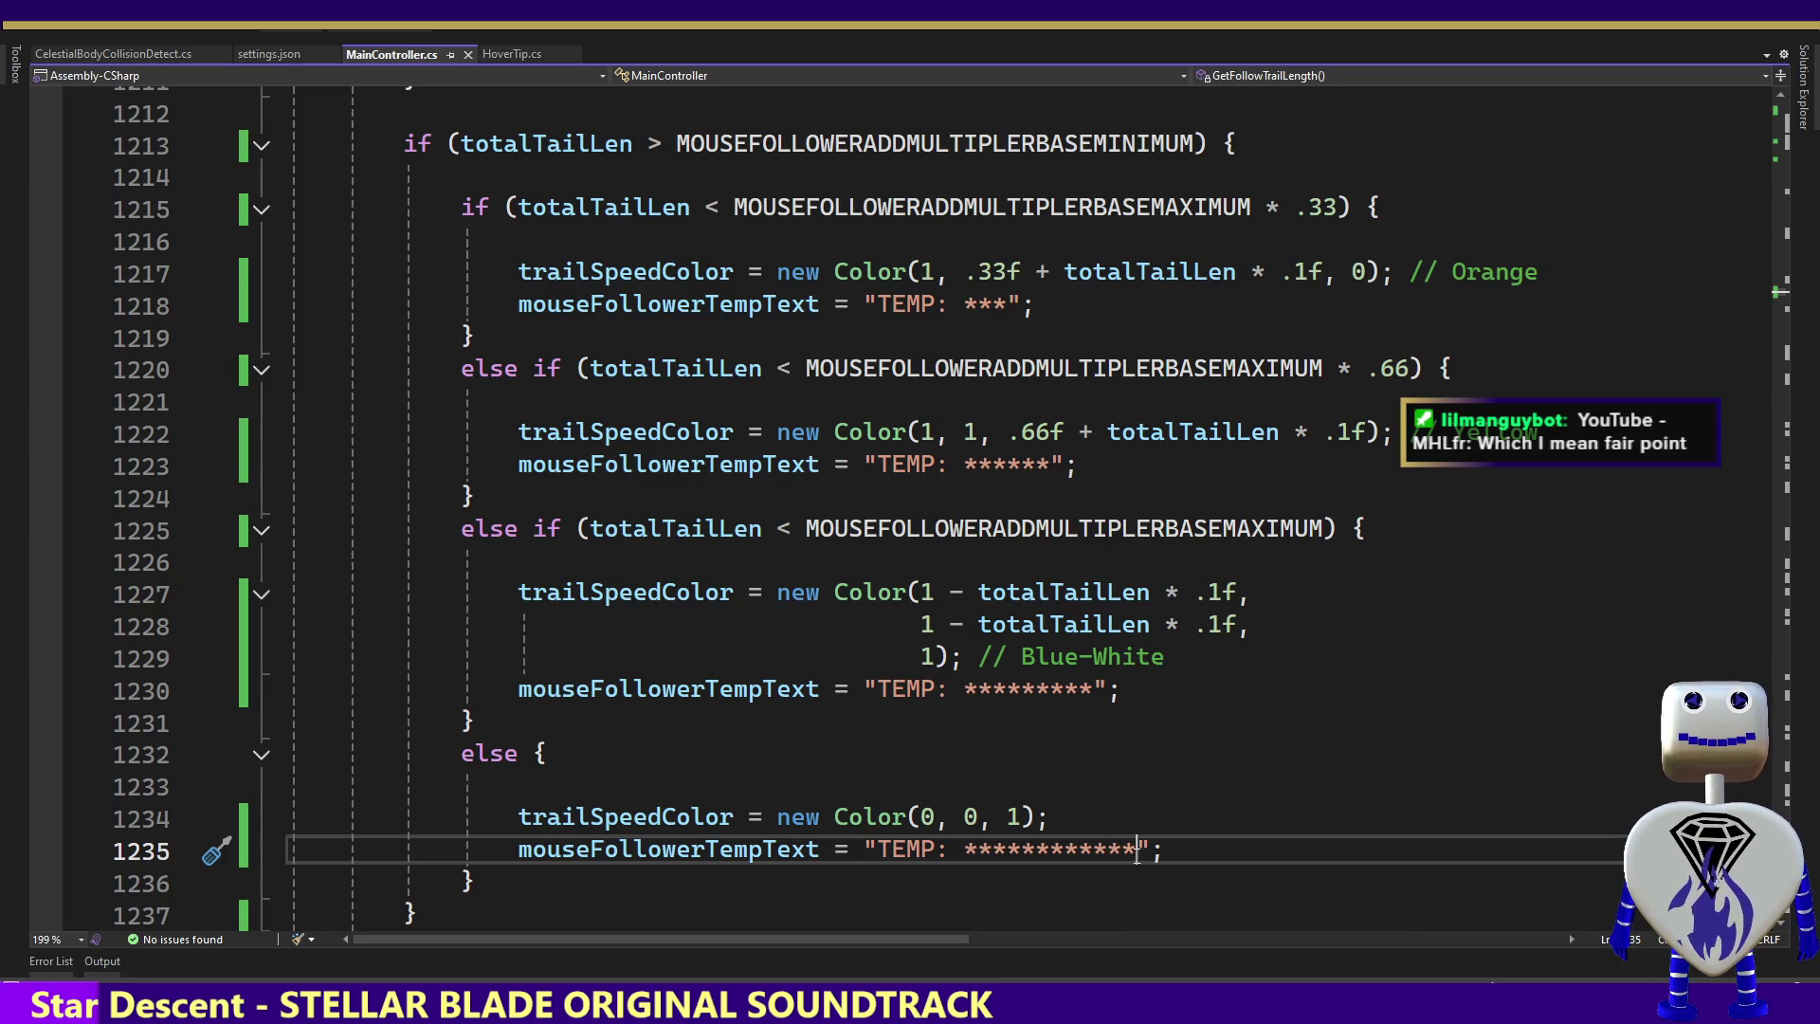
{"action": "left_click_drag", "start_coordinate": [1136, 851], "coordinate": [965, 850]}
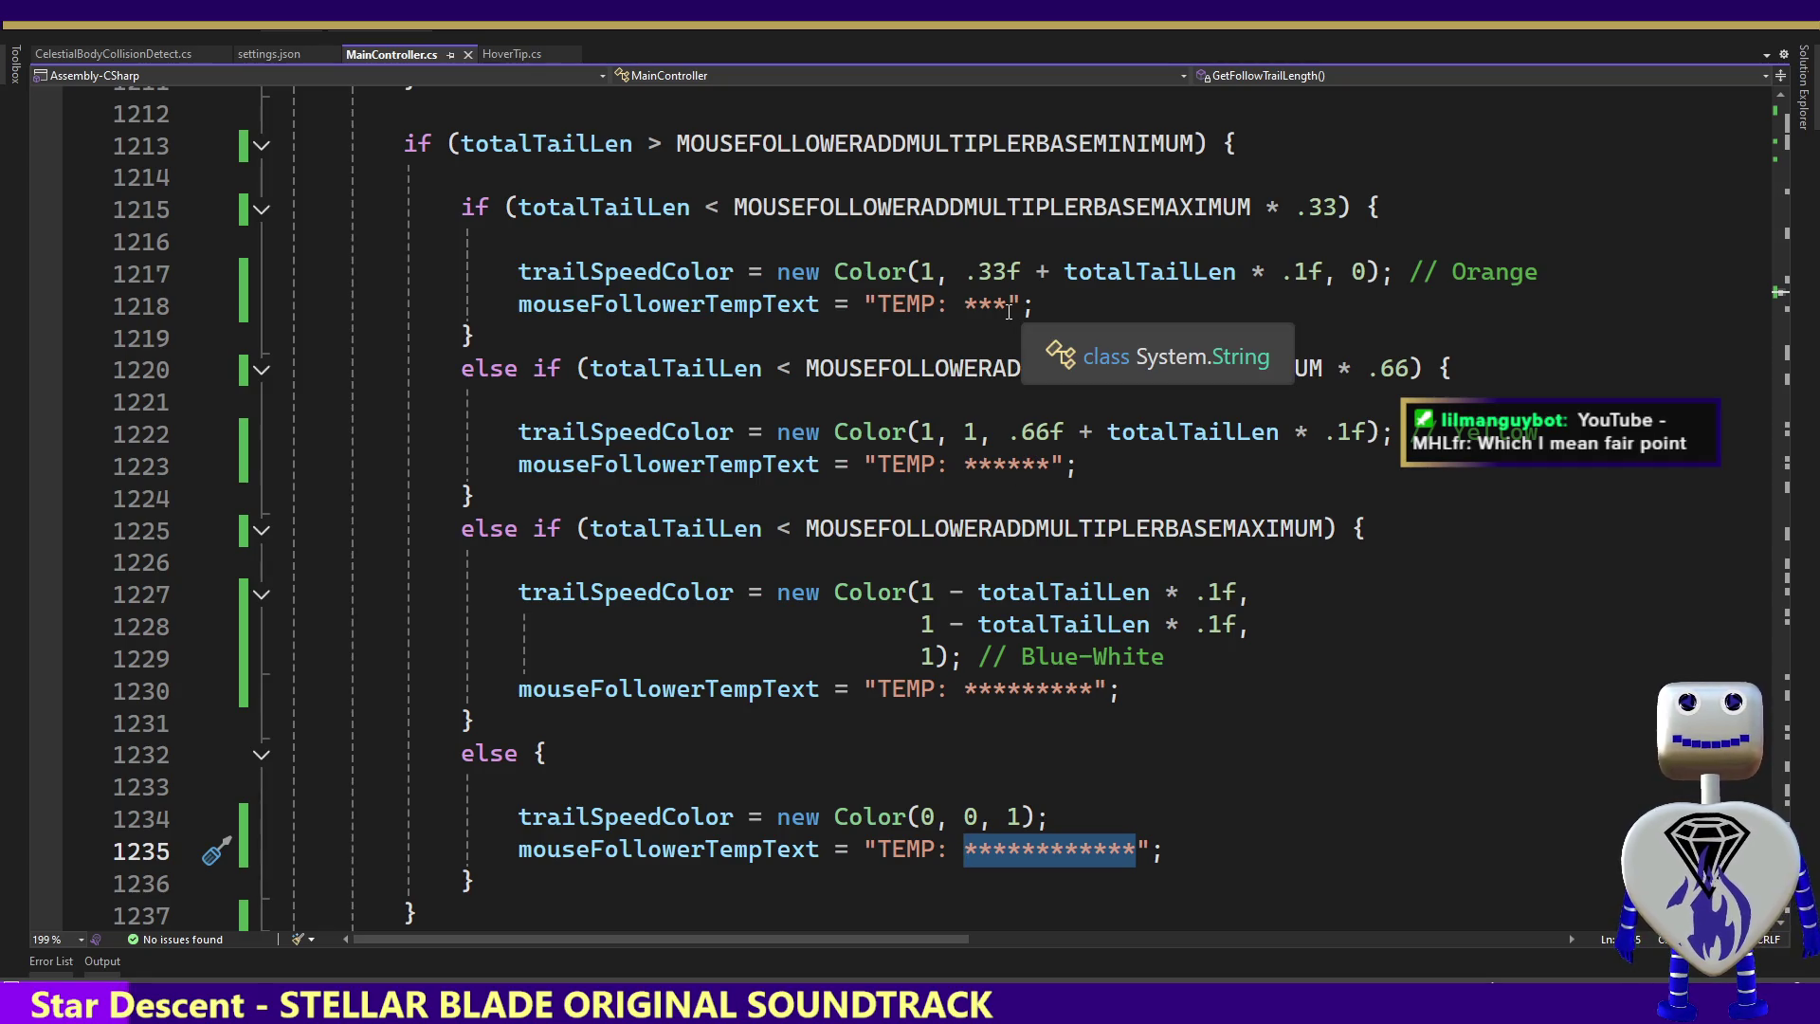
{"action": "left_click_drag", "start_coordinate": [1007, 308], "coordinate": [965, 308]}
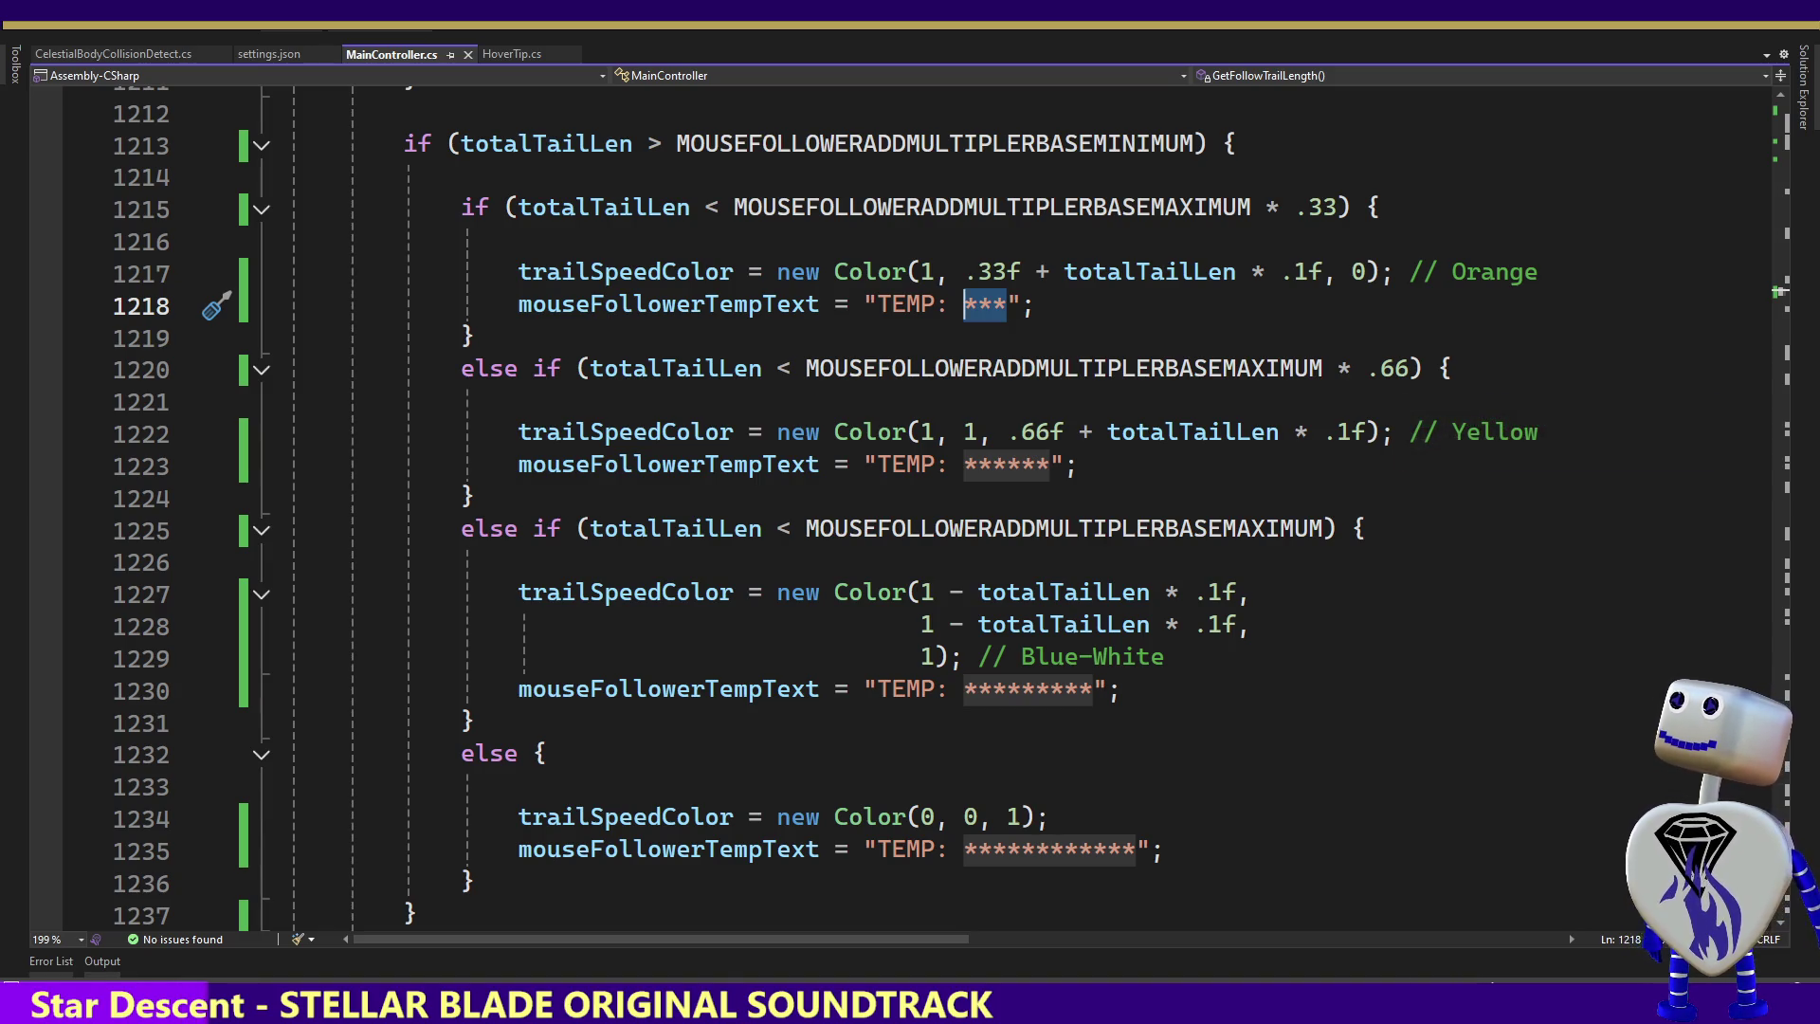
{"action": "key", "text": "Escape"}
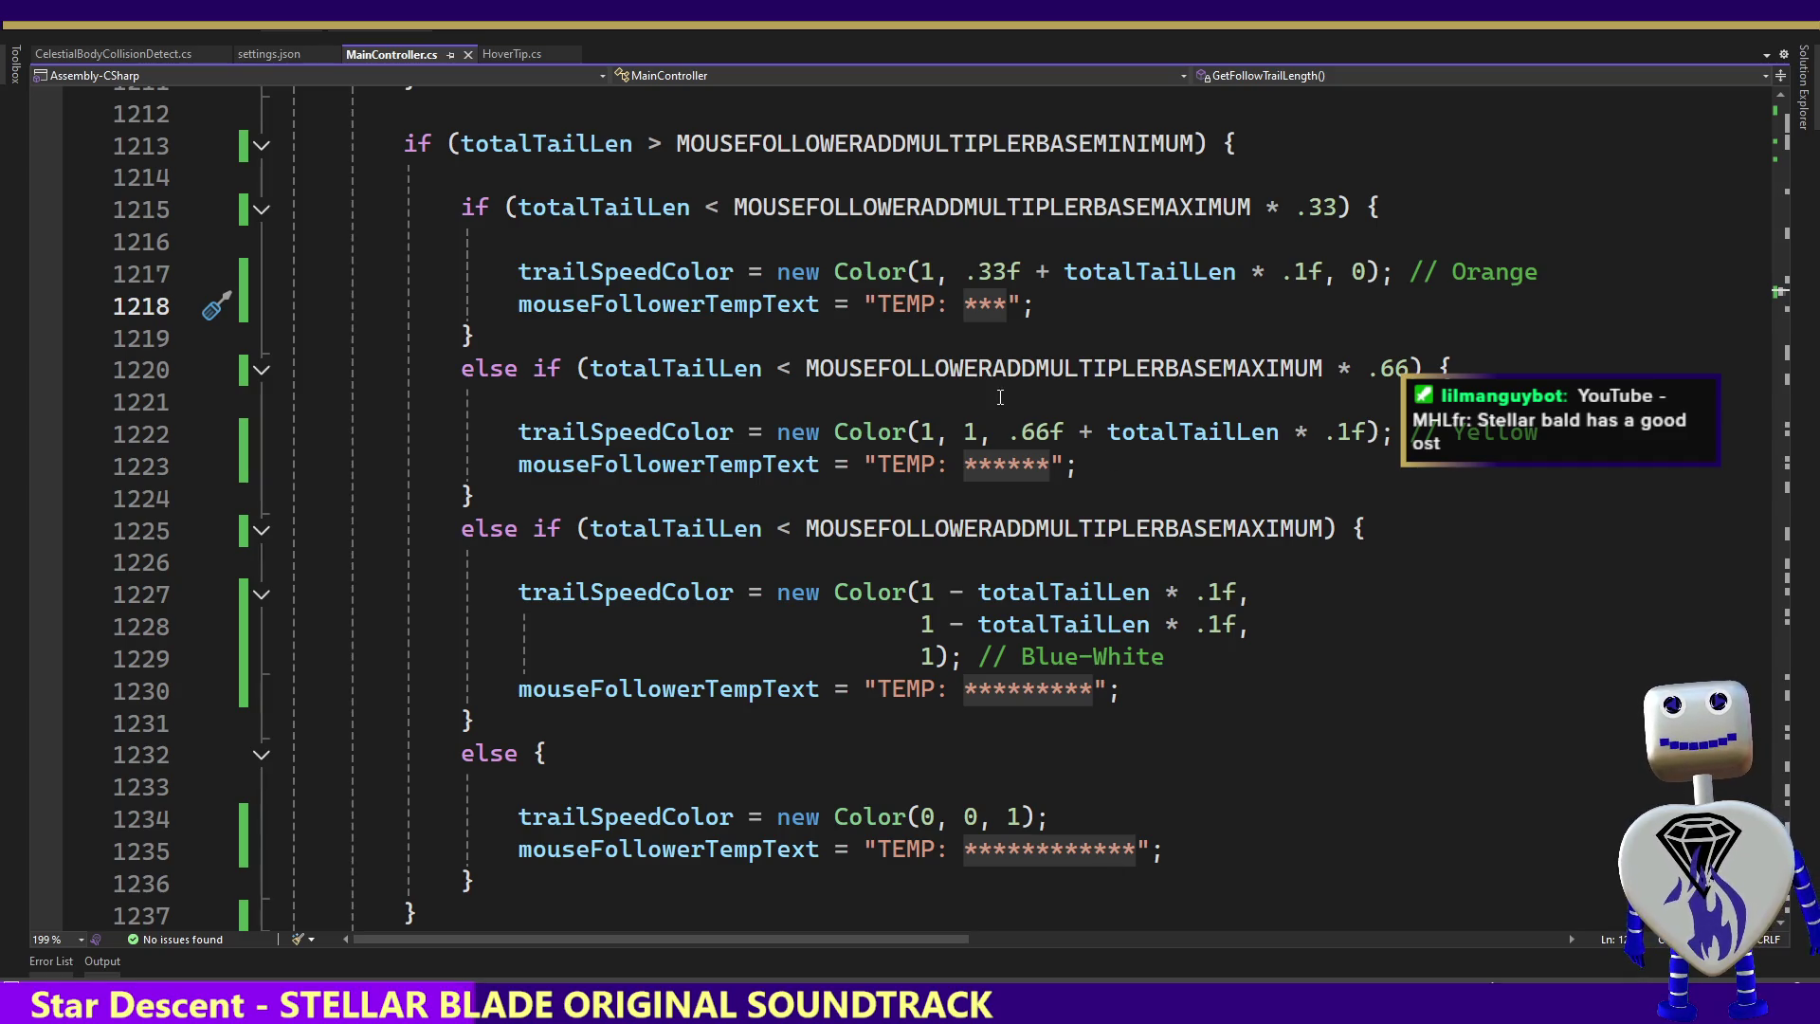
{"action": "left_click_drag", "start_coordinate": [978, 305], "coordinate": [1022, 309]}
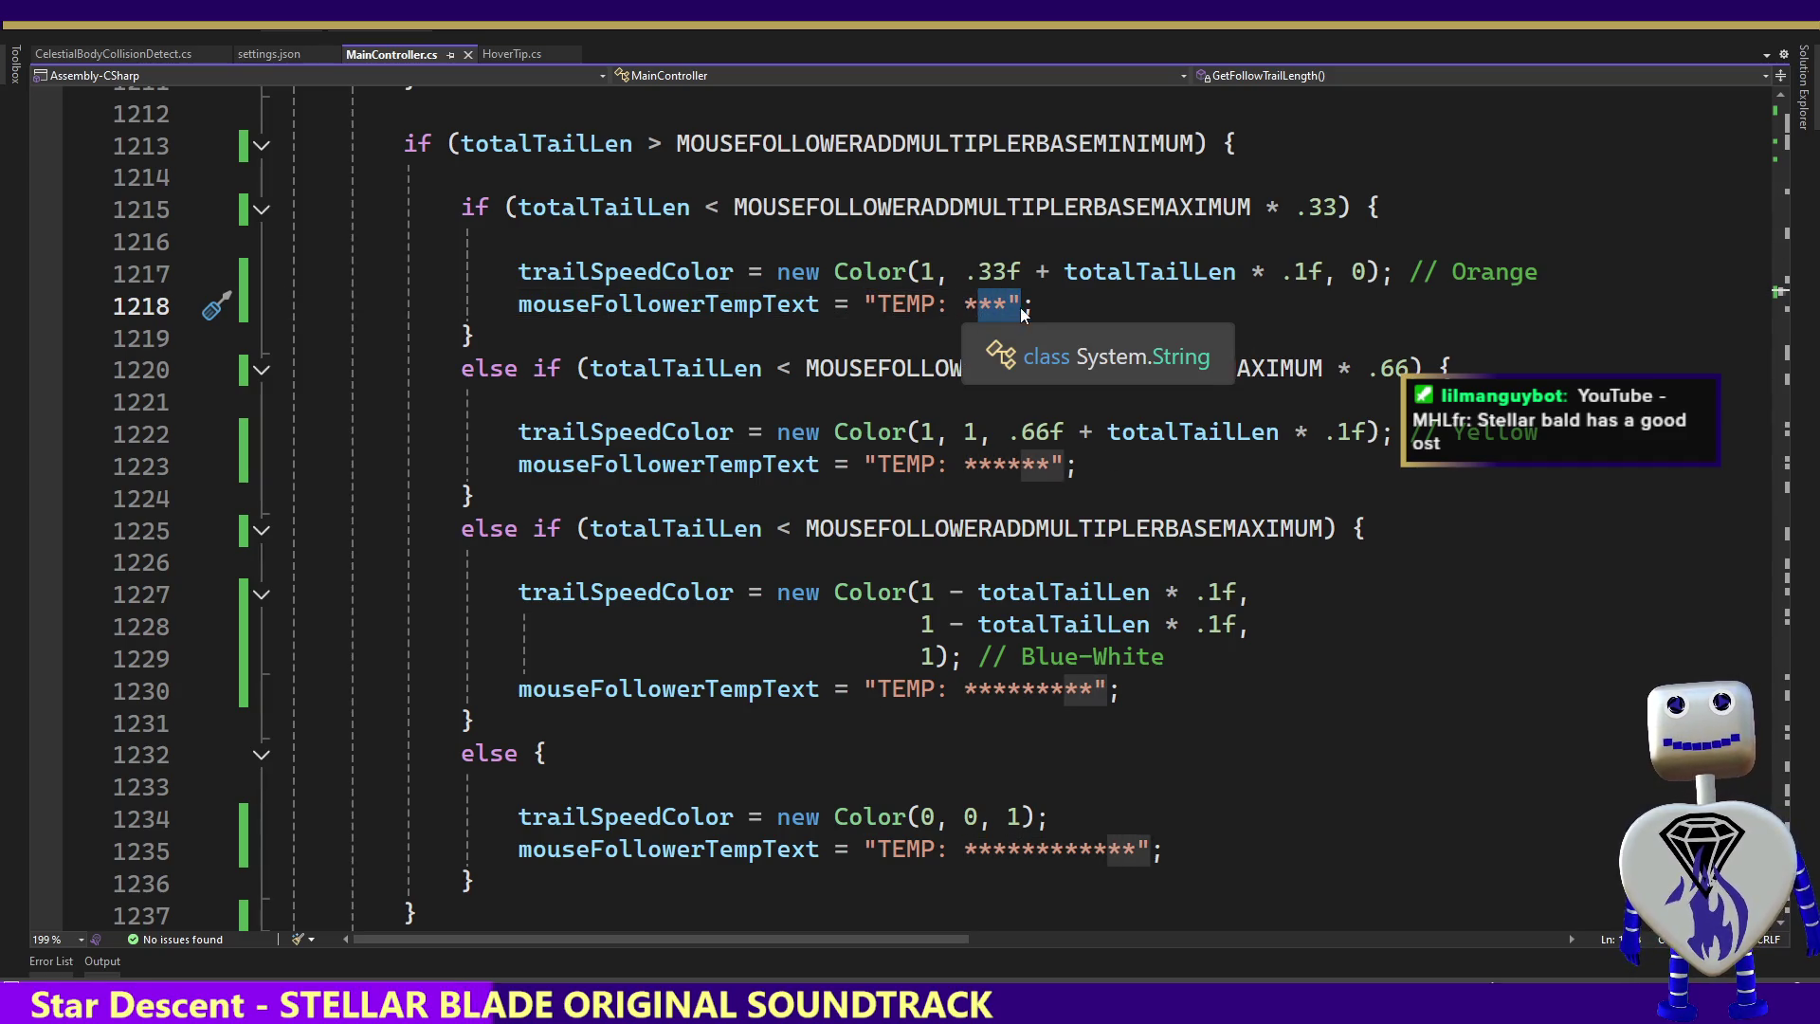
On line 1218, append '+ new StringBuilder(' after the "TEMP: ***" string
{"action": "type", "text": "**\" + str"}
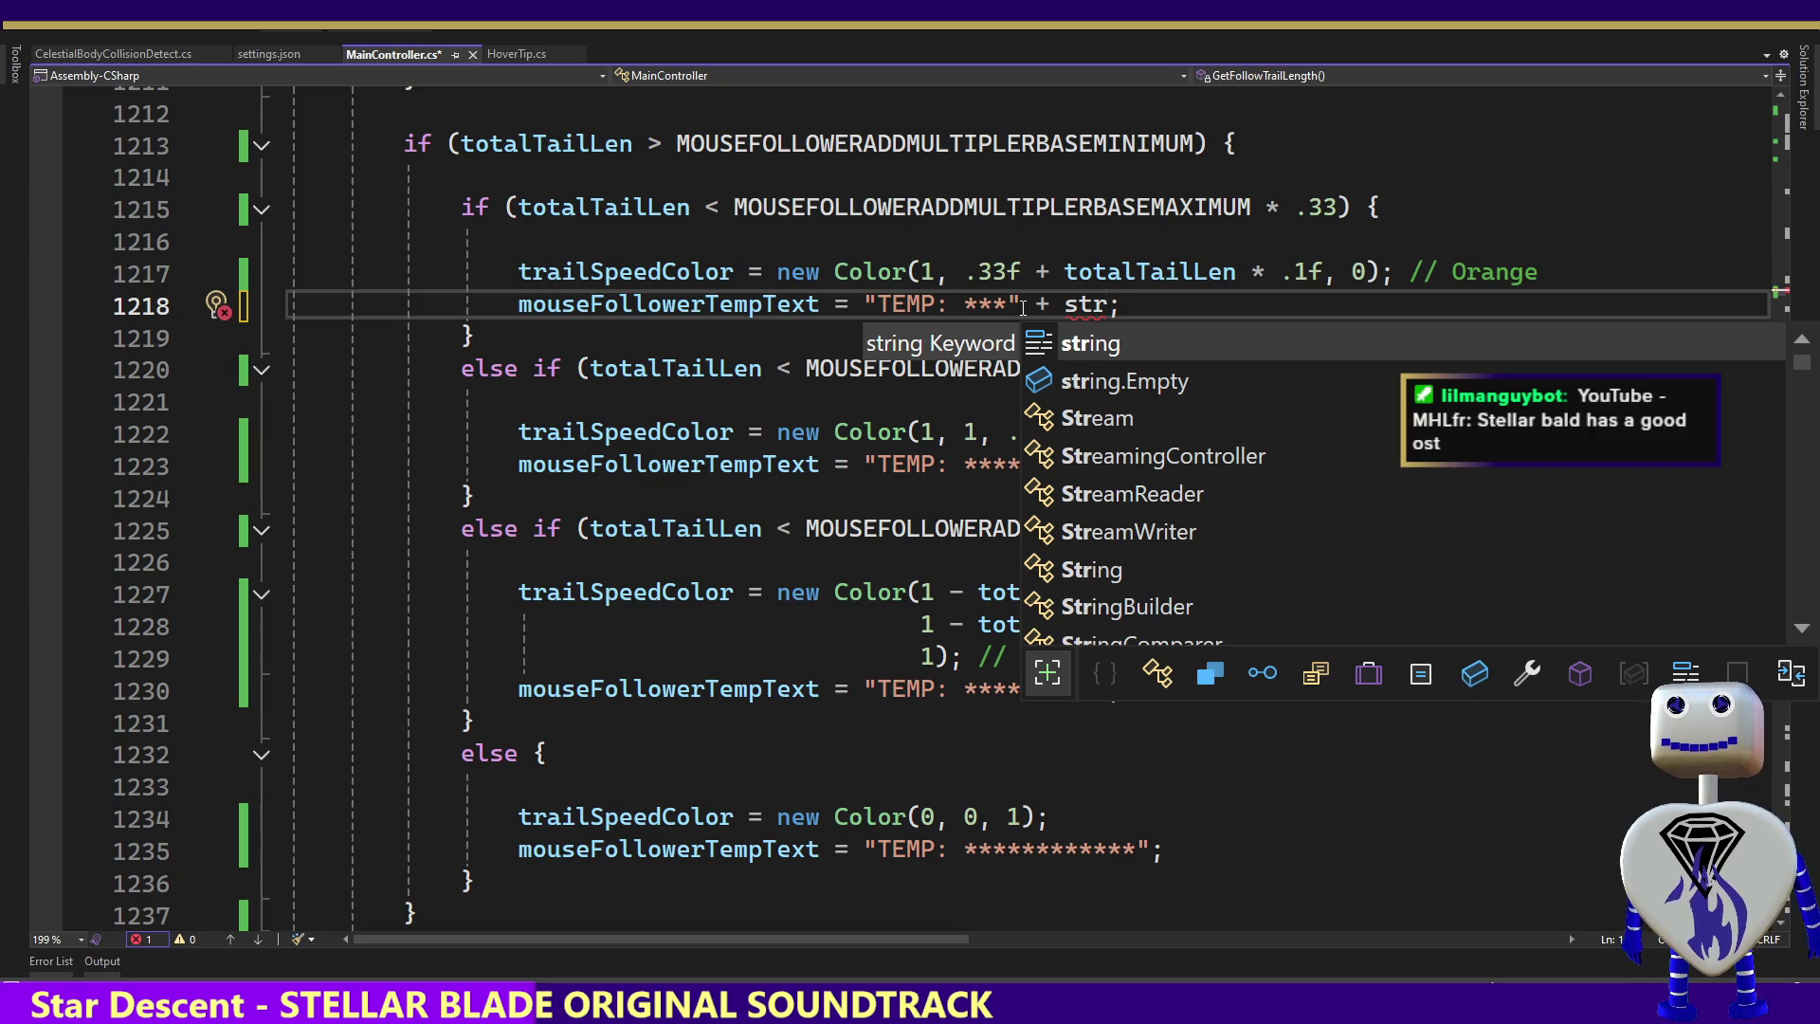
{"action": "key", "text": "Down"}
{"action": "key", "text": "BackSpace"}
{"action": "key", "text": "BackSpace"}
{"action": "key", "text": "BackSpace"}
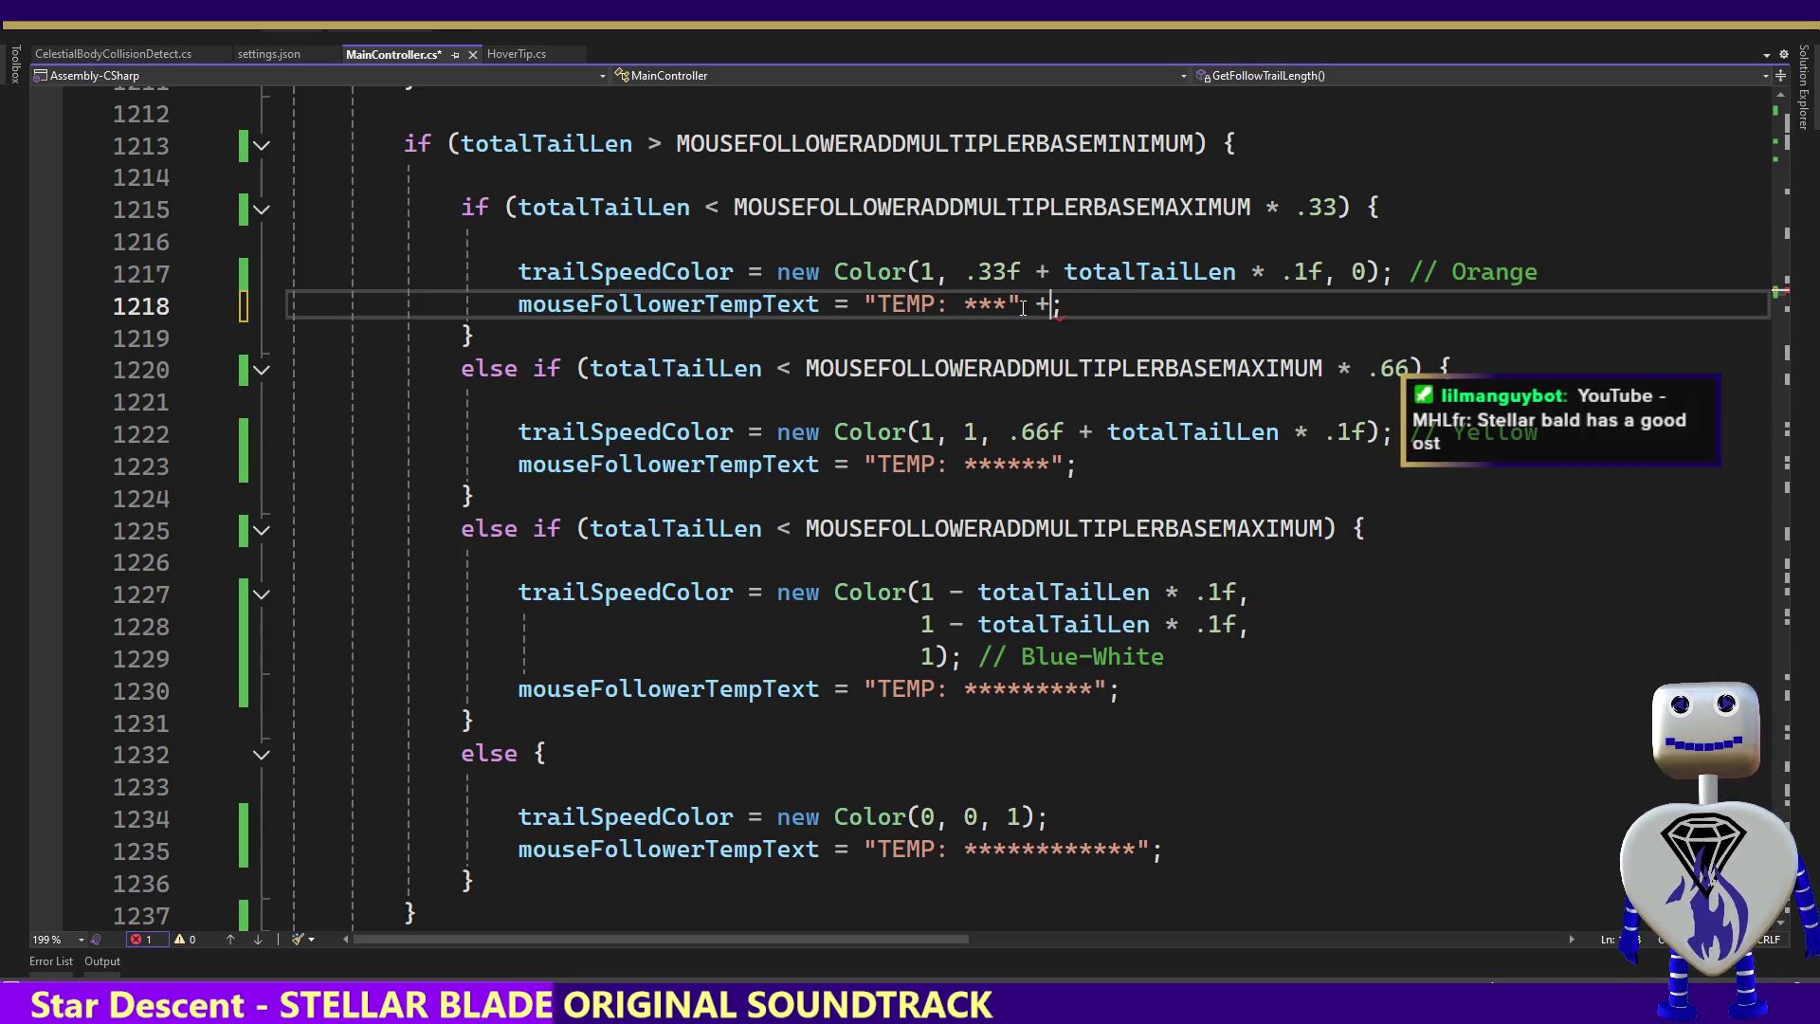
{"action": "type", "text": "new Str"}
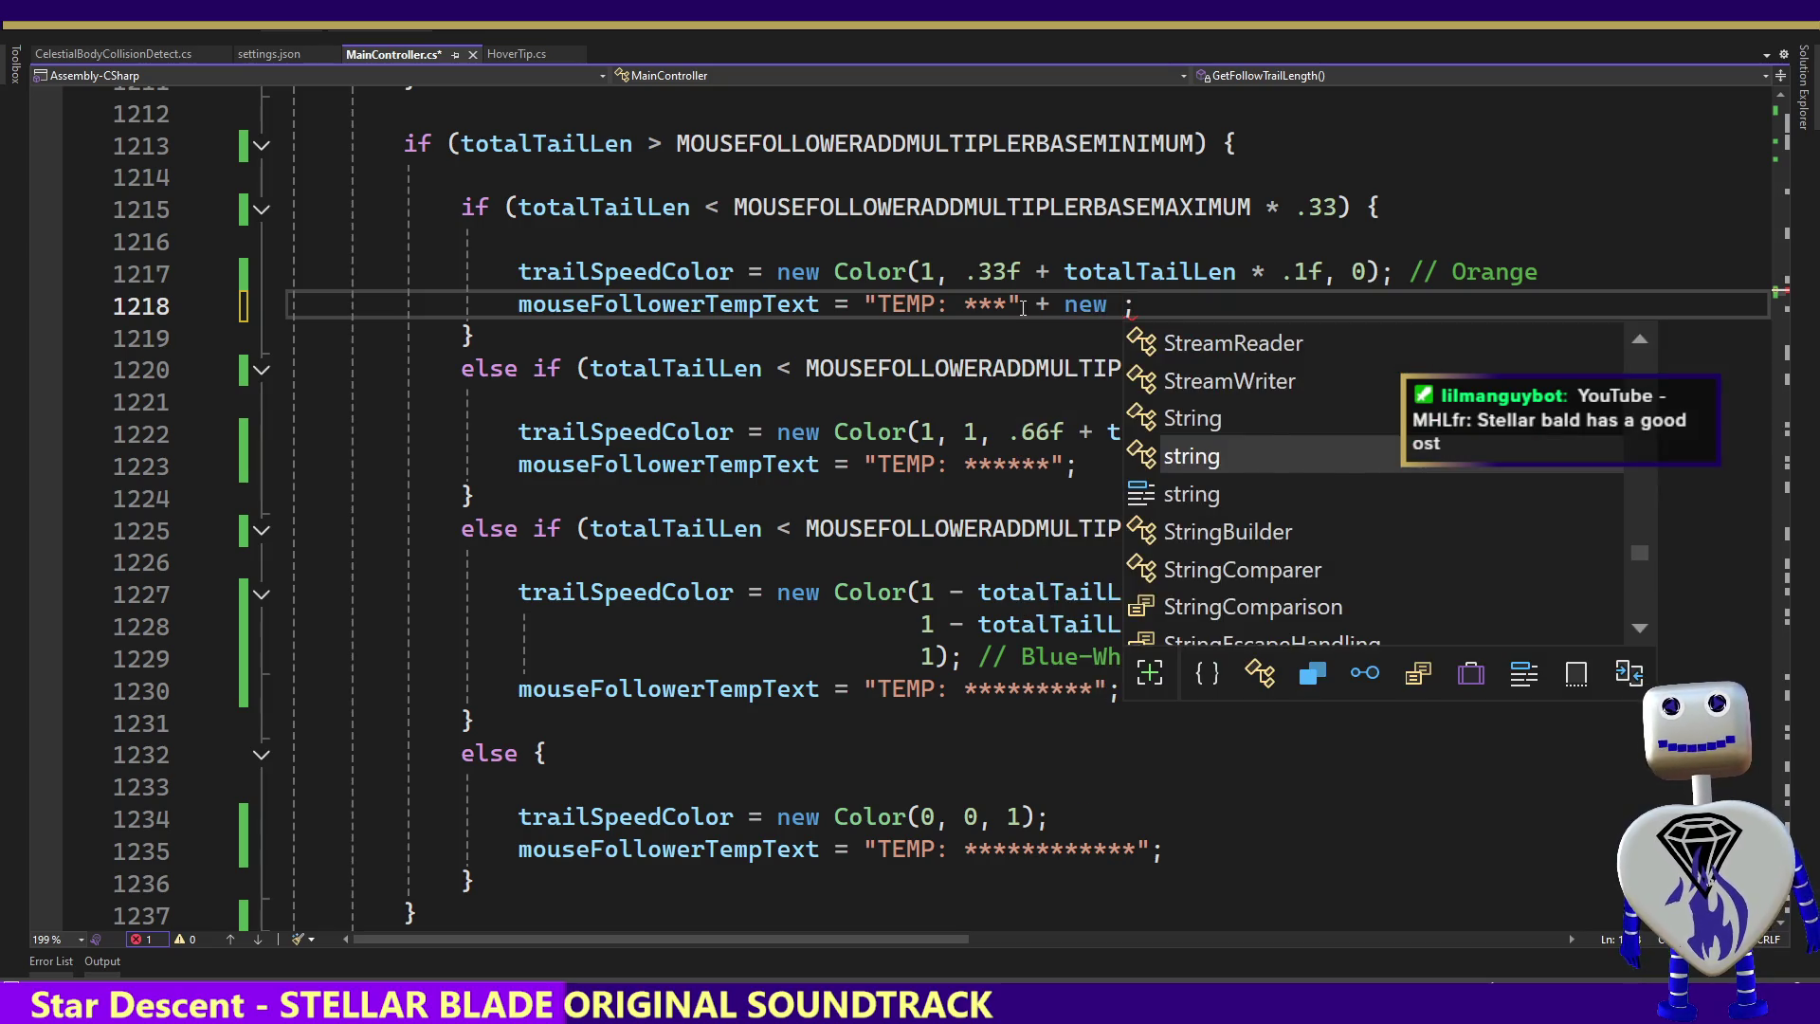
{"action": "type", "text": "ingB"}
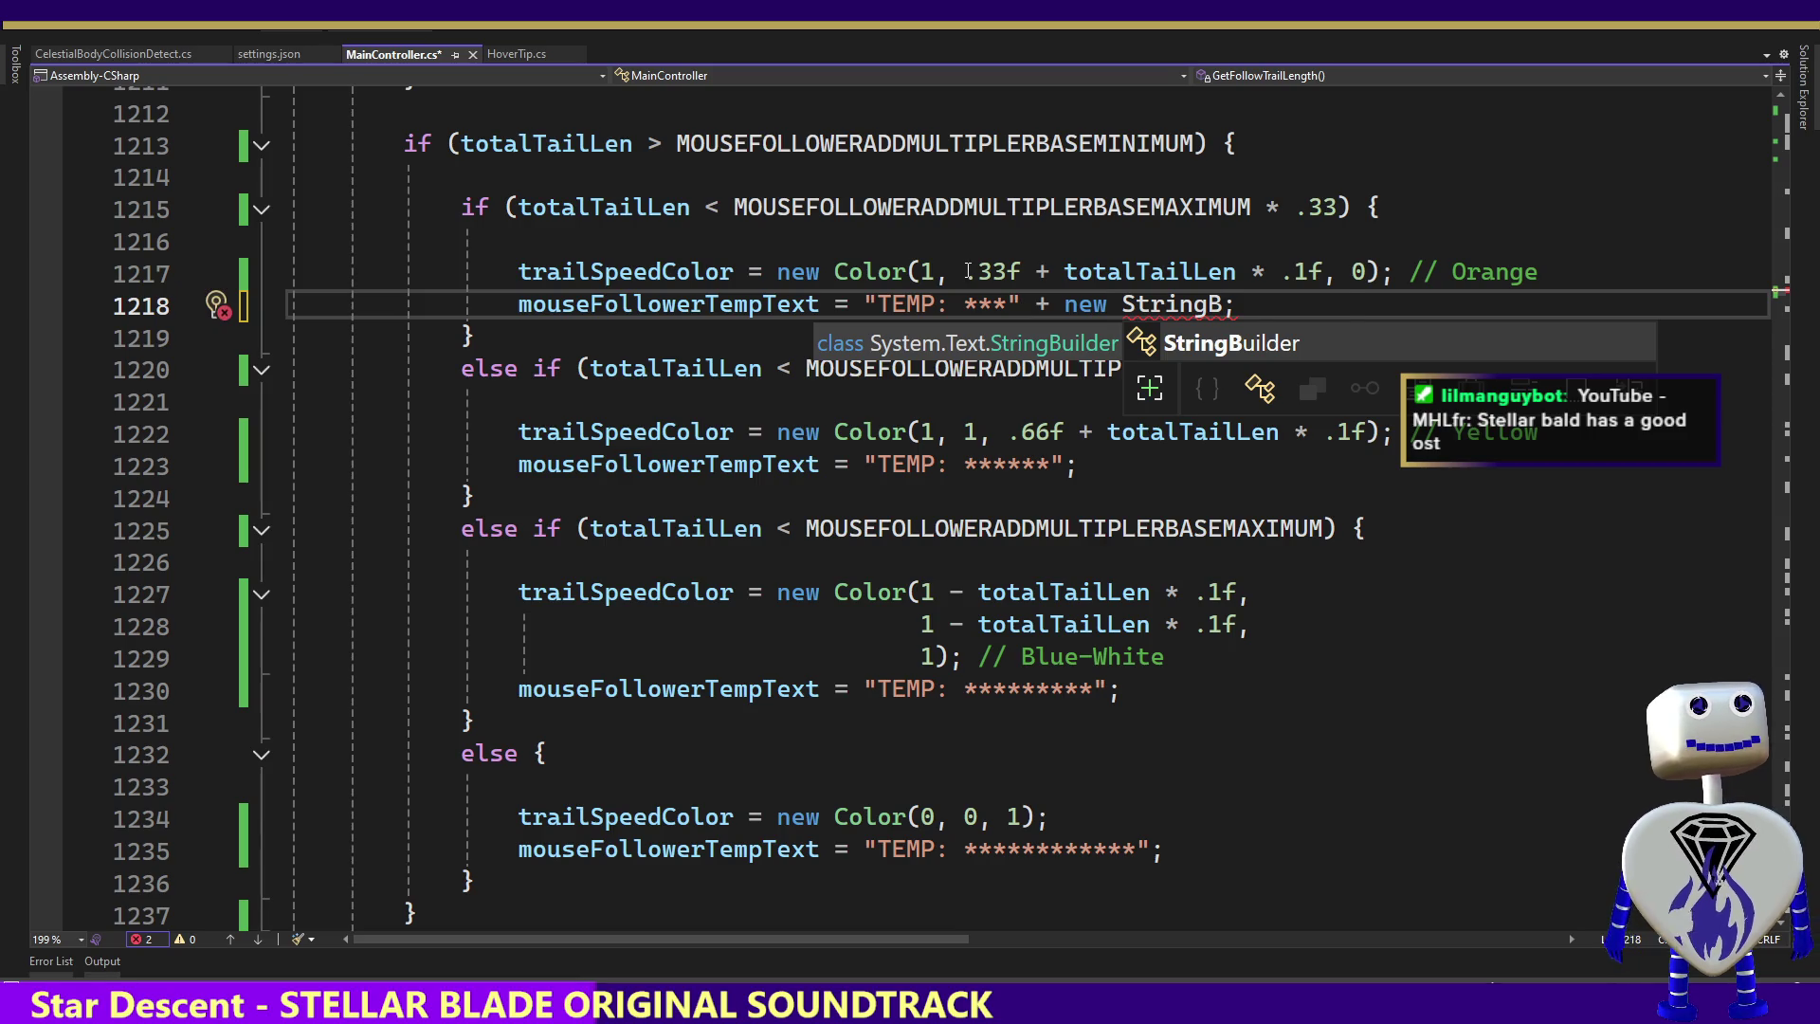
{"action": "key", "text": "Escape"}
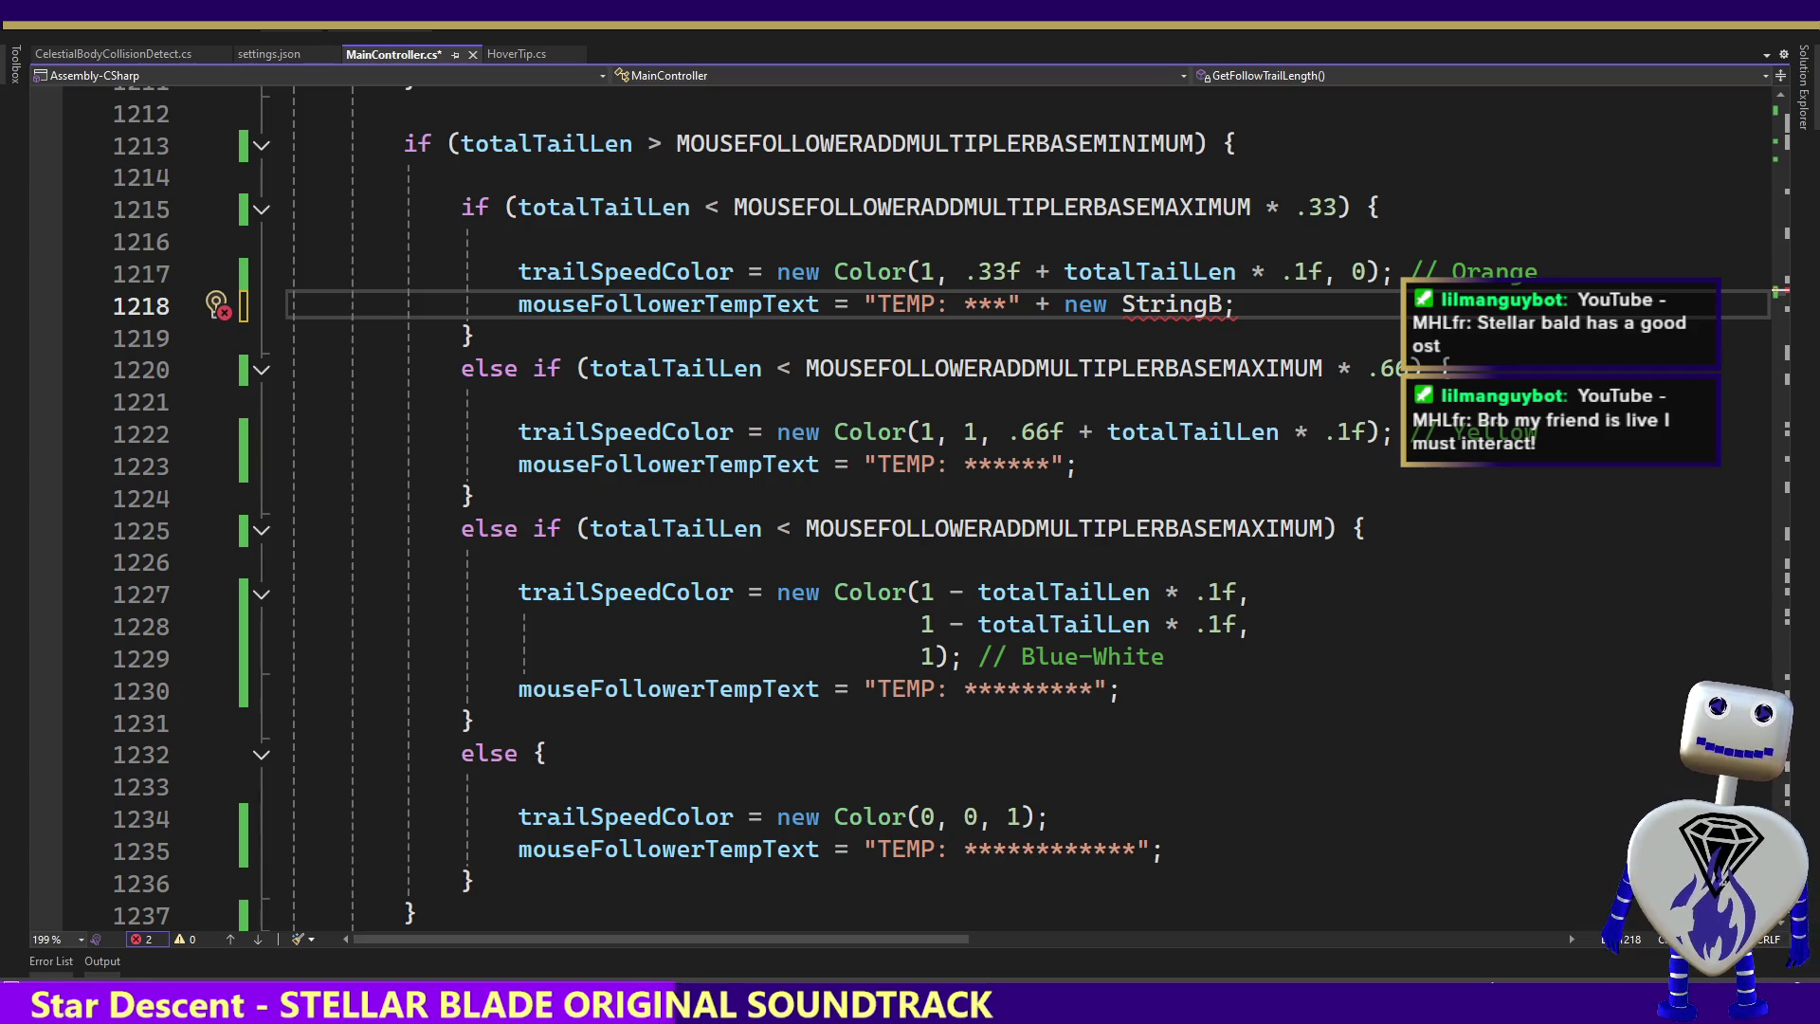
{"action": "type", "text": "uilder"}
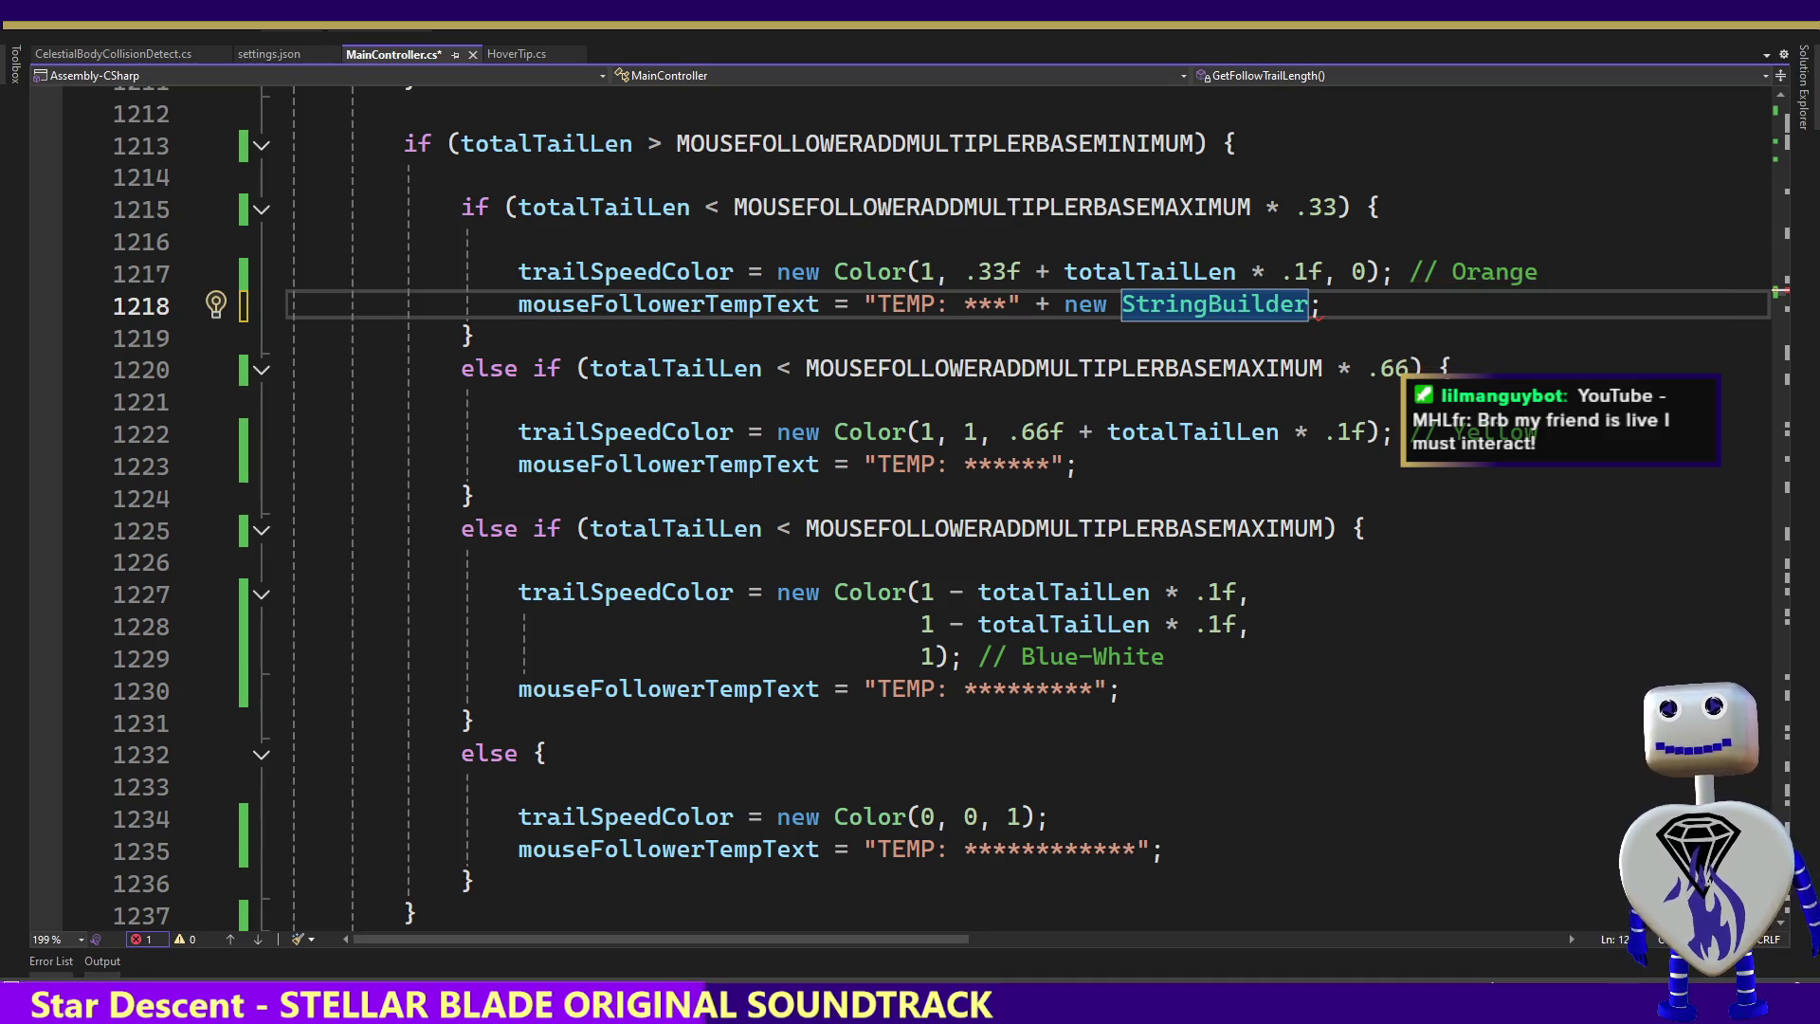
{"action": "type", "text": "("}
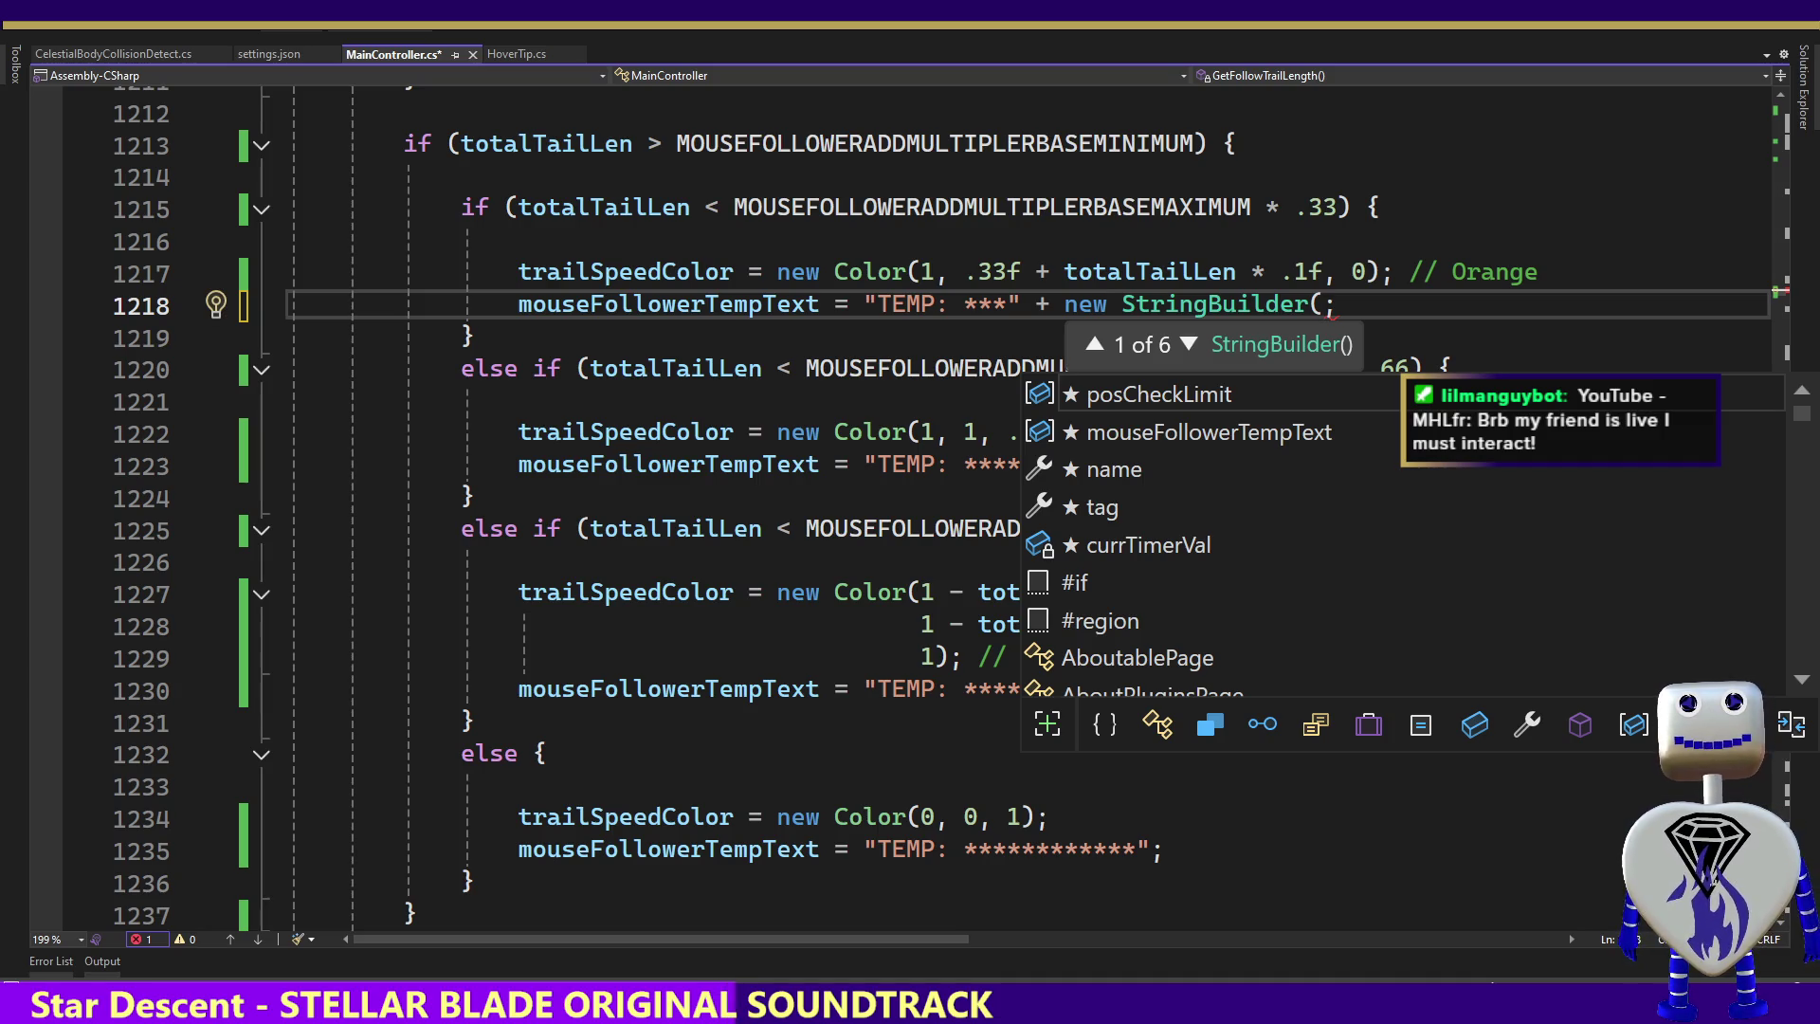
Browse the StringBuilder constructor overloads in the parameter tooltip, then dismiss it
{"action": "left_click", "coordinate": [1189, 345]}
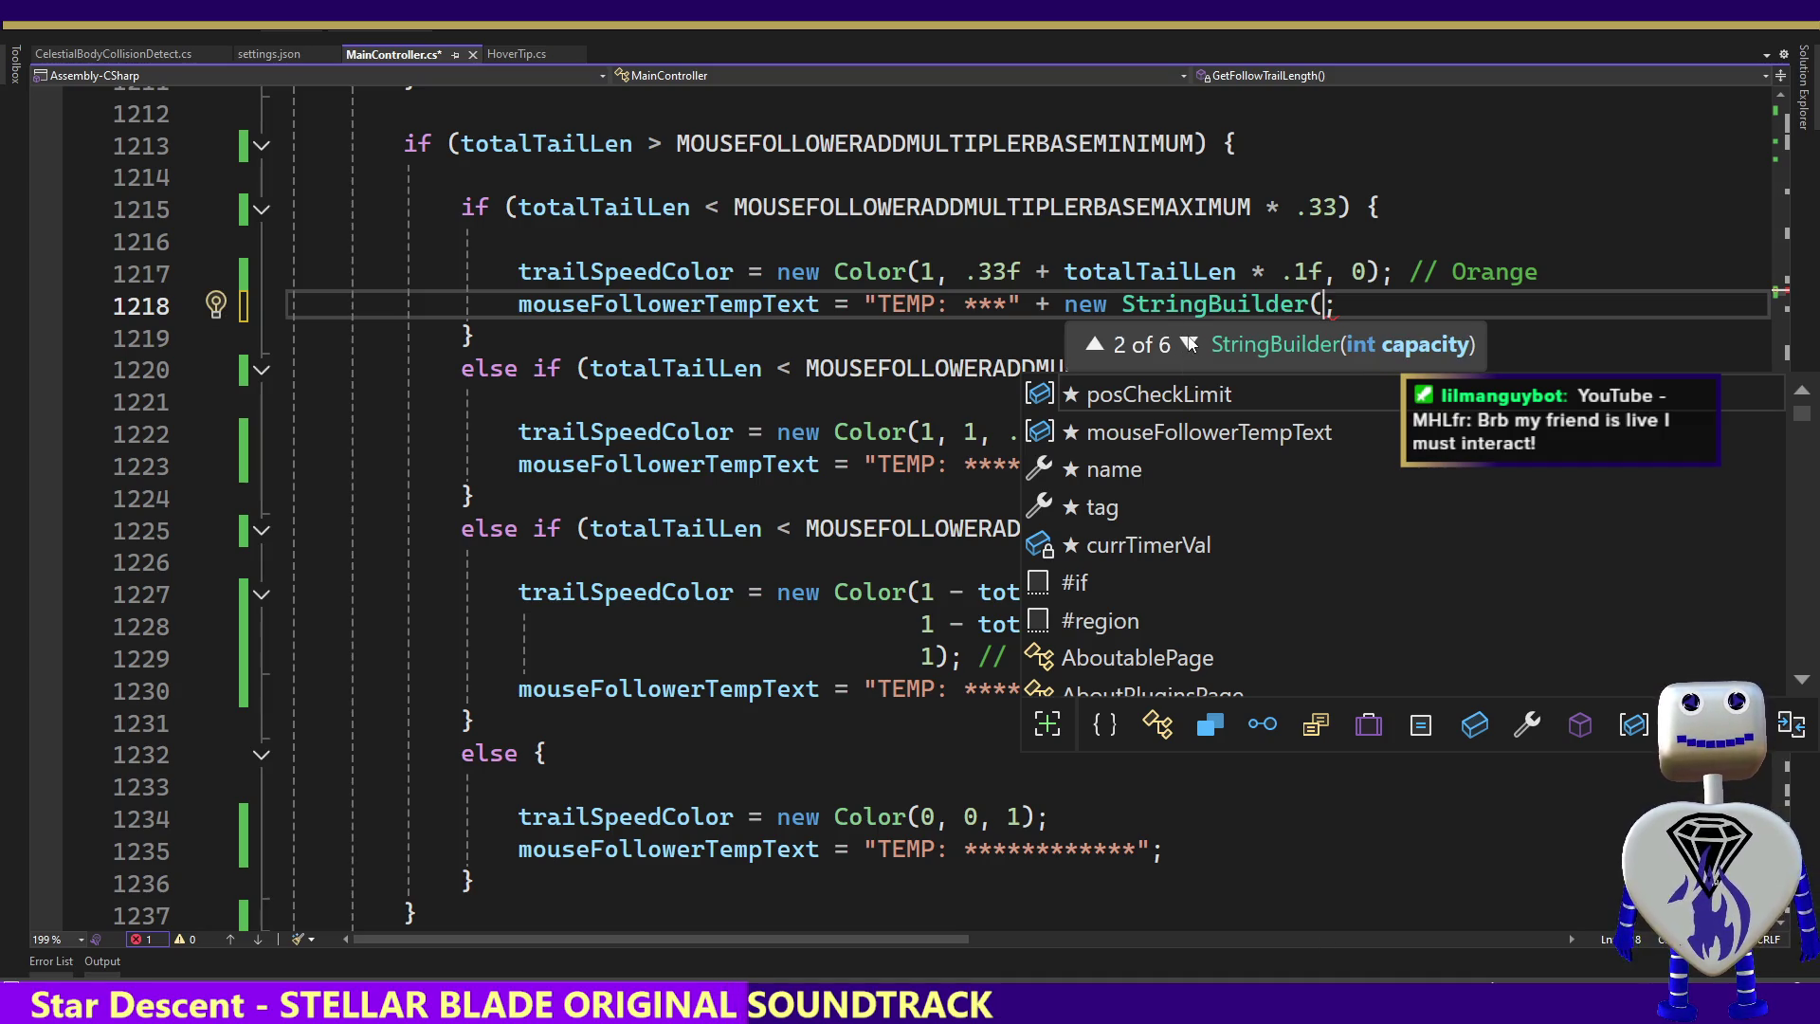
{"action": "left_click", "coordinate": [1189, 344]}
{"action": "left_click", "coordinate": [1188, 344]}
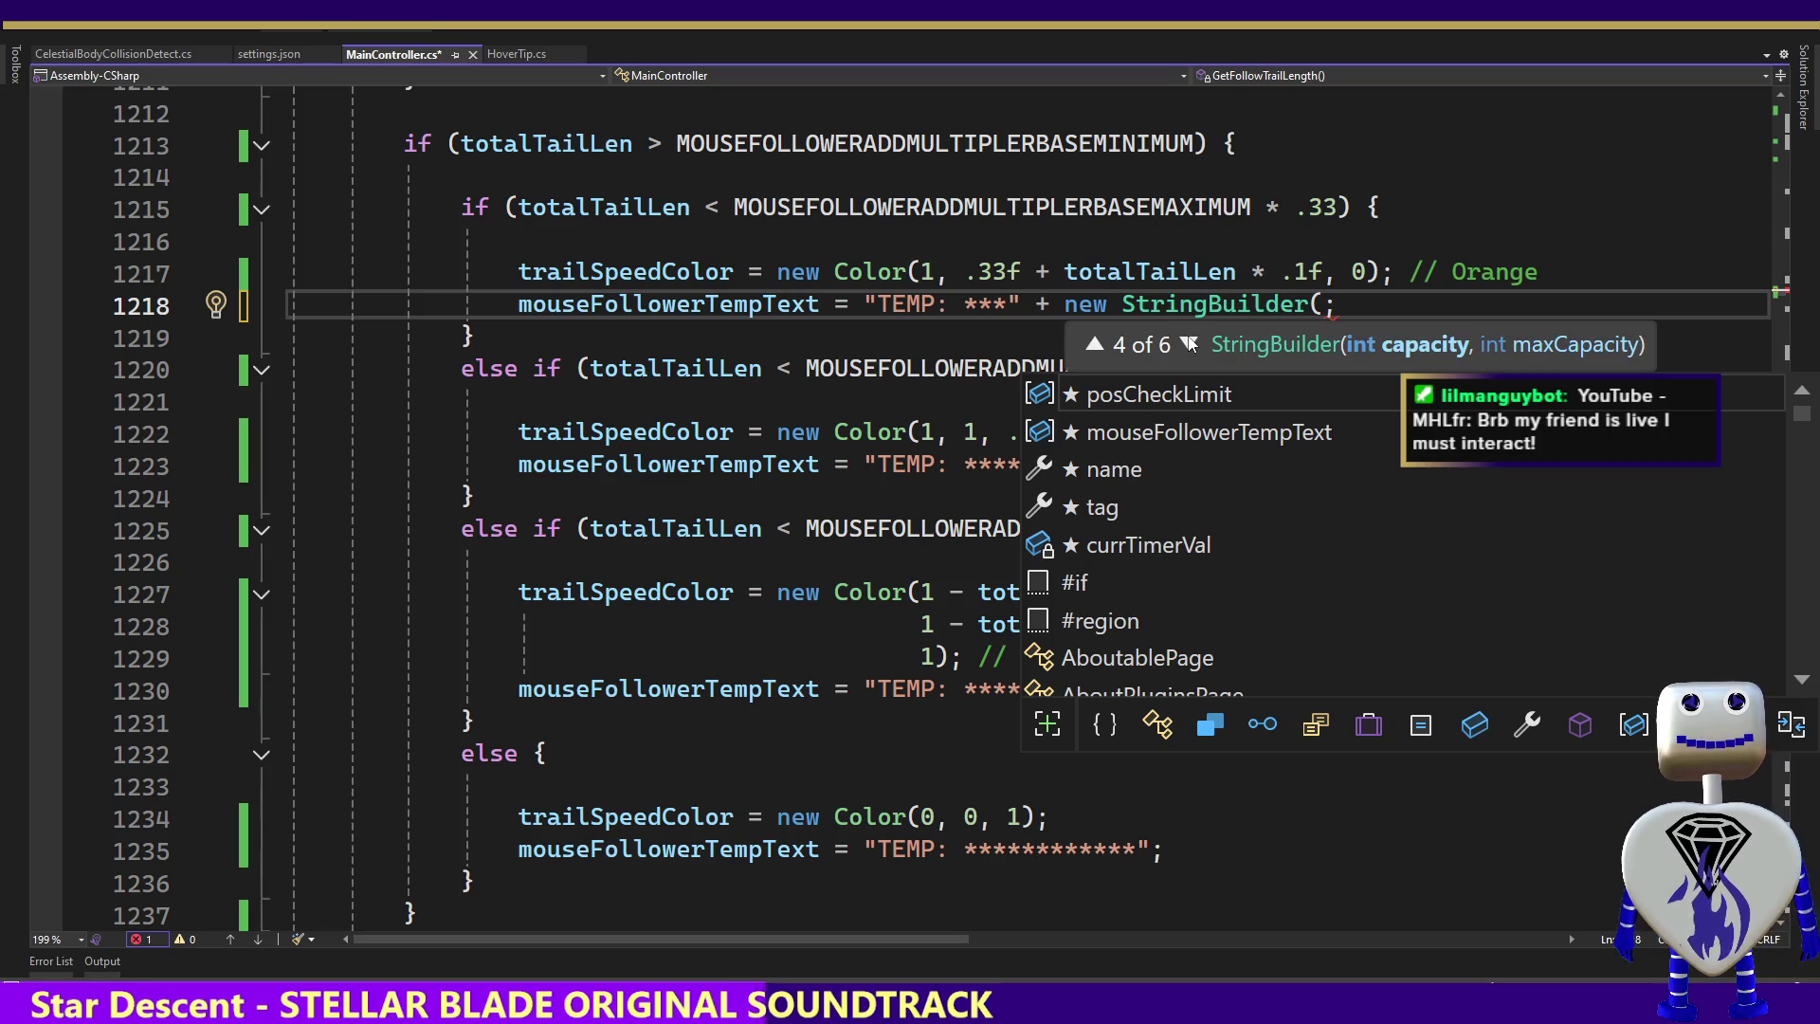
{"action": "left_click", "coordinate": [1189, 344]}
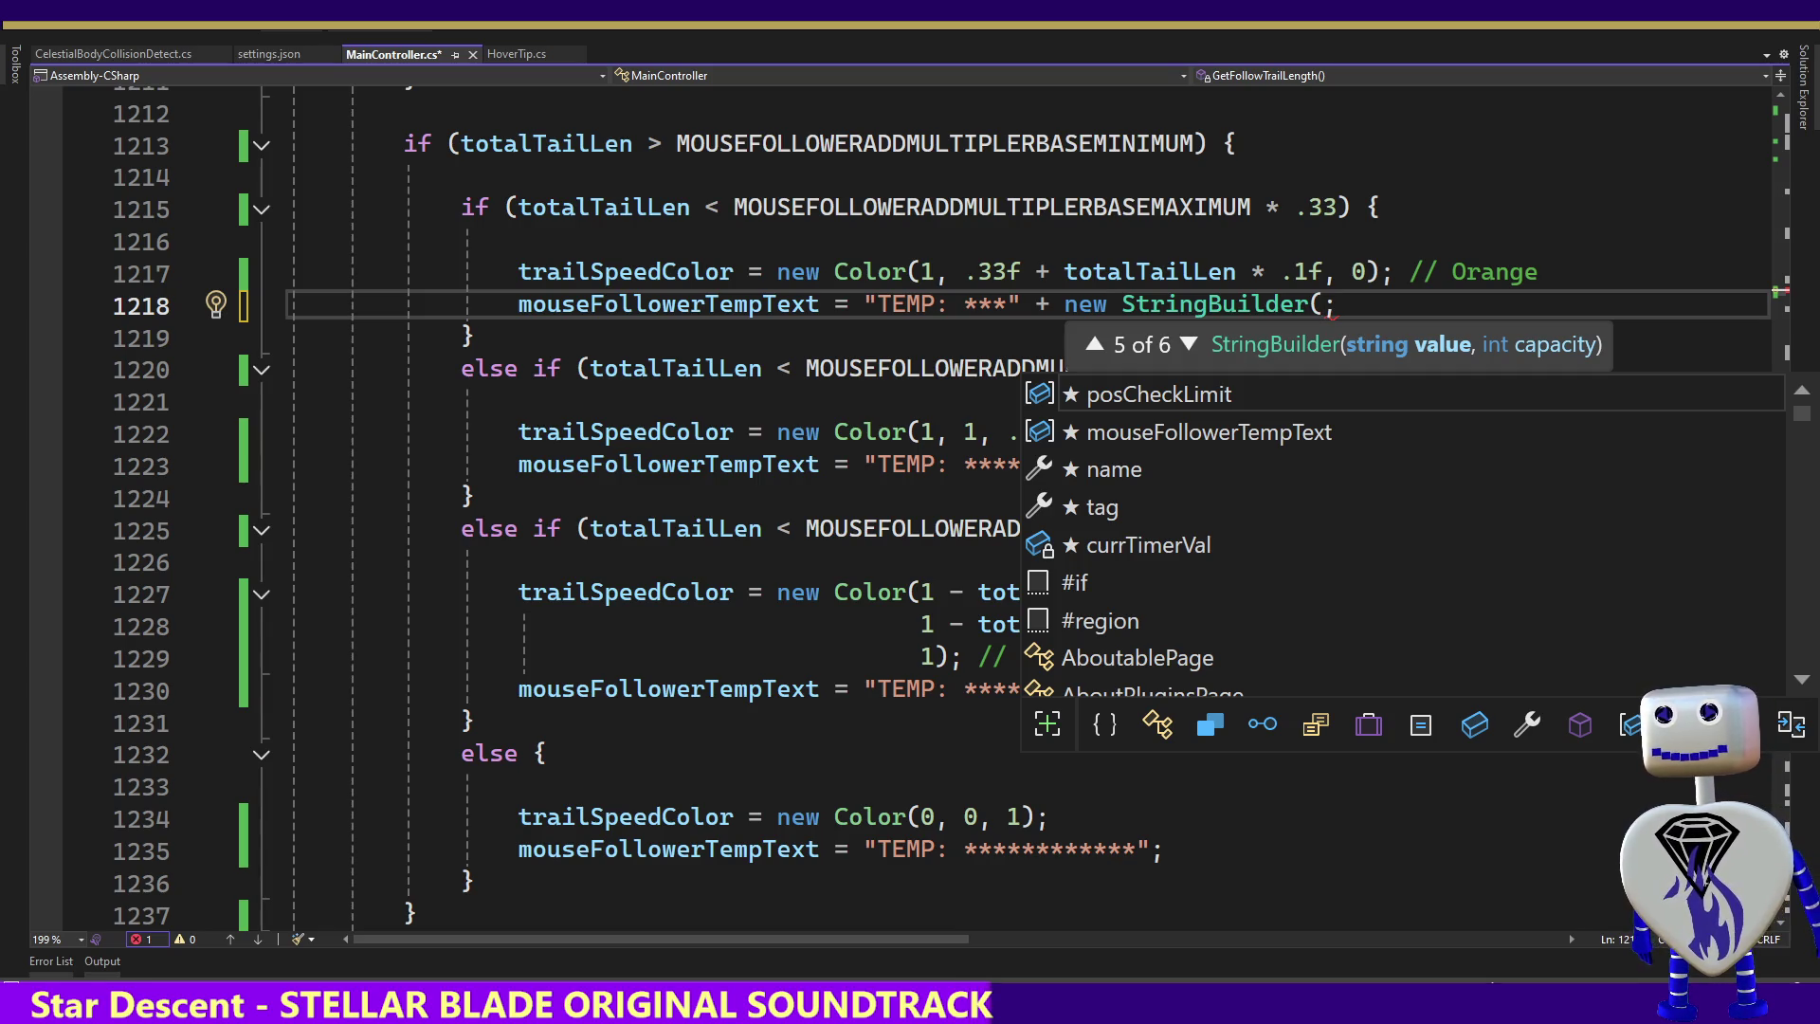
{"action": "key", "text": "Escape"}
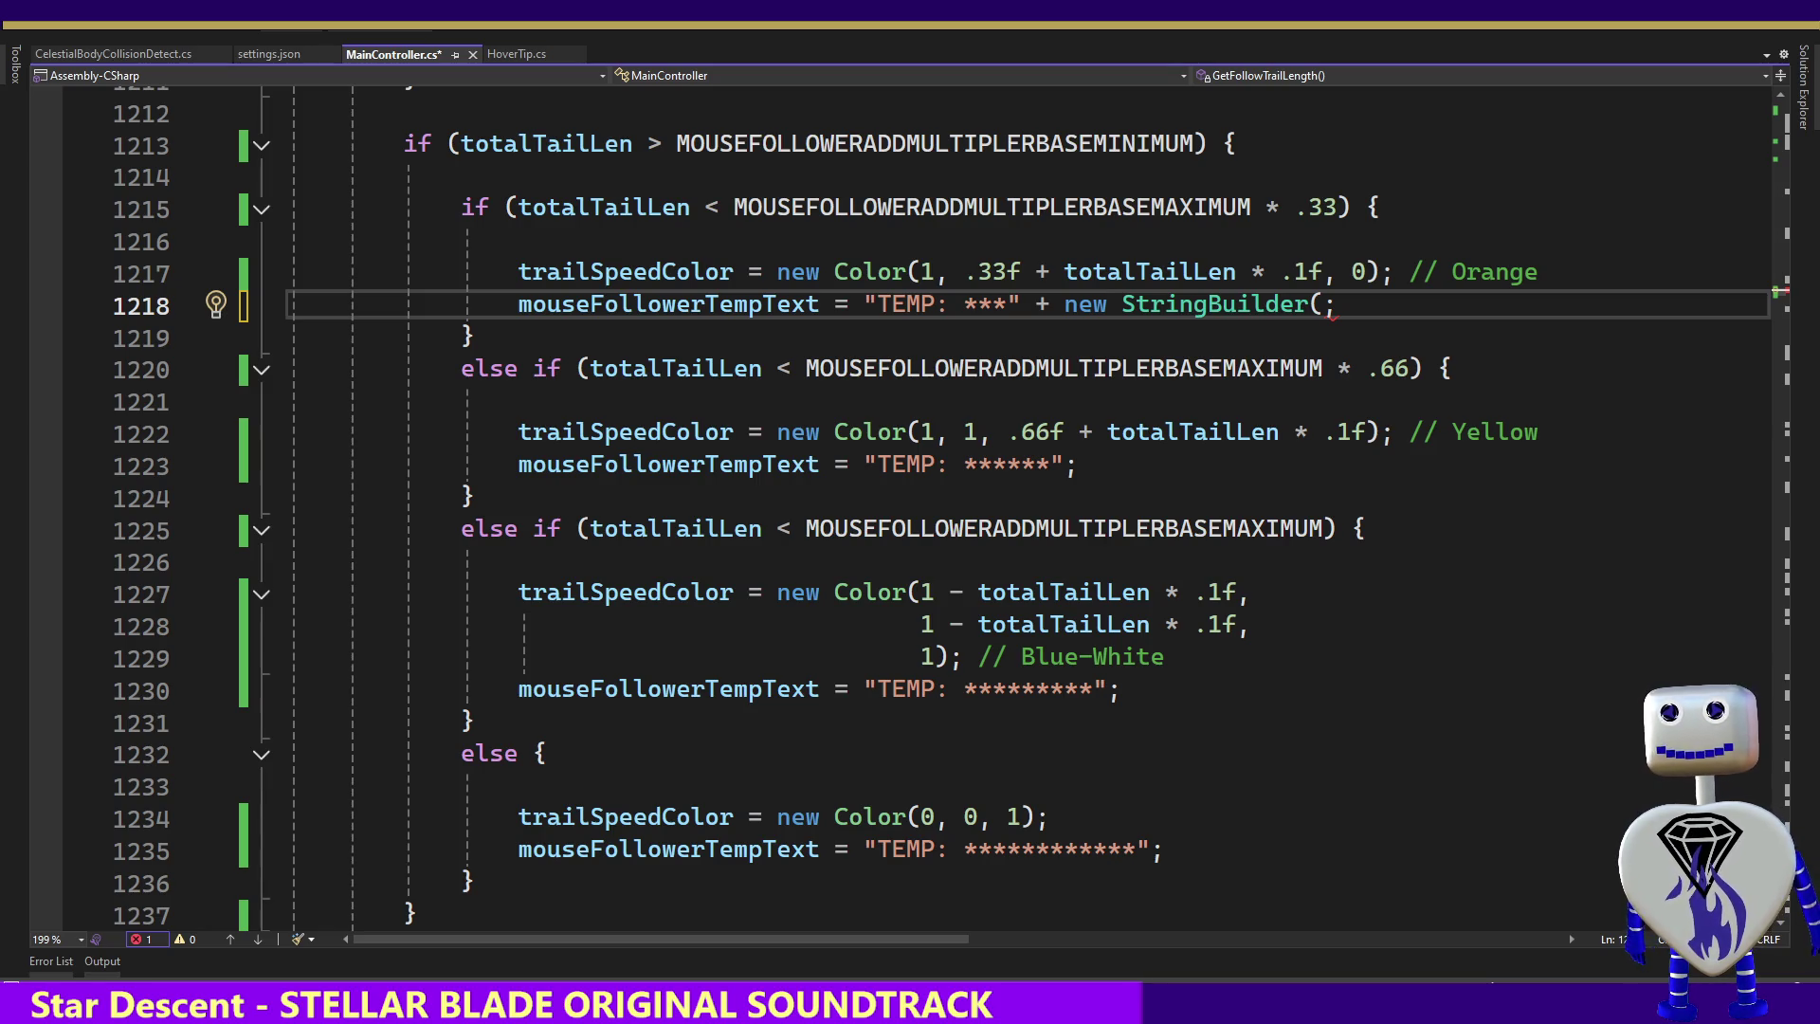
Replace the unfinished StringBuilder( call on line 1218 with new string('*', 6)
{"action": "mouse_move", "coordinate": [1337, 303]}
{"action": "left_mouse_down"}
{"action": "mouse_move", "coordinate": [1063, 302]}
{"action": "mouse_move", "coordinate": [1121, 301]}
{"action": "left_mouse_up"}
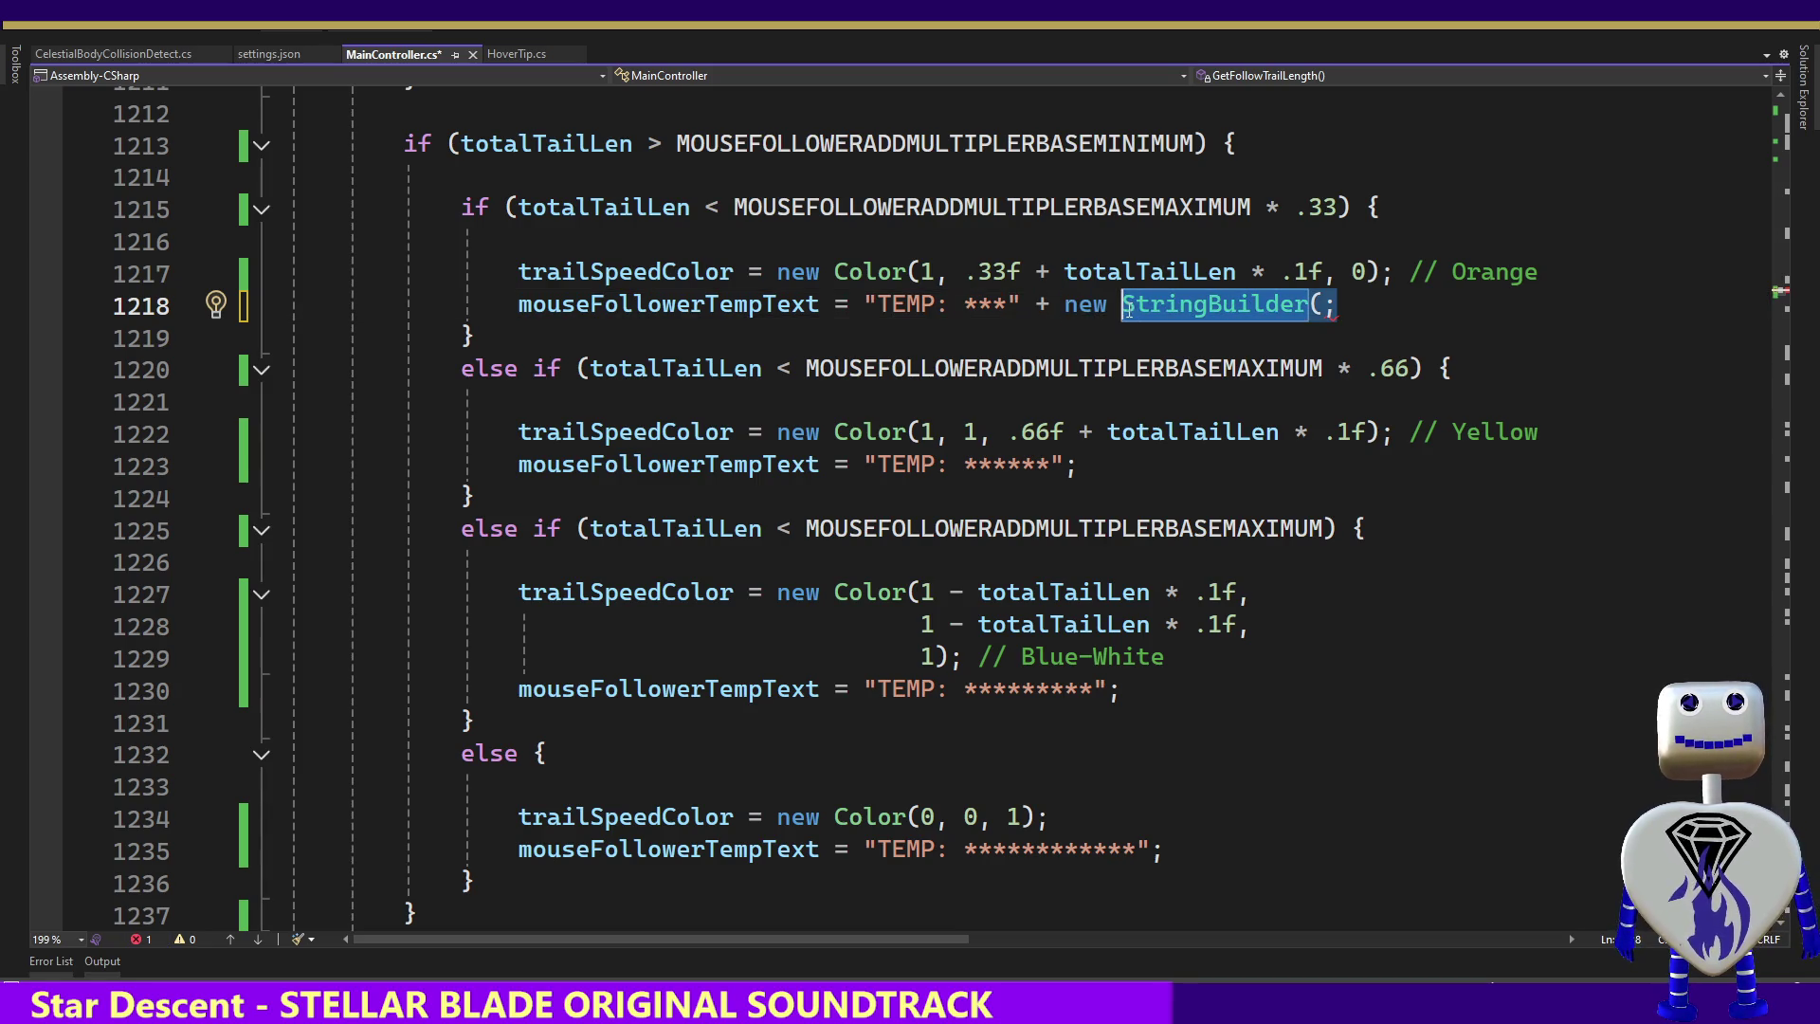
{"action": "type", "text": "string("}
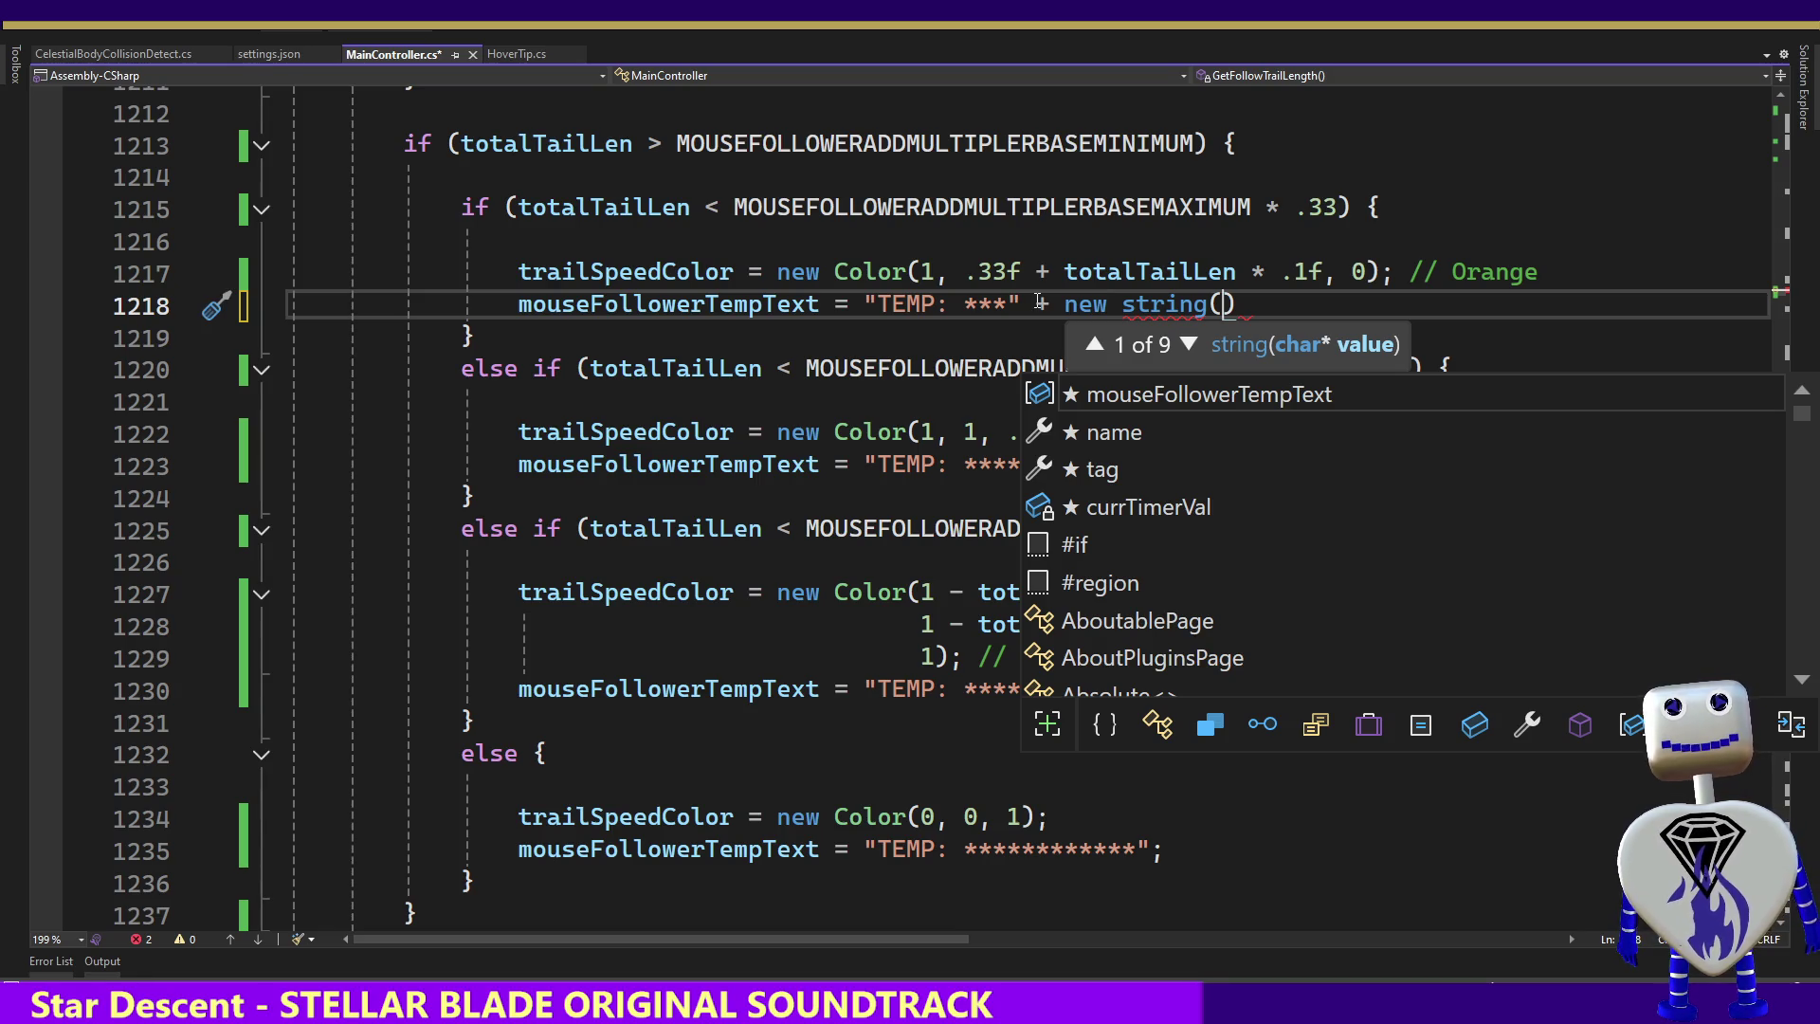
{"action": "type", "text": "*"}
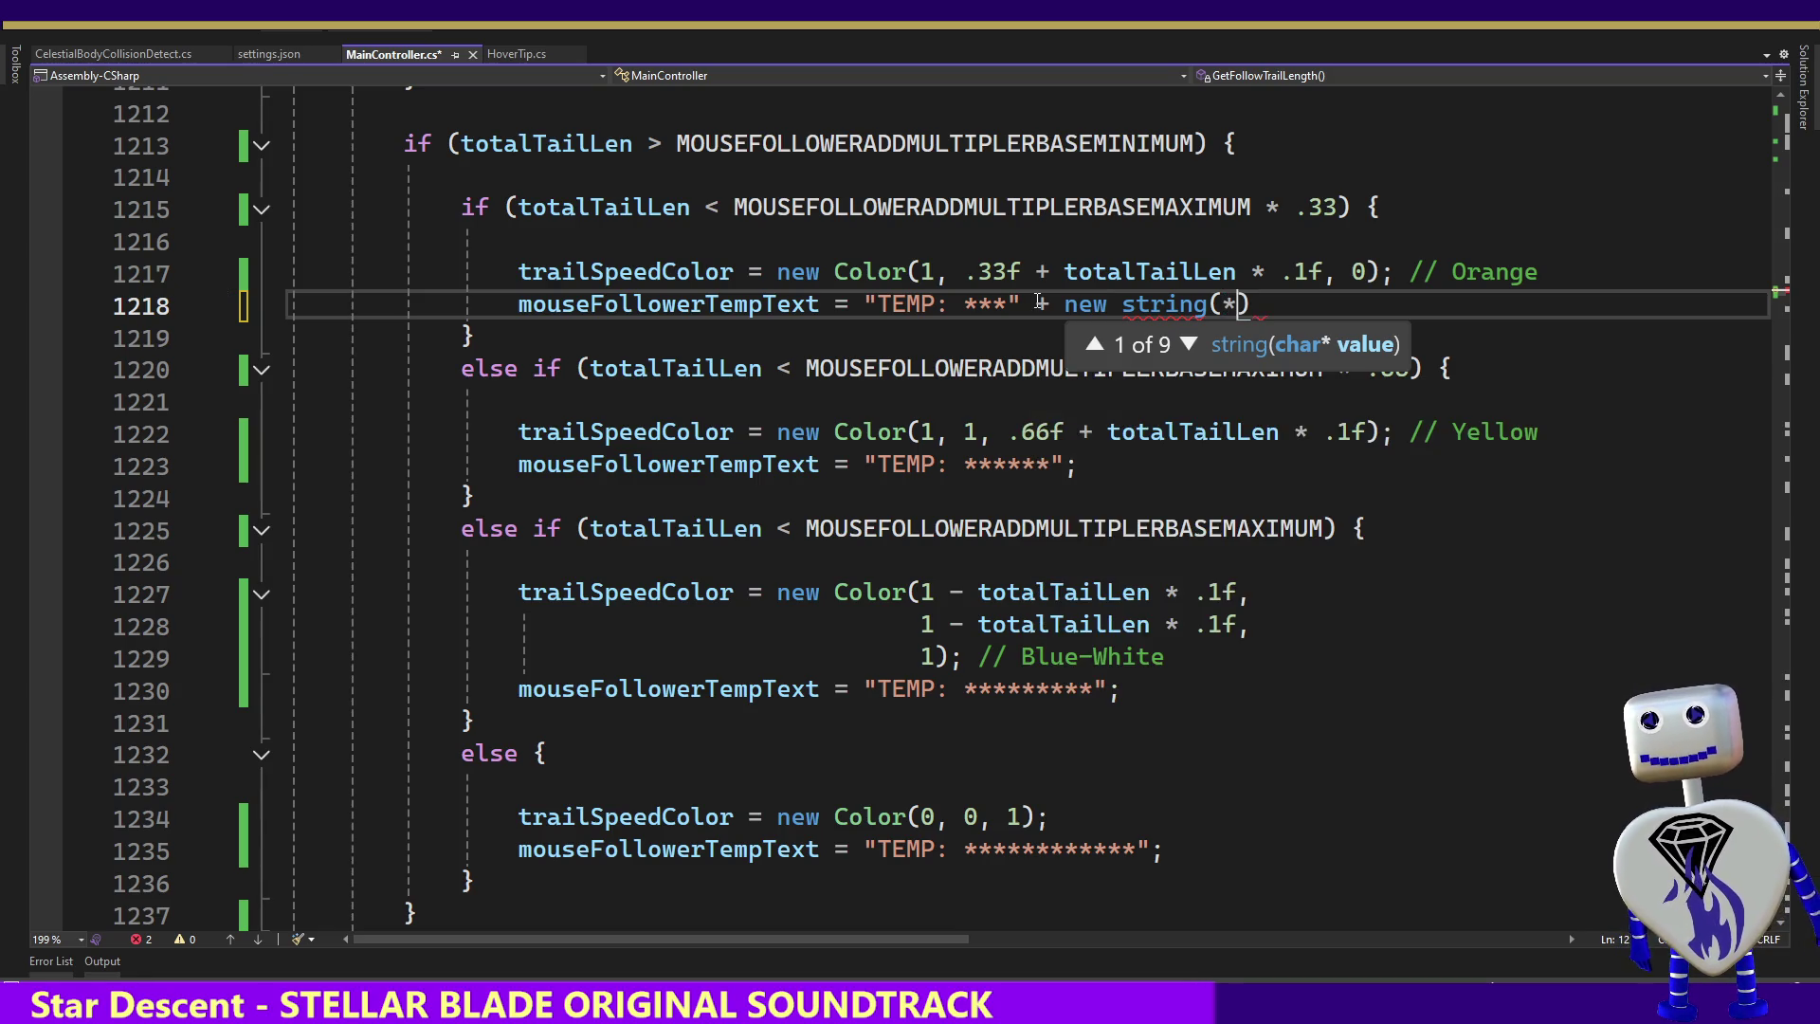
{"action": "key", "text": "BackSpace"}
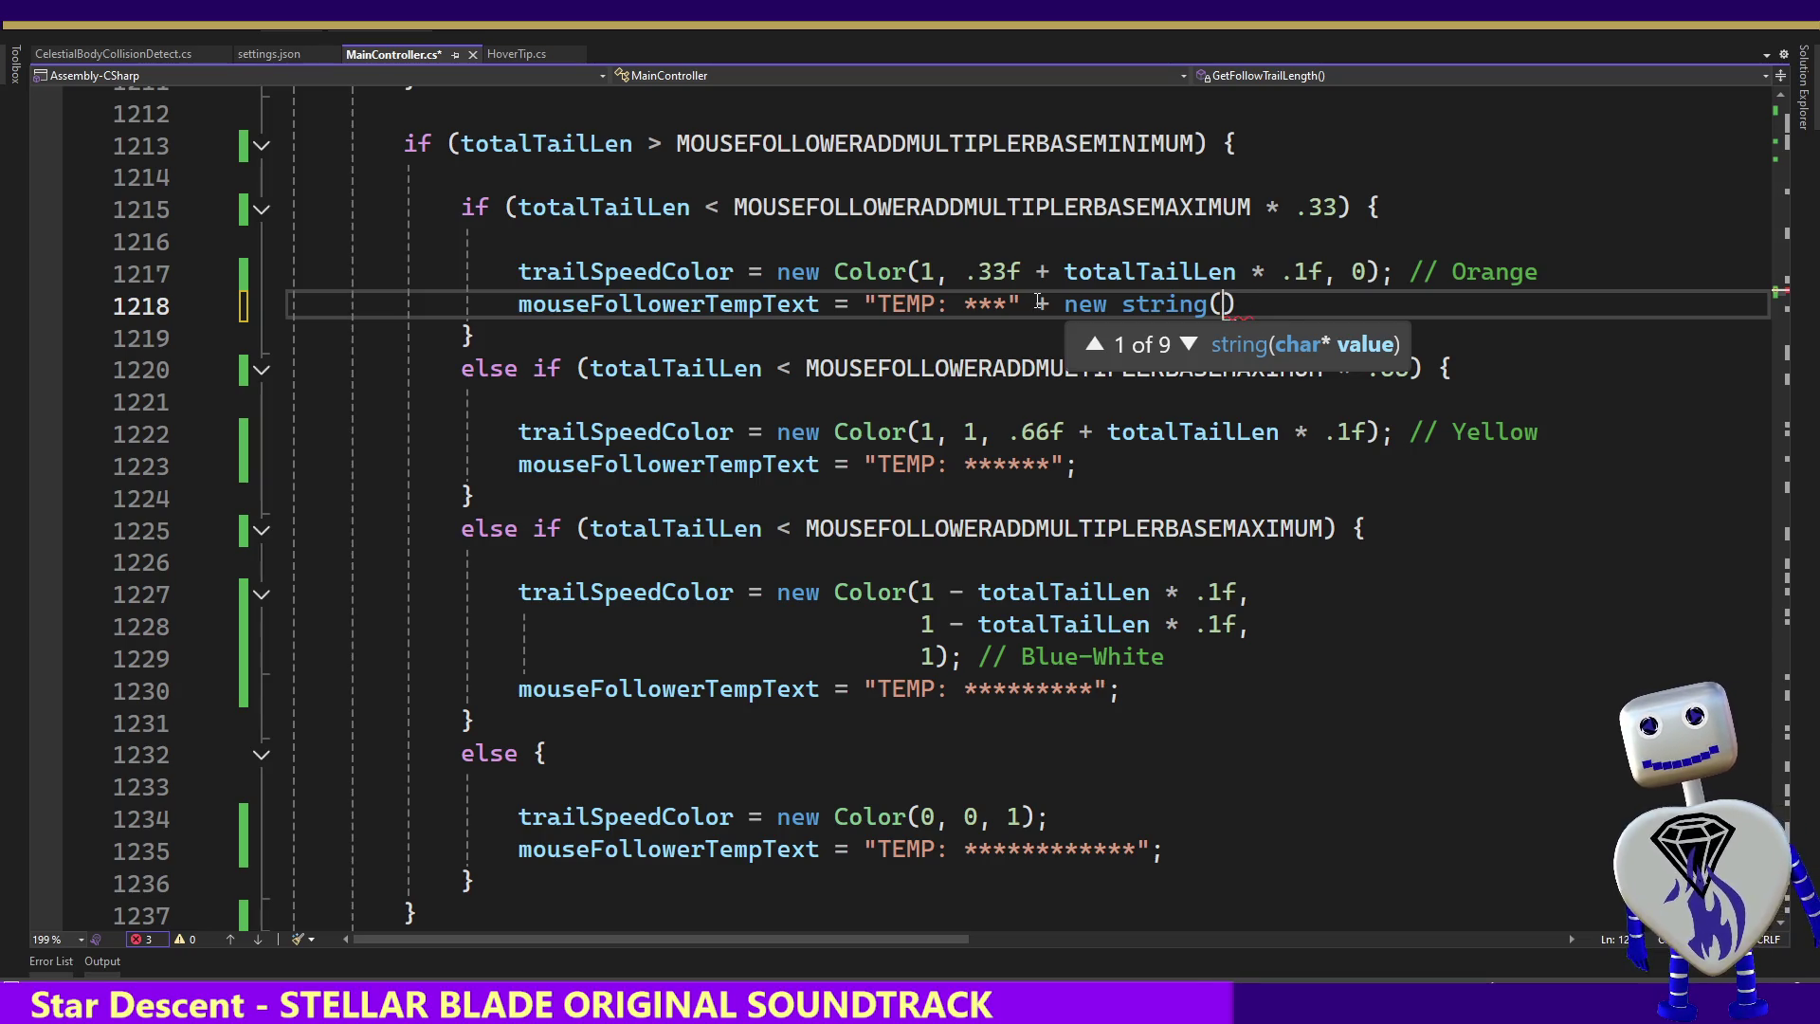
{"action": "type", "text": "'*'"}
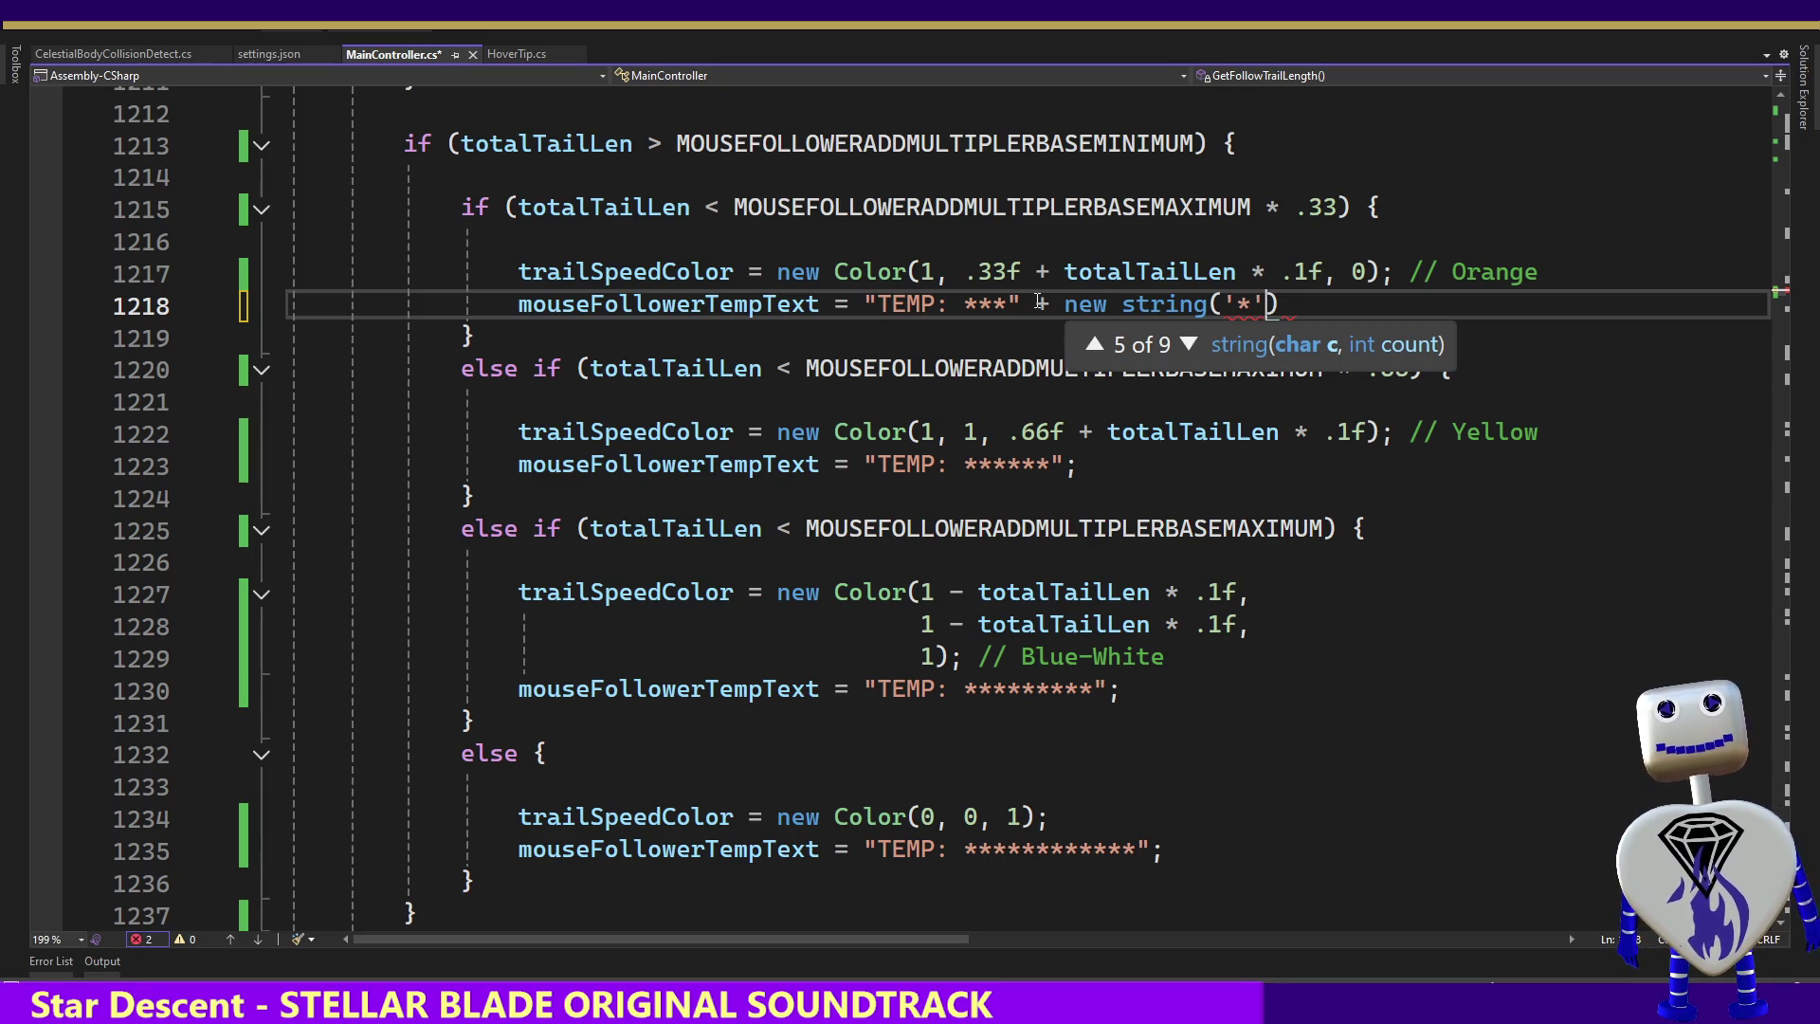
{"action": "type", "text": ","}
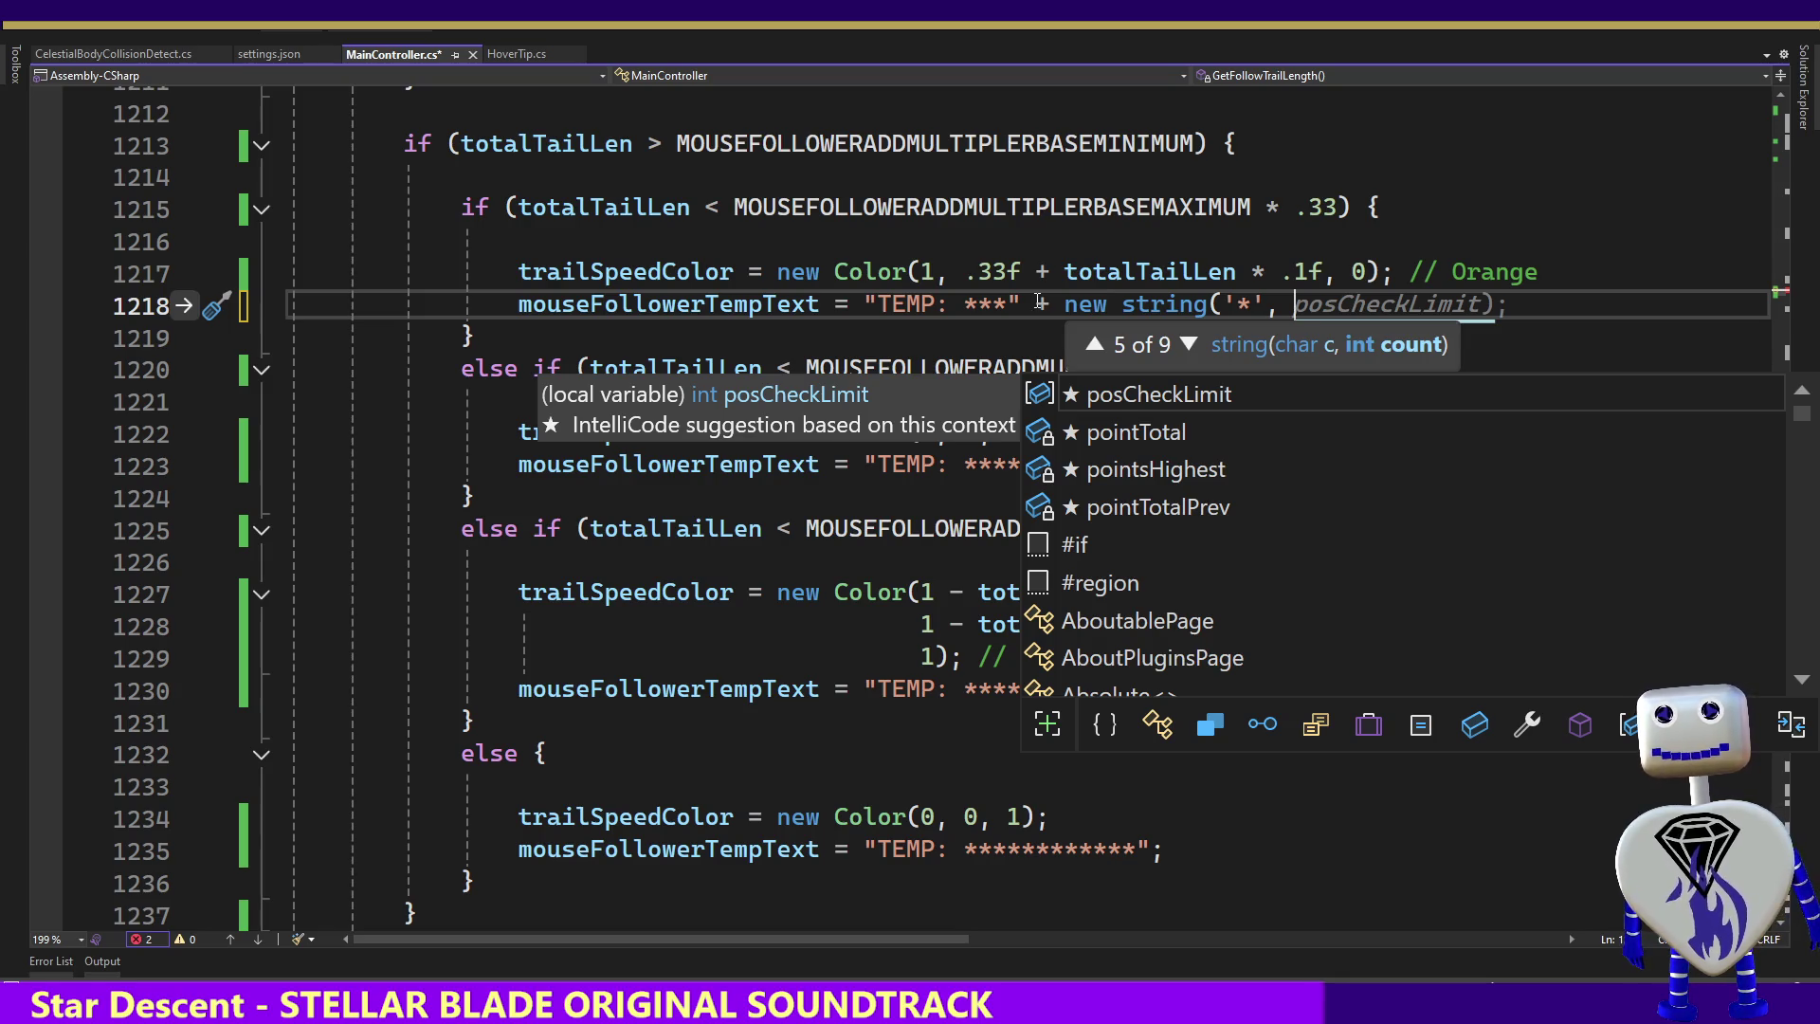
{"action": "type", "text": "6"}
Keep single quotes around the asterisk character and end line 1218 with a semicolon
{"action": "key", "text": "Left"}
{"action": "key", "text": "Left"}
{"action": "key", "text": "Left"}
{"action": "key", "text": "Right"}
{"action": "key", "text": "Right"}
{"action": "key", "text": "BackSpace"}
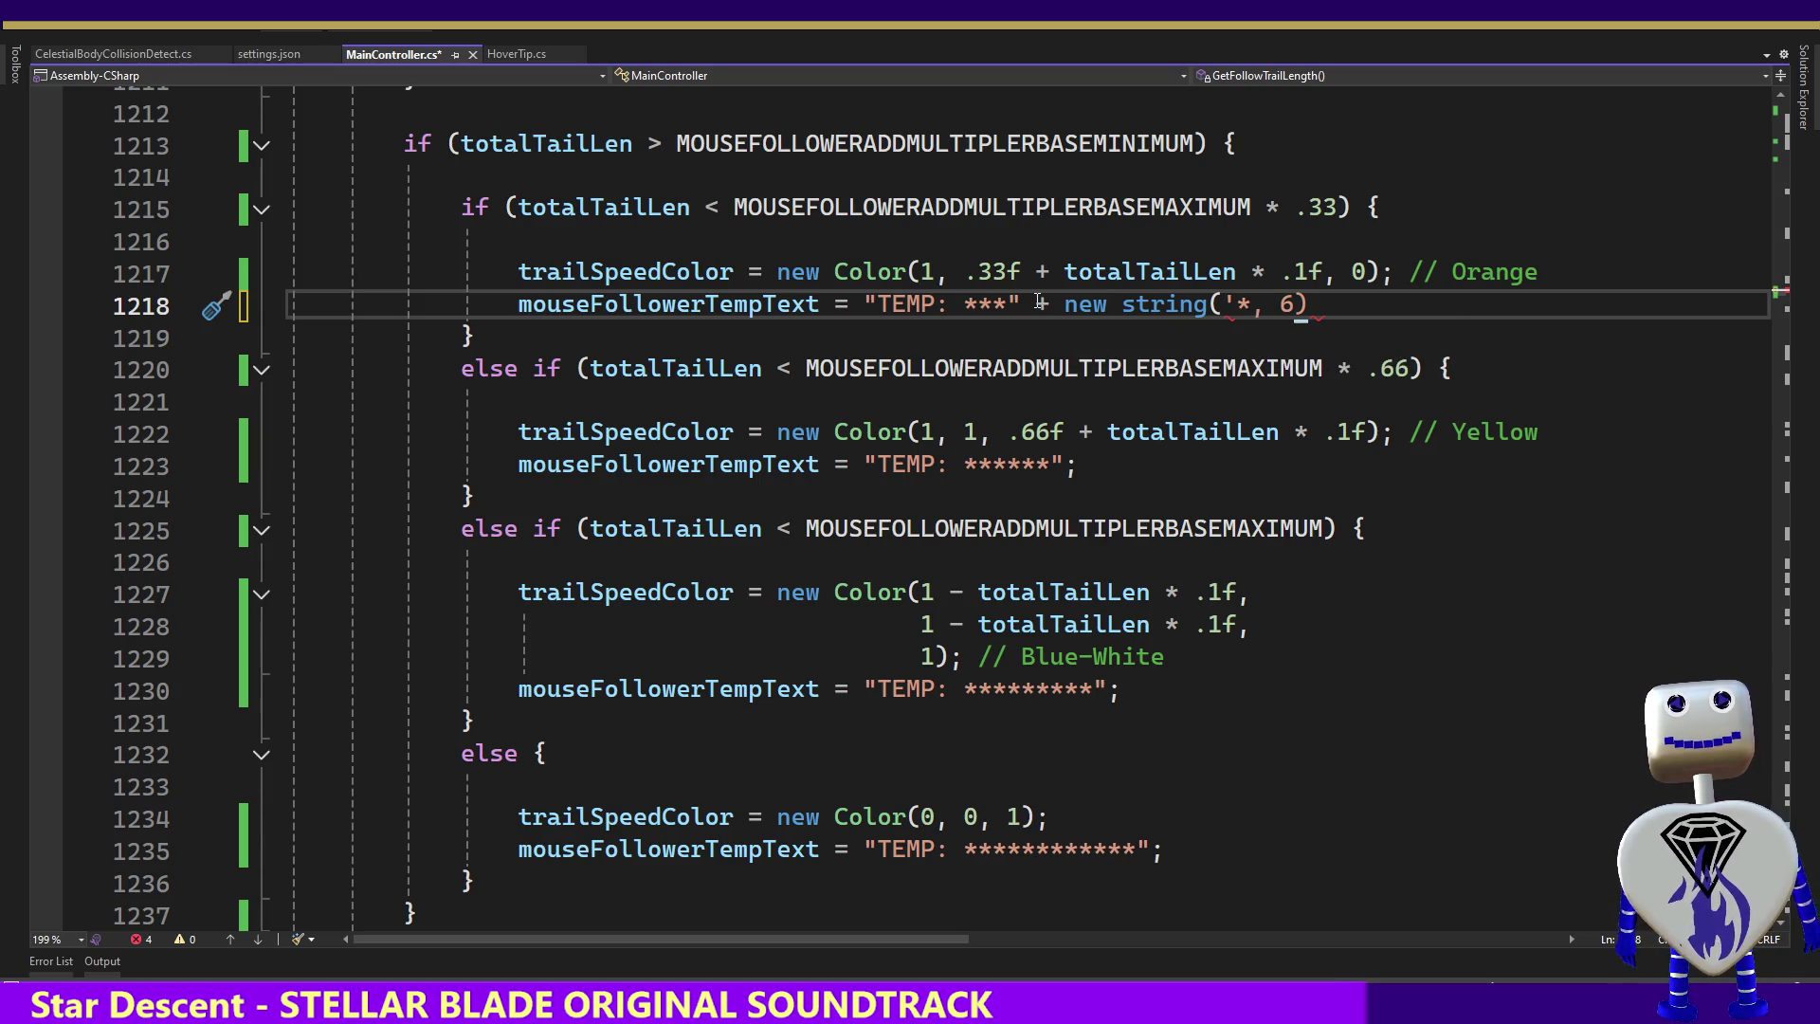
{"action": "type", "text": "\""}
{"action": "key", "text": "Left"}
{"action": "key", "text": "Left"}
{"action": "key", "text": "BackSpace"}
{"action": "type", "text": "\""}
{"action": "key", "text": "BackSpace"}
{"action": "type", "text": "'"}
{"action": "key", "text": "Right"}
{"action": "key", "text": "Right"}
{"action": "key", "text": "BackSpace"}
{"action": "type", "text": "'"}
{"action": "key", "text": "End"}
{"action": "type", "text": ";"}
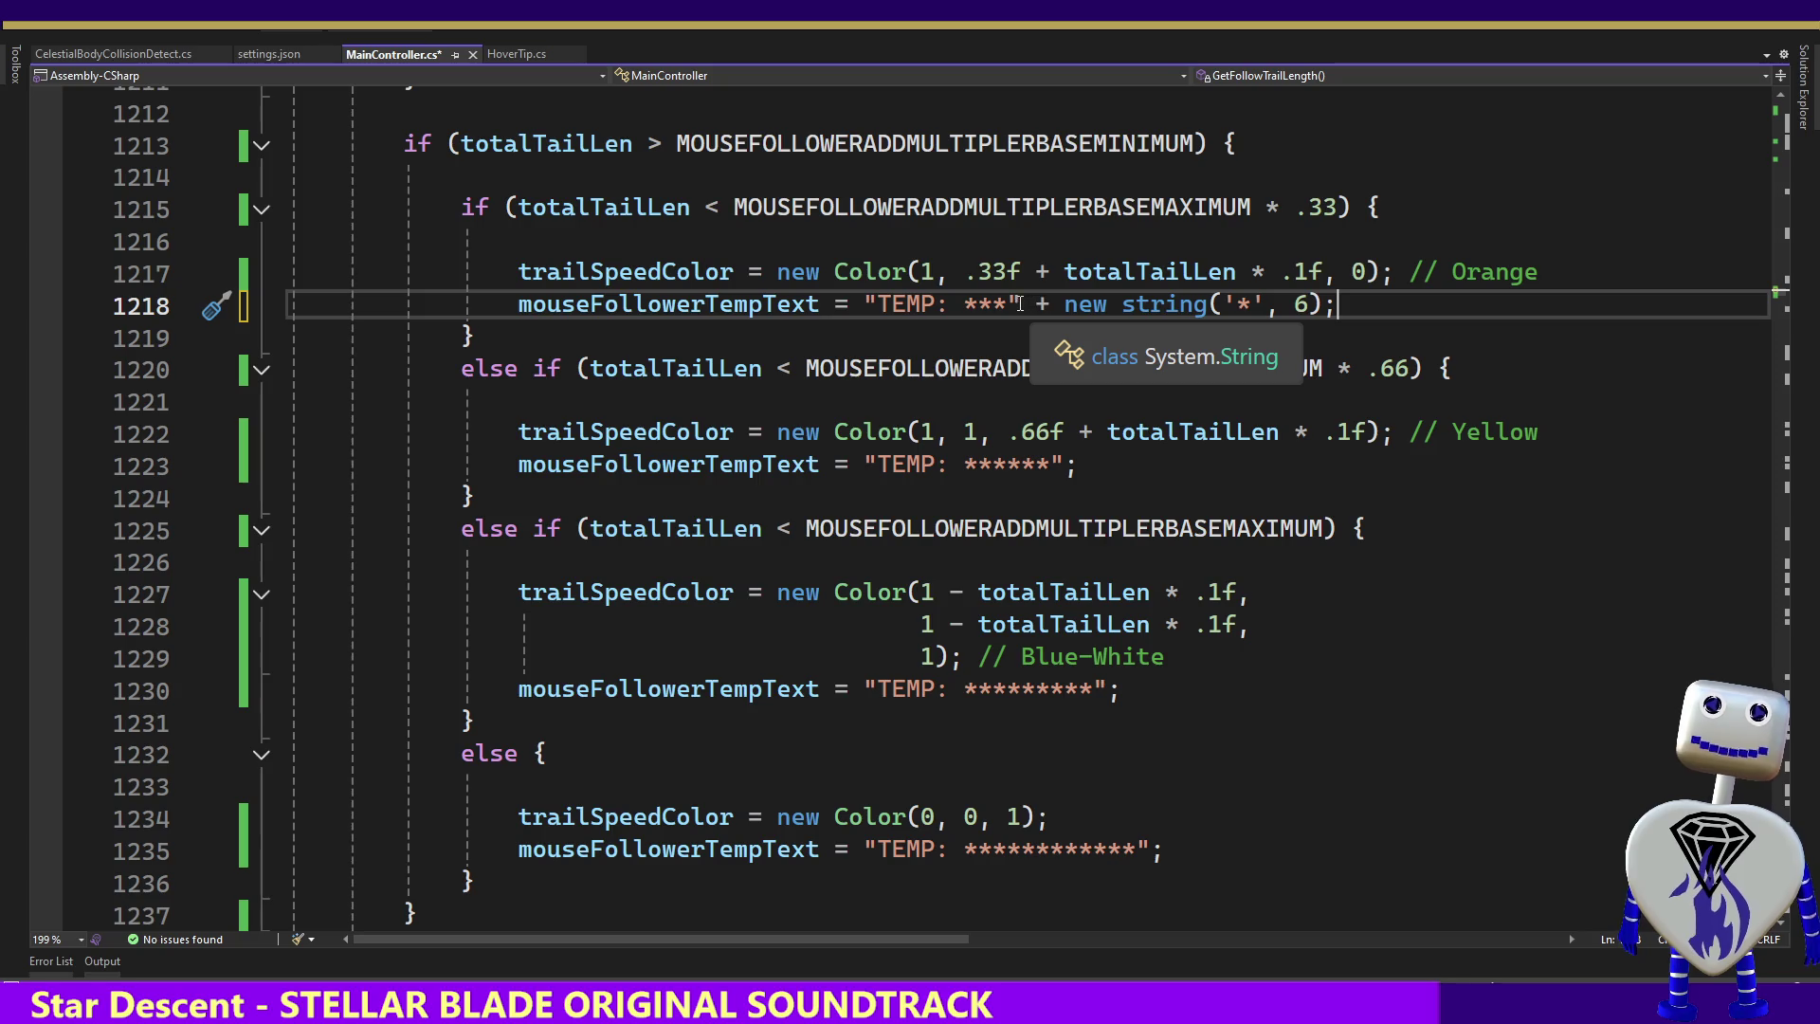
Delete the orange tier's literal asterisks, copy the new string expression, and clear line 1223's asterisks
{"action": "left_click_drag", "start_coordinate": [1008, 305], "coordinate": [953, 306]}
{"action": "key", "text": "Delete"}
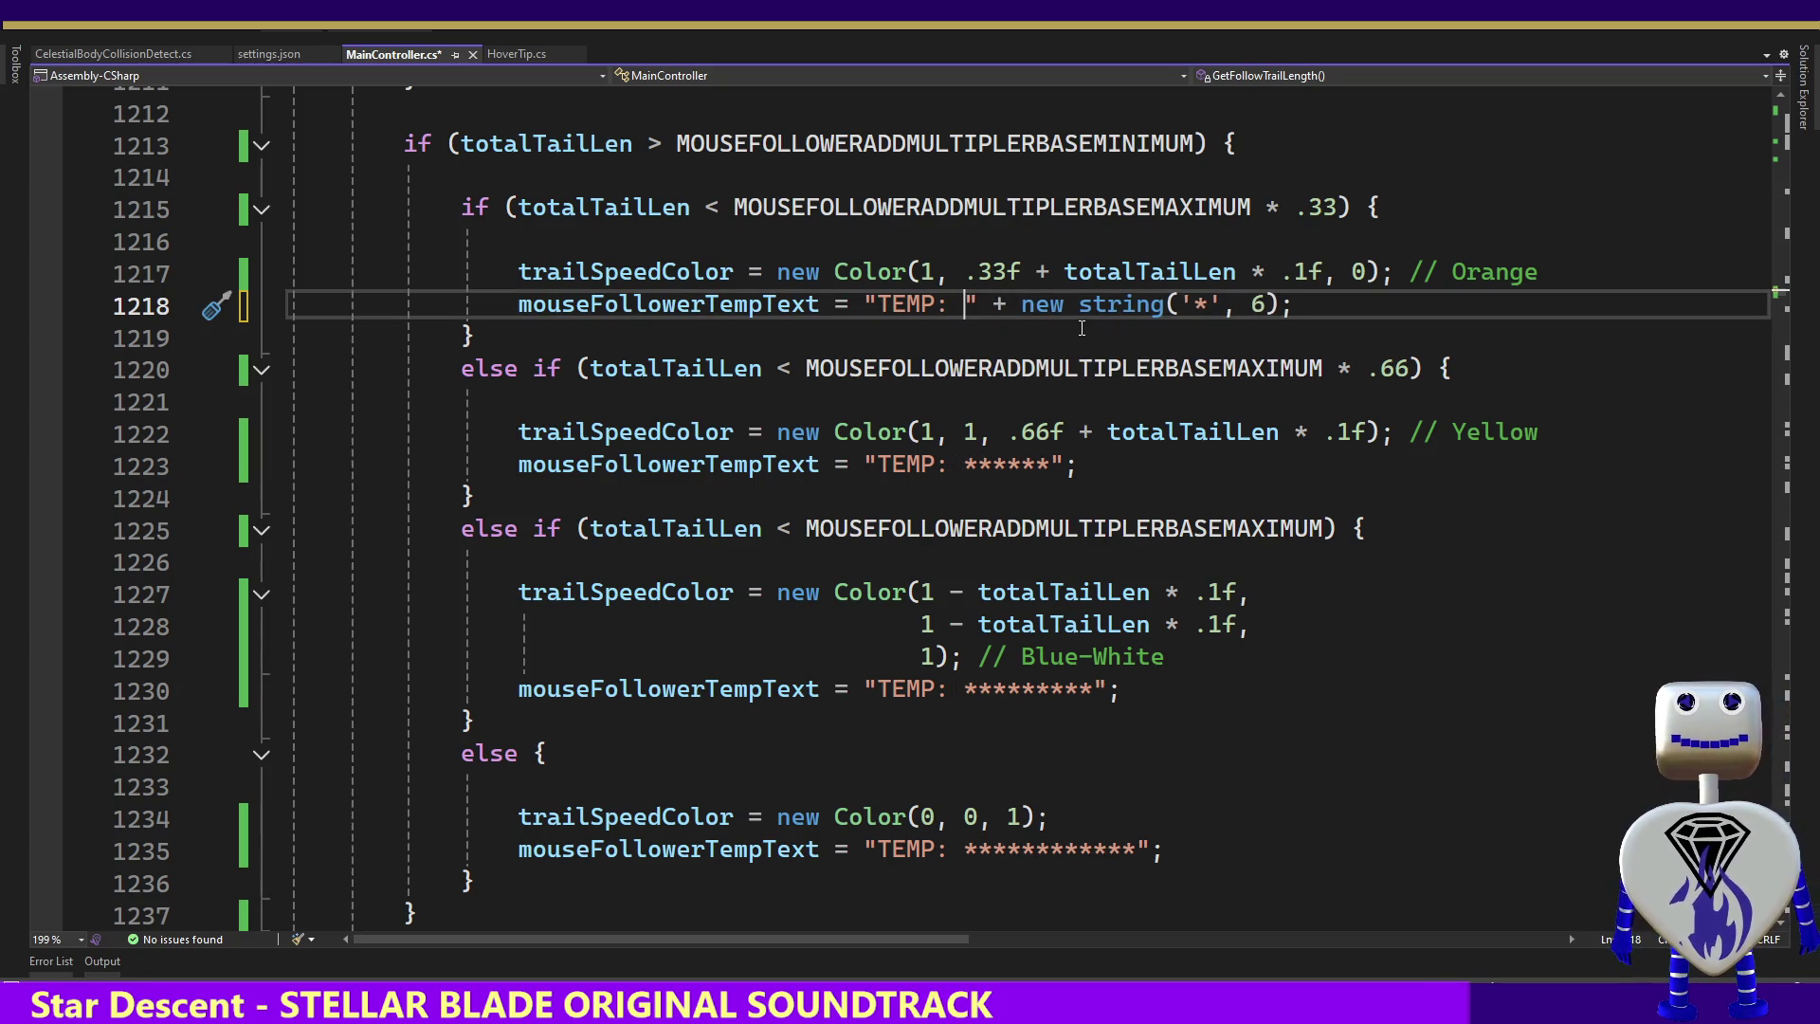
{"action": "left_click_drag", "start_coordinate": [1295, 304], "coordinate": [979, 313]}
{"action": "key", "text": "ctrl+c"}
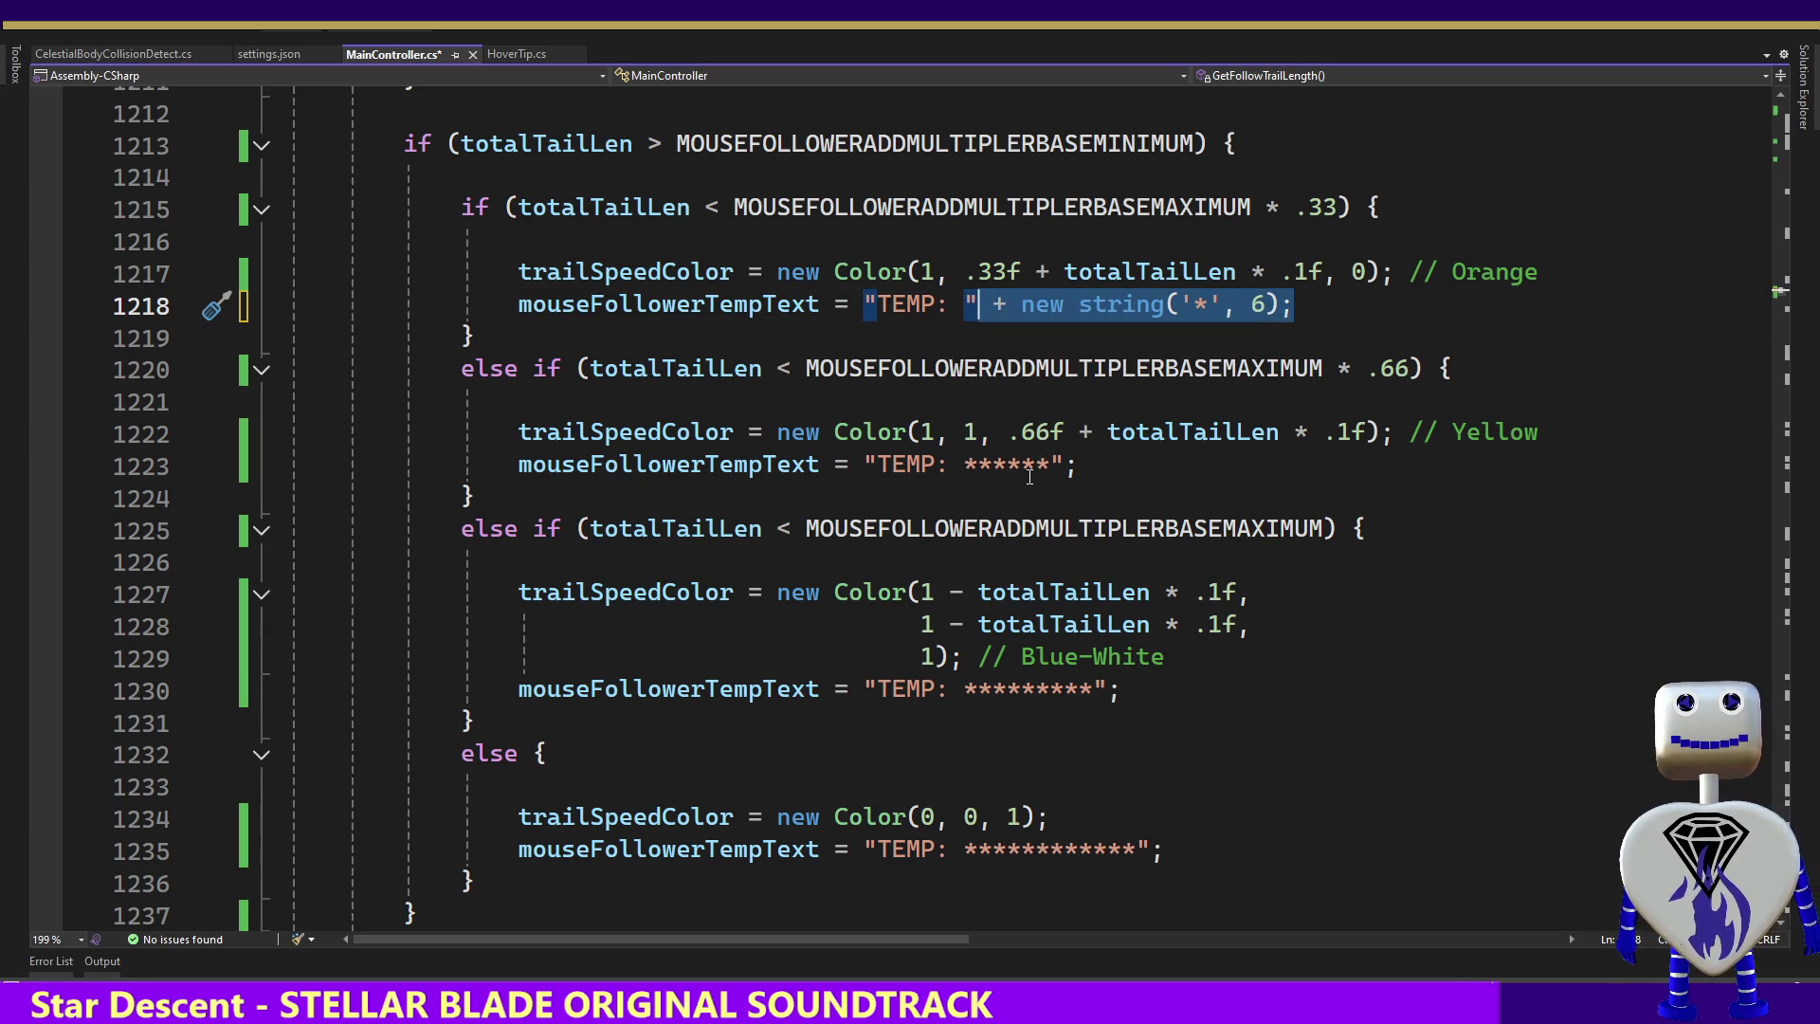
{"action": "left_click_drag", "start_coordinate": [1050, 467], "coordinate": [963, 466]}
{"action": "key", "text": "BackSpace"}
{"action": "left_click", "coordinate": [979, 464]}
Make line 1223's yellow TEMP bar use new string('*', 12); with one semicolon
{"action": "key", "text": "ctrl+v"}
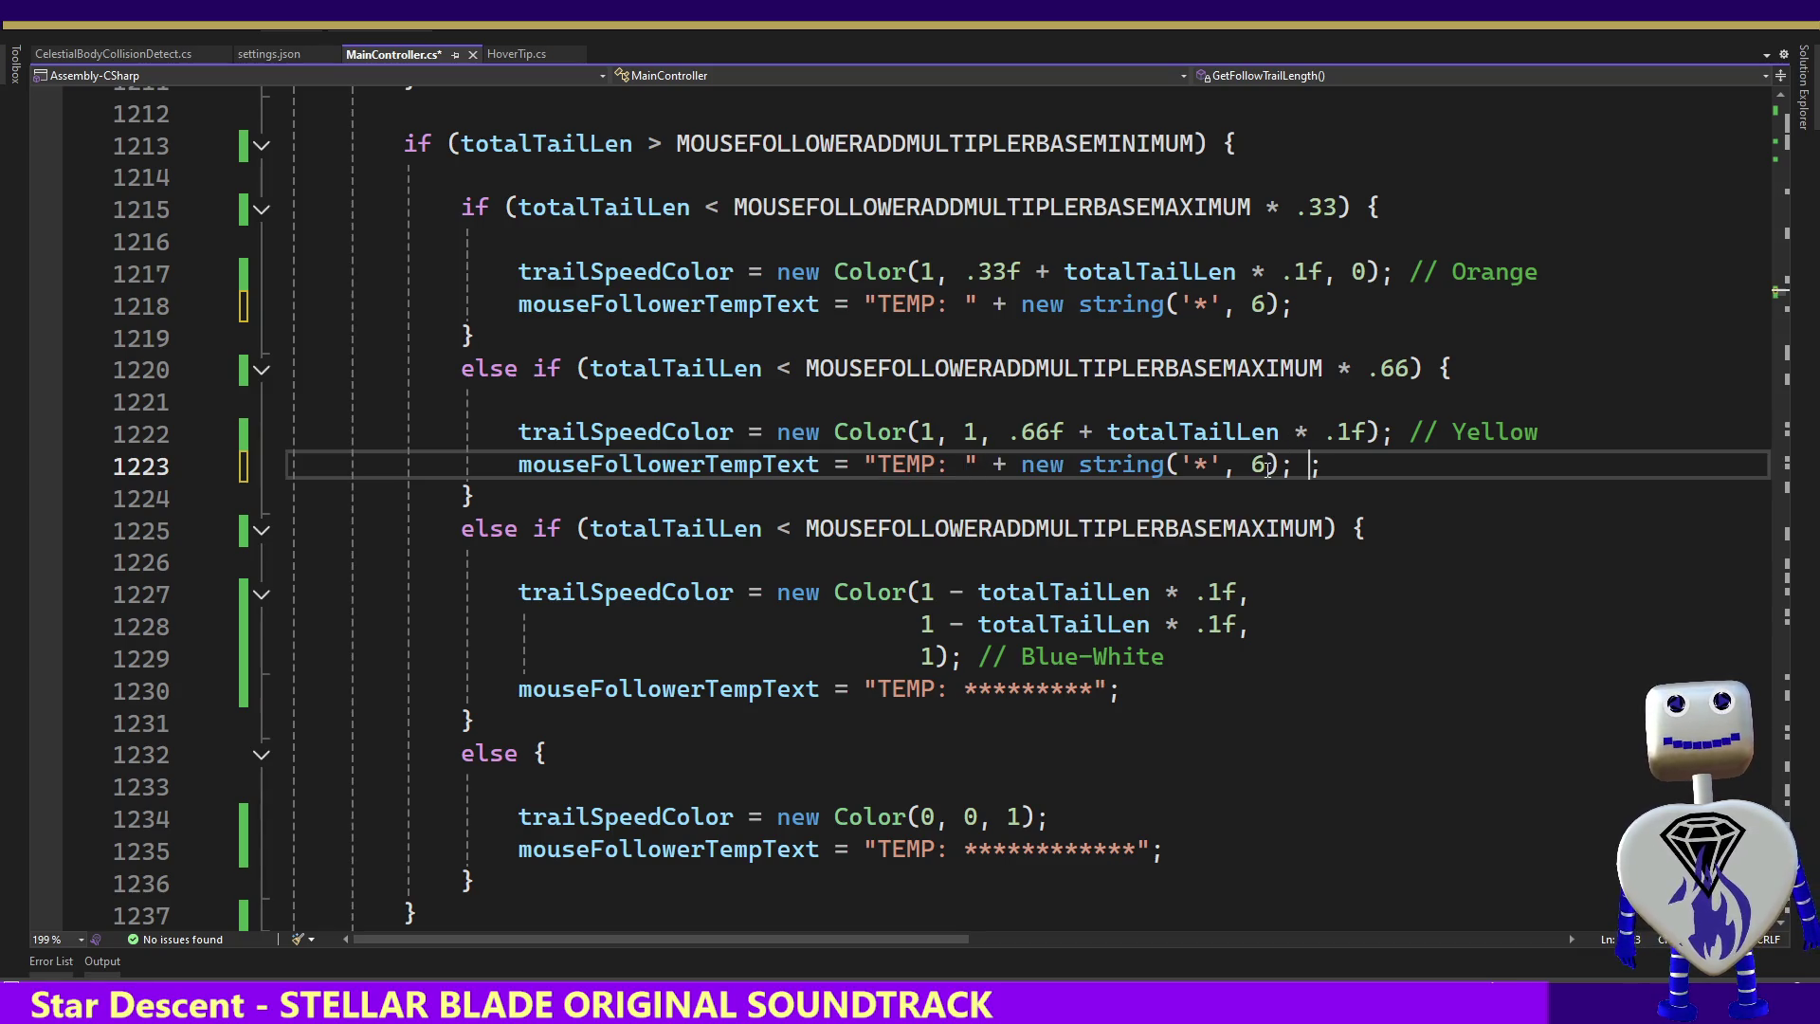
{"action": "double_click", "coordinate": [1259, 464]}
{"action": "type", "text": "12"}
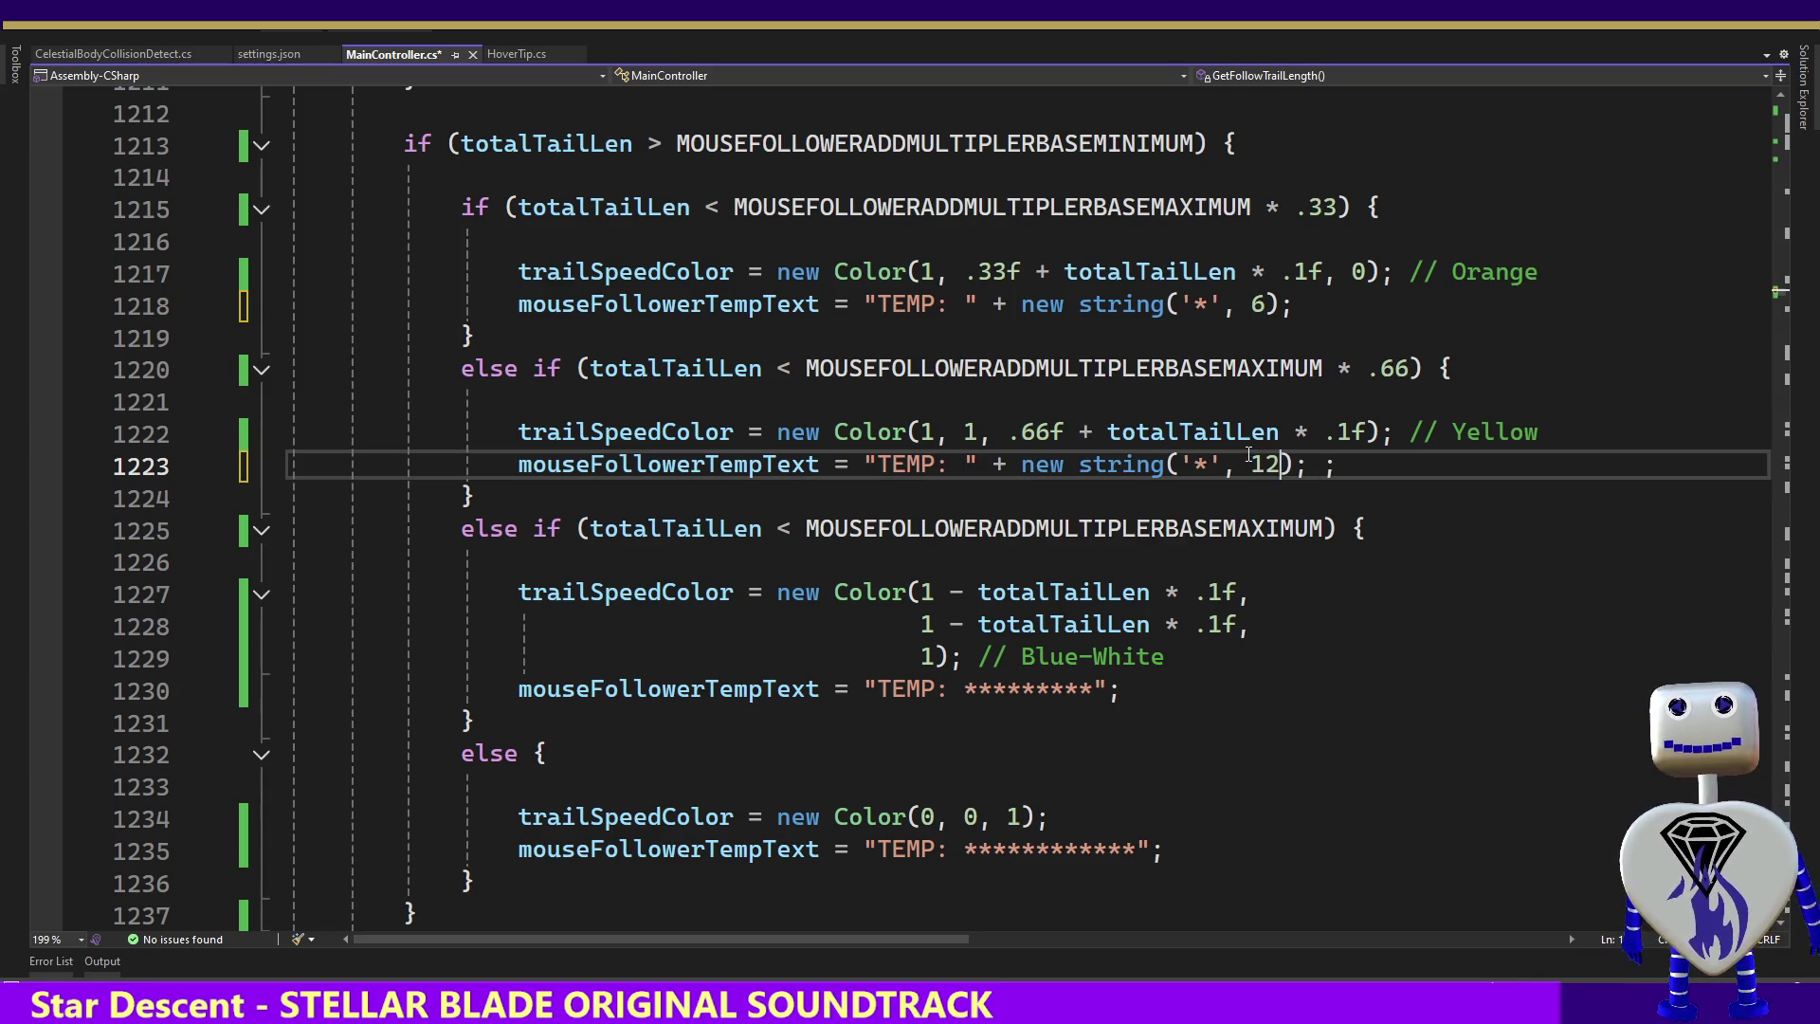
{"action": "left_click", "coordinate": [1337, 466]}
{"action": "key", "text": "BackSpace"}
{"action": "key", "text": "BackSpace"}
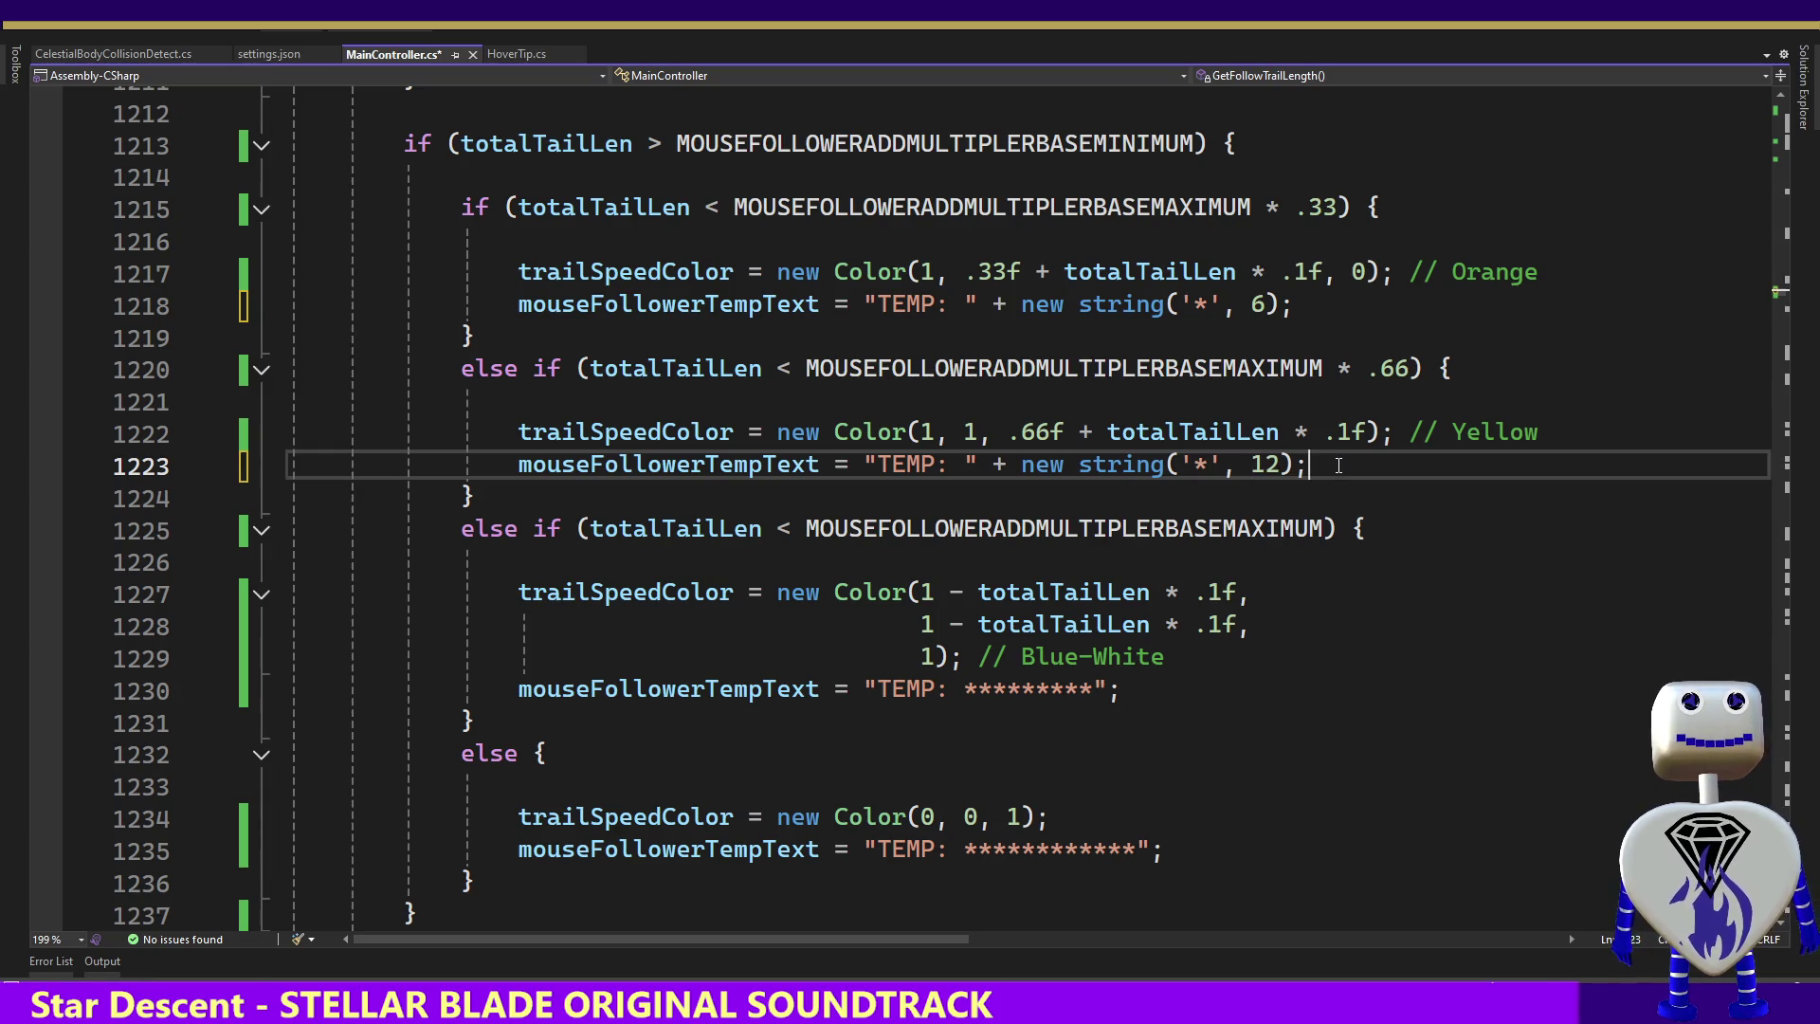
{"action": "key", "text": "BackSpace"}
{"action": "type", "text": ";"}
Replace line 1230's asterisk literal with new string('*', 18)
{"action": "left_click_drag", "start_coordinate": [1317, 464], "coordinate": [953, 459]}
{"action": "key", "text": "ctrl+c"}
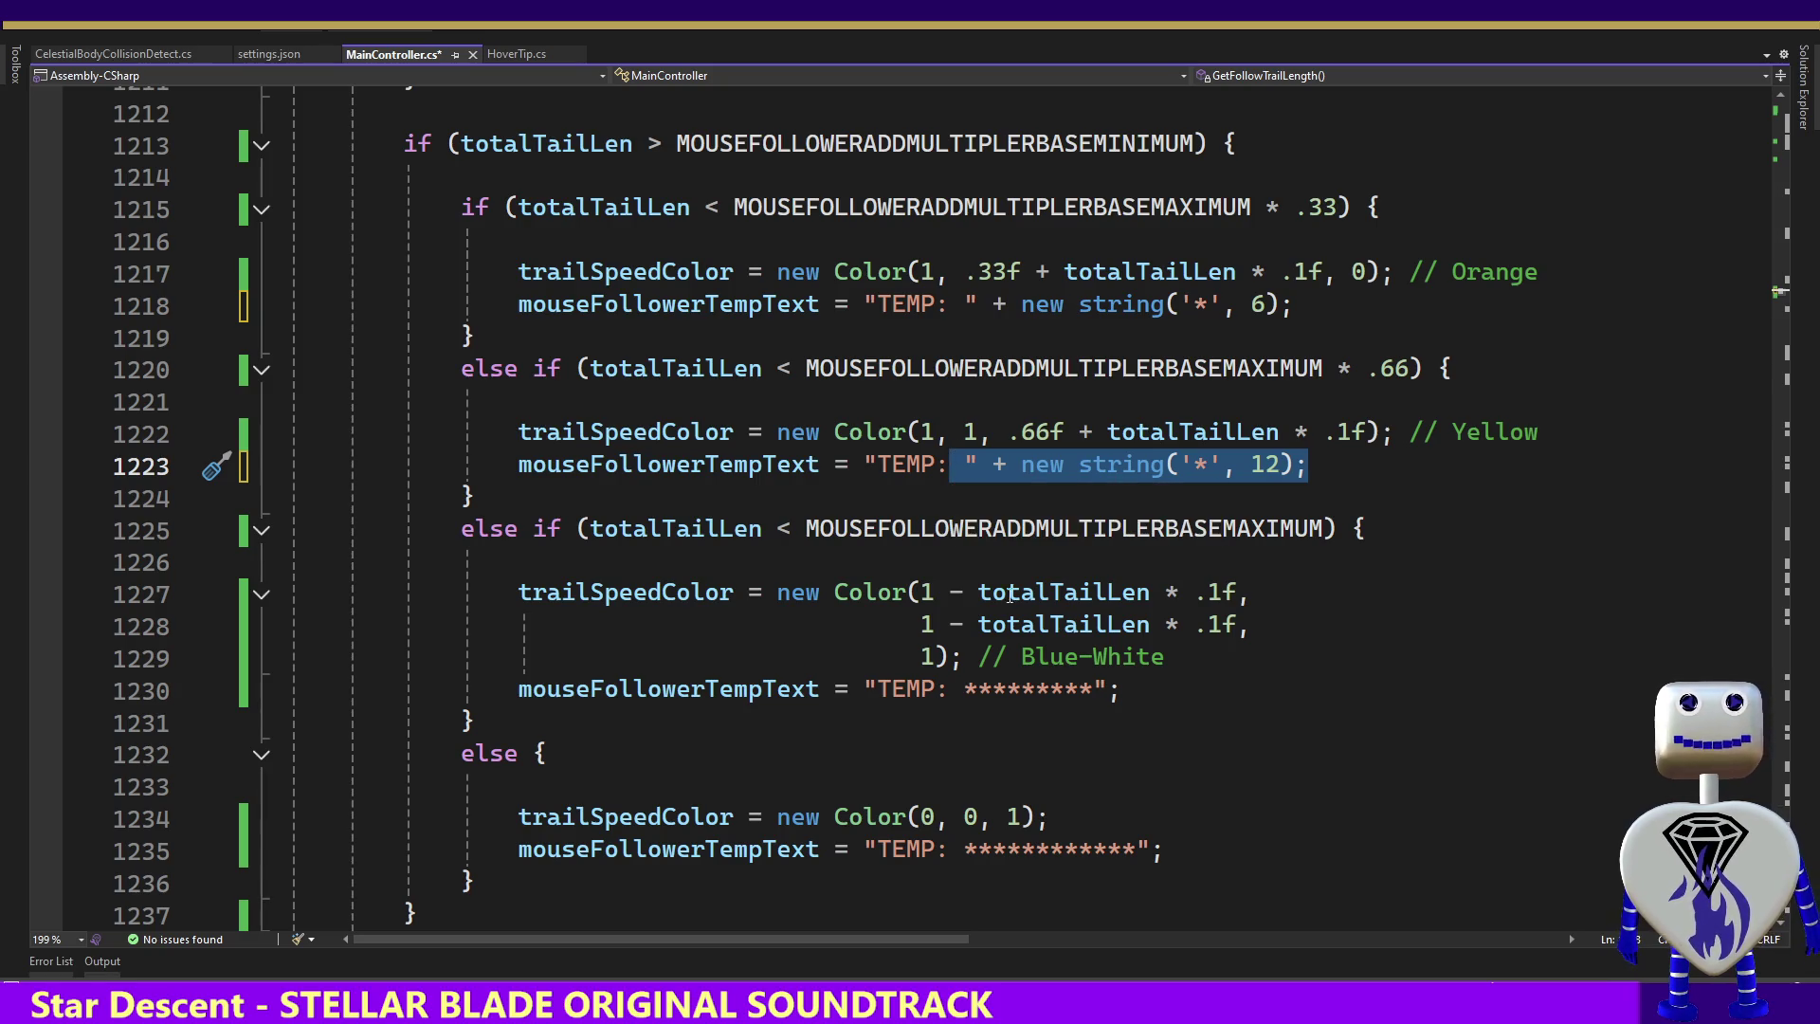
{"action": "left_click_drag", "start_coordinate": [1121, 689], "coordinate": [965, 689]}
{"action": "key", "text": "ctrl+v"}
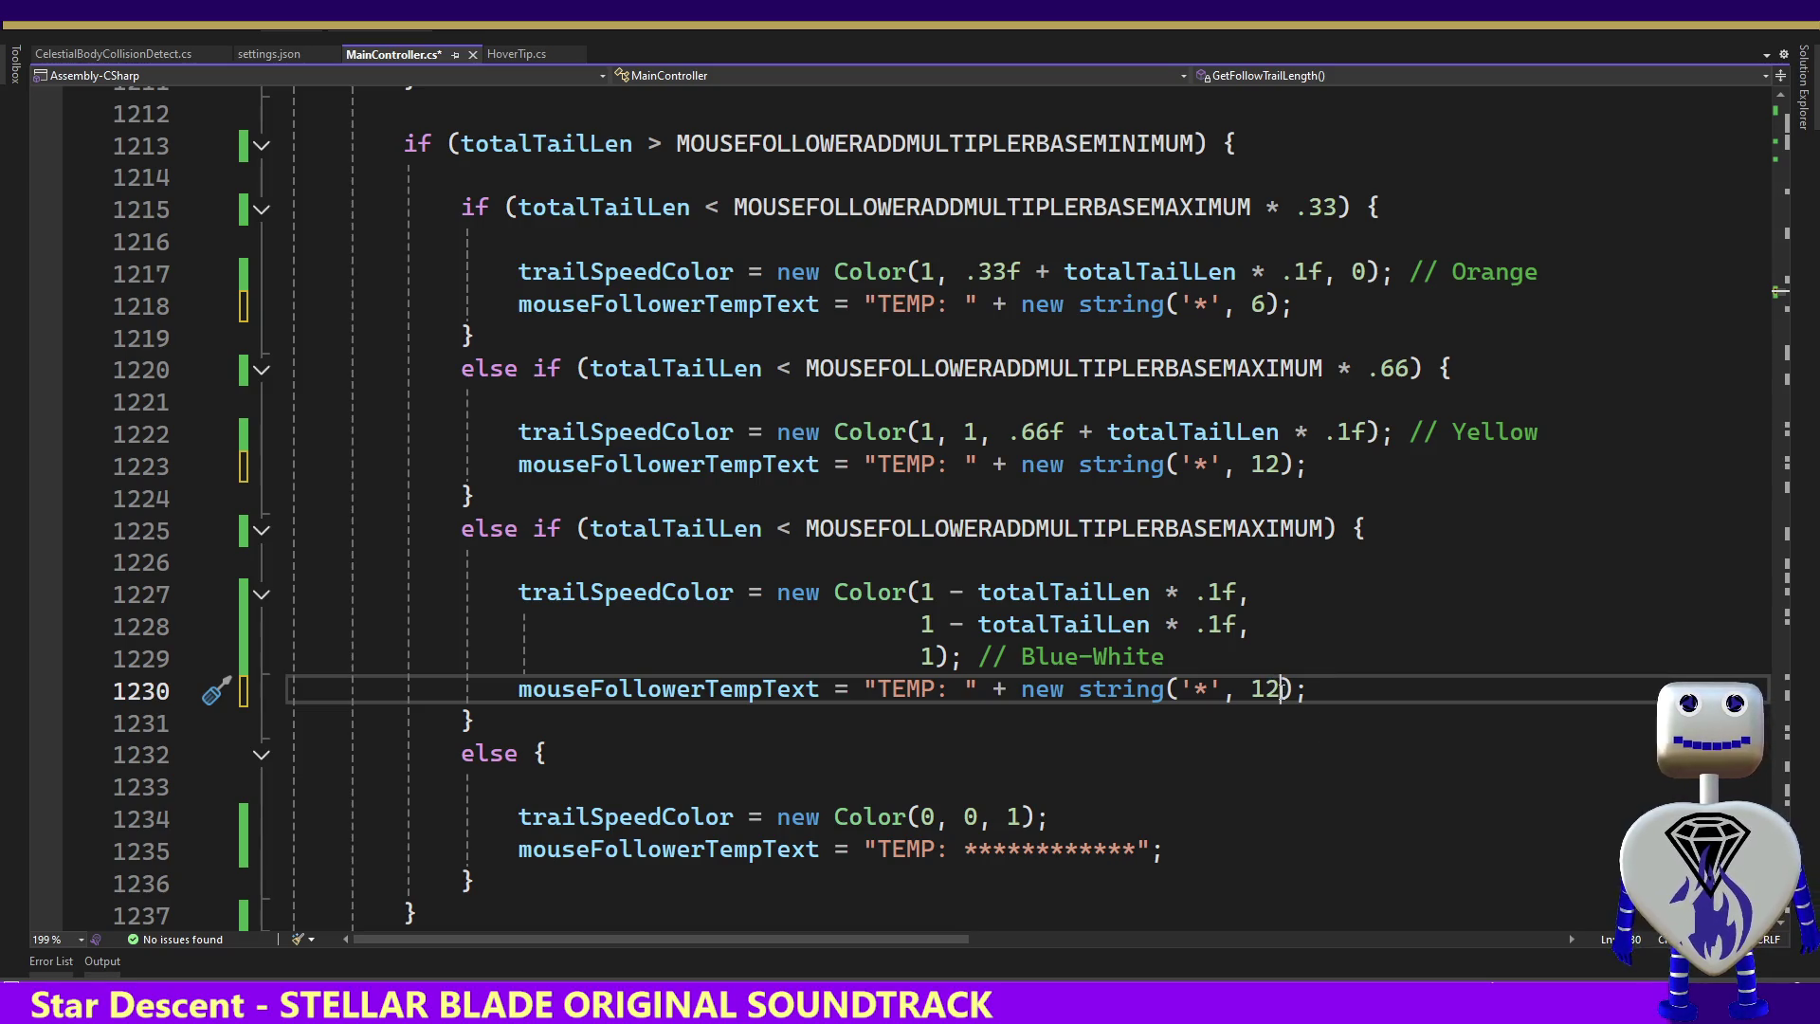
{"action": "key", "text": "BackSpace"}
{"action": "type", "text": "8"}
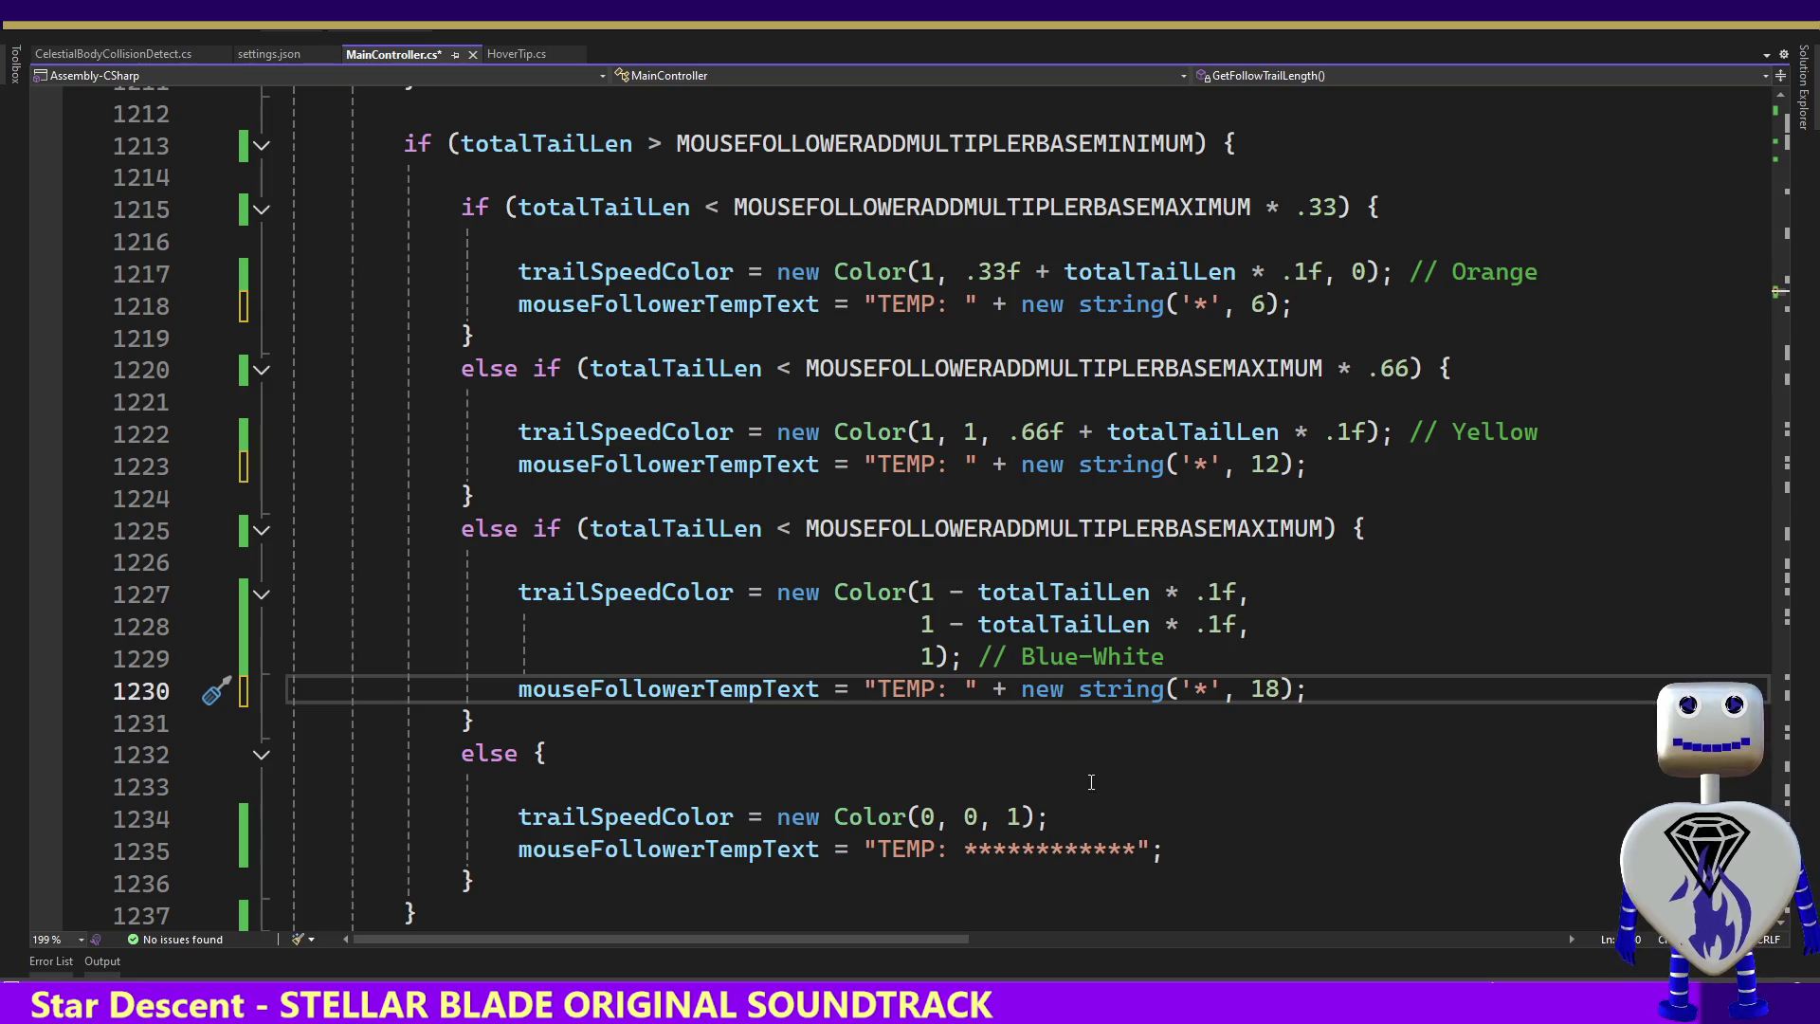
Replace line 1235's asterisk literal with new string('*', 24)
{"action": "left_click_drag", "start_coordinate": [1135, 849], "coordinate": [951, 848]}
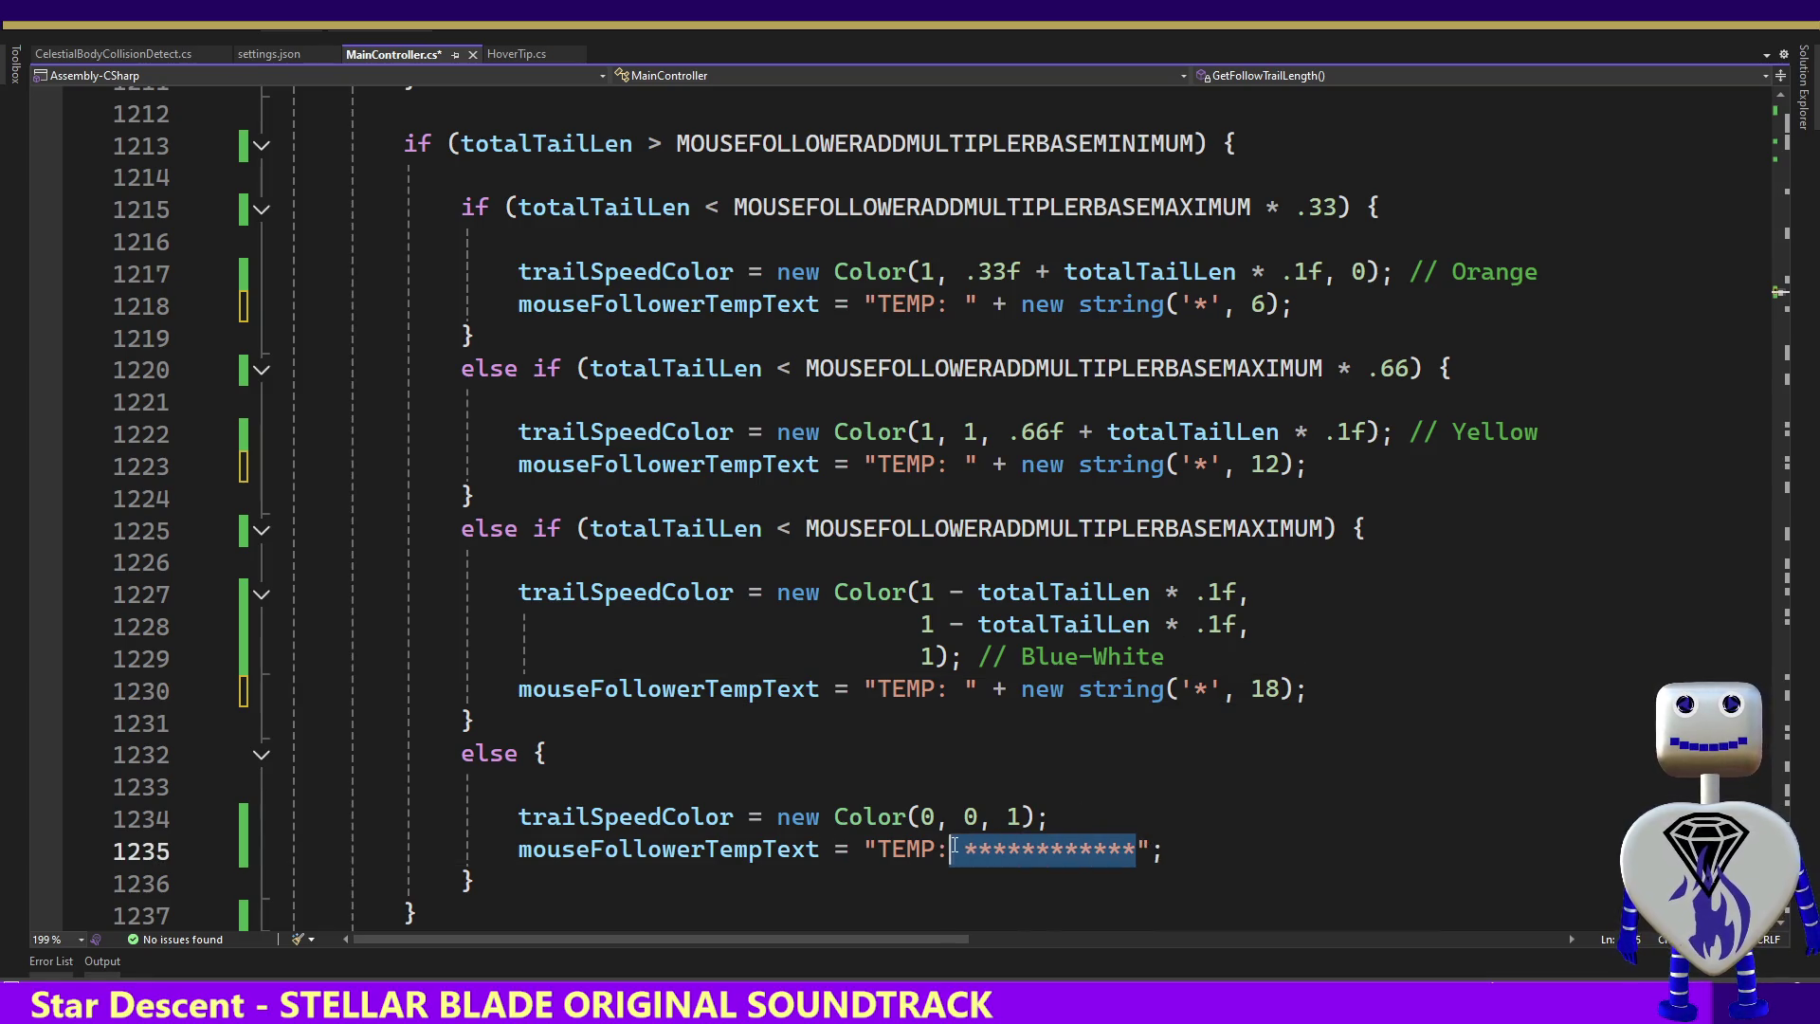
{"action": "left_click_drag", "start_coordinate": [1149, 848], "coordinate": [950, 850]}
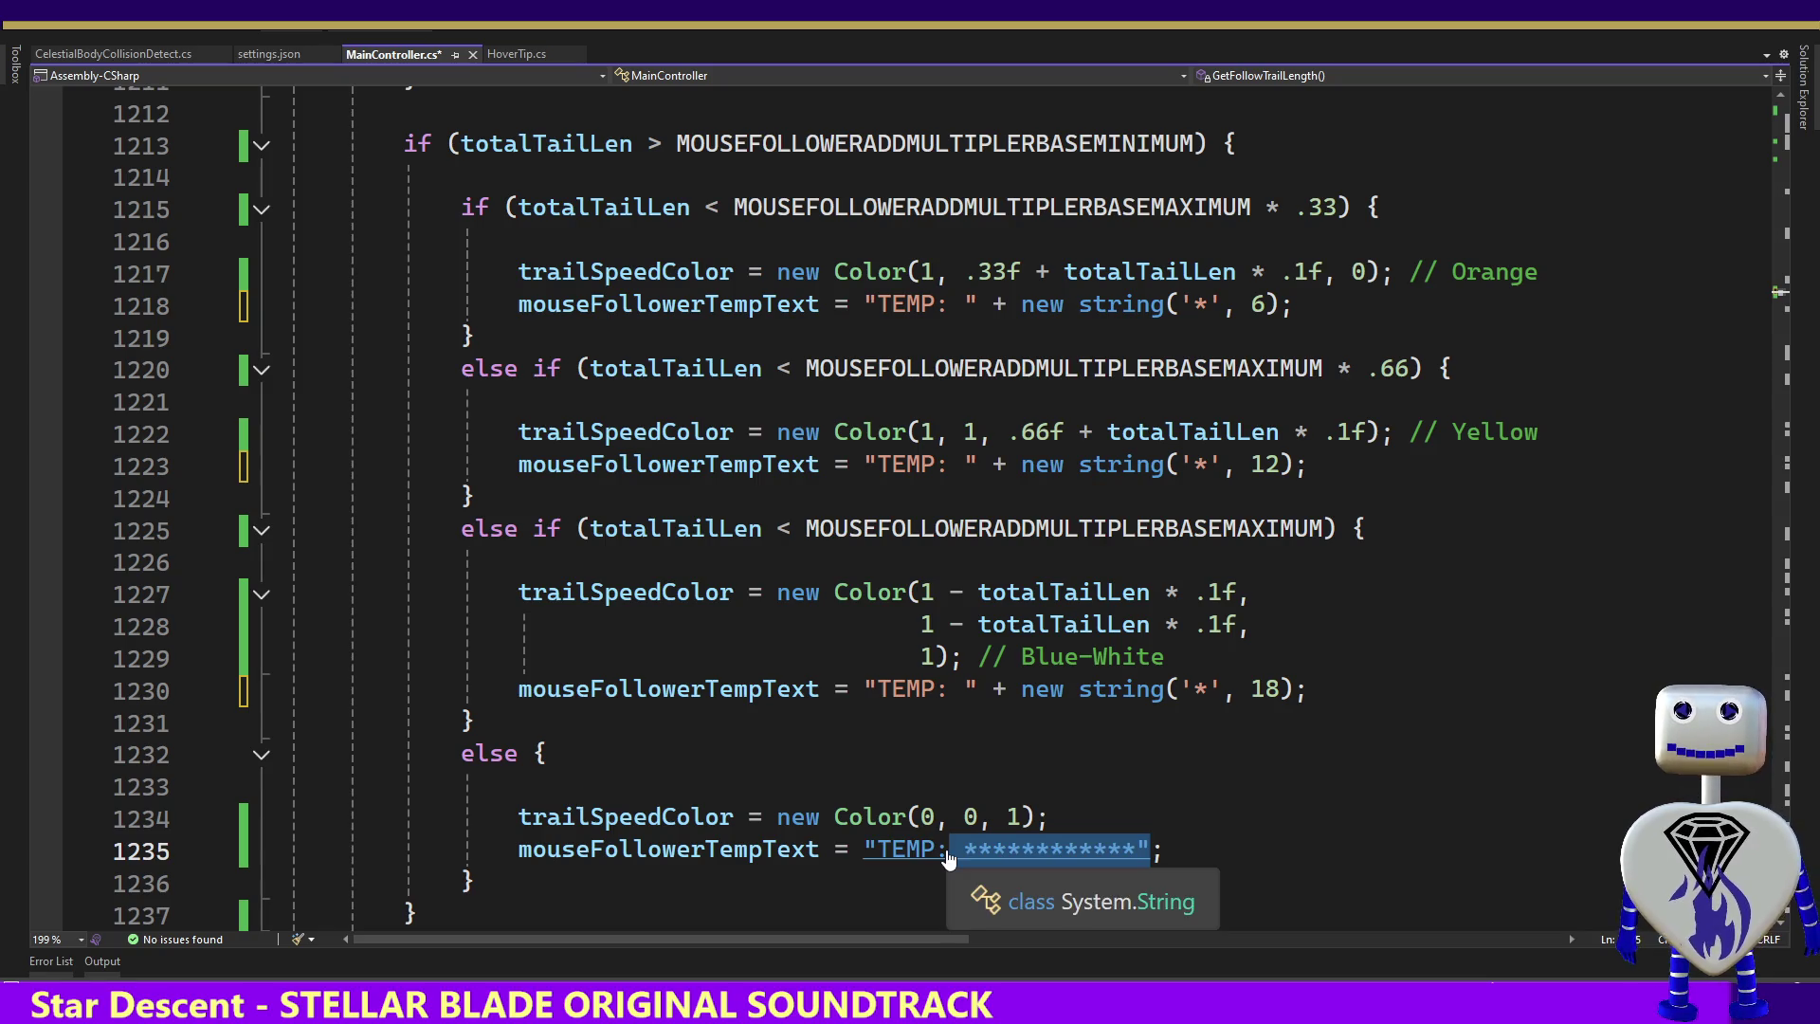
{"action": "key", "text": "ctrl+v"}
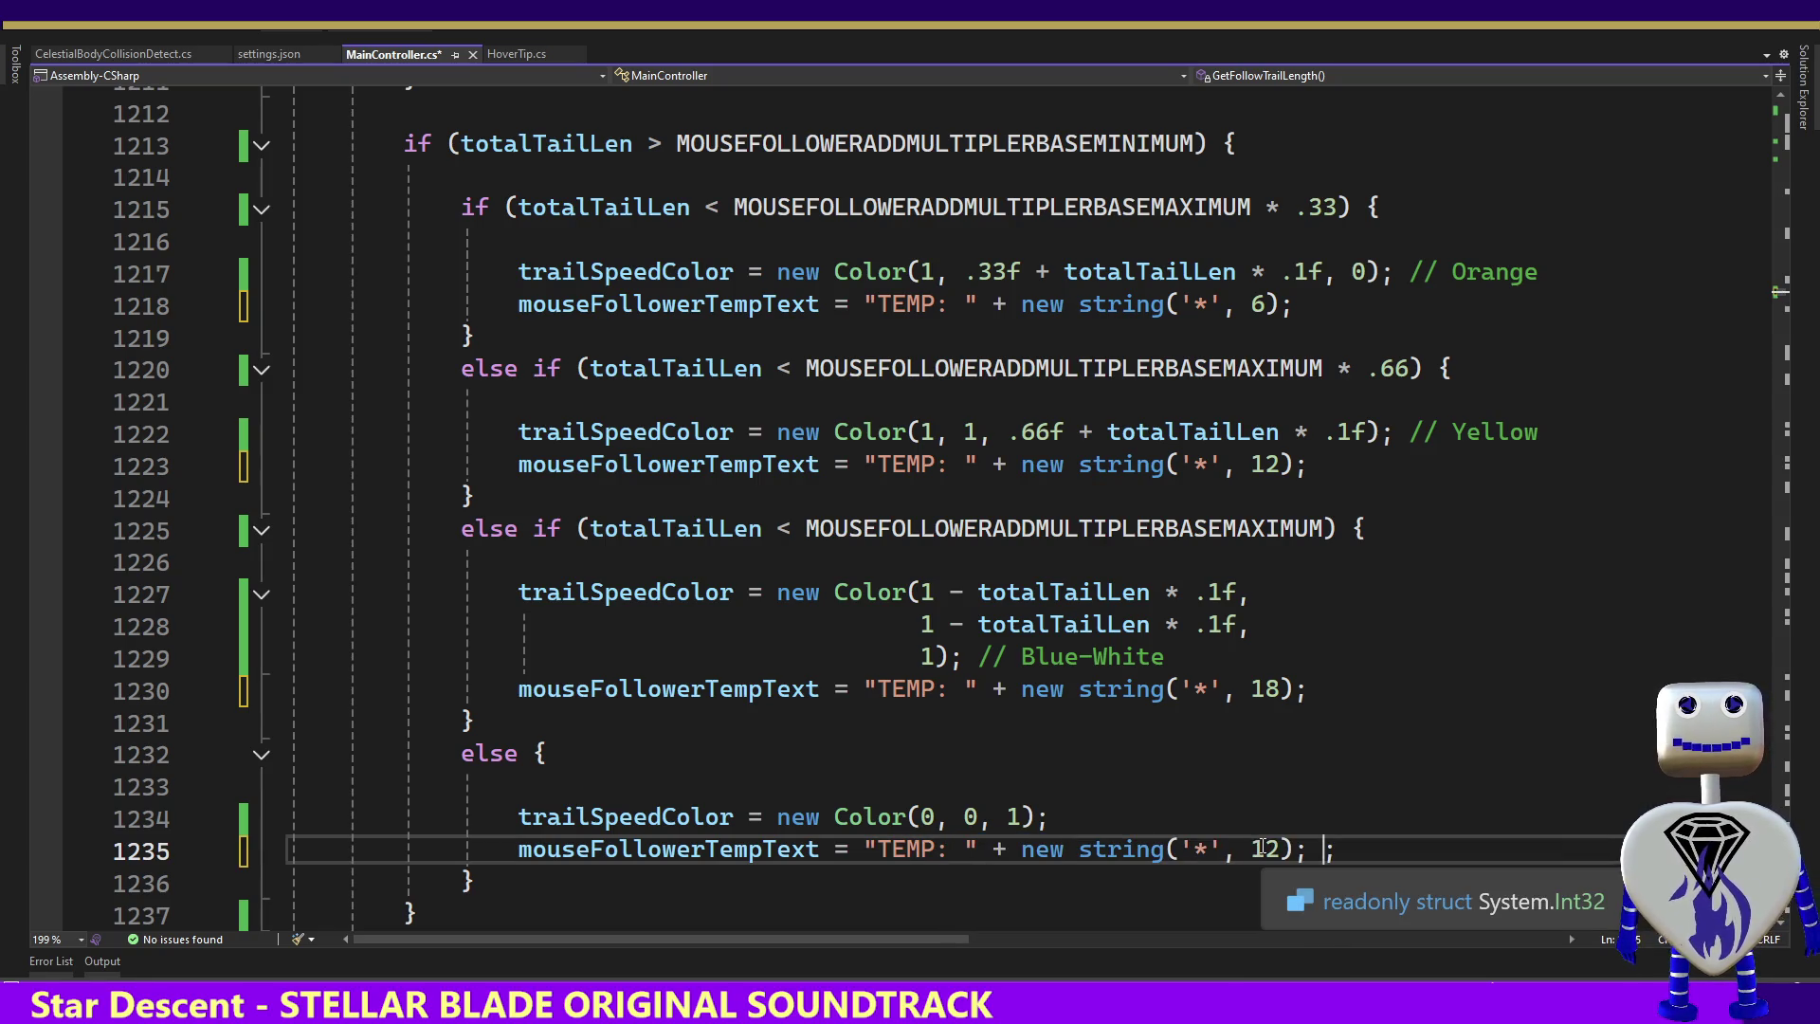
{"action": "left_click", "coordinate": [1280, 846]}
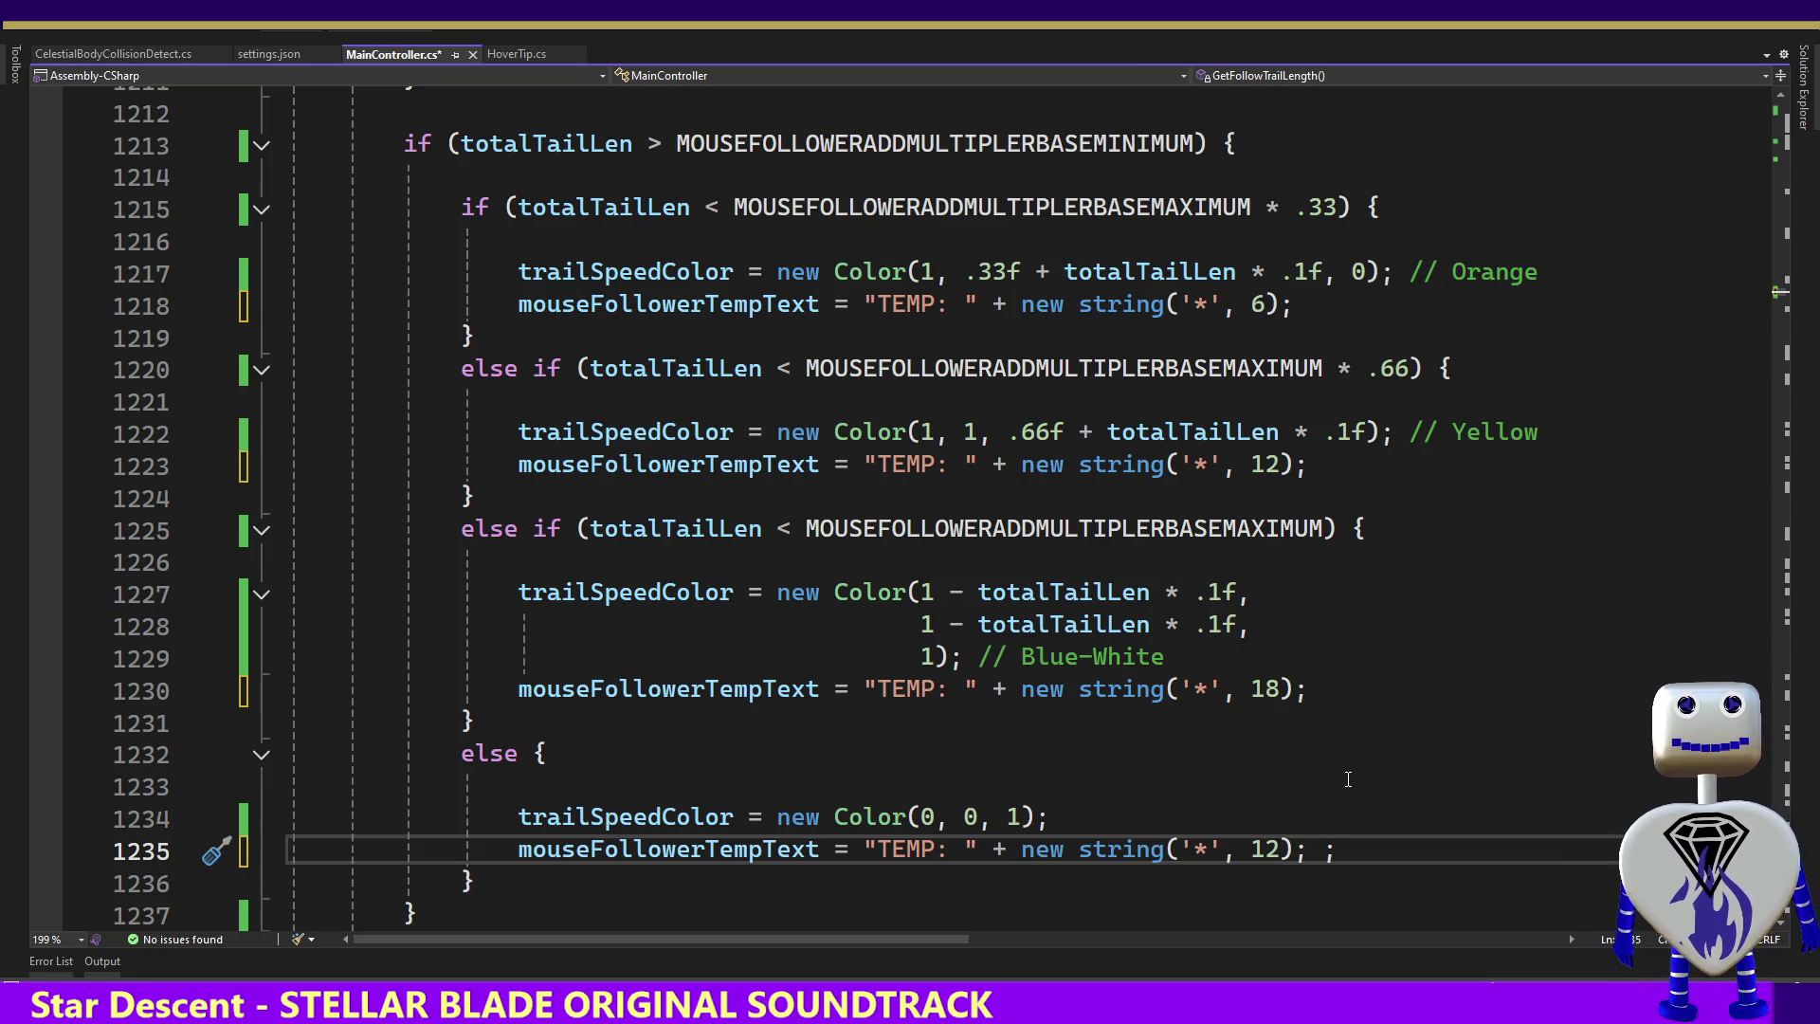
{"action": "key", "text": "BackSpace"}
{"action": "key", "text": "BackSpace"}
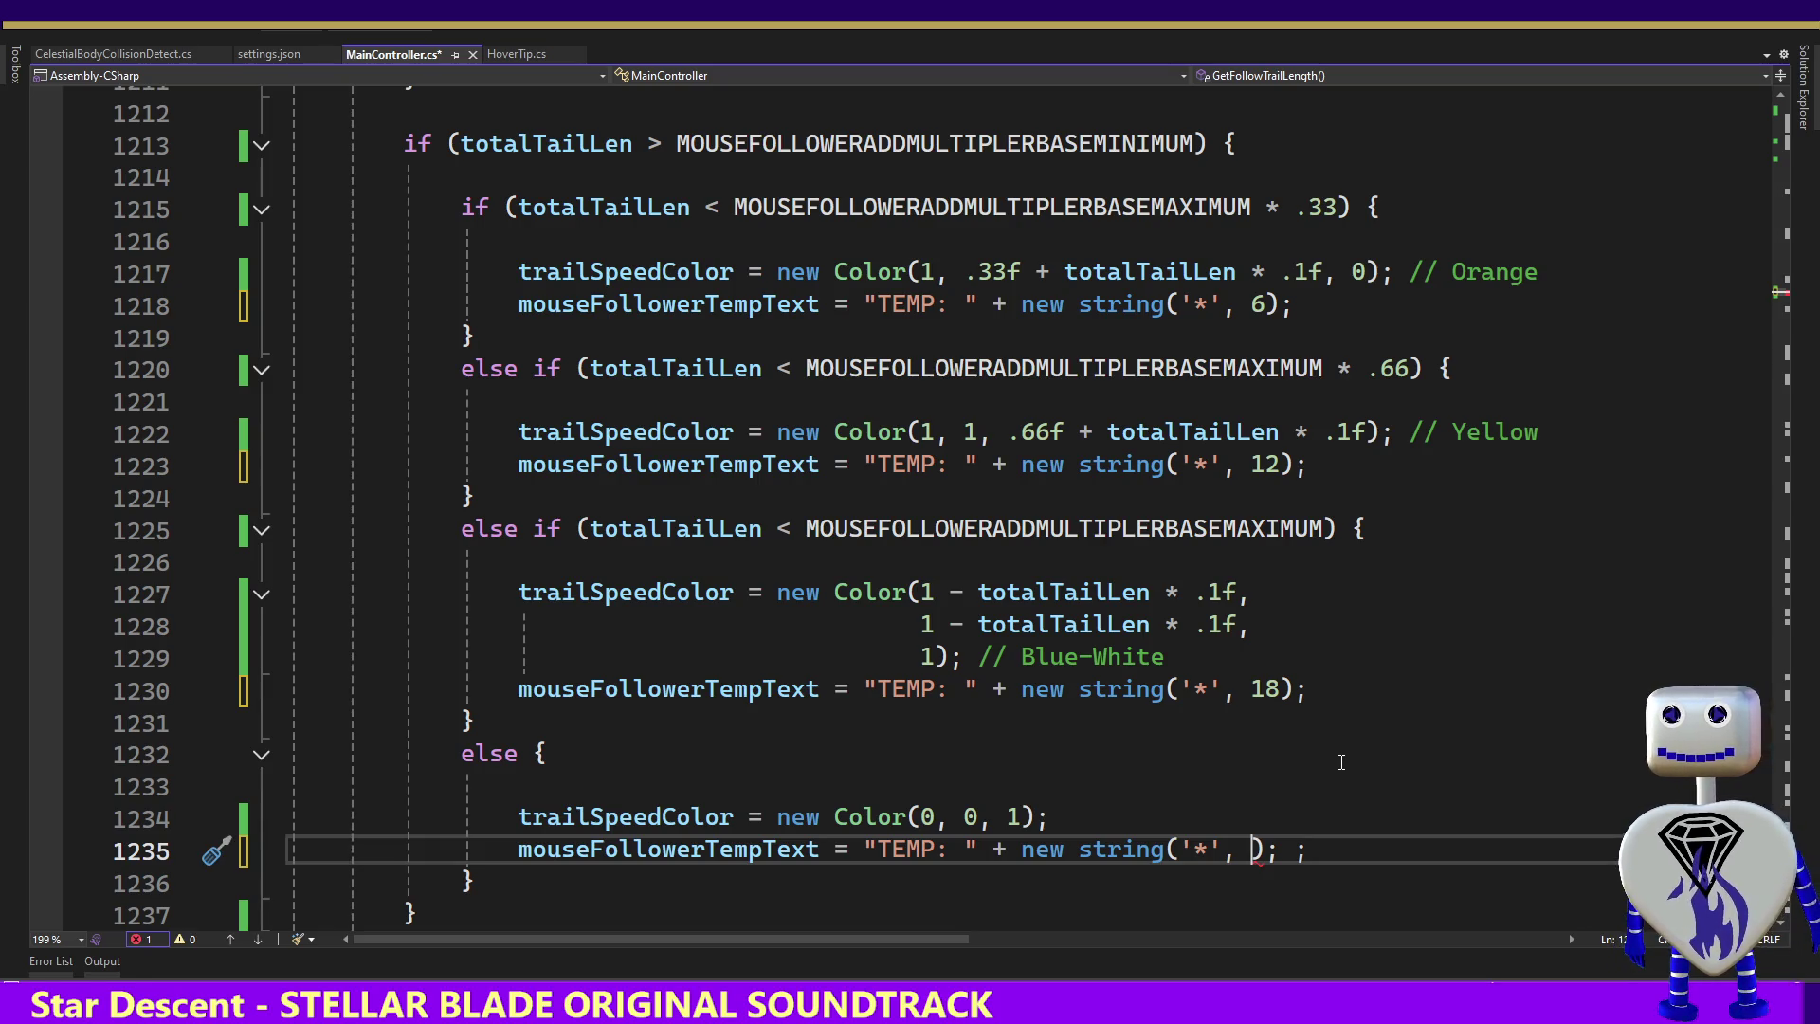
{"action": "type", "text": "24"}
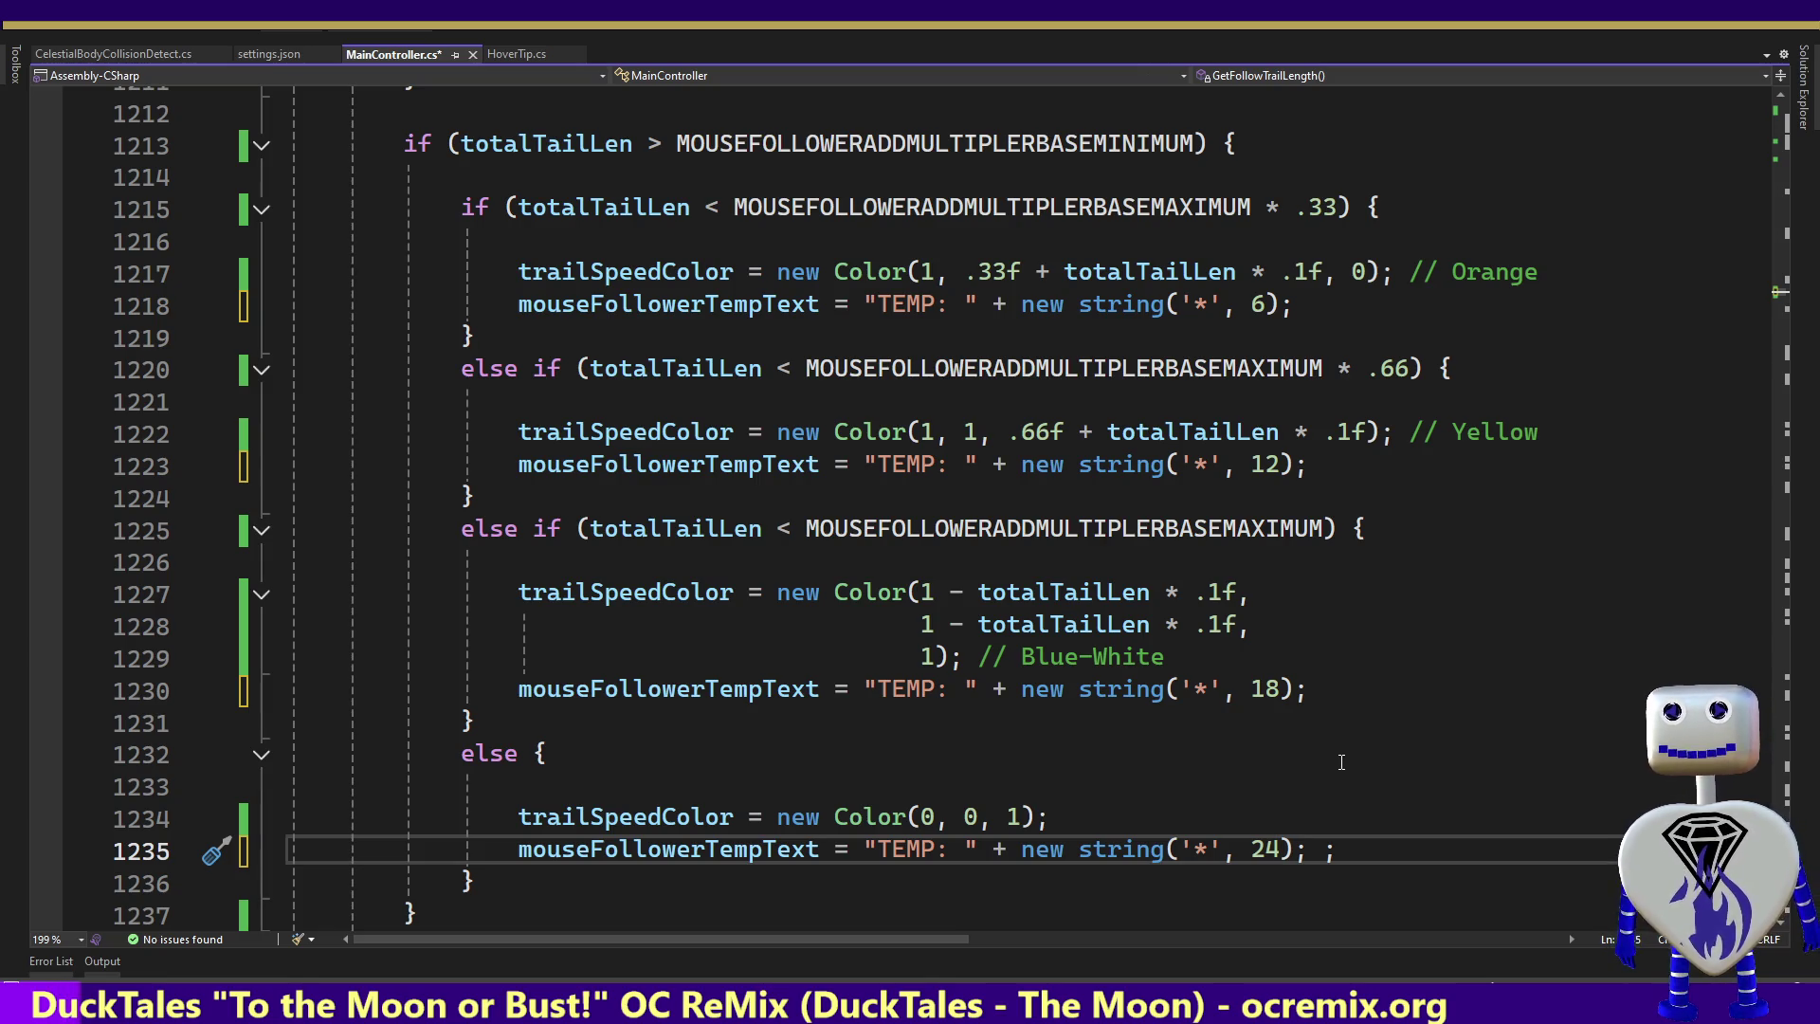
Remove the stray semicolon on line 1235, save MainController.cs, and return to Unity
{"action": "key", "text": "ctrl+s"}
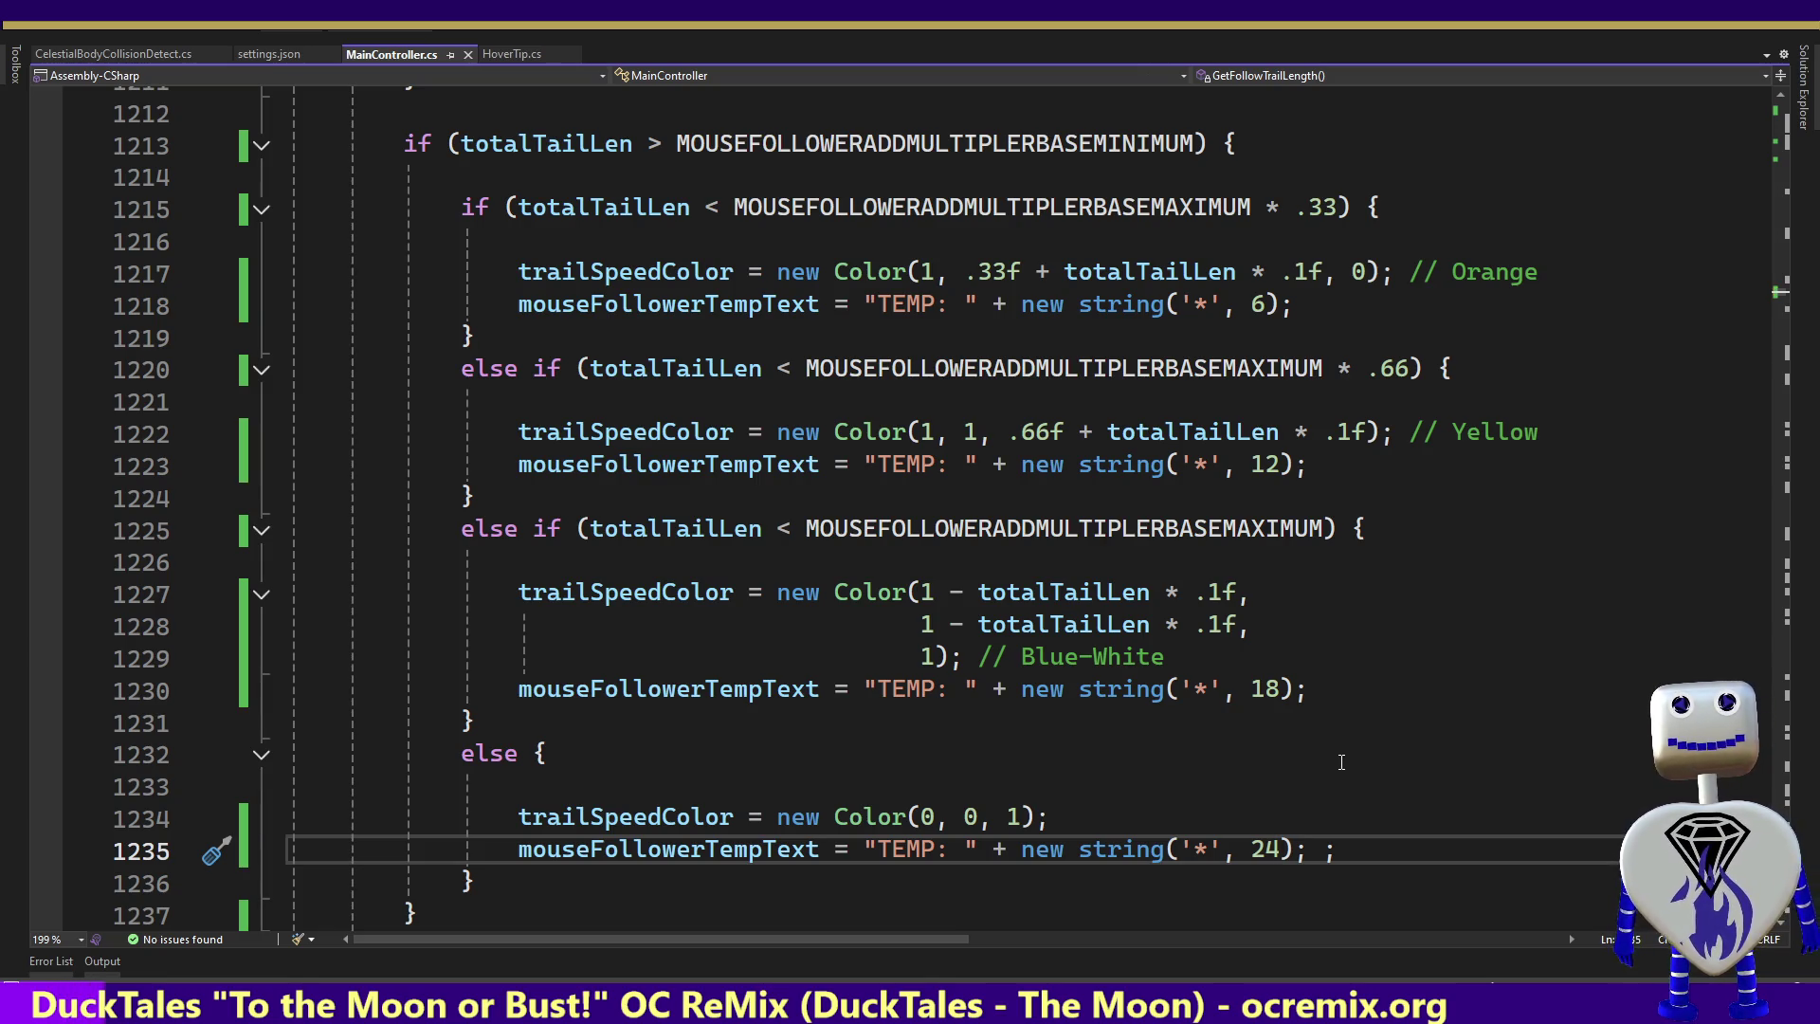
{"action": "key", "text": "Right"}
{"action": "key", "text": "Delete"}
{"action": "key", "text": "Delete"}
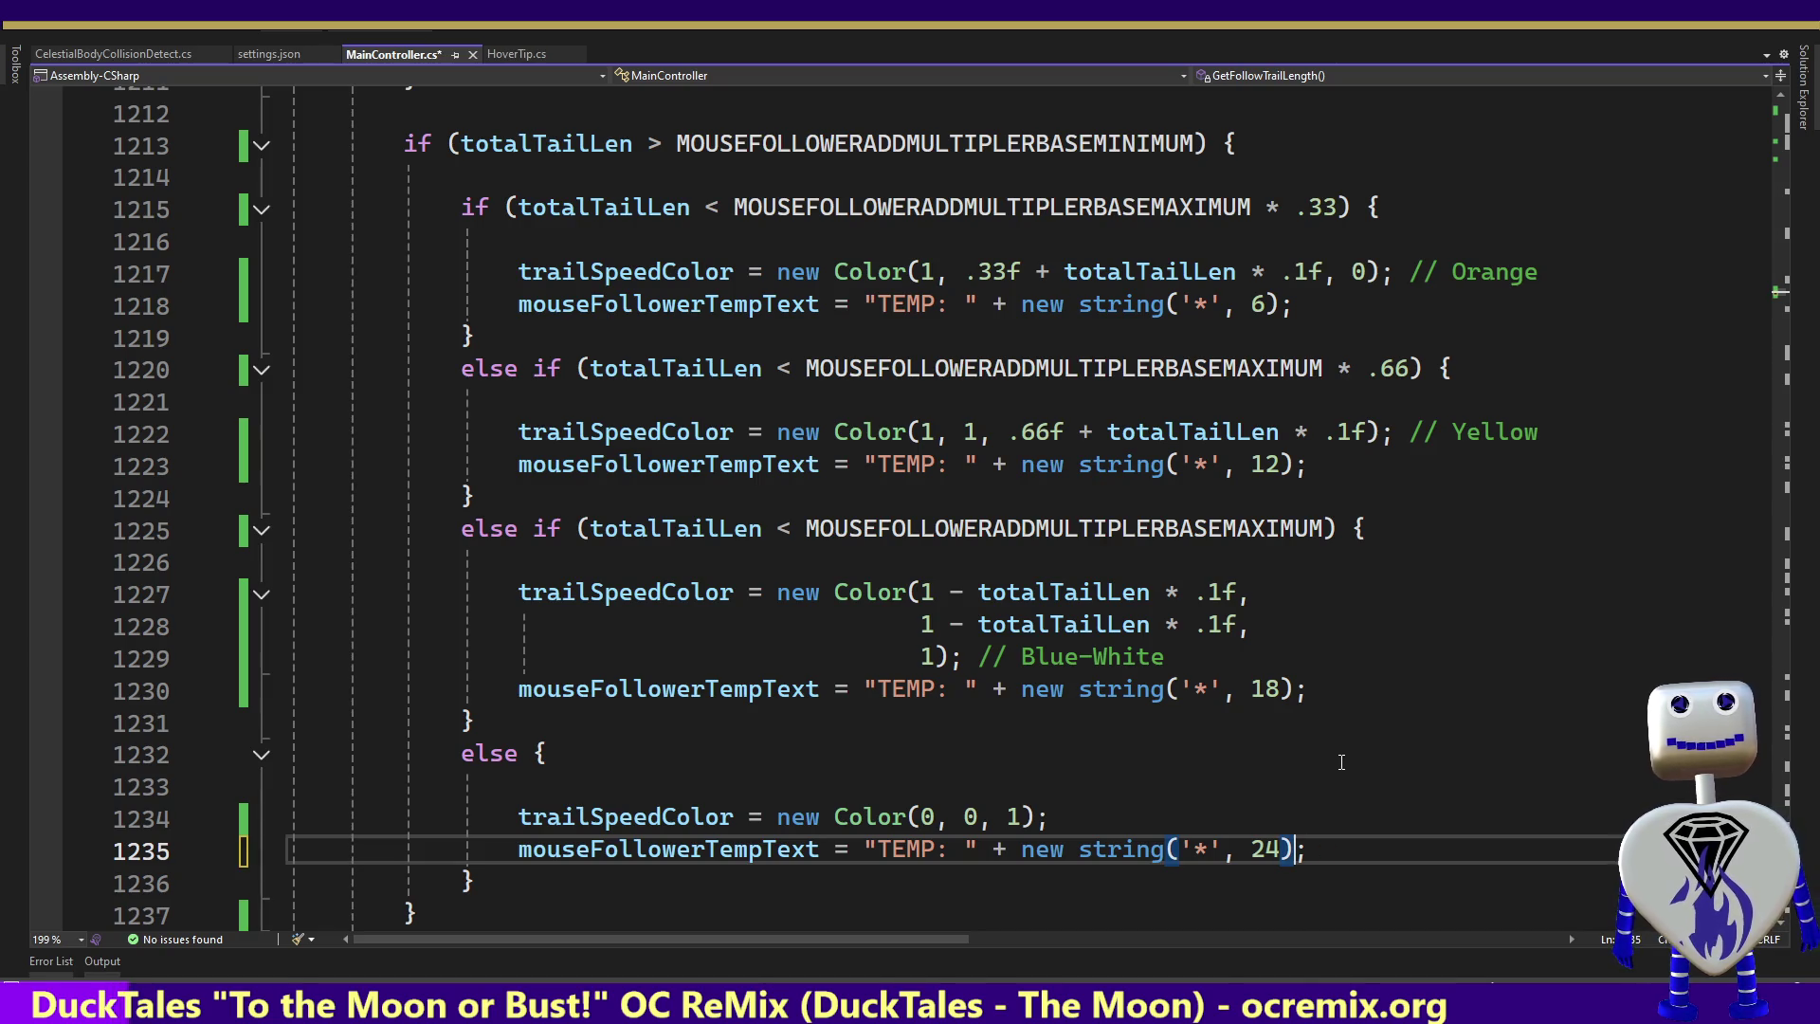
{"action": "key", "text": "ctrl+s"}
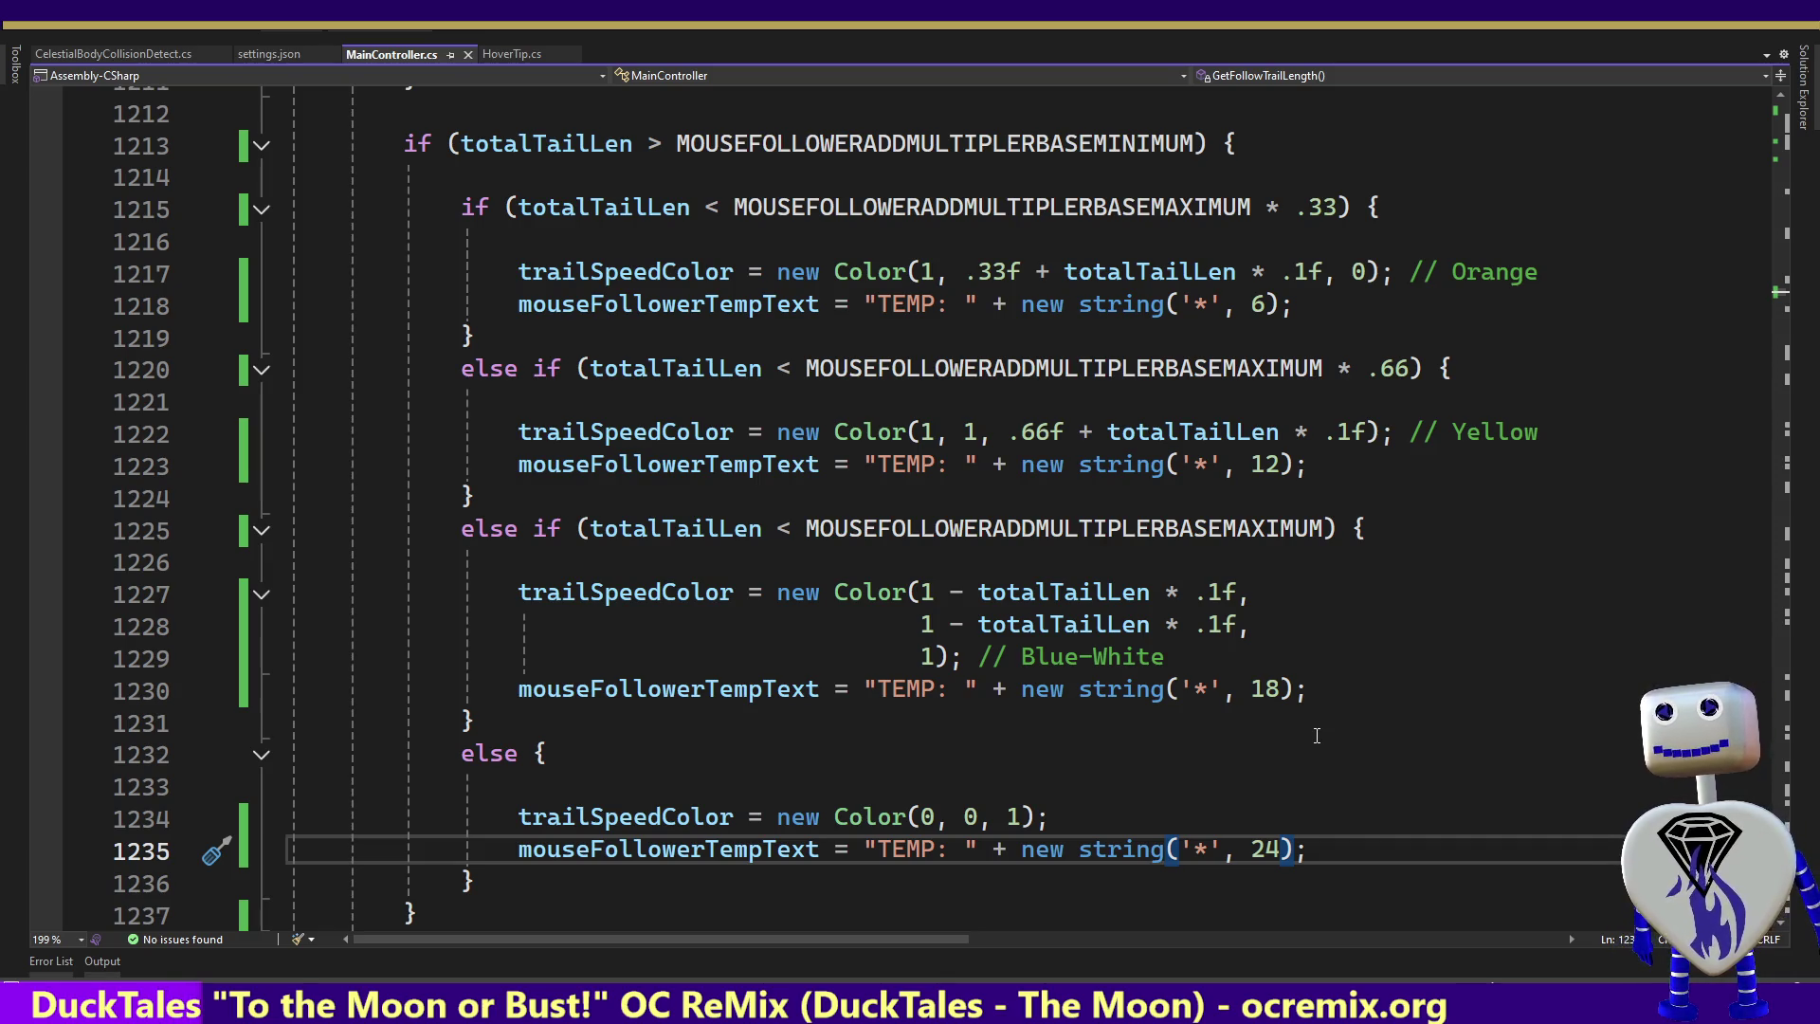
{"action": "key", "text": "alt+Tab"}
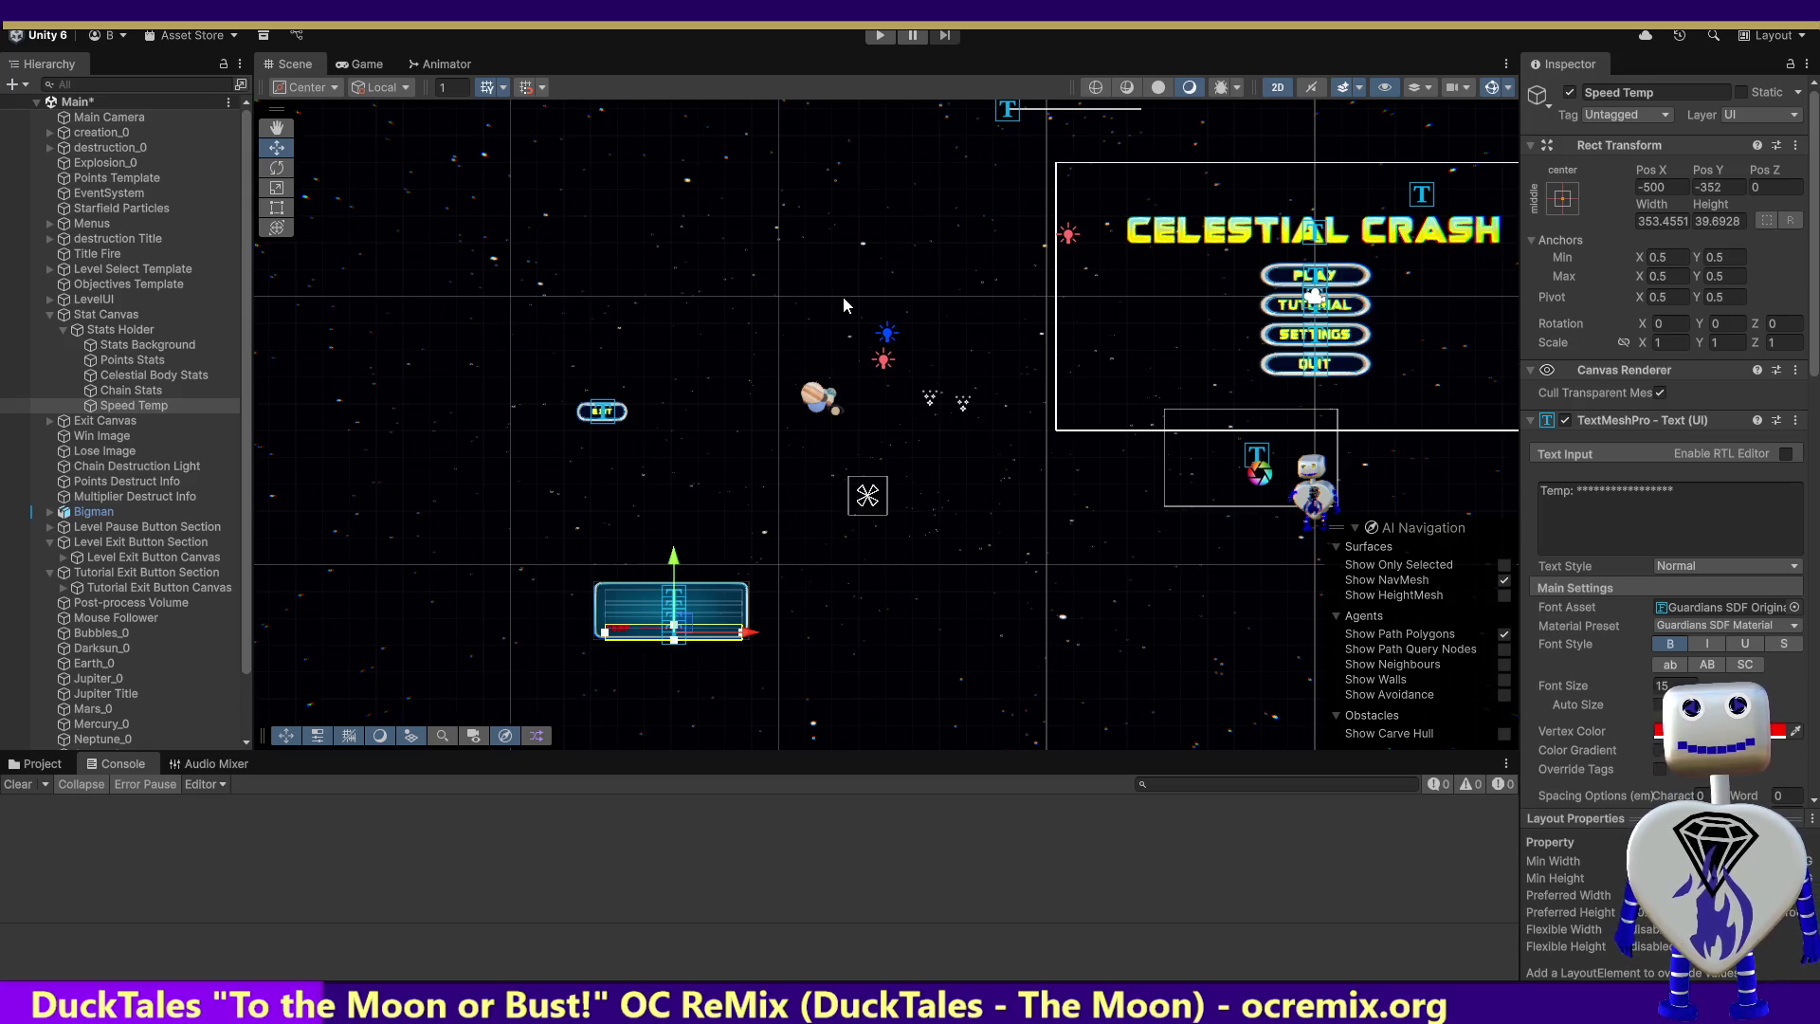
Enter Play mode and launch the Tutorial level from the main menu
{"action": "left_click", "coordinate": [880, 35]}
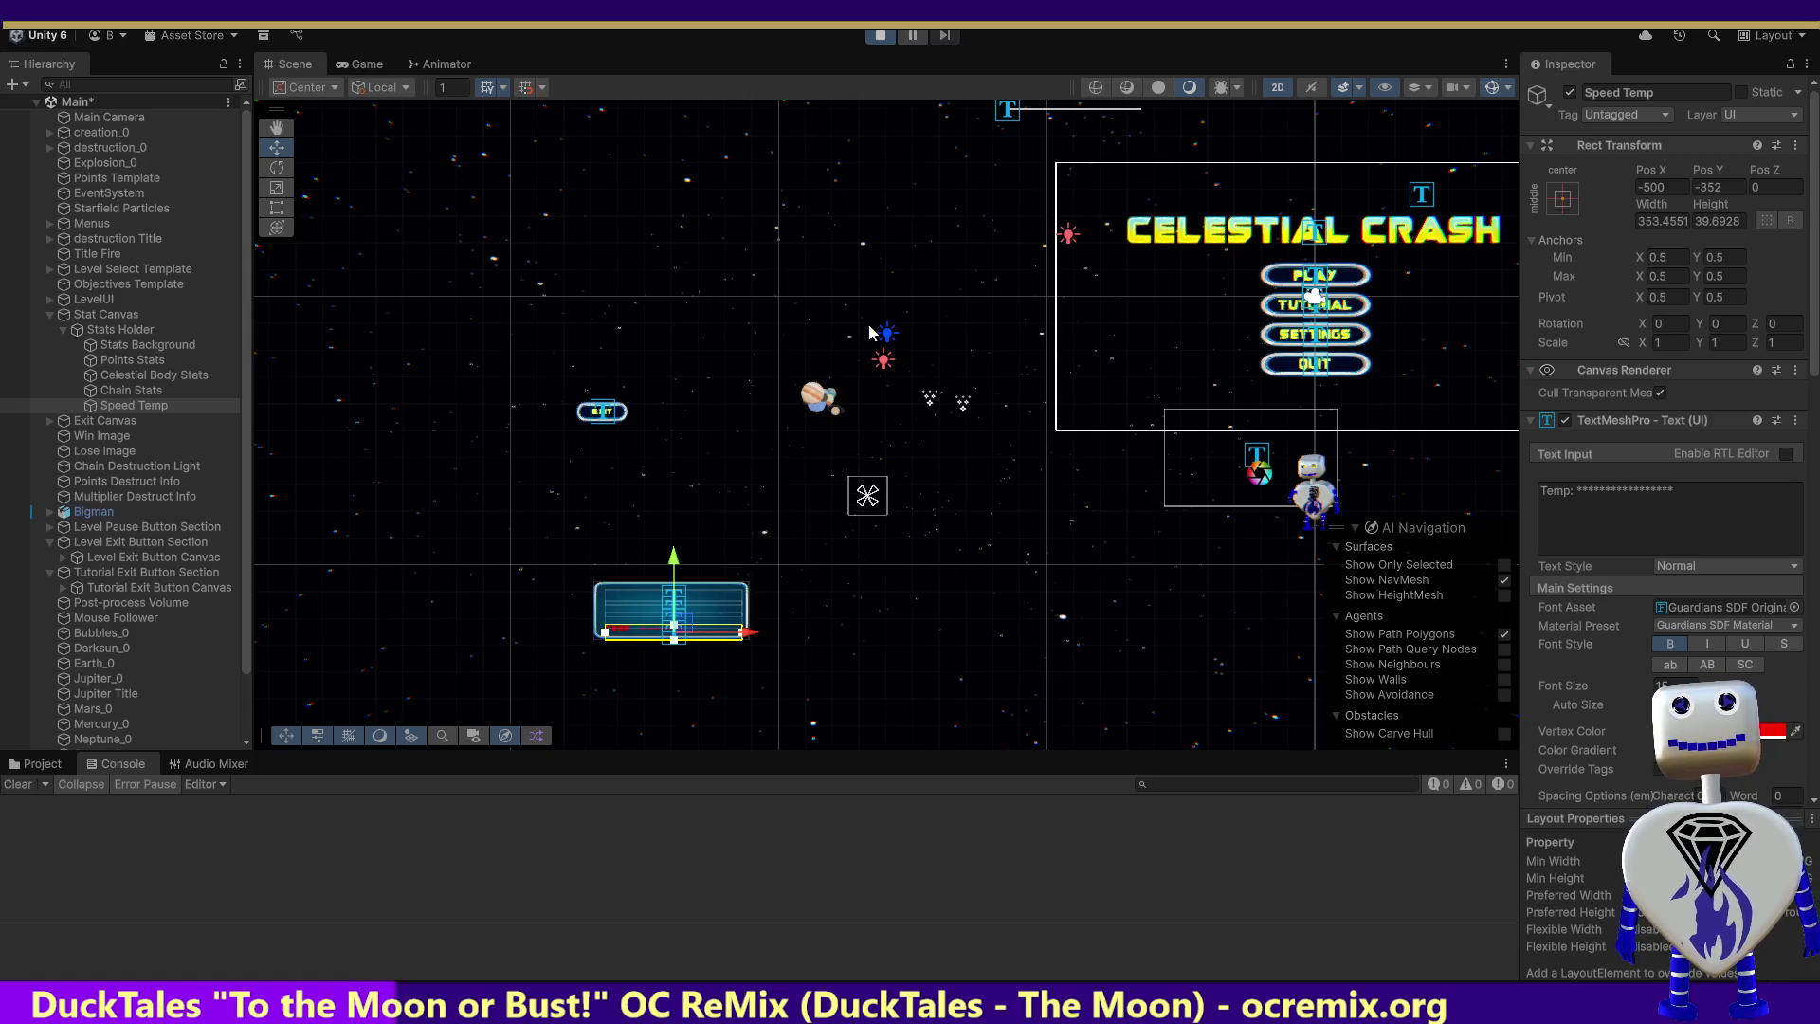
{"action": "left_click", "coordinate": [883, 439]}
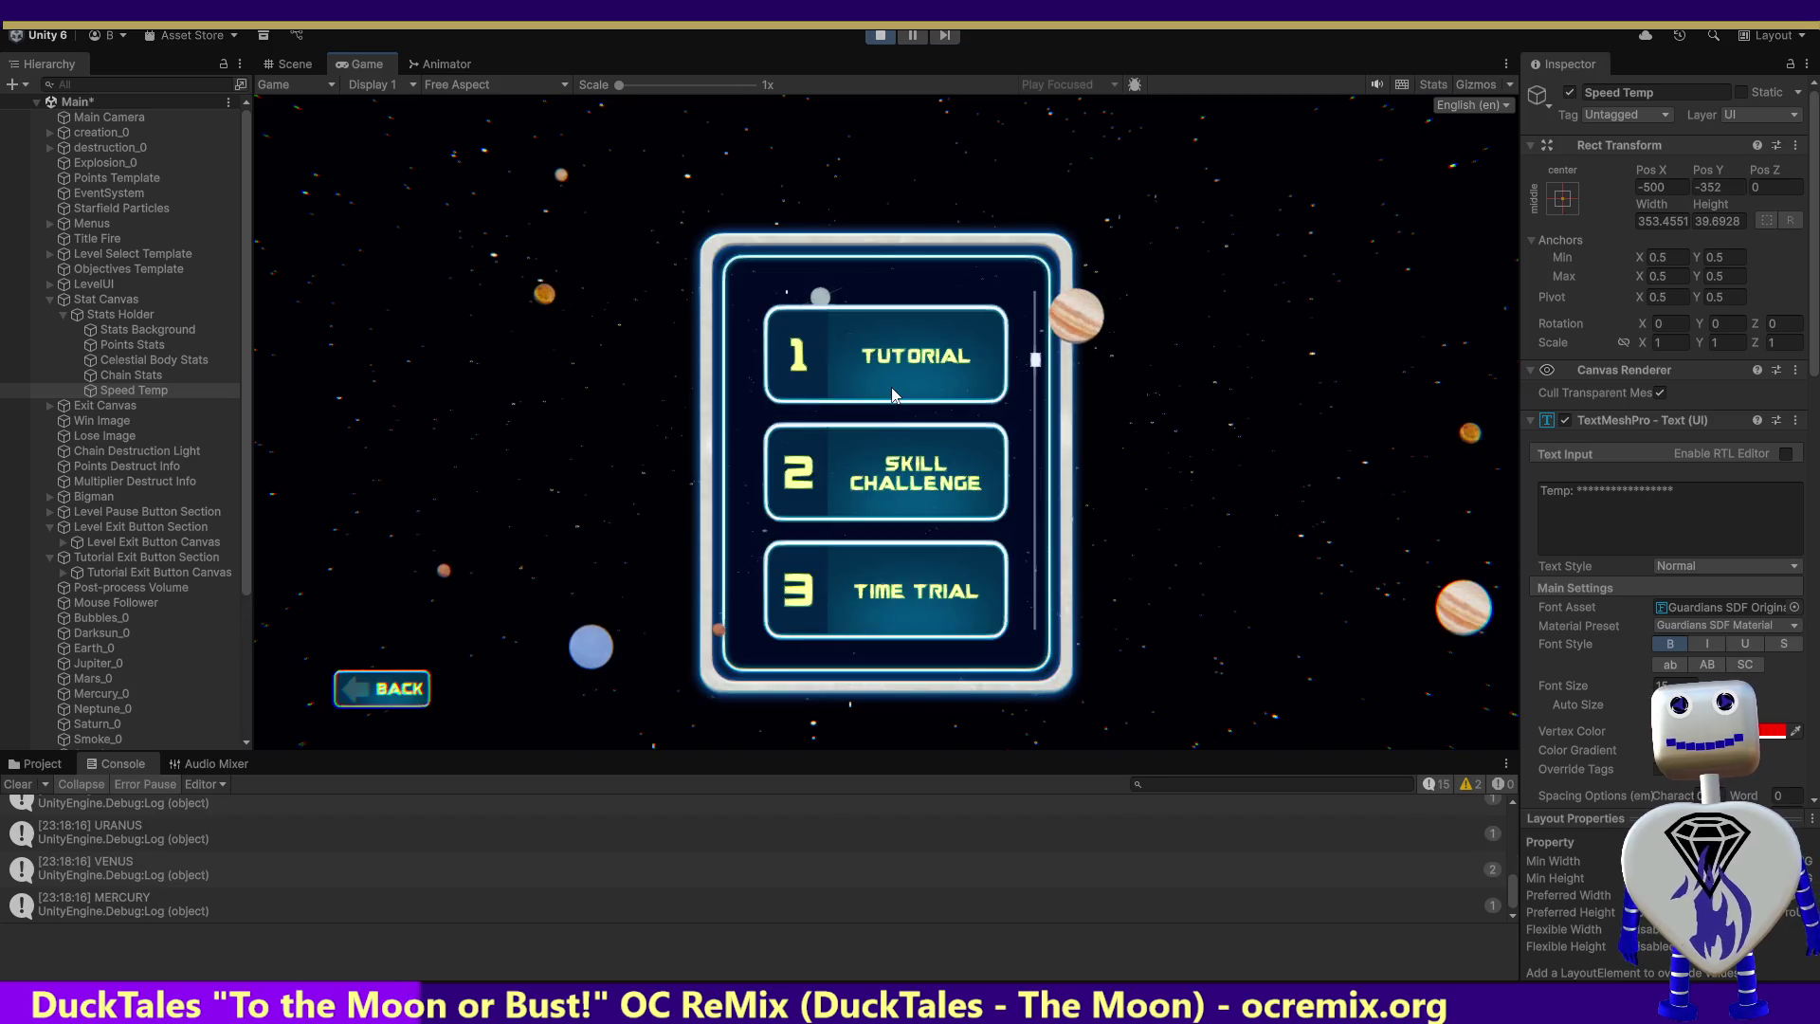
{"action": "left_click", "coordinate": [900, 472]}
{"action": "left_click", "coordinate": [1225, 574]}
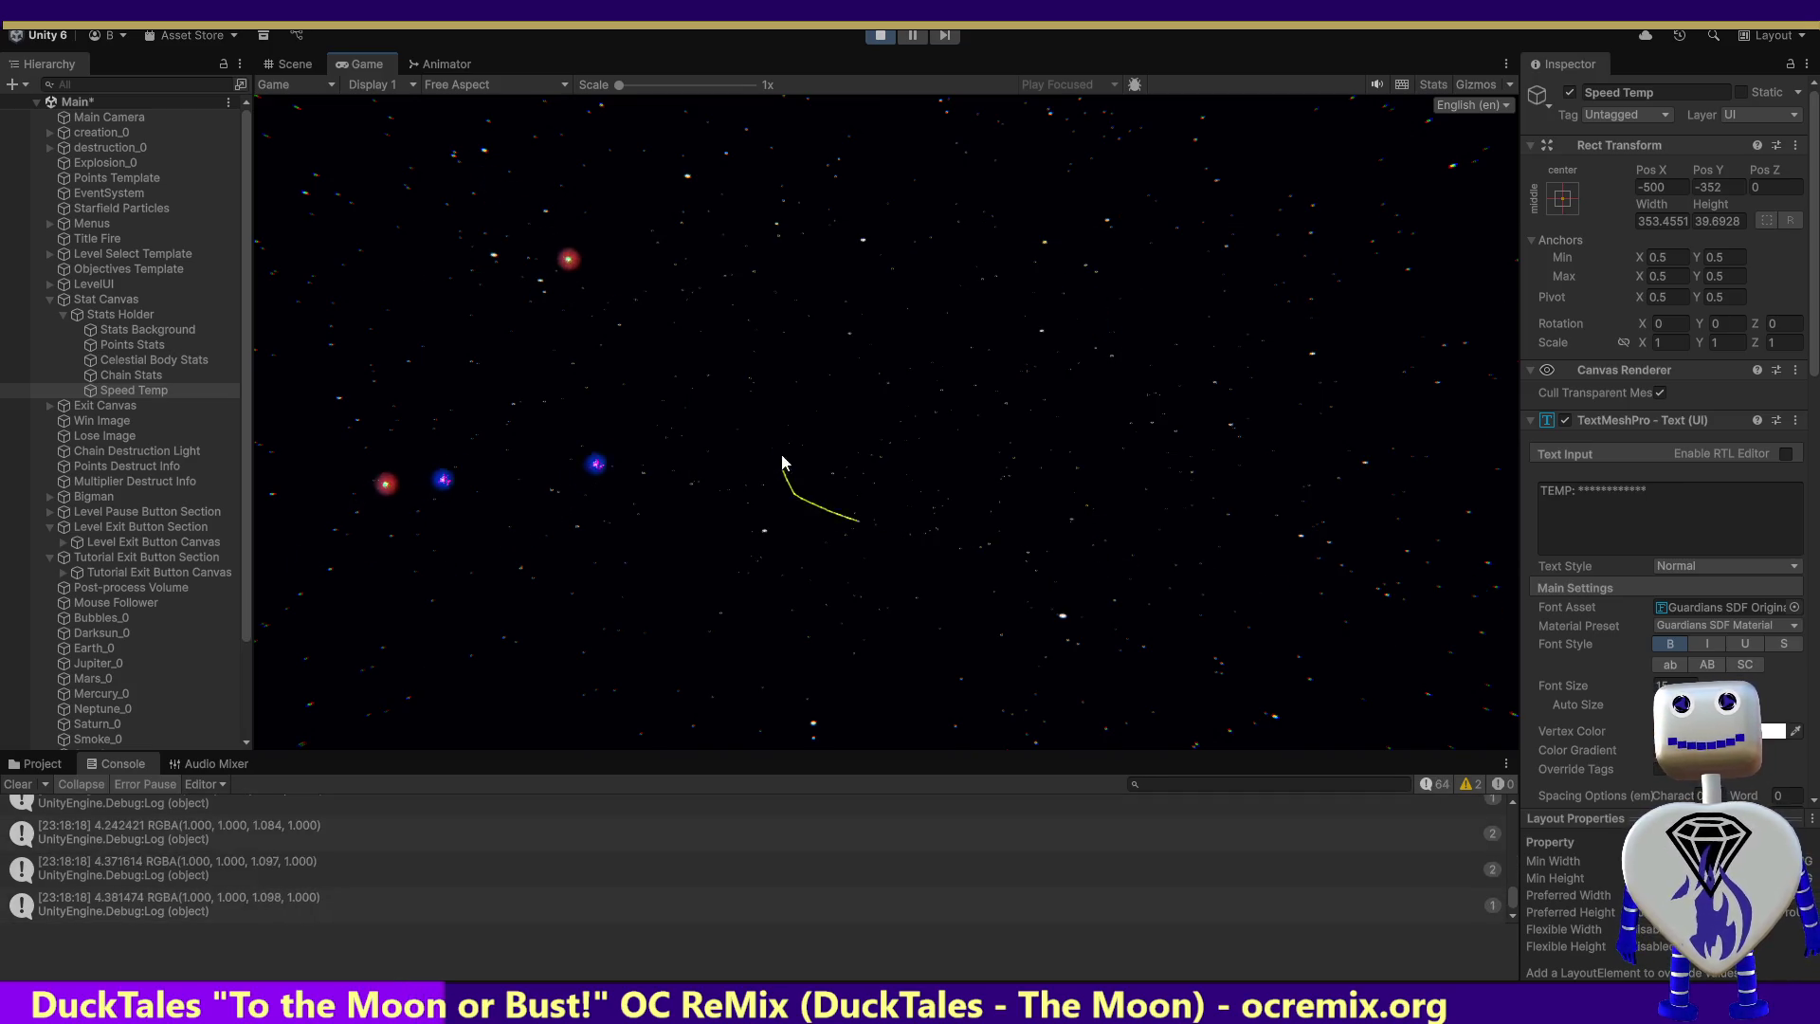
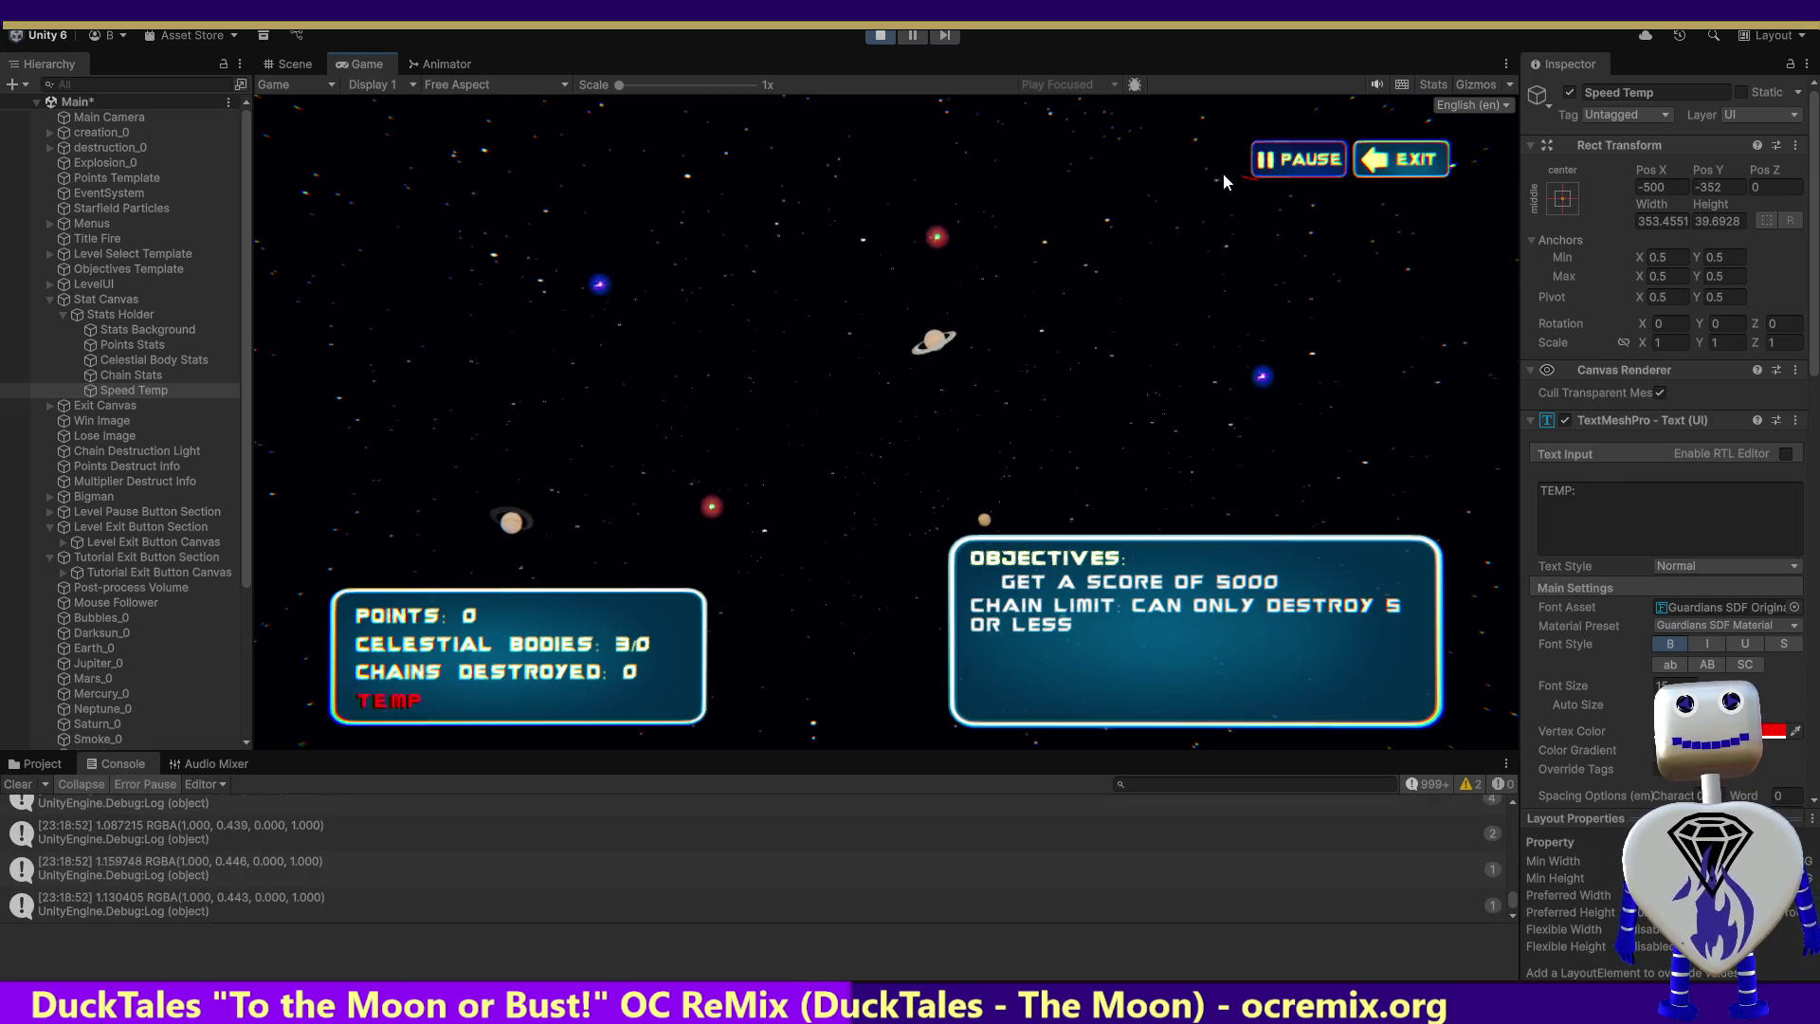
Stop the running game in Unity and switch to MainController.cs in Visual Studio
{"action": "left_click", "coordinate": [879, 38]}
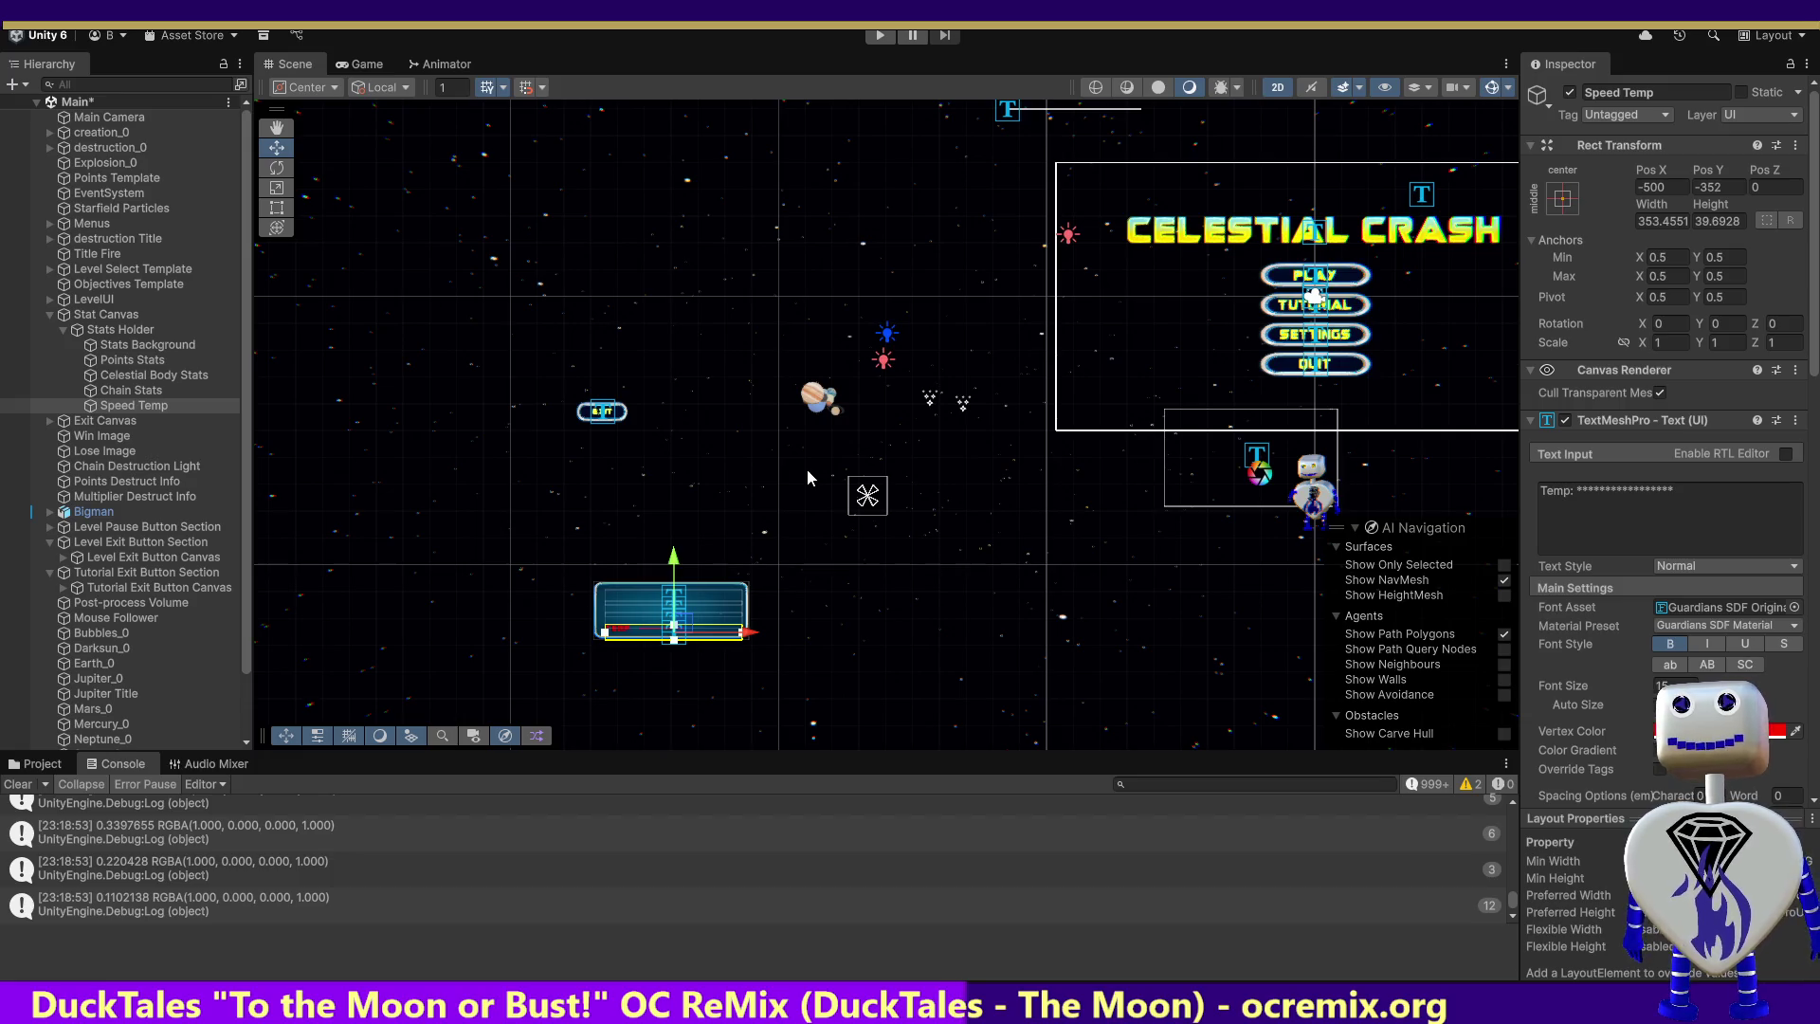
{"action": "key", "text": "alt+Tab"}
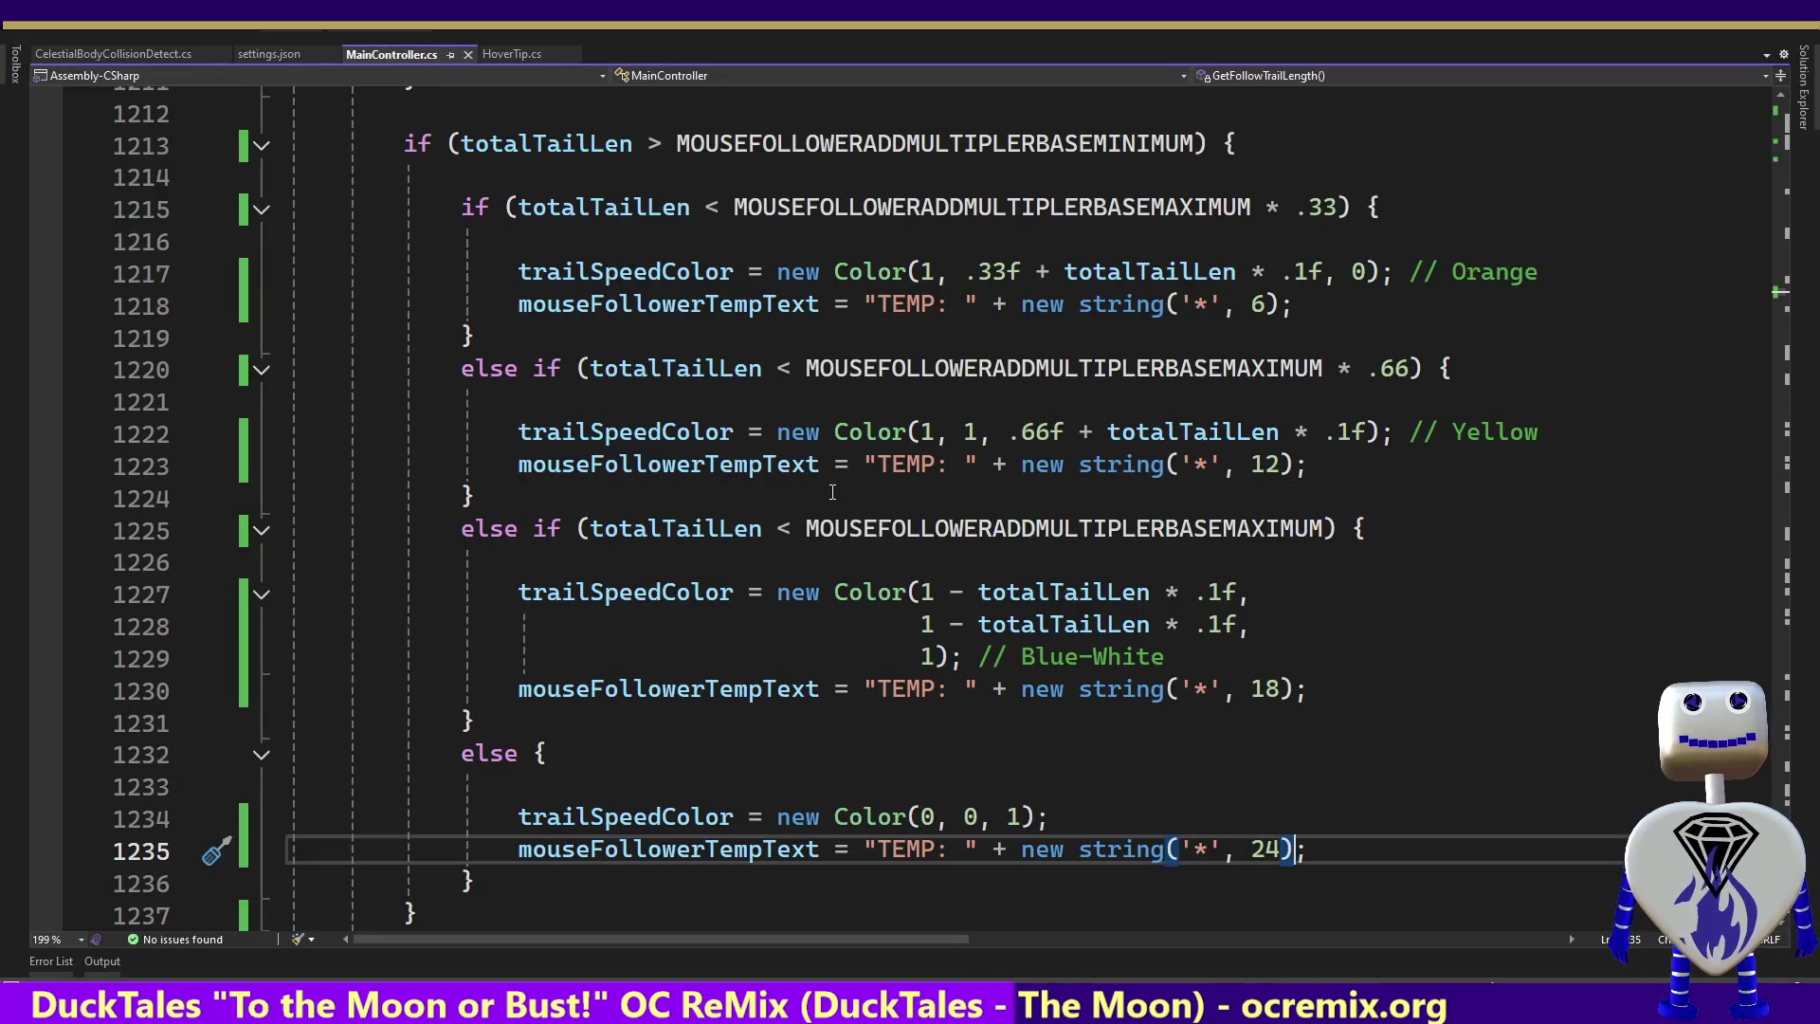
{"action": "double_click", "coordinate": [1193, 432]}
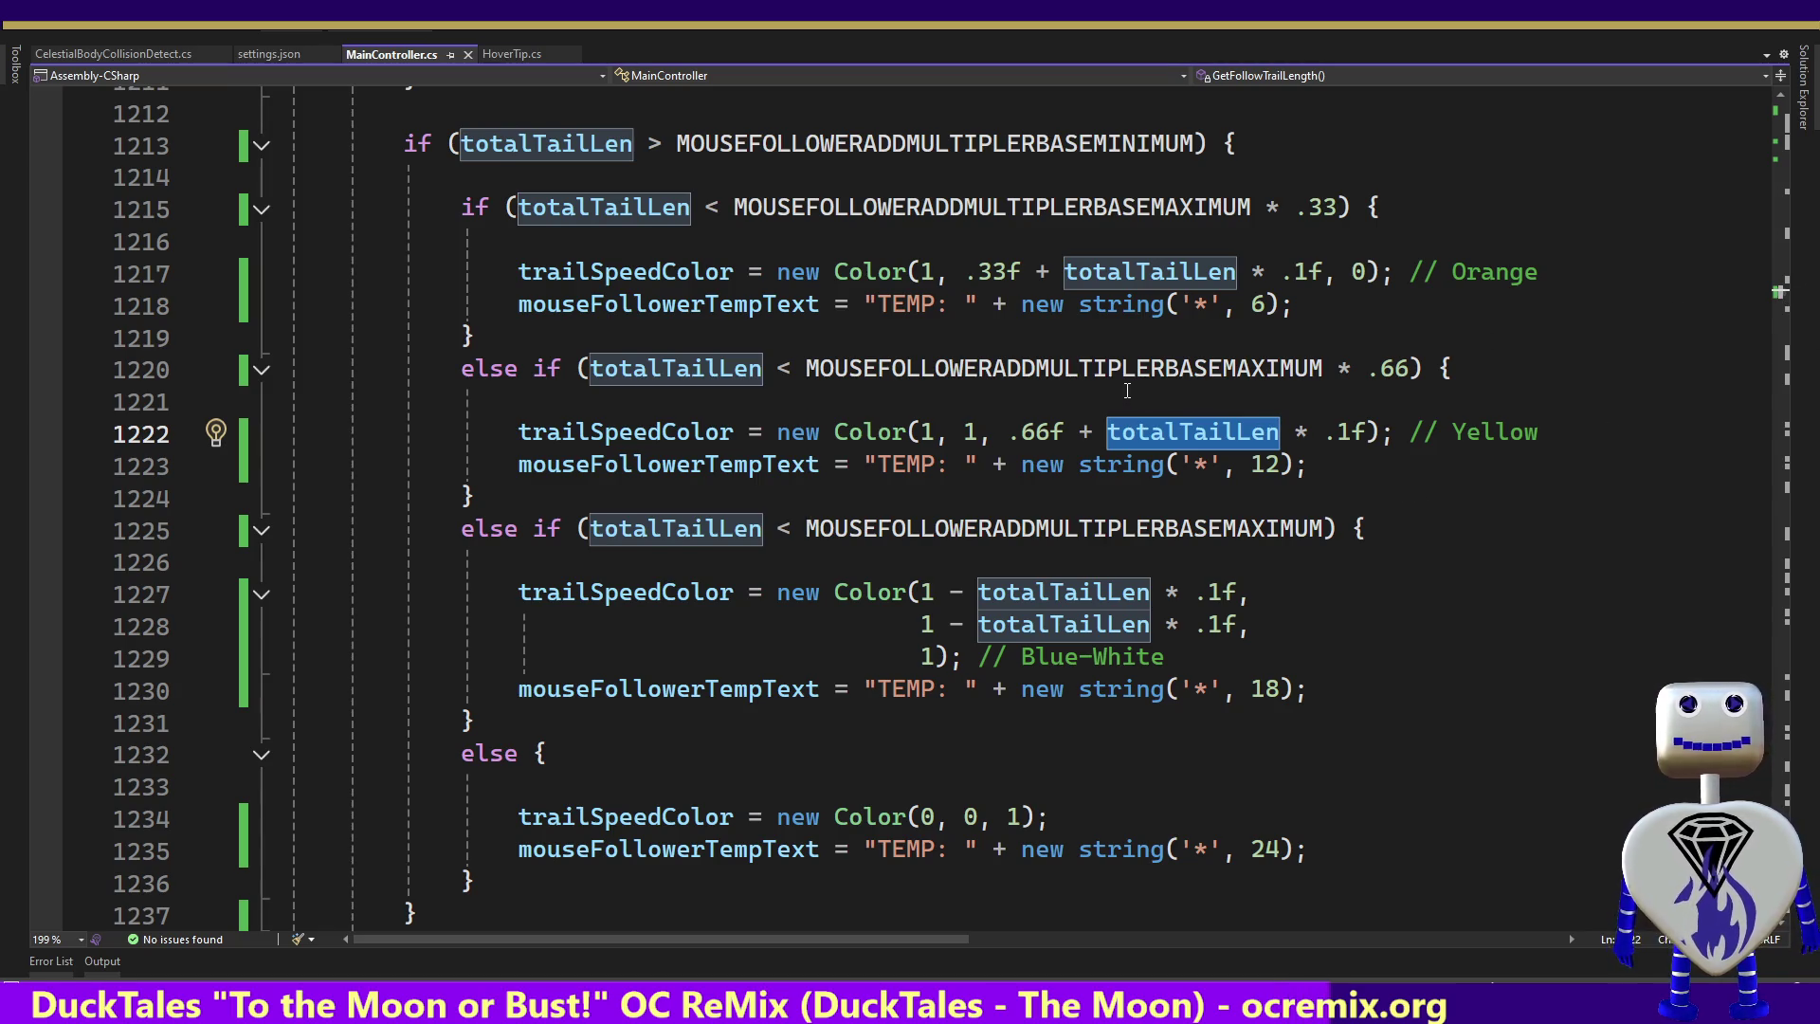
{"action": "left_click", "coordinate": [1228, 407]}
{"action": "left_click_drag", "start_coordinate": [1108, 434], "coordinate": [1362, 432]}
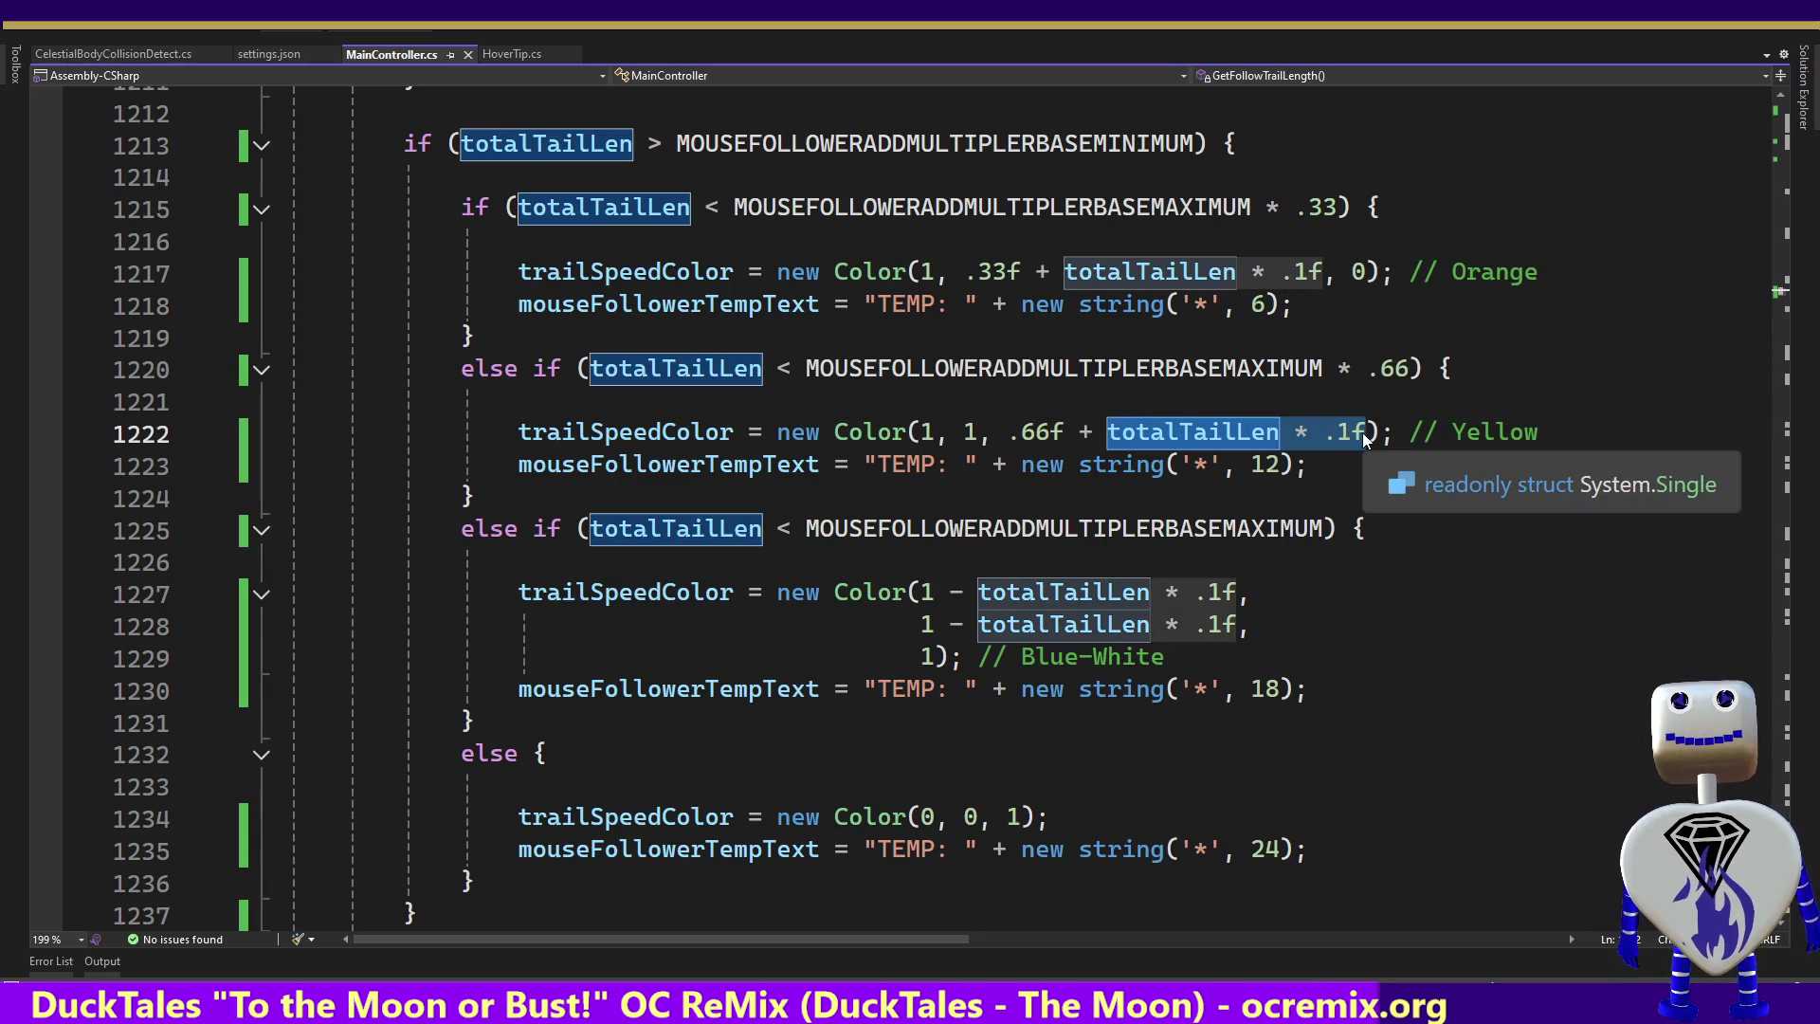
{"action": "key", "text": "Up"}
{"action": "key", "text": "Up"}
{"action": "key", "text": "Up"}
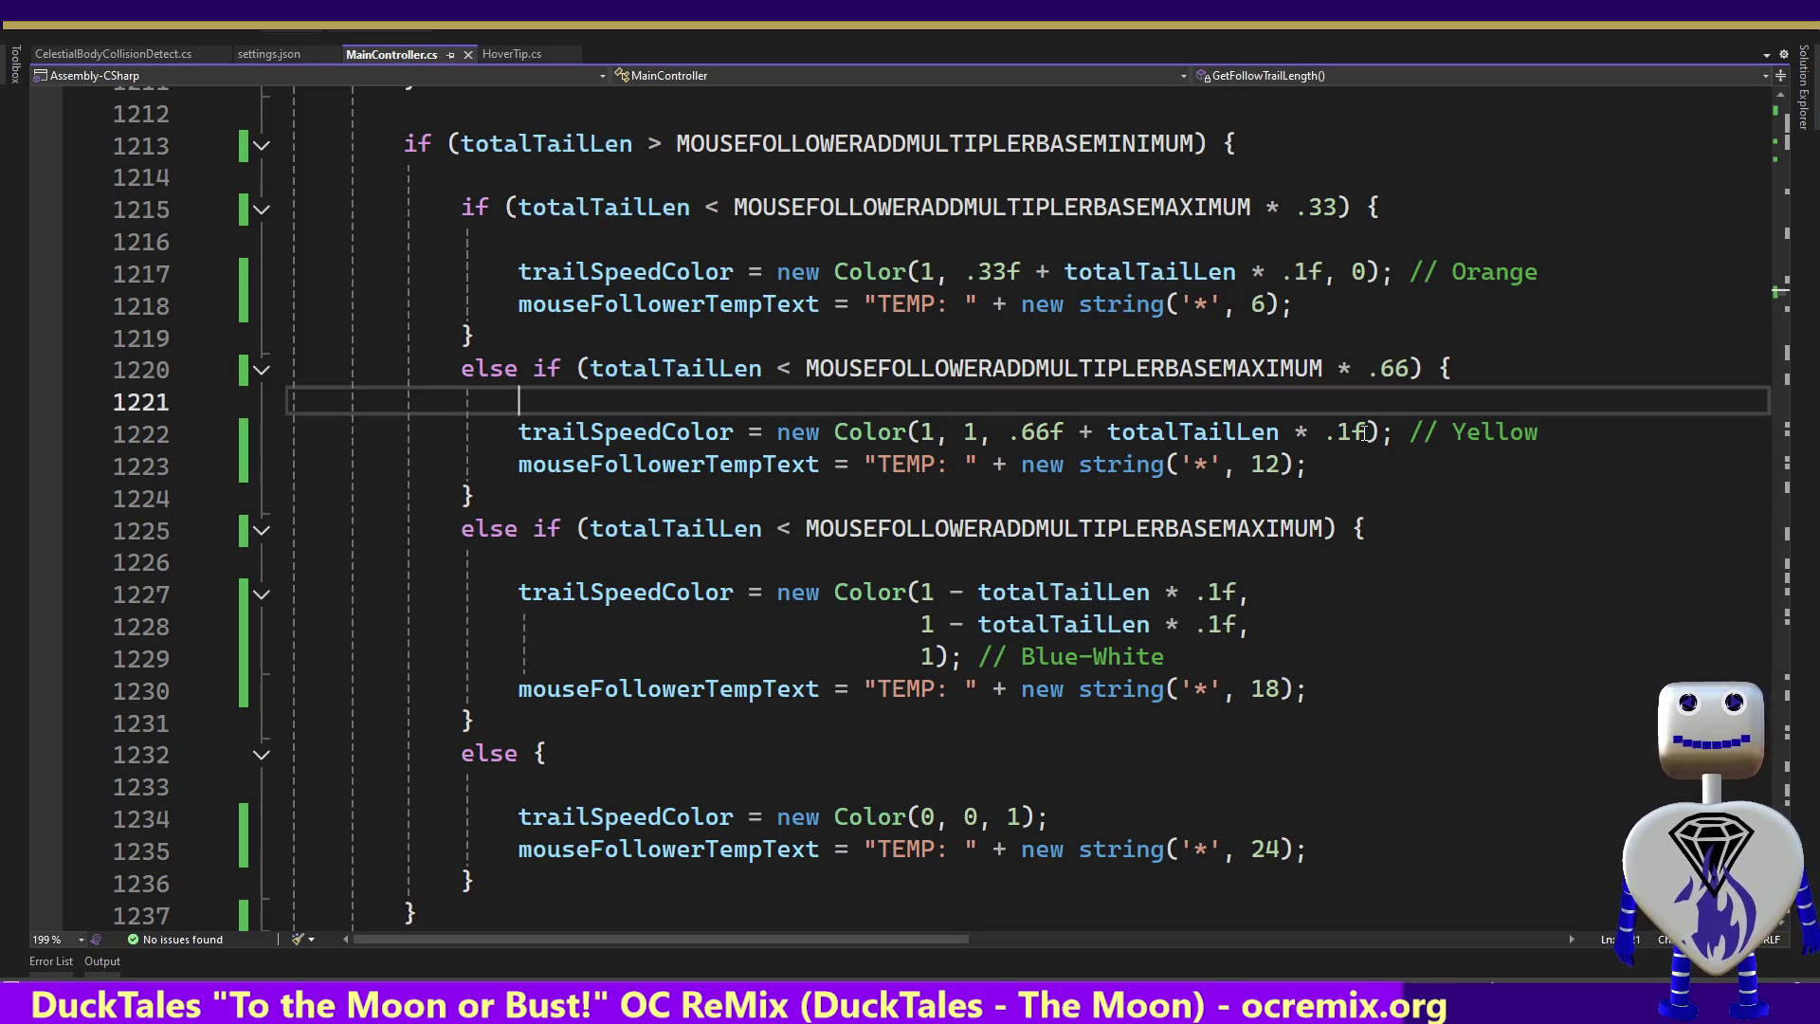
{"action": "key", "text": "Up"}
{"action": "key", "text": "Up"}
{"action": "key", "text": "Up"}
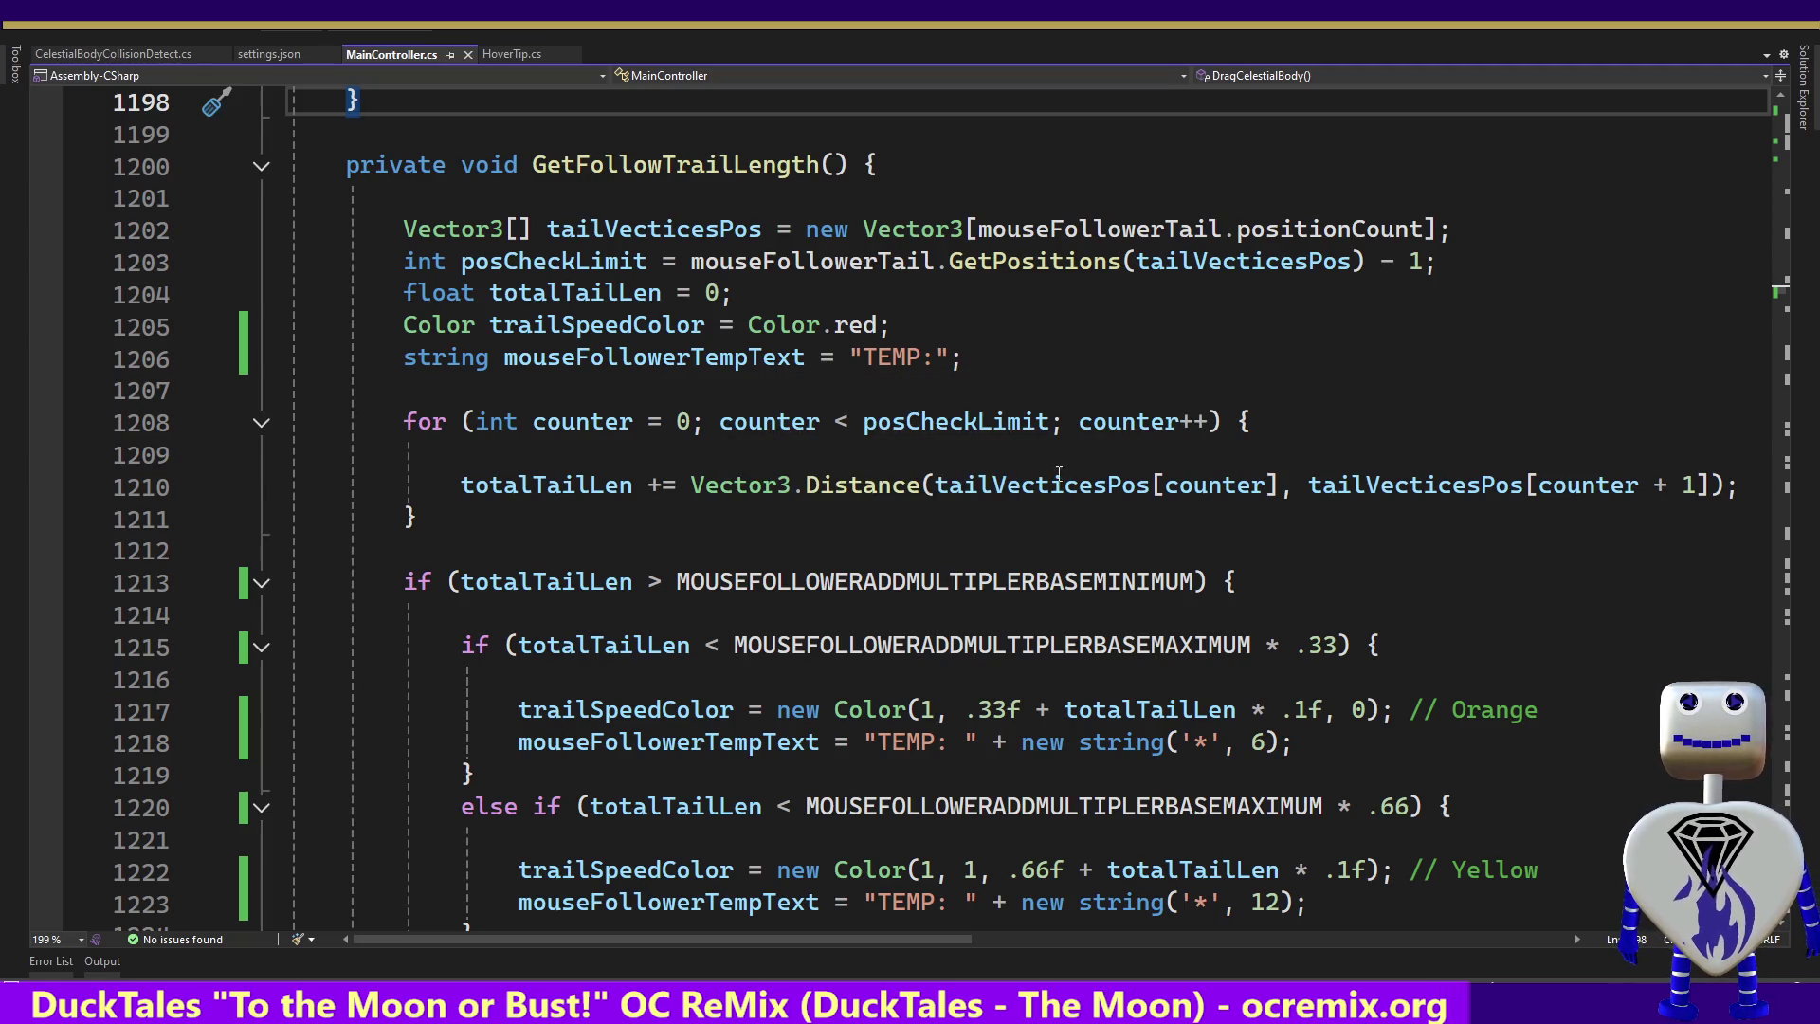
{"action": "left_click", "coordinate": [966, 284]}
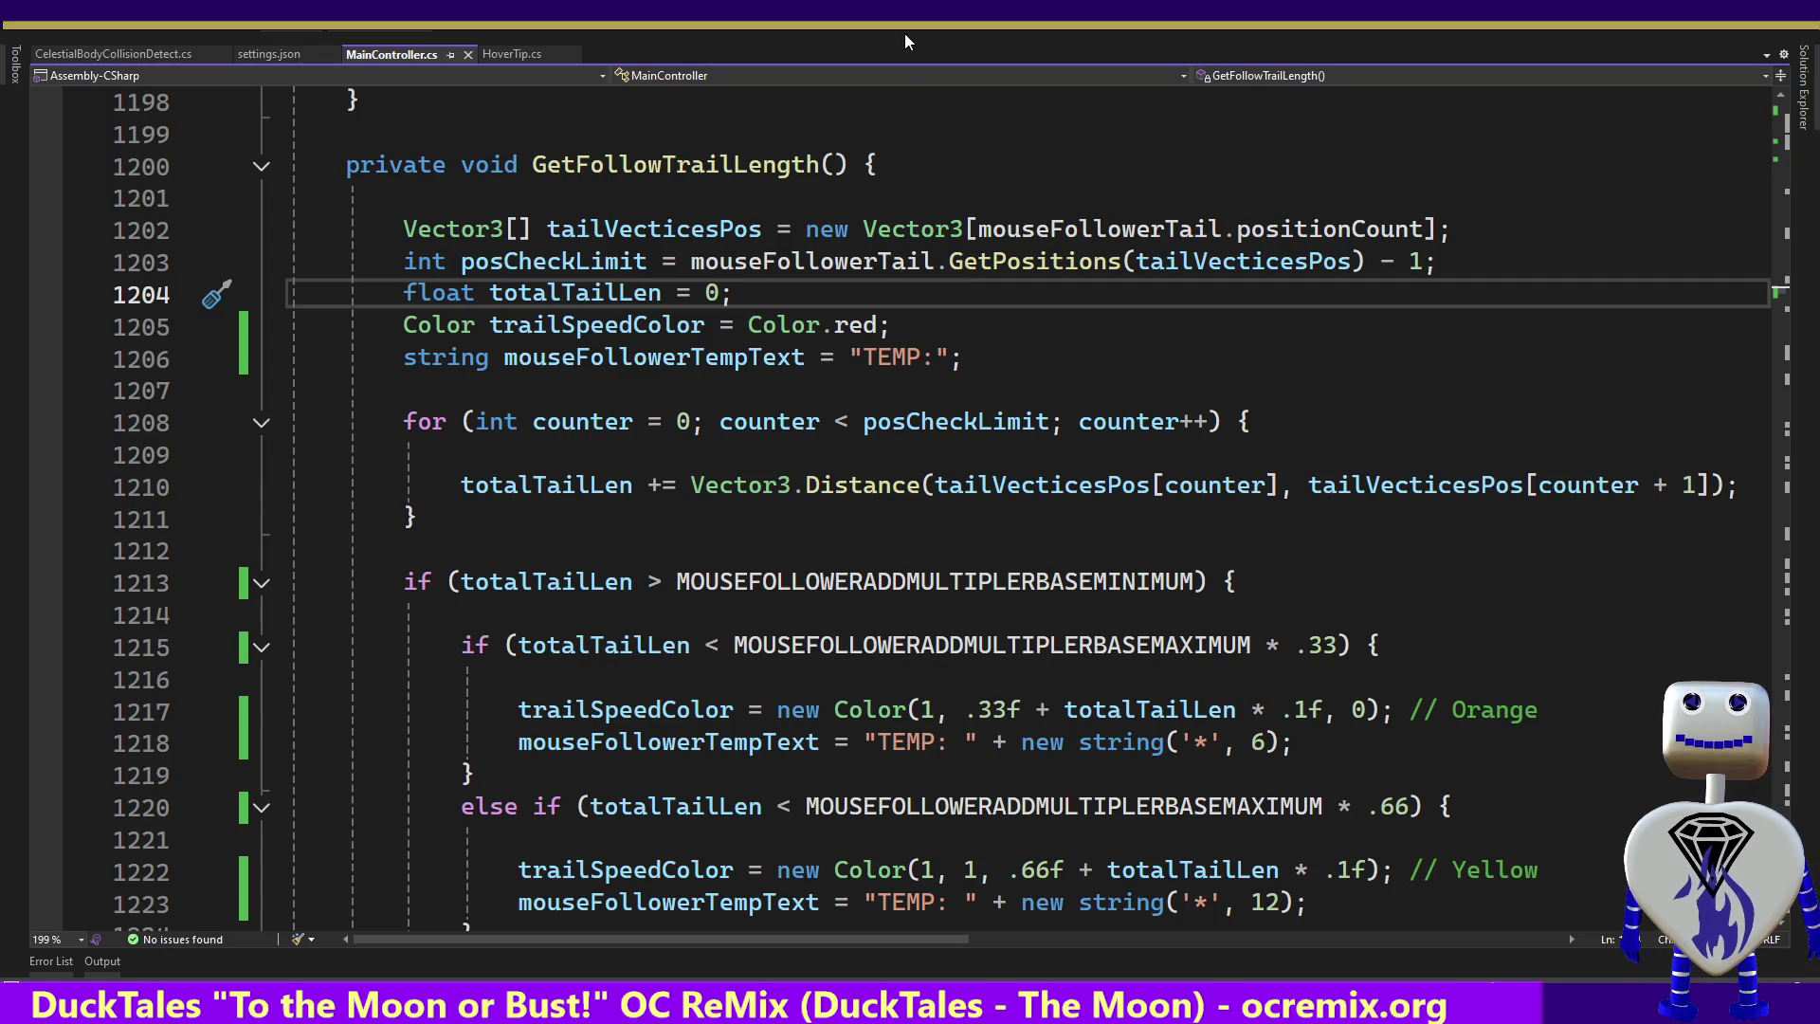
{"action": "mouse_move", "coordinate": [994, 268]}
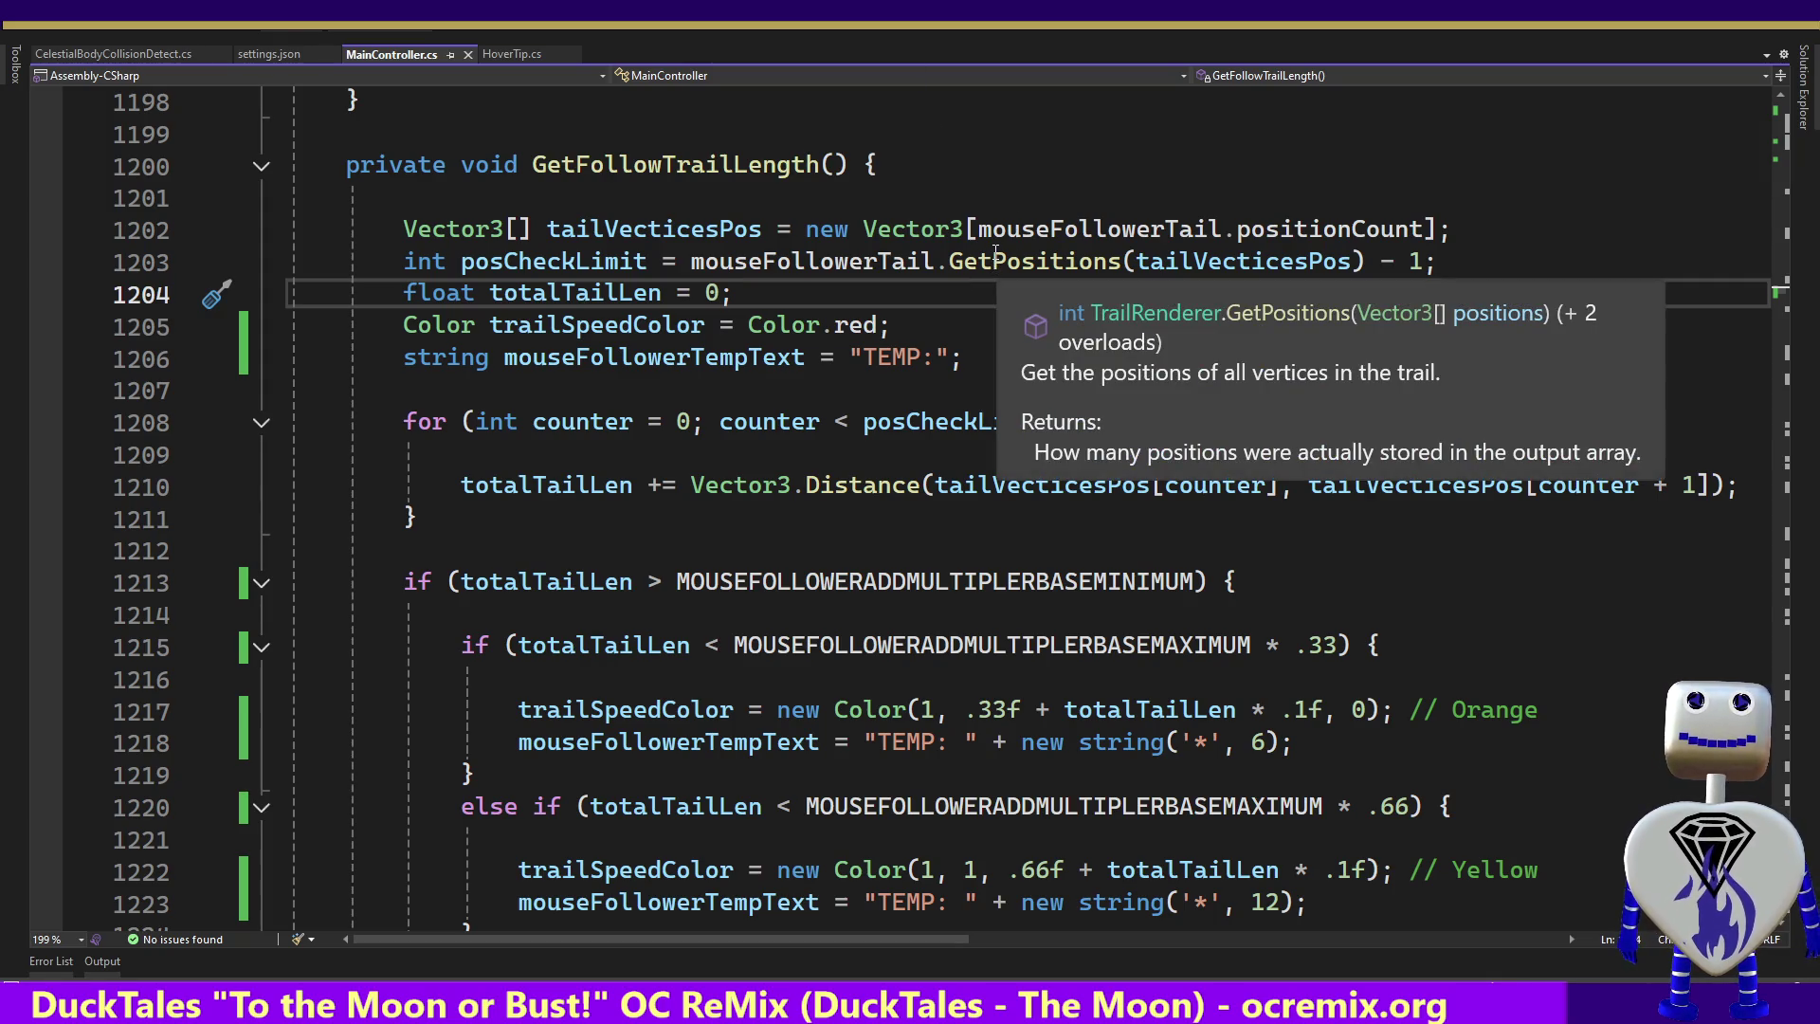
{"action": "left_click", "coordinate": [503, 164]}
Use Find All References on GetFollowTrailLength to jump to its call on line 759
{"action": "double_click", "coordinate": [709, 163]}
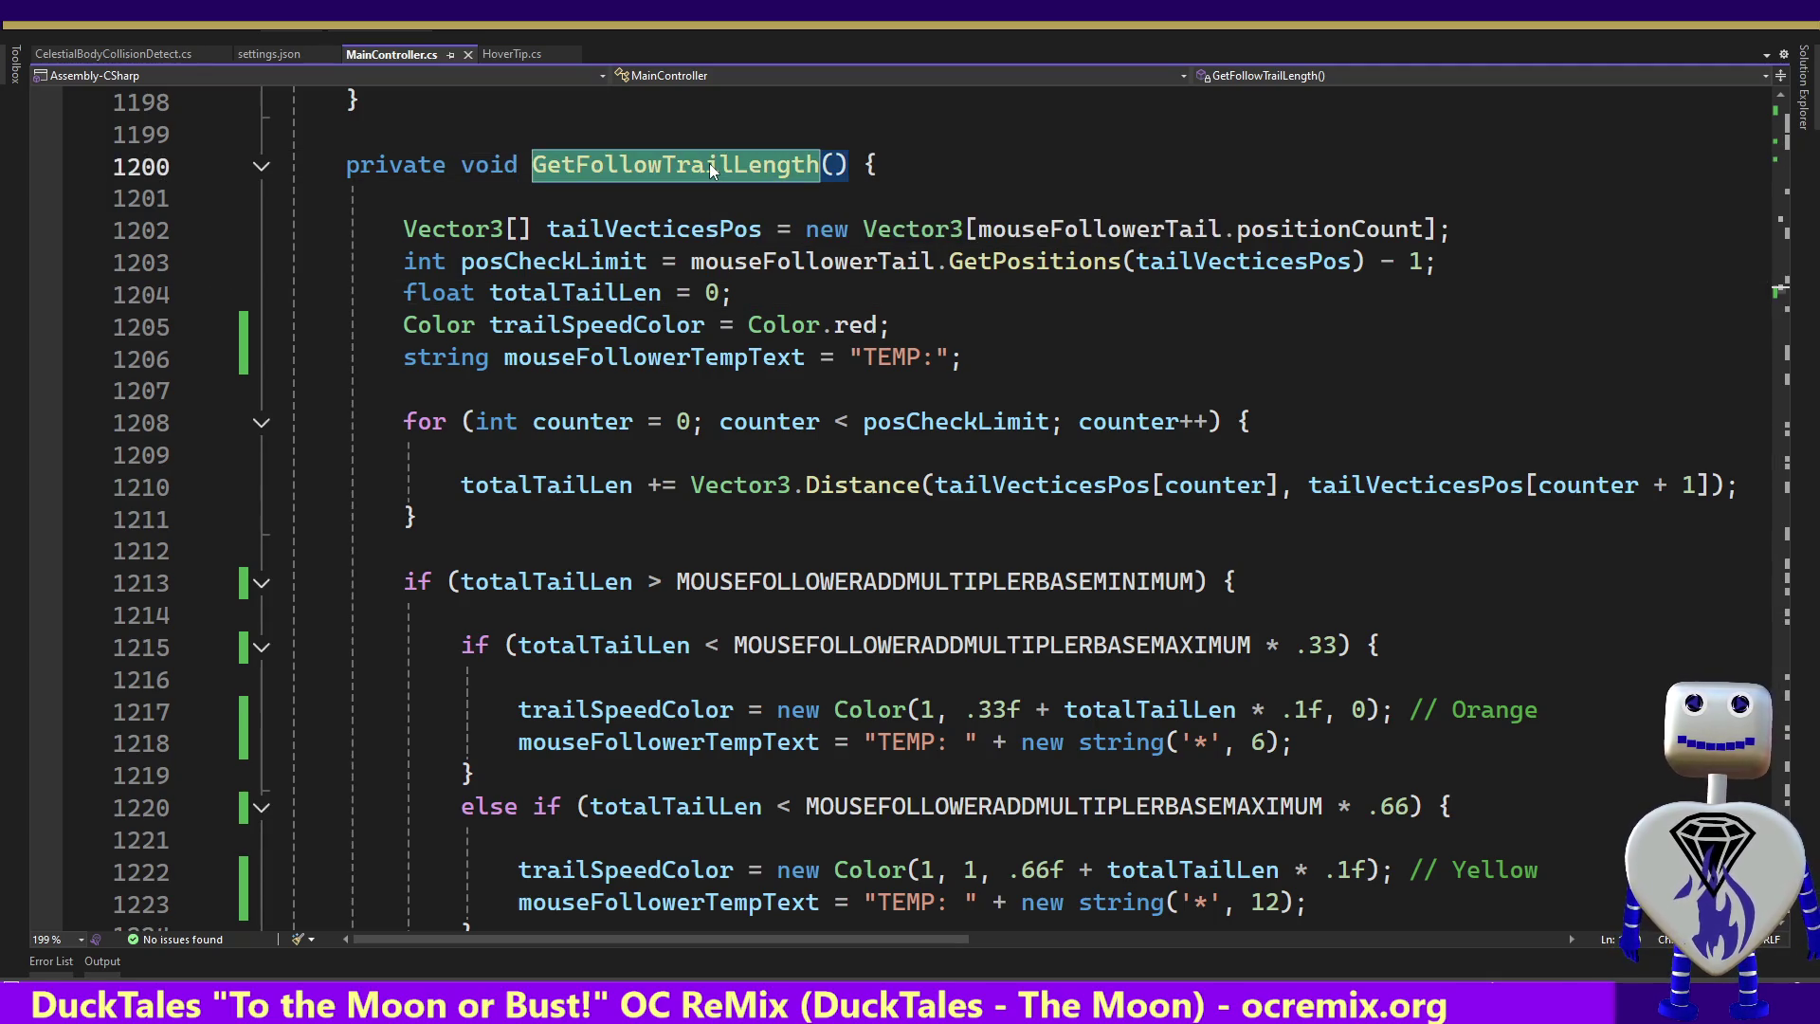
{"action": "right_click", "coordinate": [709, 163]}
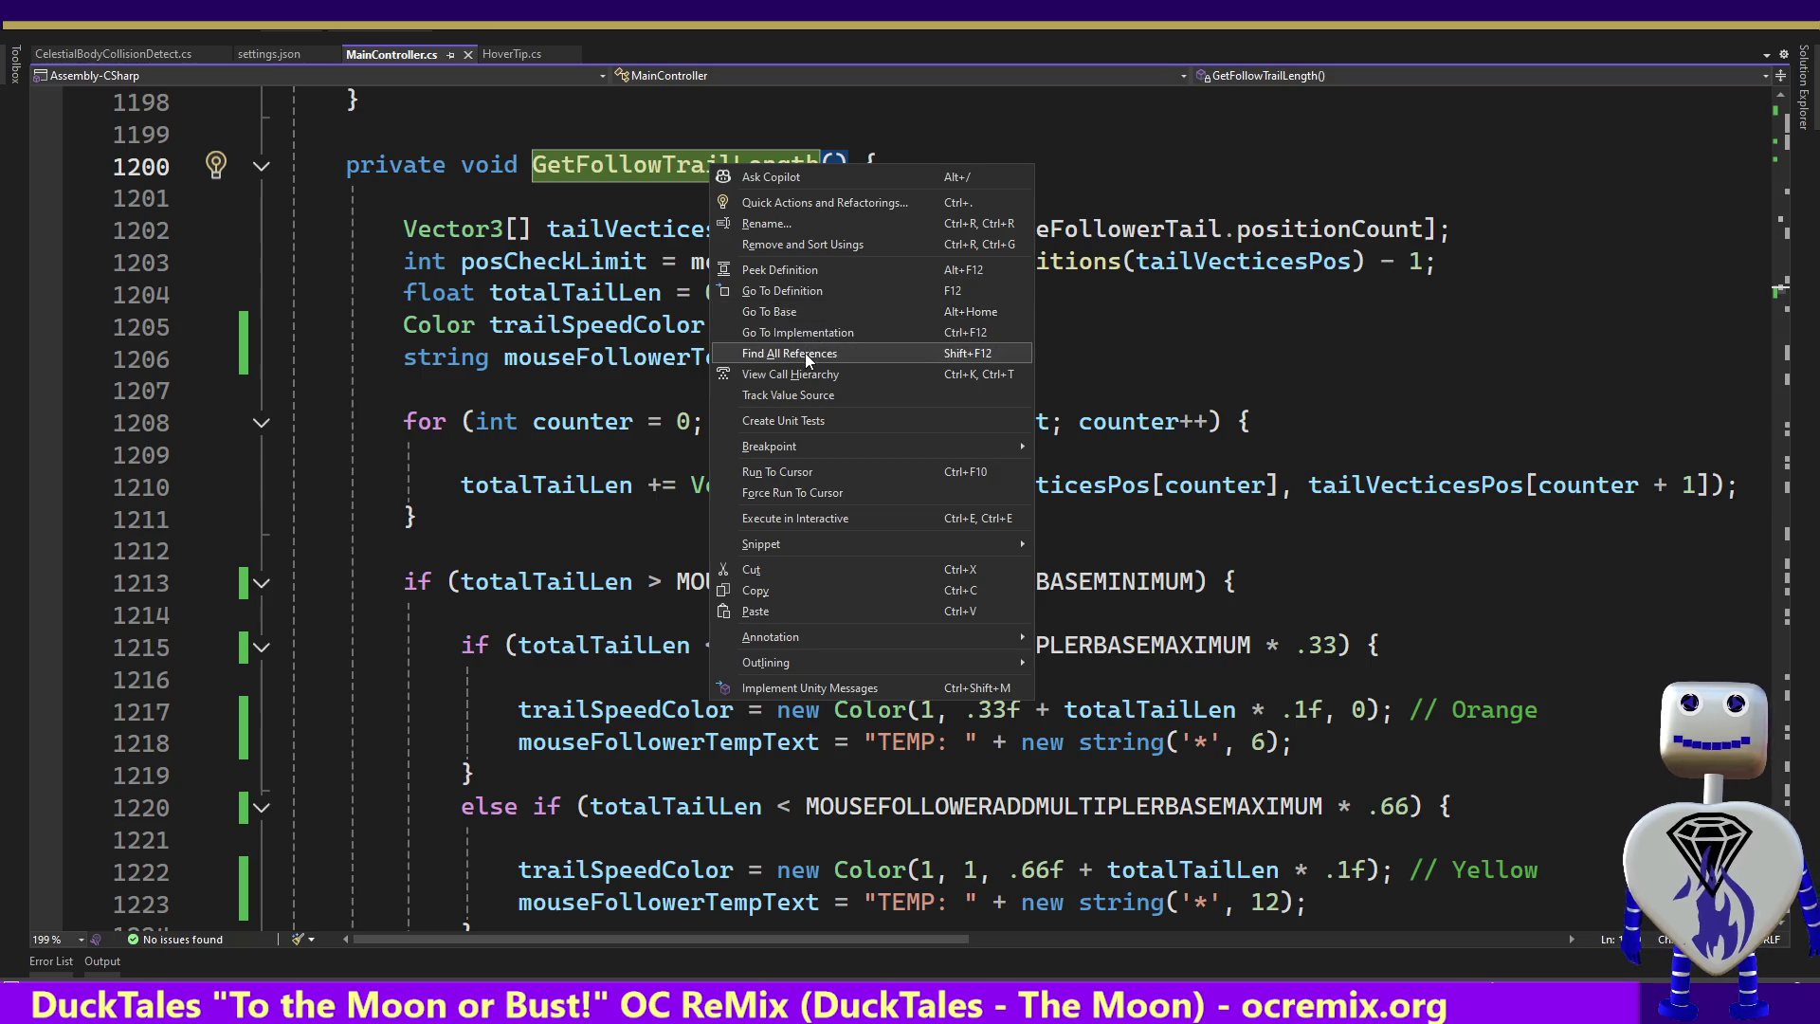
{"action": "left_click", "coordinate": [808, 353]}
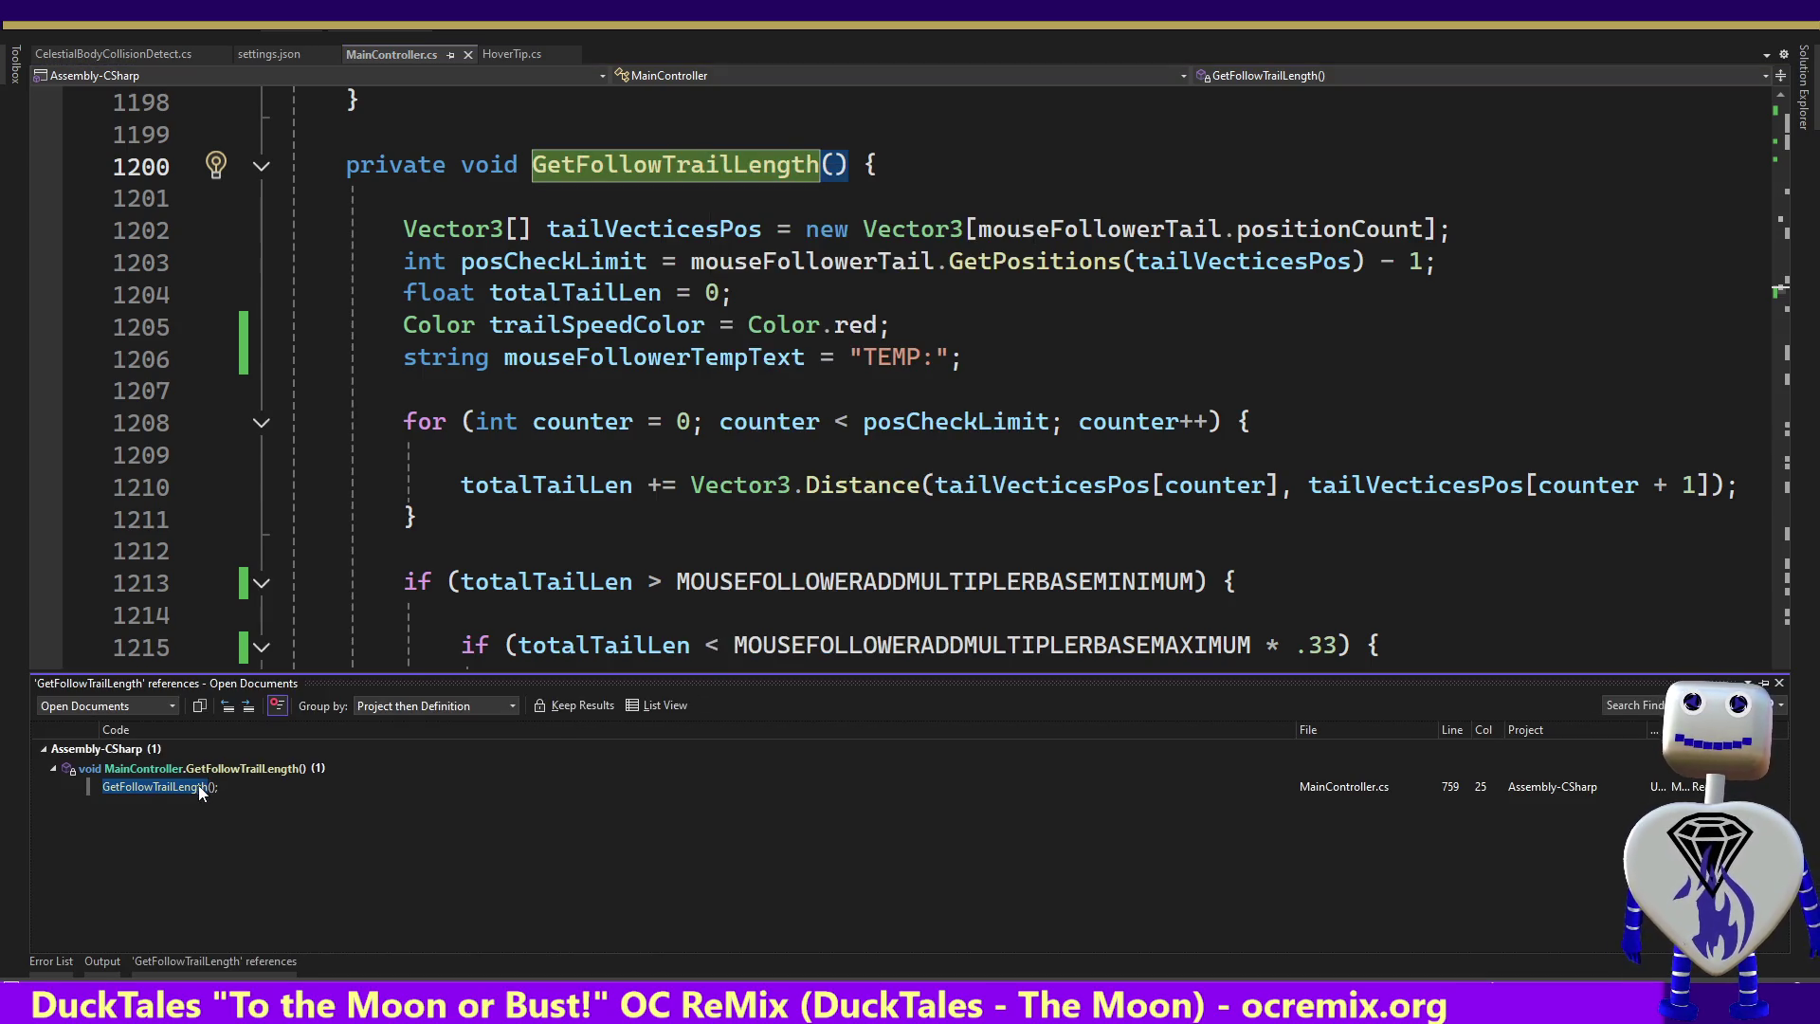
{"action": "double_click", "coordinate": [197, 785]}
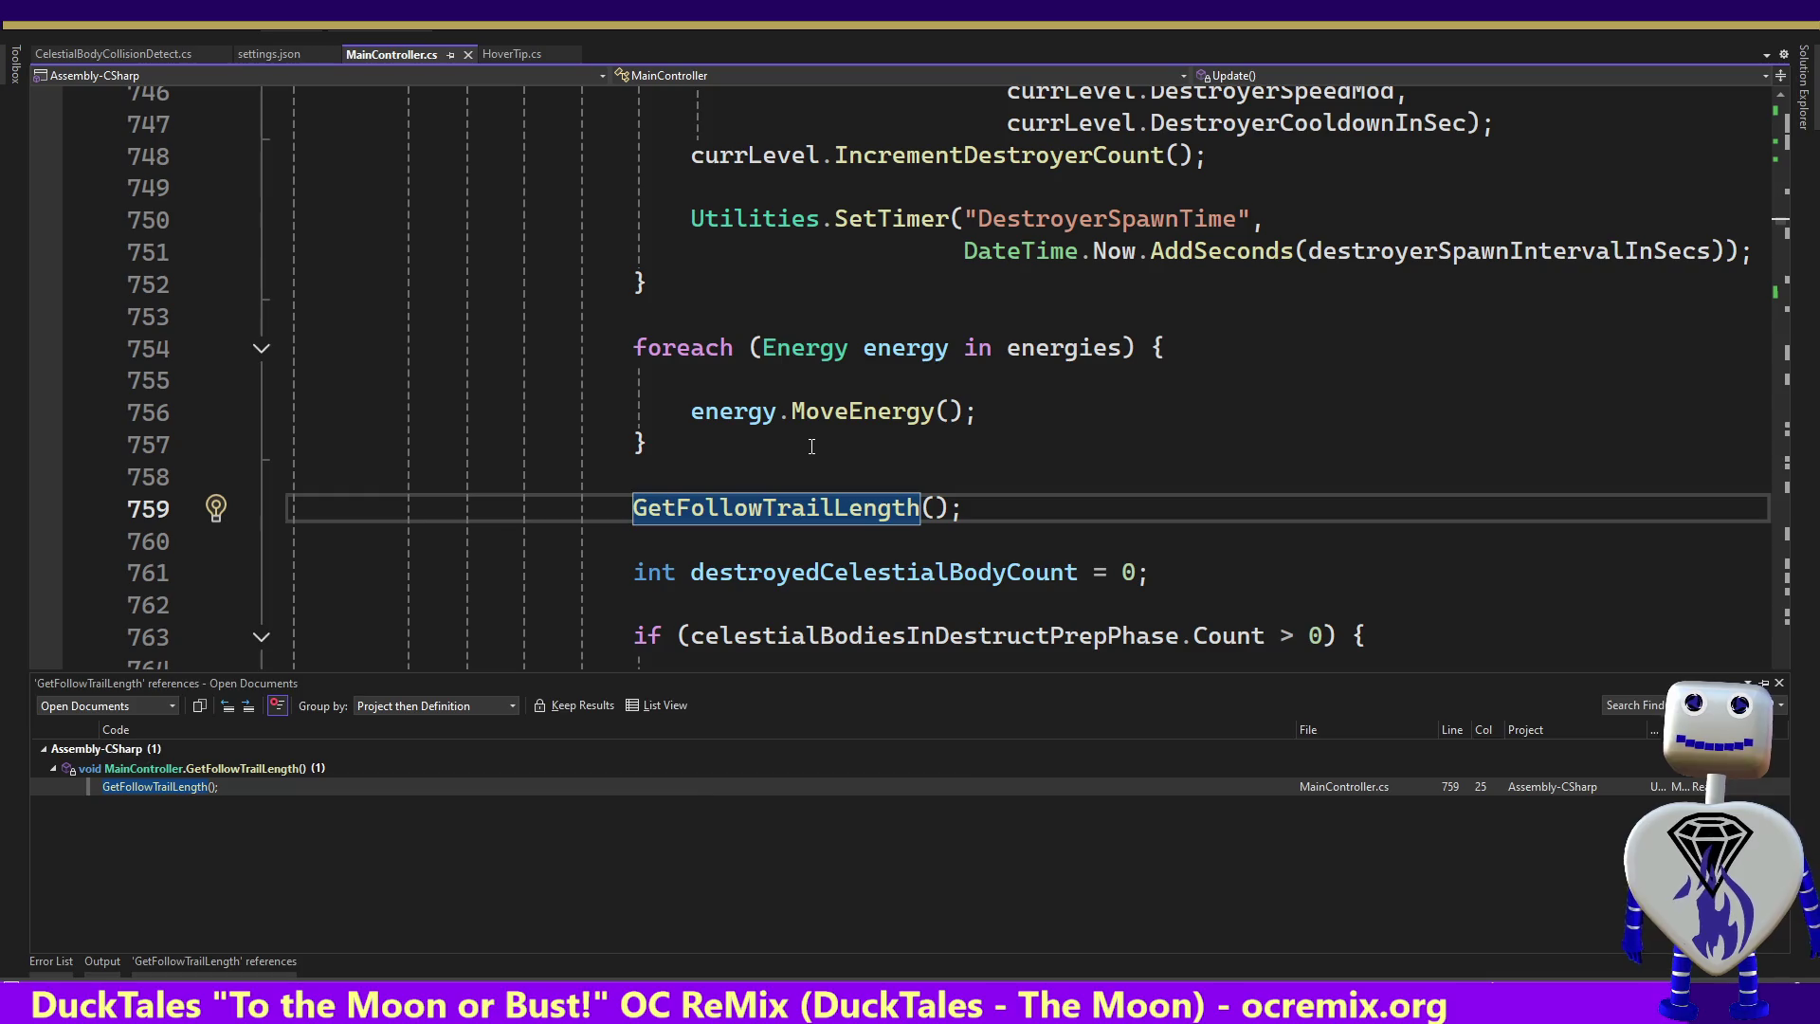
Move up through the Update code to the CreateCelestialBody call on line 638
{"action": "left_click", "coordinate": [1123, 571]}
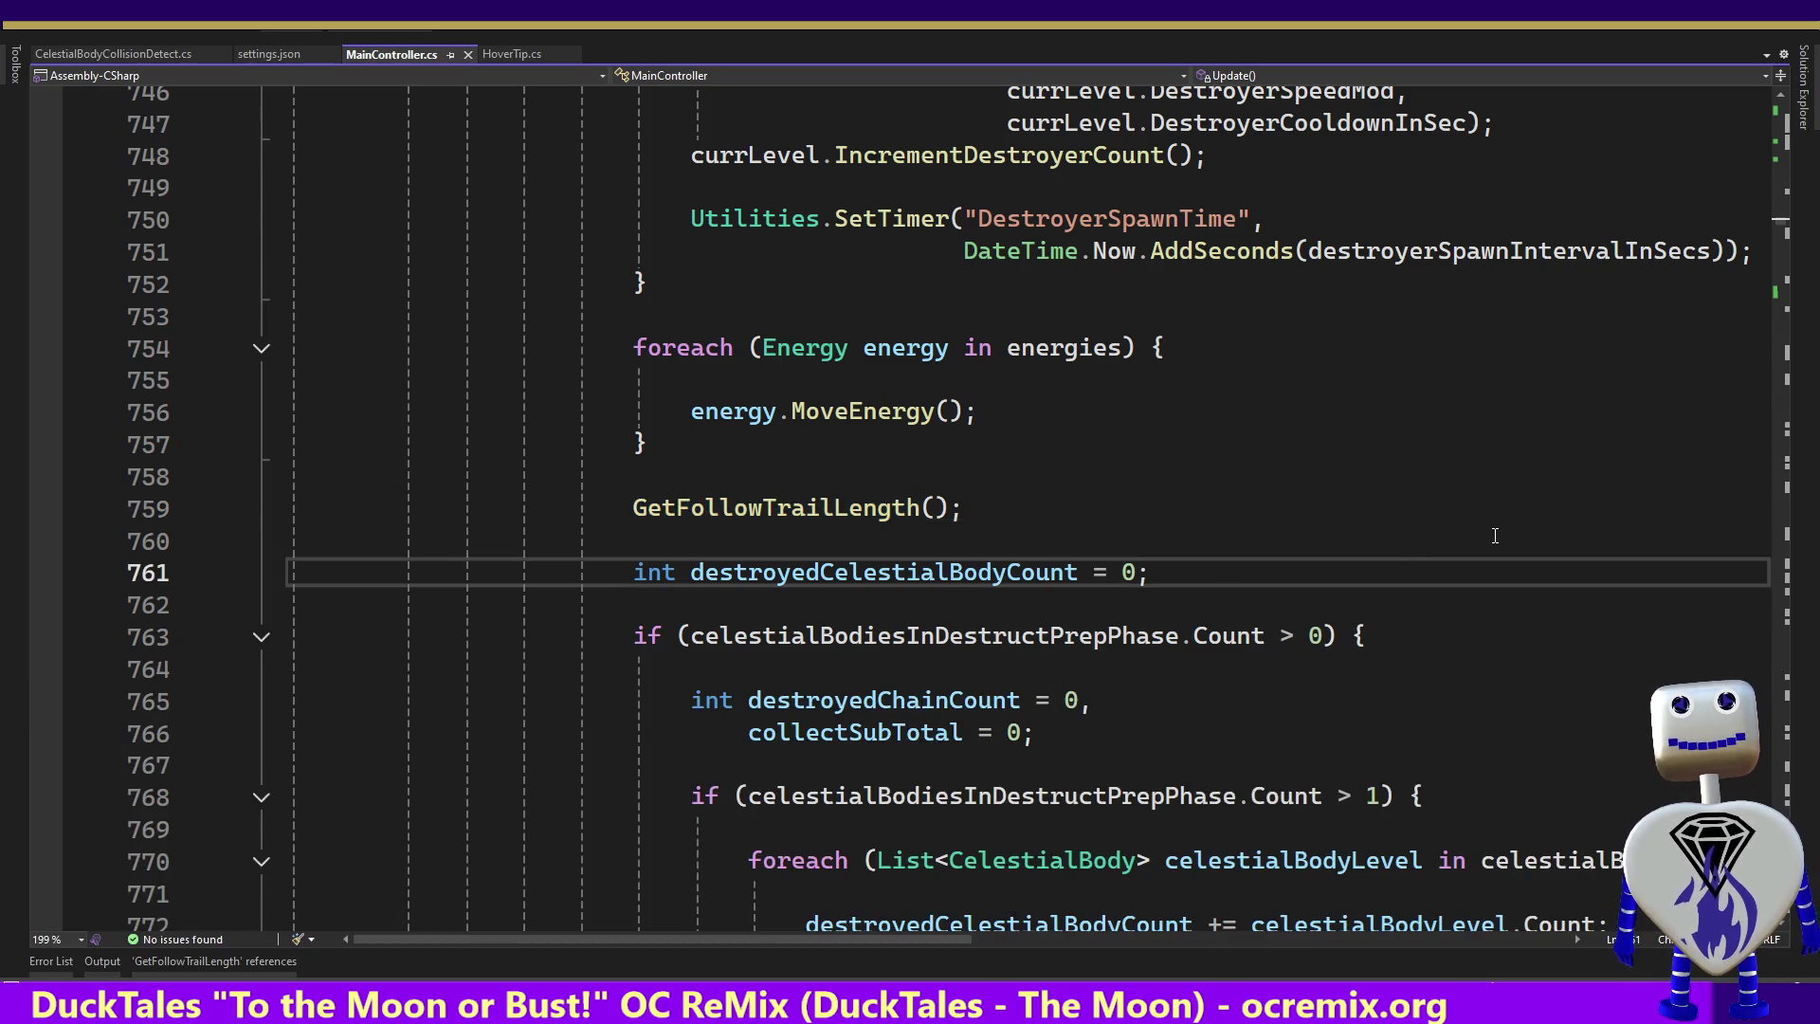
{"action": "key", "text": "Down"}
{"action": "key", "text": "Down"}
{"action": "key", "text": "Down"}
{"action": "key", "text": "Down"}
{"action": "key", "text": "Down"}
{"action": "key", "text": "Down"}
{"action": "key", "text": "Up"}
{"action": "key", "text": "Up"}
{"action": "key", "text": "Up"}
{"action": "key", "text": "Up"}
{"action": "key", "text": "Up"}
{"action": "key", "text": "Up"}
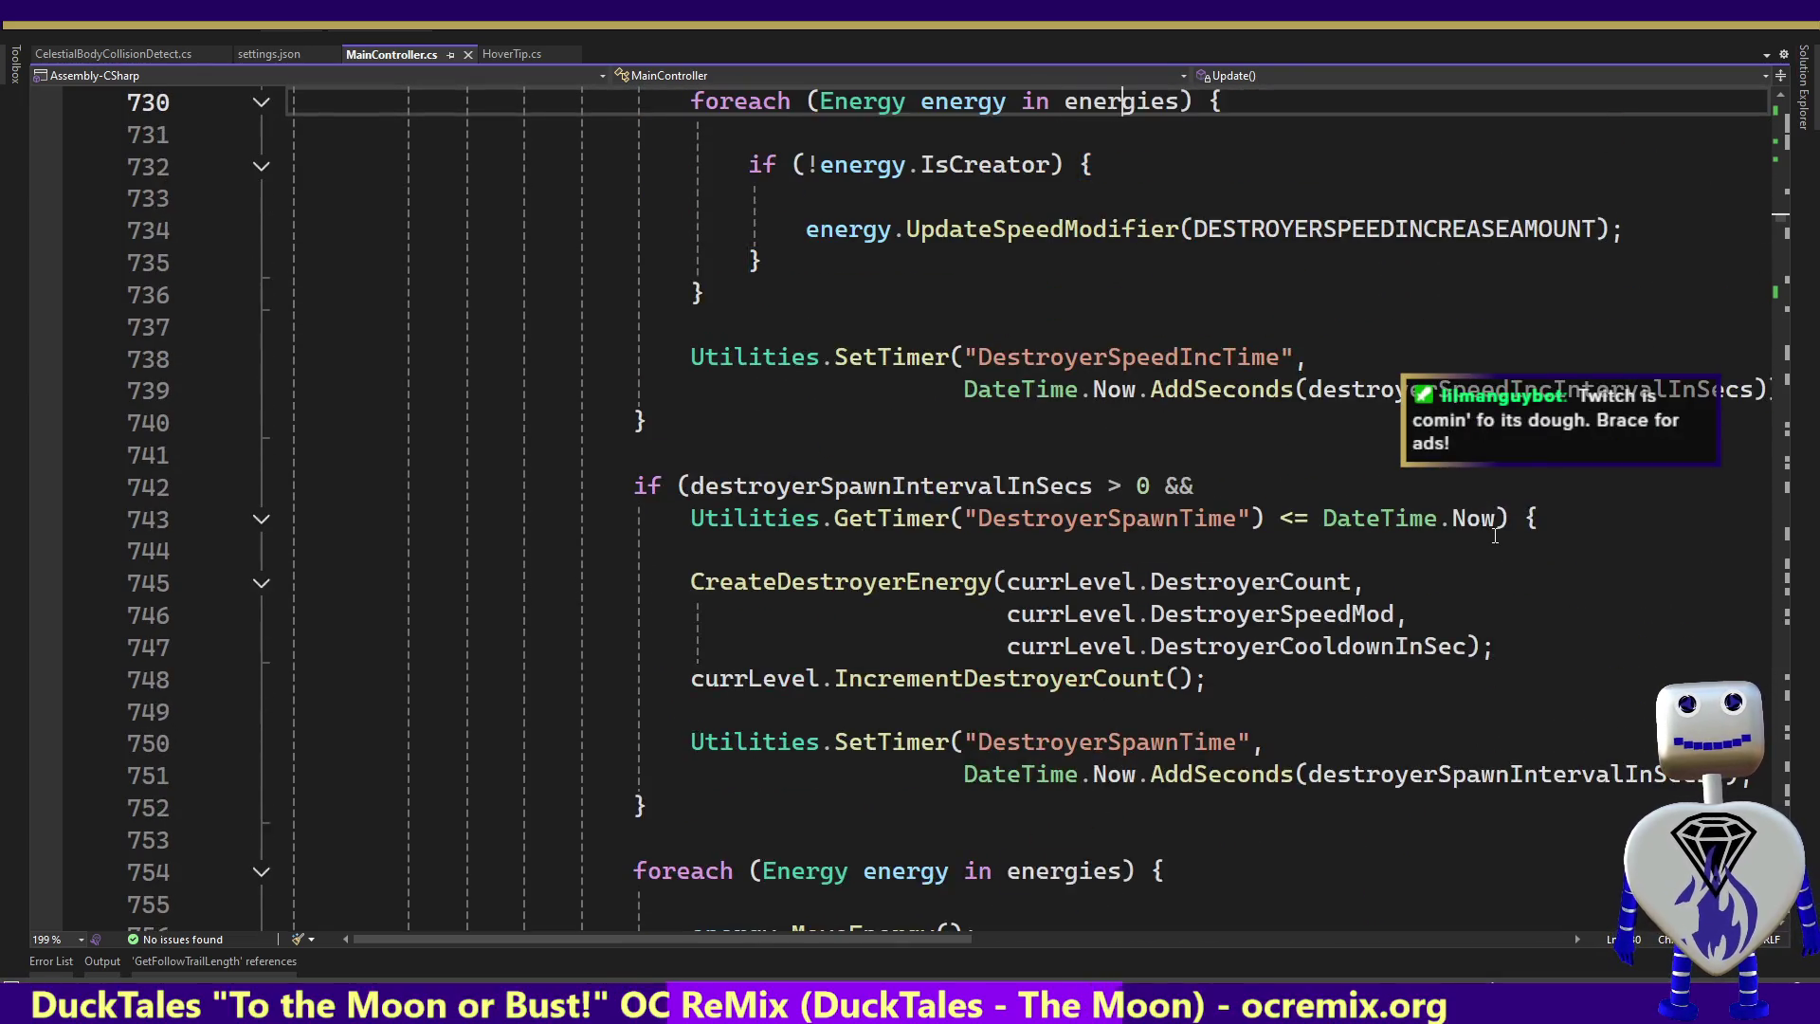
{"action": "key", "text": "Up"}
{"action": "key", "text": "Up"}
{"action": "key", "text": "Up"}
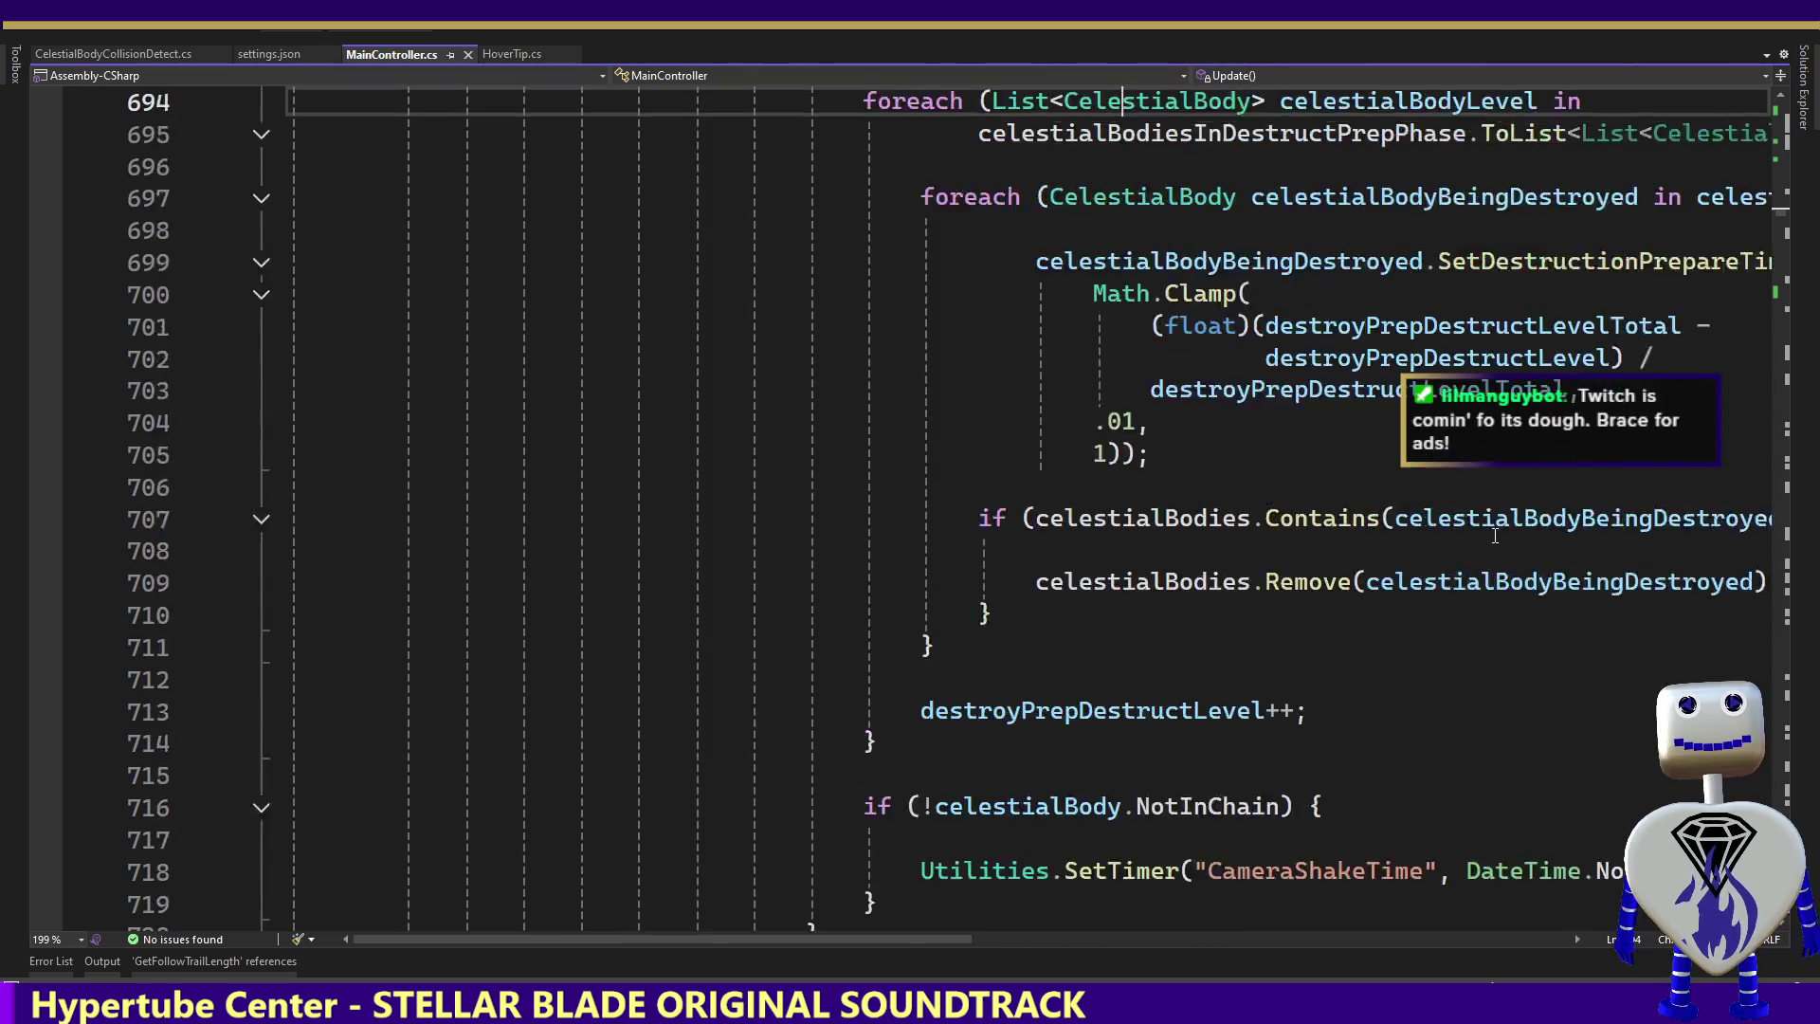
{"action": "key", "text": "Up"}
{"action": "key", "text": "Up"}
{"action": "key", "text": "Up"}
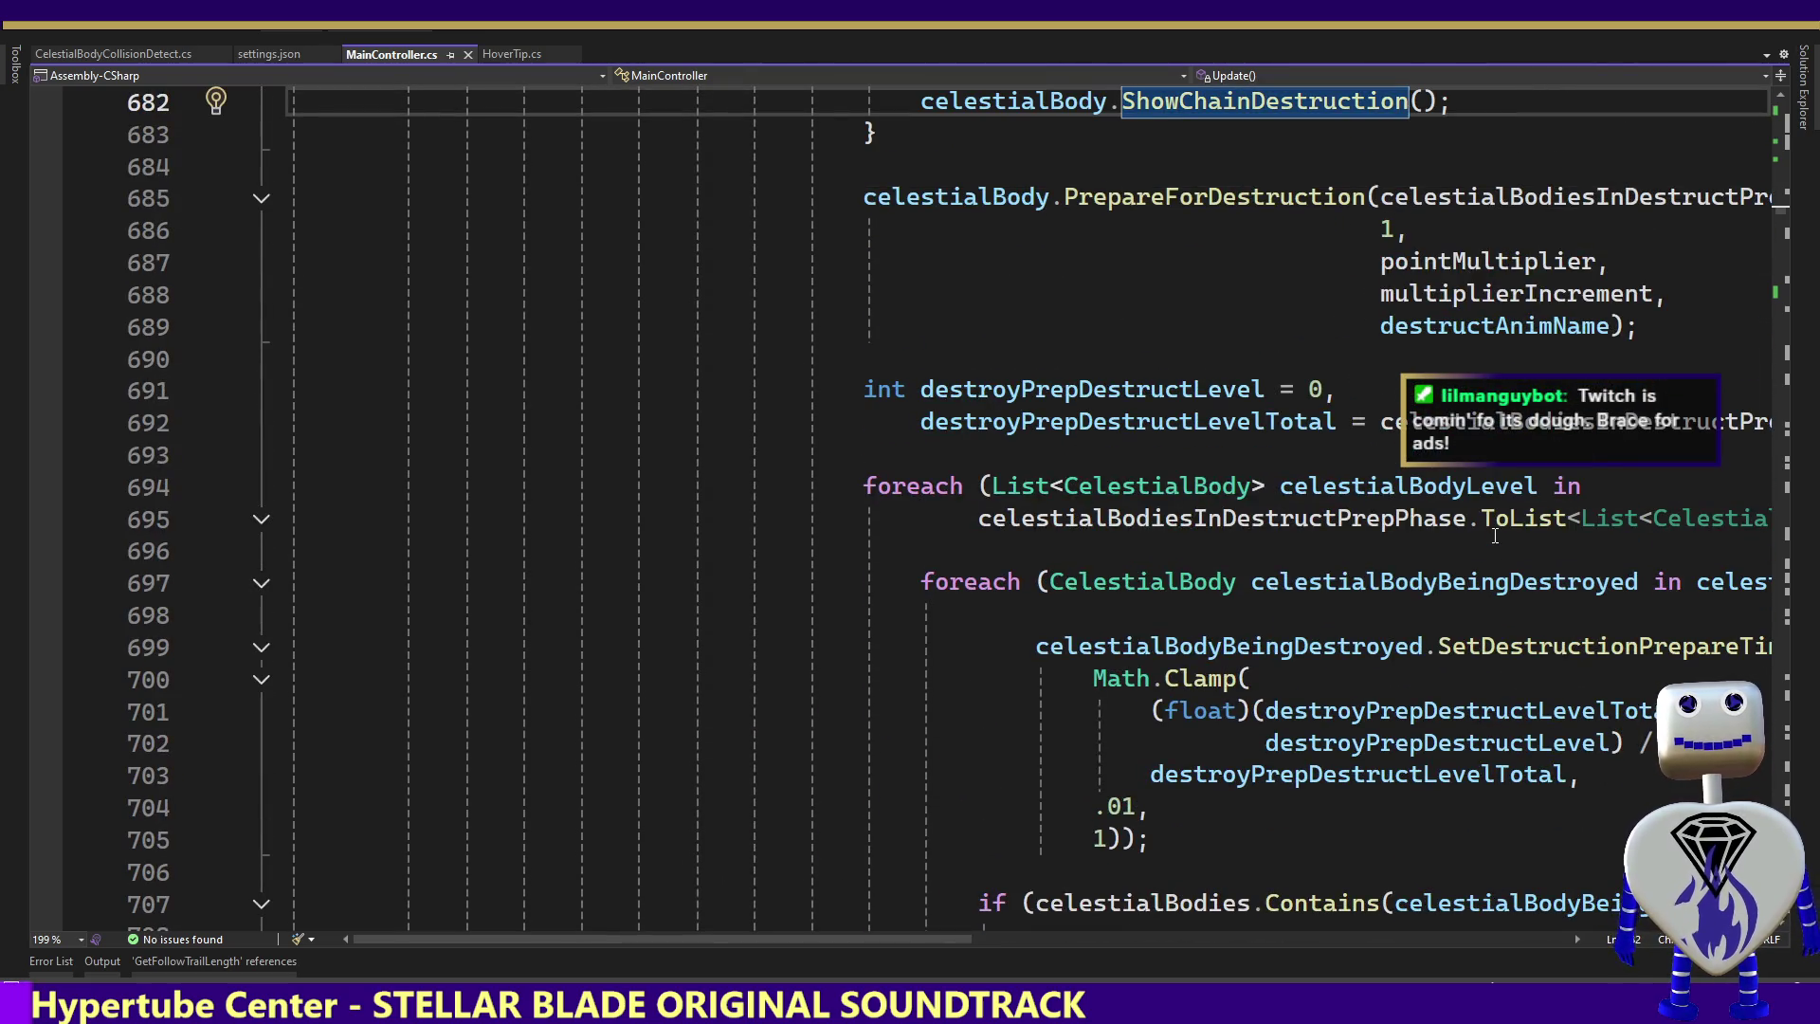
{"action": "key", "text": "Up"}
{"action": "key", "text": "Up"}
{"action": "key", "text": "Up"}
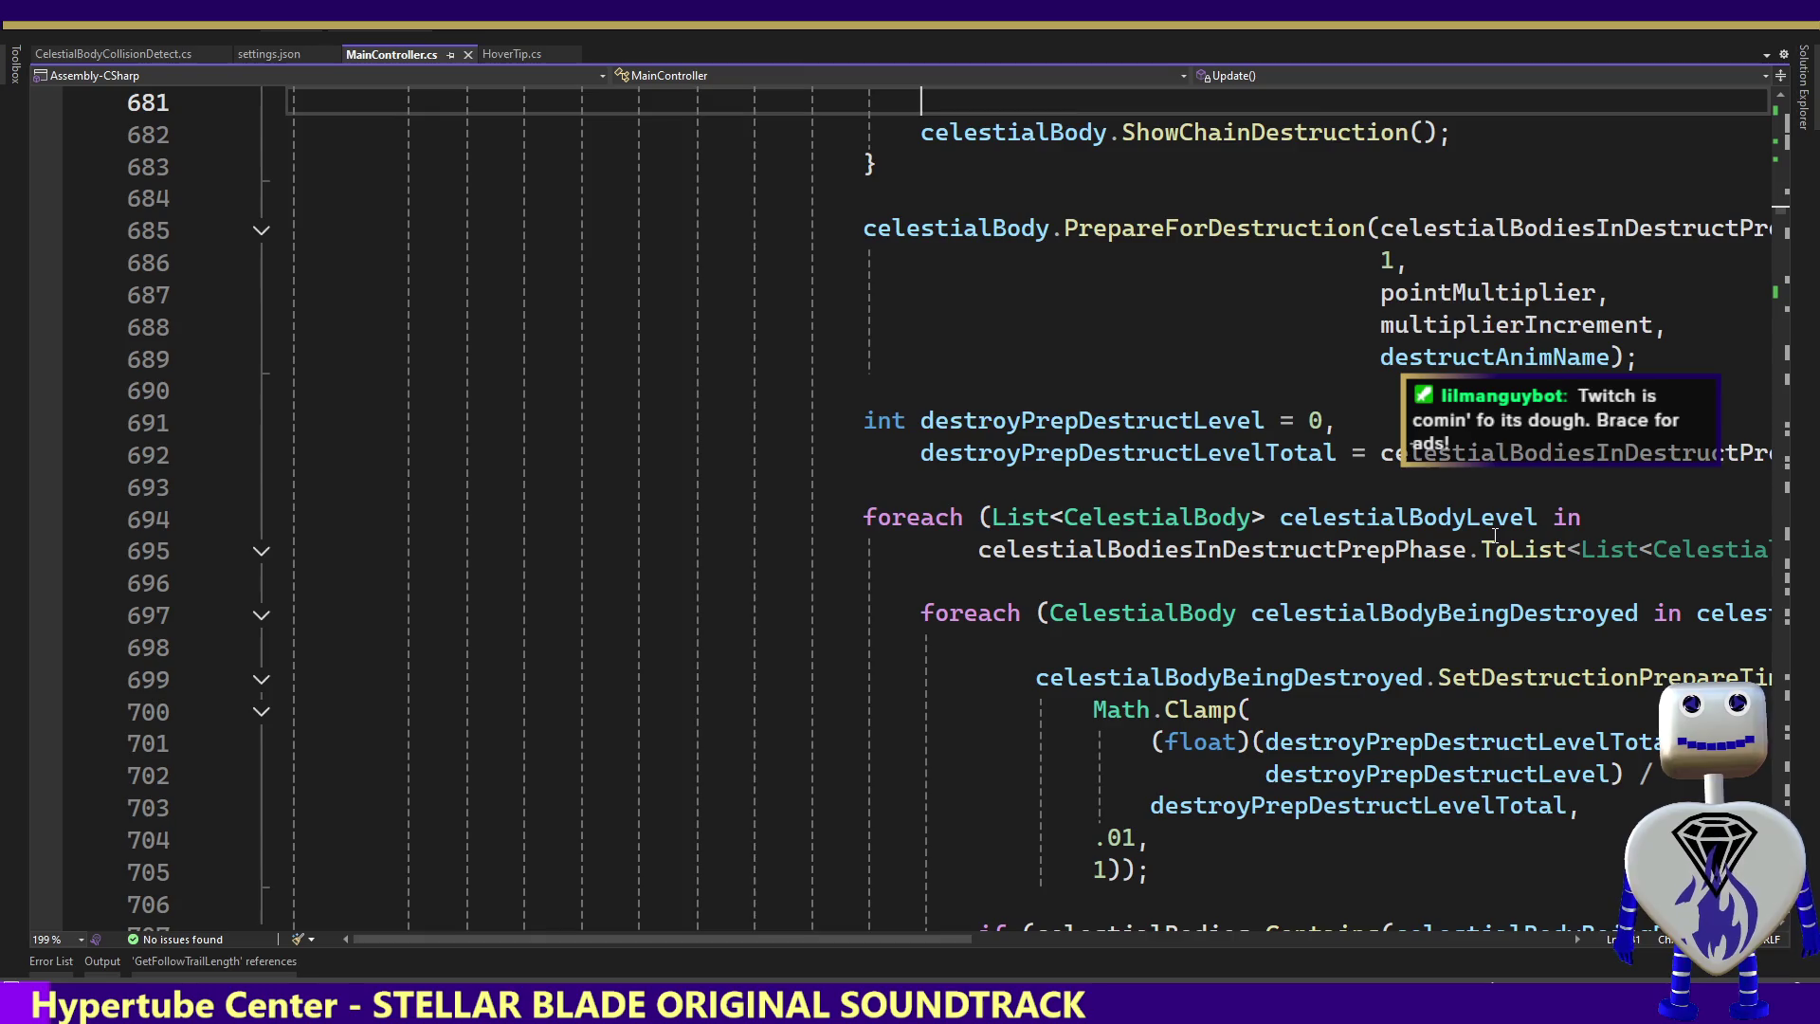
{"action": "key", "text": "Up"}
{"action": "key", "text": "Up"}
{"action": "key", "text": "Up"}
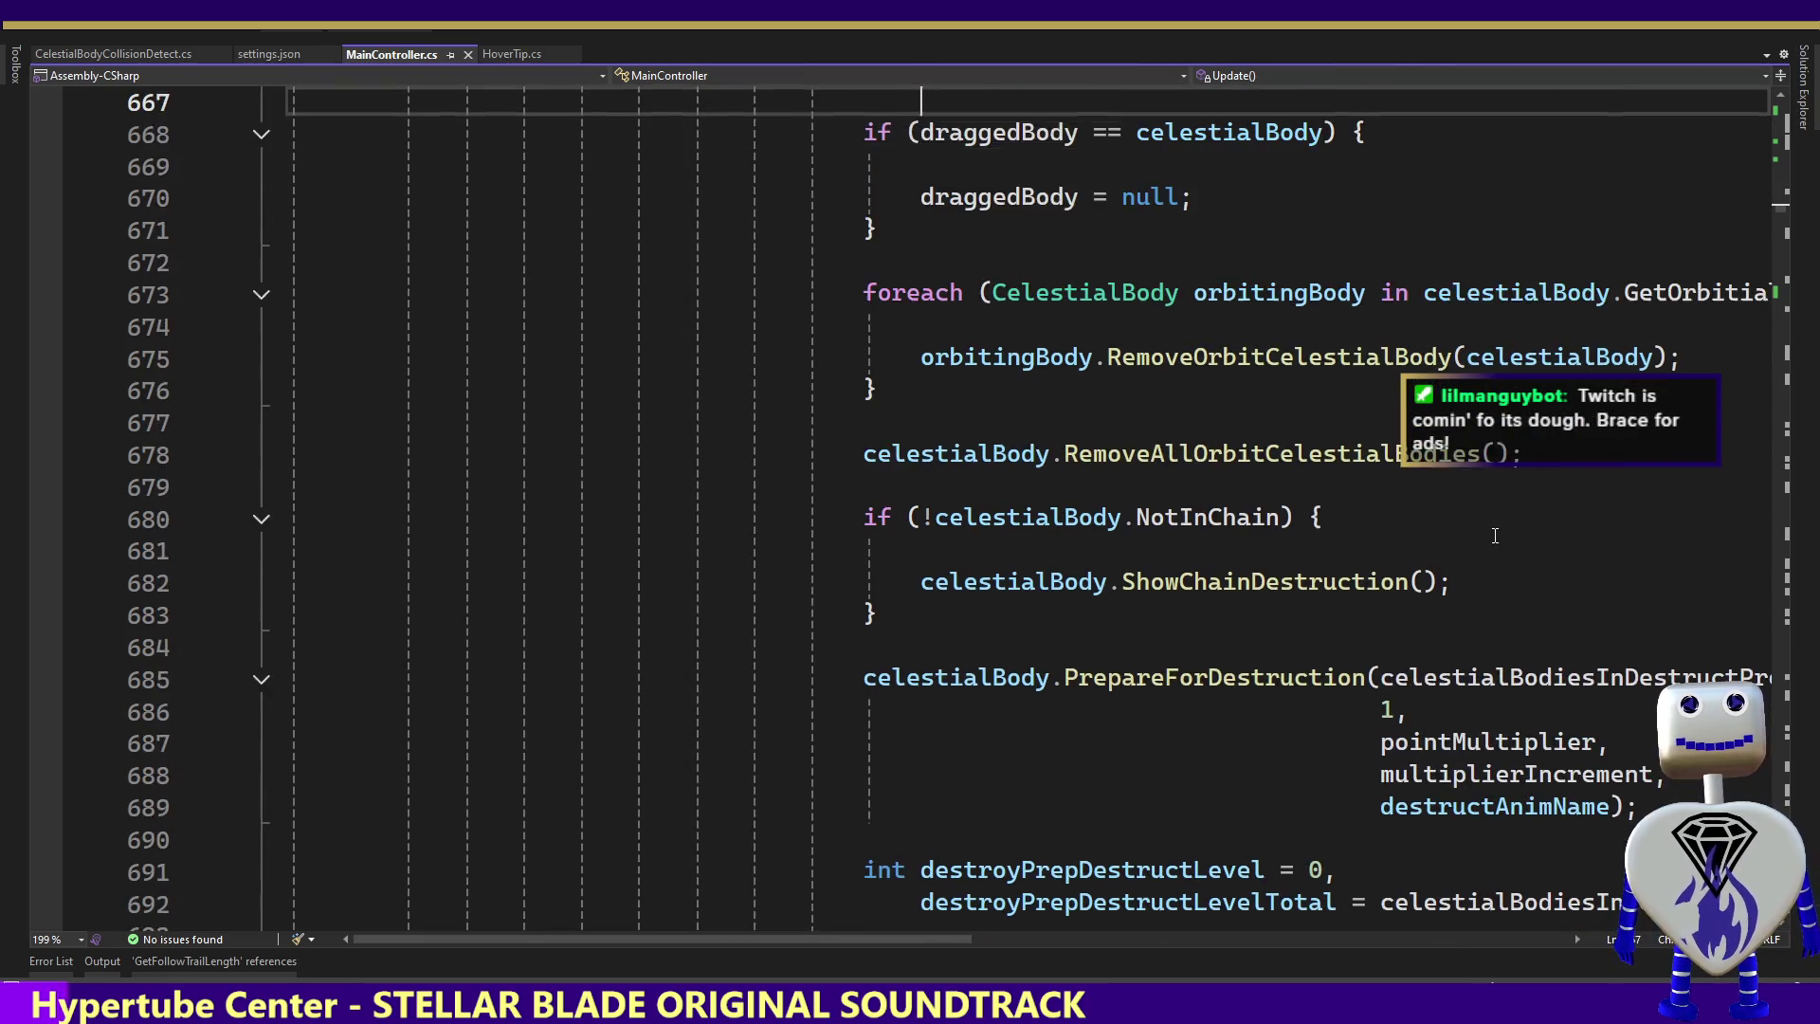
{"action": "key", "text": "Up"}
{"action": "key", "text": "Up"}
{"action": "key", "text": "Up"}
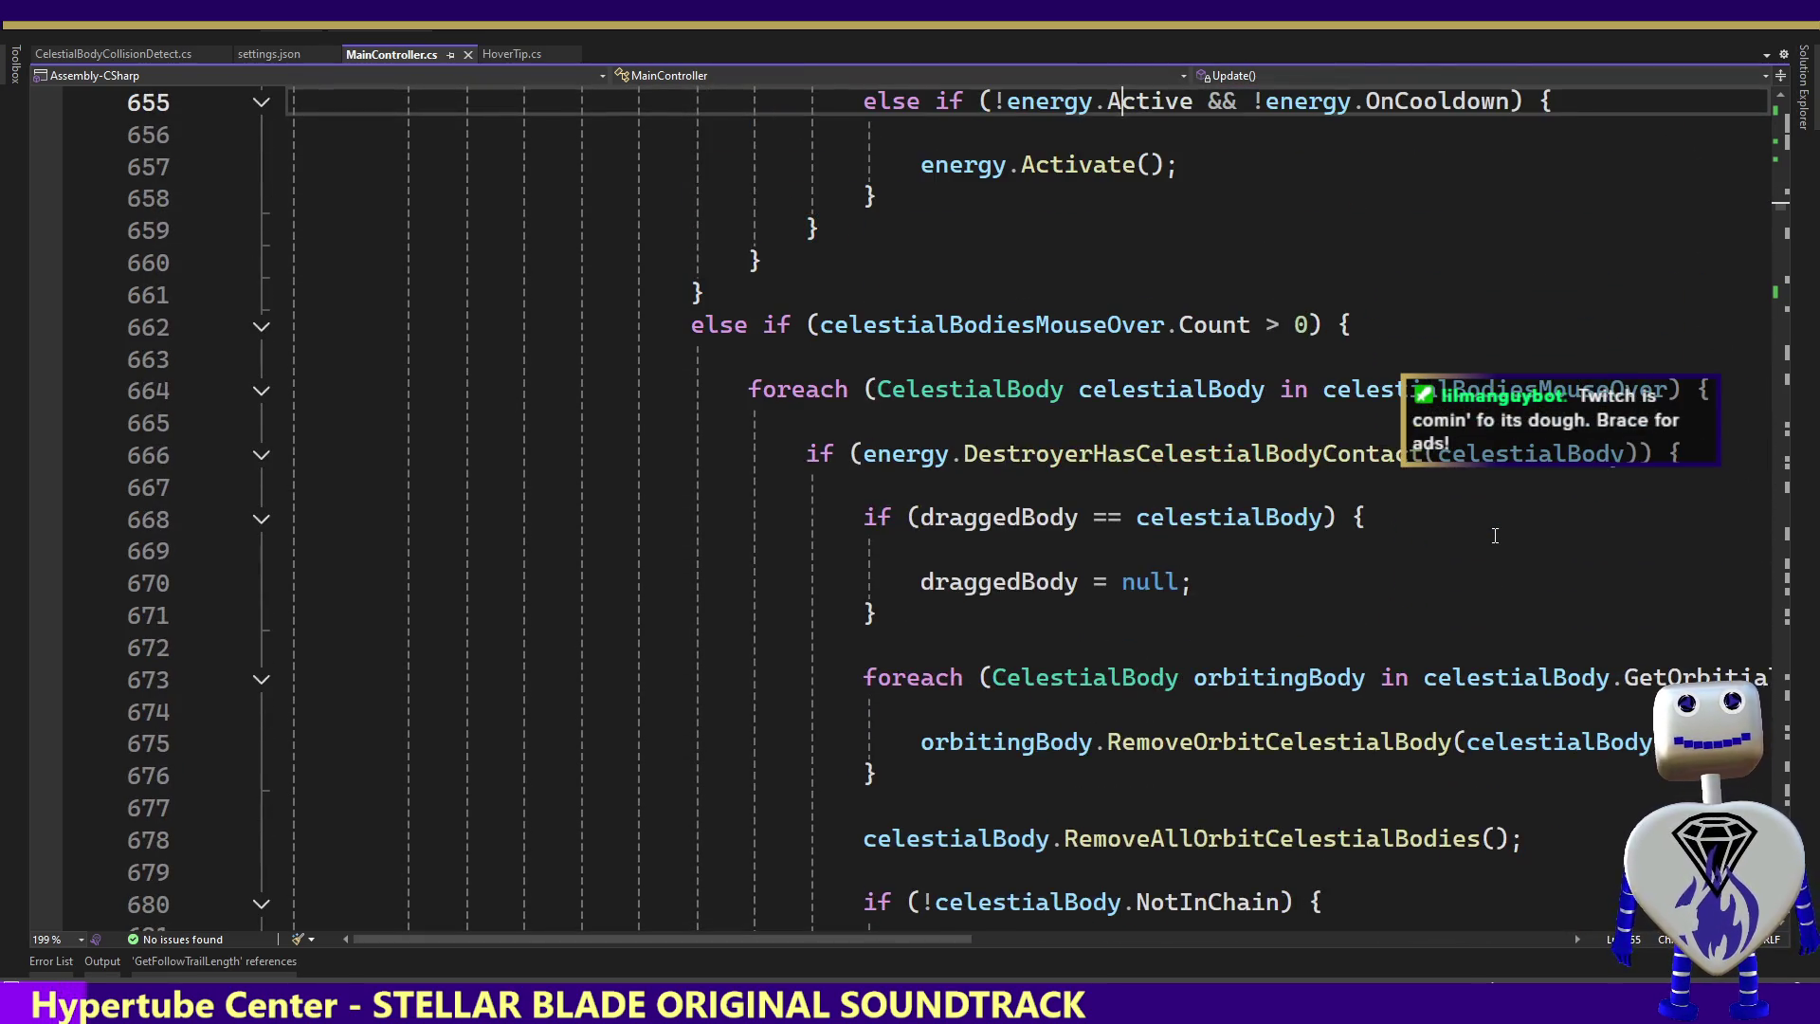
{"action": "key", "text": "Up"}
{"action": "key", "text": "Up"}
{"action": "key", "text": "Up"}
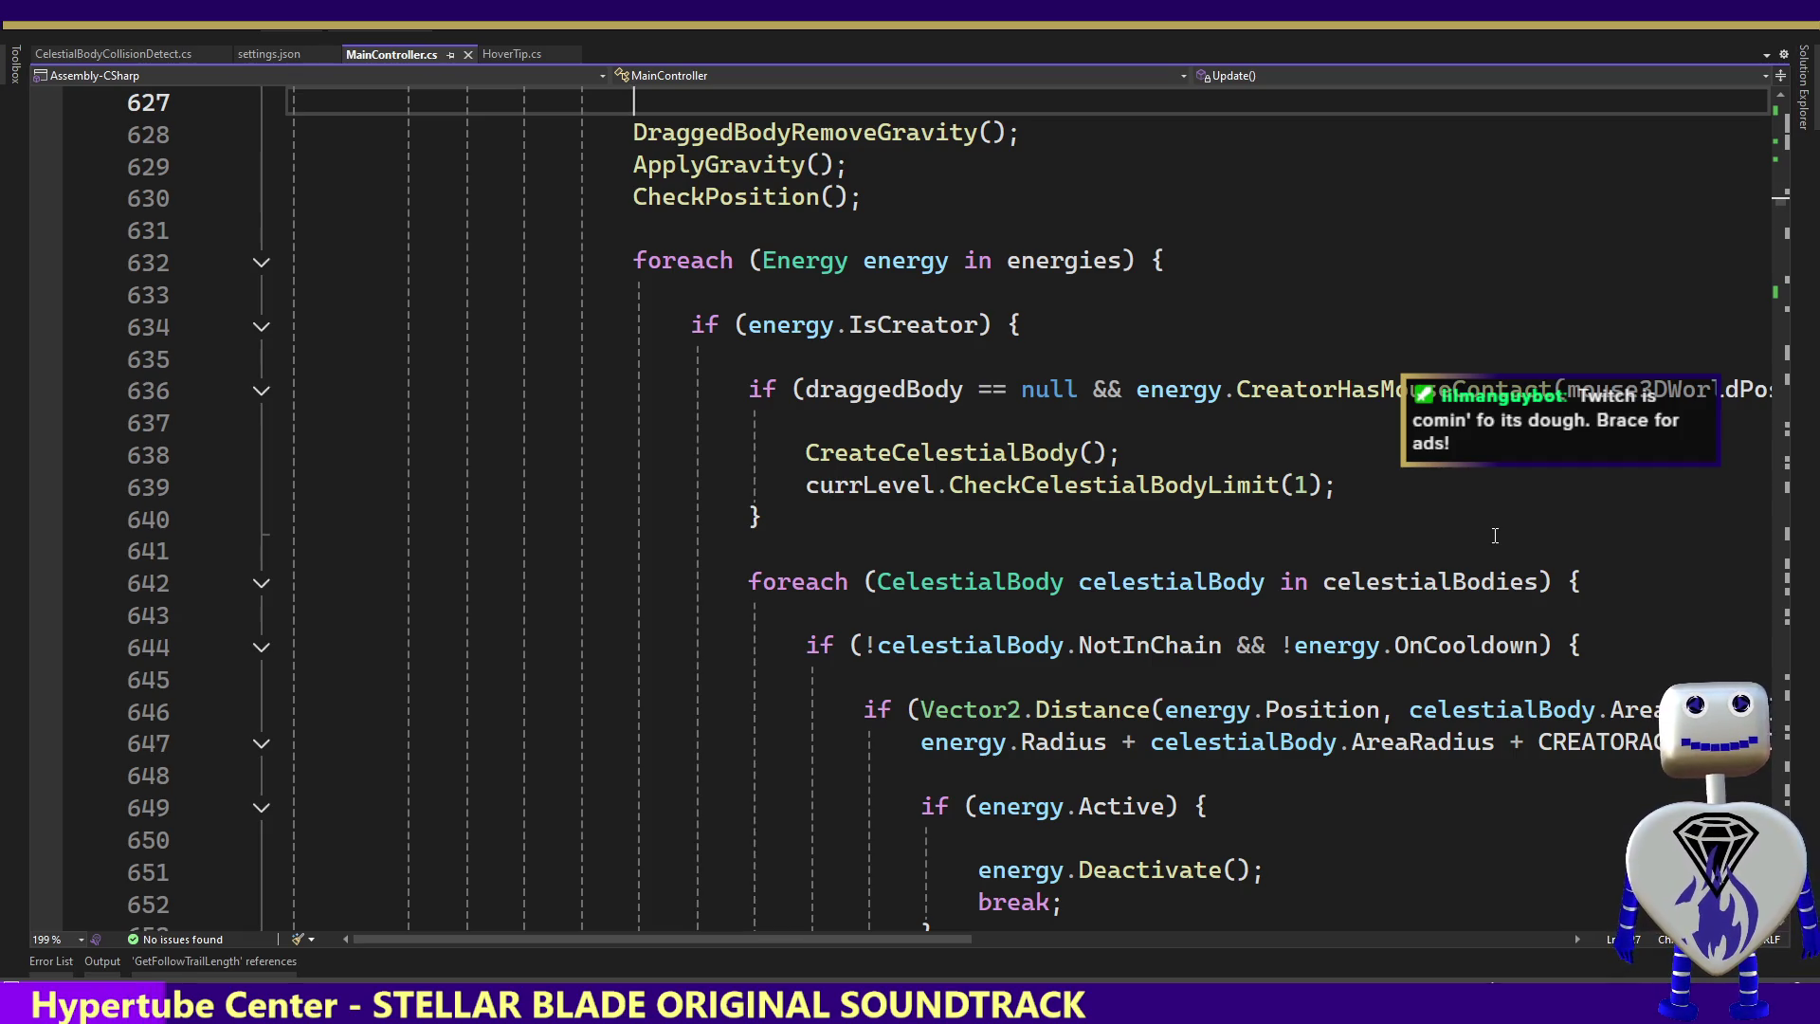
{"action": "key", "text": "Down"}
{"action": "key", "text": "Down"}
{"action": "key", "text": "Down"}
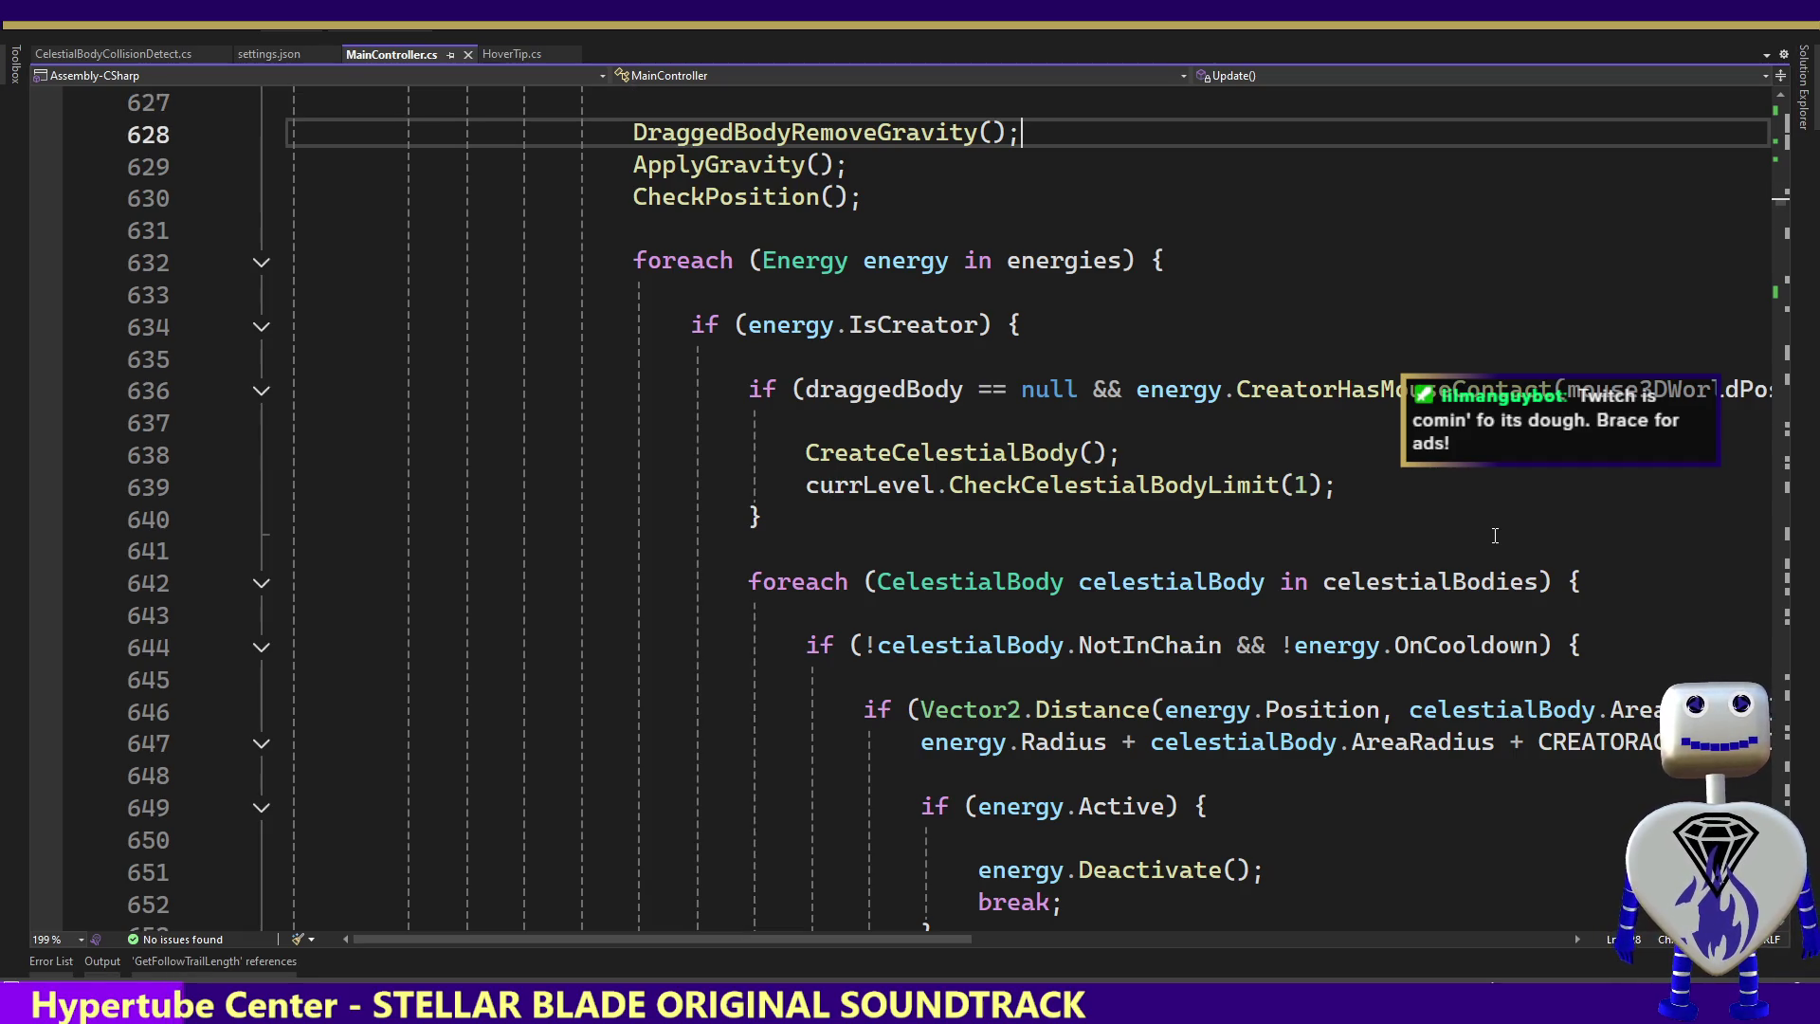
{"action": "key", "text": "Down"}
{"action": "key", "text": "Down"}
{"action": "key", "text": "Down"}
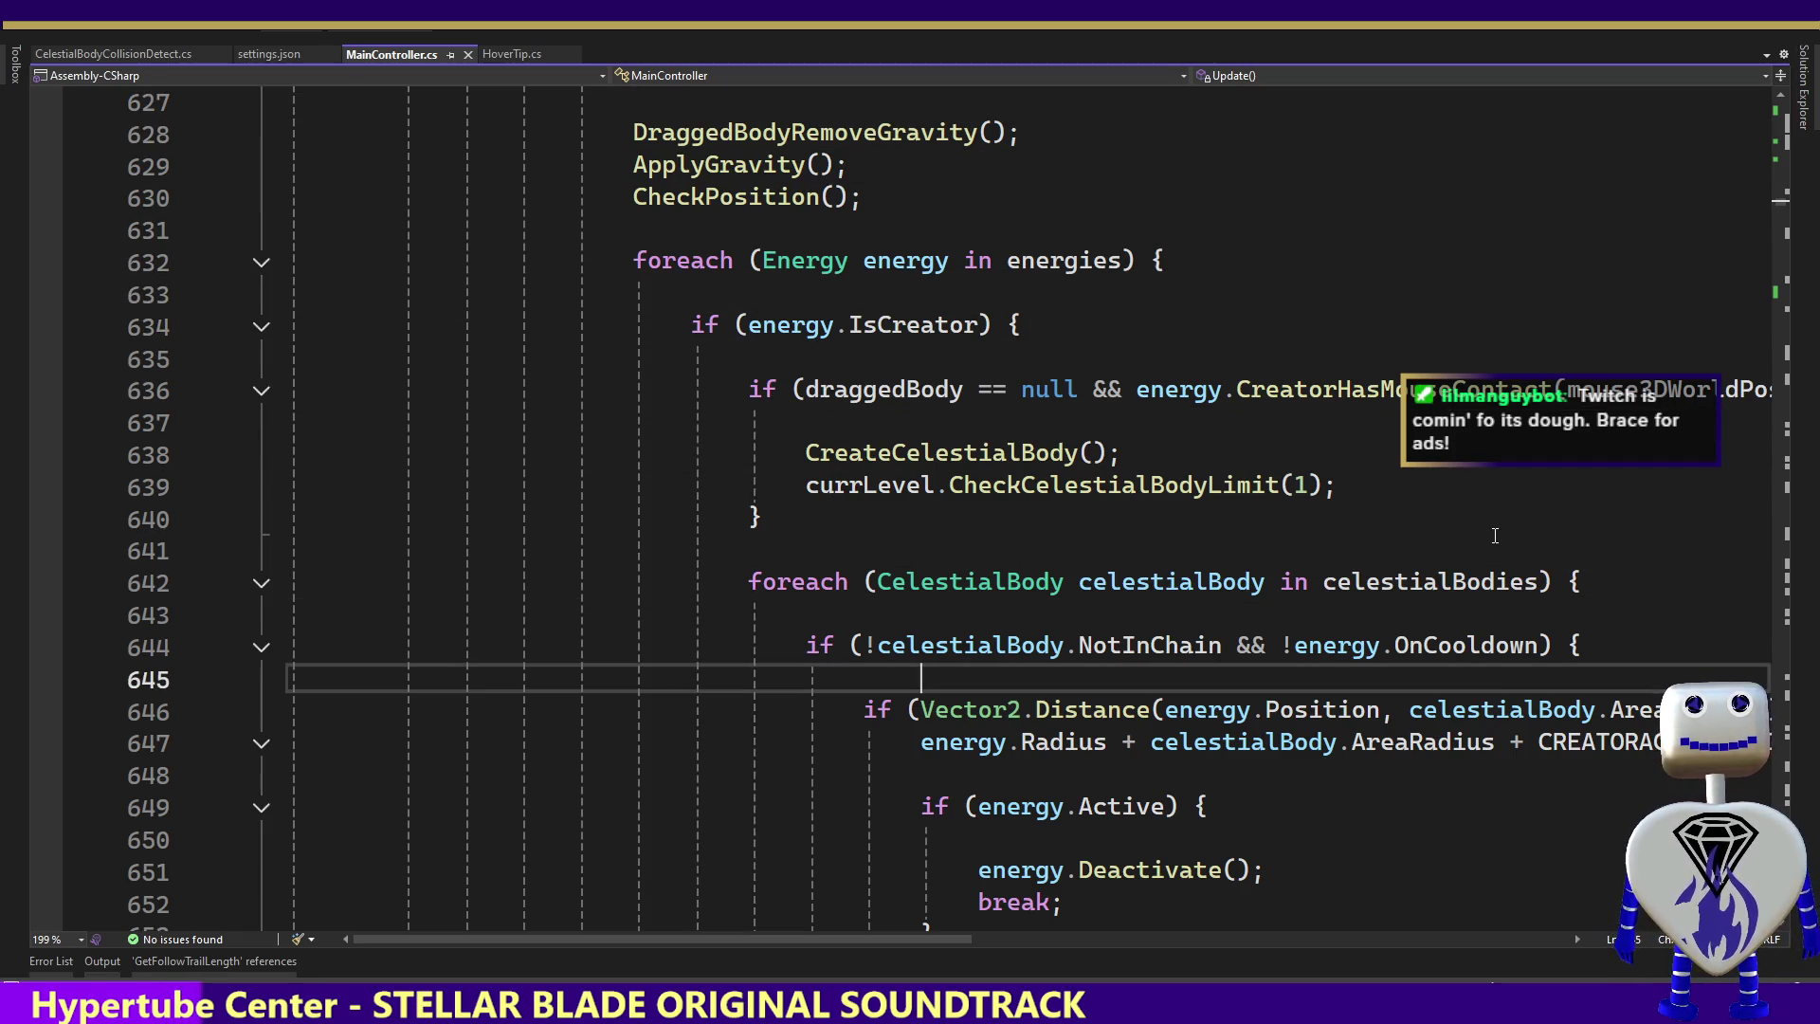
{"action": "key", "text": "Up"}
{"action": "key", "text": "Up"}
{"action": "key", "text": "Up"}
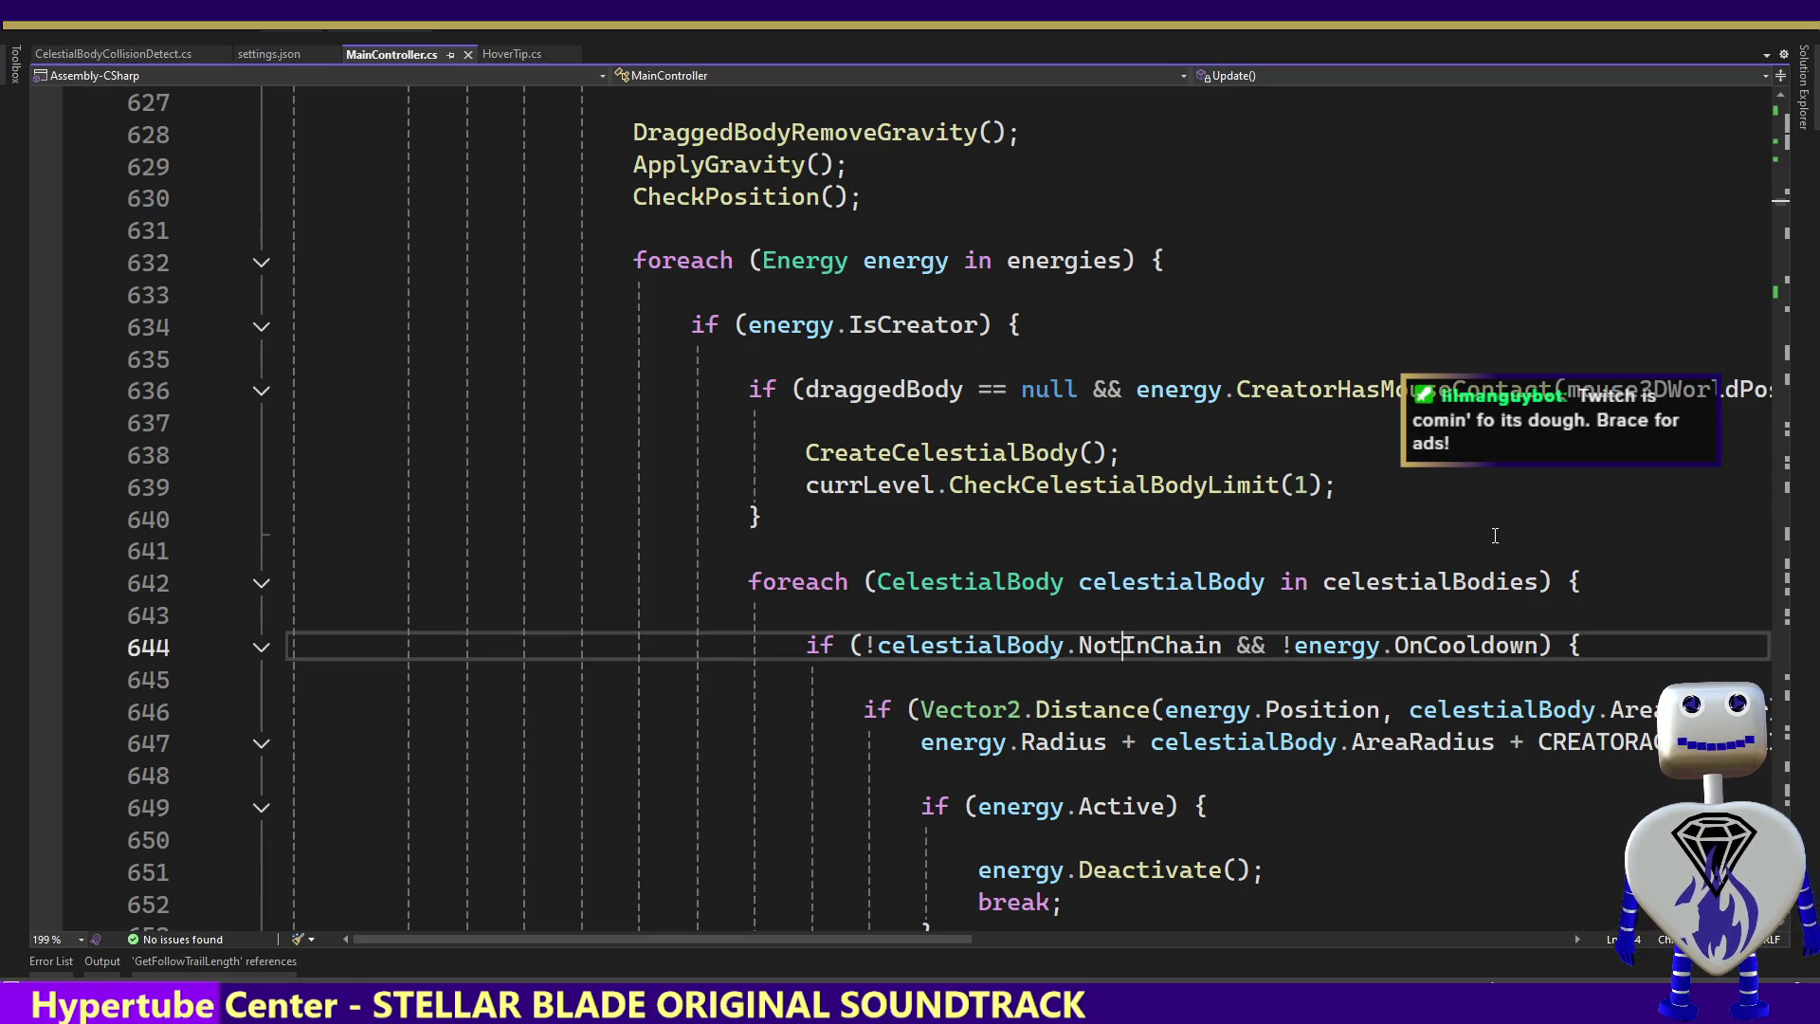
{"action": "key", "text": "End"}
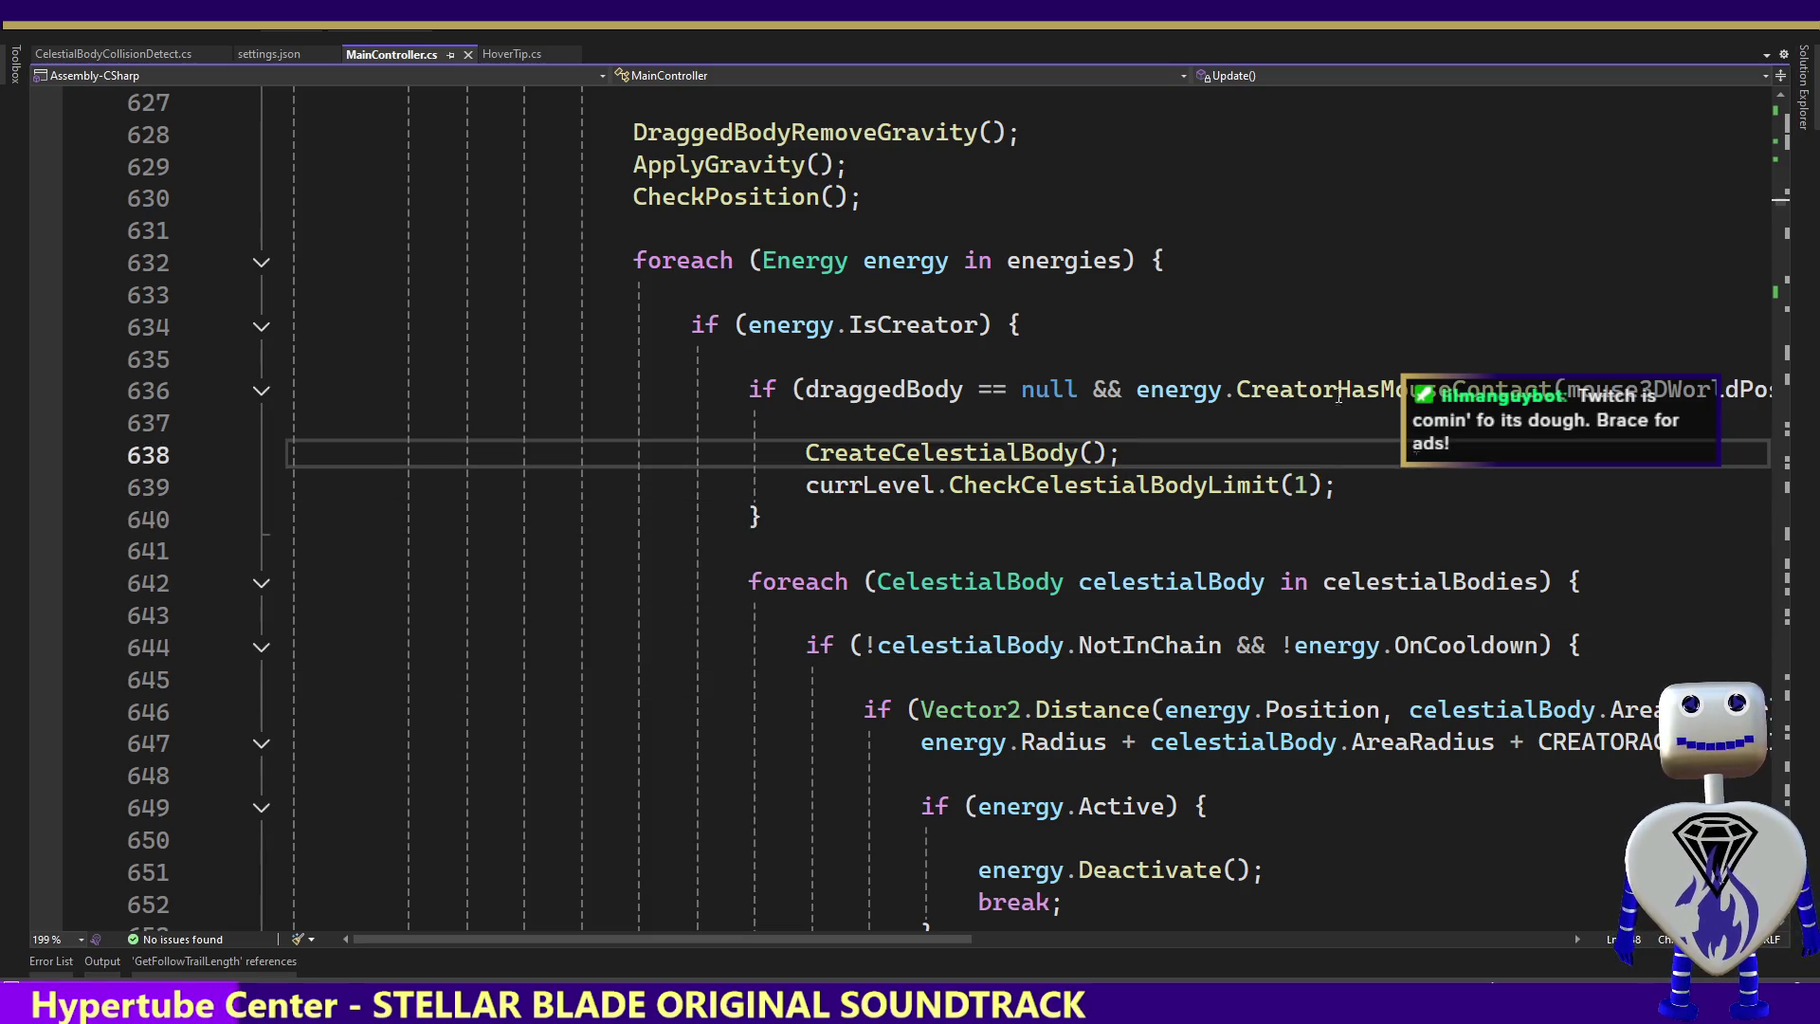
Jump to the CreateCelestialBody definition and shift the mouse3DWorldPos.y, 0 and Area.size lines one space left
{"action": "double_click", "coordinate": [992, 452]}
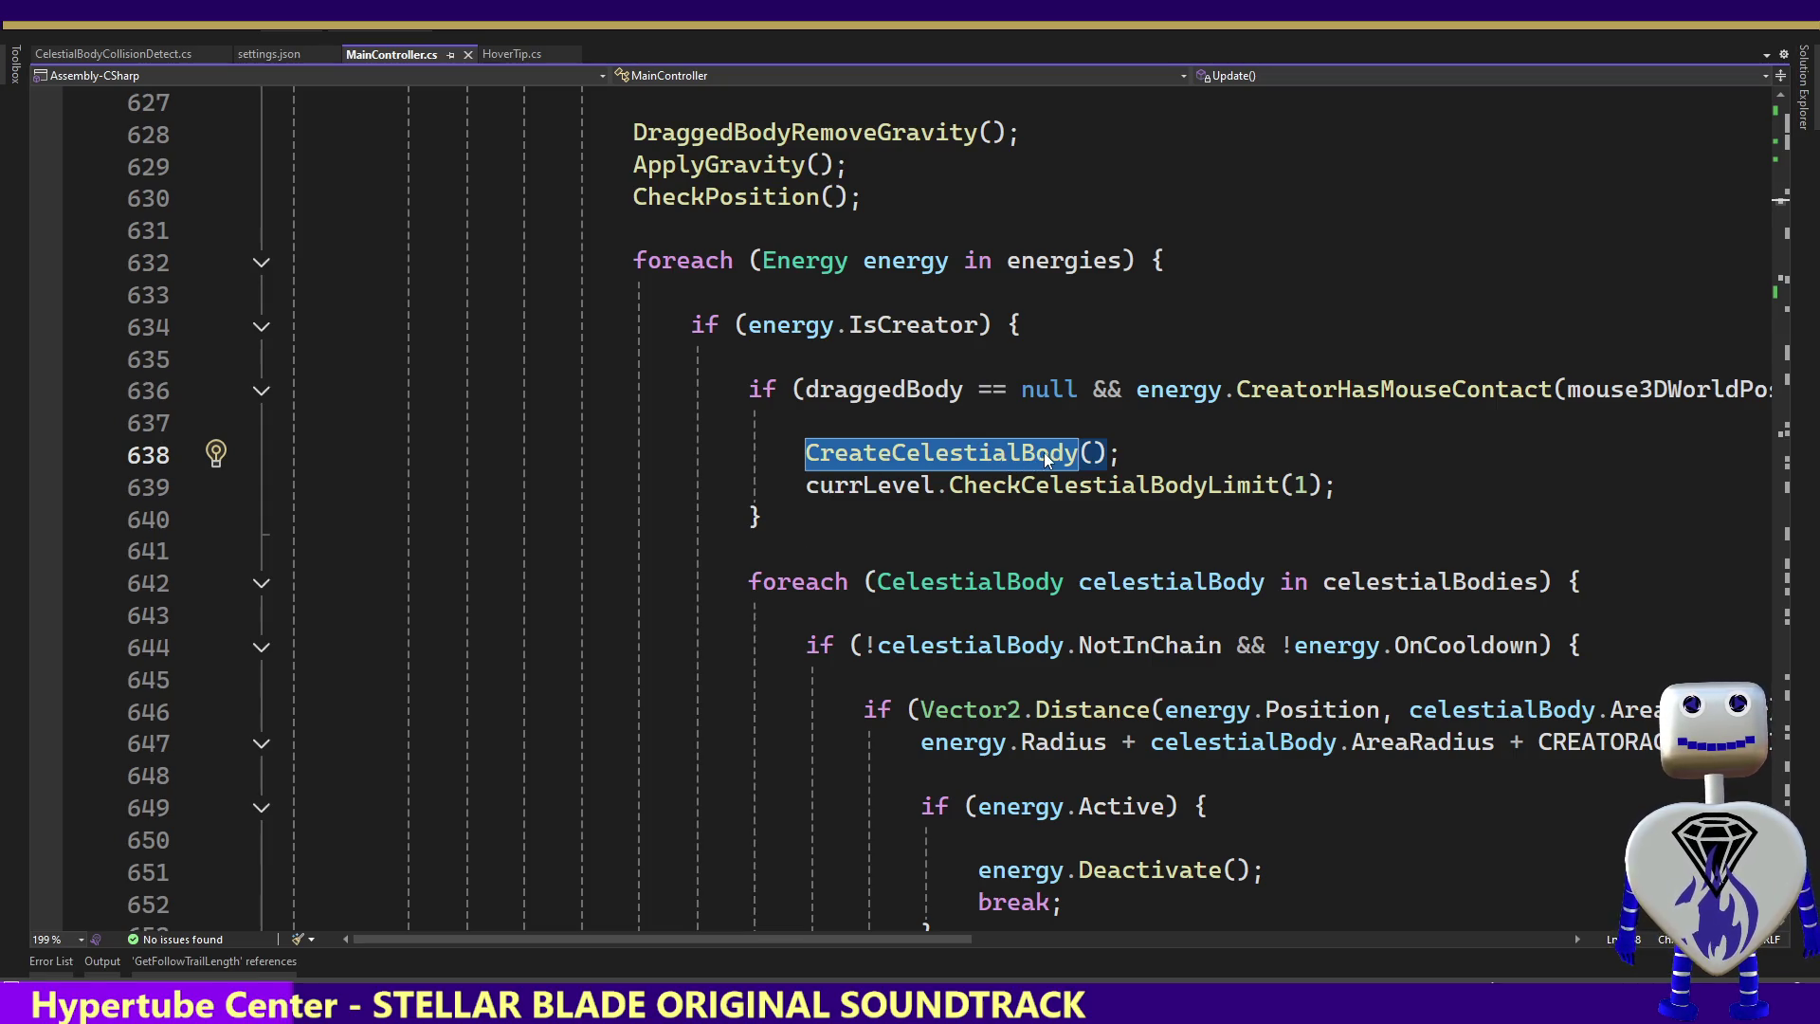
{"action": "mouse_move", "coordinate": [995, 482]}
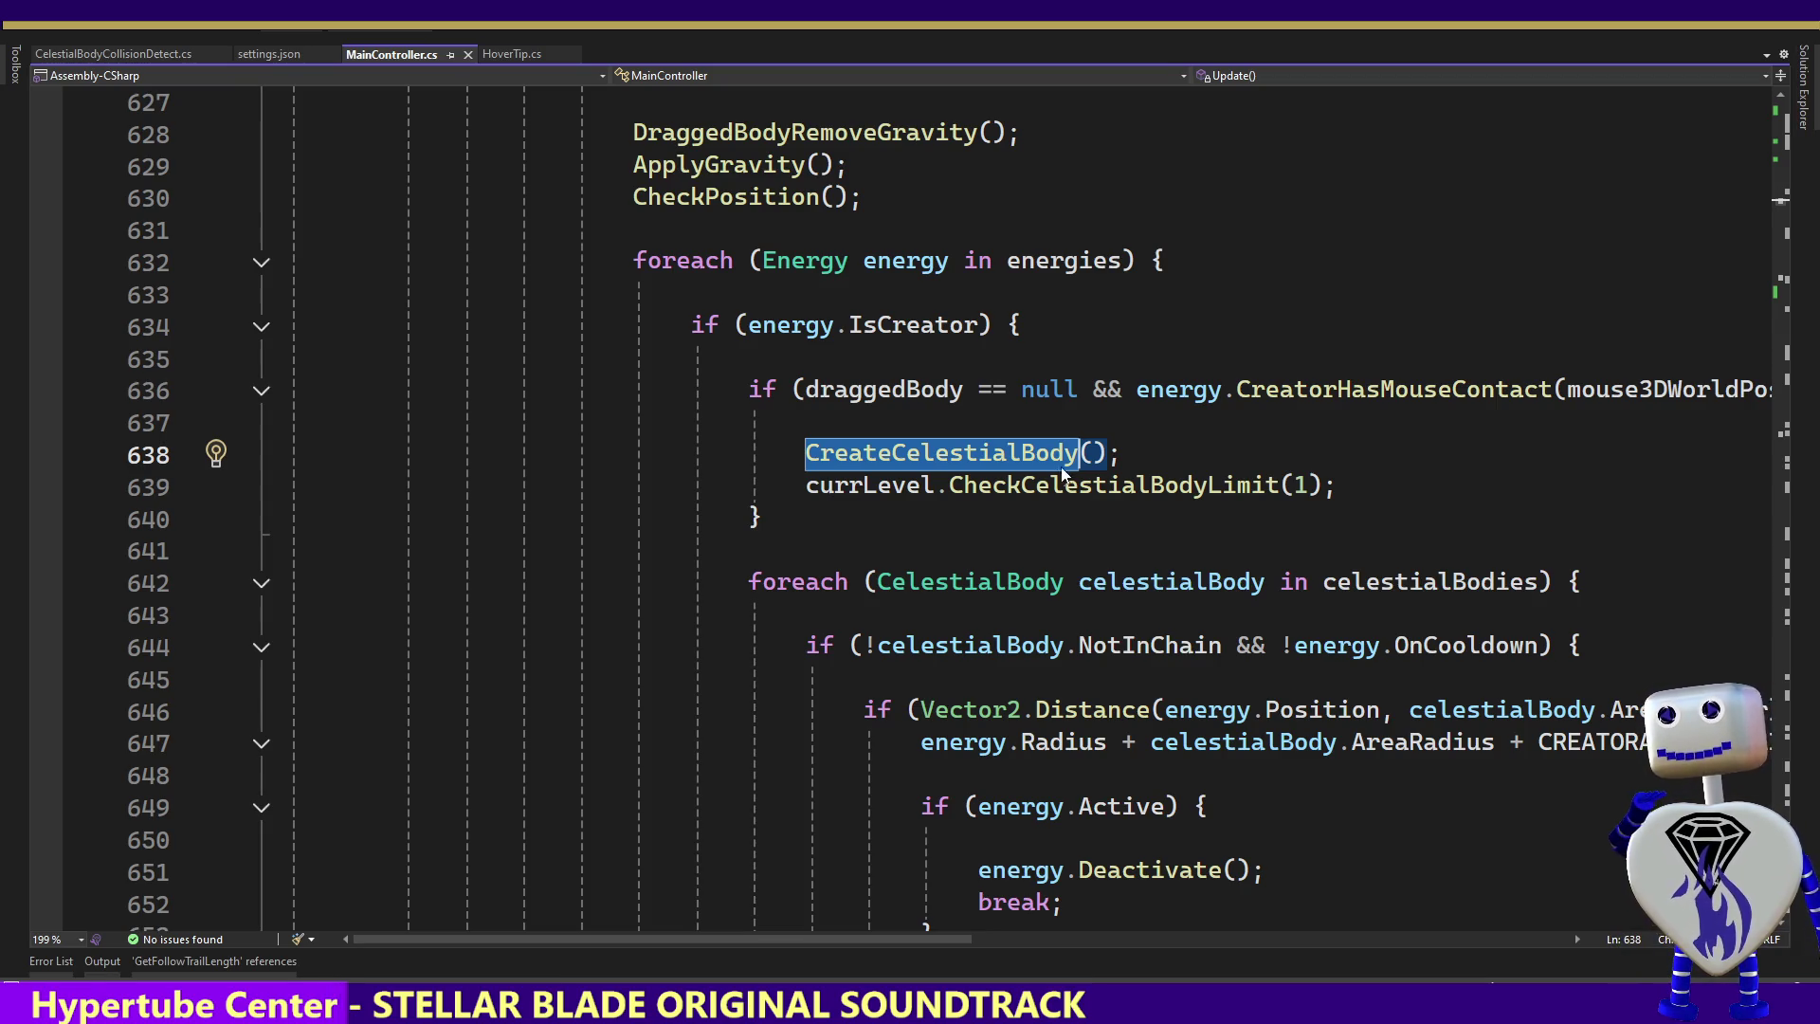
{"action": "left_click", "coordinate": [1032, 459], "text": "ctrl"}
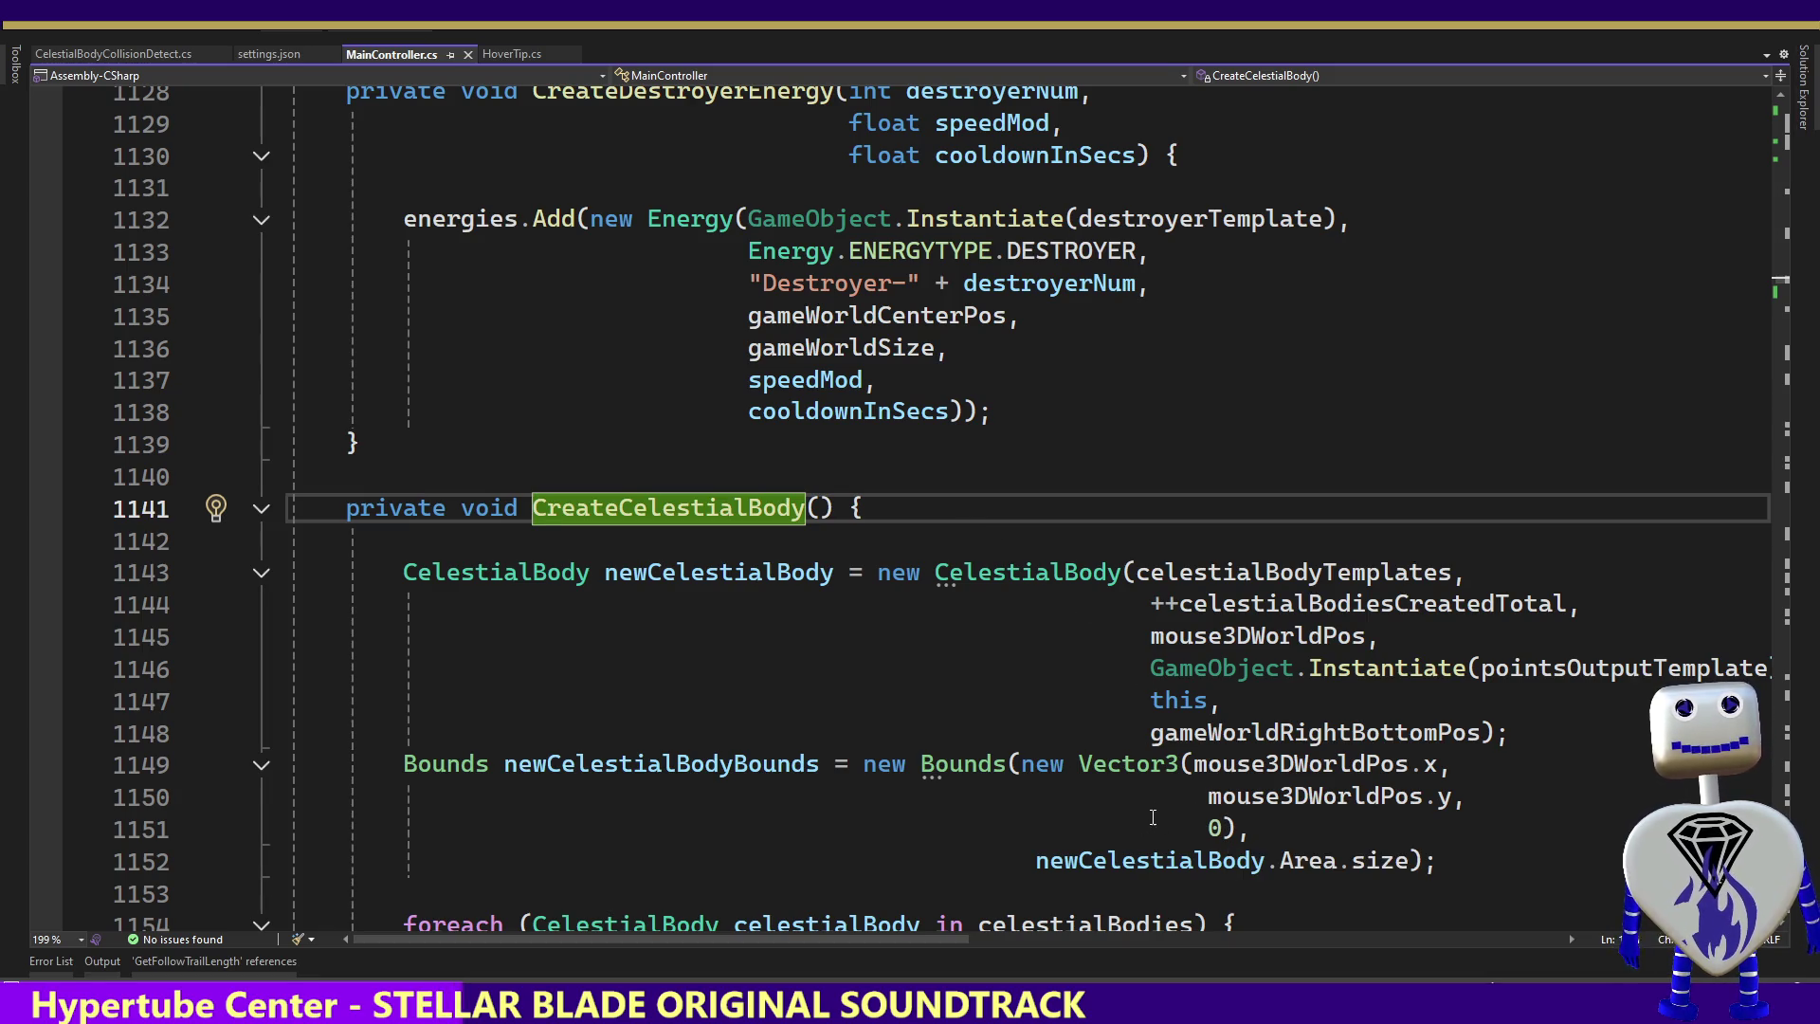
{"action": "left_click", "coordinate": [1207, 801]}
{"action": "key", "text": "BackSpace"}
{"action": "left_click", "coordinate": [1204, 825]}
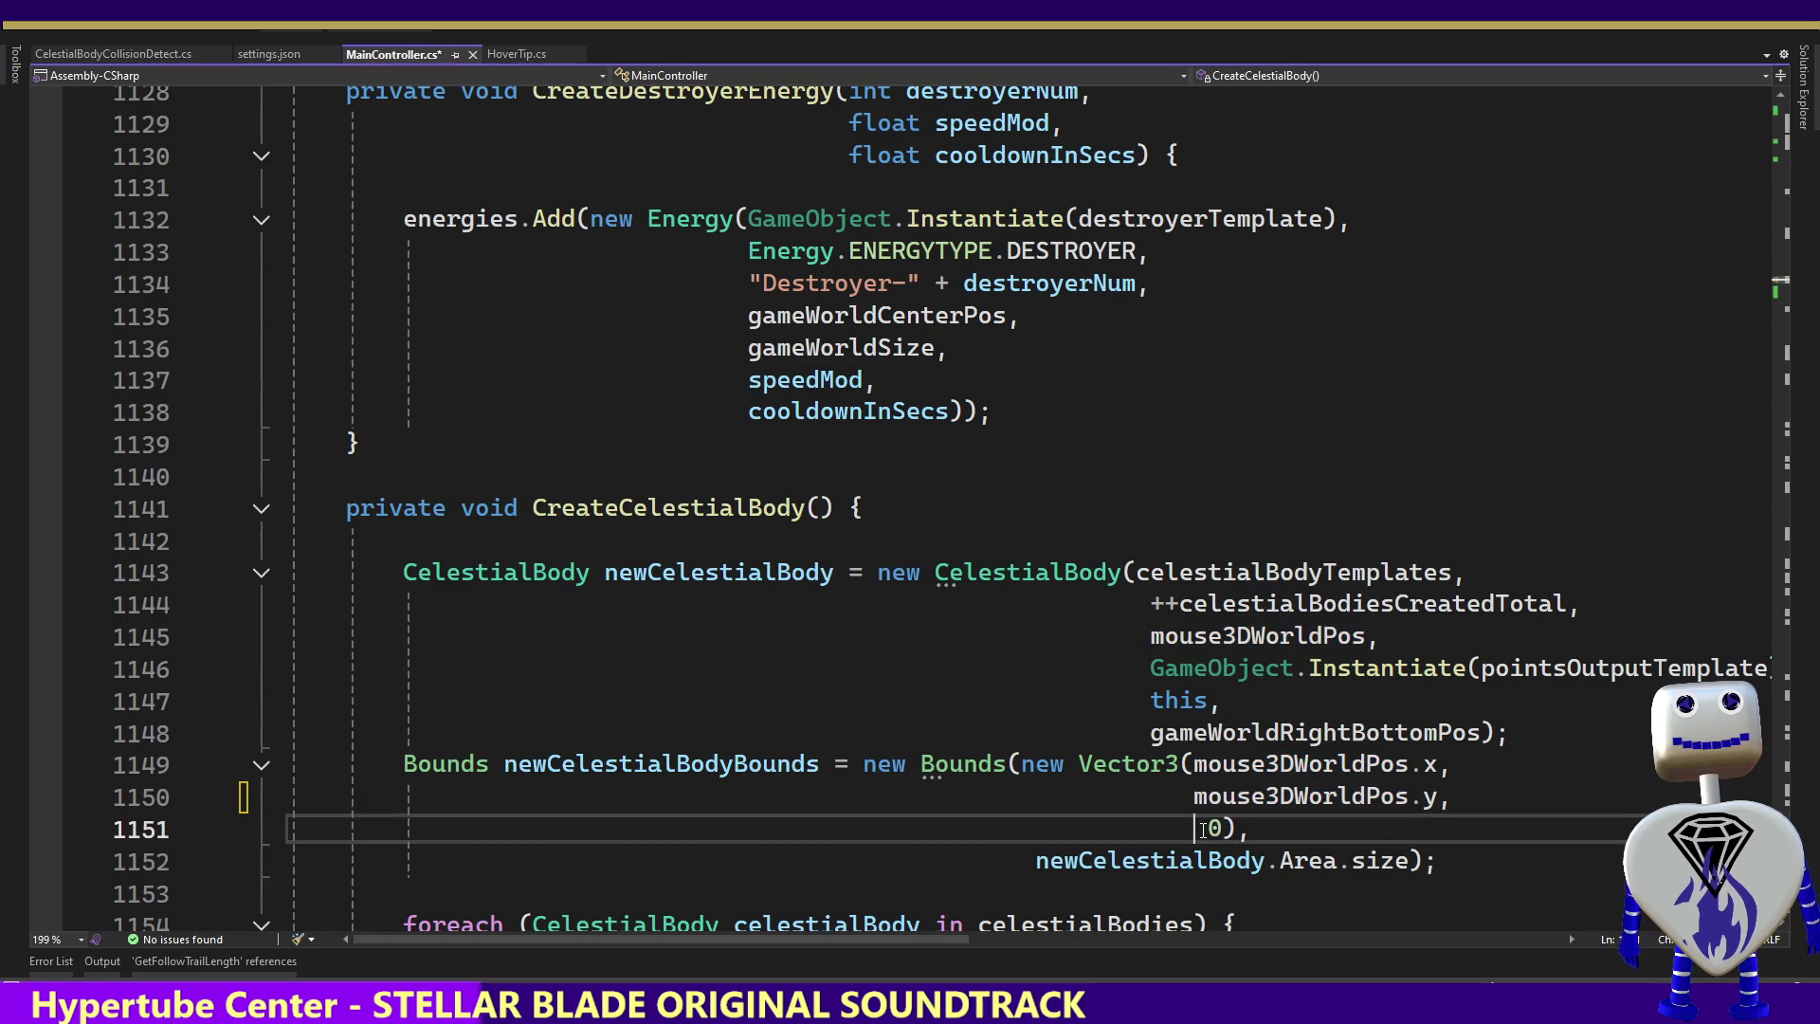
{"action": "left_click", "coordinate": [1193, 827]}
{"action": "key", "text": "BackSpace"}
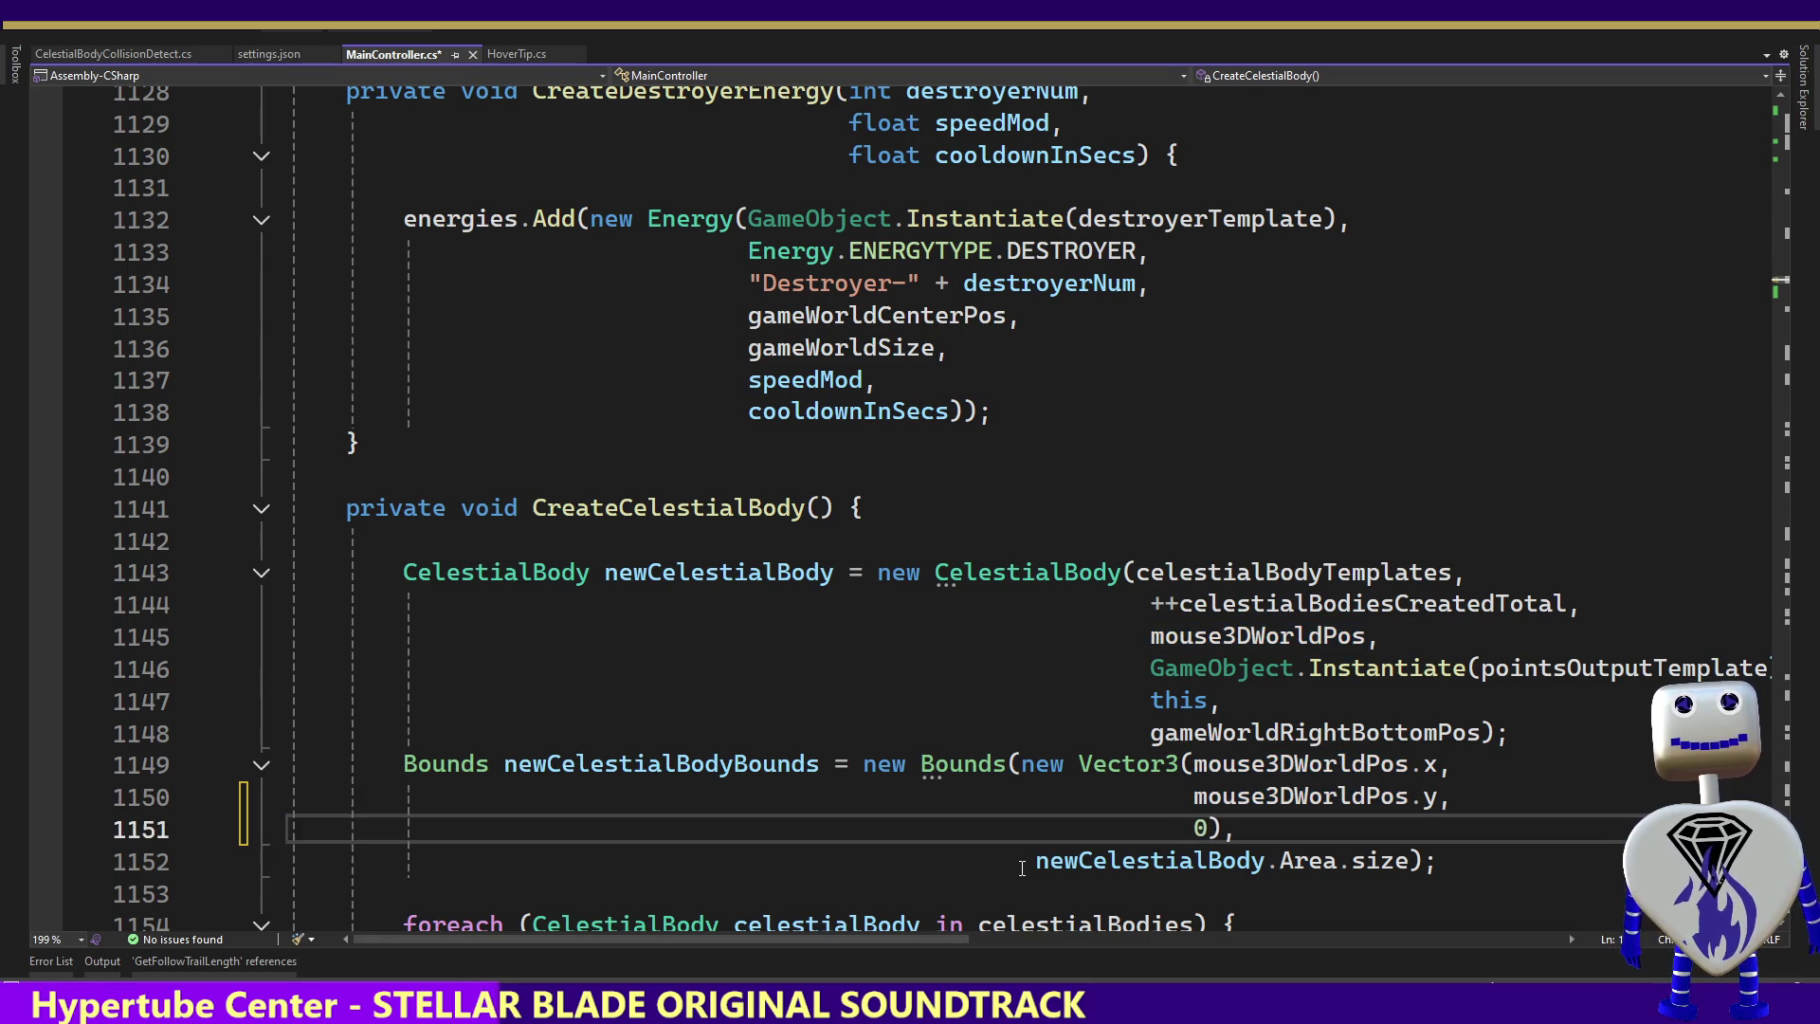
{"action": "key", "text": "Down"}
{"action": "key", "text": "Home"}
{"action": "key", "text": "BackSpace"}
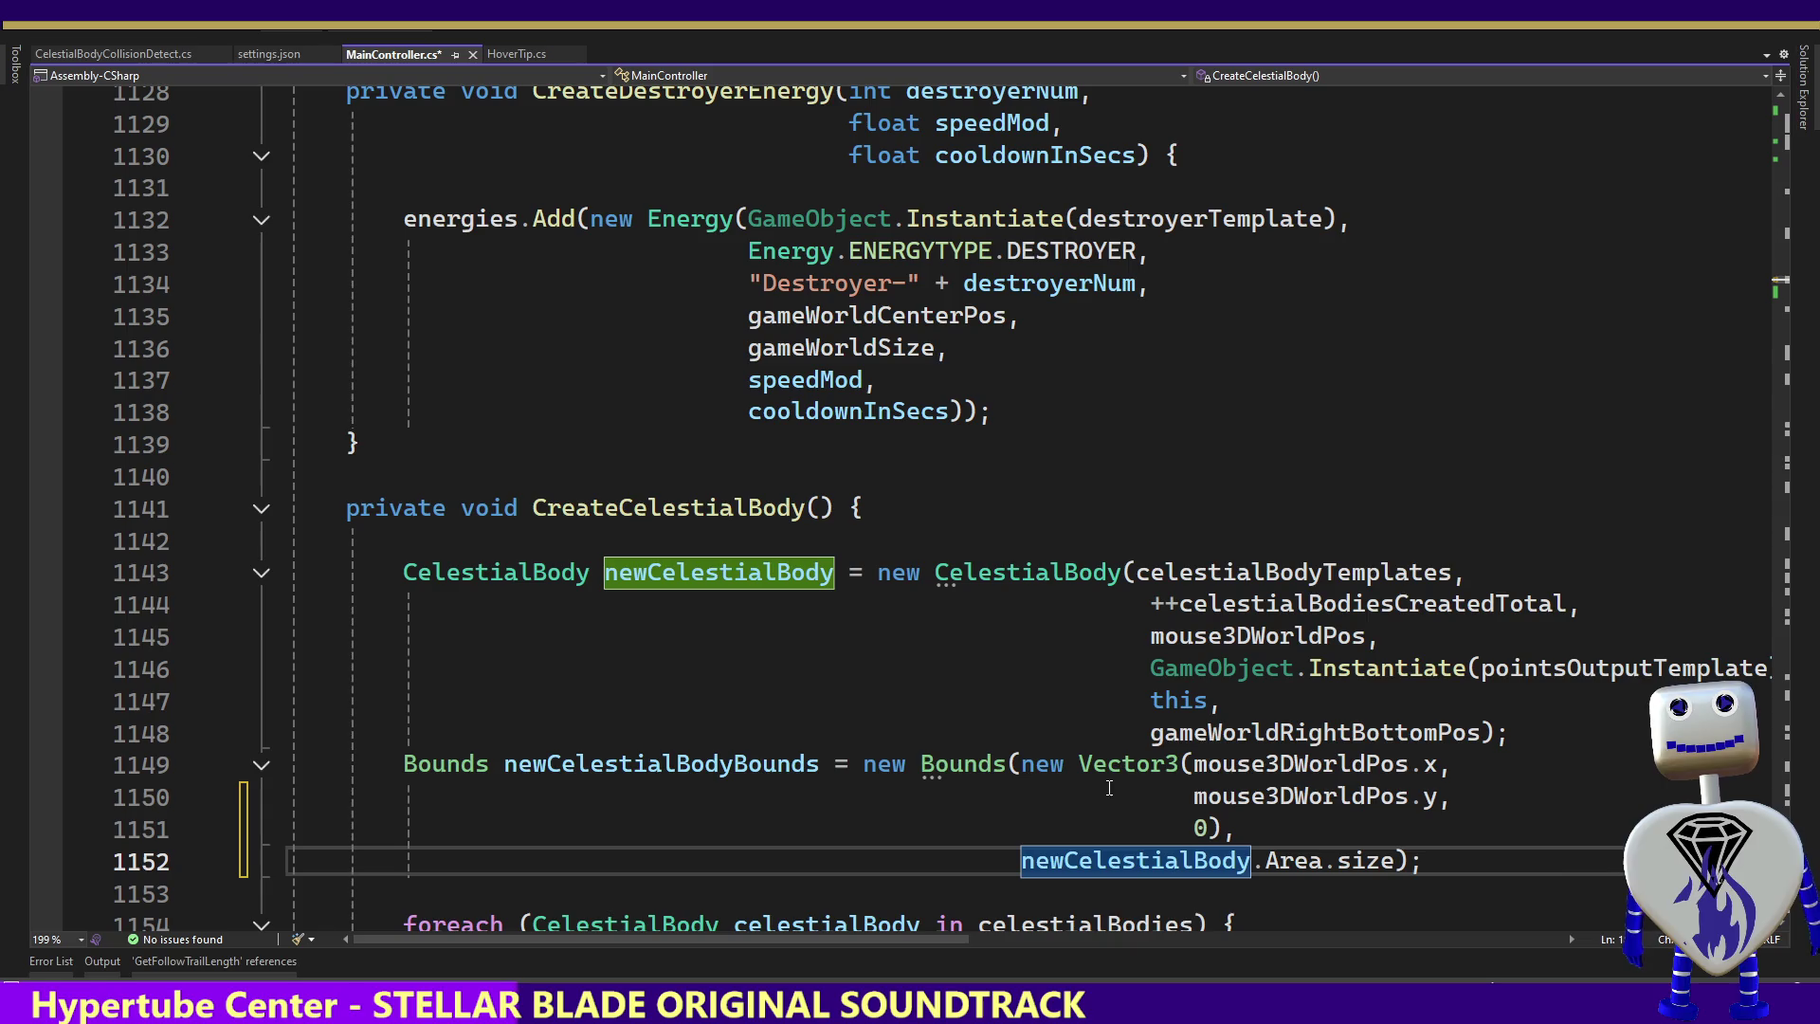
Shift the remaining wrapped arguments one space left, save MainController.cs, and return to Unity
{"action": "left_click", "coordinate": [1146, 604]}
{"action": "key", "text": "BackSpace"}
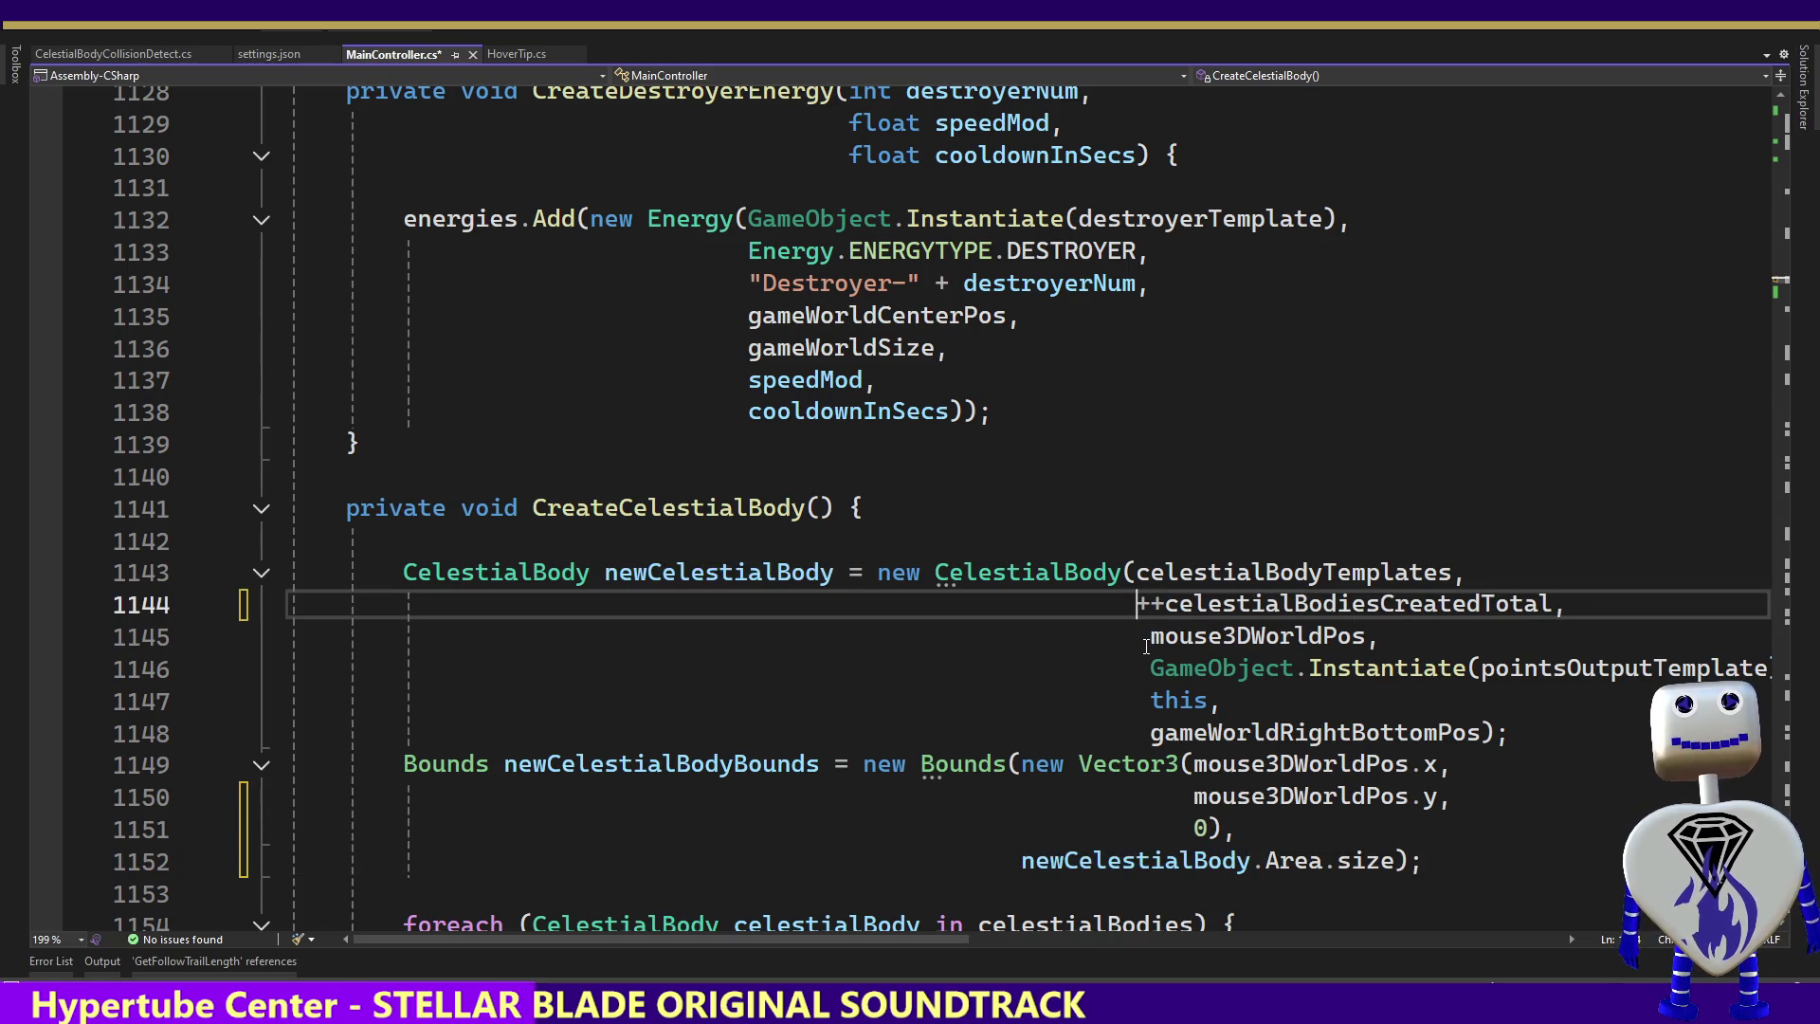
{"action": "left_click", "coordinate": [1147, 637]}
{"action": "key", "text": "BackSpace"}
{"action": "left_click", "coordinate": [1149, 668]}
{"action": "key", "text": "BackSpace"}
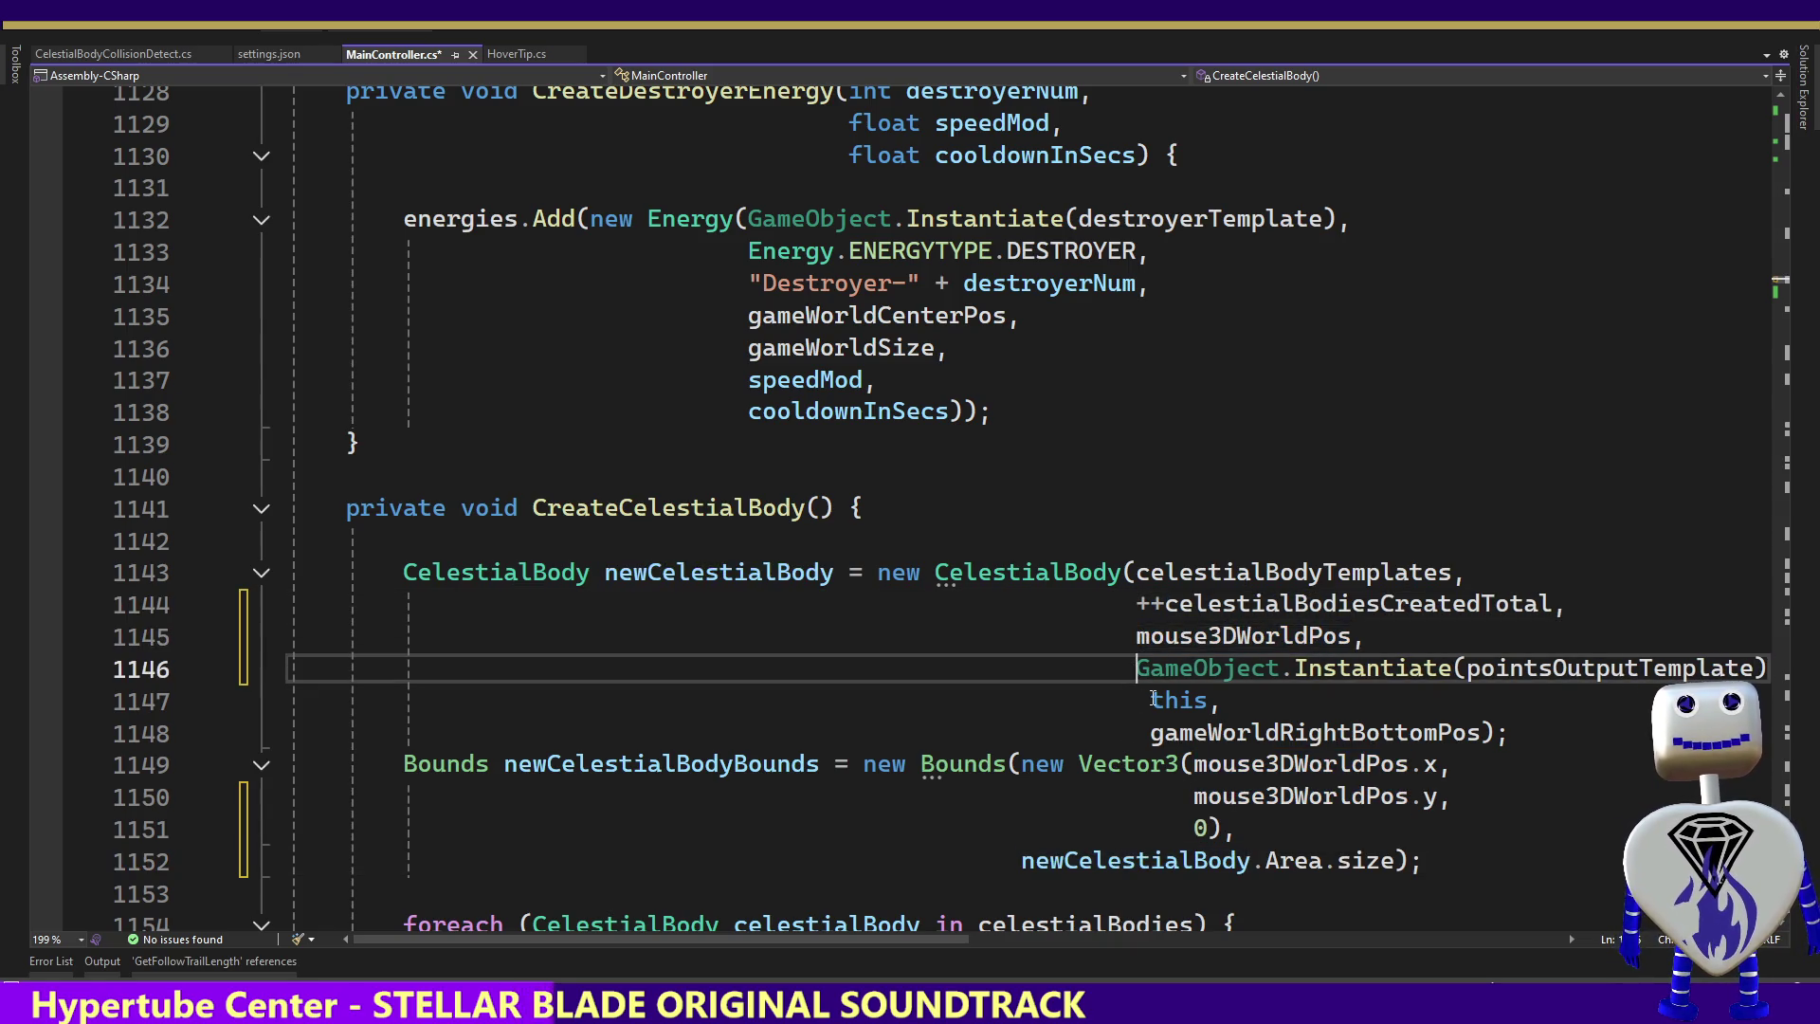
{"action": "left_click", "coordinate": [1151, 701]}
{"action": "key", "text": "BackSpace"}
{"action": "left_click", "coordinate": [1151, 732]}
{"action": "key", "text": "BackSpace"}
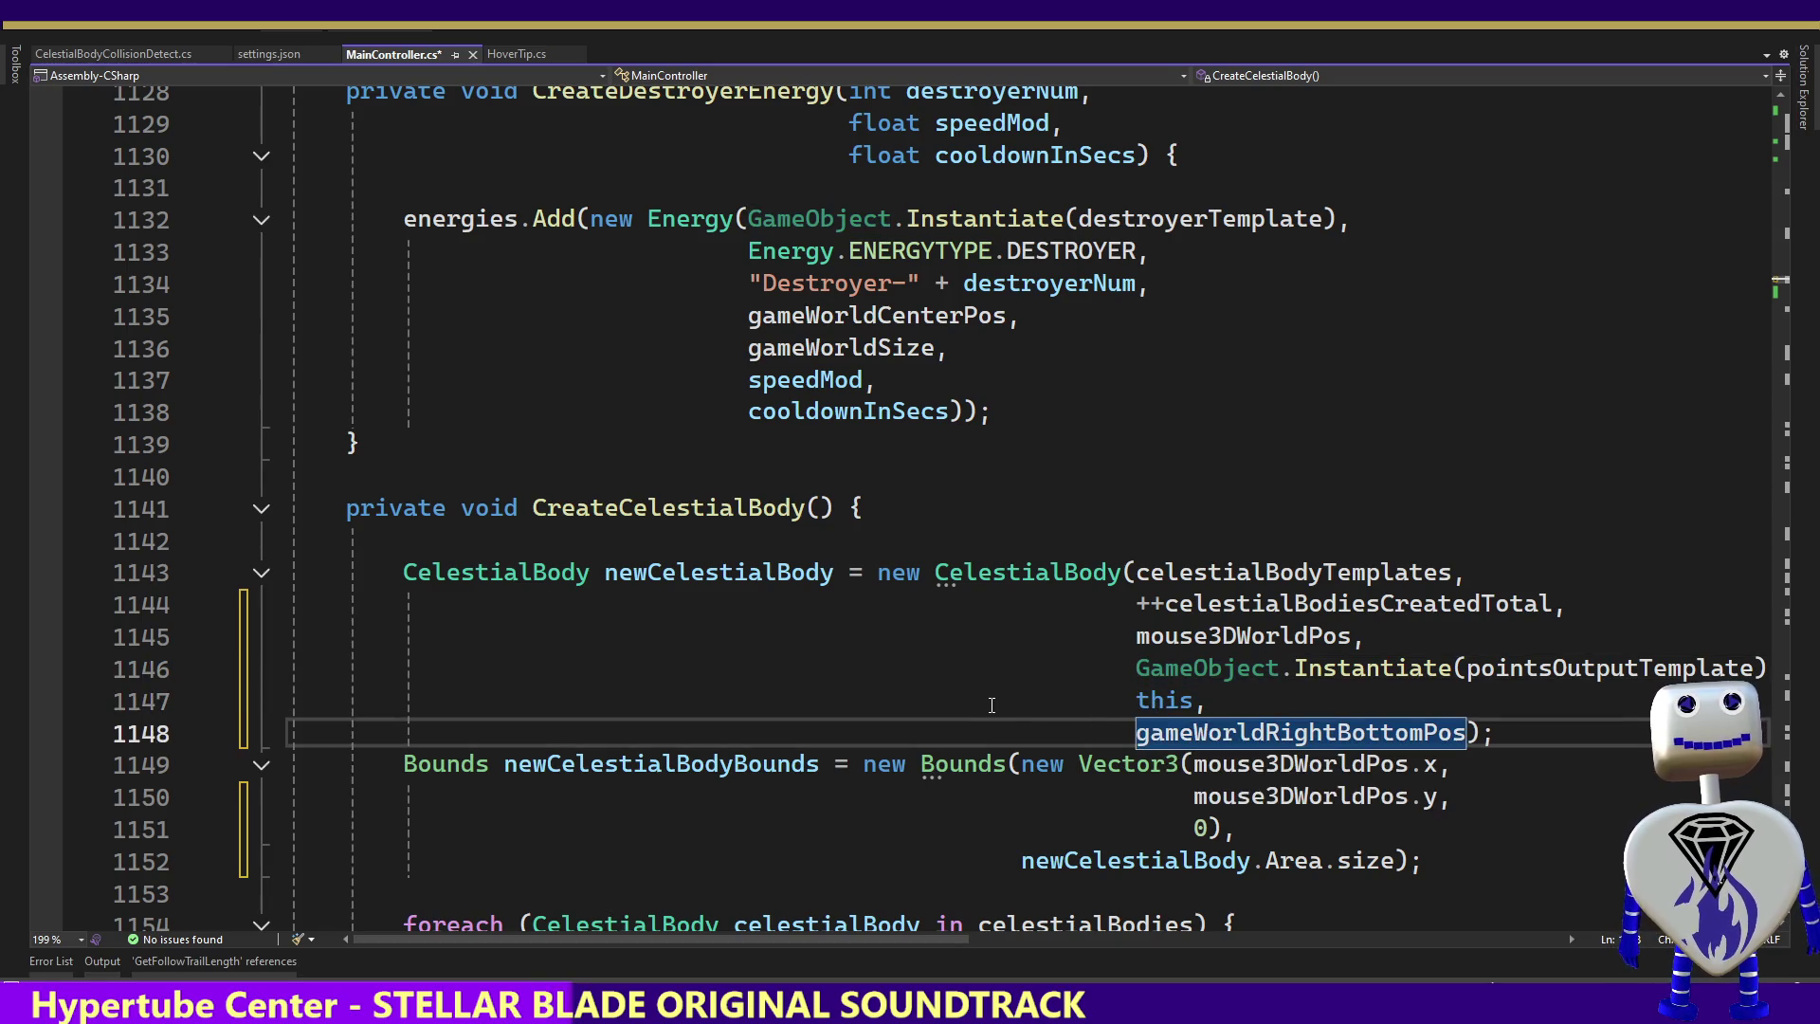
{"action": "key", "text": "ctrl+s"}
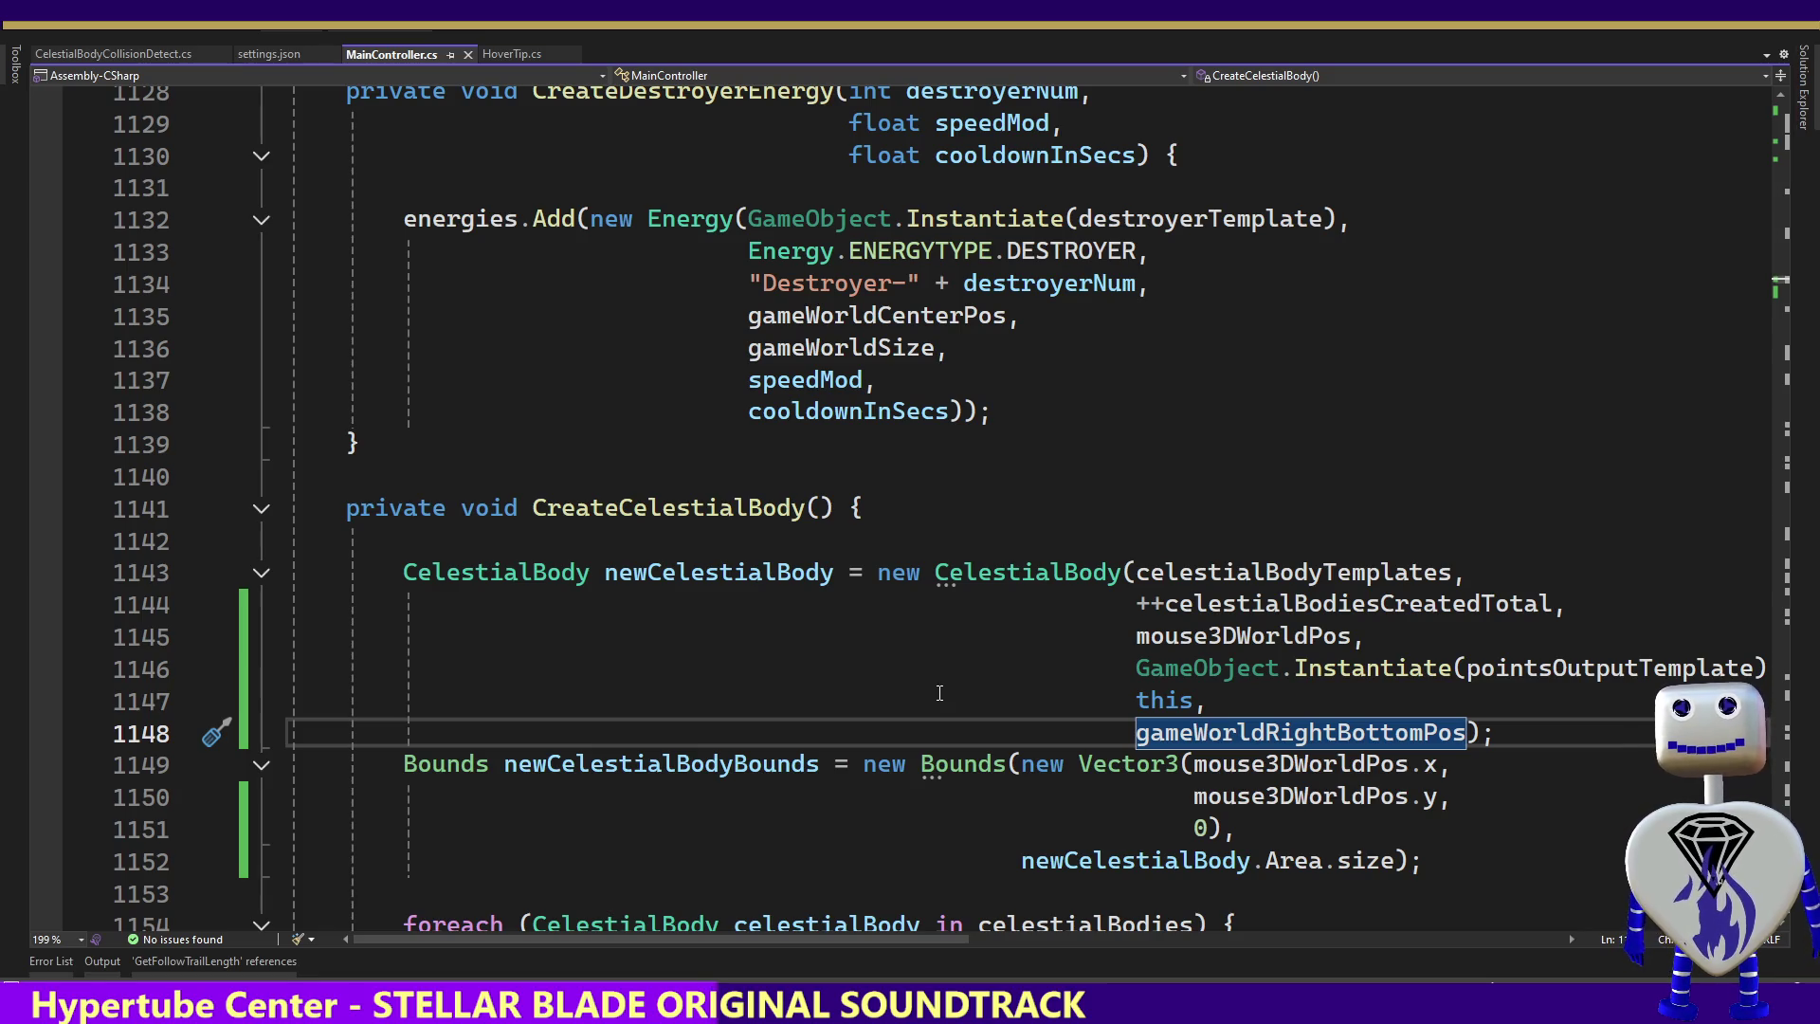
{"action": "key", "text": "alt+Tab"}
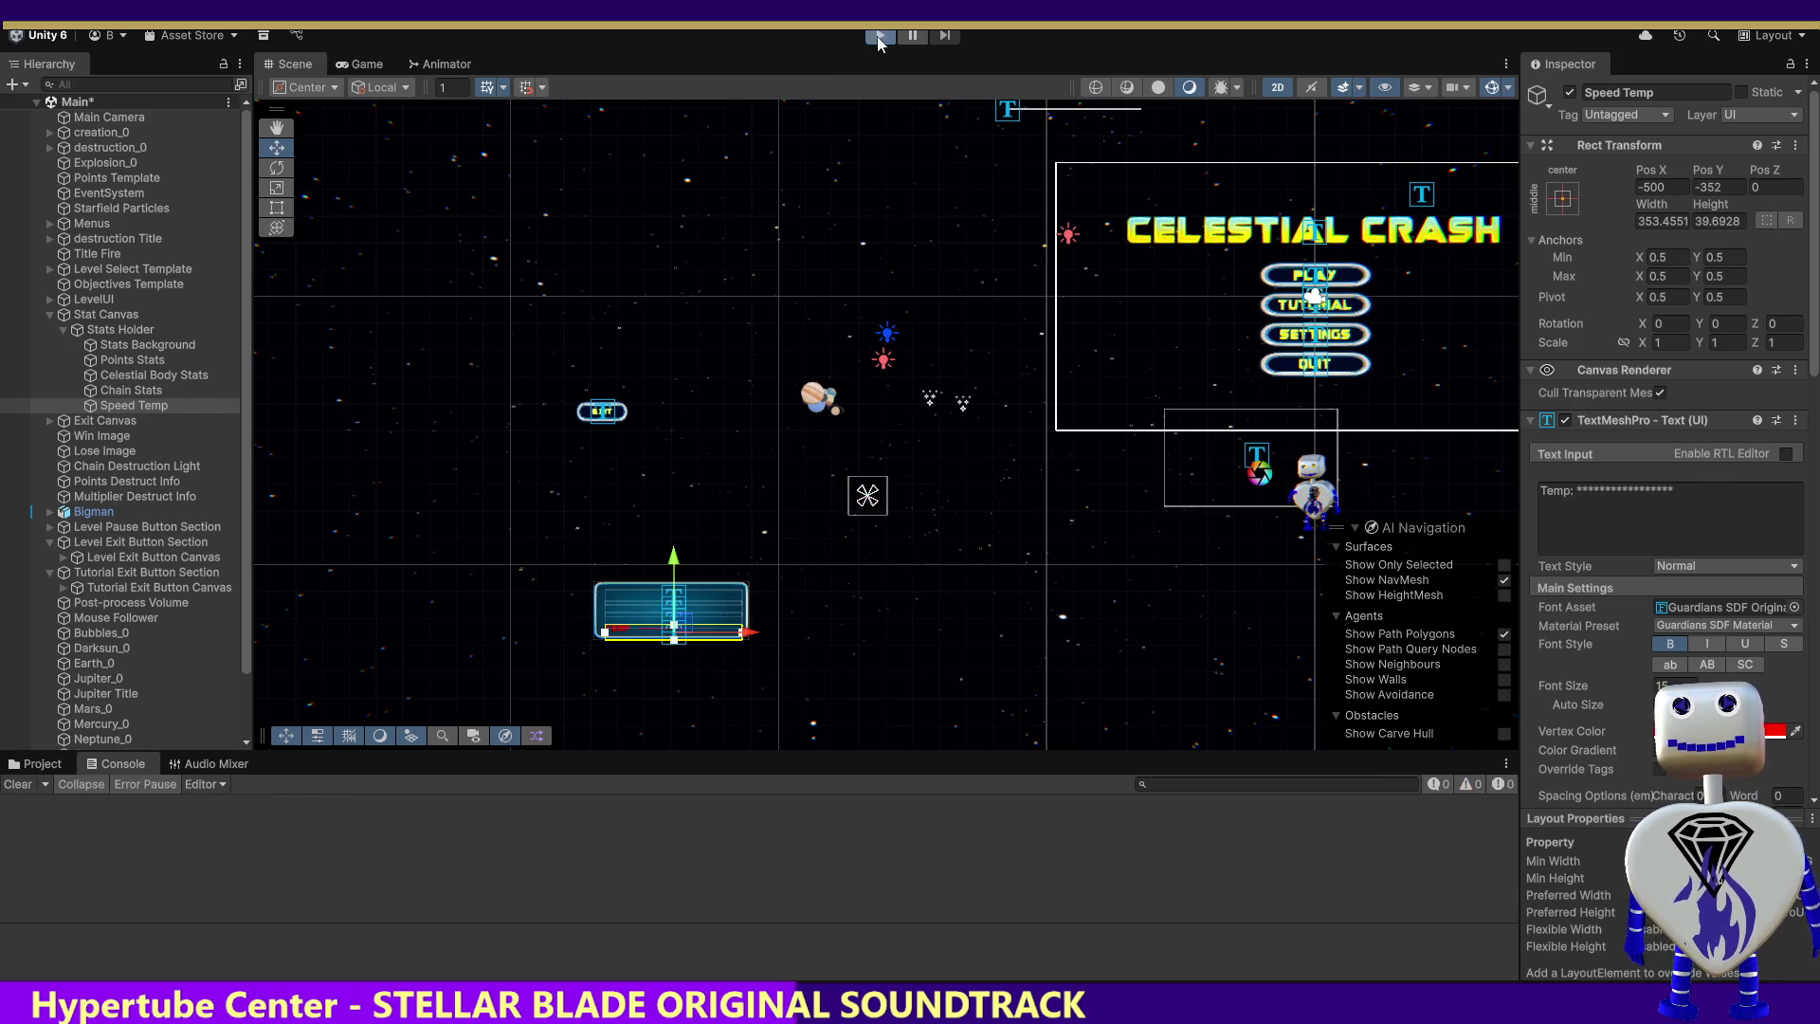
Run the game in Play mode, then return to MainController.cs in Visual Studio
{"action": "left_click", "coordinate": [878, 36]}
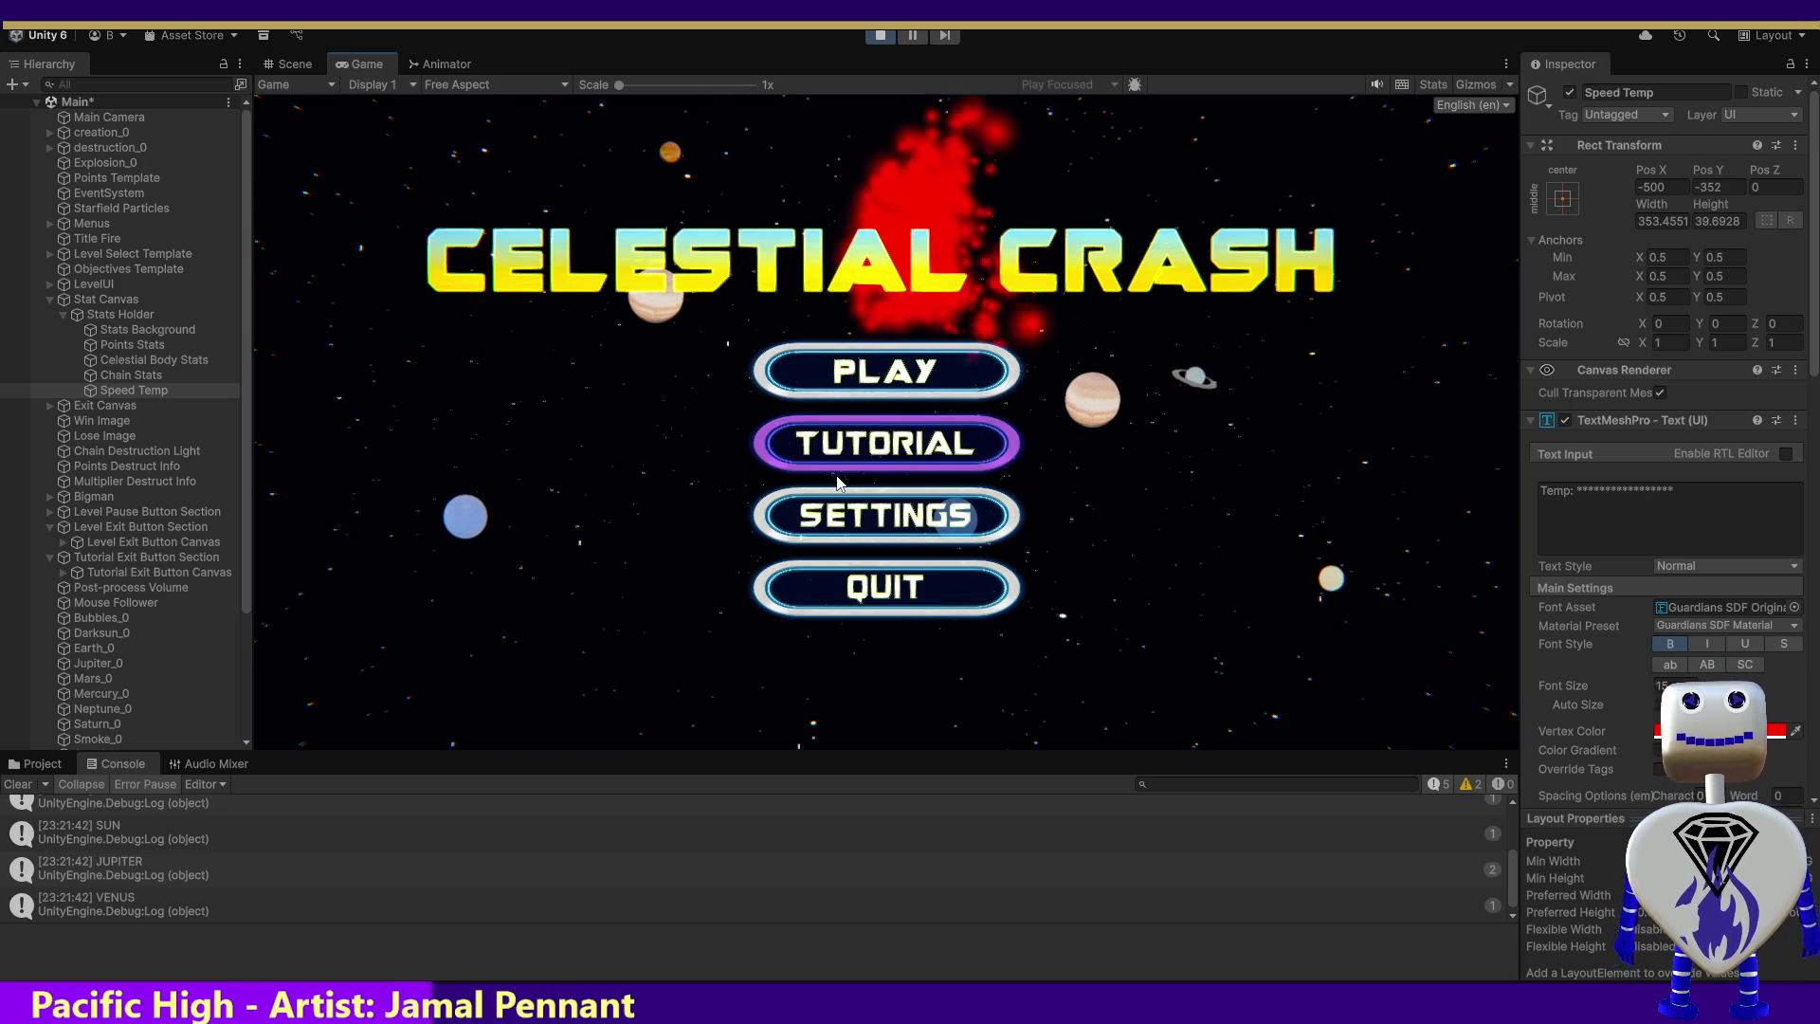
{"action": "key", "text": "alt+Tab"}
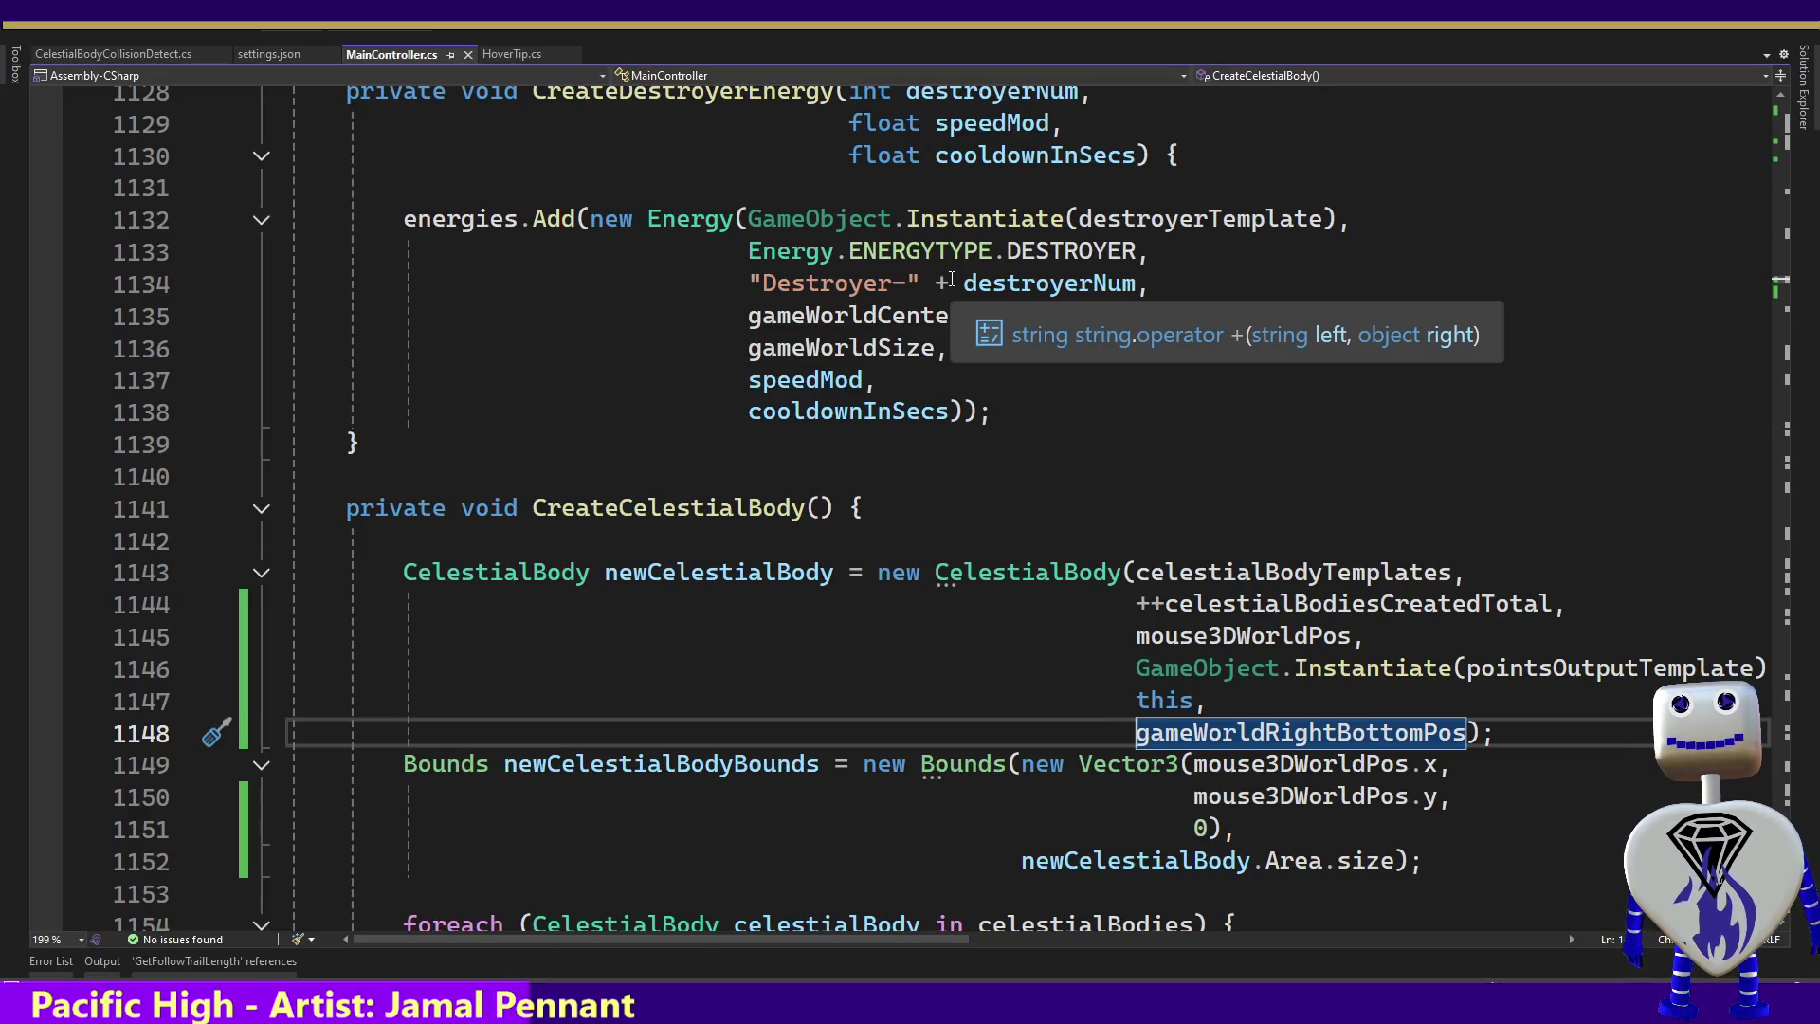
Follow the celestialBody variable on line 1163 to the CelestialBody class definition at line 2760
{"action": "left_click", "coordinate": [1078, 730]}
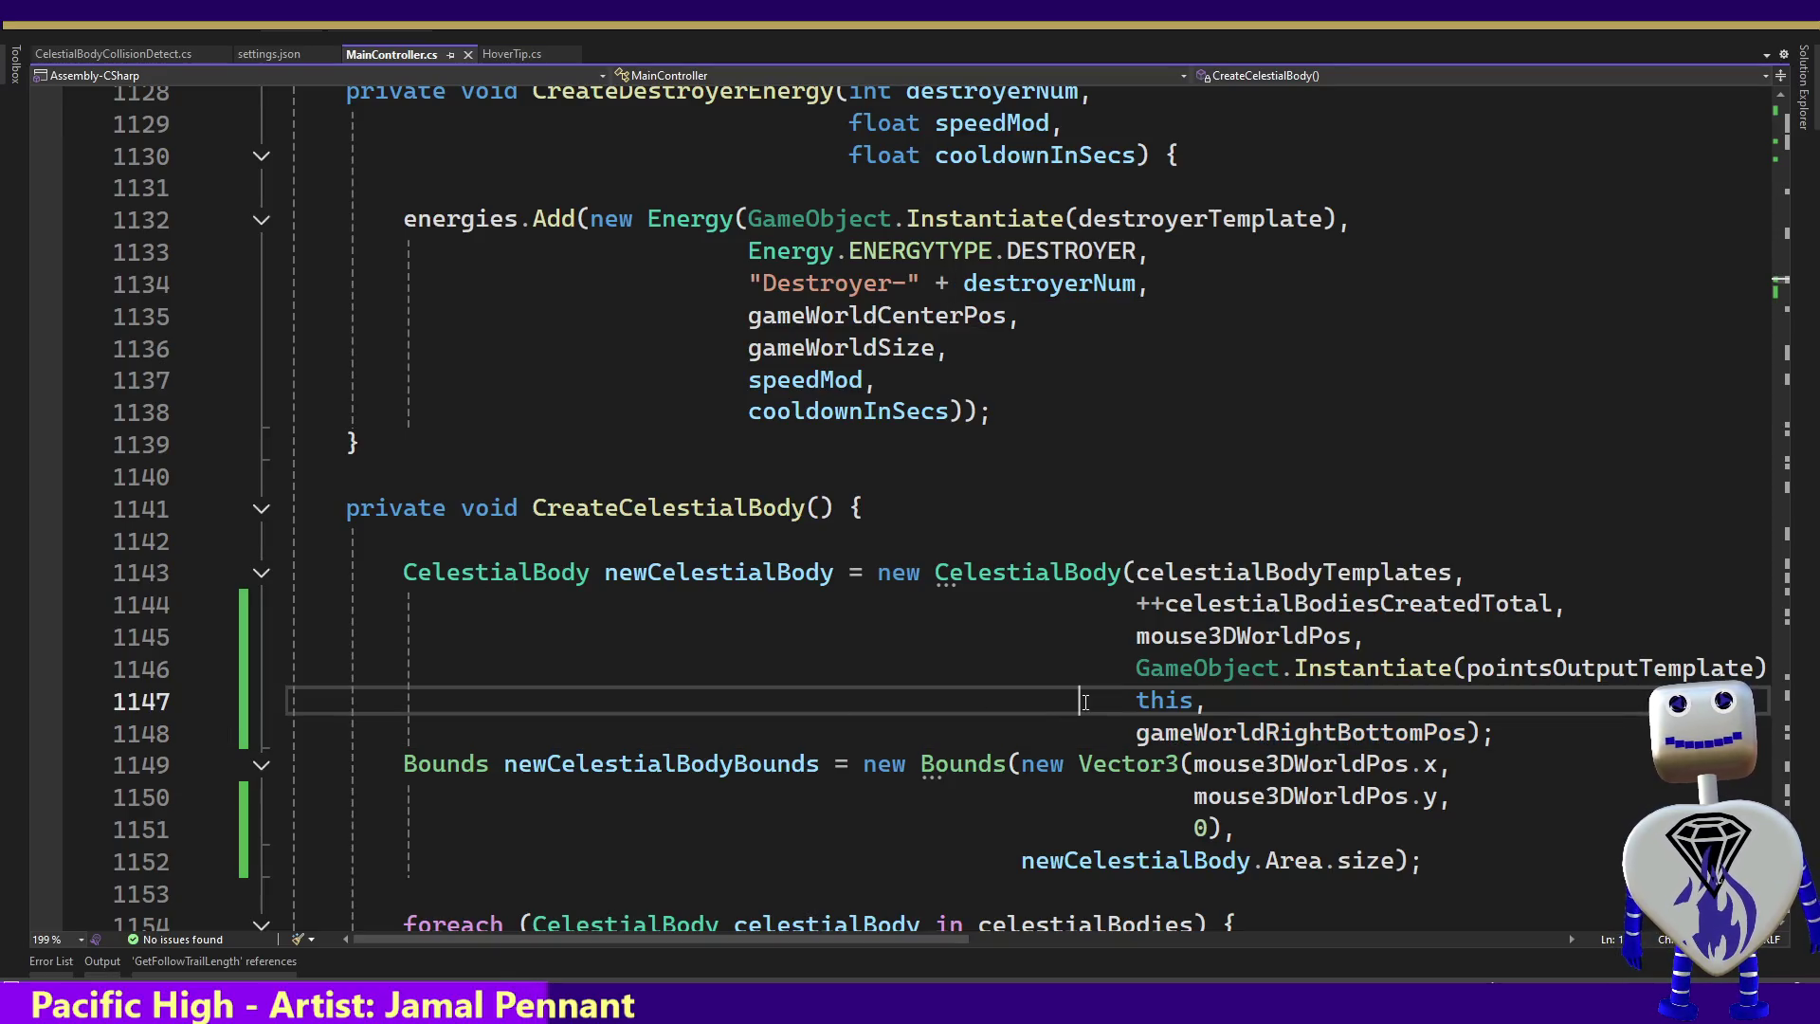
{"action": "key", "text": "Down"}
{"action": "key", "text": "Down"}
{"action": "key", "text": "Down"}
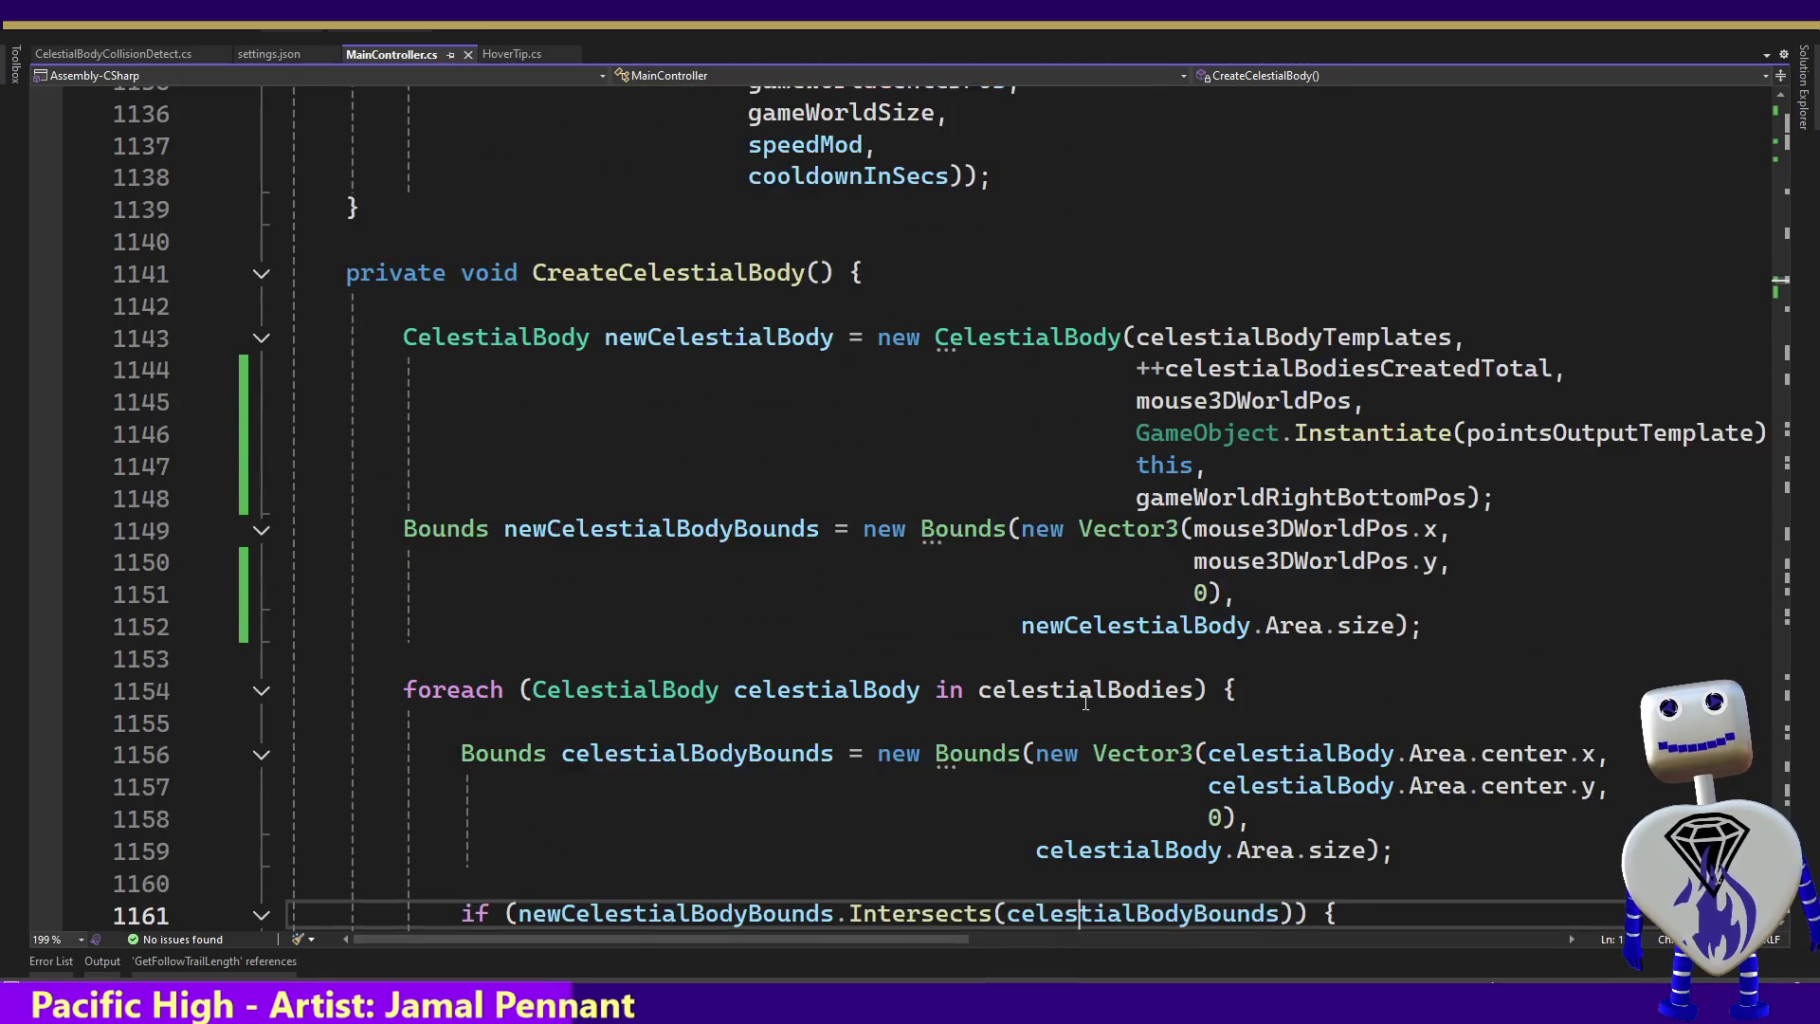
{"action": "key", "text": "Down"}
{"action": "key", "text": "Down"}
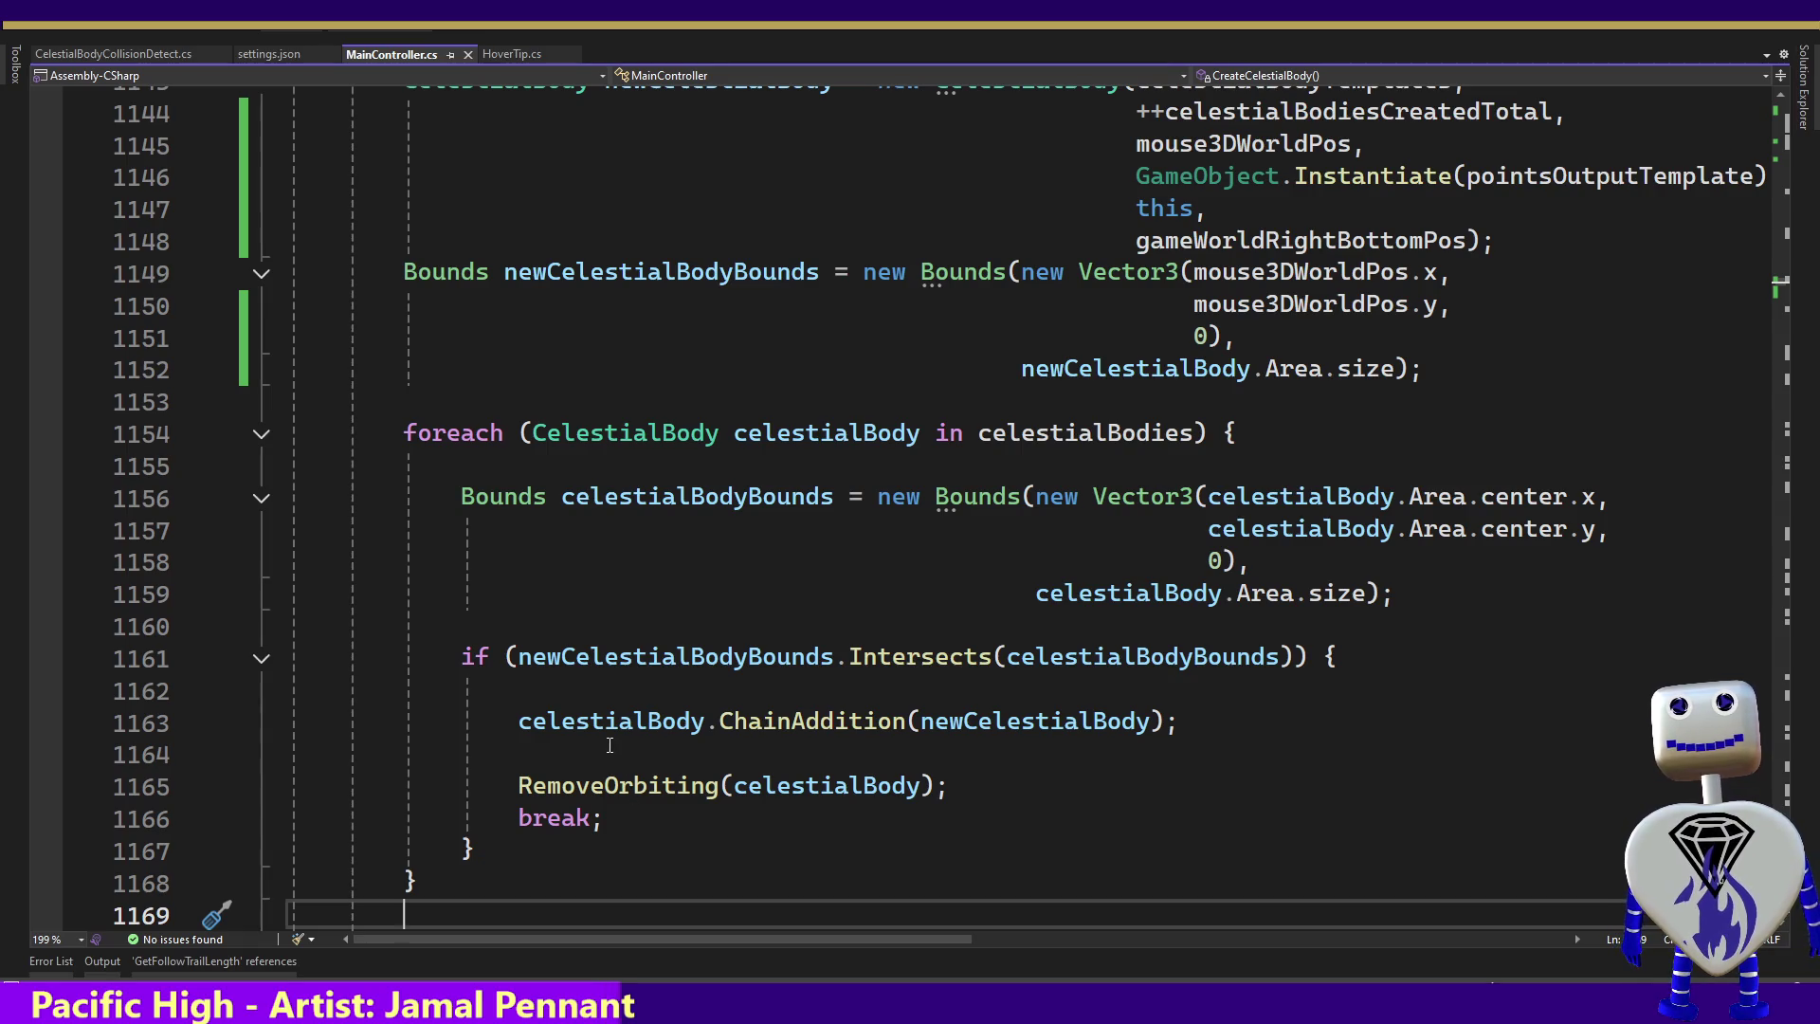
{"action": "left_click", "coordinate": [670, 728]}
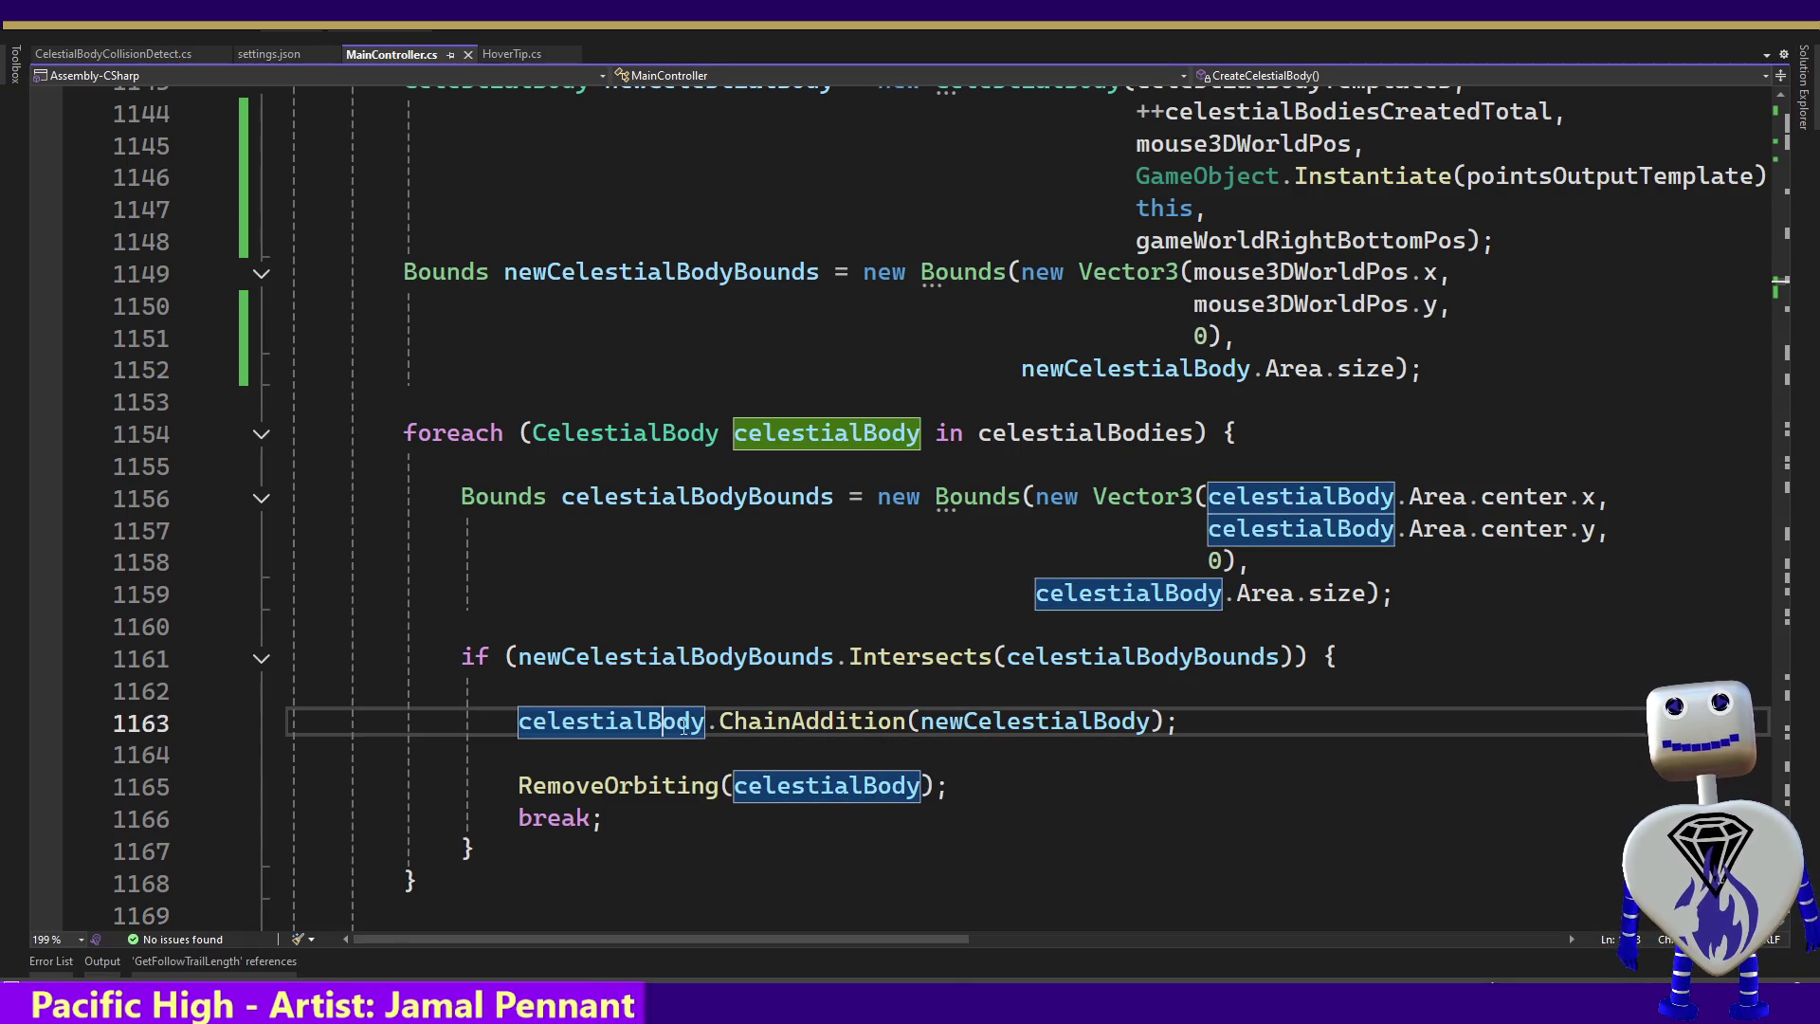
{"action": "key", "text": "F12"}
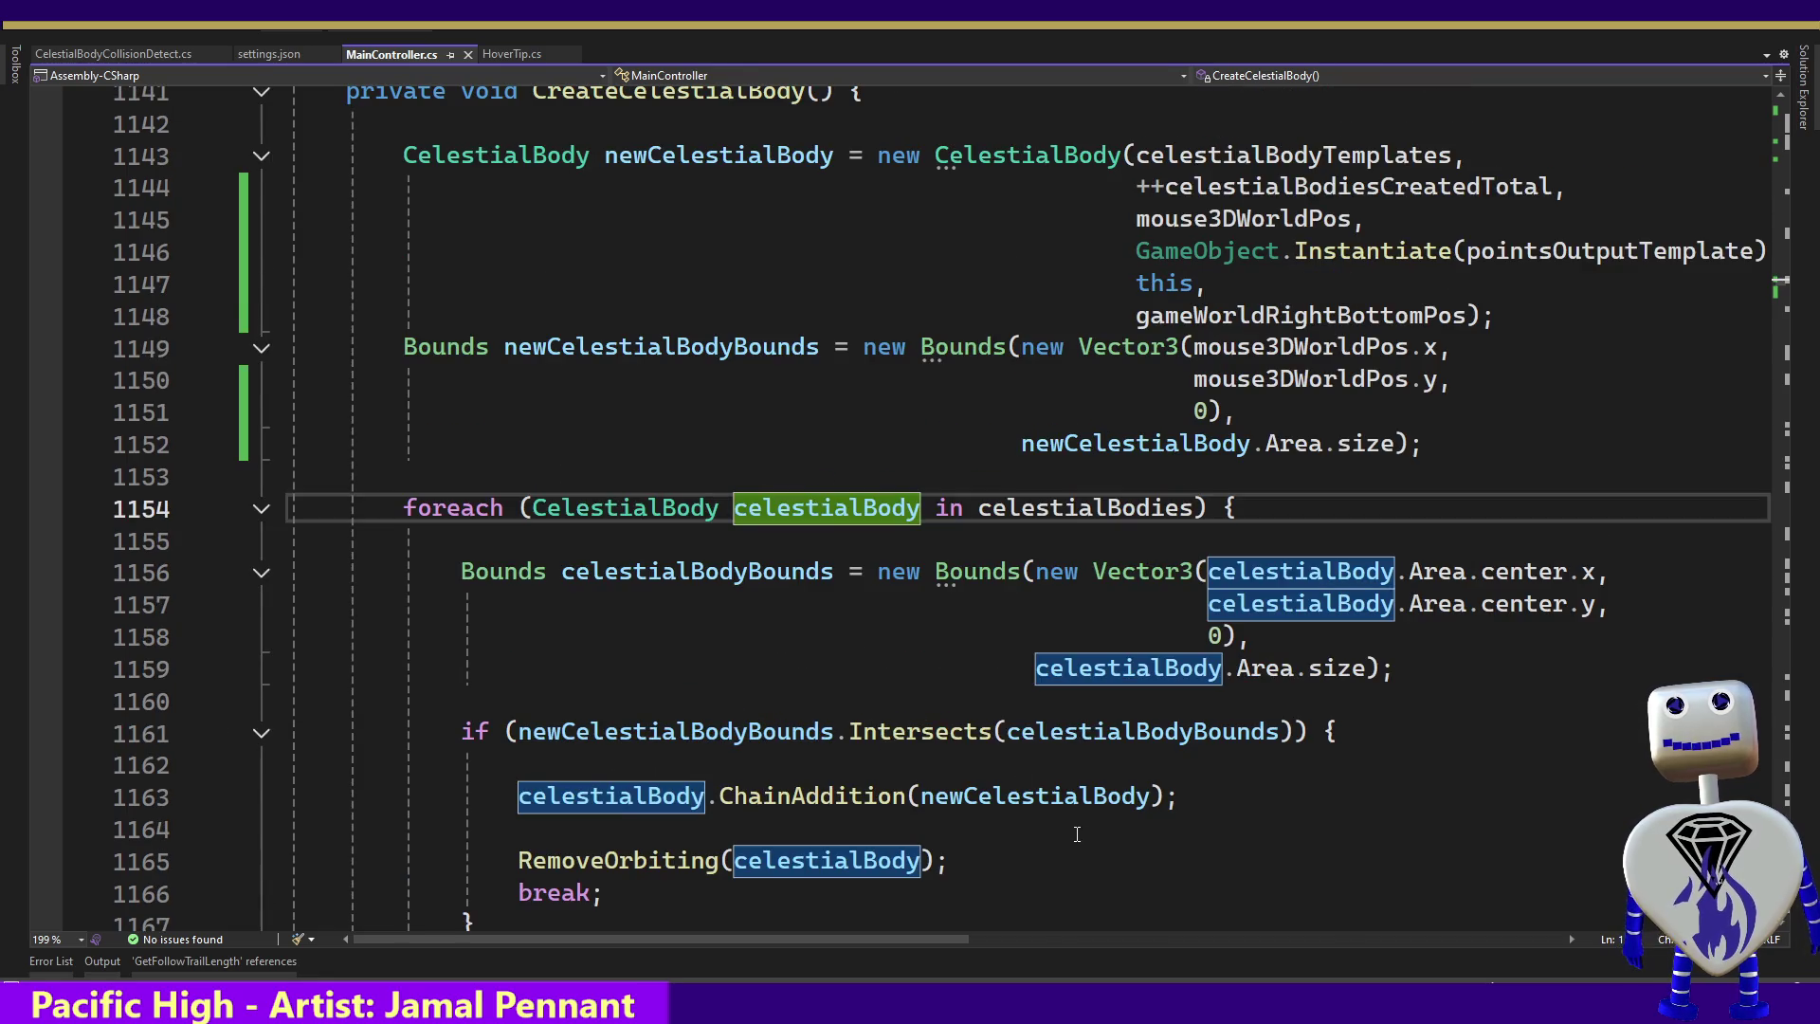
{"action": "left_click", "coordinate": [625, 508], "text": "ctrl"}
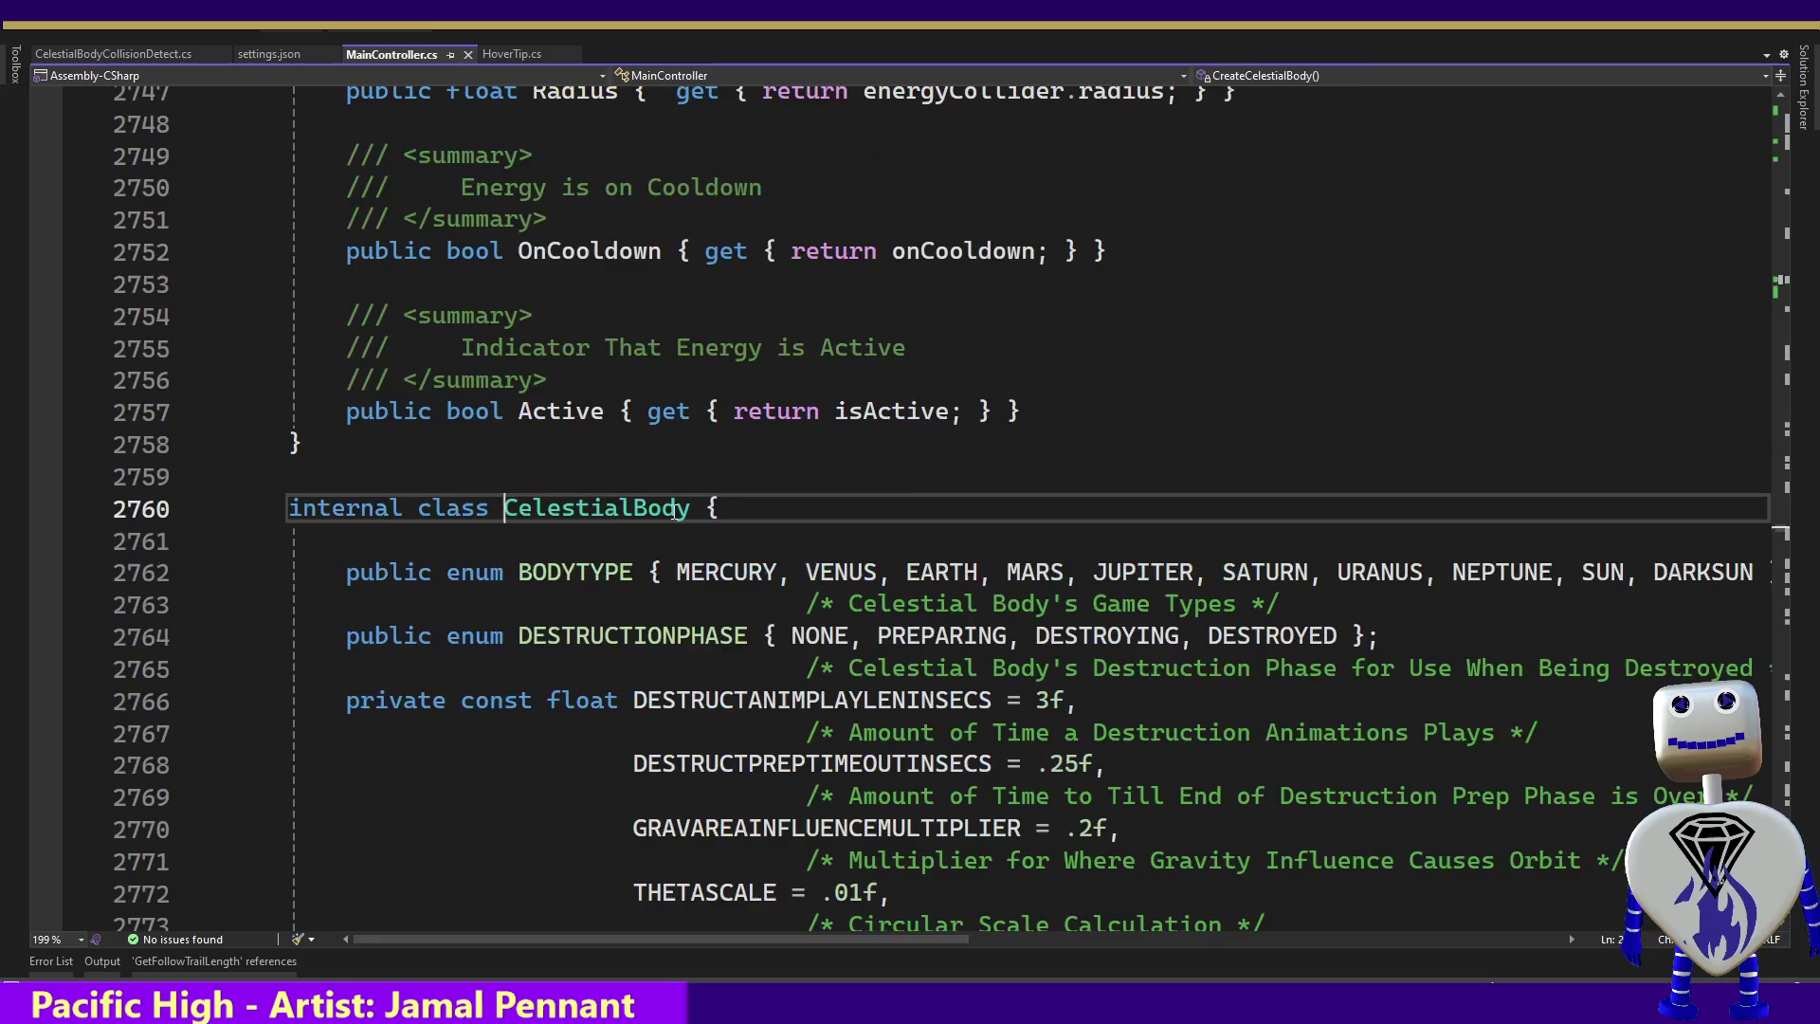
Step down through the CelestialBody constants, fields and constructor body
{"action": "left_click", "coordinate": [746, 664]}
{"action": "key", "text": "Down"}
{"action": "key", "text": "Down"}
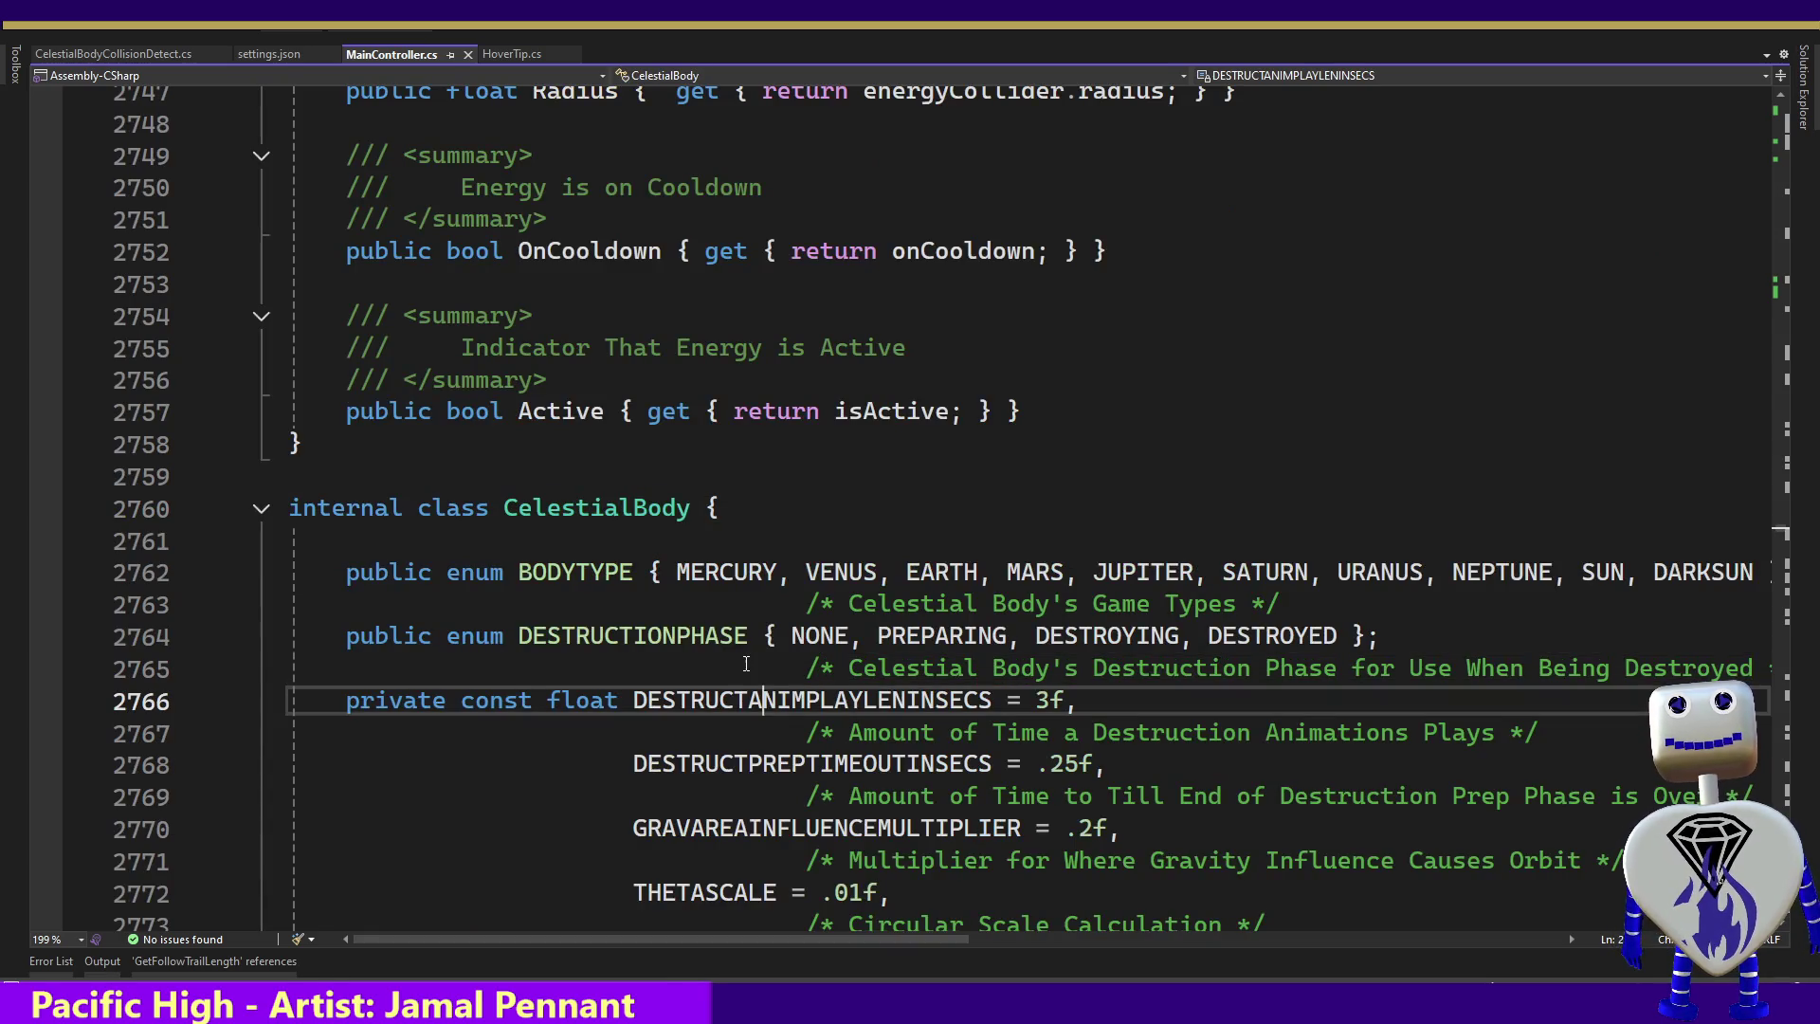
{"action": "key", "text": "Down"}
{"action": "key", "text": "Down"}
{"action": "key", "text": "Down"}
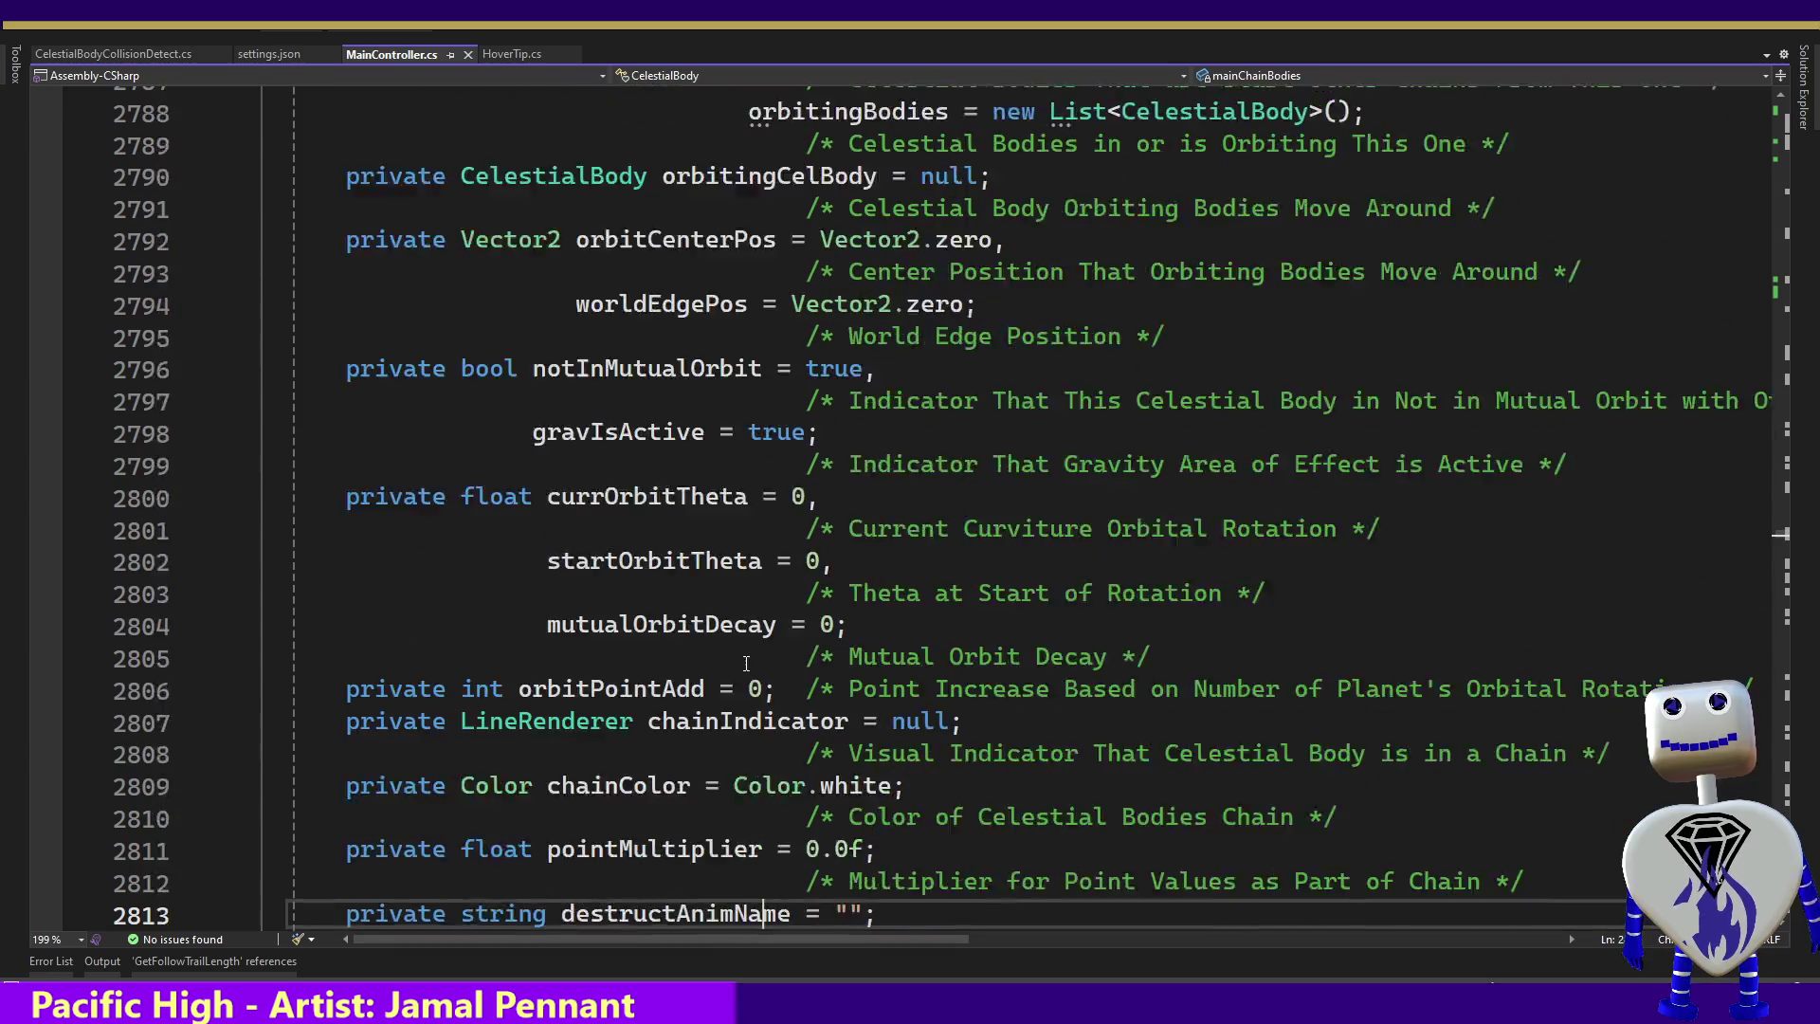
{"action": "key", "text": "Down"}
{"action": "key", "text": "Down"}
{"action": "key", "text": "Down"}
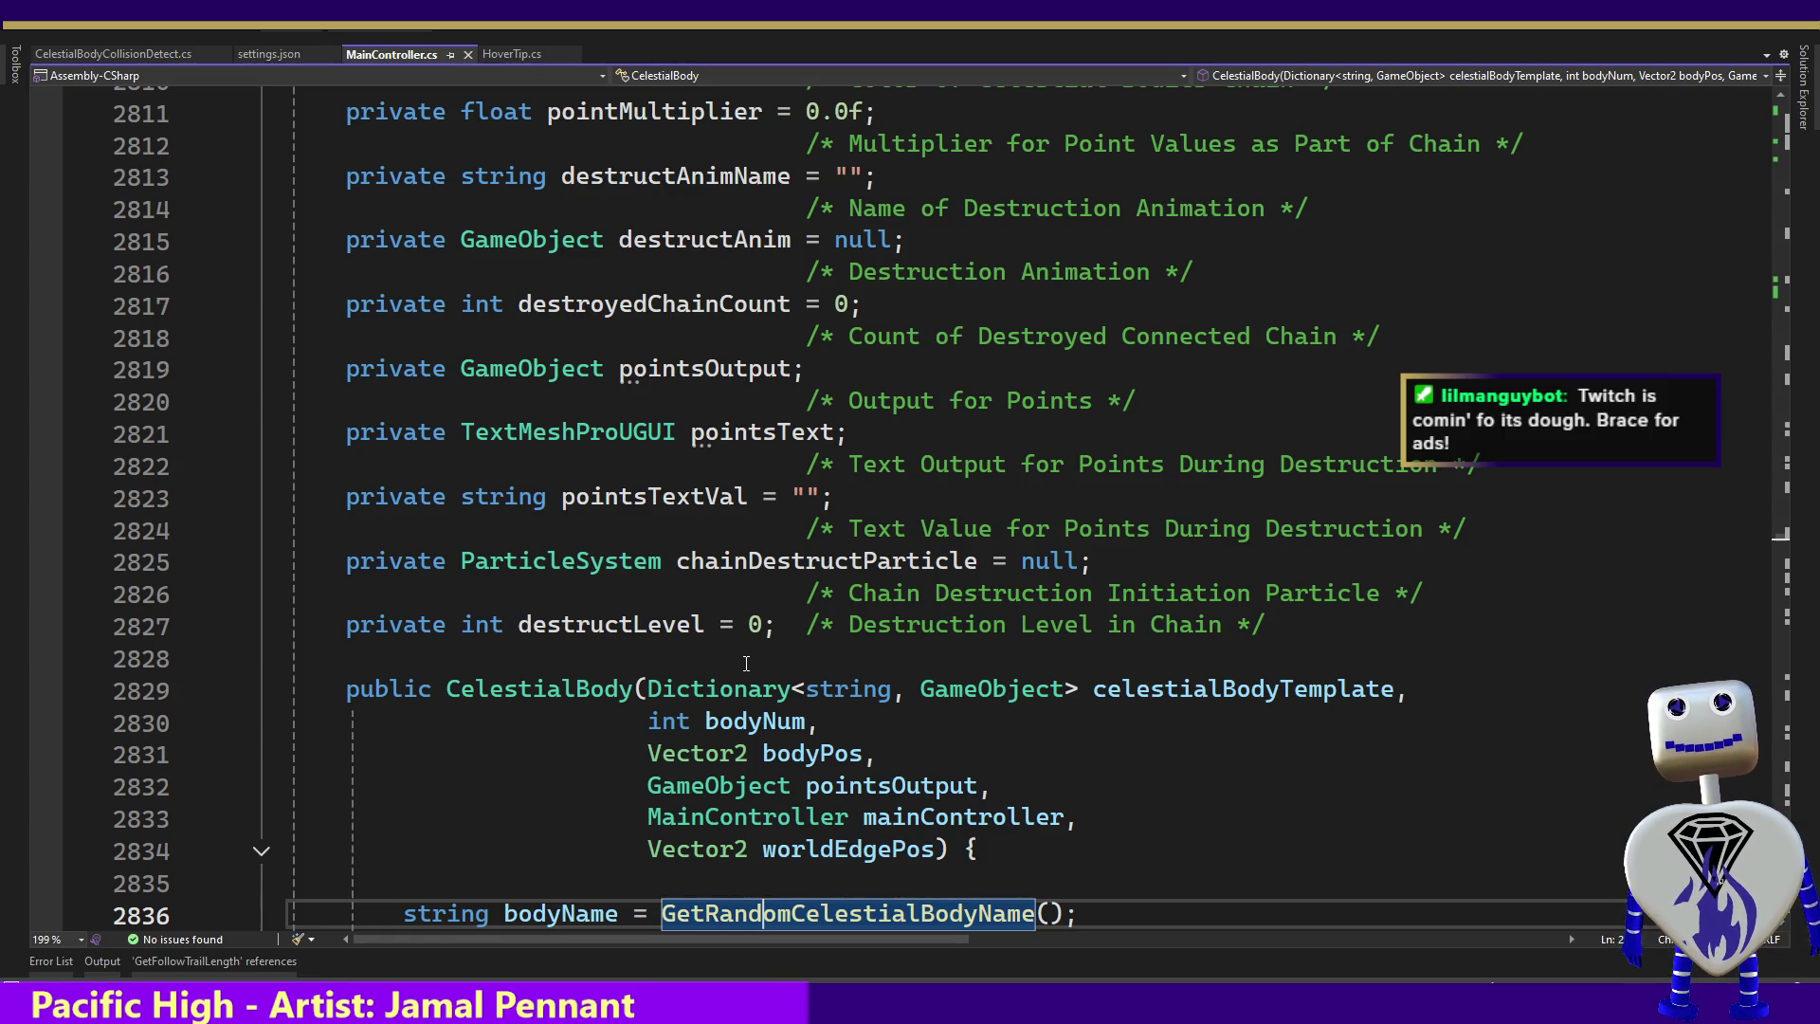
{"action": "key", "text": "Down"}
{"action": "key", "text": "Down"}
{"action": "key", "text": "Down"}
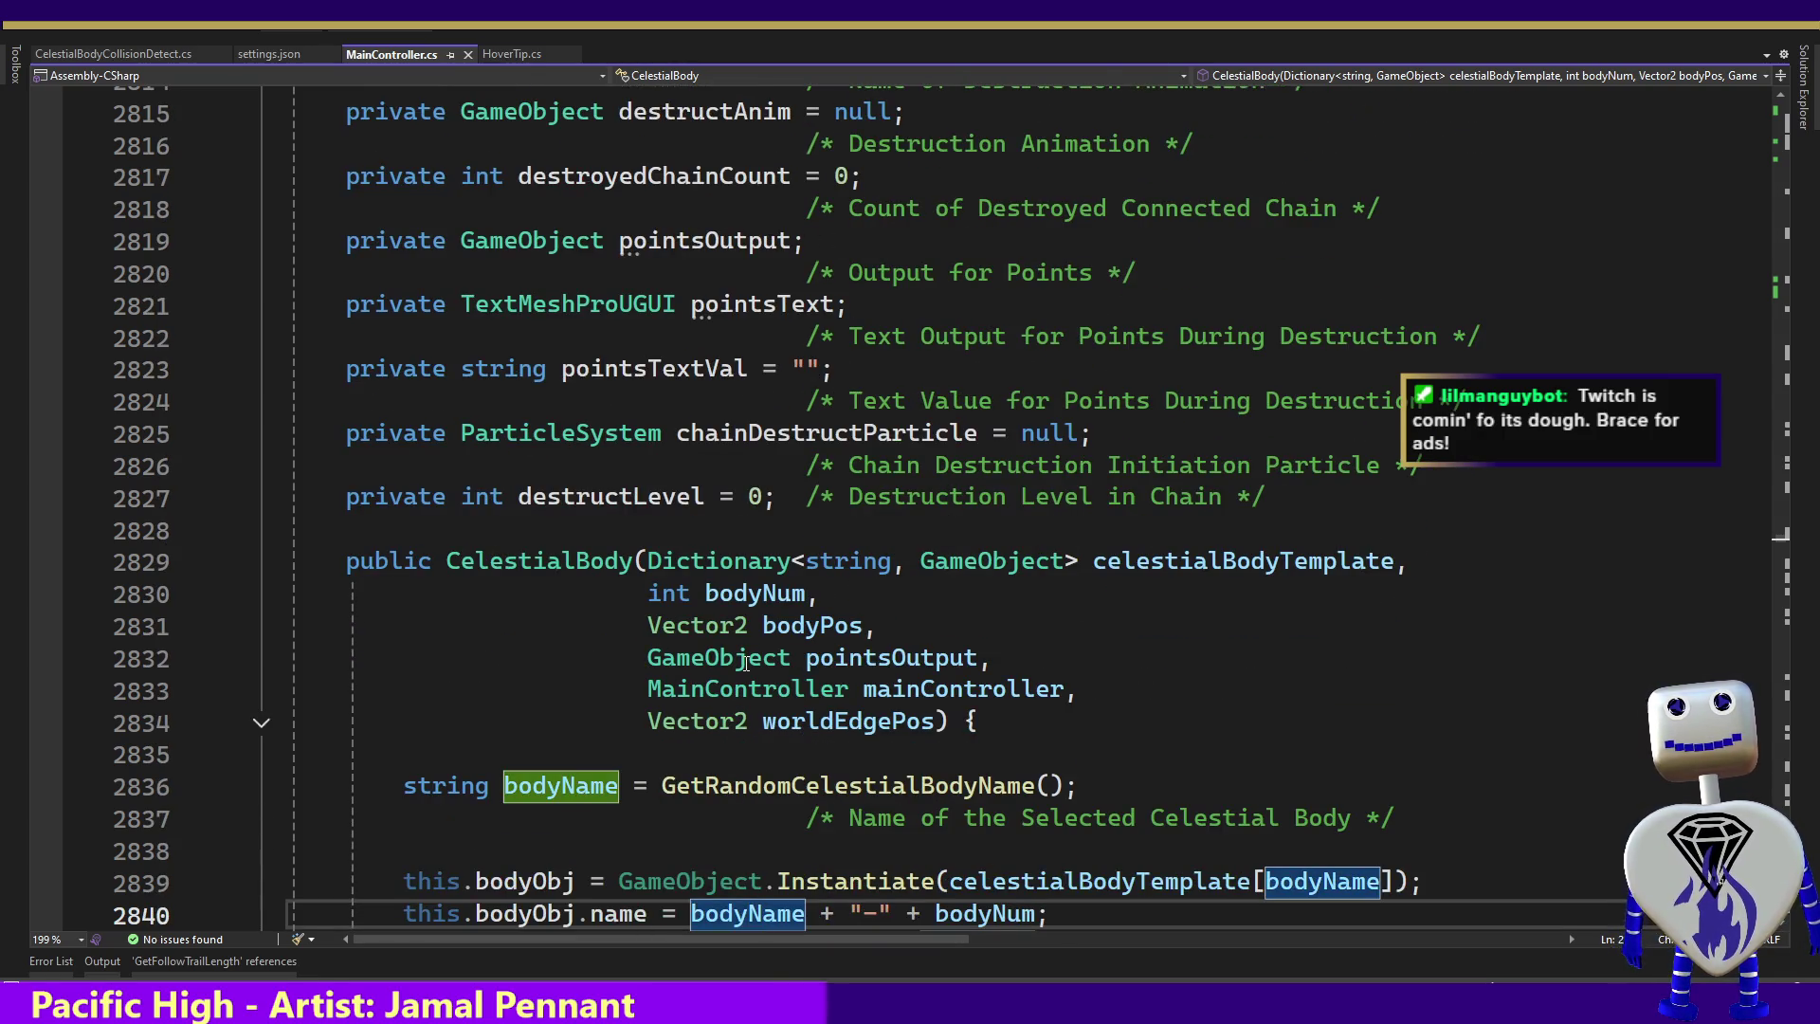
{"action": "type", "text": "this.bodyId = Animator.StringToHash(bodyName + \"-\" + bodyNum); this.bodyType = (BODYTYPE)Enum.Parse(typeof(BODYTYPE), bodyName);"}
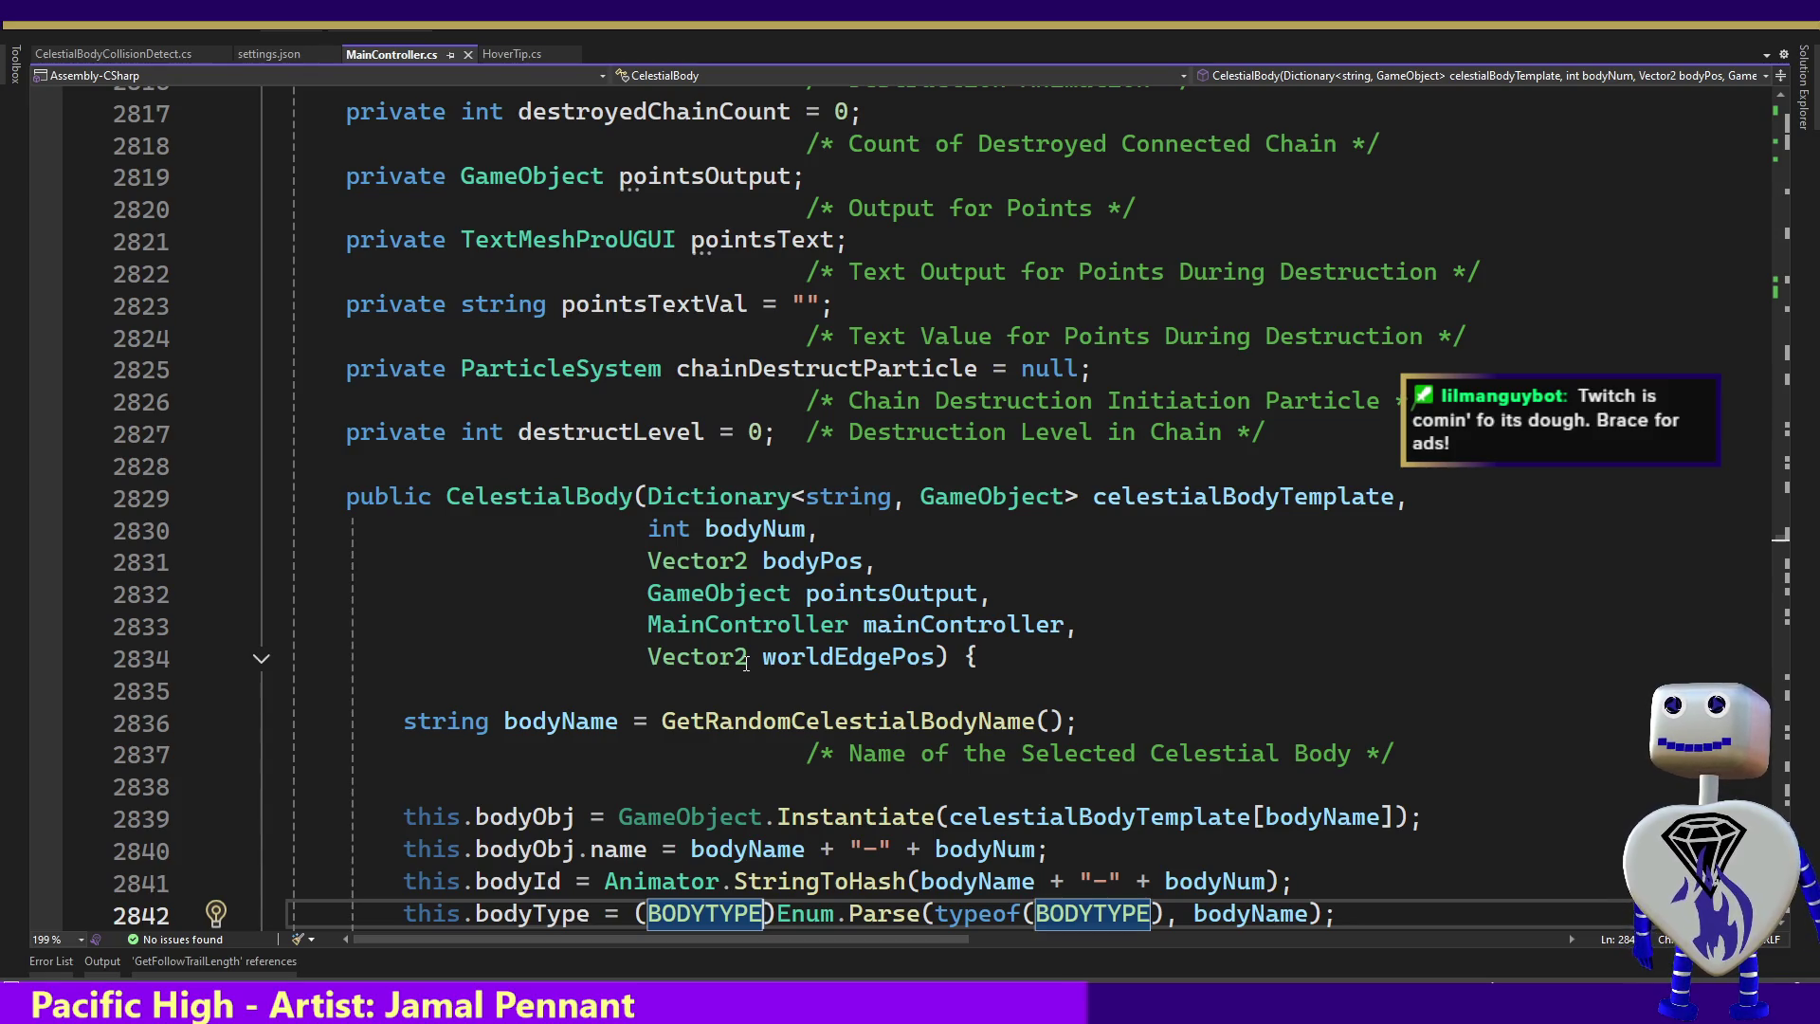
{"action": "key", "text": "Down"}
{"action": "key", "text": "Down"}
{"action": "key", "text": "Down"}
{"action": "key", "text": "Page_Down"}
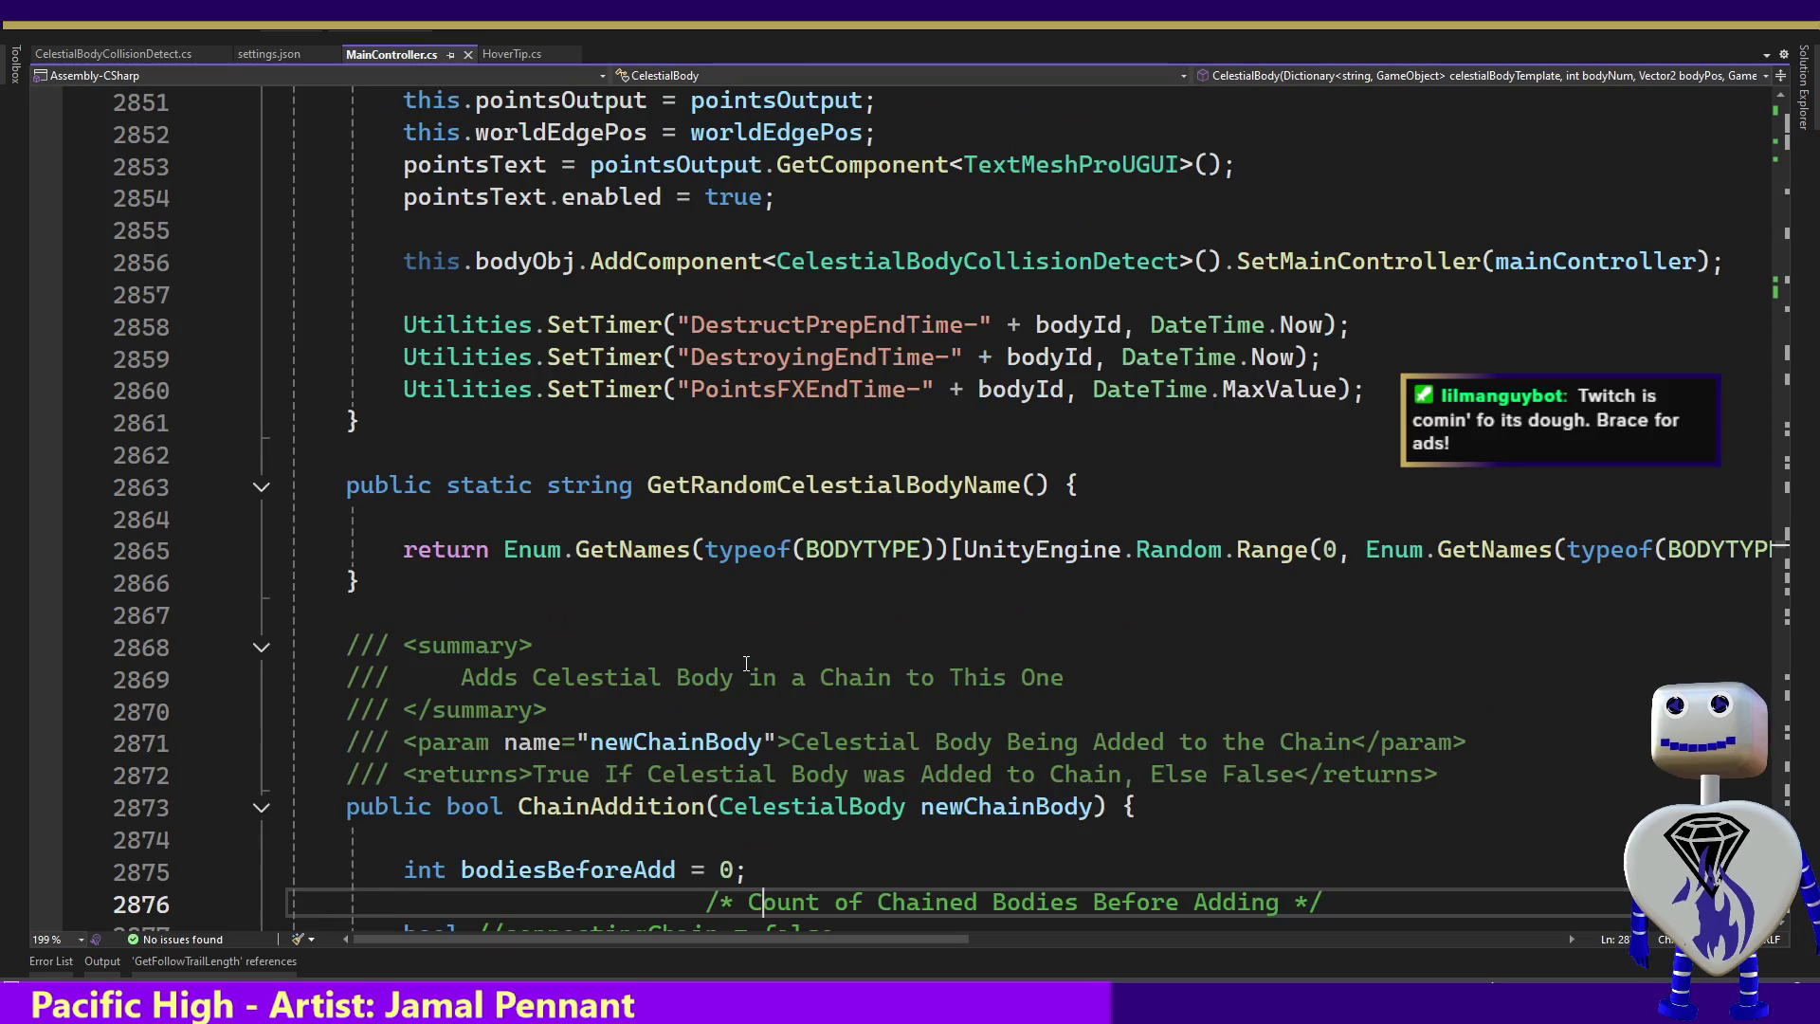
Page down from ChainAddition through the orbit, destruction and property code to the class end
{"action": "key", "text": "Page_Down"}
{"action": "key", "text": "Page_Down"}
{"action": "key", "text": "Page_Down"}
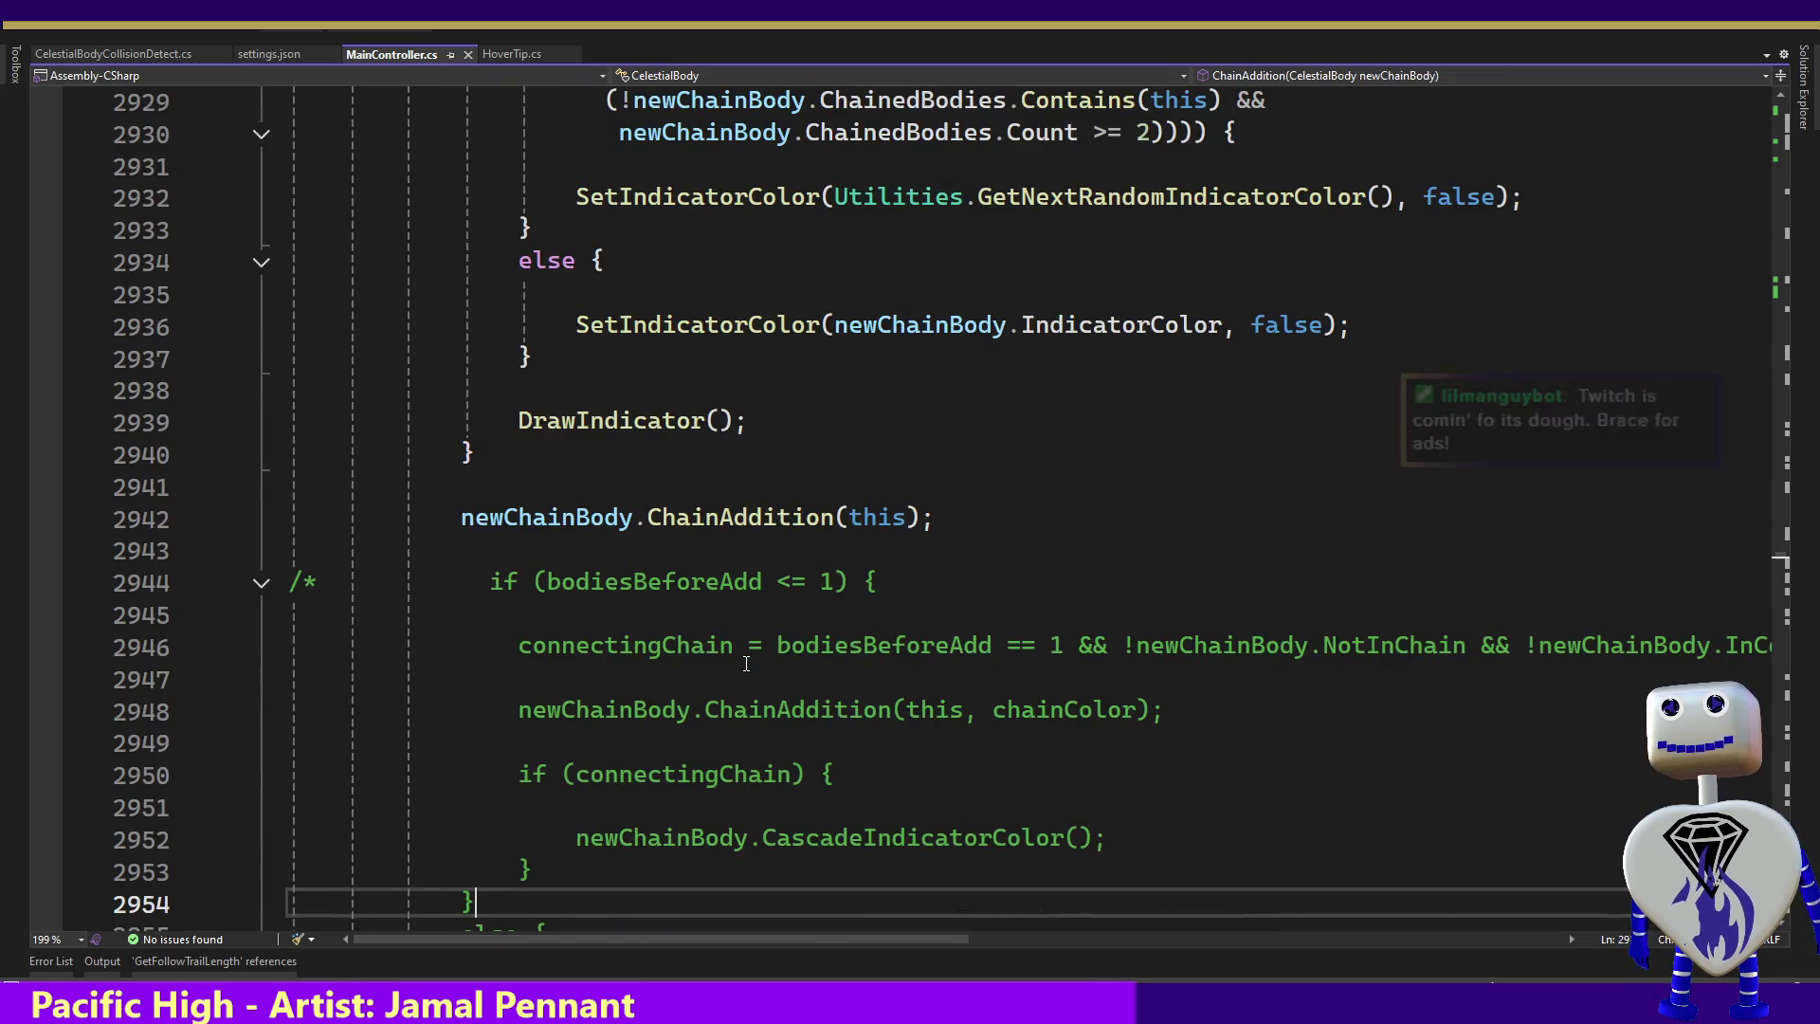
{"action": "key", "text": "Page_Down"}
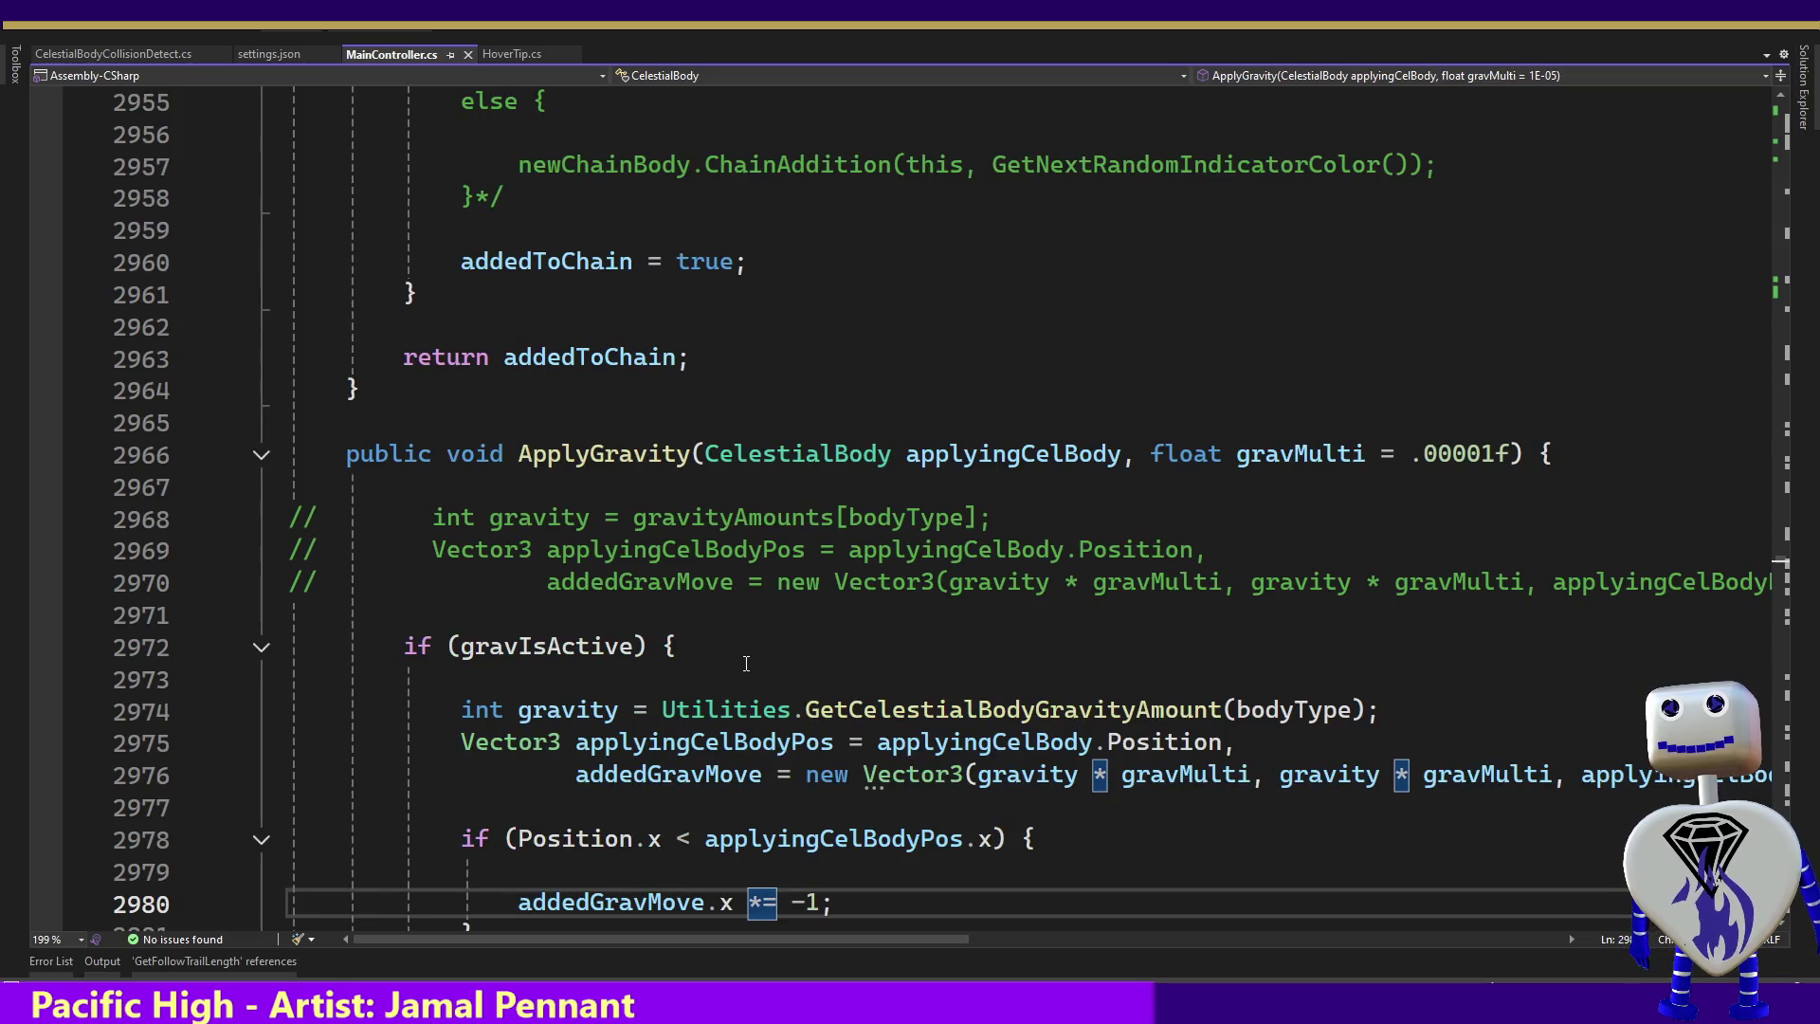
{"action": "key", "text": "Page_Down"}
{"action": "key", "text": "Page_Down"}
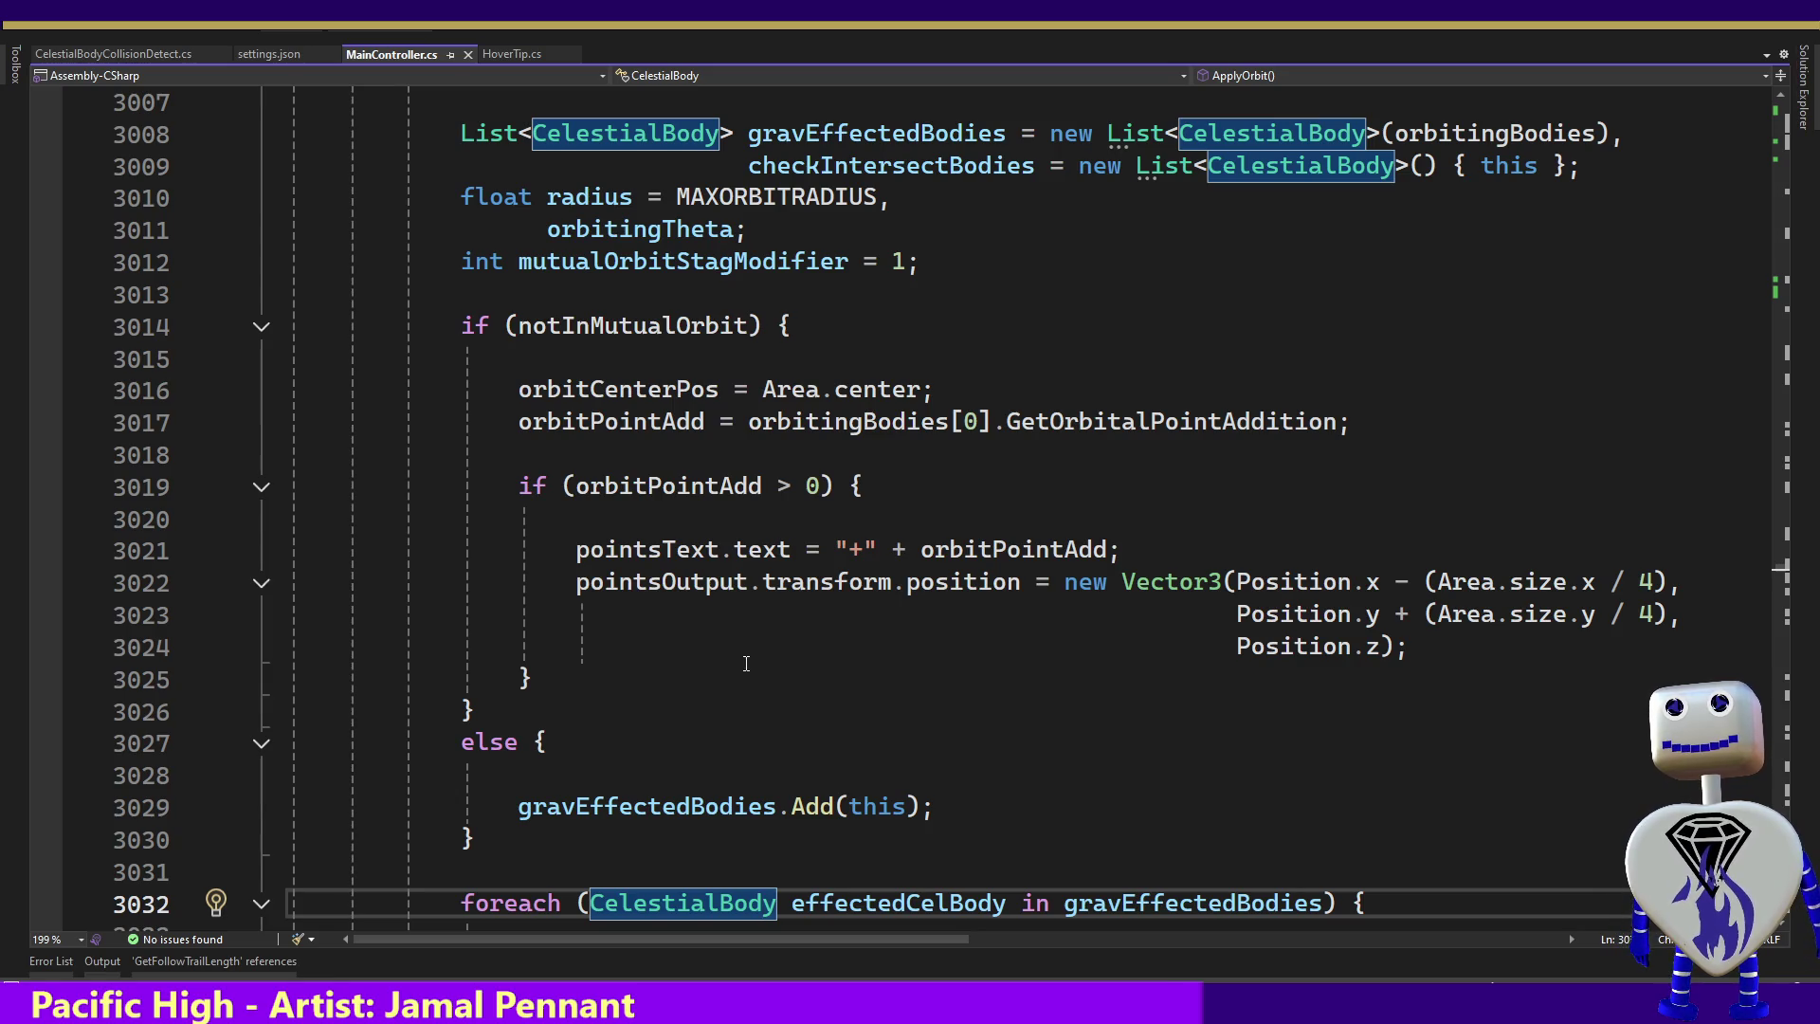
{"action": "key", "text": "Page_Down"}
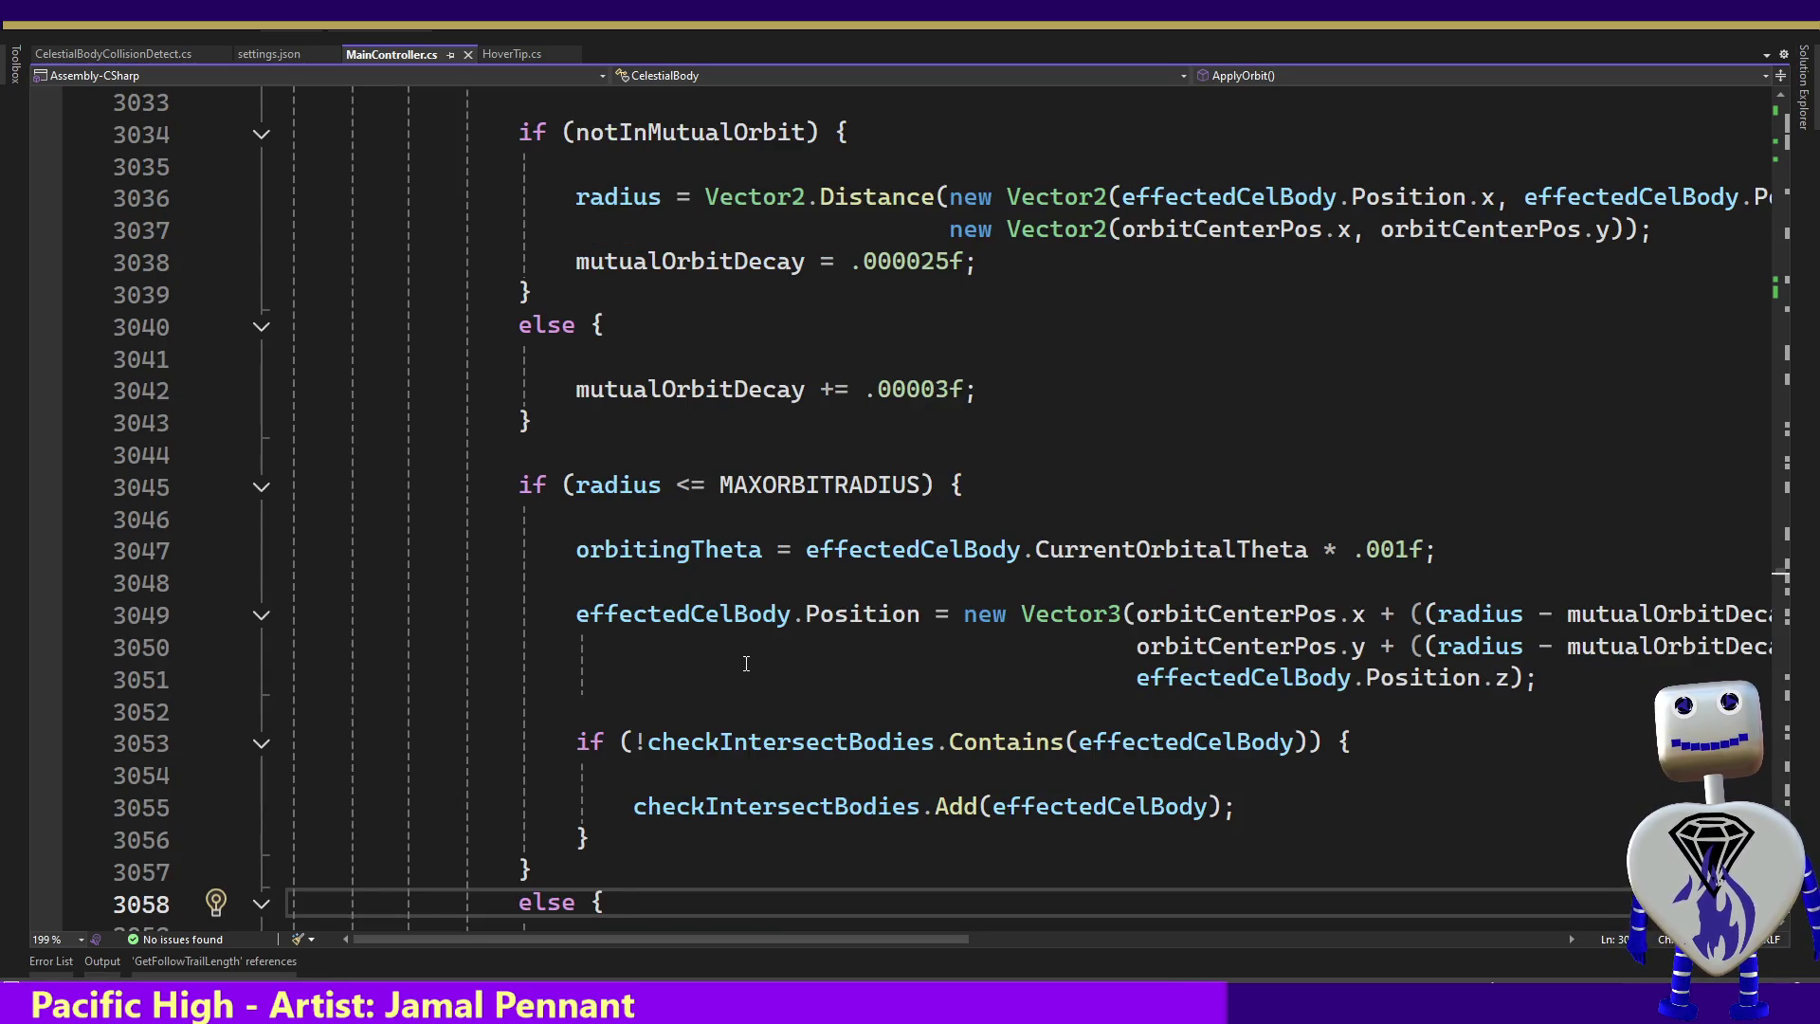
{"action": "key", "text": "Page_Down"}
{"action": "key", "text": "Page_Down"}
{"action": "key", "text": "Page_Down"}
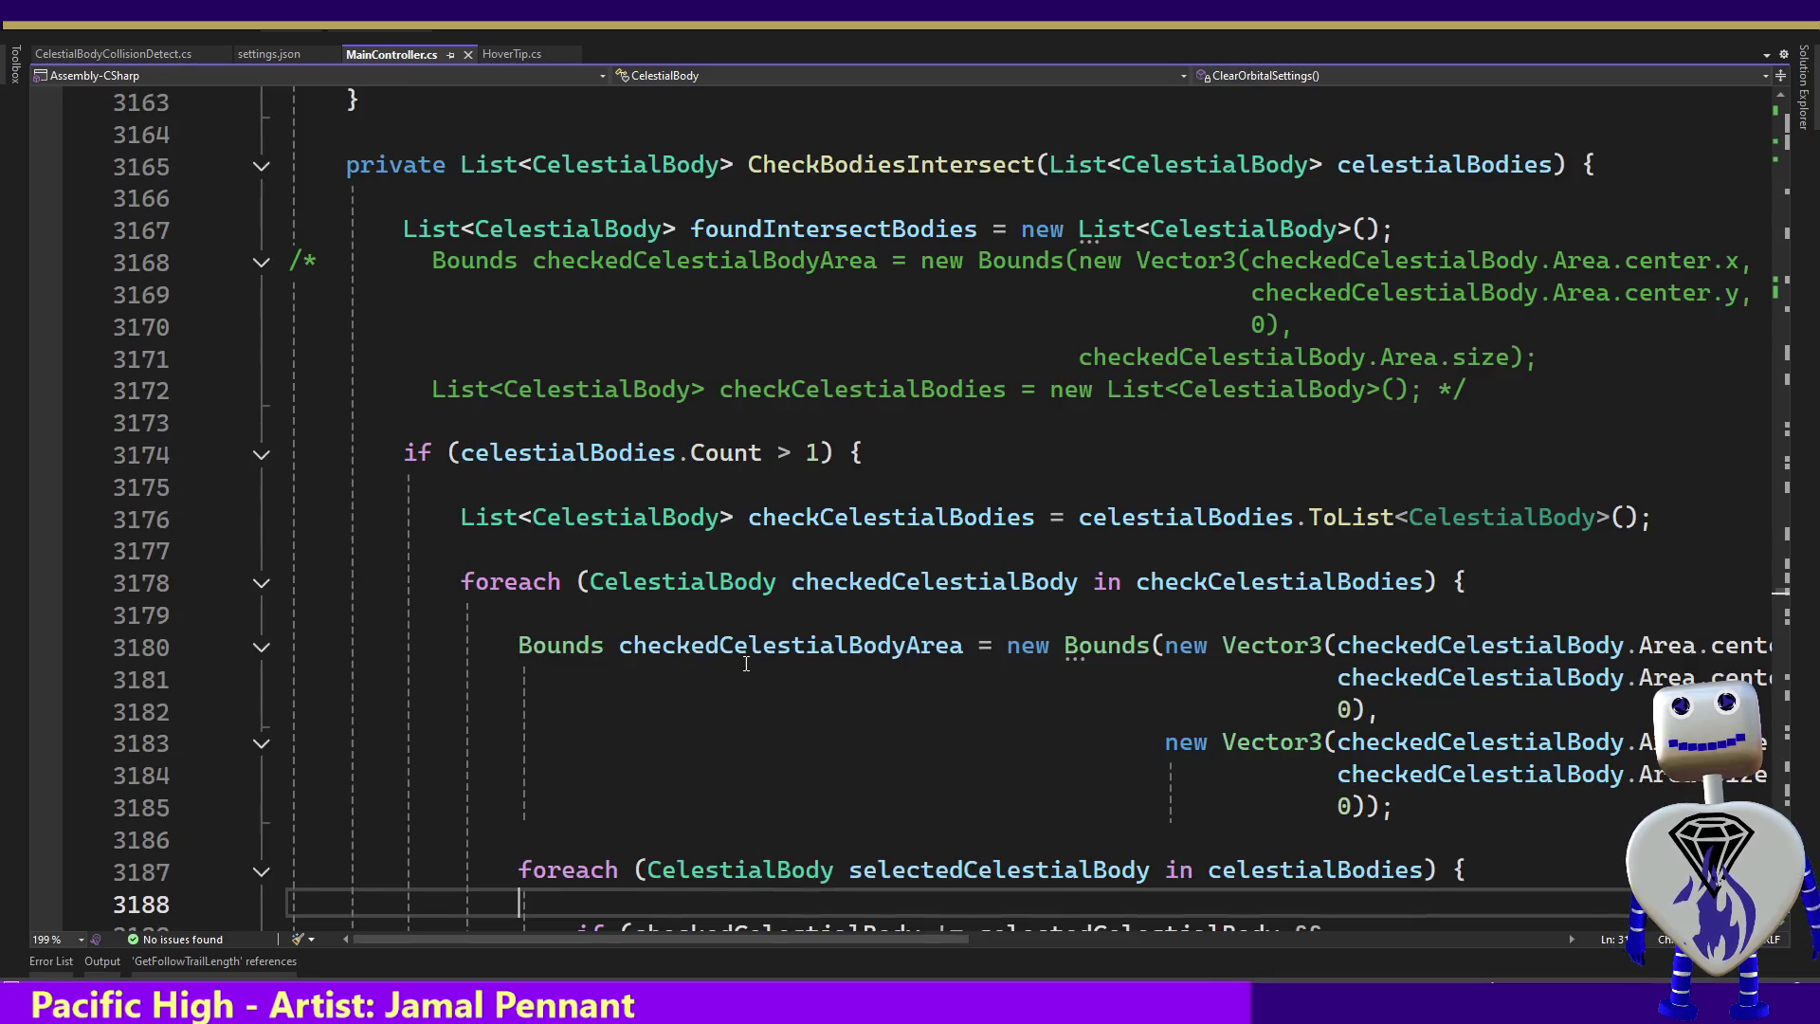
{"action": "key", "text": "Page_Down"}
{"action": "key", "text": "Page_Down"}
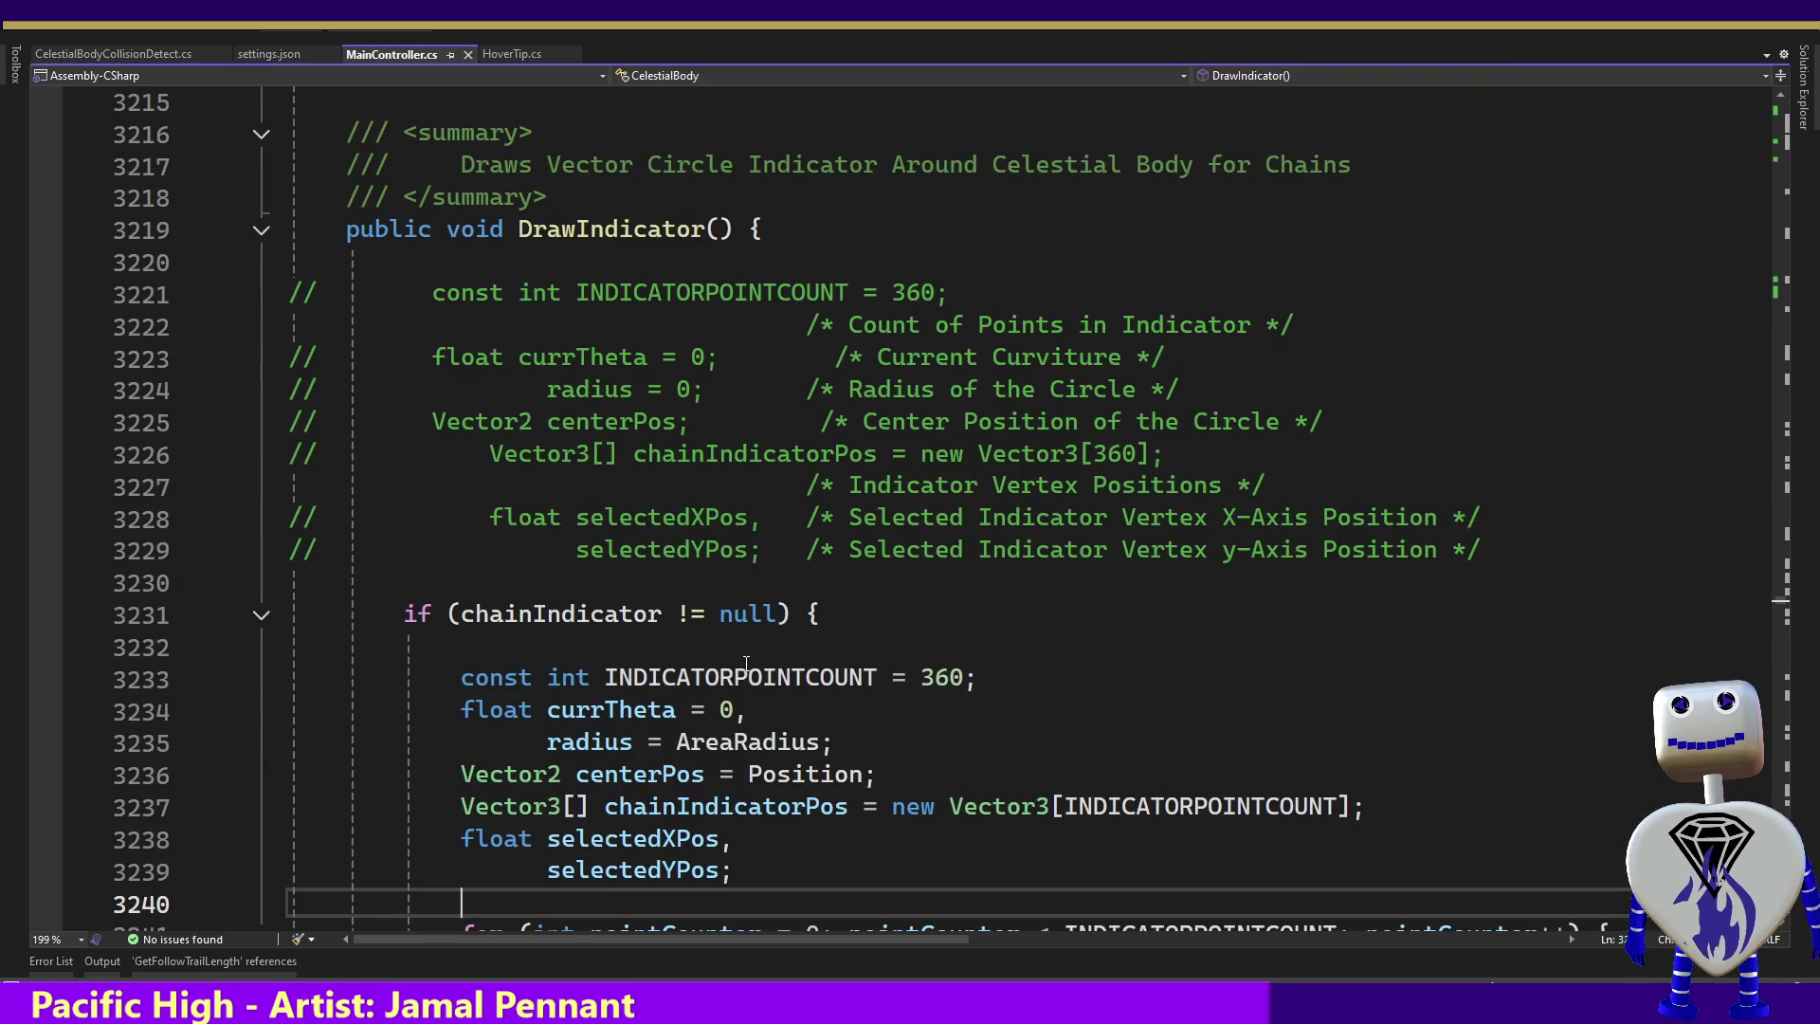
{"action": "key", "text": "Page_Down"}
{"action": "key", "text": "Page_Down"}
{"action": "key", "text": "Page_Down"}
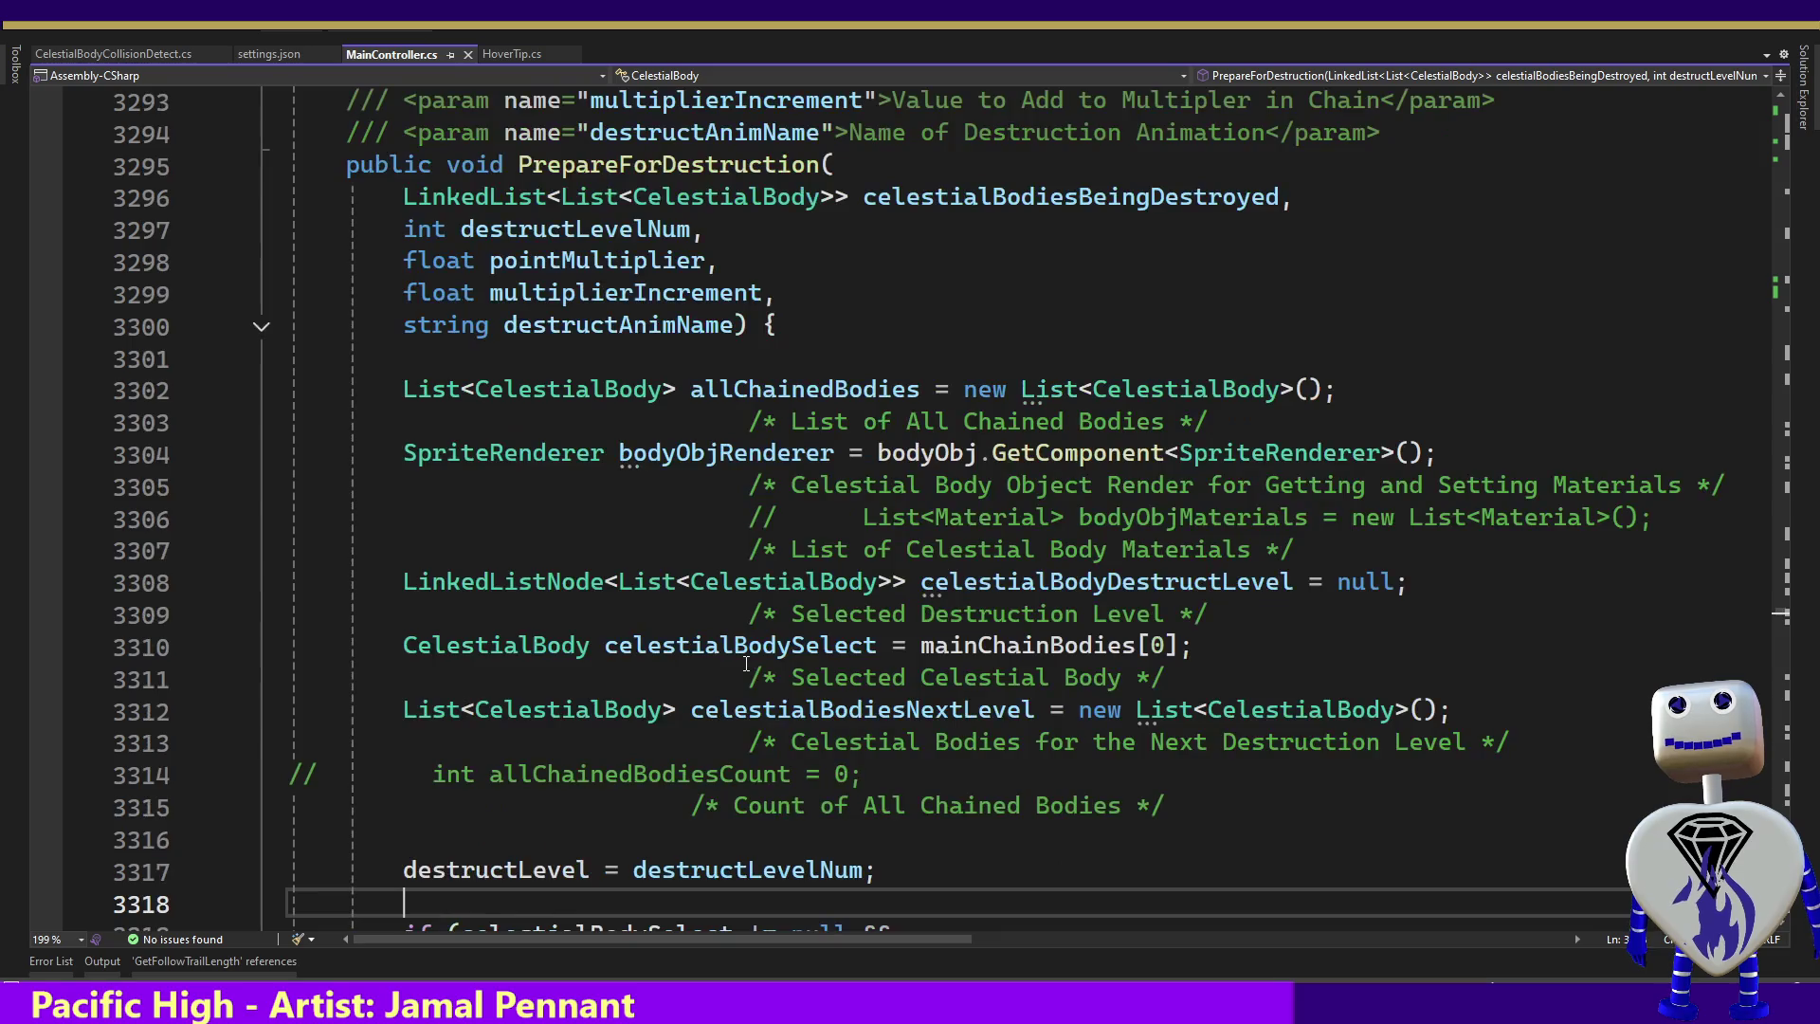
{"action": "key", "text": "Page_Down"}
{"action": "key", "text": "Page_Down"}
{"action": "key", "text": "Page_Down"}
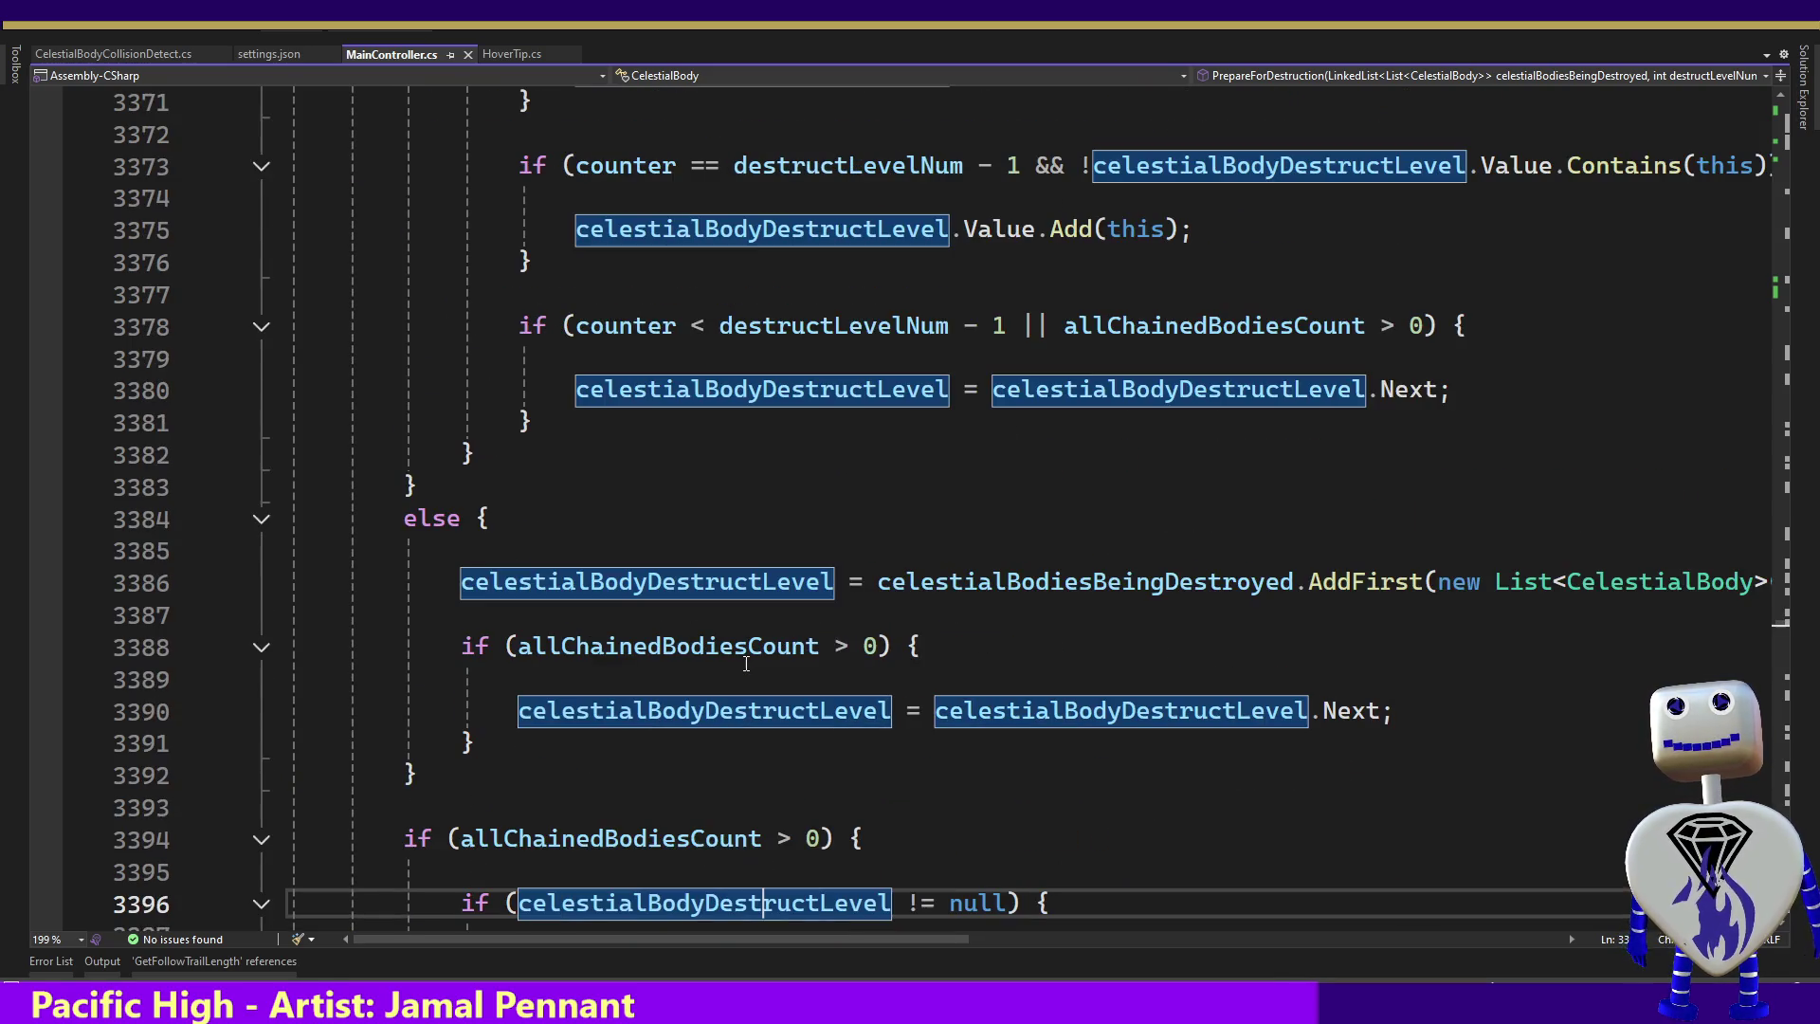
{"action": "key", "text": "Page_Down"}
{"action": "key", "text": "Page_Down"}
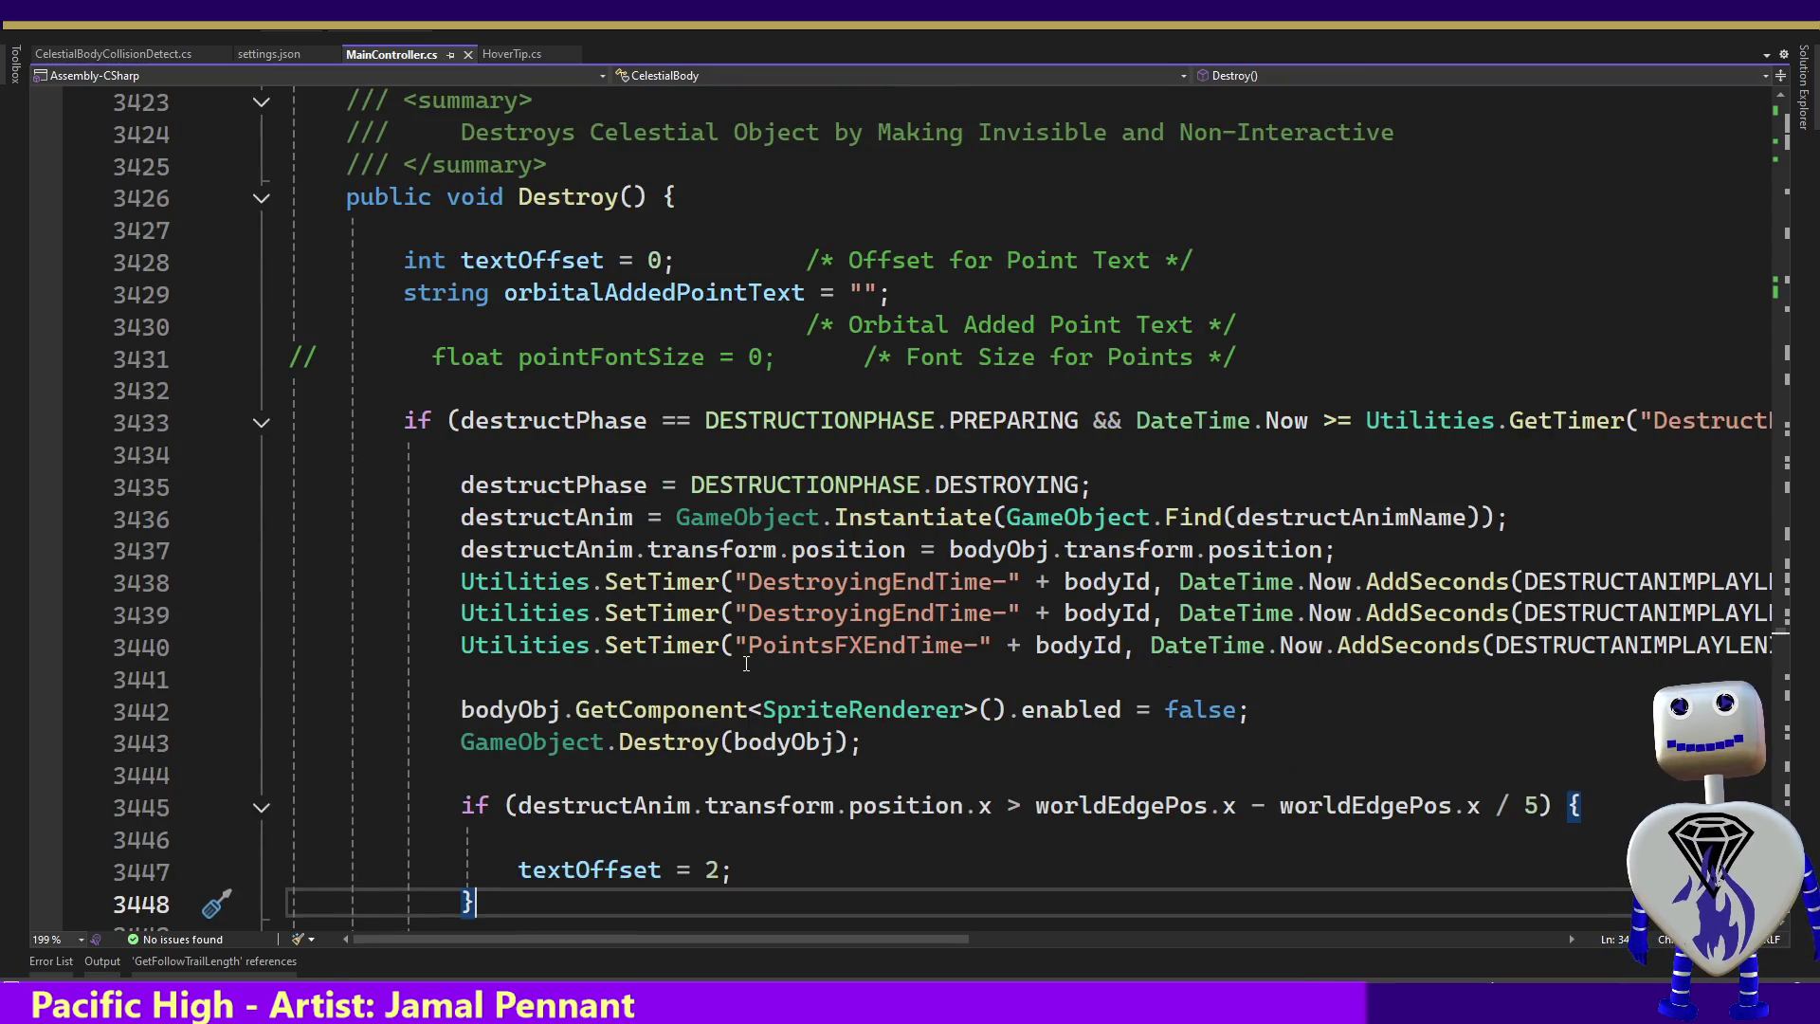
{"action": "key", "text": "Page_Down"}
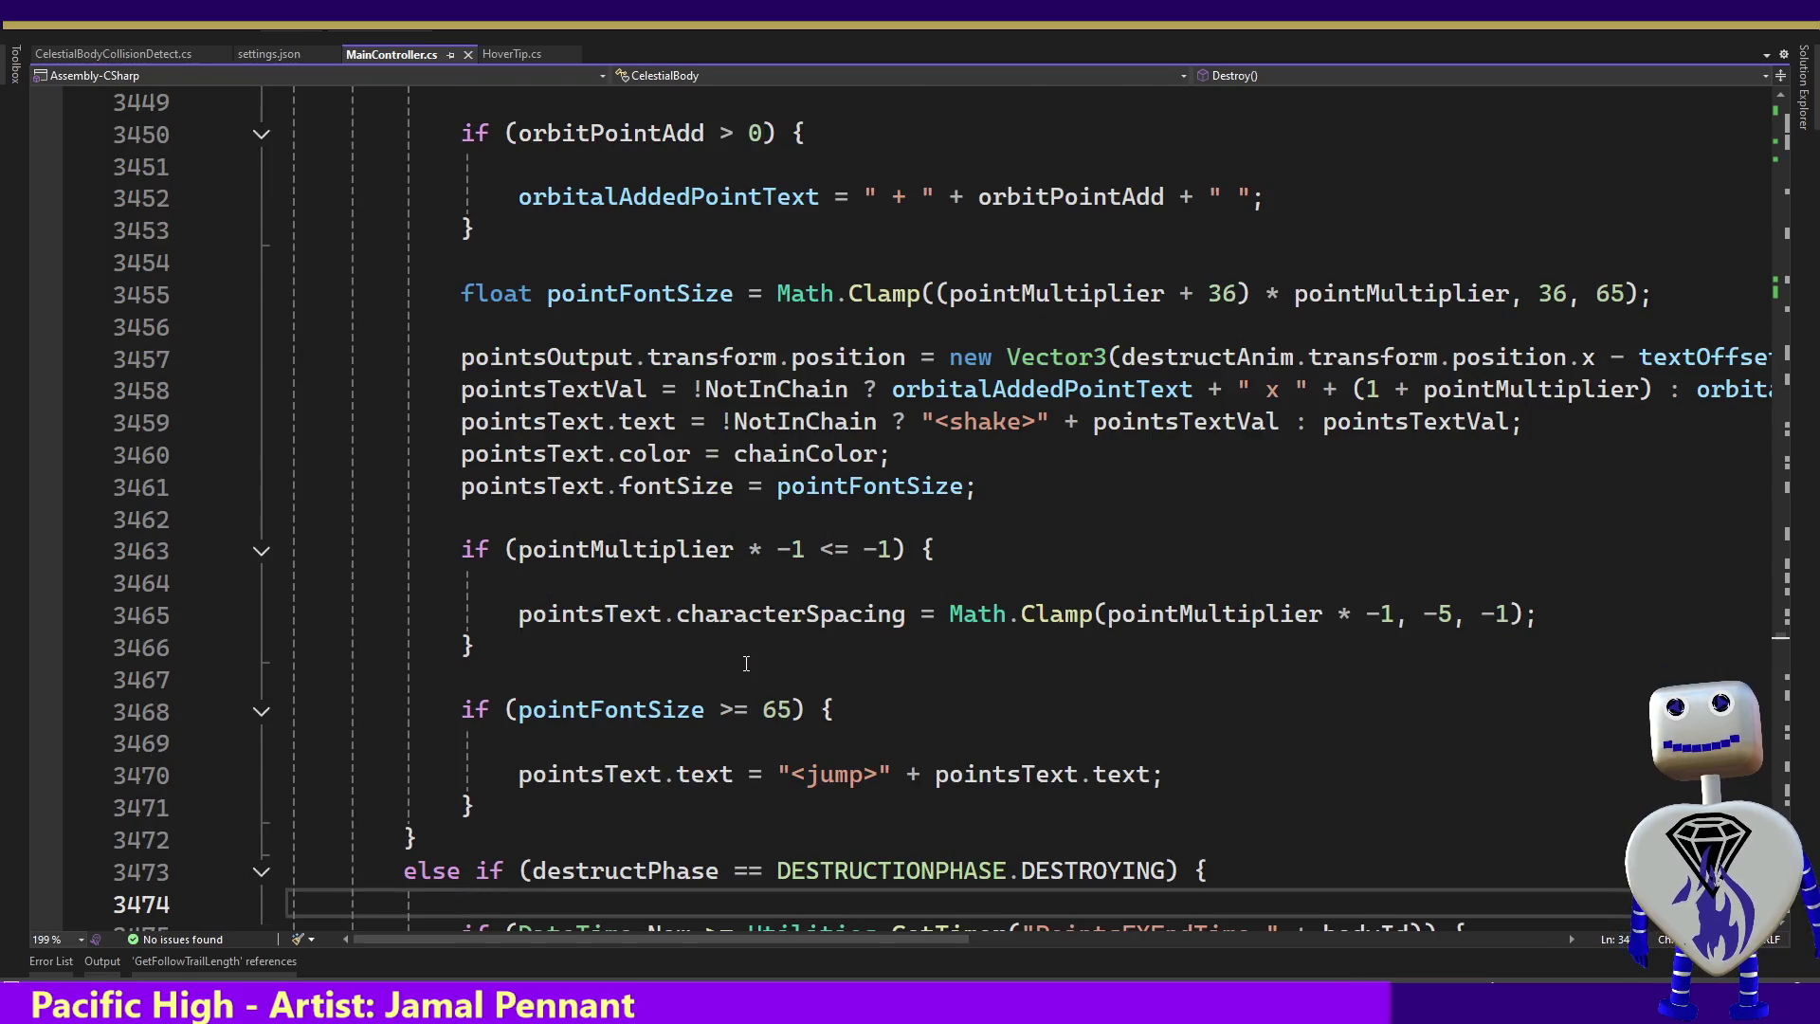
{"action": "key", "text": "Page_Down"}
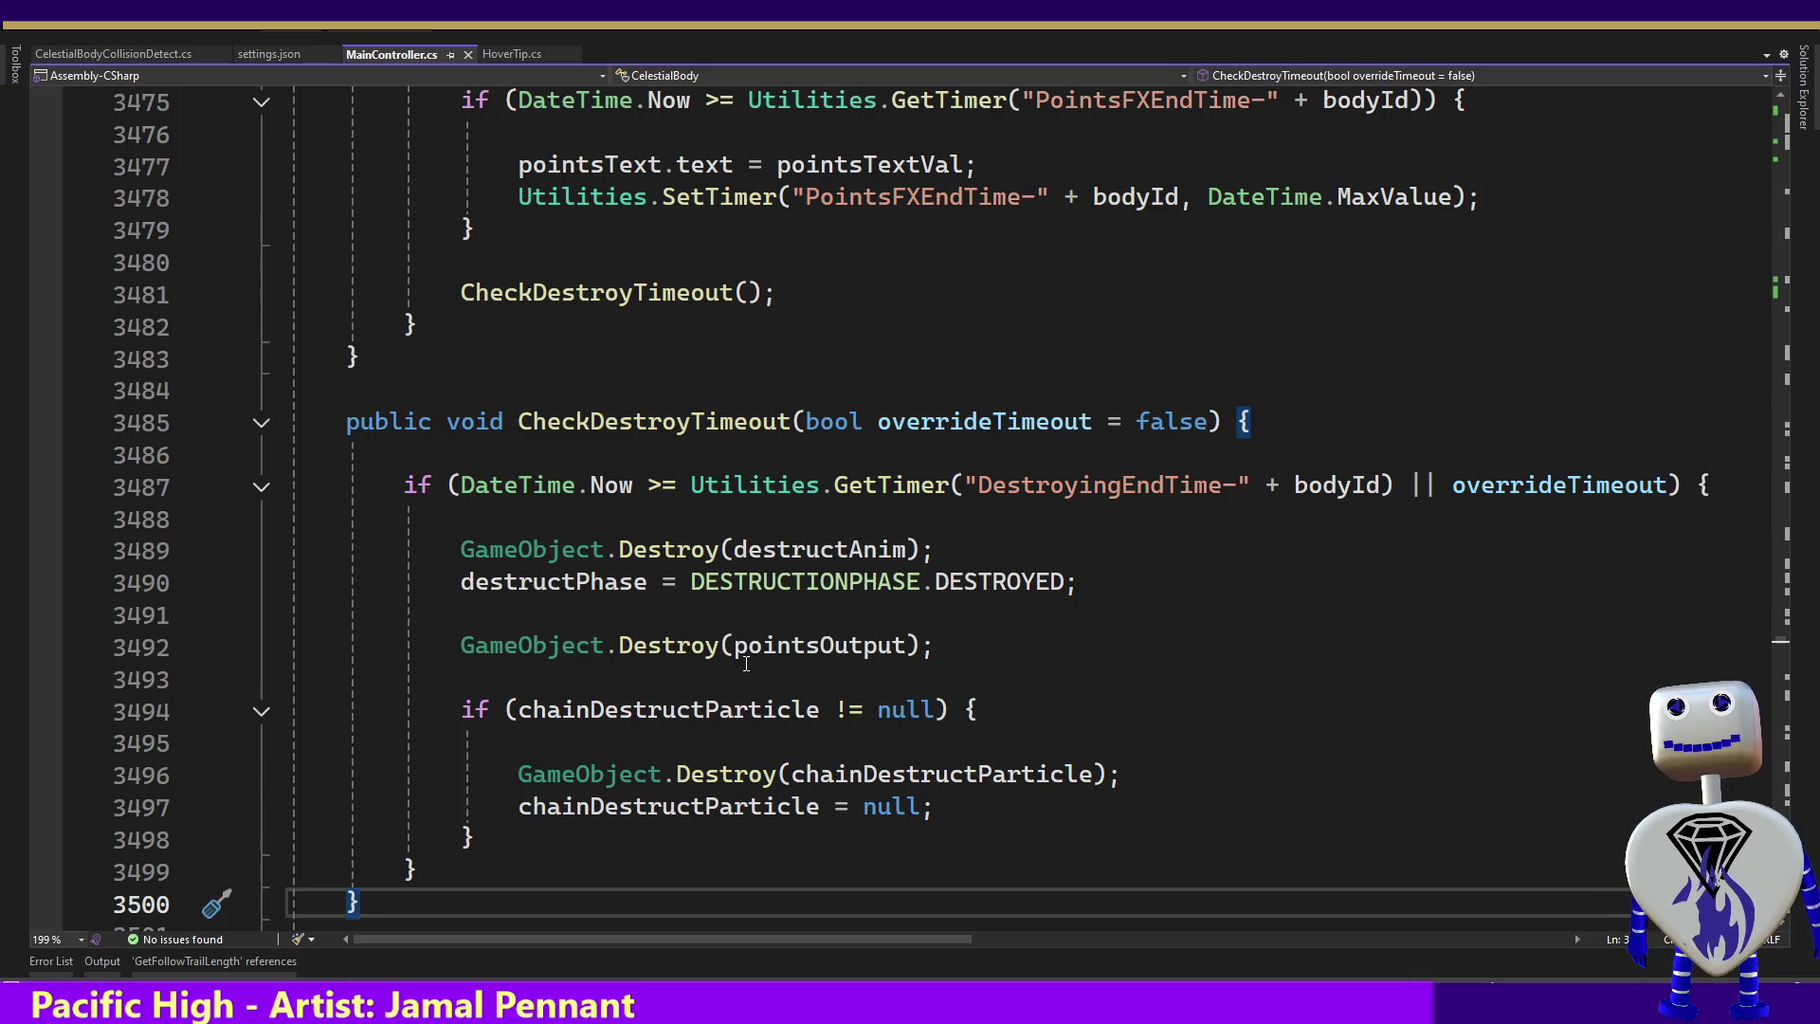
{"action": "key", "text": "Page_Down"}
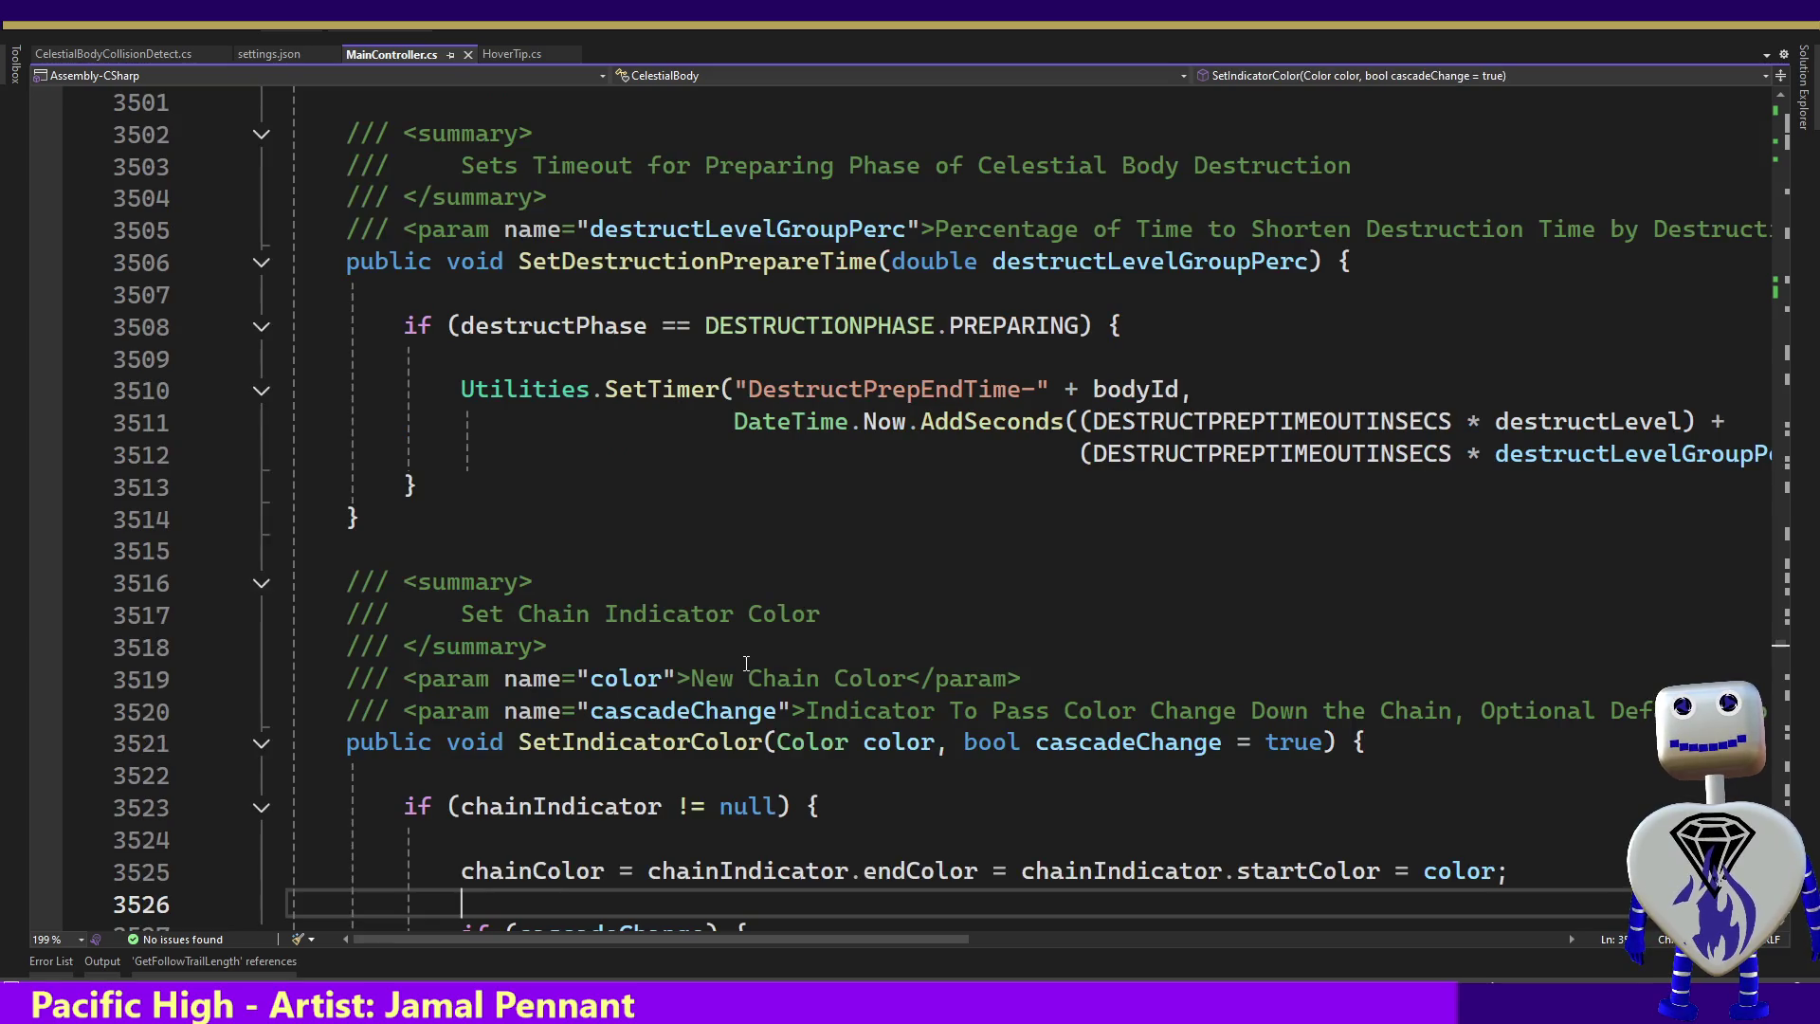
{"action": "key", "text": "Page_Down"}
{"action": "key", "text": "Page_Down"}
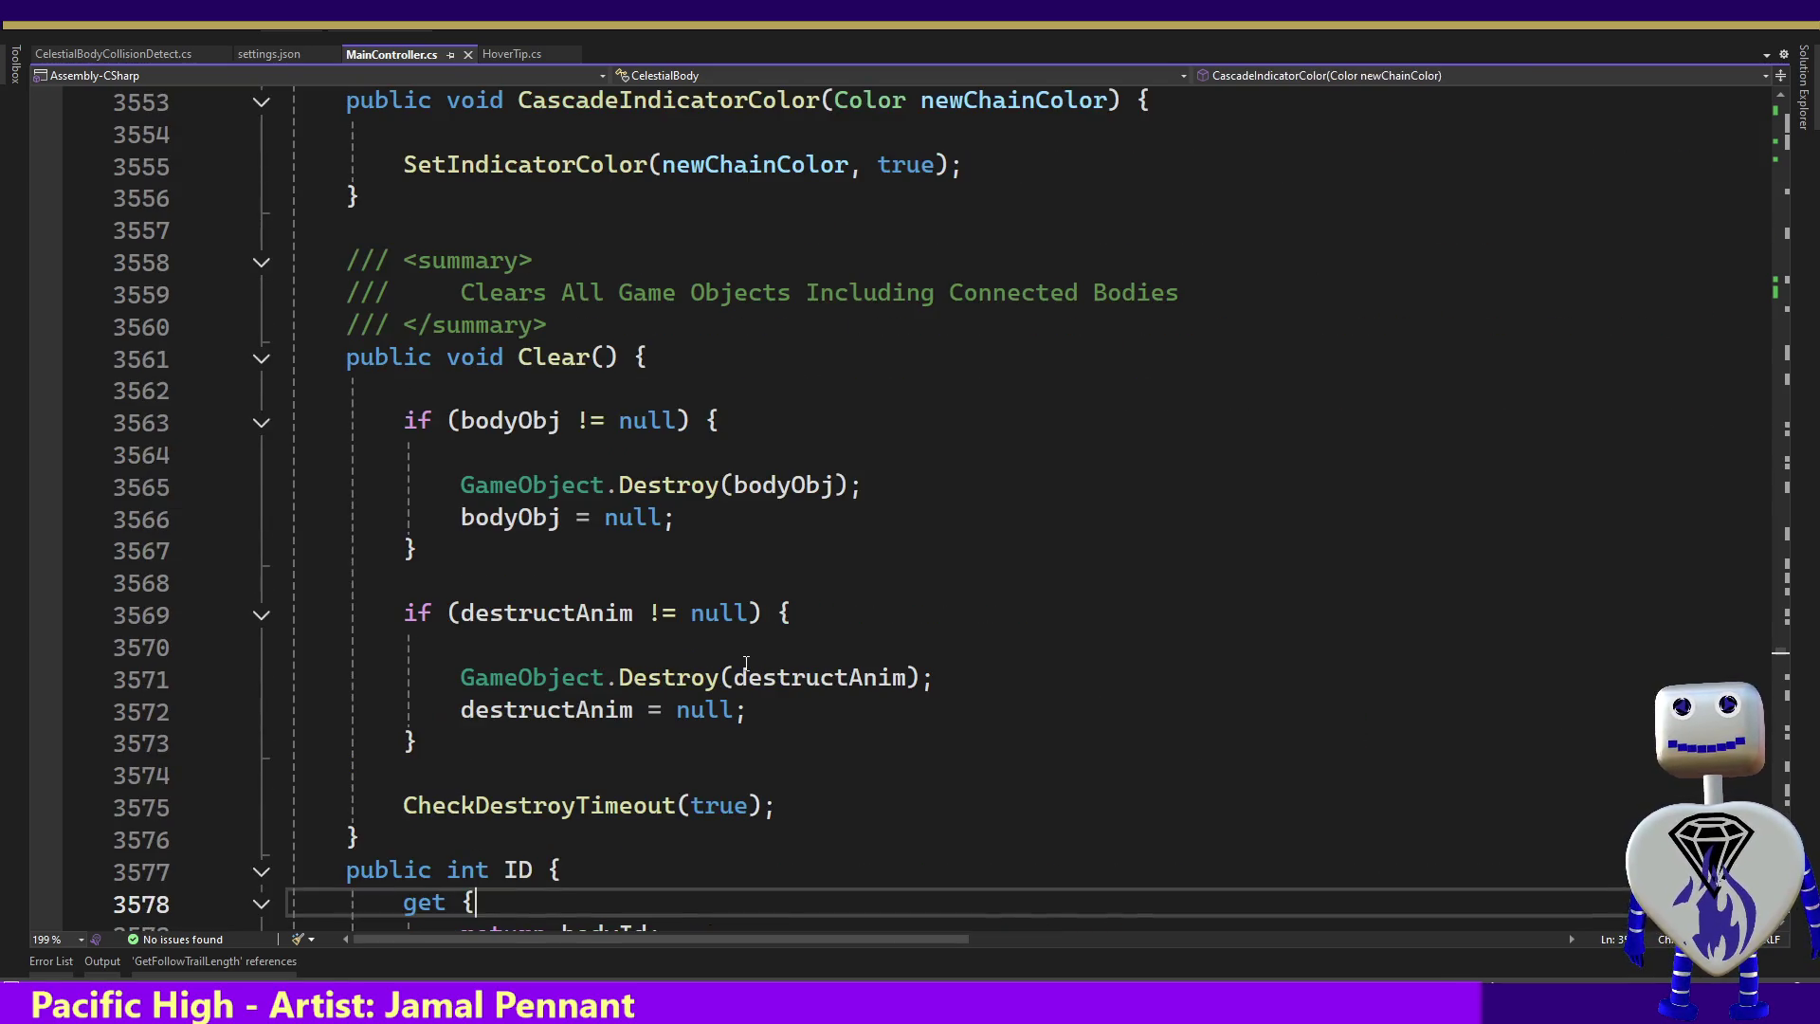
{"action": "key", "text": "Page_Down"}
{"action": "key", "text": "Page_Down"}
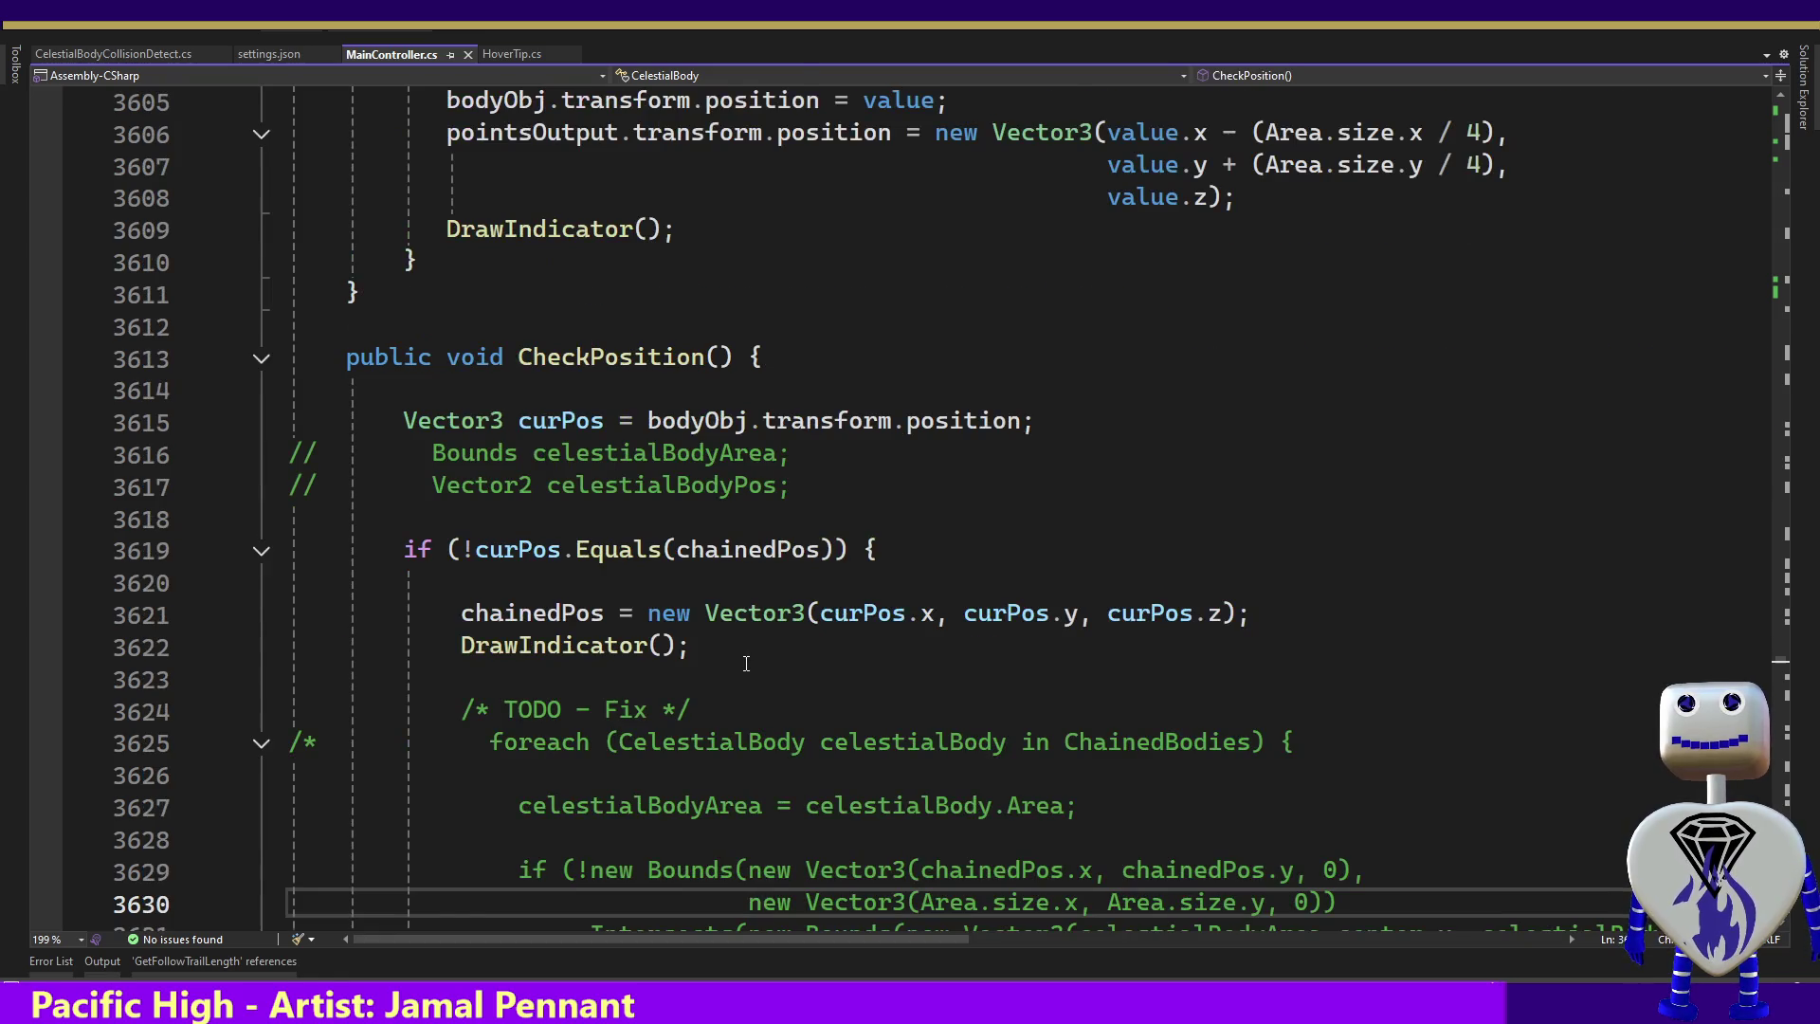
{"action": "key", "text": "Page_Down"}
{"action": "key", "text": "Page_Down"}
{"action": "key", "text": "Page_Down"}
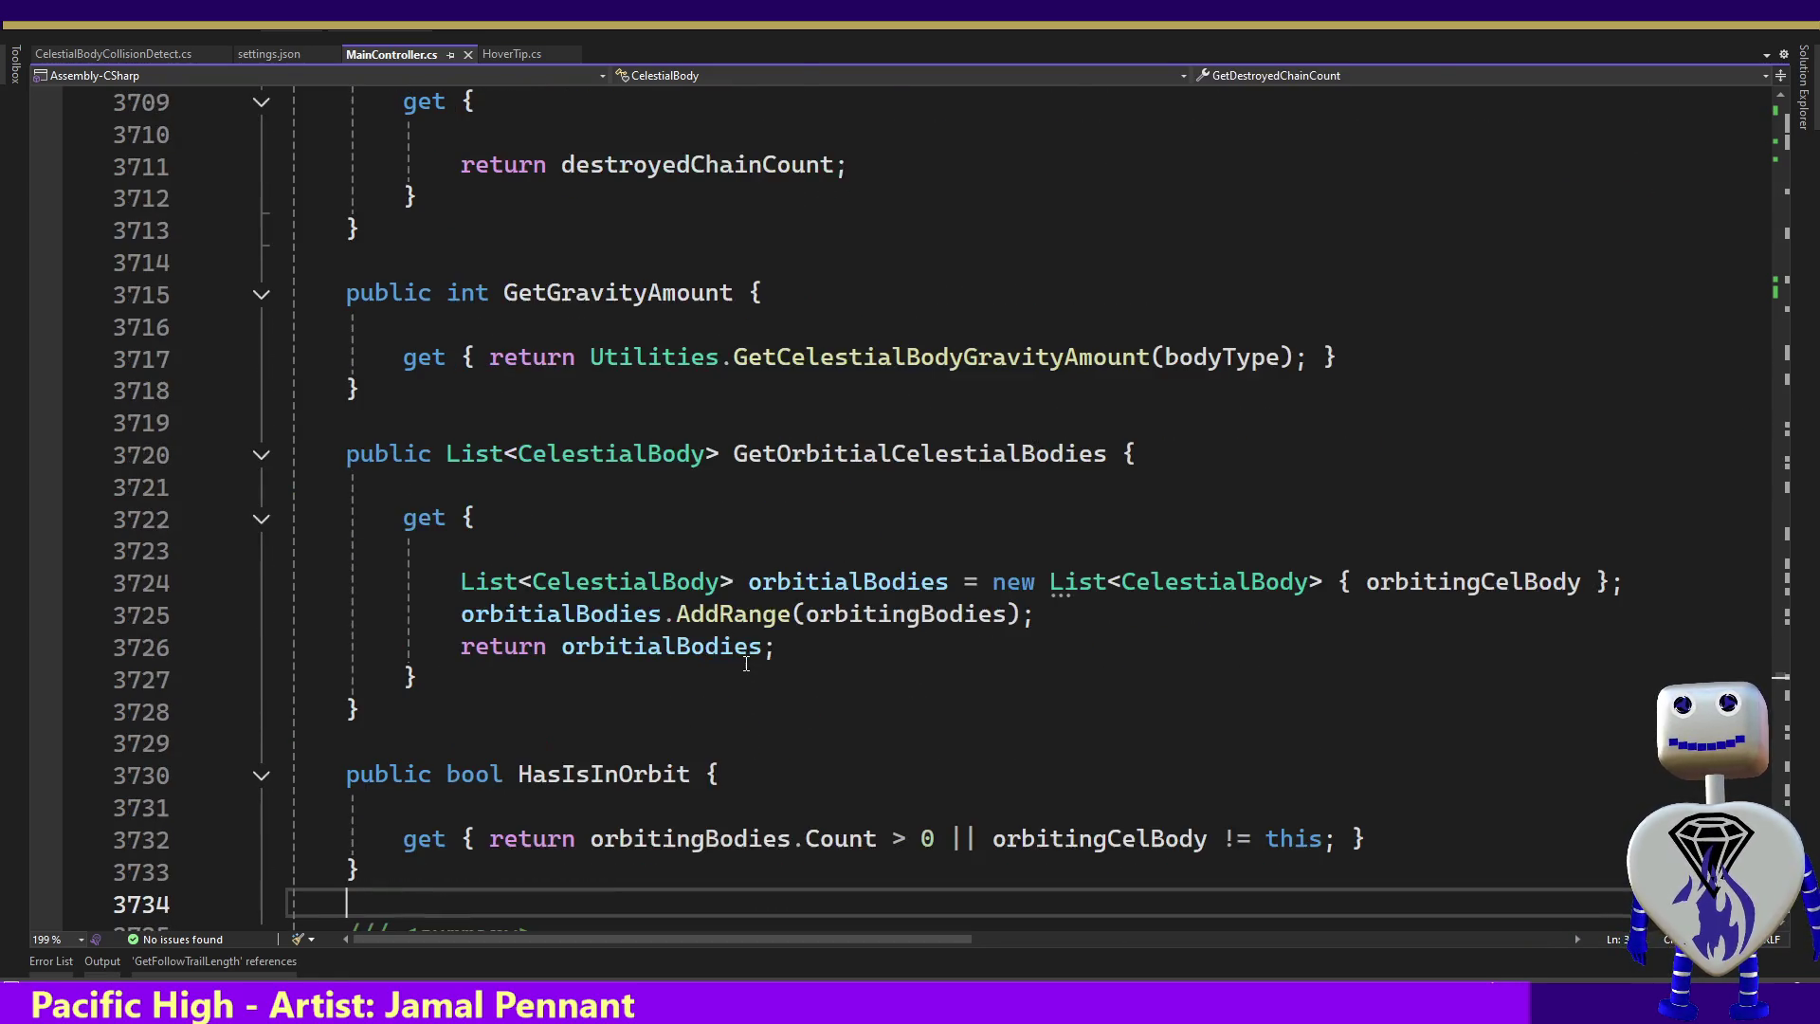
{"action": "key", "text": "Page_Down"}
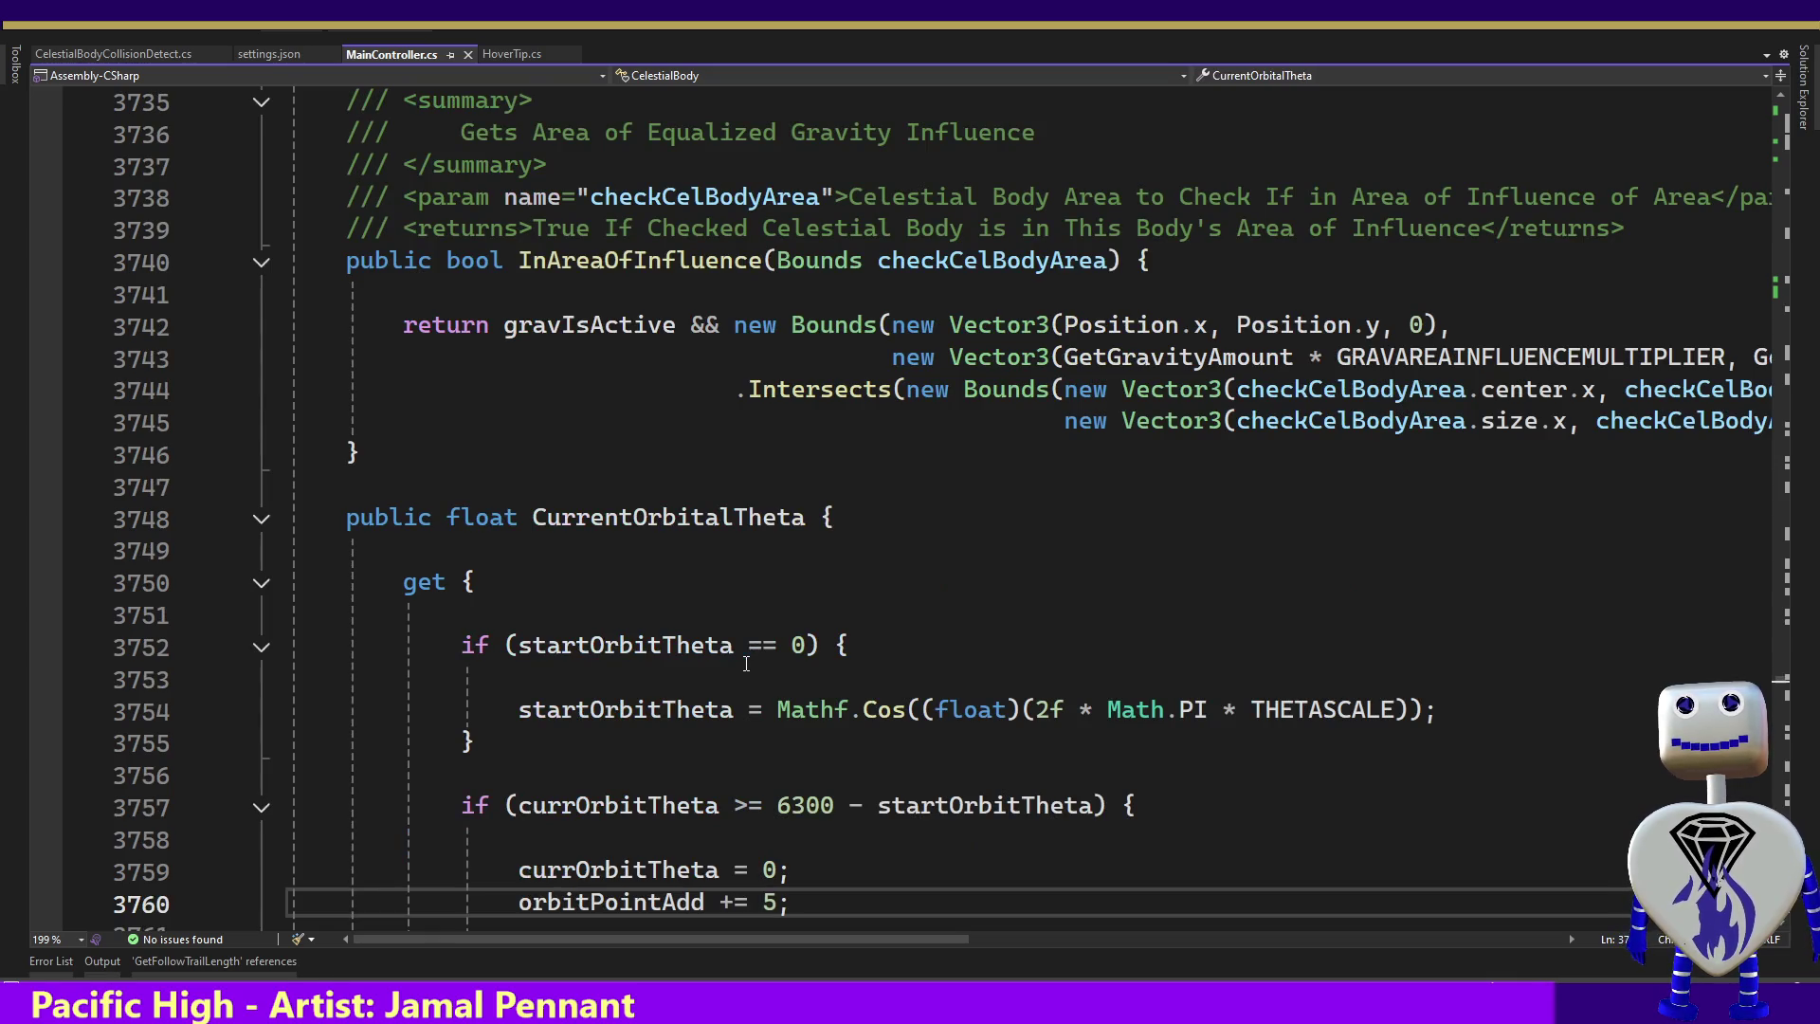
{"action": "key", "text": "Page_Down"}
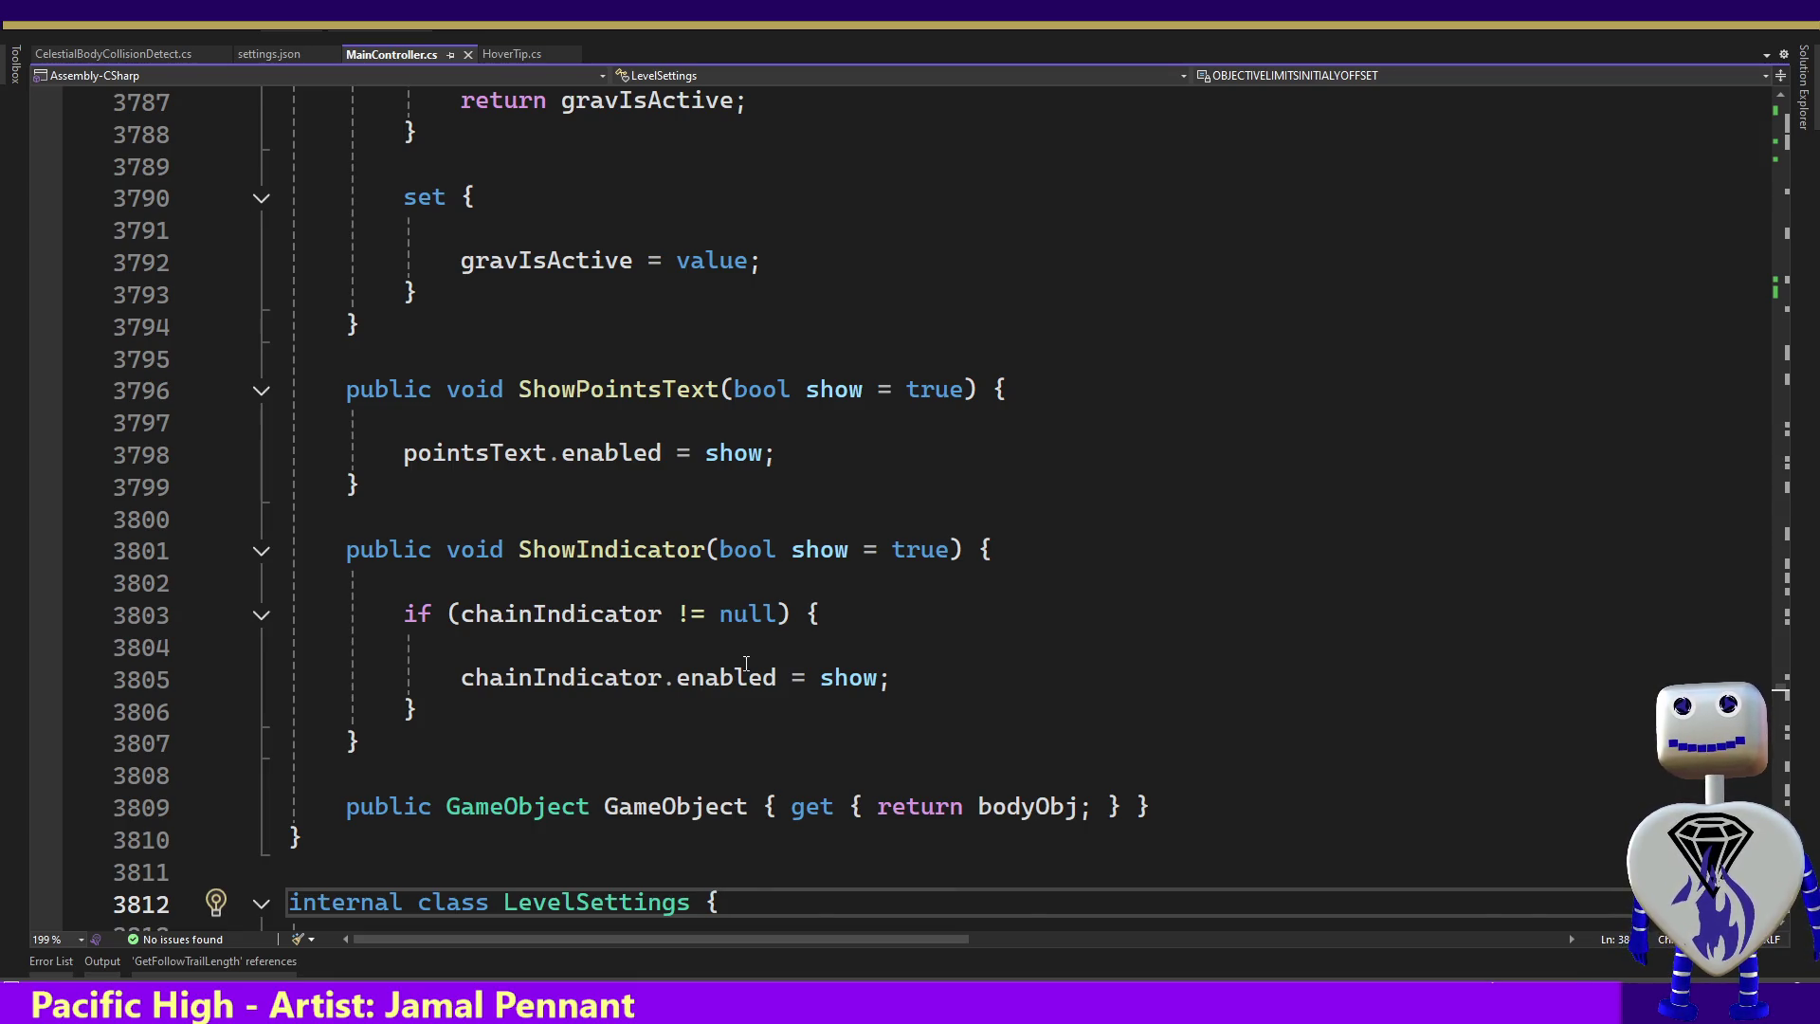
Move back up past GetPoints to the NotInChain and InConnectedChain properties
{"action": "key", "text": "Up"}
{"action": "key", "text": "Up"}
{"action": "key", "text": "Up"}
{"action": "key", "text": "Up"}
{"action": "key", "text": "Up"}
{"action": "key", "text": "Up"}
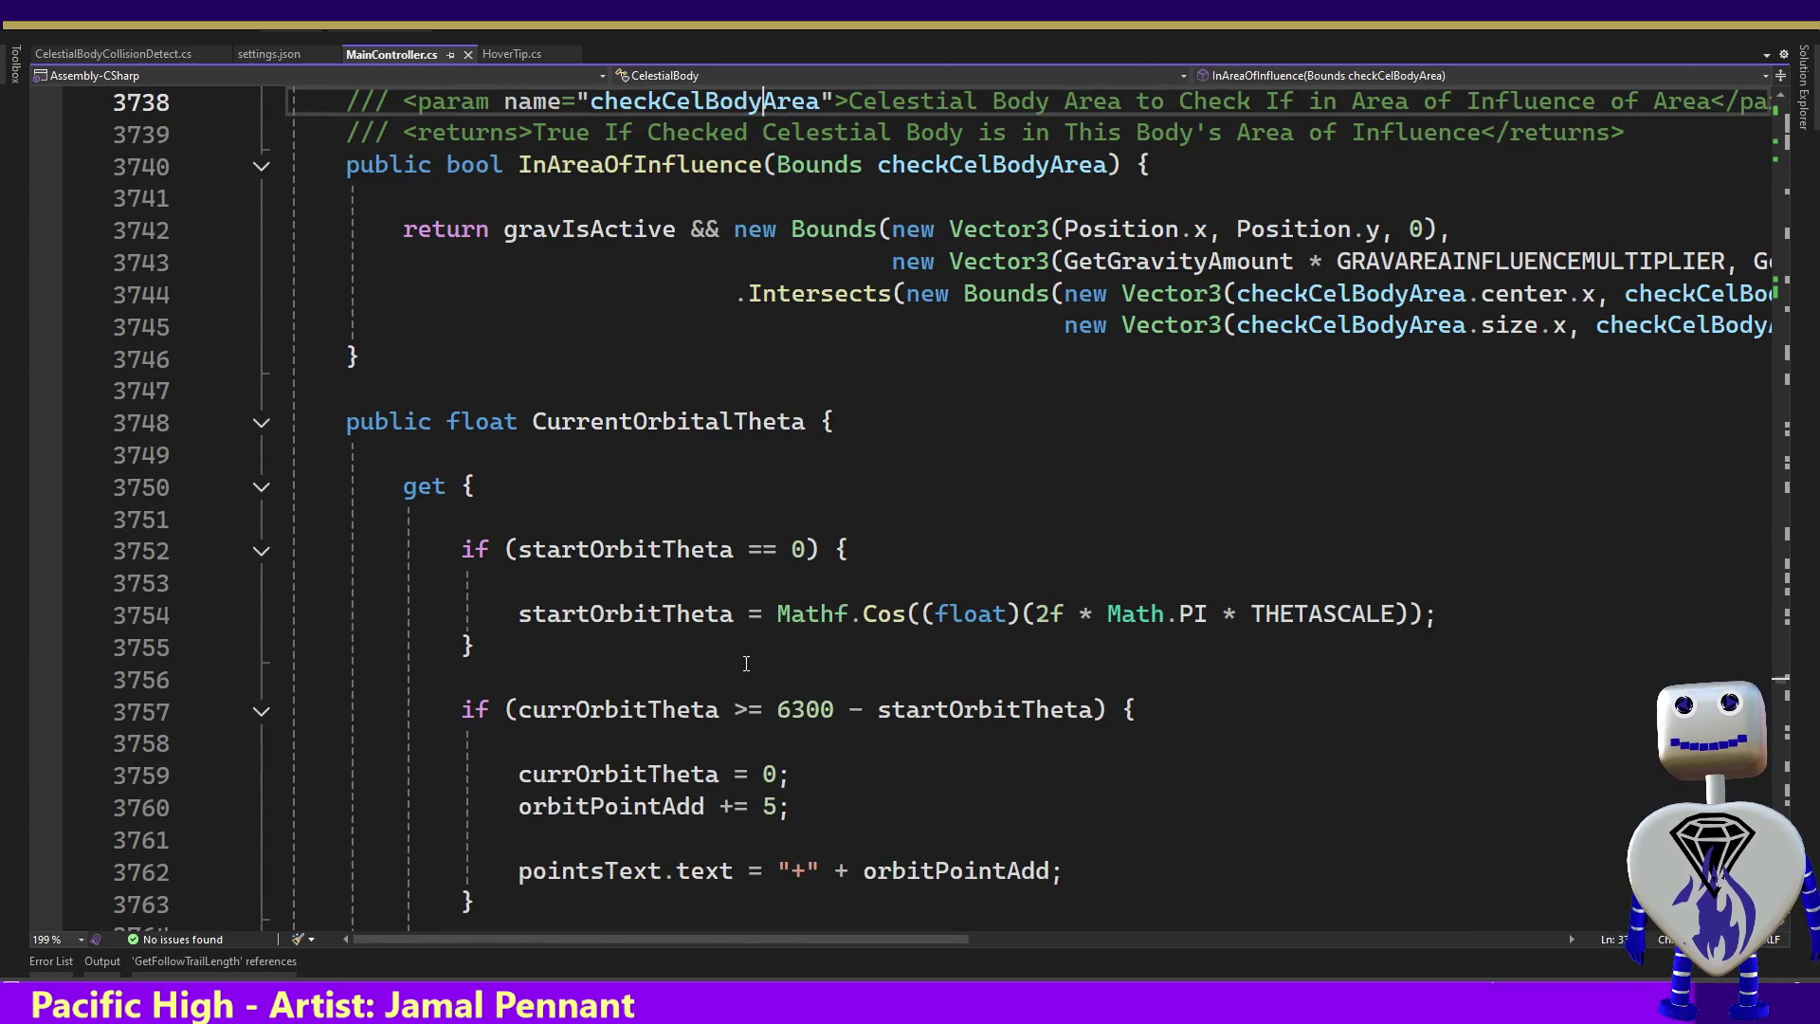
{"action": "key", "text": "Up"}
{"action": "key", "text": "Up"}
{"action": "key", "text": "Up"}
{"action": "key", "text": "Up"}
{"action": "key", "text": "Up"}
{"action": "key", "text": "Up"}
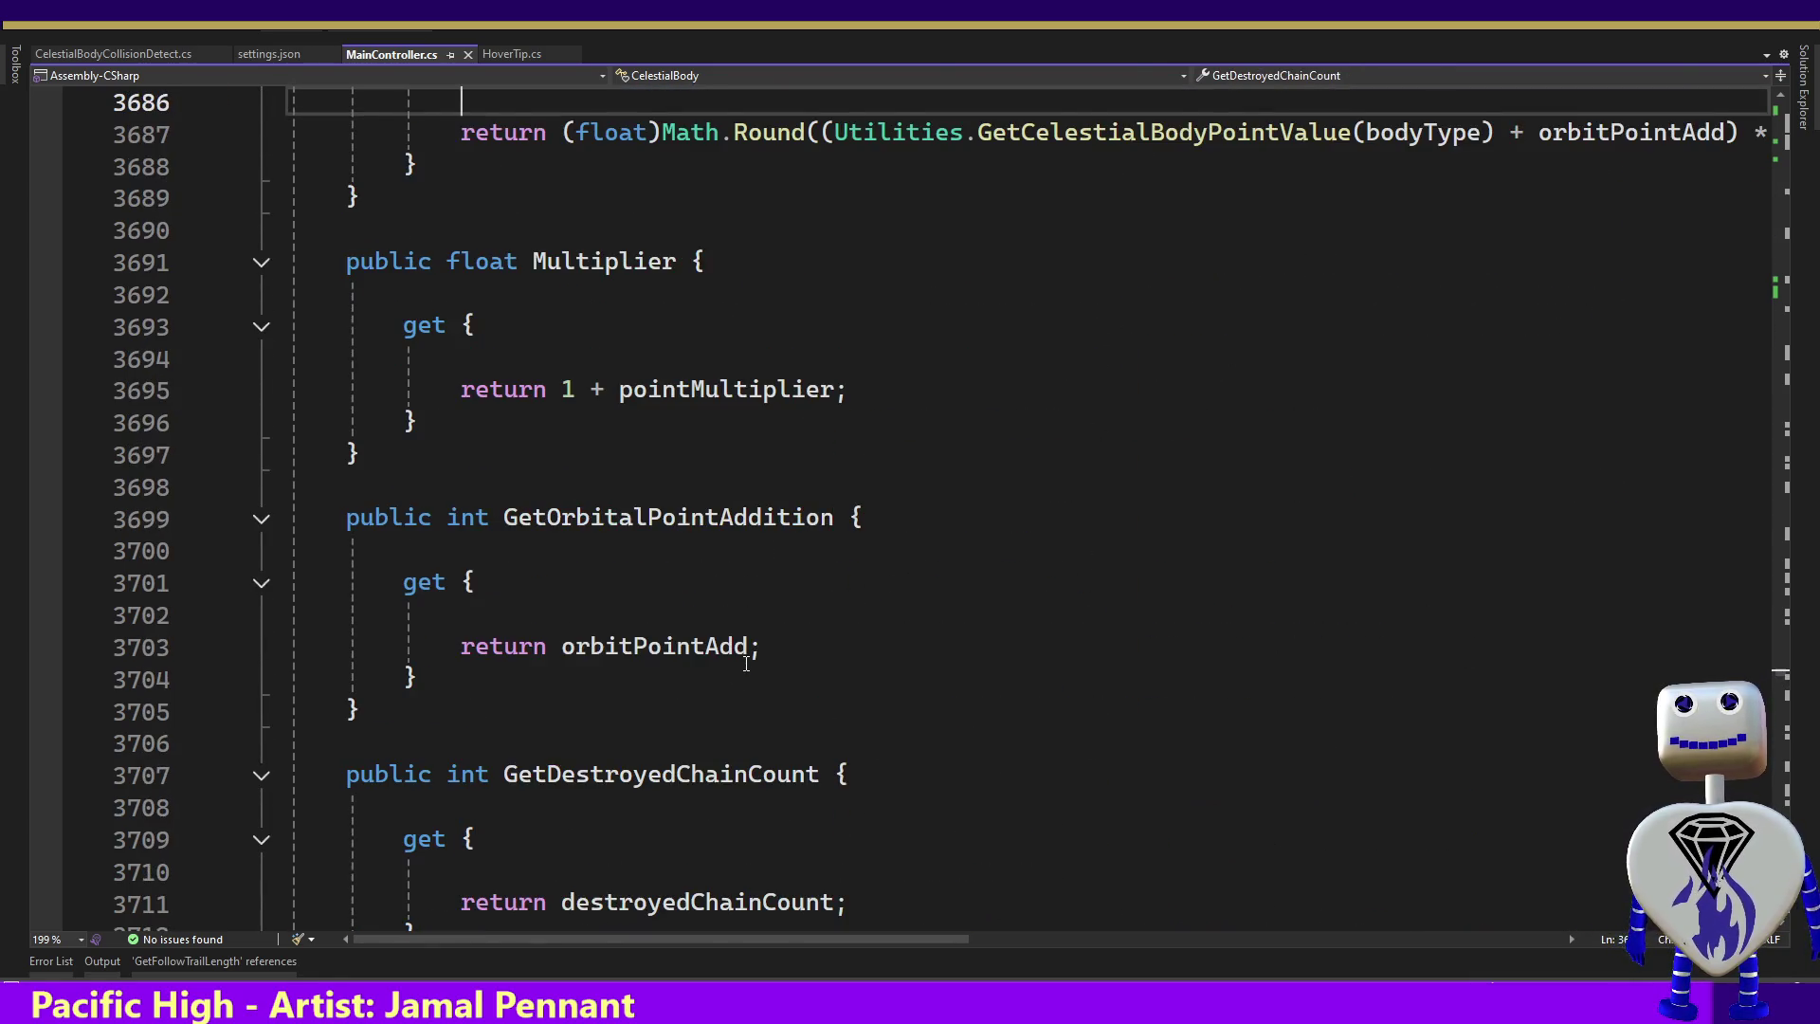
{"action": "key", "text": "Down"}
{"action": "key", "text": "Down"}
{"action": "key", "text": "Down"}
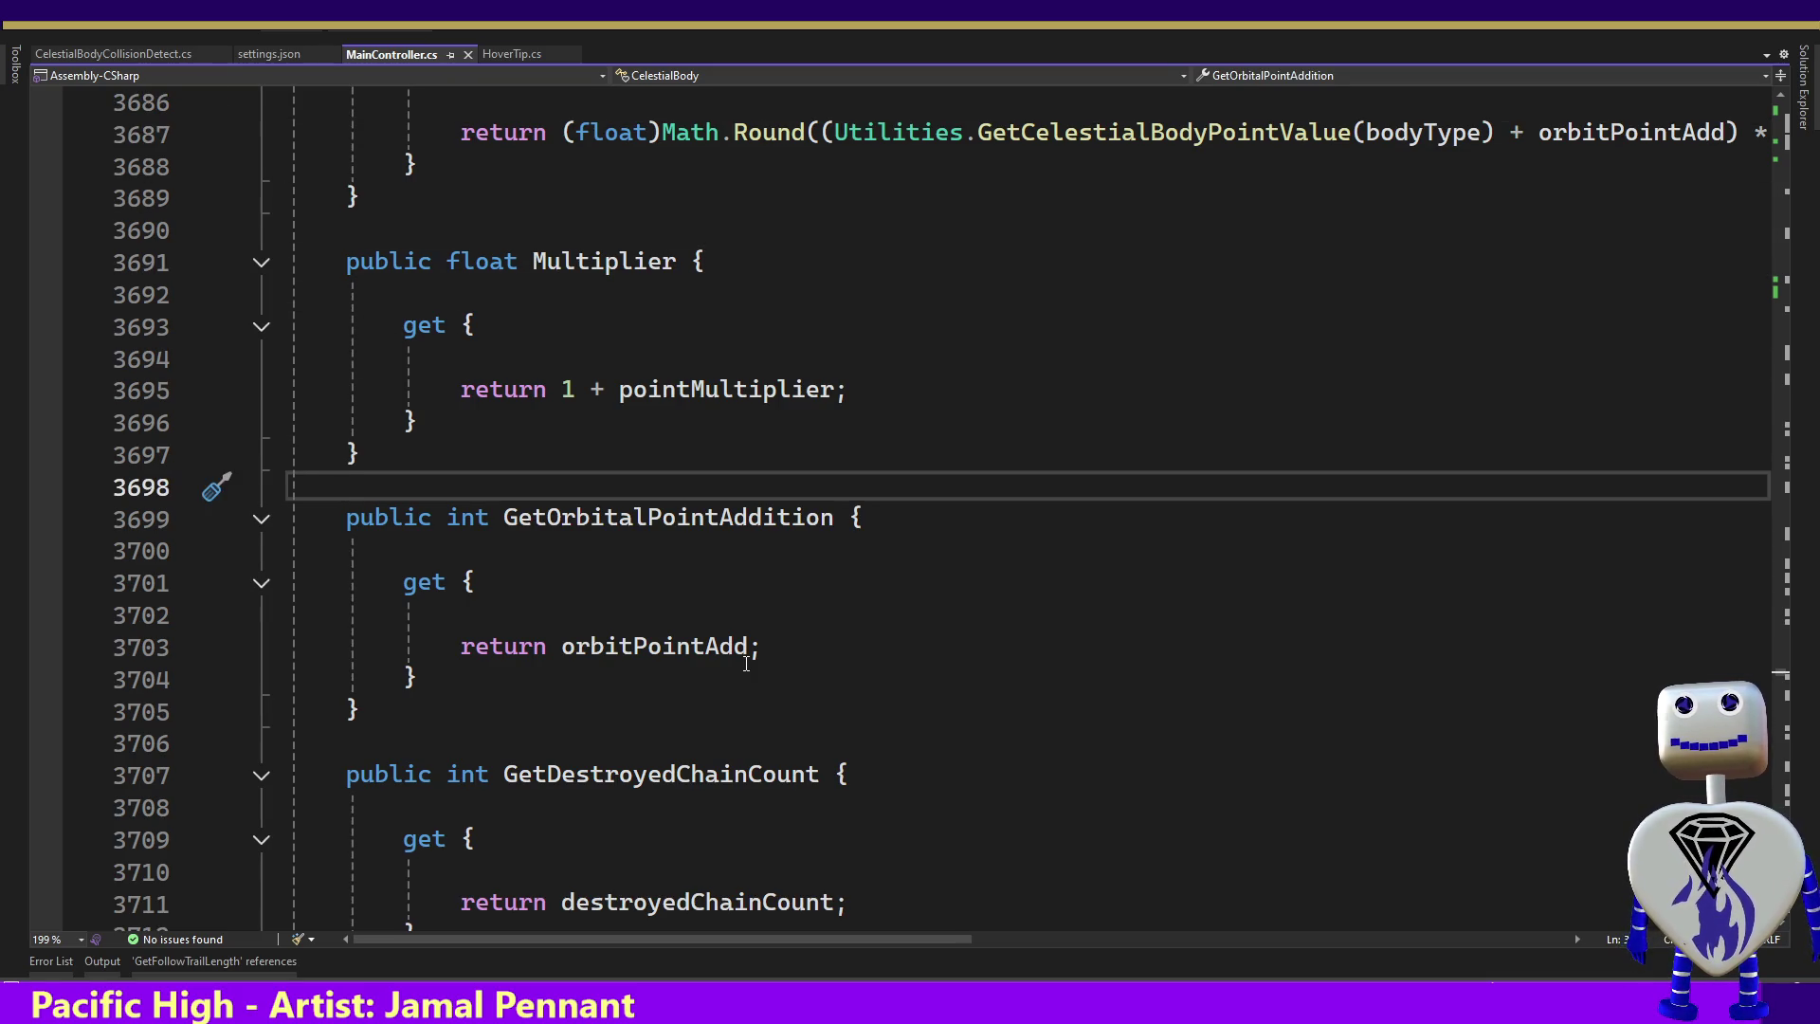
{"action": "key", "text": "Down"}
{"action": "key", "text": "Down"}
{"action": "key", "text": "Down"}
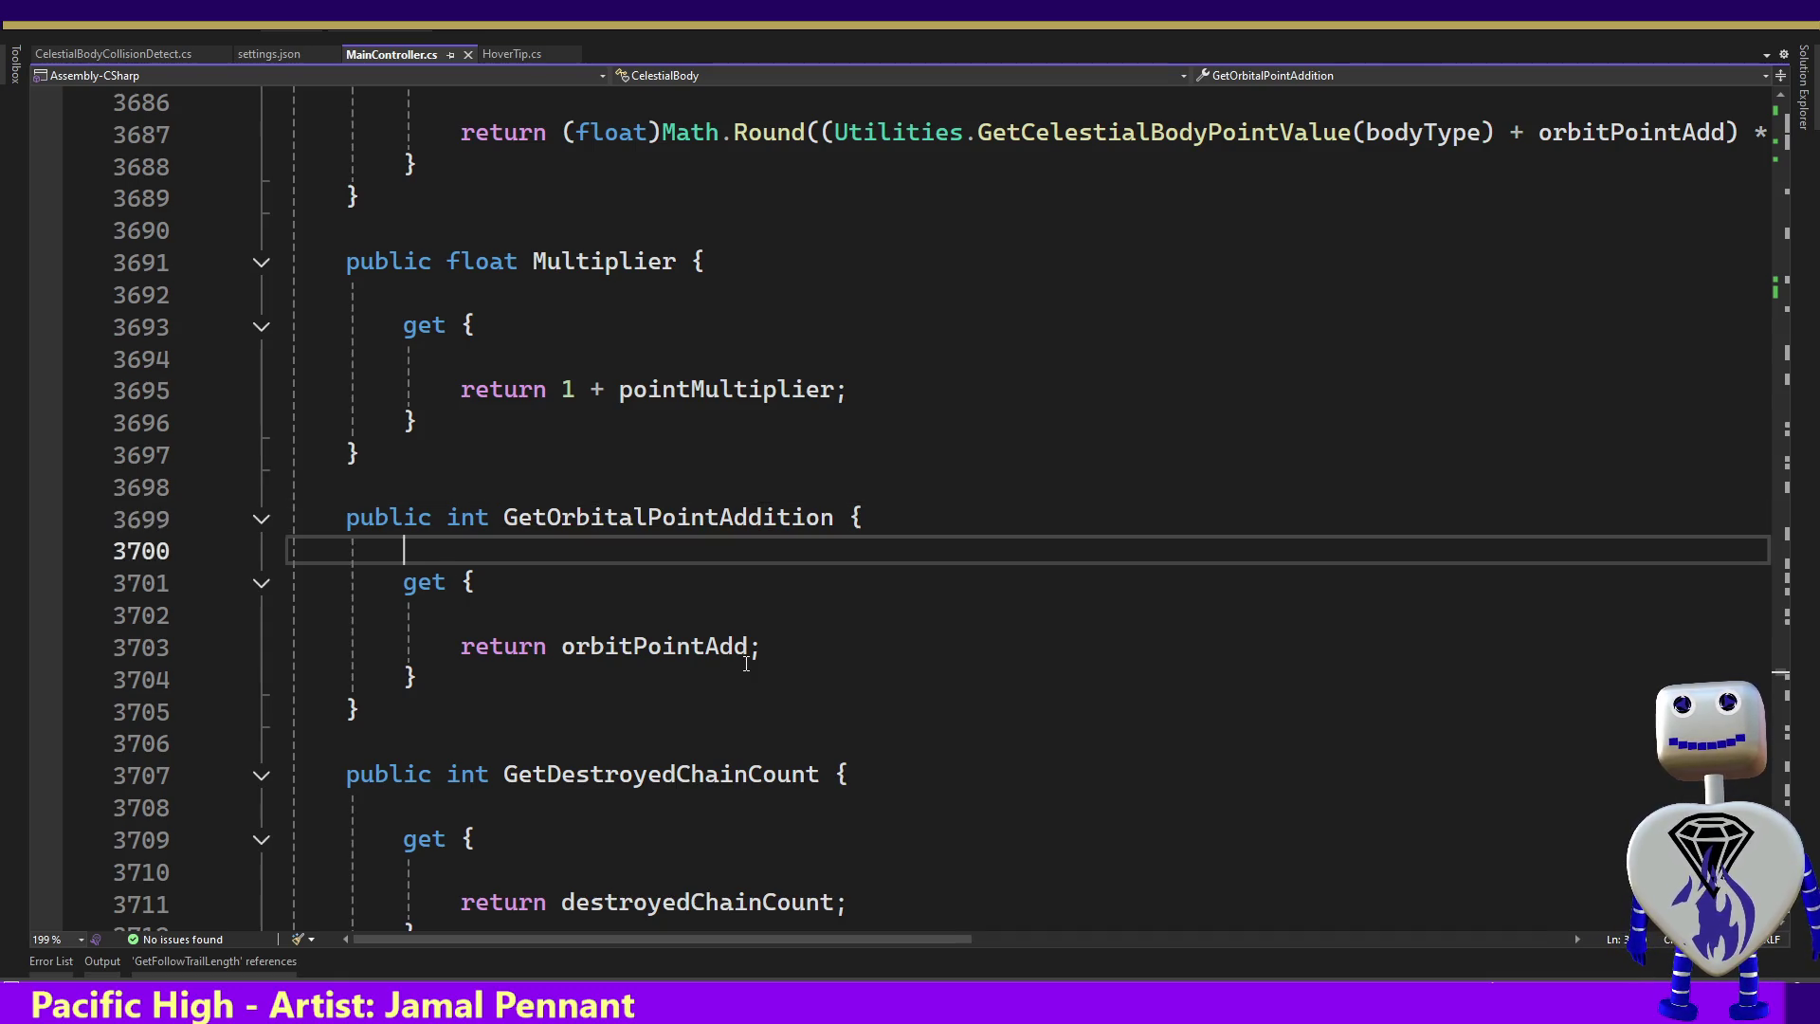
{"action": "key", "text": "Up"}
{"action": "key", "text": "Up"}
{"action": "key", "text": "Up"}
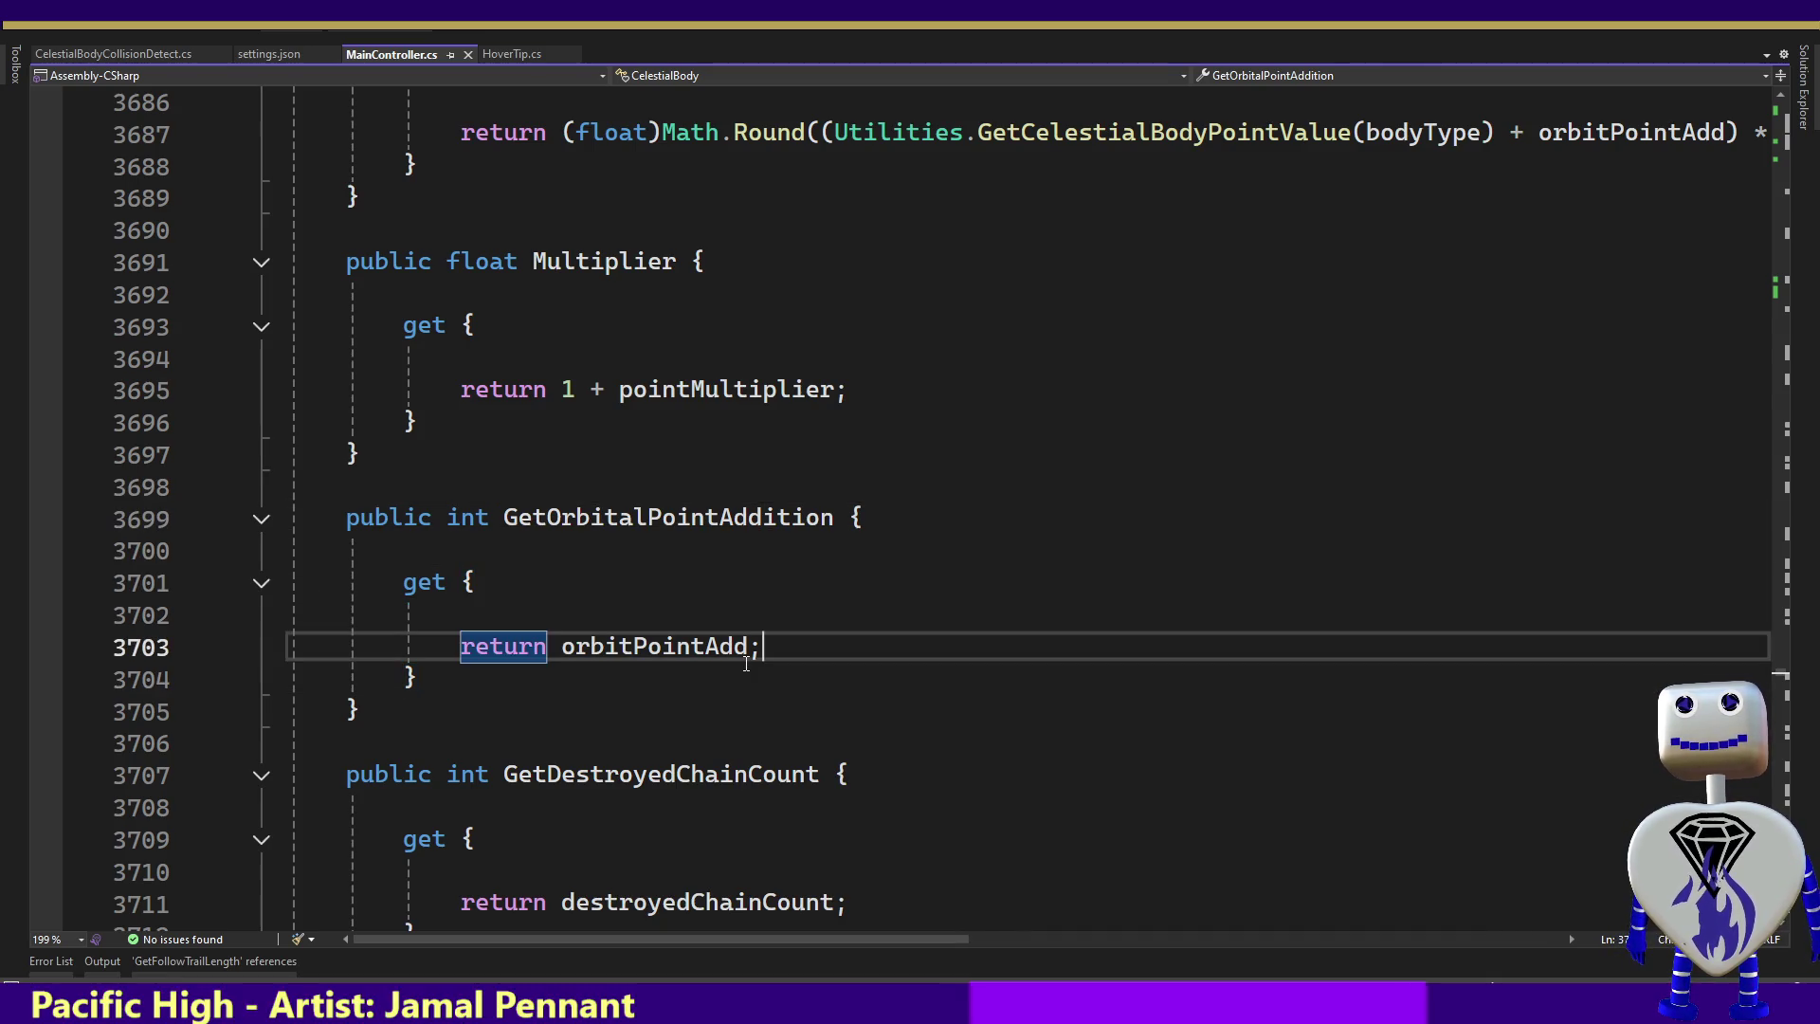
{"action": "key", "text": "Up"}
{"action": "key", "text": "Up"}
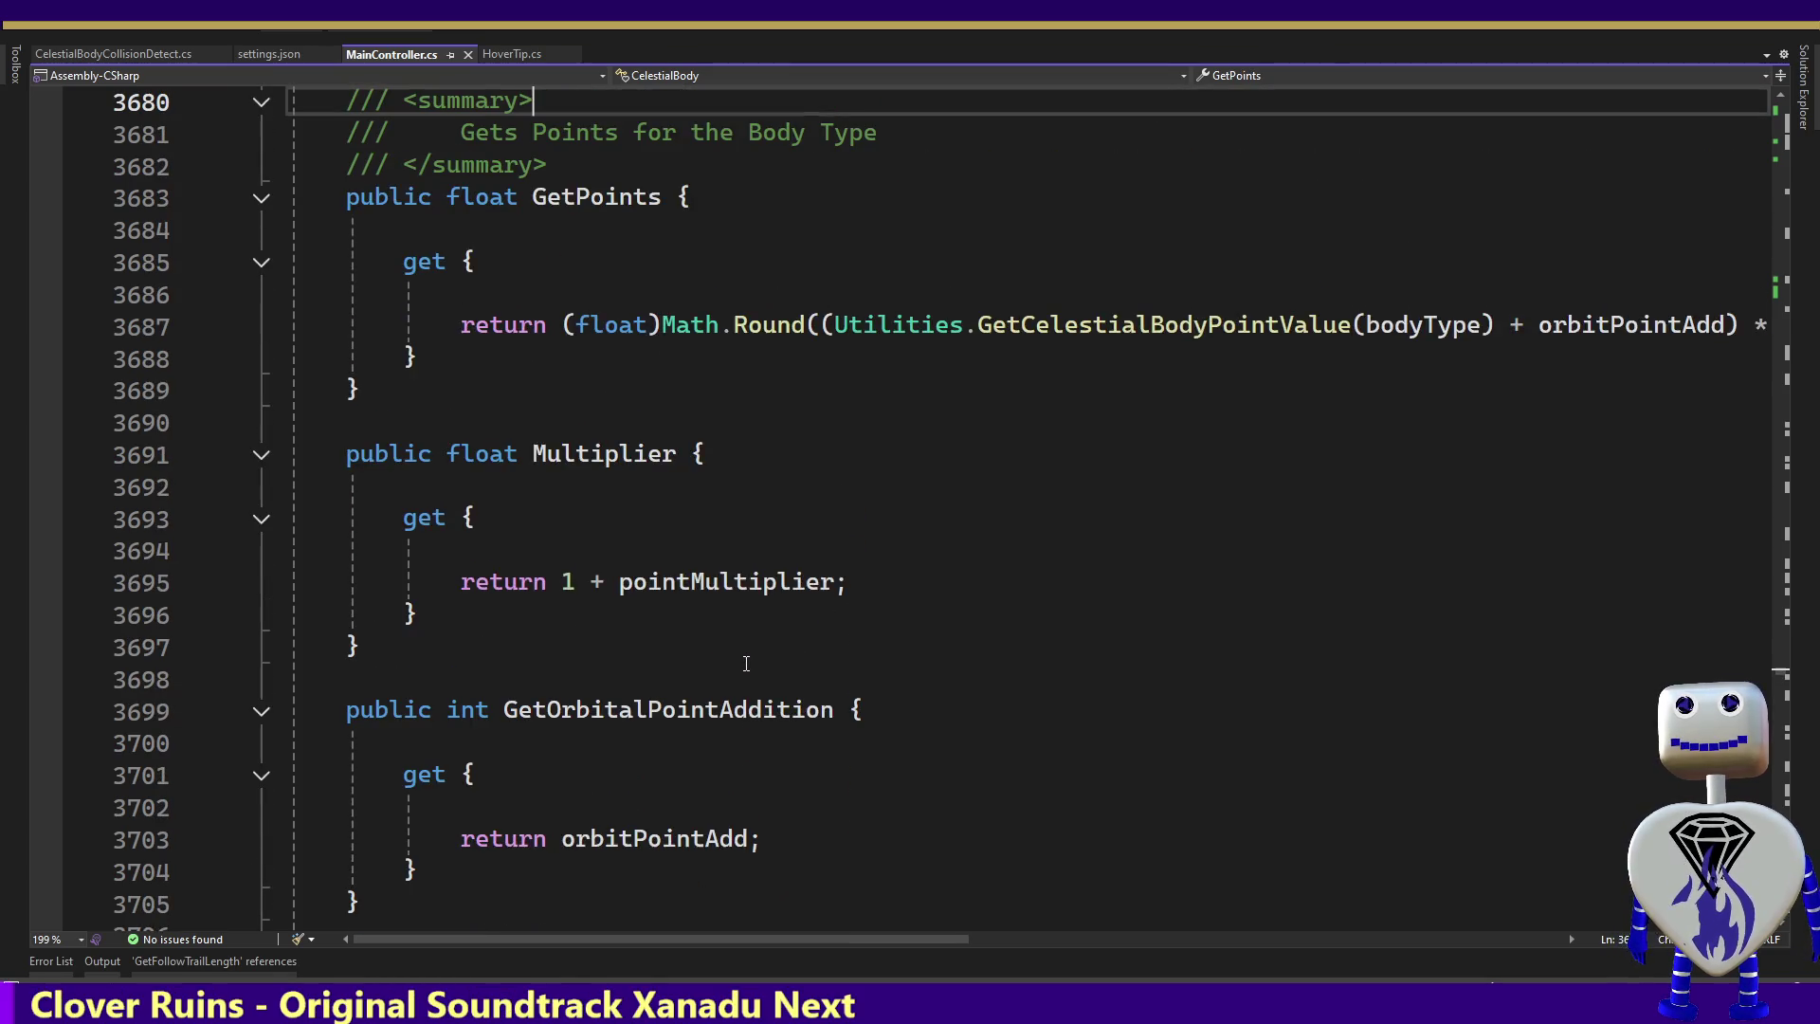
{"action": "key", "text": "Up"}
{"action": "key", "text": "Up"}
{"action": "key", "text": "Up"}
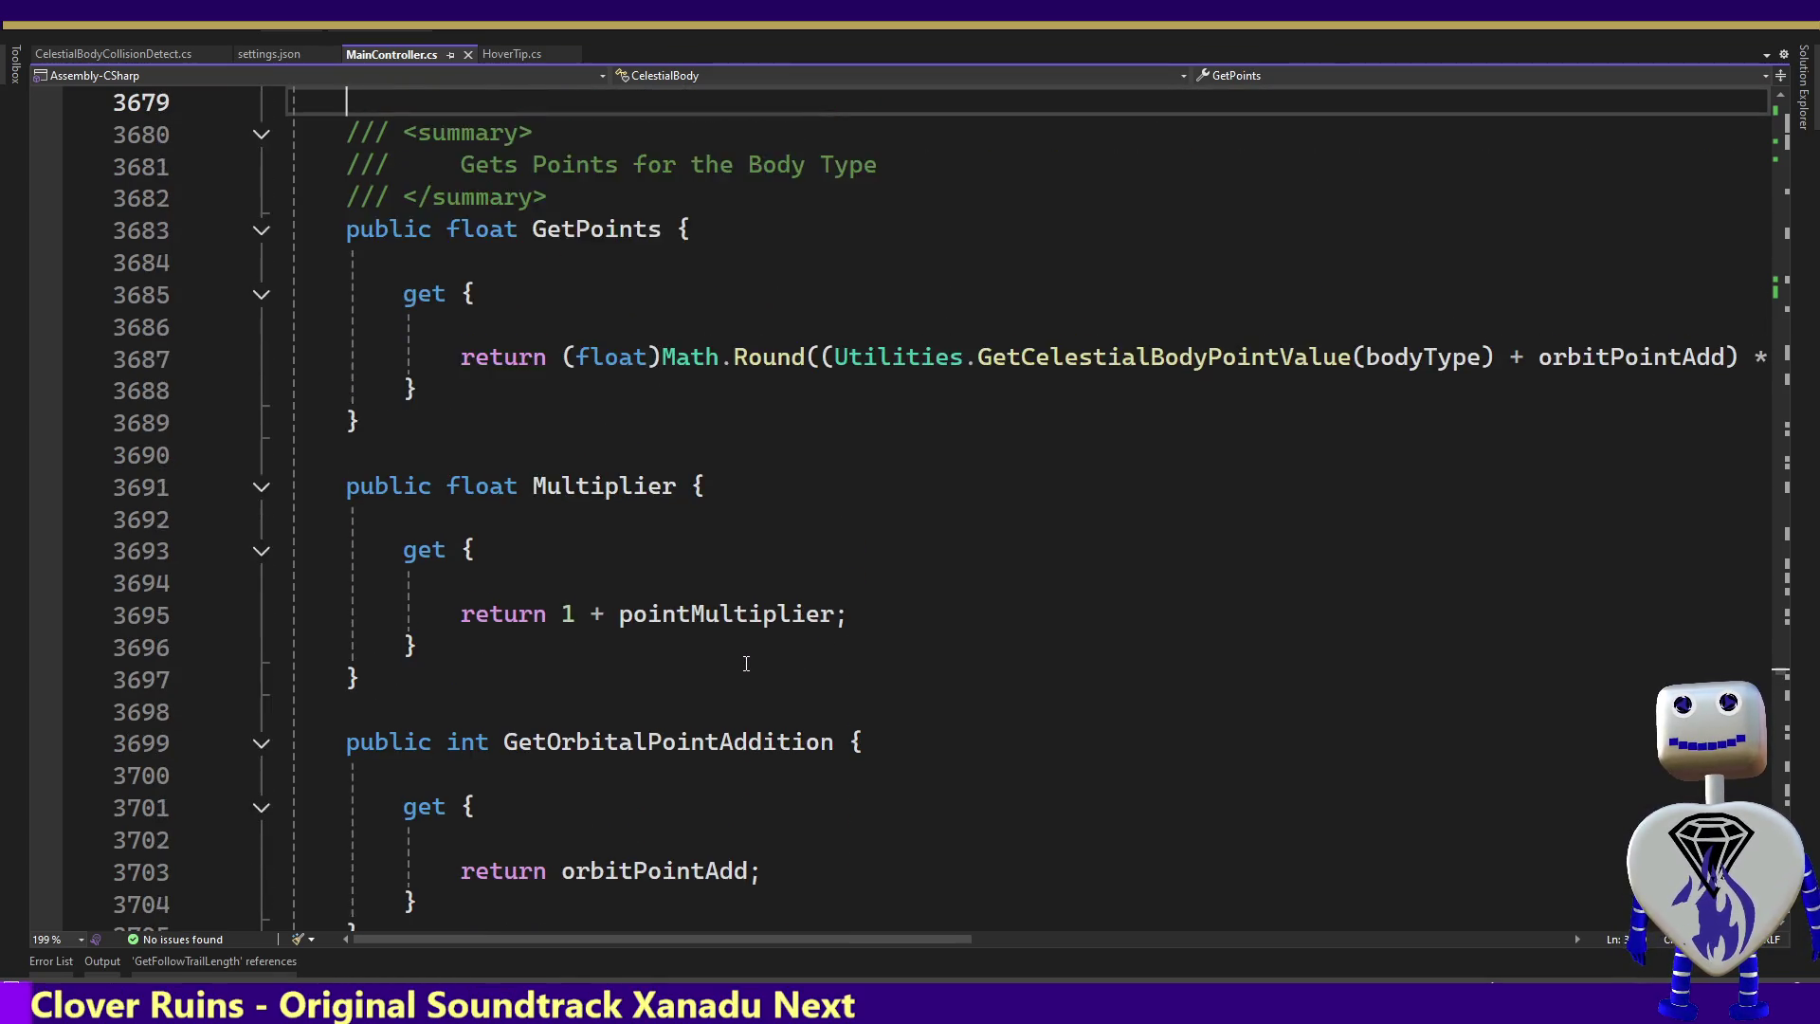
{"action": "key", "text": "Up"}
{"action": "key", "text": "Up"}
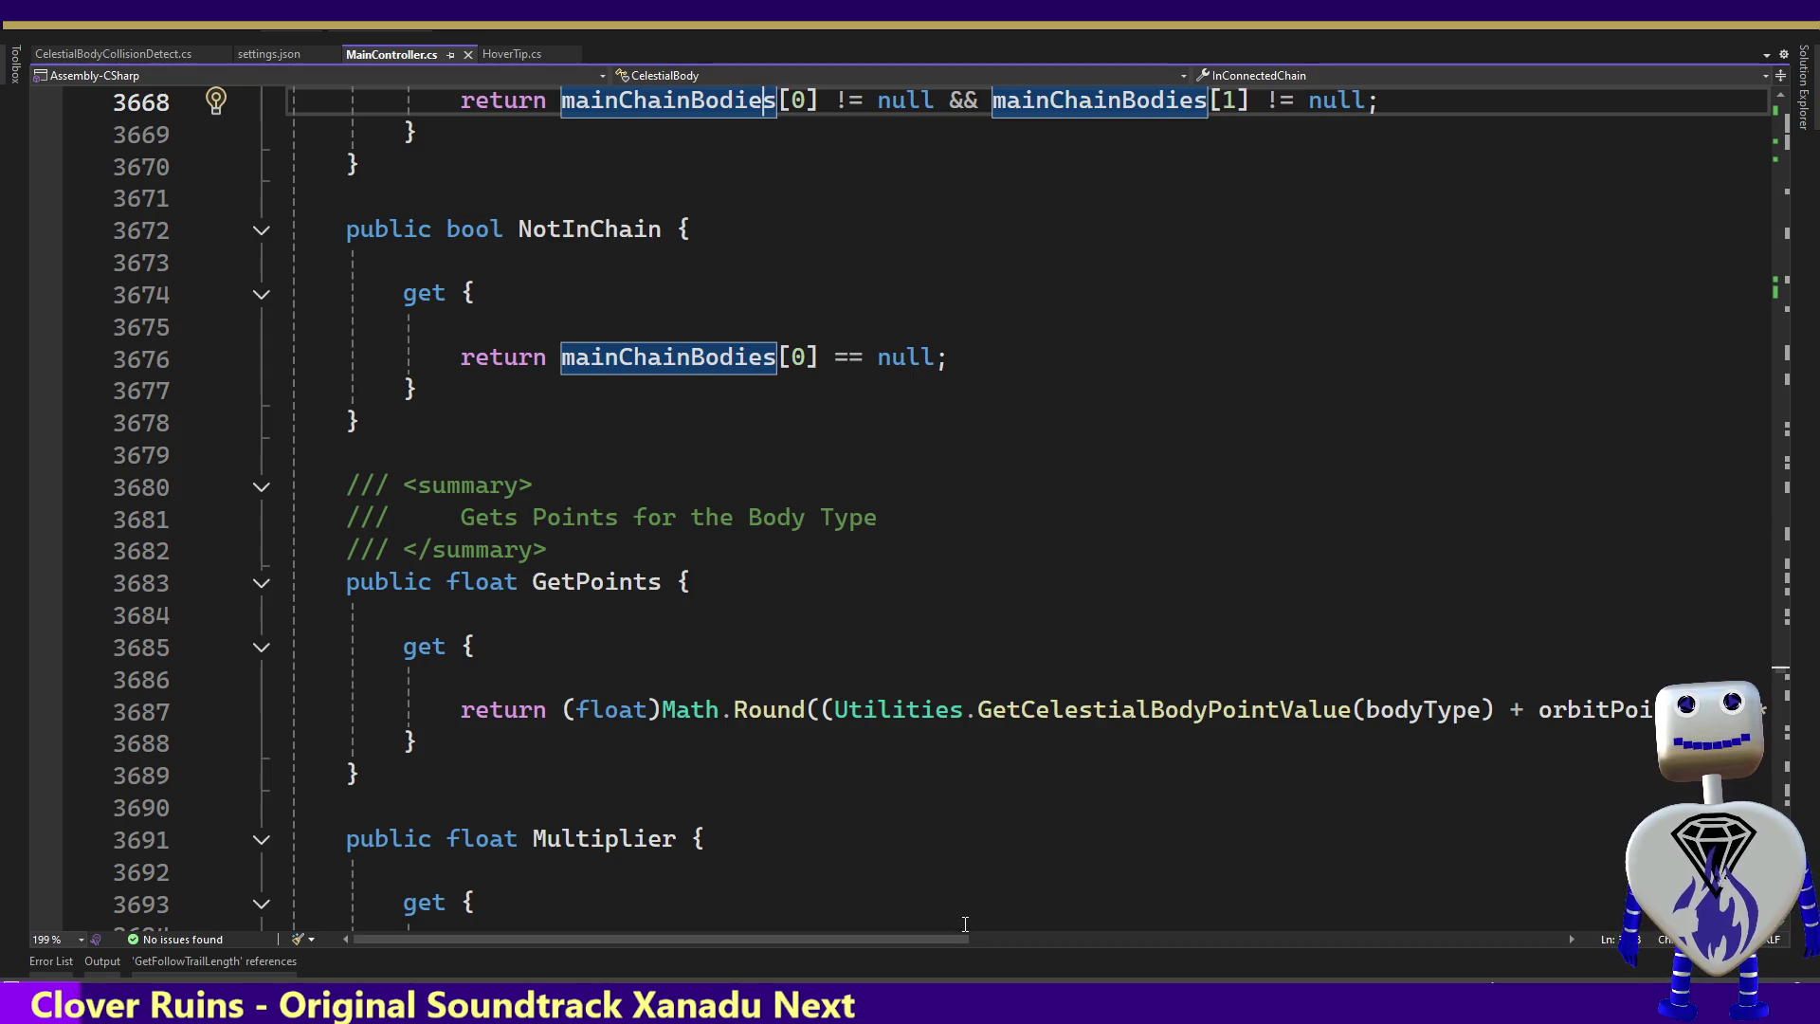
{"action": "mouse_move", "coordinate": [956, 940]}
{"action": "left_mouse_down"}
{"action": "mouse_move", "coordinate": [1232, 957]}
{"action": "mouse_move", "coordinate": [945, 936]}
{"action": "mouse_move", "coordinate": [1066, 948]}
{"action": "left_mouse_up"}
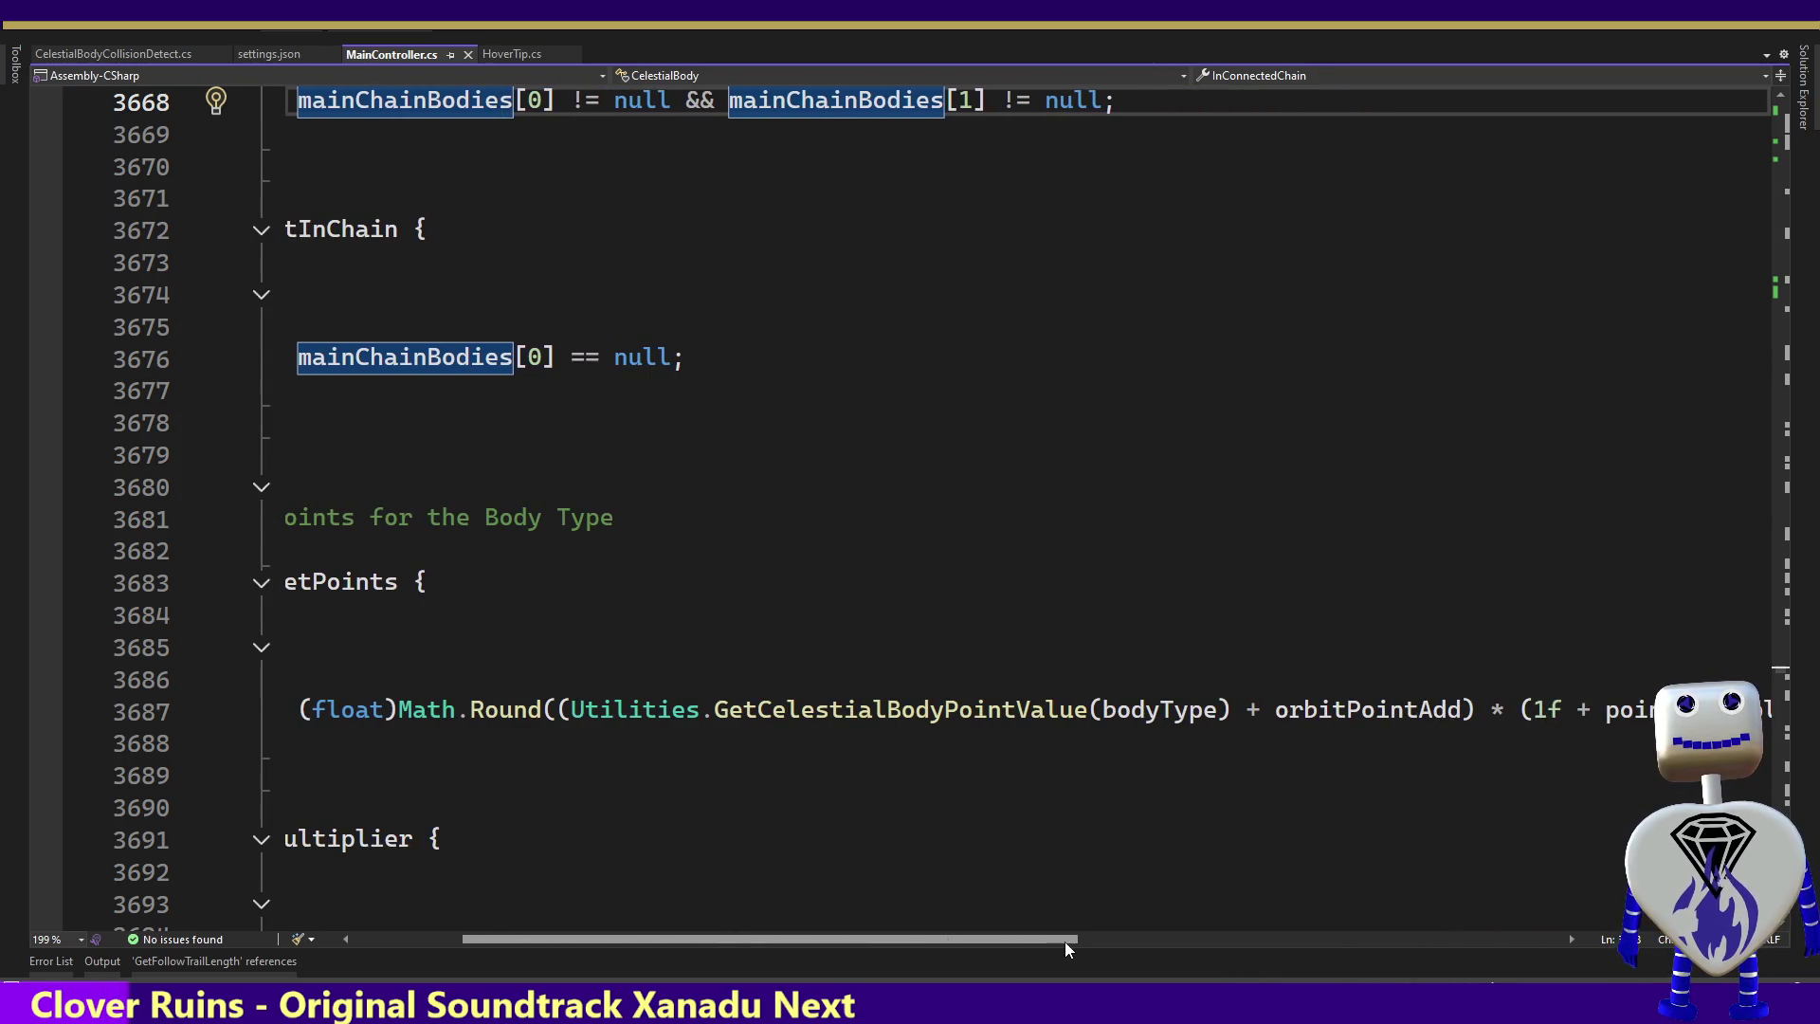
{"action": "mouse_move", "coordinate": [1334, 709]}
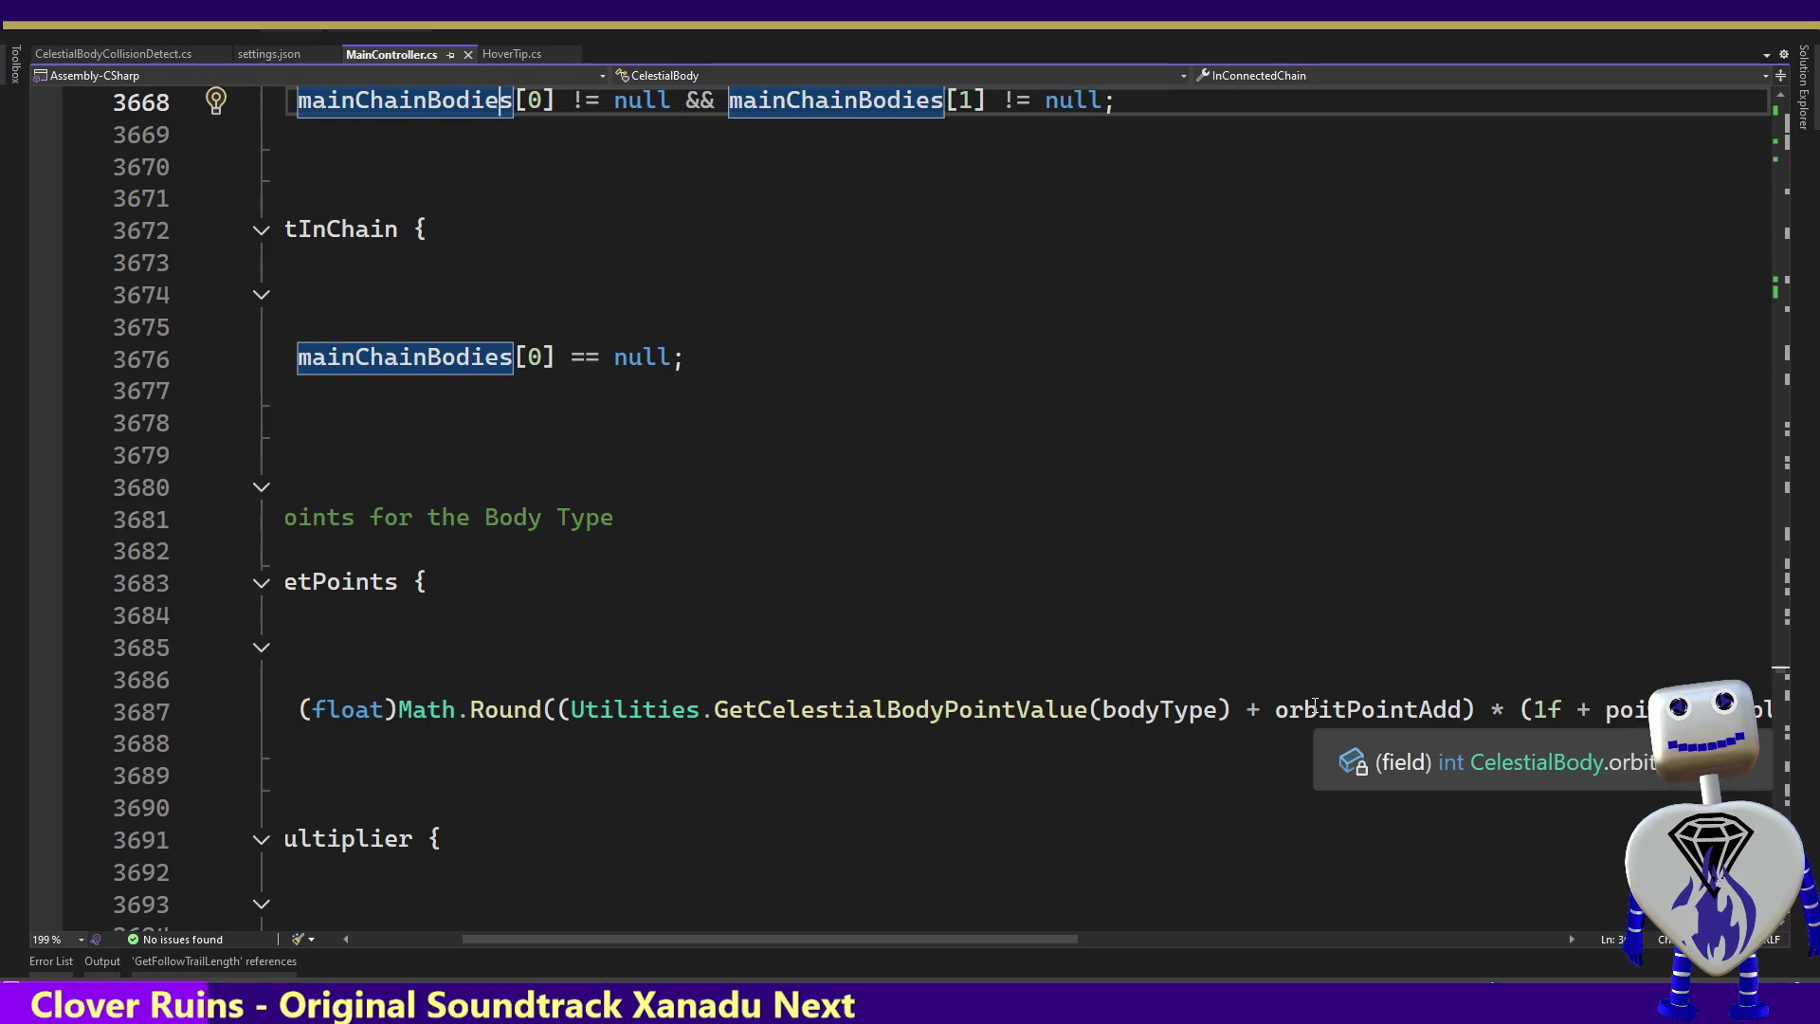
{"action": "double_click", "coordinate": [1630, 709]}
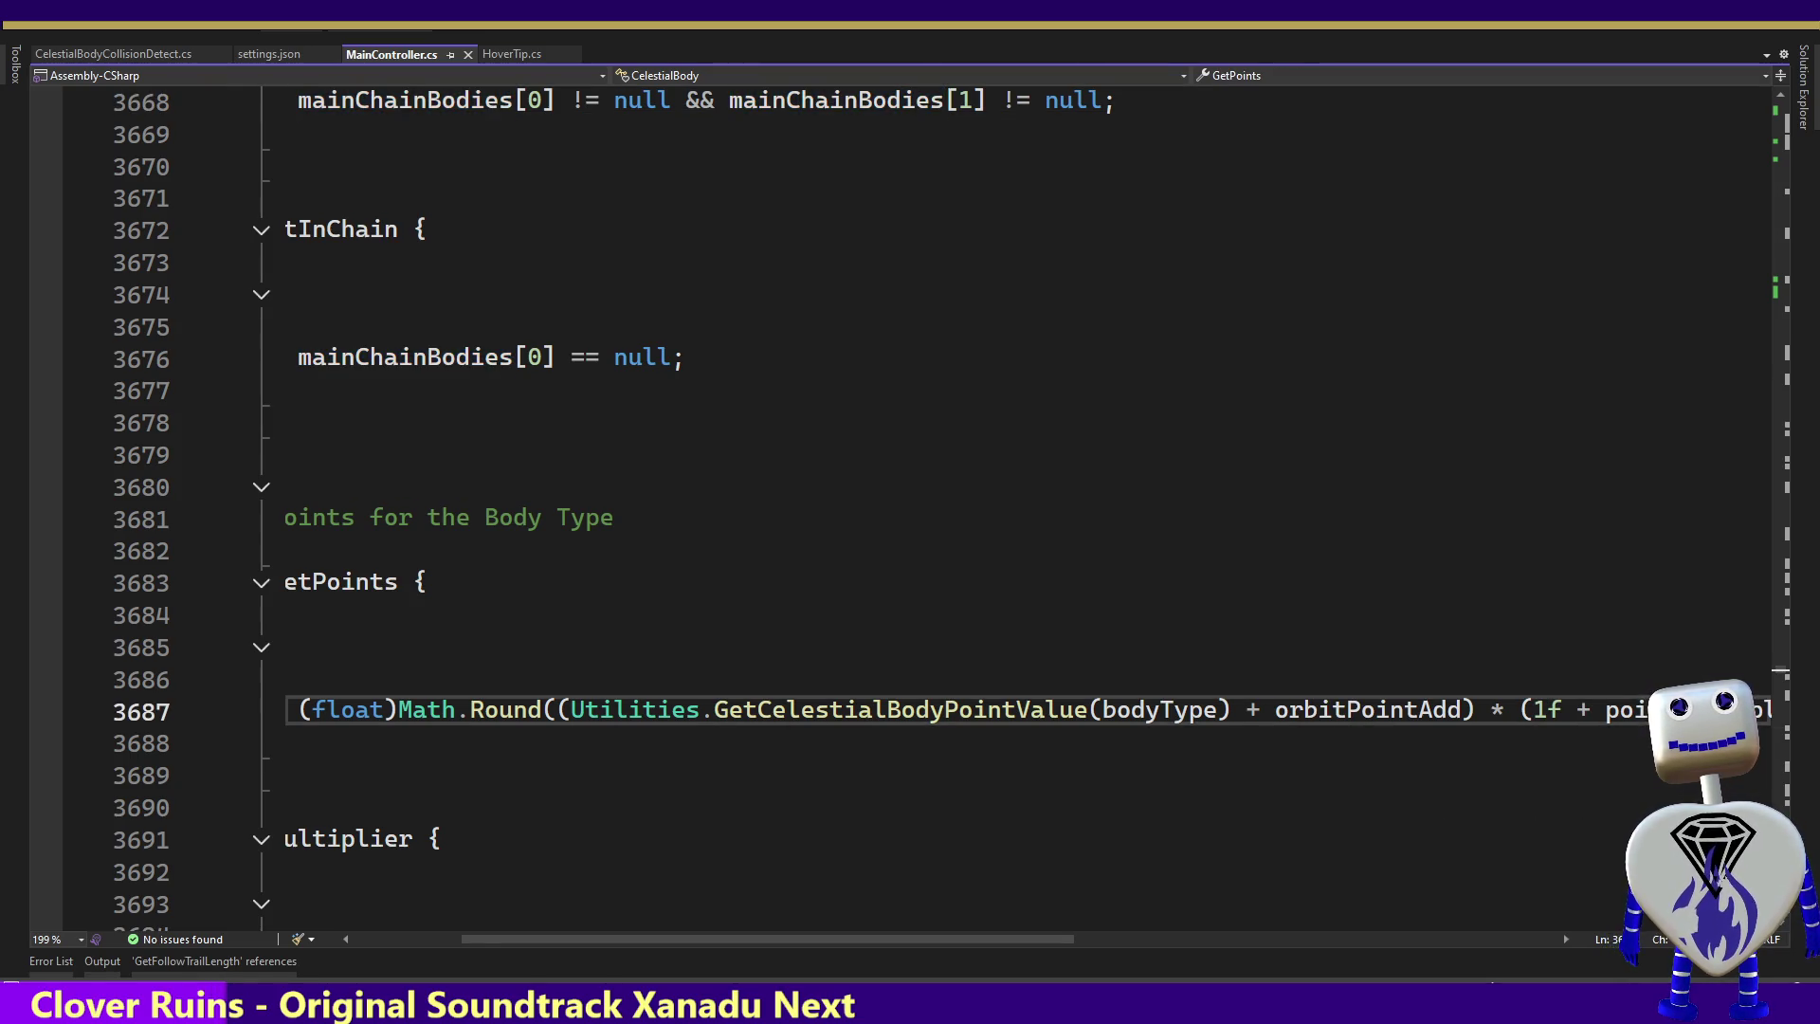
{"action": "mouse_move", "coordinate": [1559, 717]}
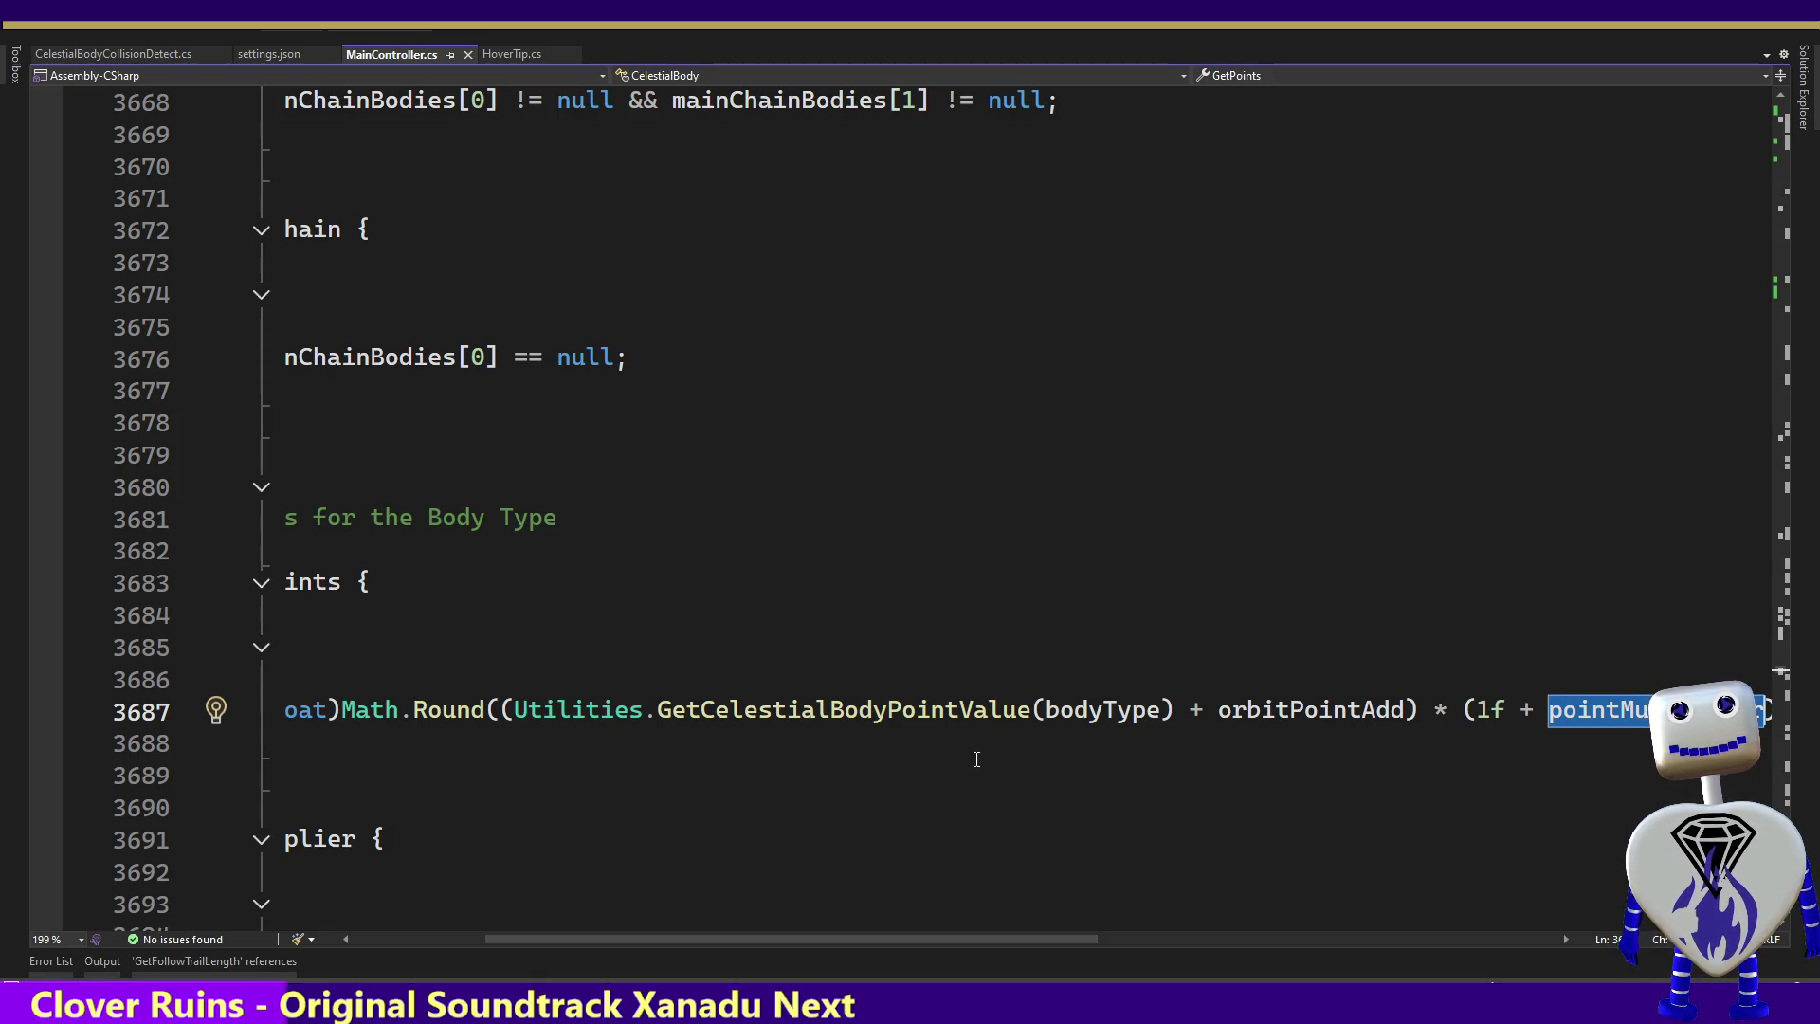
Break the GetPoints return before (1f + pointMultiplier) and align the continuation line
{"action": "left_click", "coordinate": [1467, 711]}
{"action": "key", "text": "Left"}
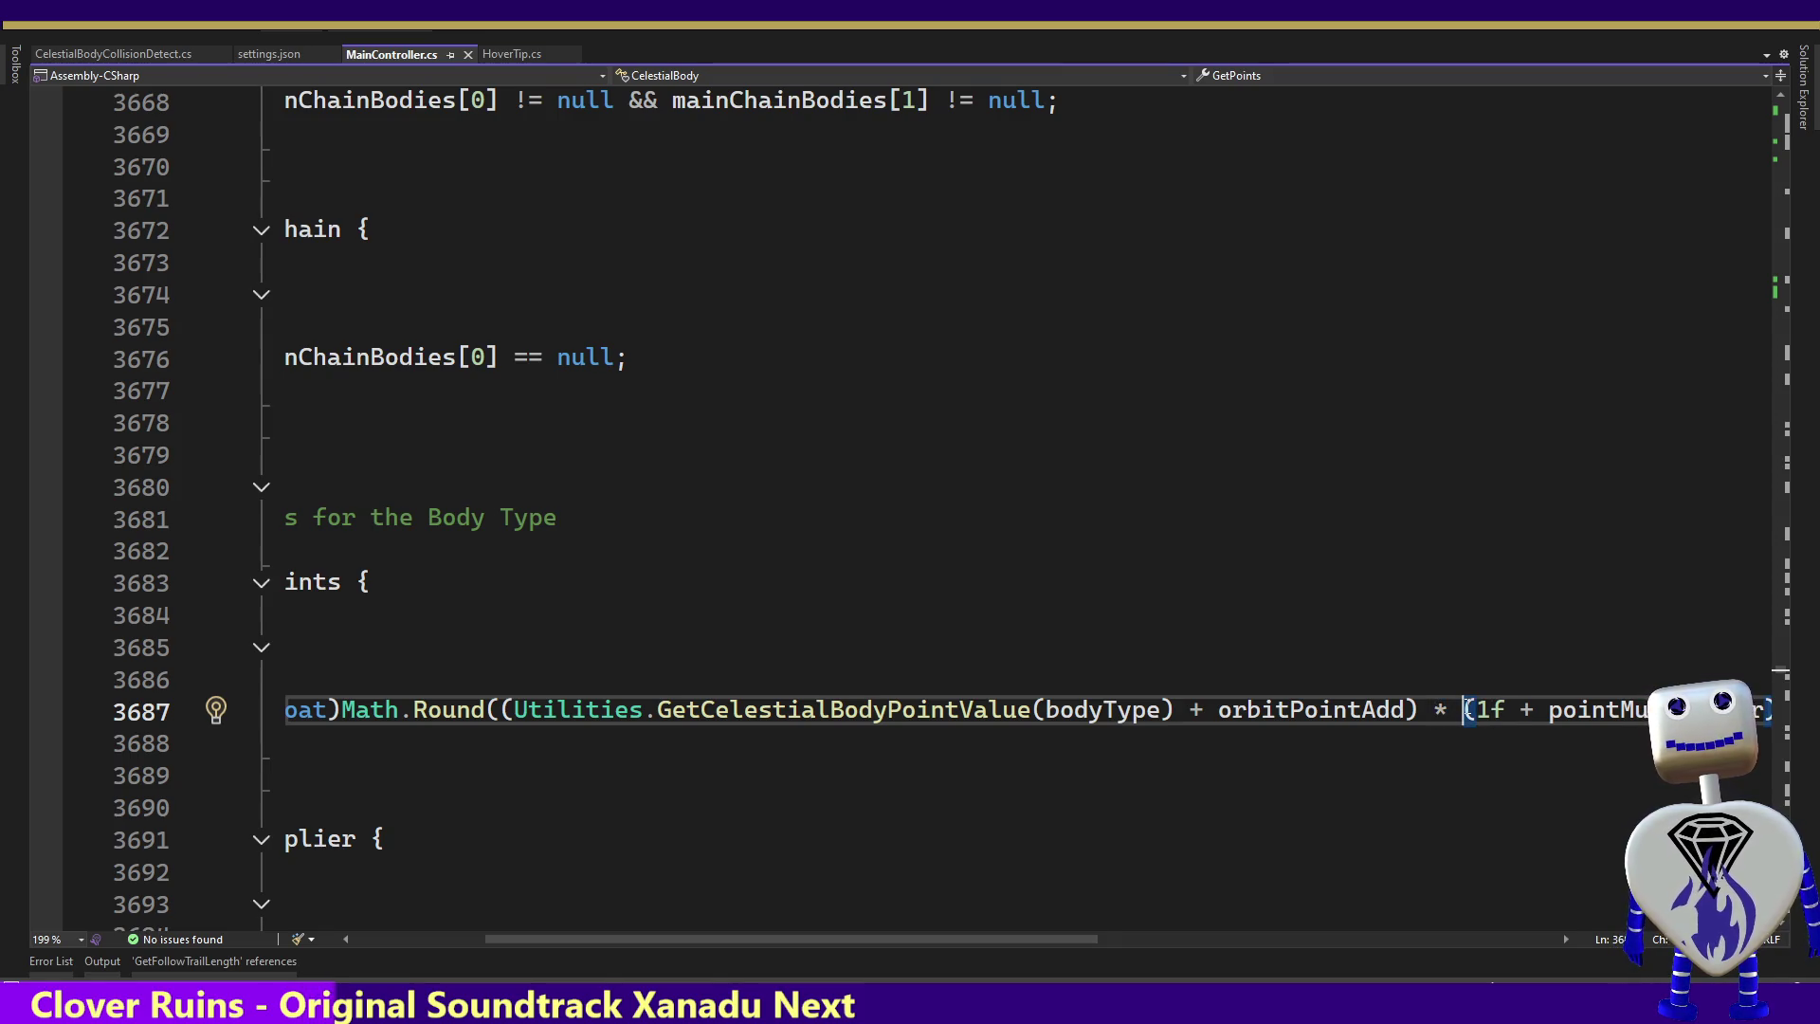
{"action": "key", "text": "Return"}
{"action": "key", "text": "Tab"}
{"action": "key", "text": "Tab"}
{"action": "key", "text": "Tab"}
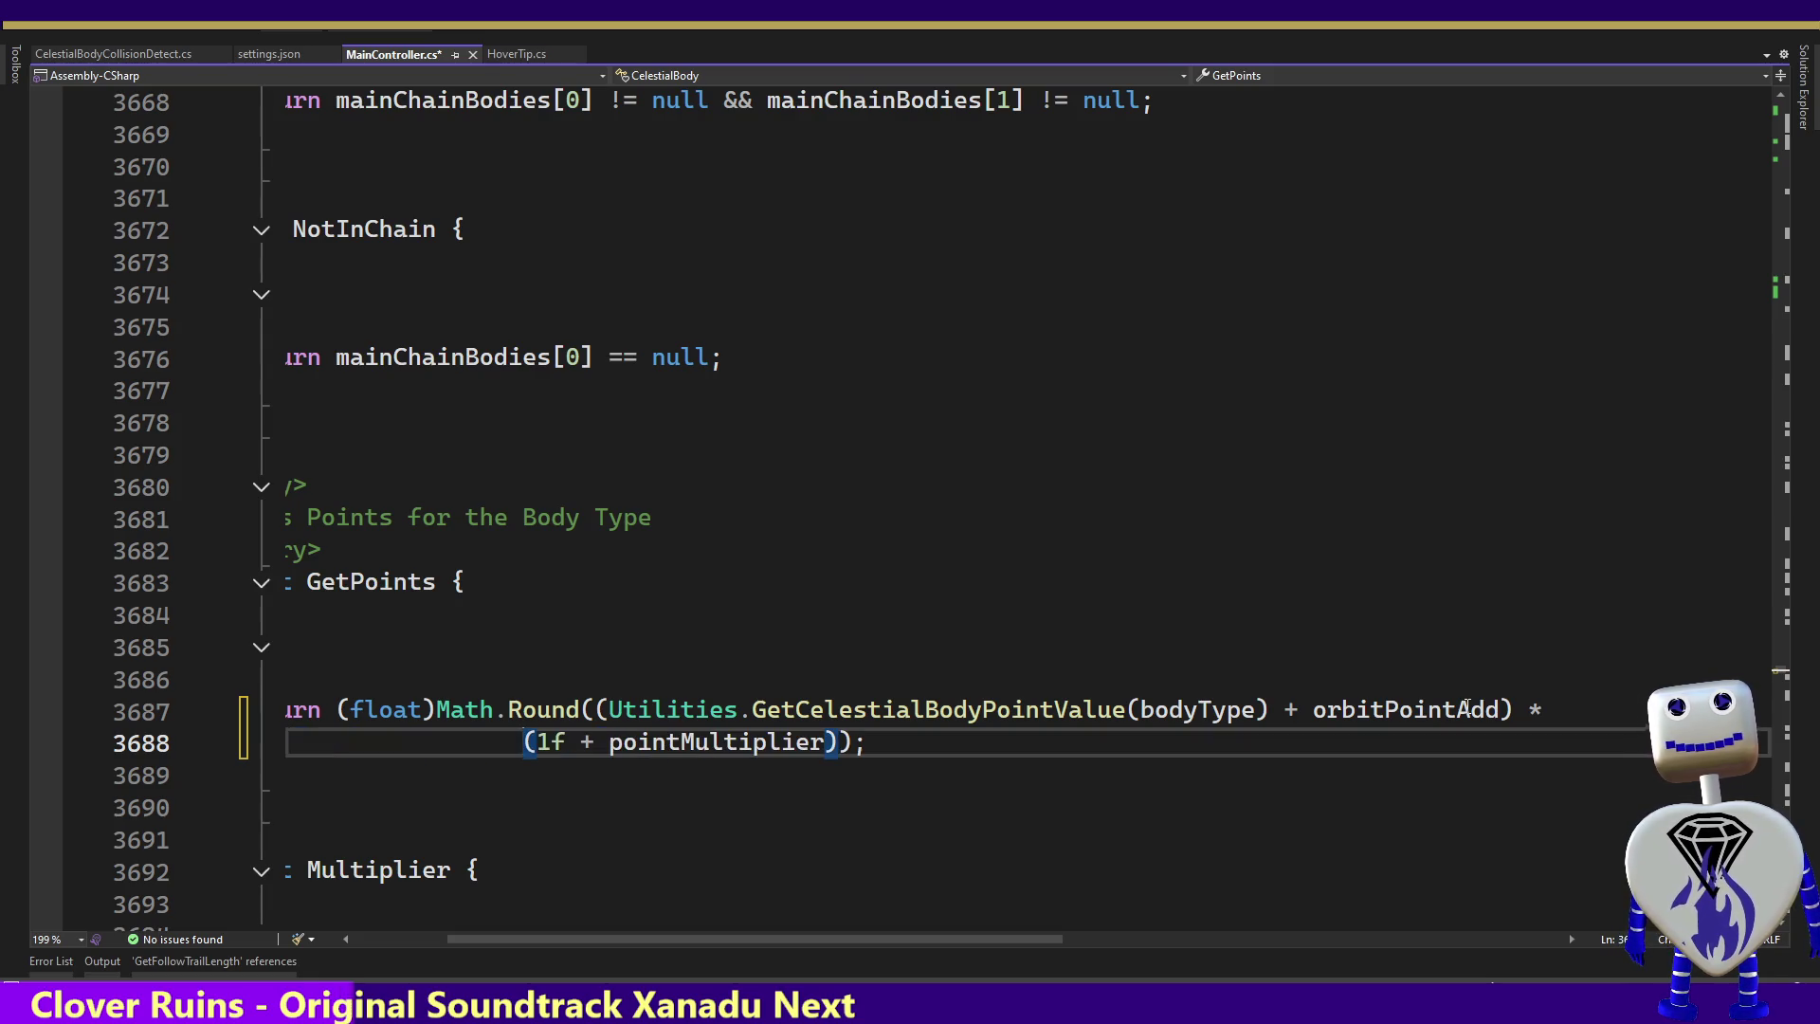
{"action": "key", "text": "BackSpace"}
{"action": "key", "text": "BackSpace"}
{"action": "key", "text": "BackSpace"}
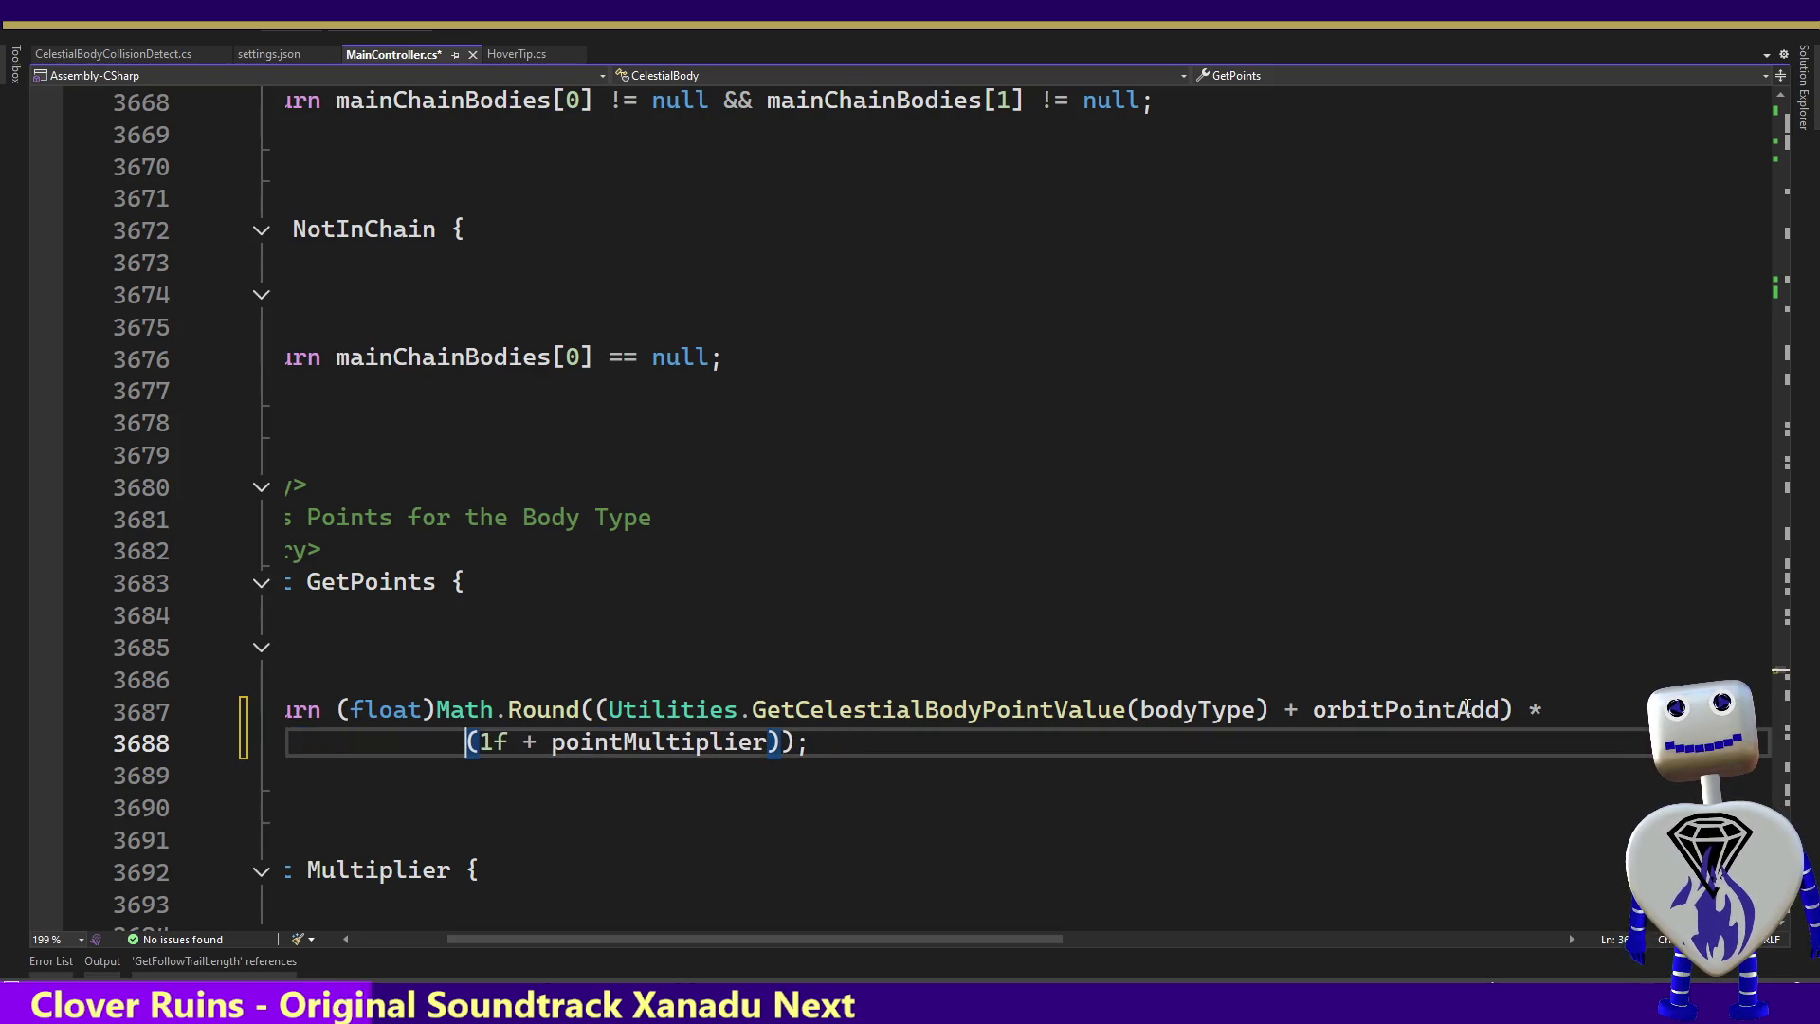
{"action": "key", "text": "Tab"}
{"action": "key", "text": "Tab"}
{"action": "key", "text": "Tab"}
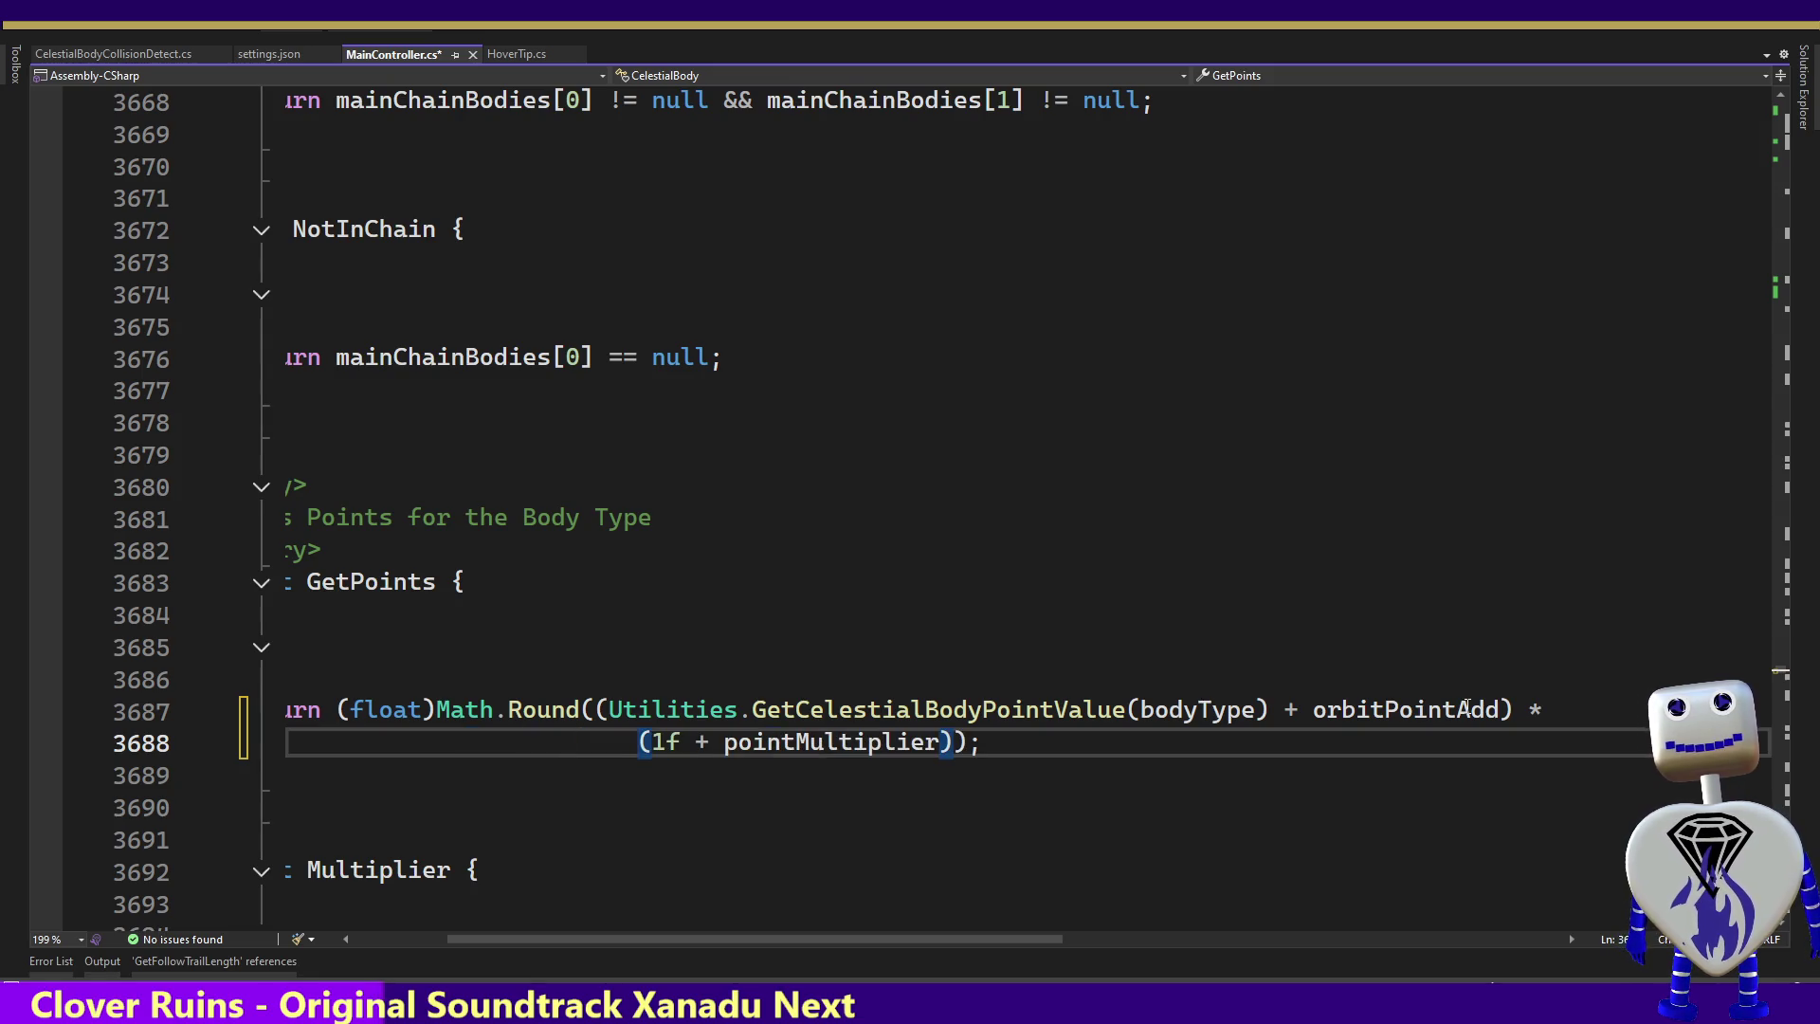
{"action": "key", "text": "Left"}
{"action": "key", "text": "BackSpace"}
{"action": "key", "text": "BackSpace"}
{"action": "key", "text": "BackSpace"}
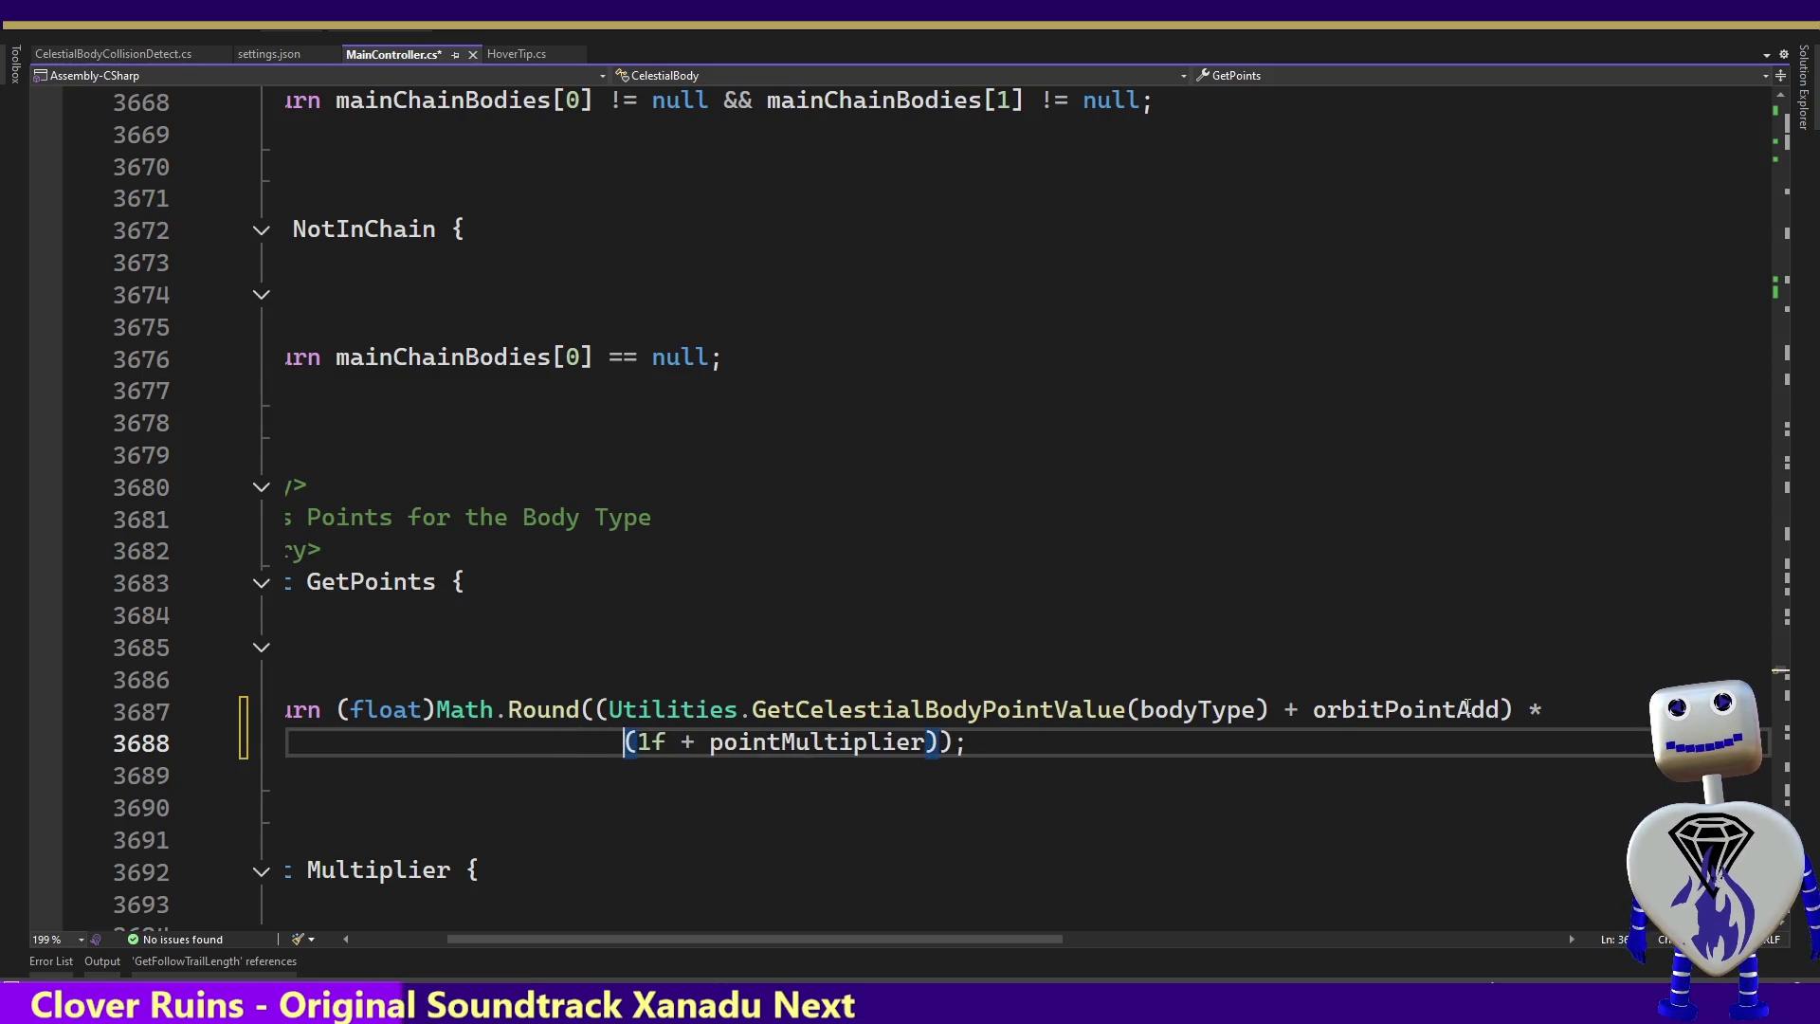
{"action": "key", "text": "Up"}
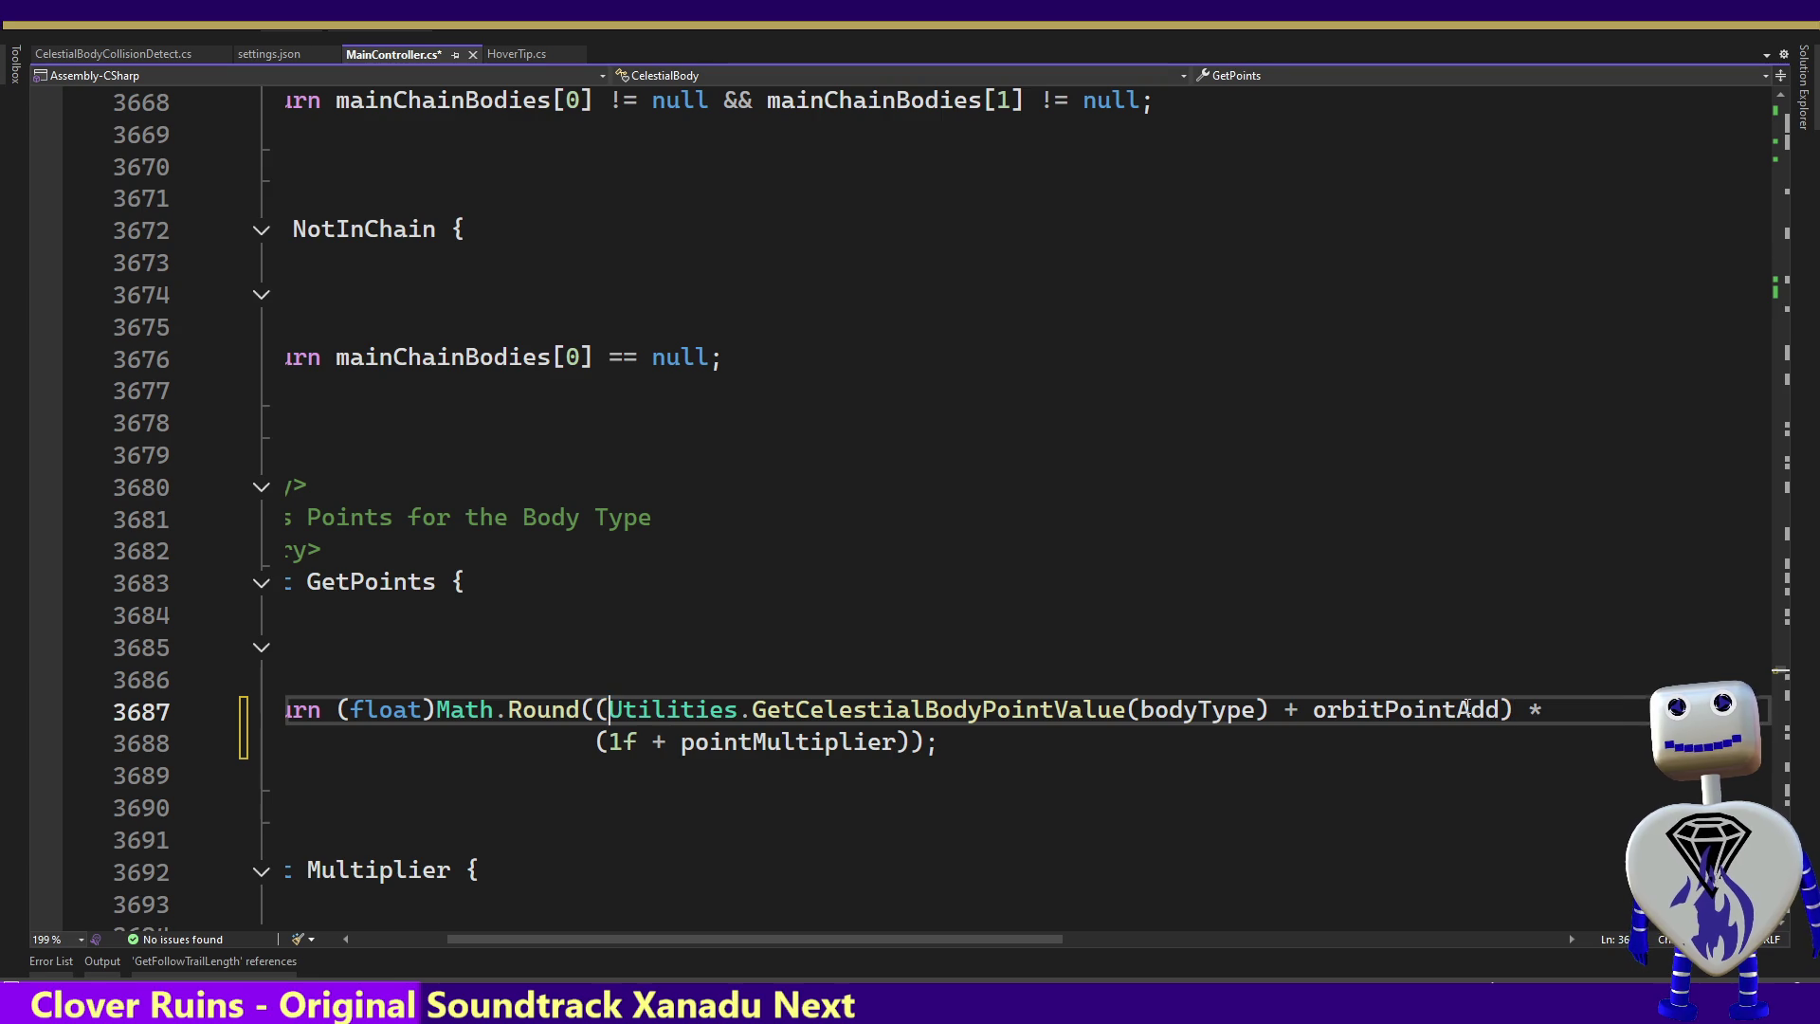
{"action": "key", "text": "Down"}
{"action": "key", "text": "Right"}
{"action": "key", "text": "Right"}
Look over the Multiplier property, then head up past NotInChain toward the field declarations
{"action": "key", "text": "Down"}
{"action": "key", "text": "Down"}
{"action": "key", "text": "Home"}
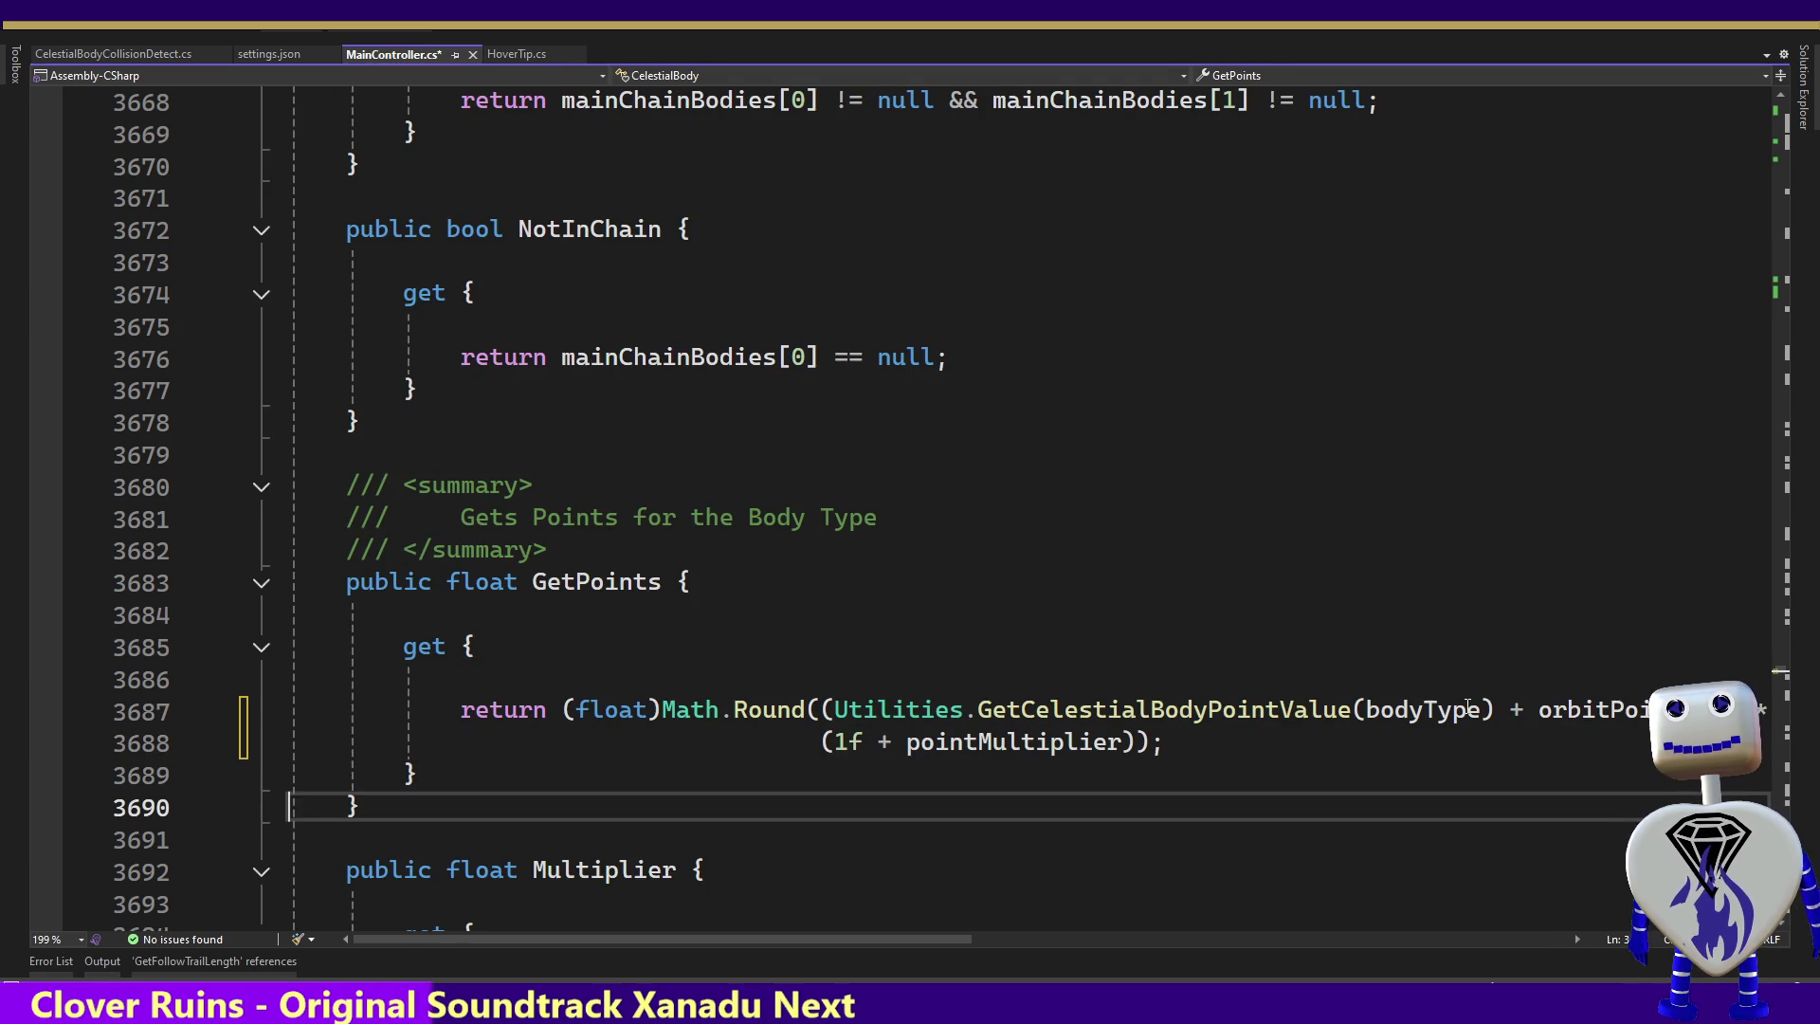
{"action": "key", "text": "Down"}
{"action": "key", "text": "Down"}
{"action": "key", "text": "Down"}
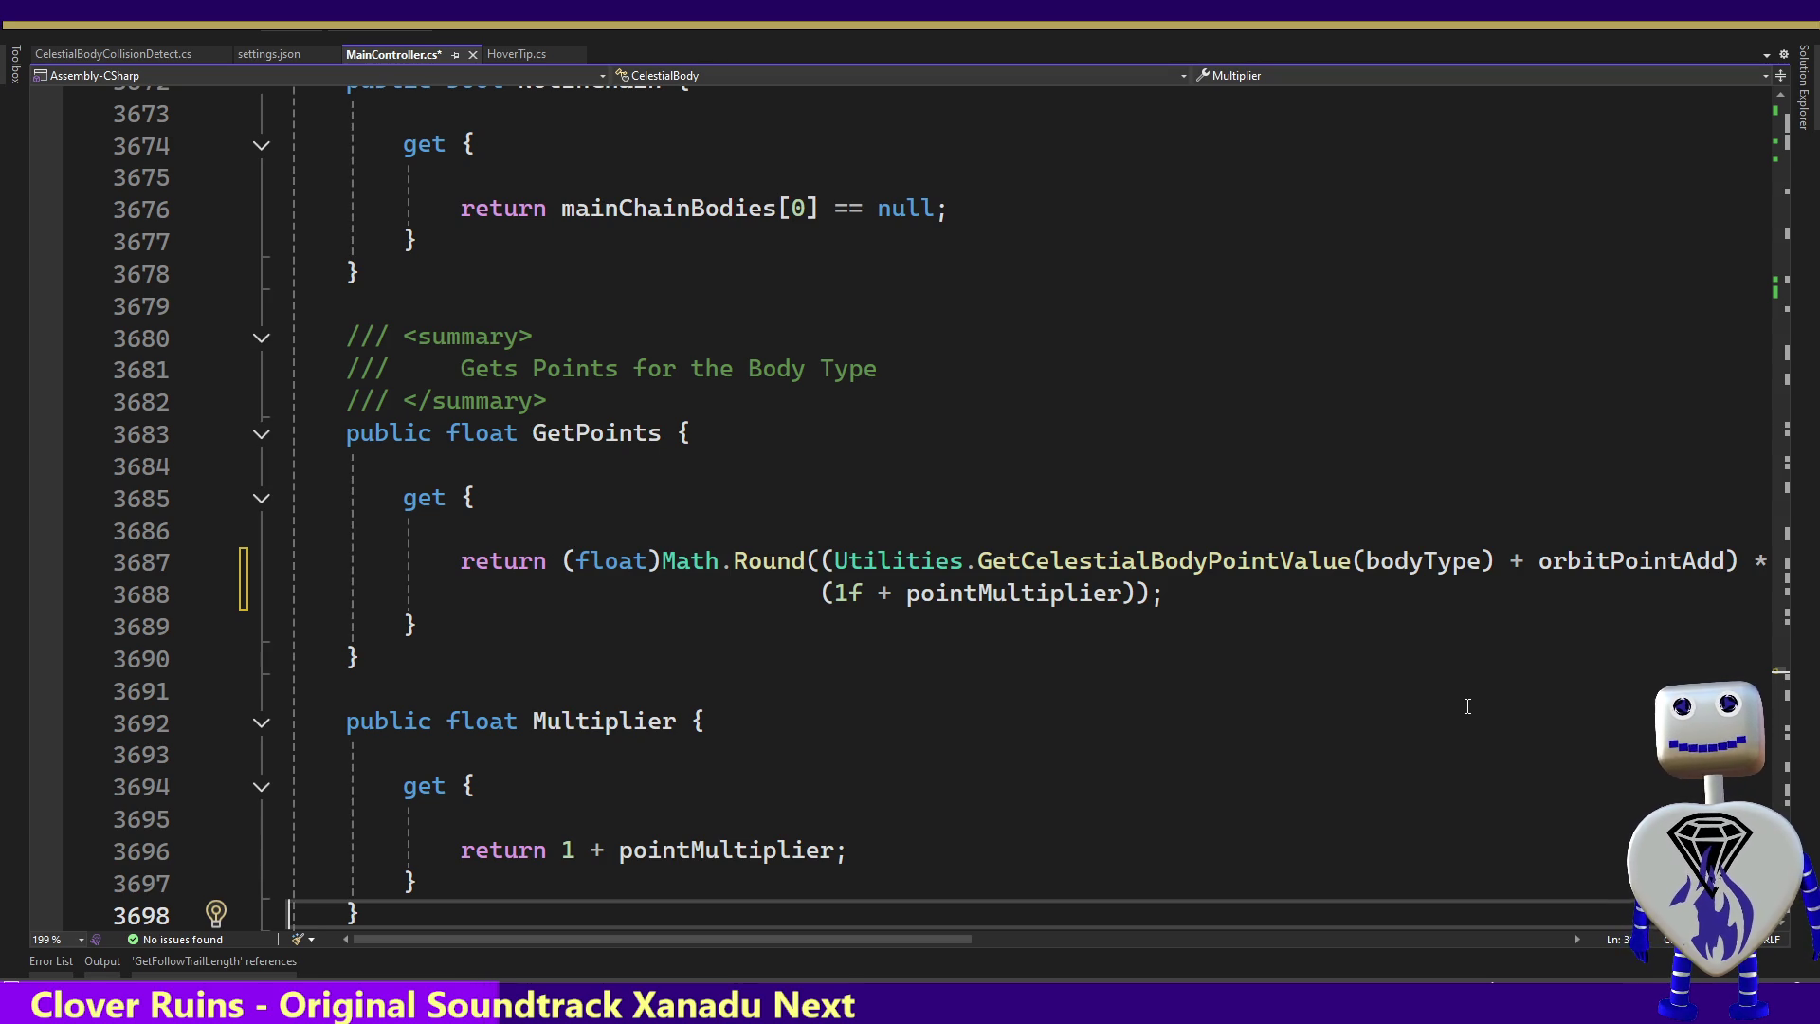
{"action": "key", "text": "Up"}
{"action": "key", "text": "Up"}
{"action": "key", "text": "Up"}
{"action": "key", "text": "Up"}
{"action": "key", "text": "Up"}
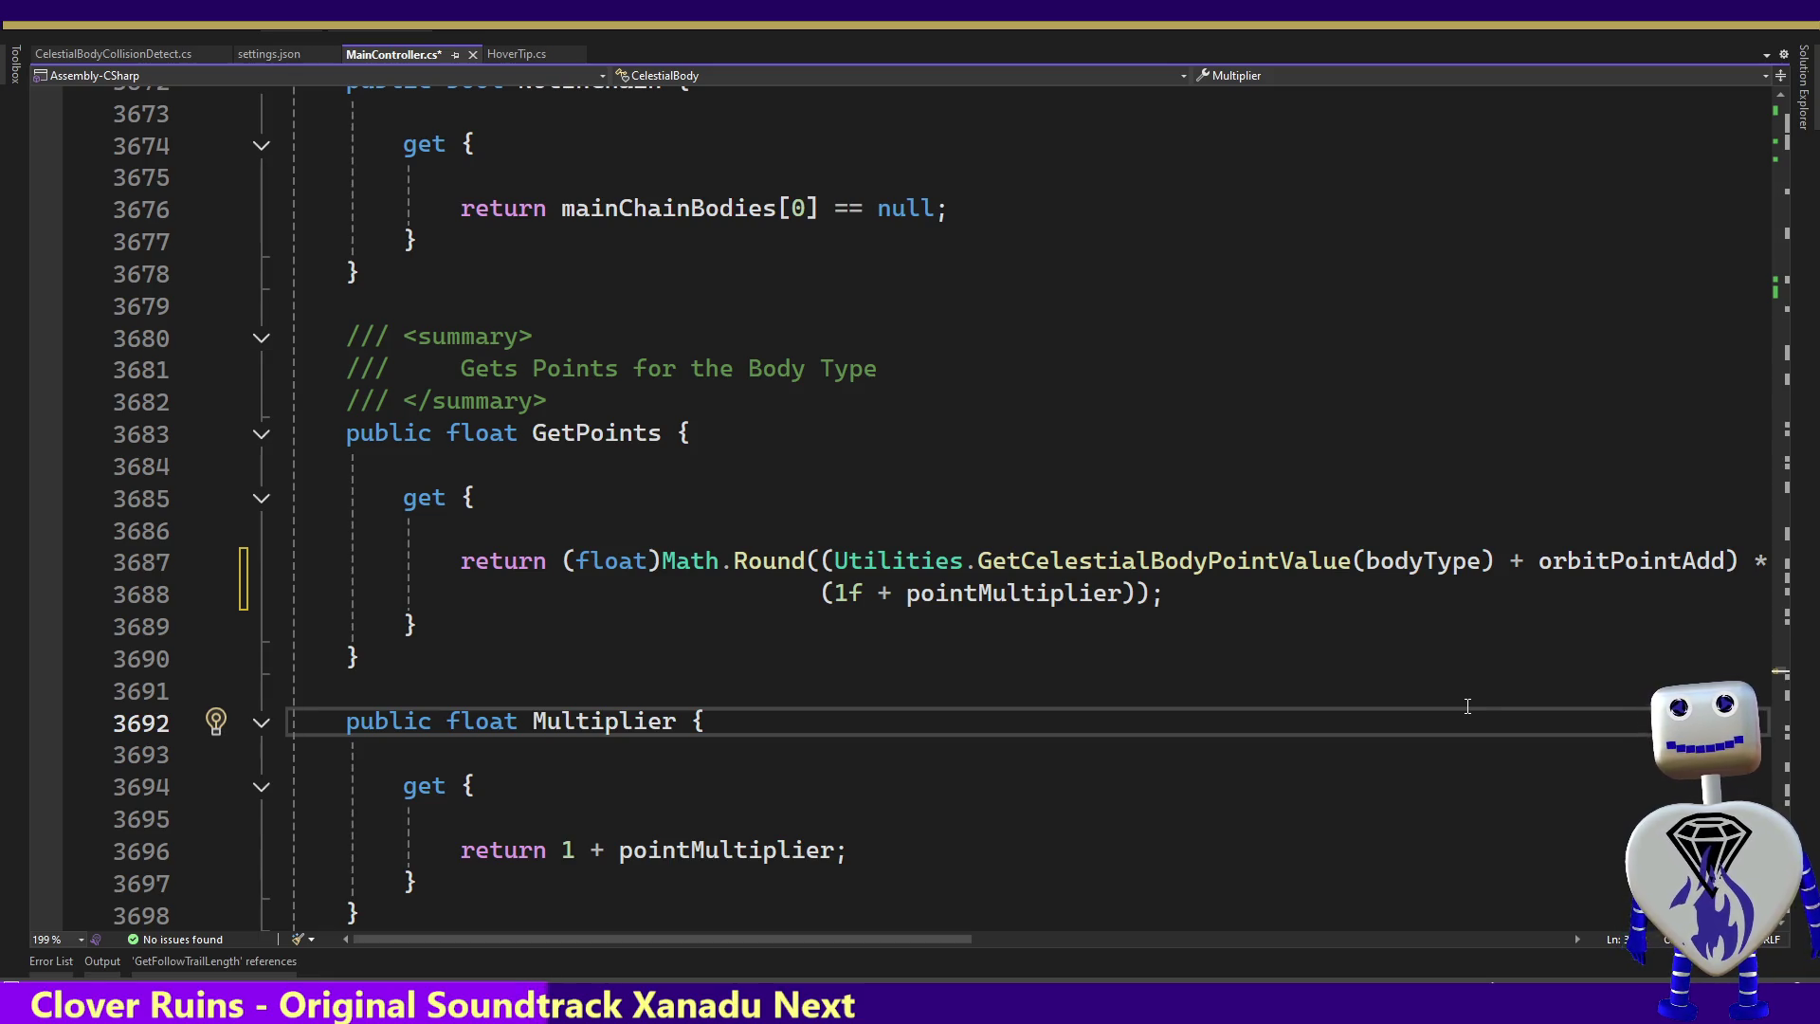
{"action": "key", "text": "Up"}
{"action": "key", "text": "Up"}
{"action": "key", "text": "Up"}
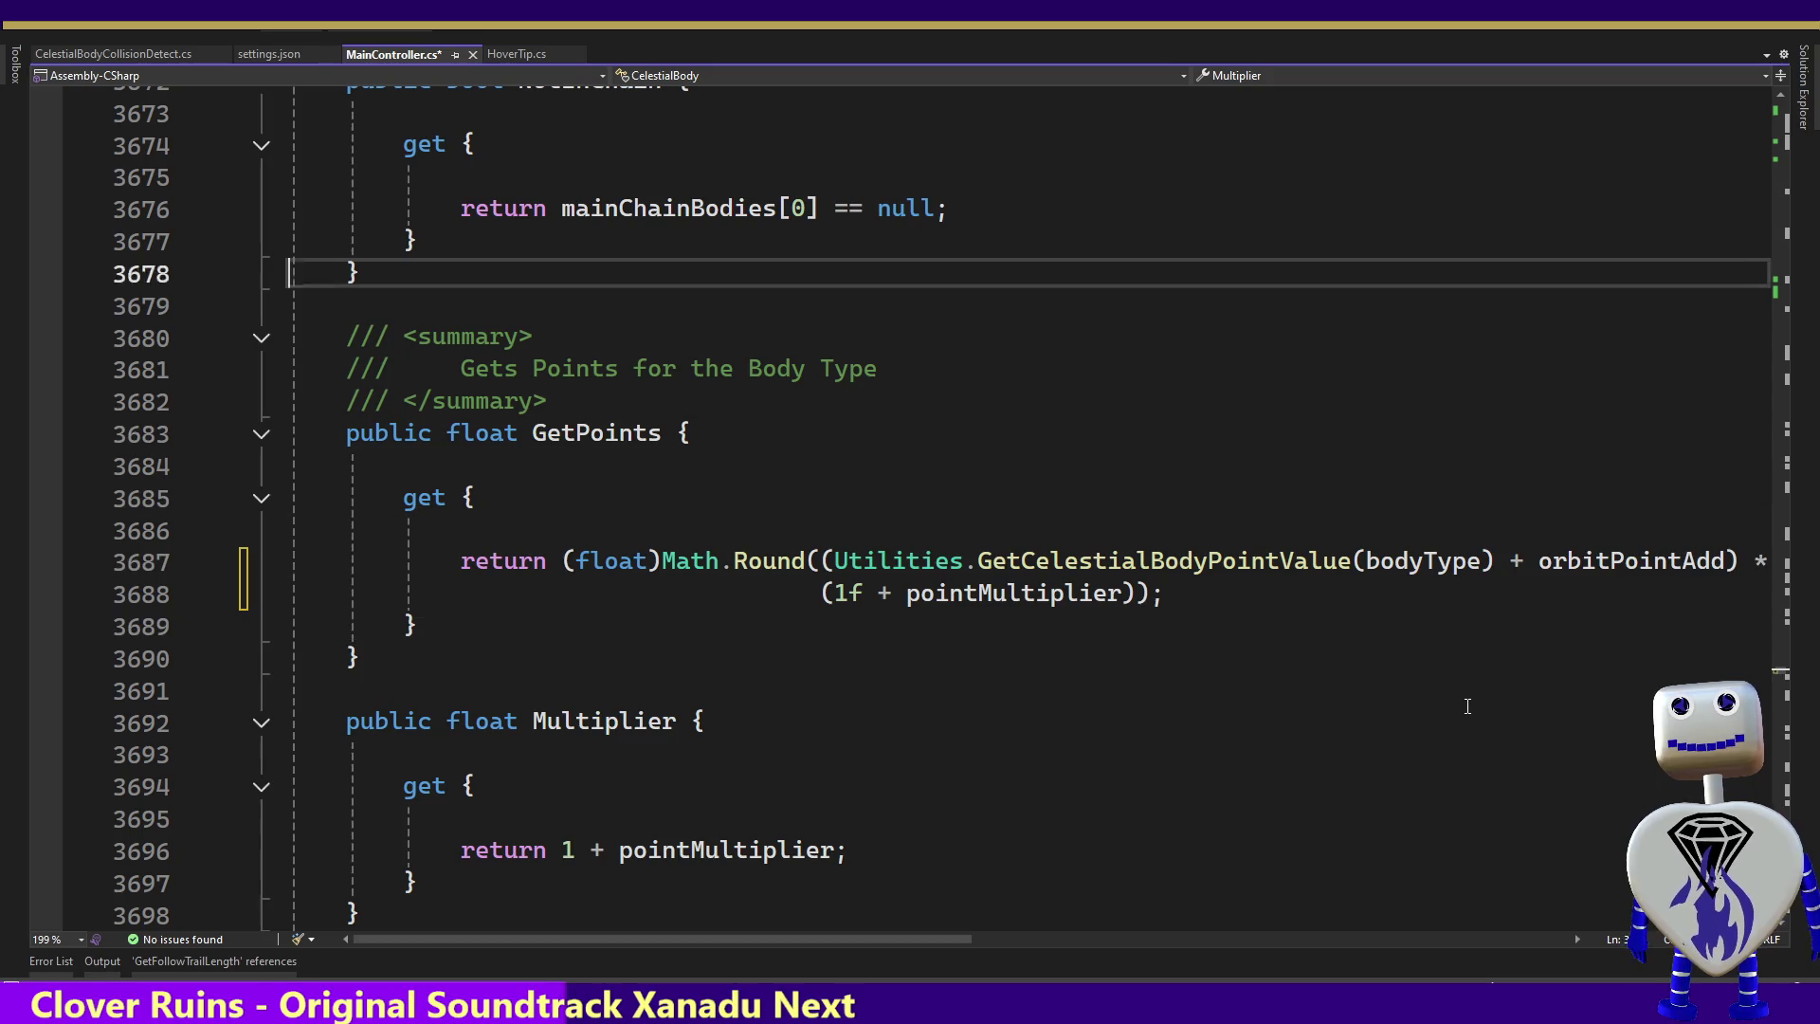
{"action": "key", "text": "Page_Up"}
{"action": "key", "text": "Page_Up"}
{"action": "key", "text": "Page_Up"}
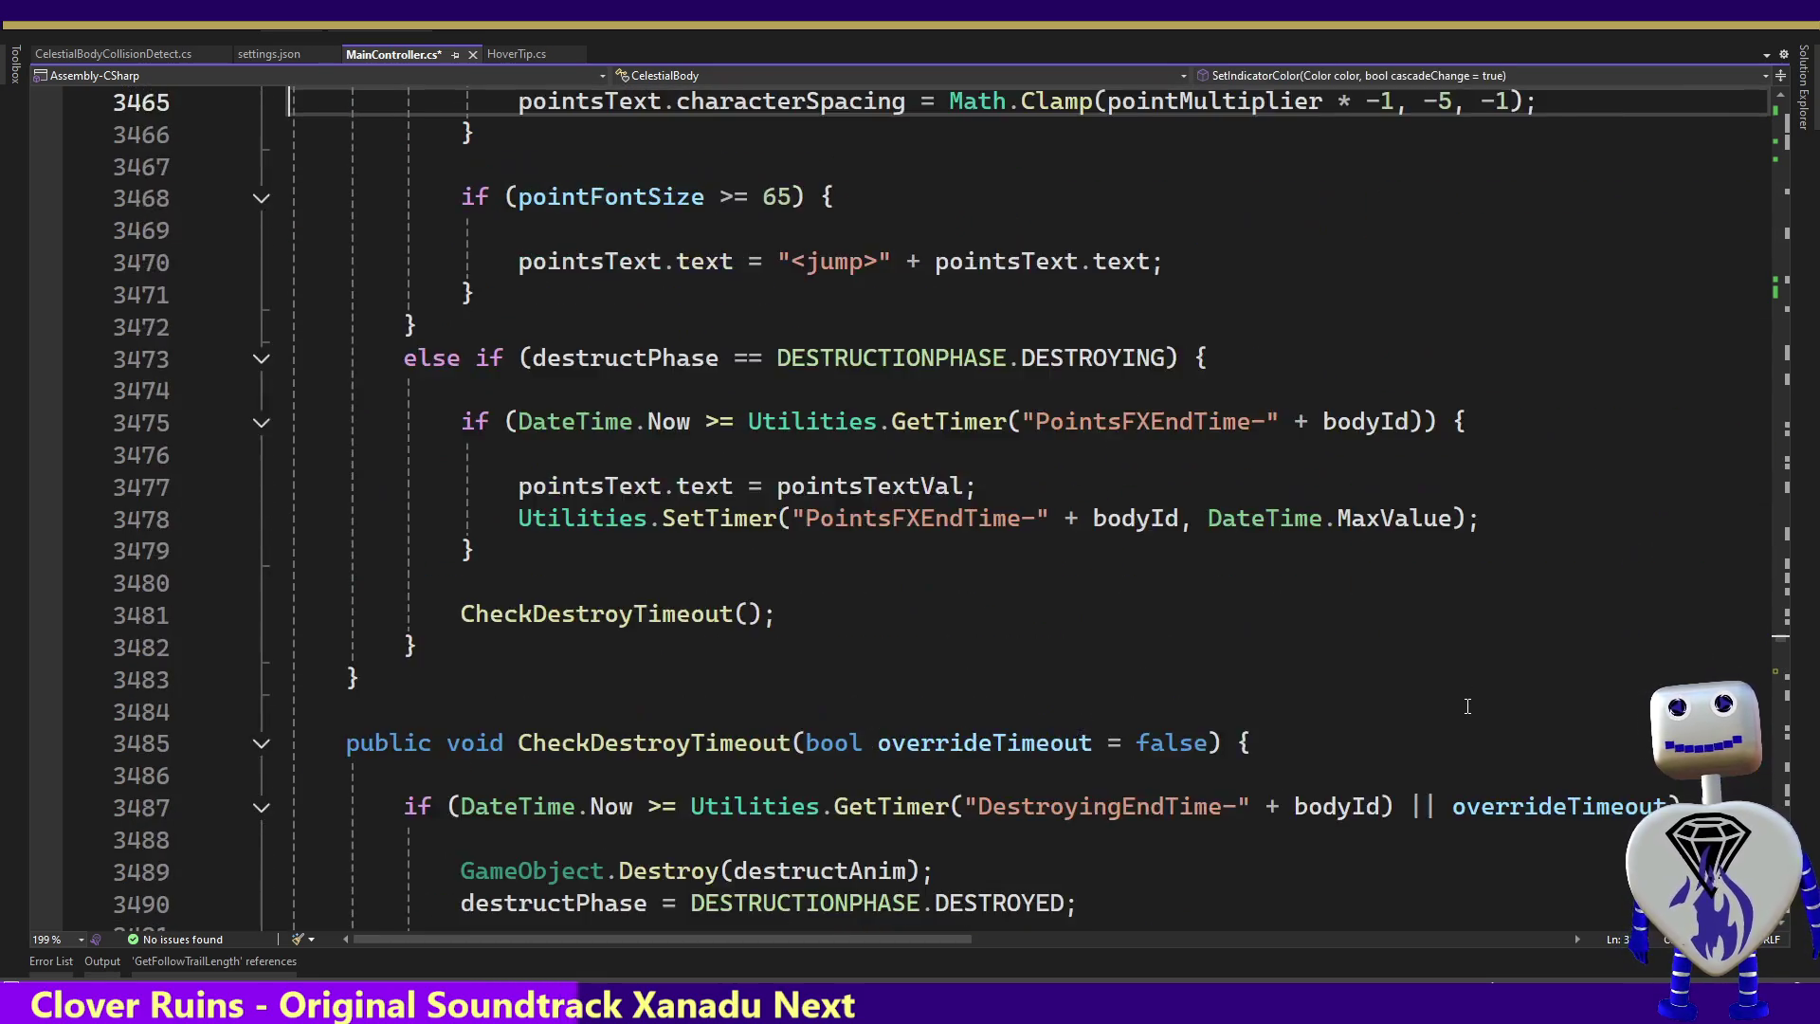
Page up past the constructor to the CelestialBody field declarations around orbitPointAdd
{"action": "key", "text": "Page_Up"}
{"action": "key", "text": "Page_Up"}
{"action": "key", "text": "Page_Up"}
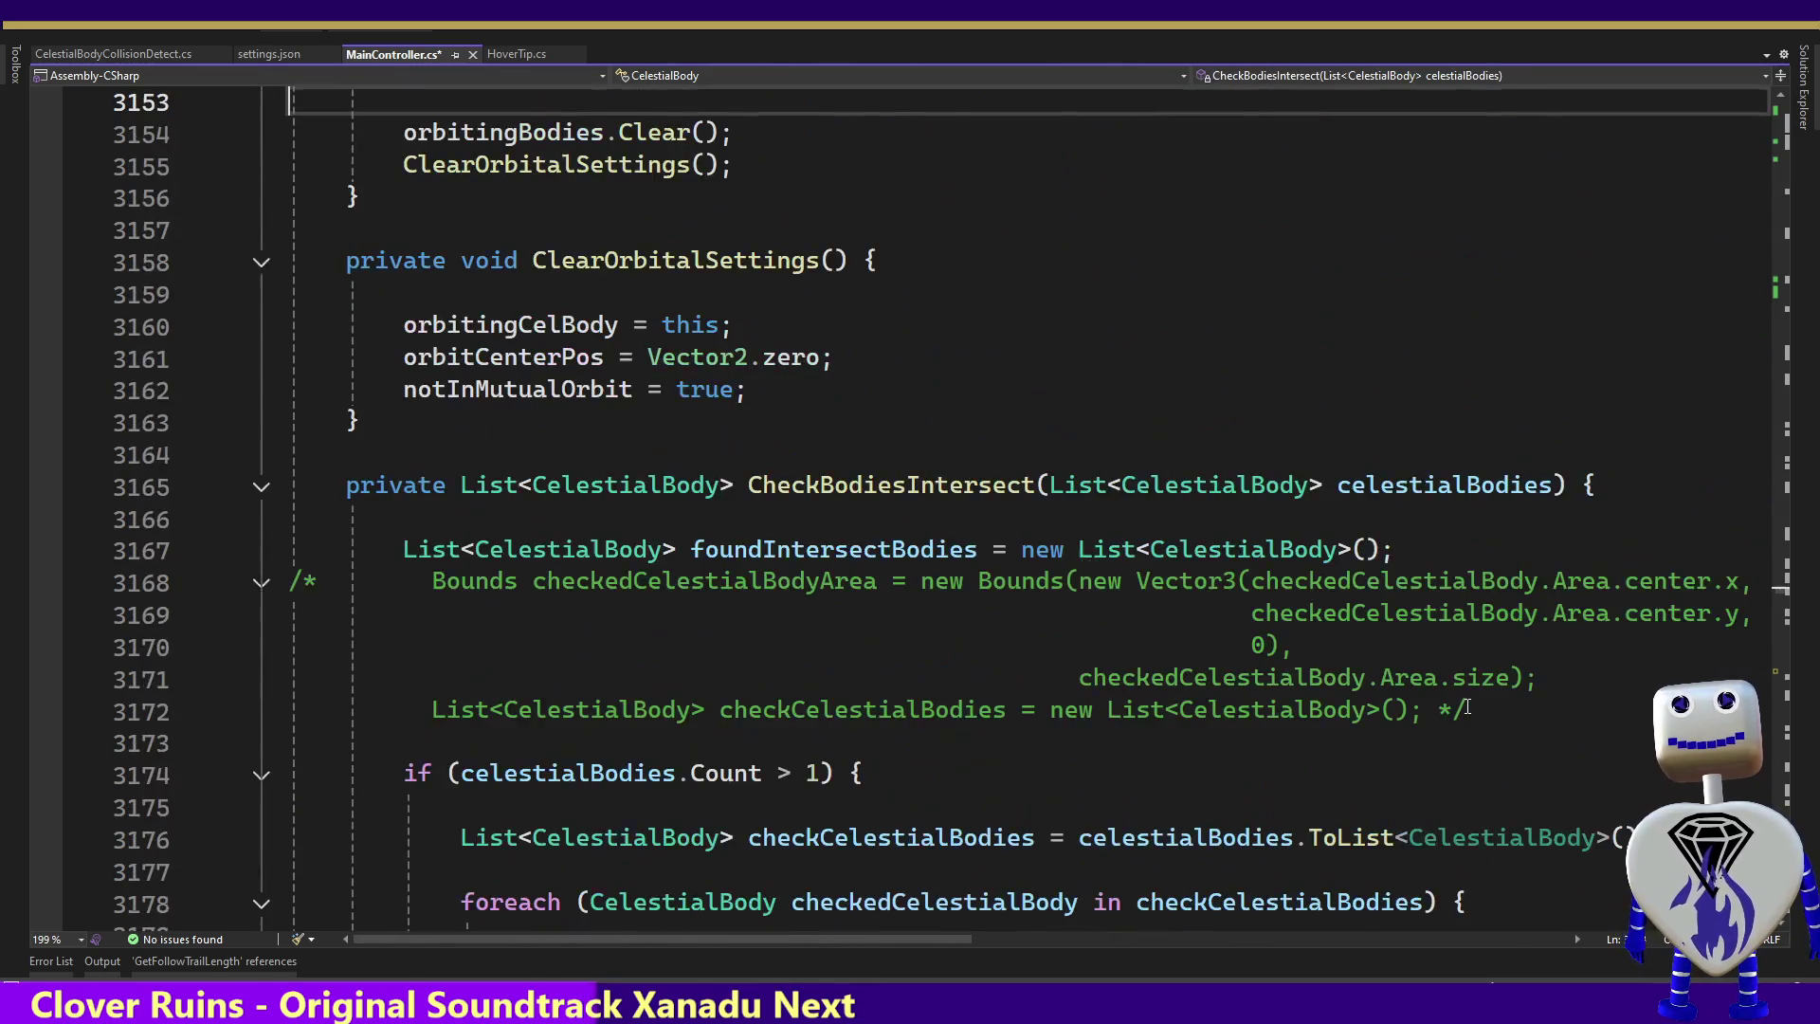
{"action": "key", "text": "Page_Up"}
{"action": "key", "text": "Page_Up"}
{"action": "key", "text": "Page_Up"}
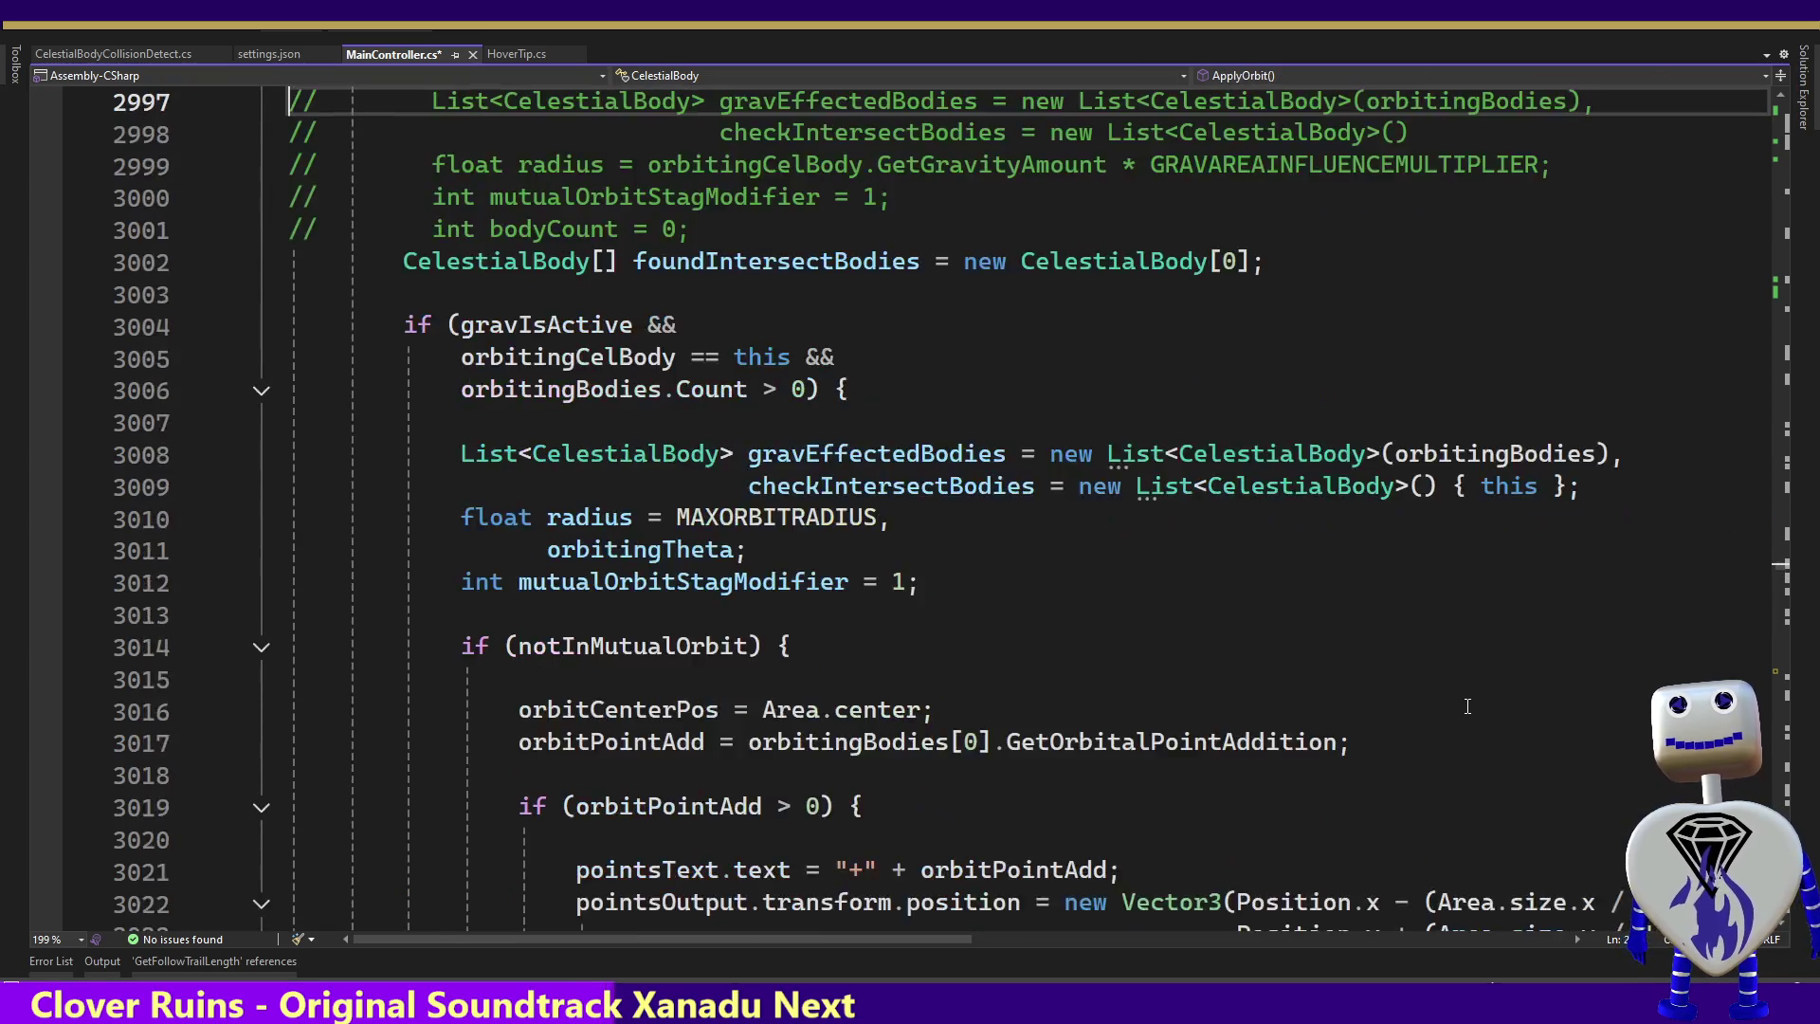
{"action": "key", "text": "Page_Up"}
{"action": "key", "text": "Page_Up"}
{"action": "key", "text": "Page_Up"}
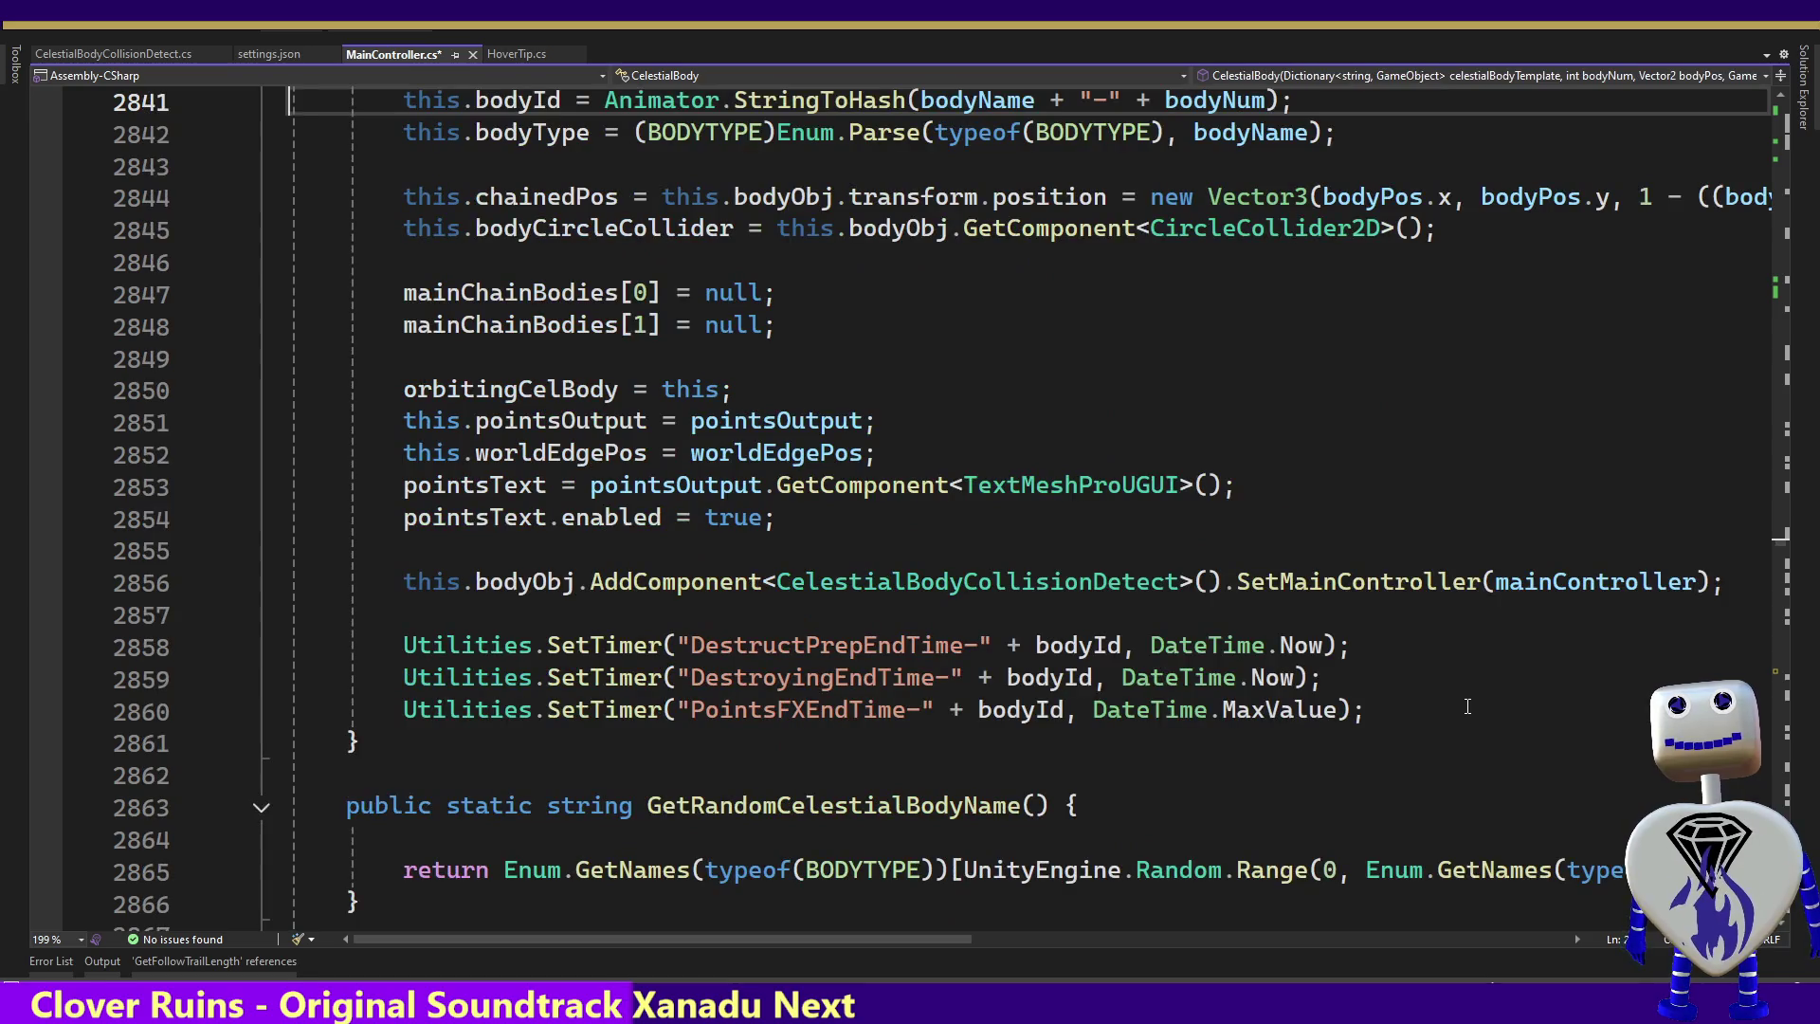
{"action": "key", "text": "Page_Up"}
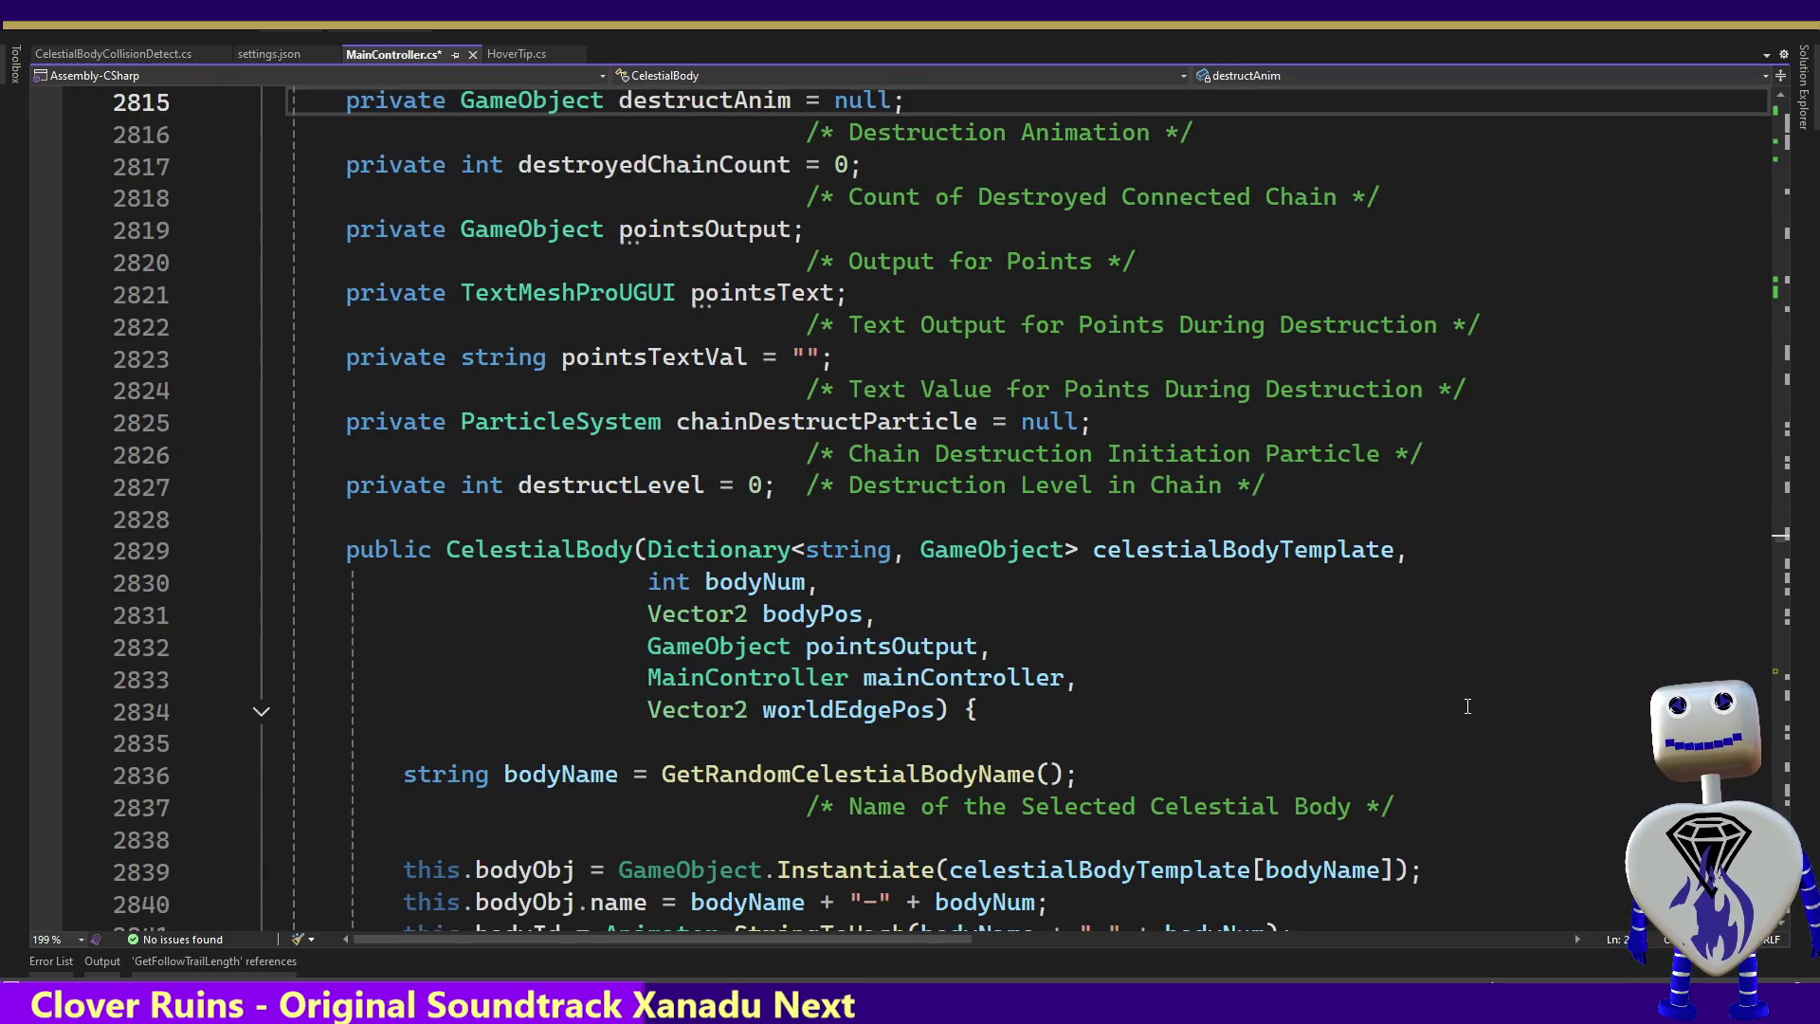
{"action": "key", "text": "Down"}
{"action": "key", "text": "Down"}
{"action": "key", "text": "Down"}
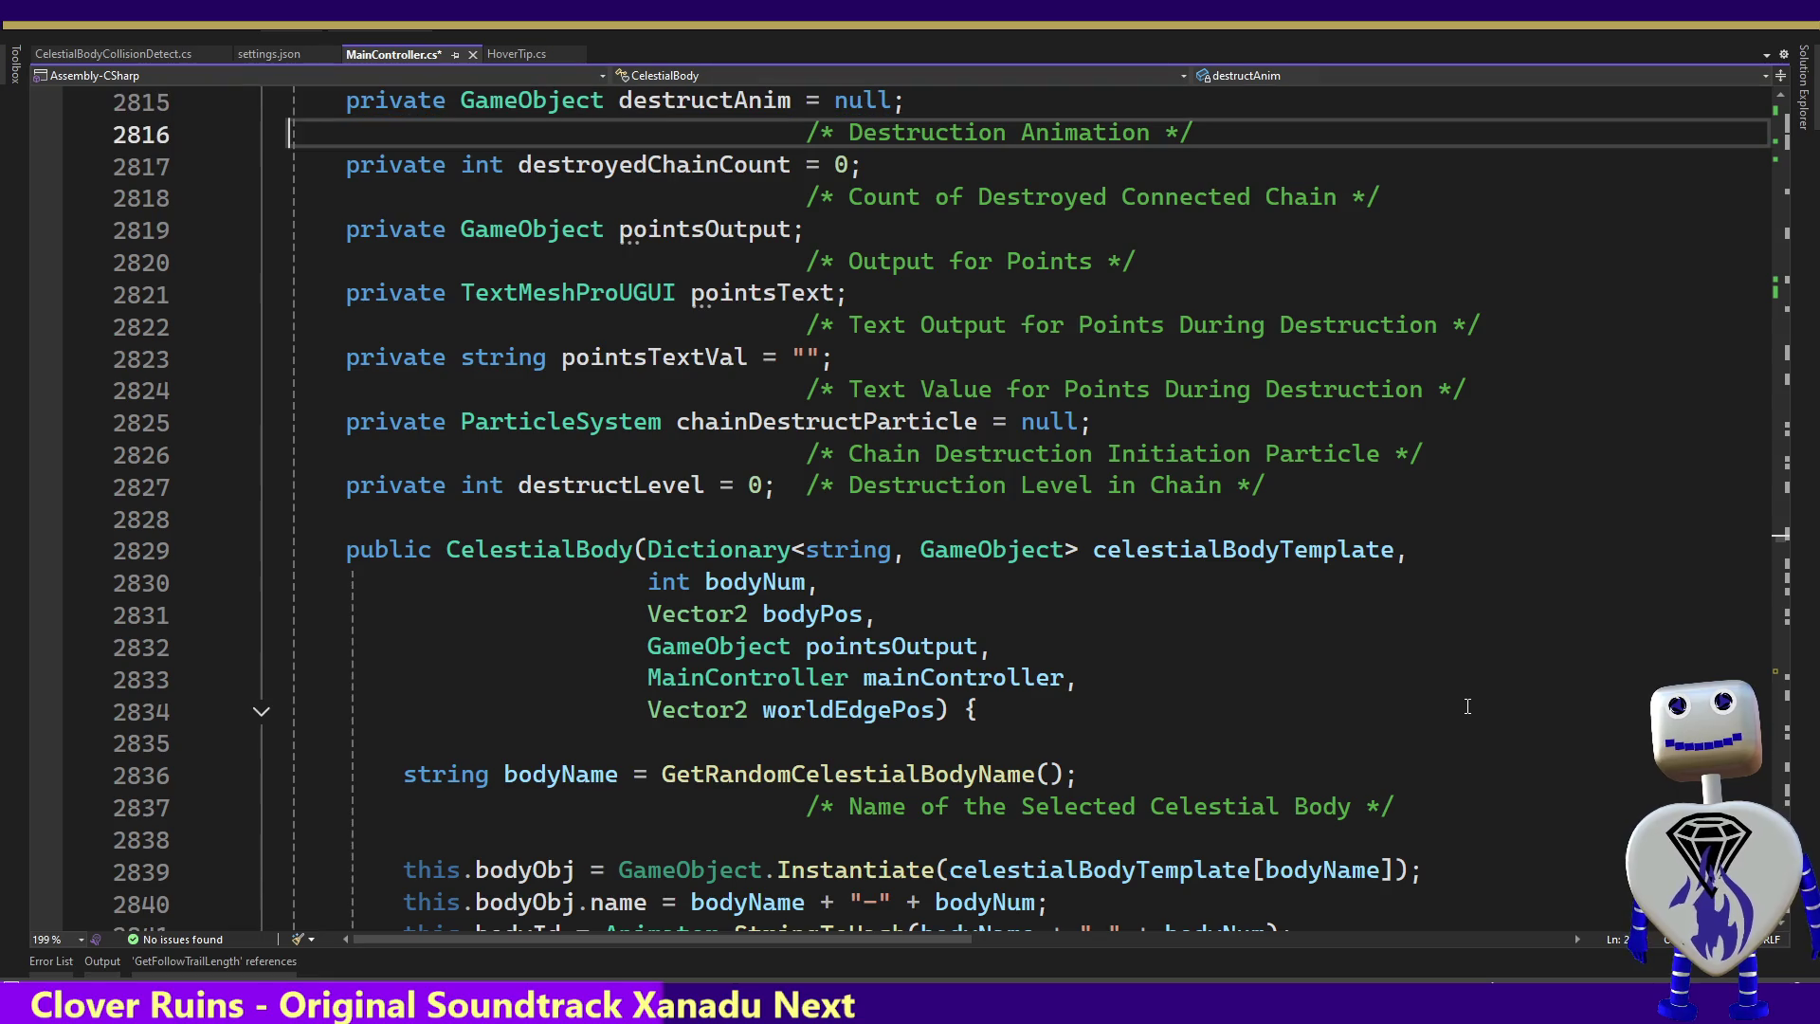
{"action": "key", "text": "Down"}
{"action": "key", "text": "Down"}
{"action": "key", "text": "Down"}
{"action": "key", "text": "Up"}
{"action": "key", "text": "Up"}
{"action": "key", "text": "Up"}
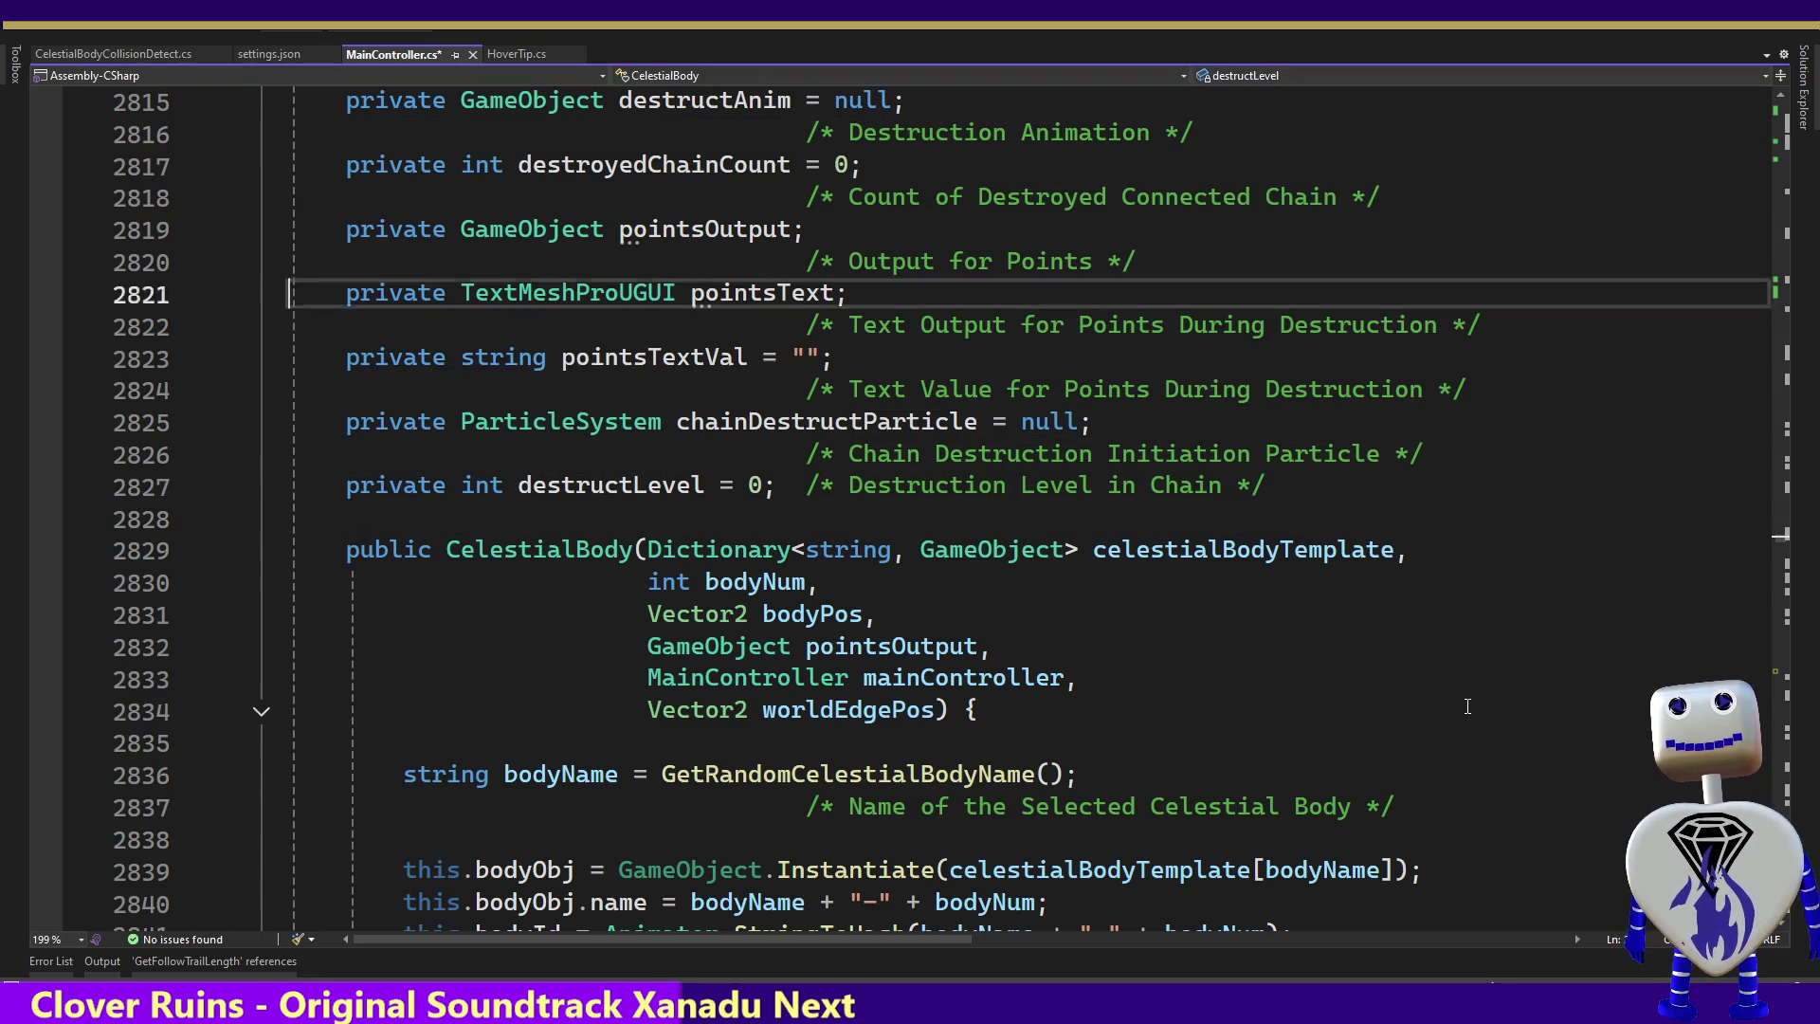
{"action": "key", "text": "Up"}
{"action": "key", "text": "Up"}
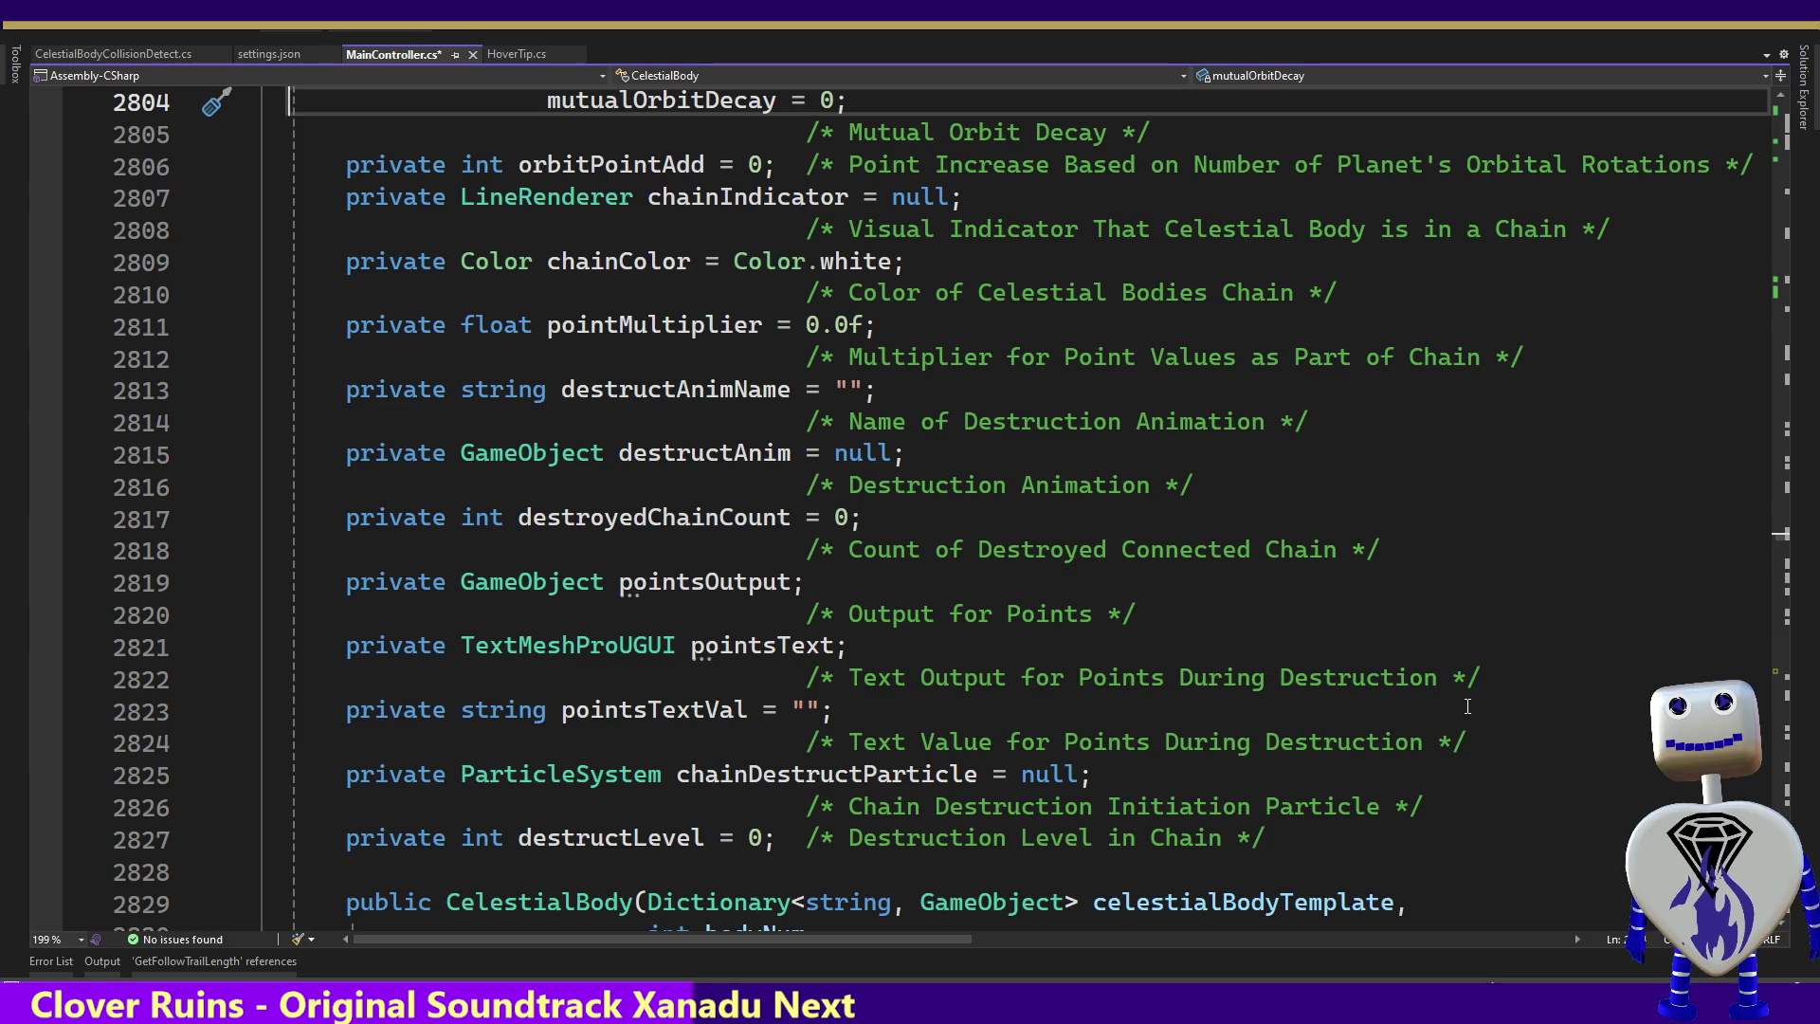
{"action": "key", "text": "Down"}
{"action": "key", "text": "Down"}
{"action": "key", "text": "Down"}
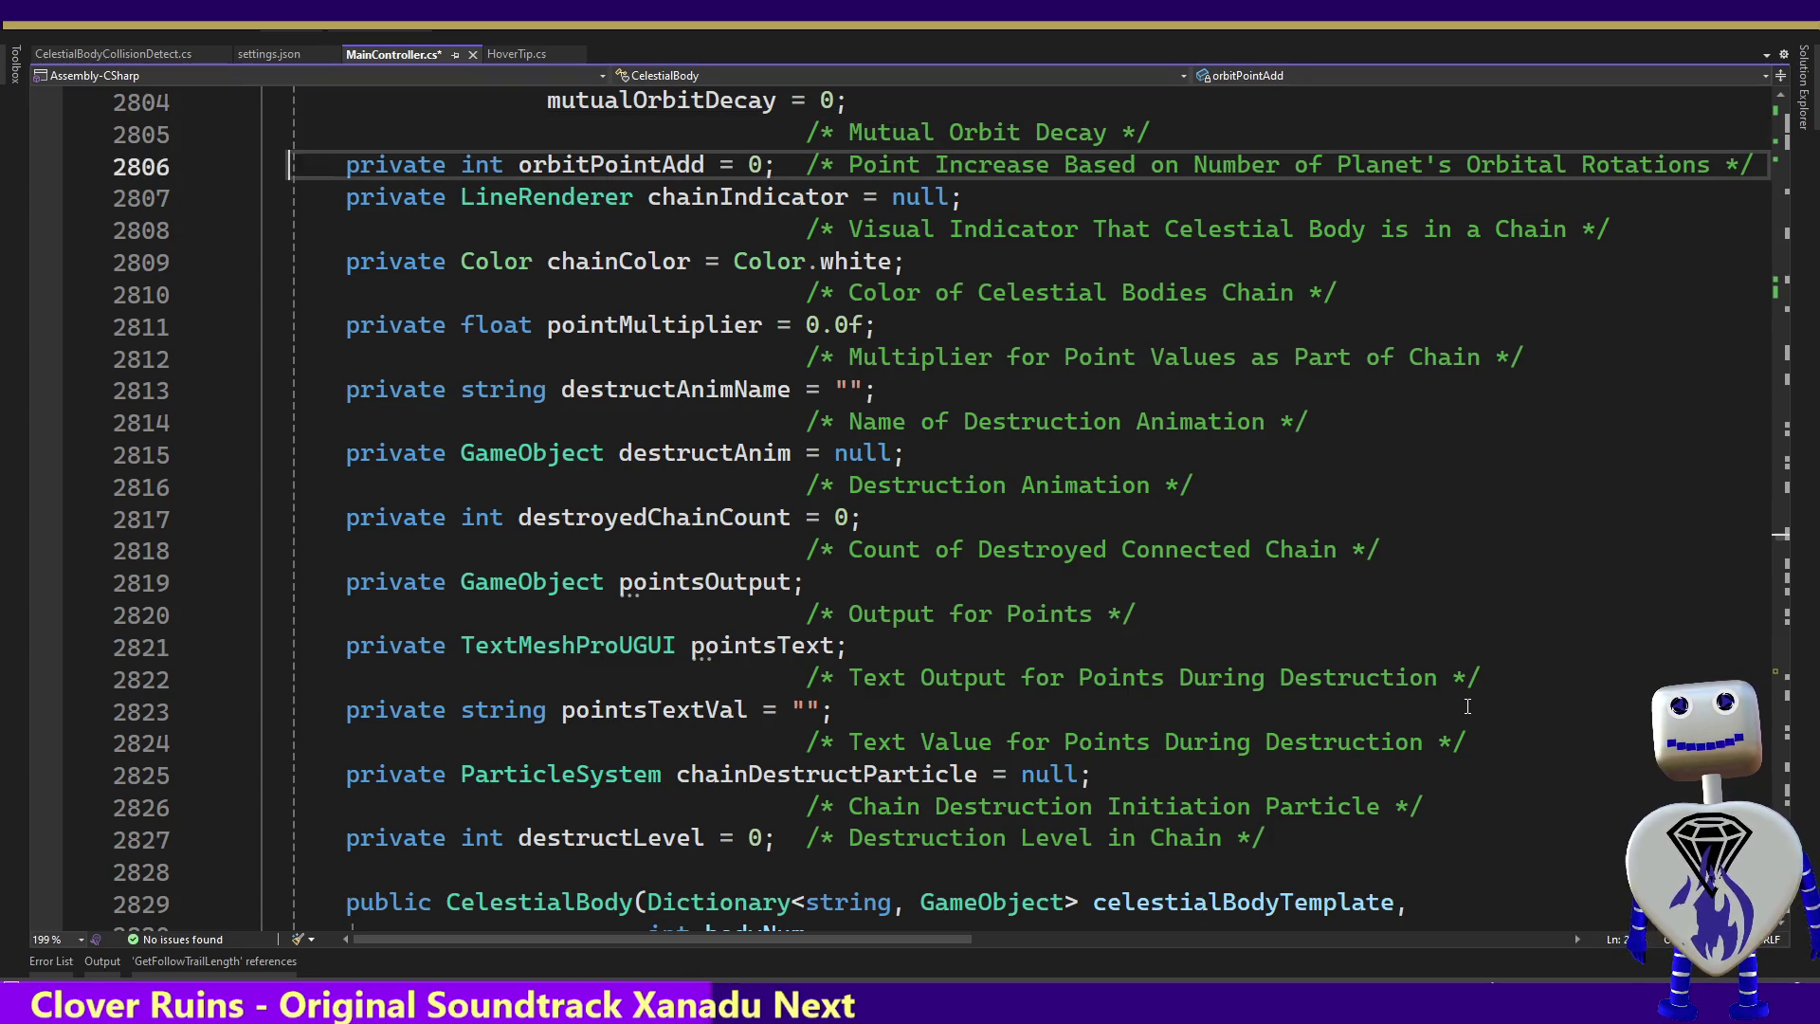
{"action": "key", "text": "Up"}
{"action": "key", "text": "Up"}
{"action": "key", "text": "Up"}
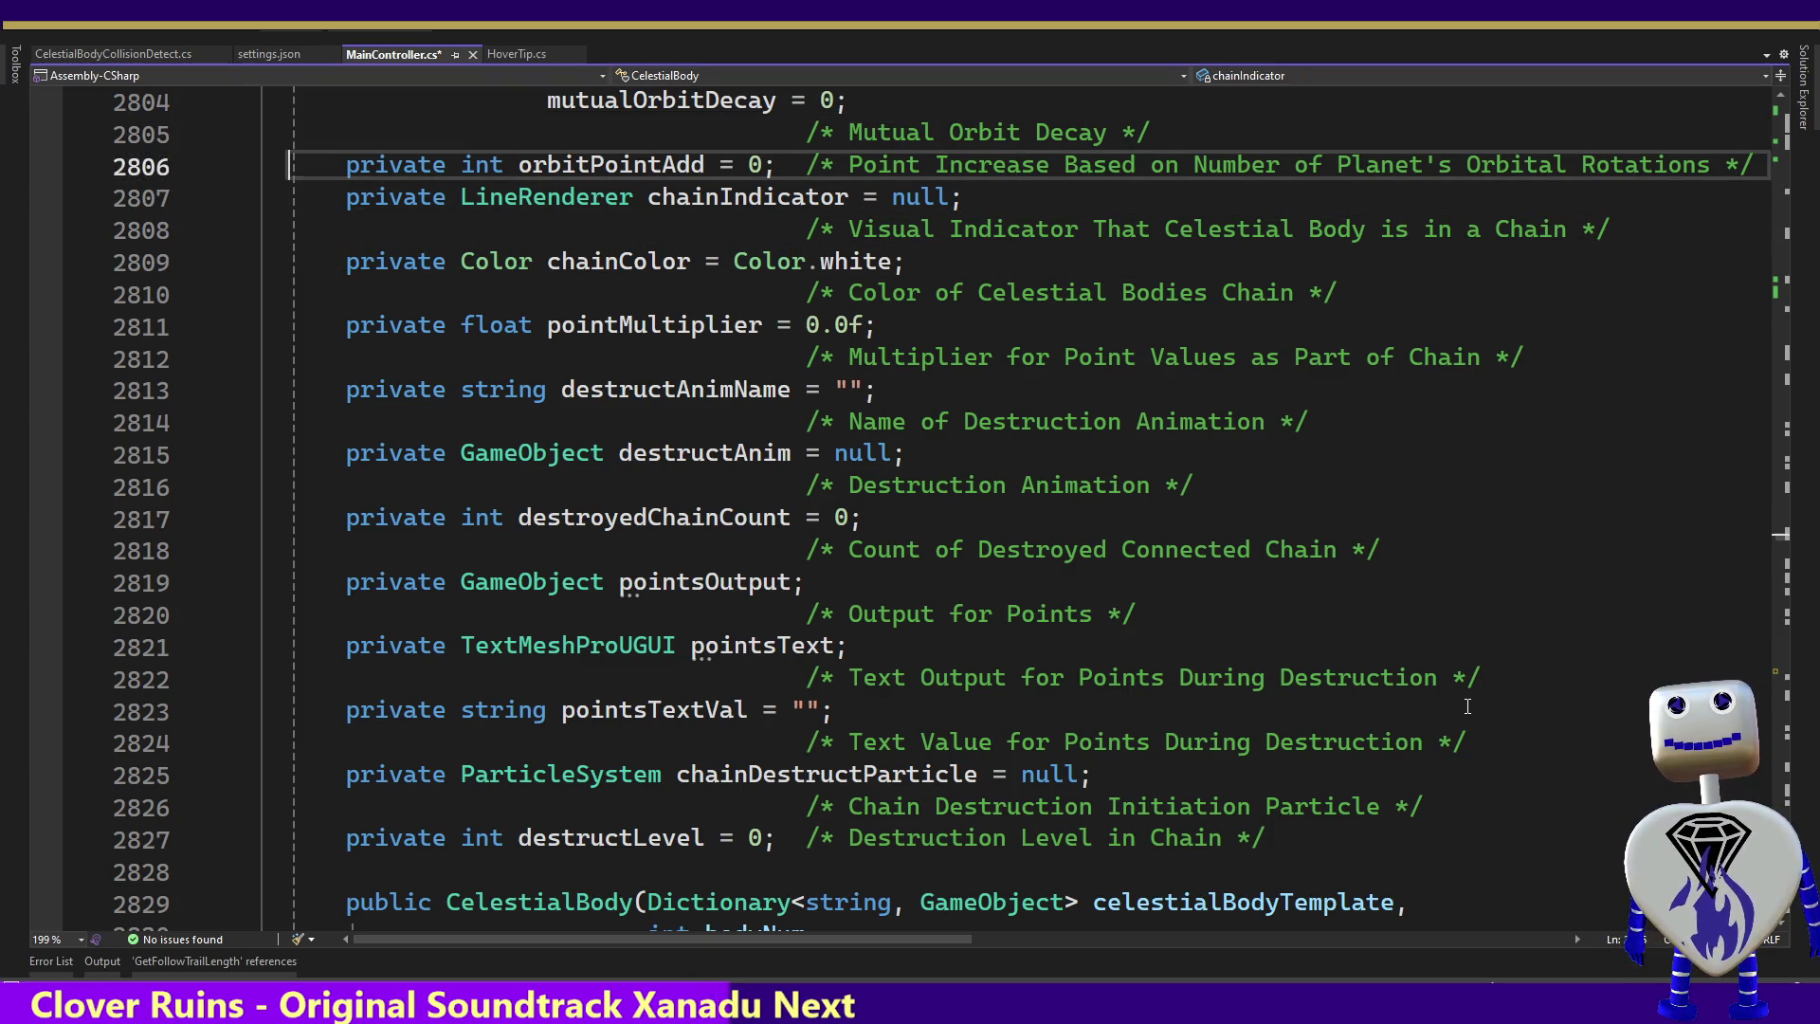
{"action": "key", "text": "Up"}
{"action": "key", "text": "Up"}
{"action": "key", "text": "Up"}
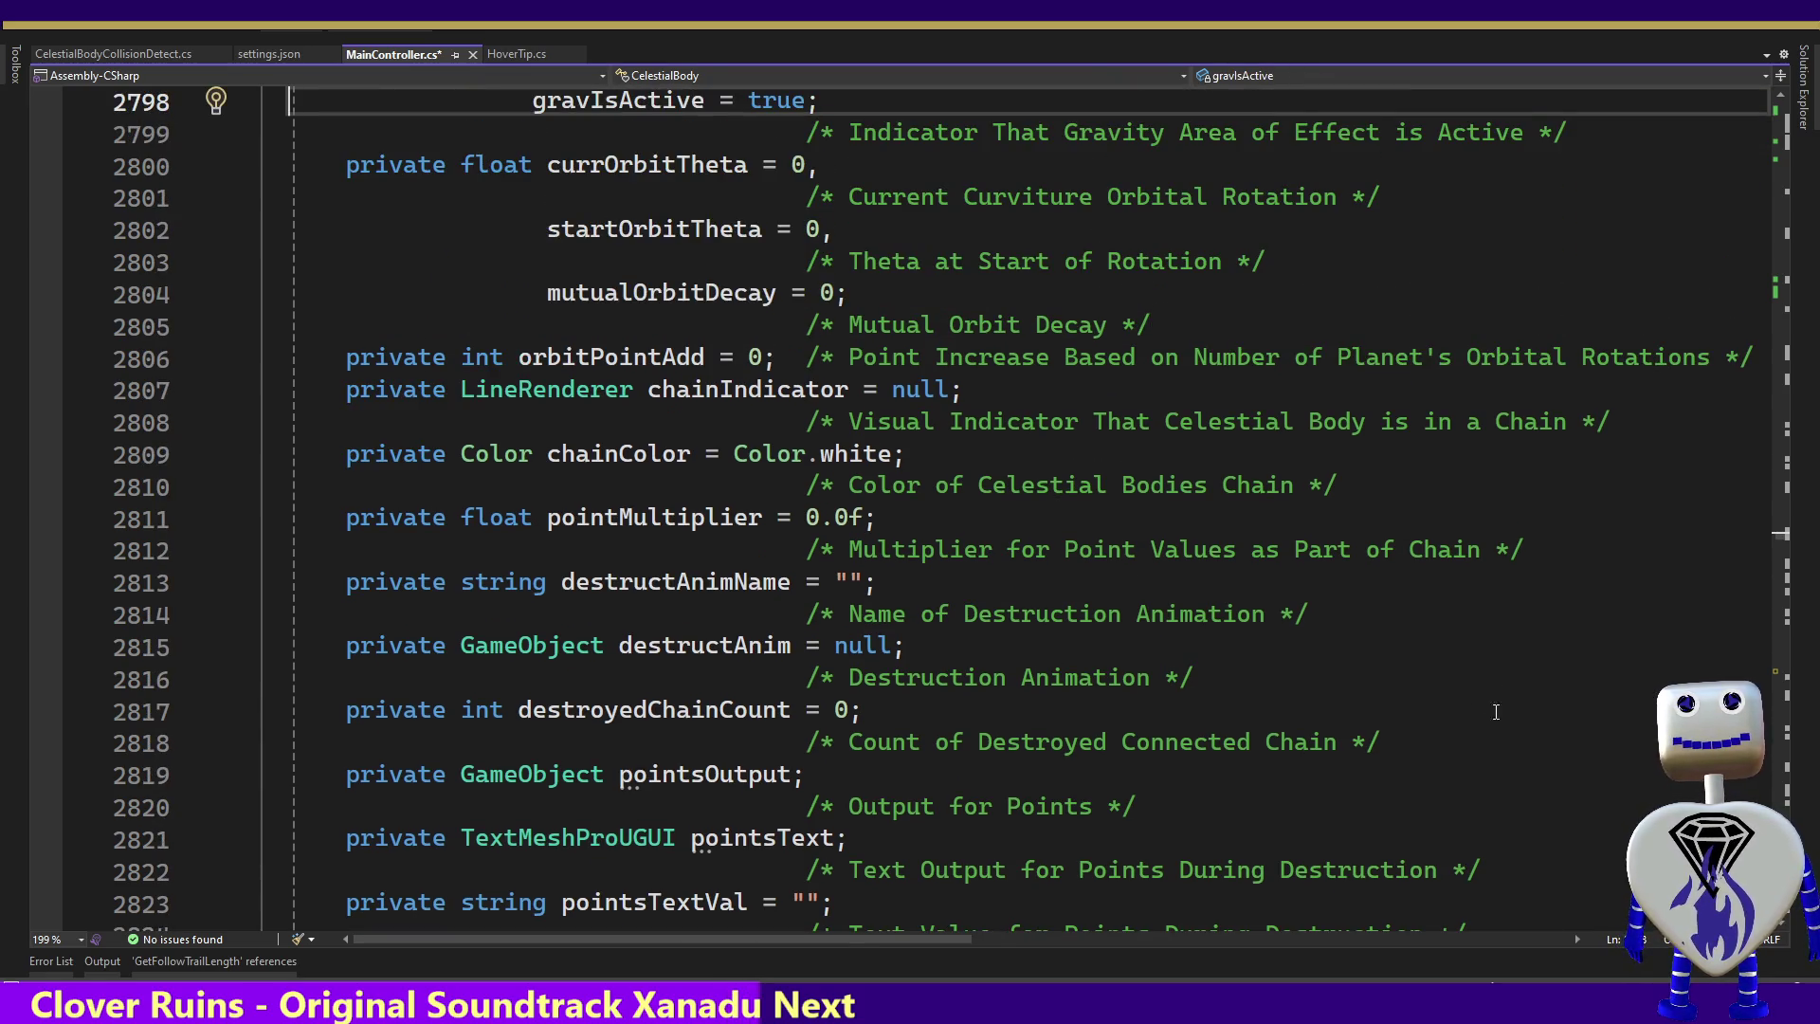
Select orbitPointAdd and insert an empty line after its declaration on line 2806
{"action": "left_click", "coordinate": [617, 366]}
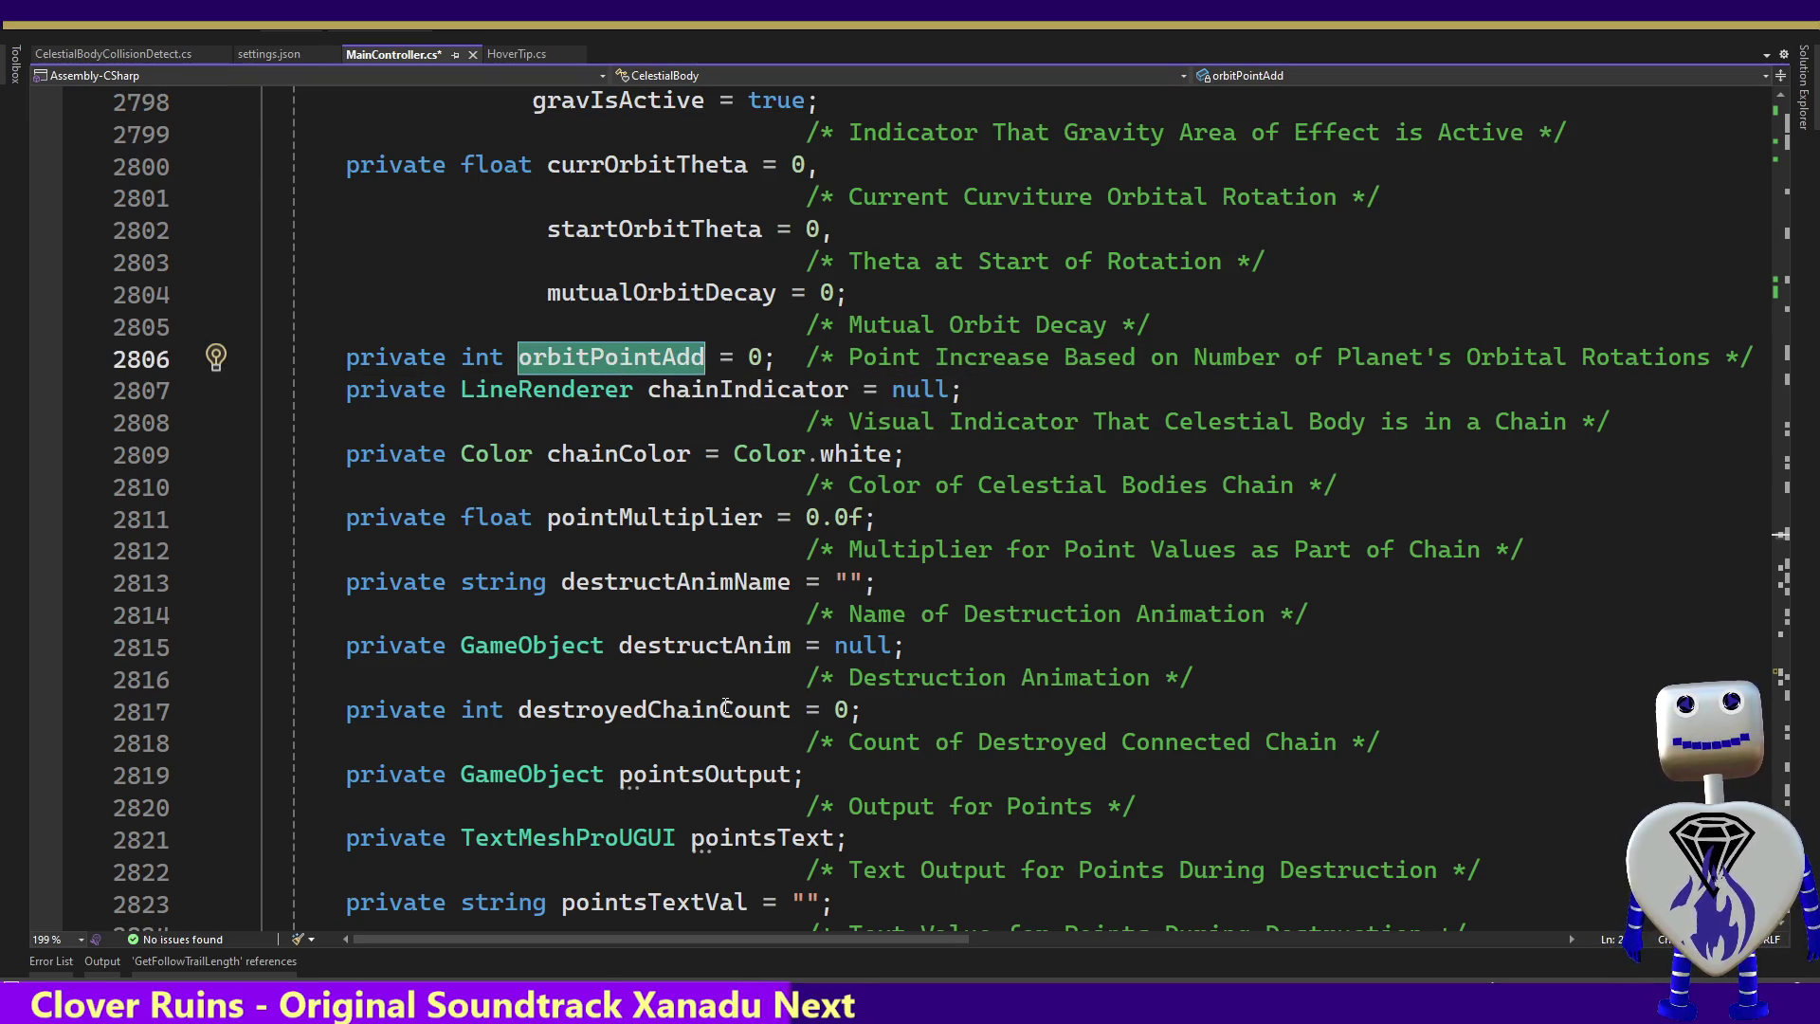
{"action": "left_click", "coordinate": [691, 421]}
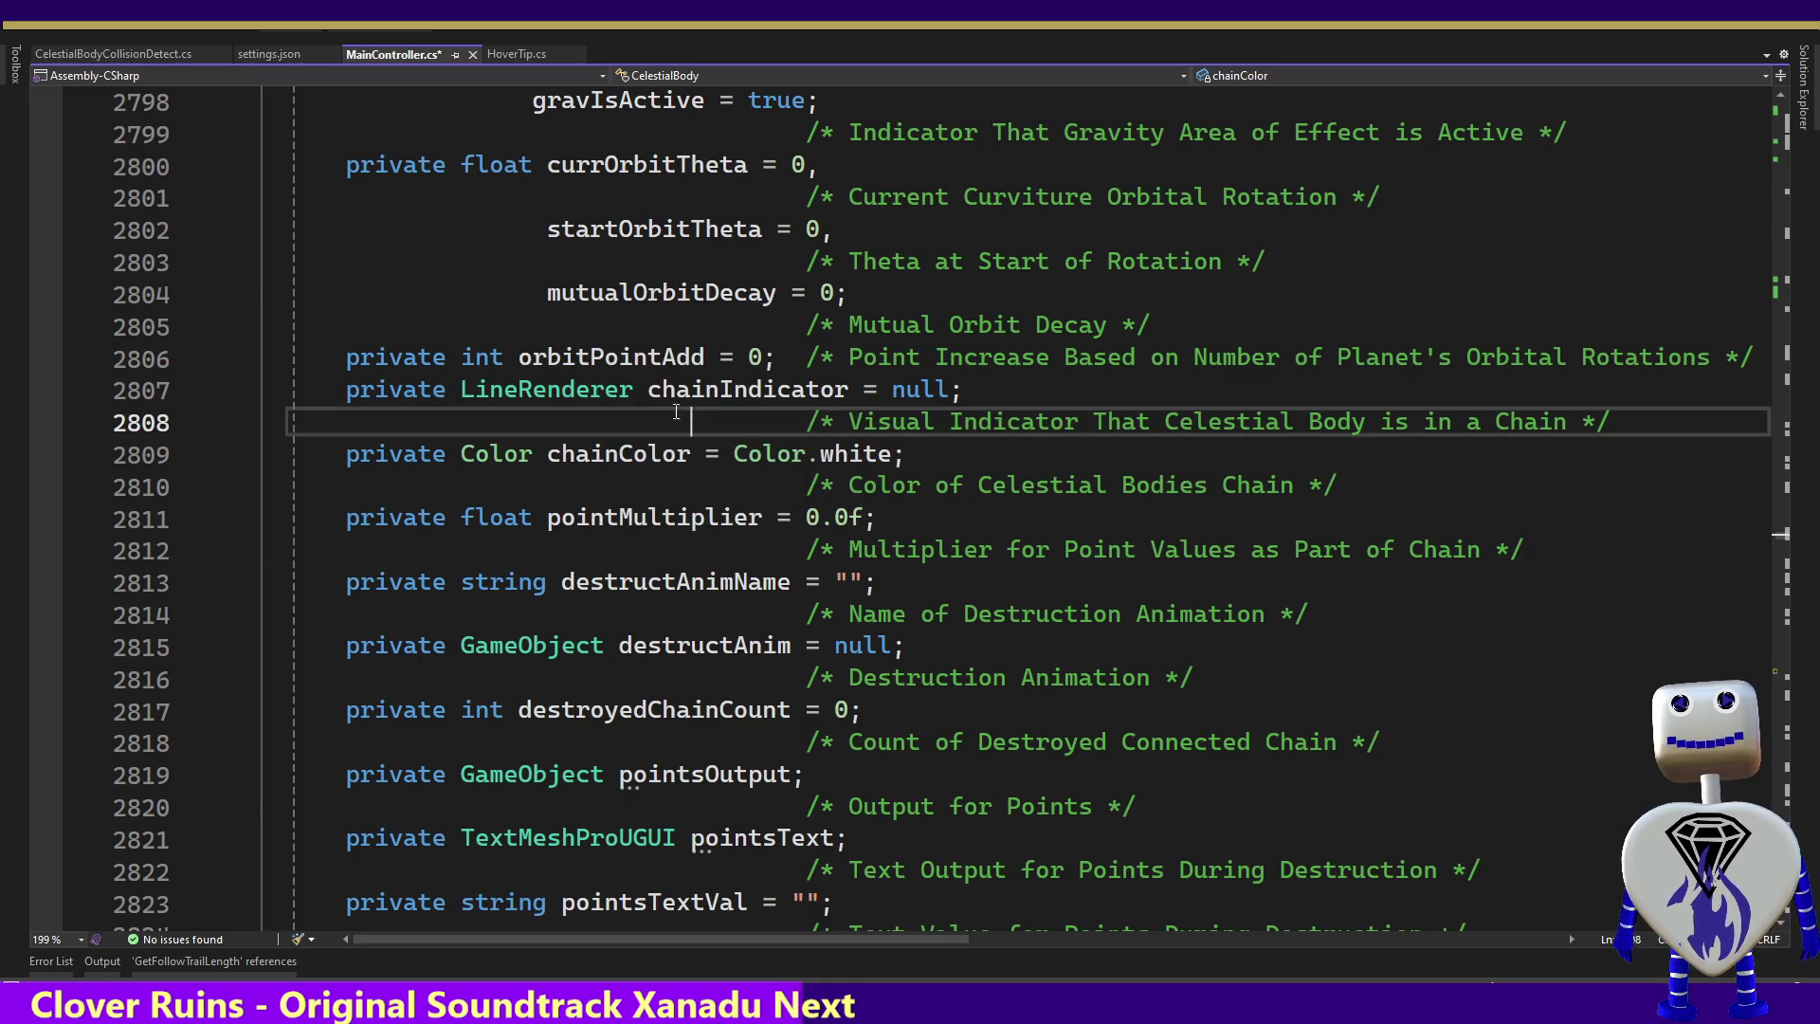
{"action": "double_click", "coordinate": [580, 362]}
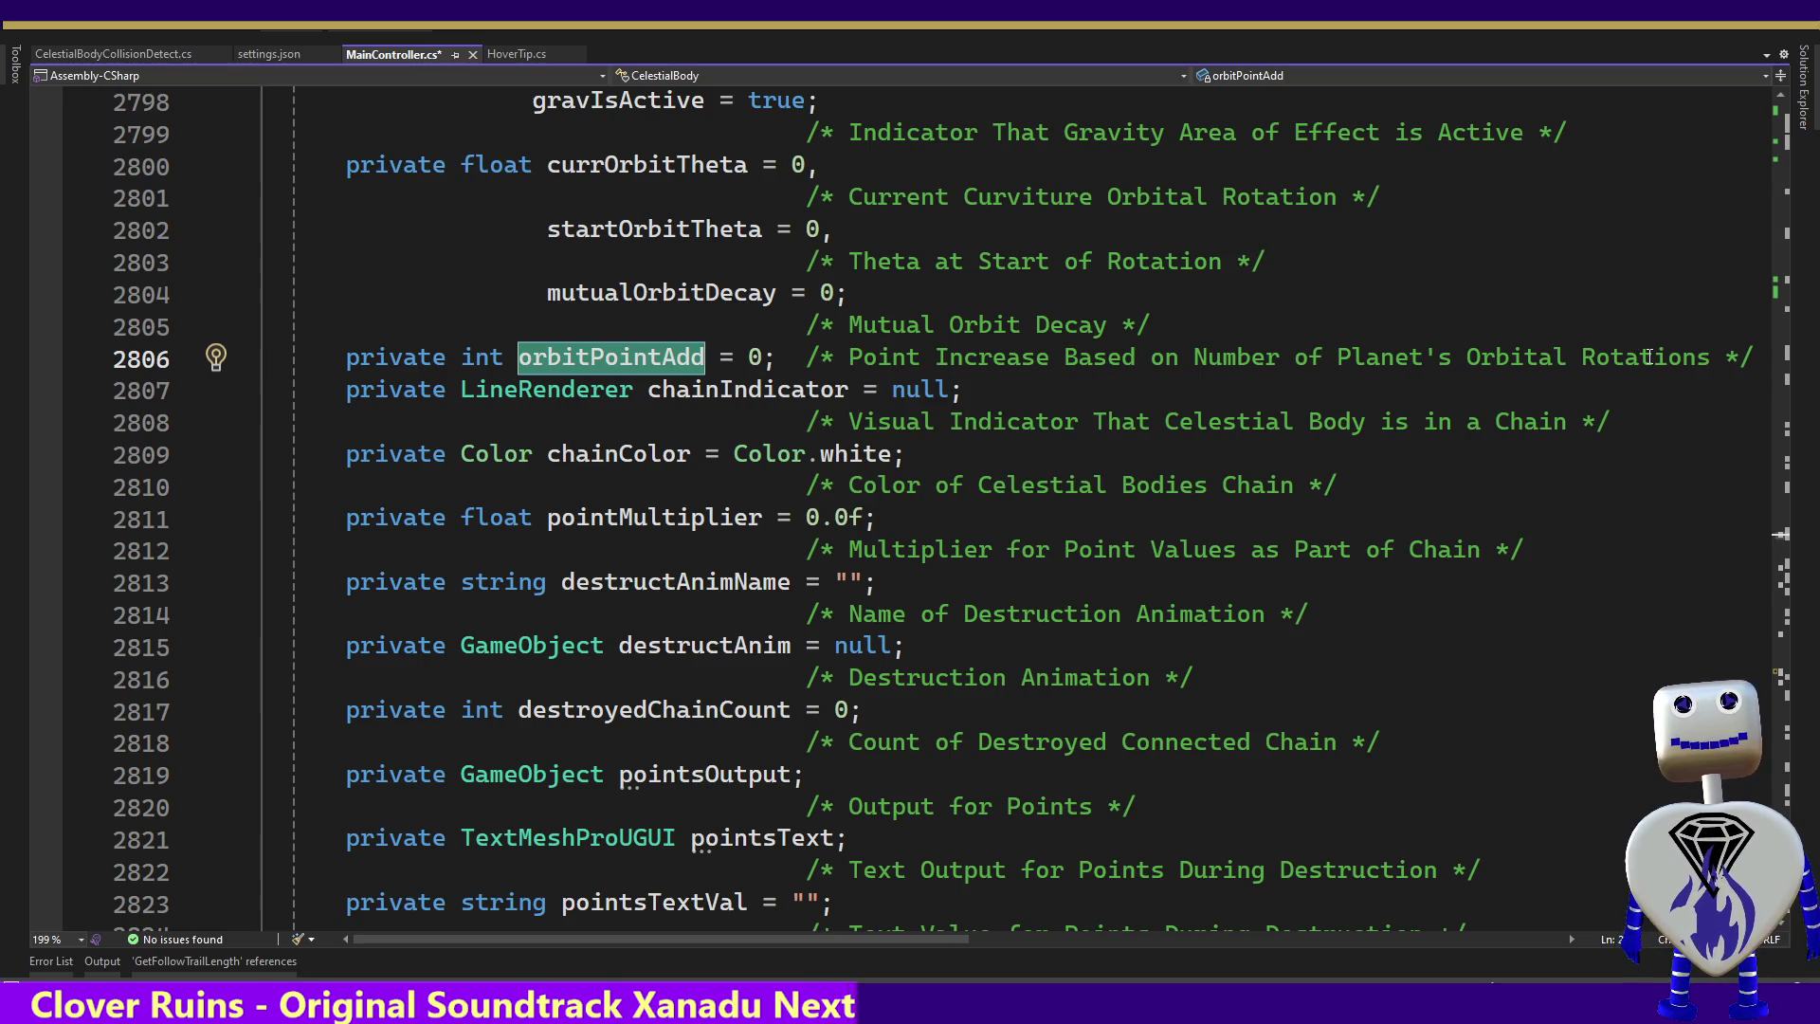
{"action": "left_click", "coordinate": [1749, 356]}
{"action": "key", "text": "Return"}
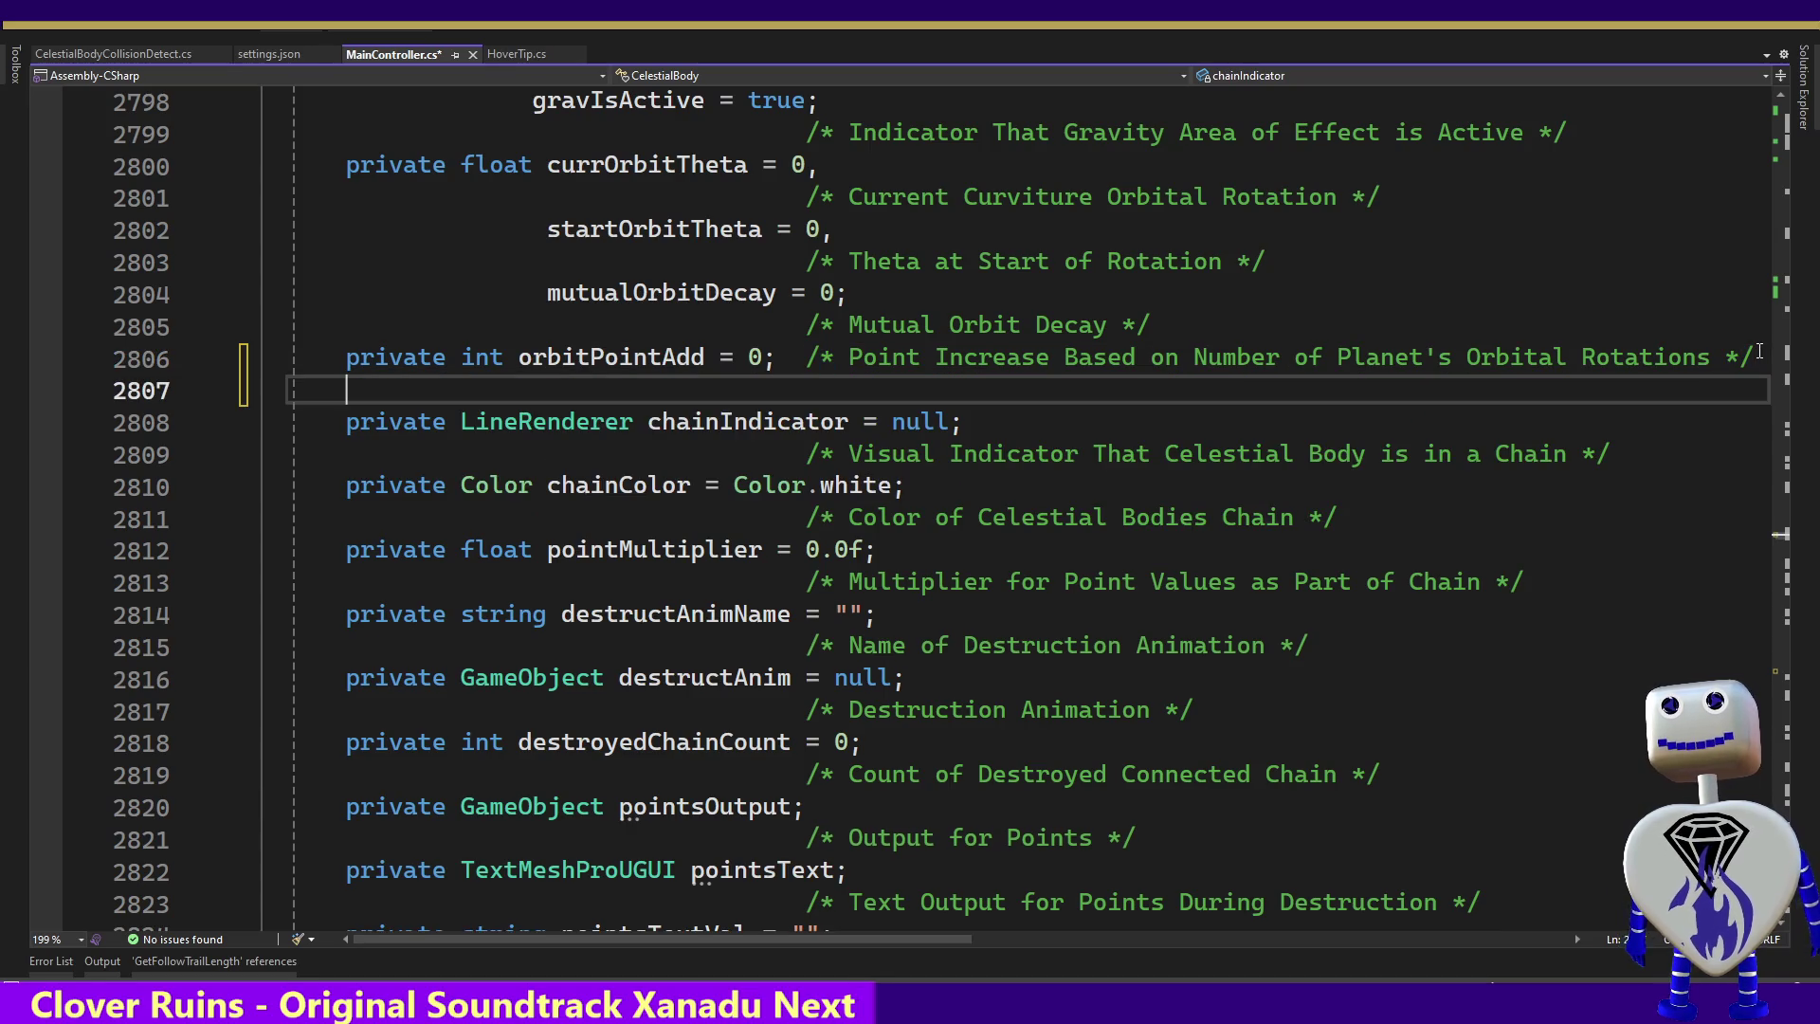
Type 'private float multiplerAdd = 0; /* Addition to Multipler */' on line 2807
{"action": "type", "text": "private "}
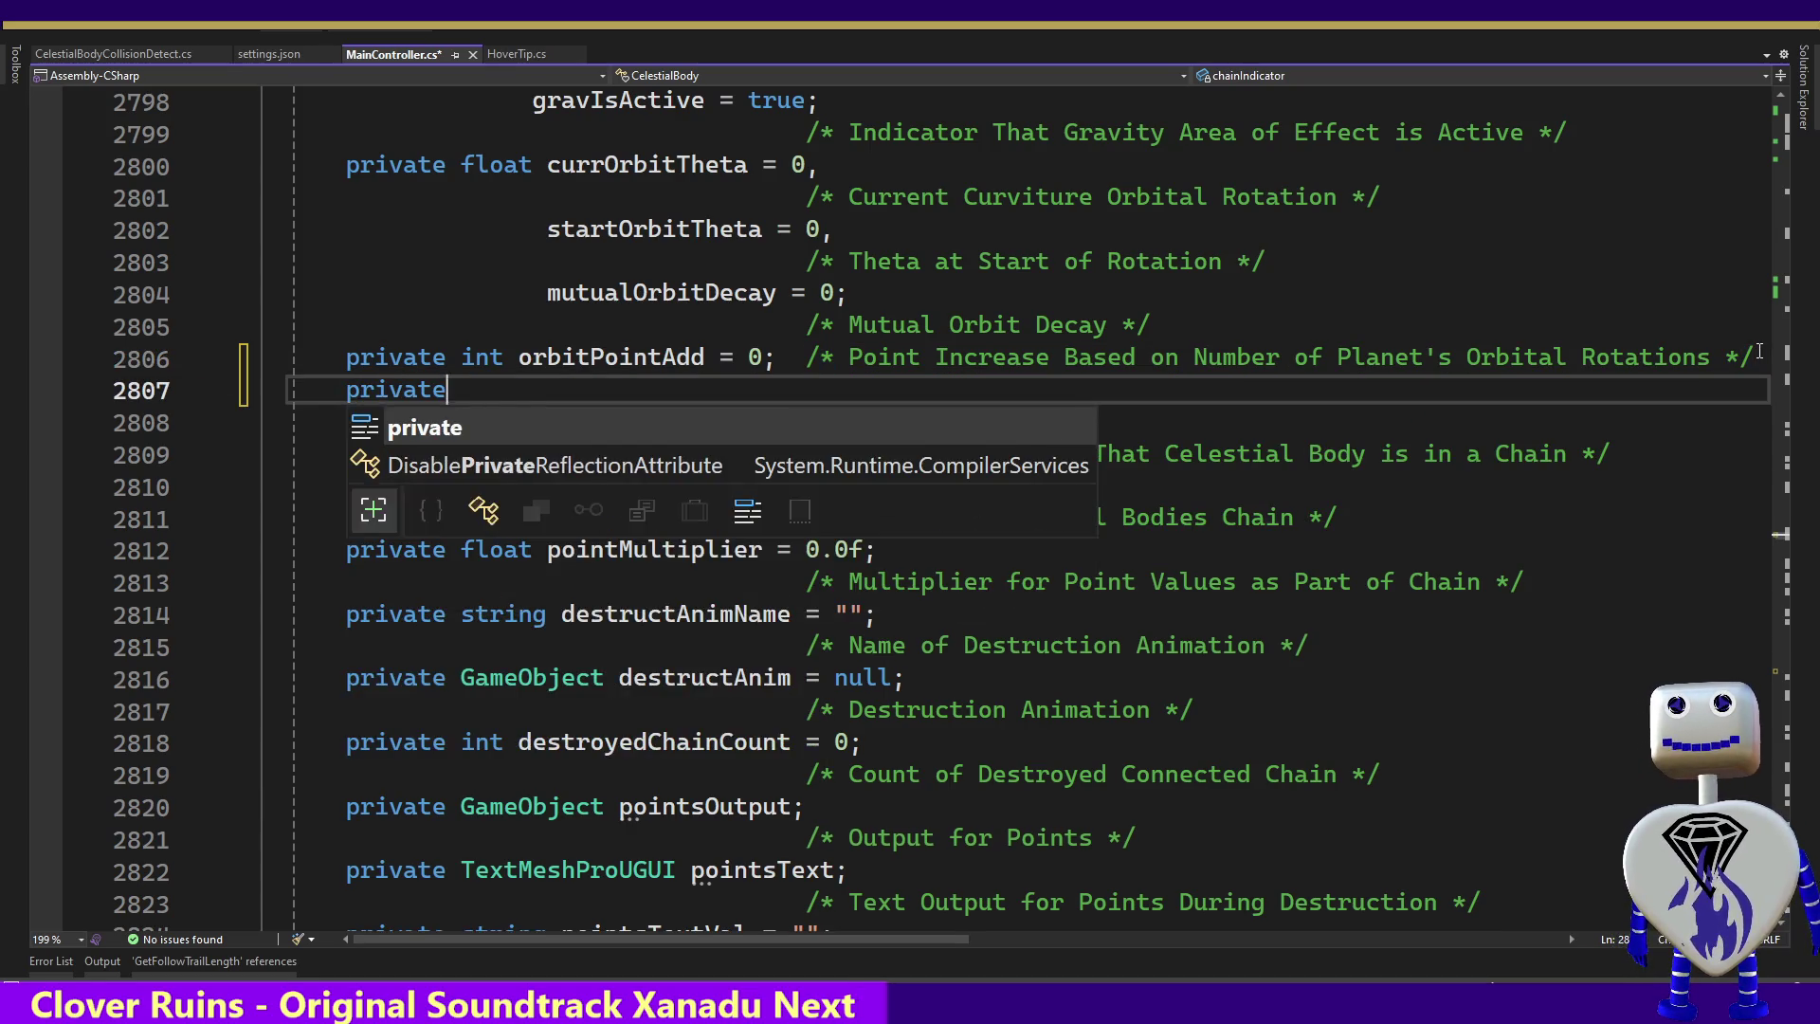
{"action": "type", "text": "float "}
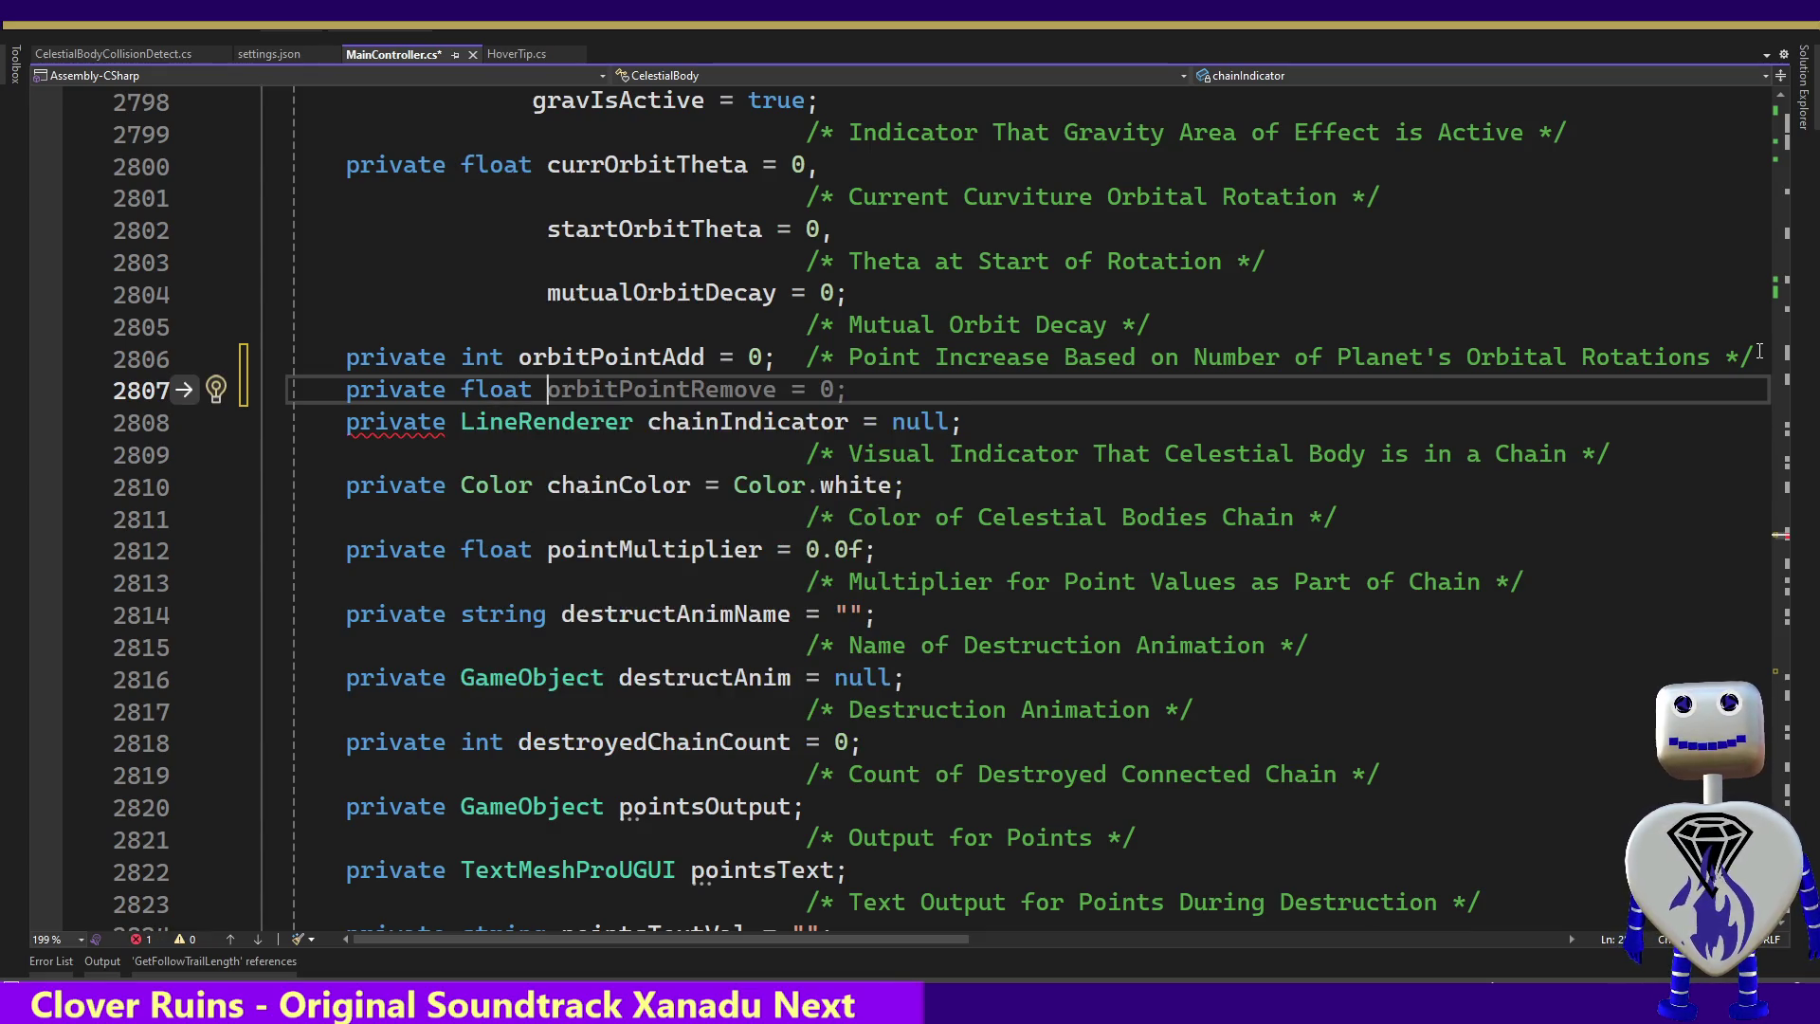
{"action": "type", "text": "multuip"}
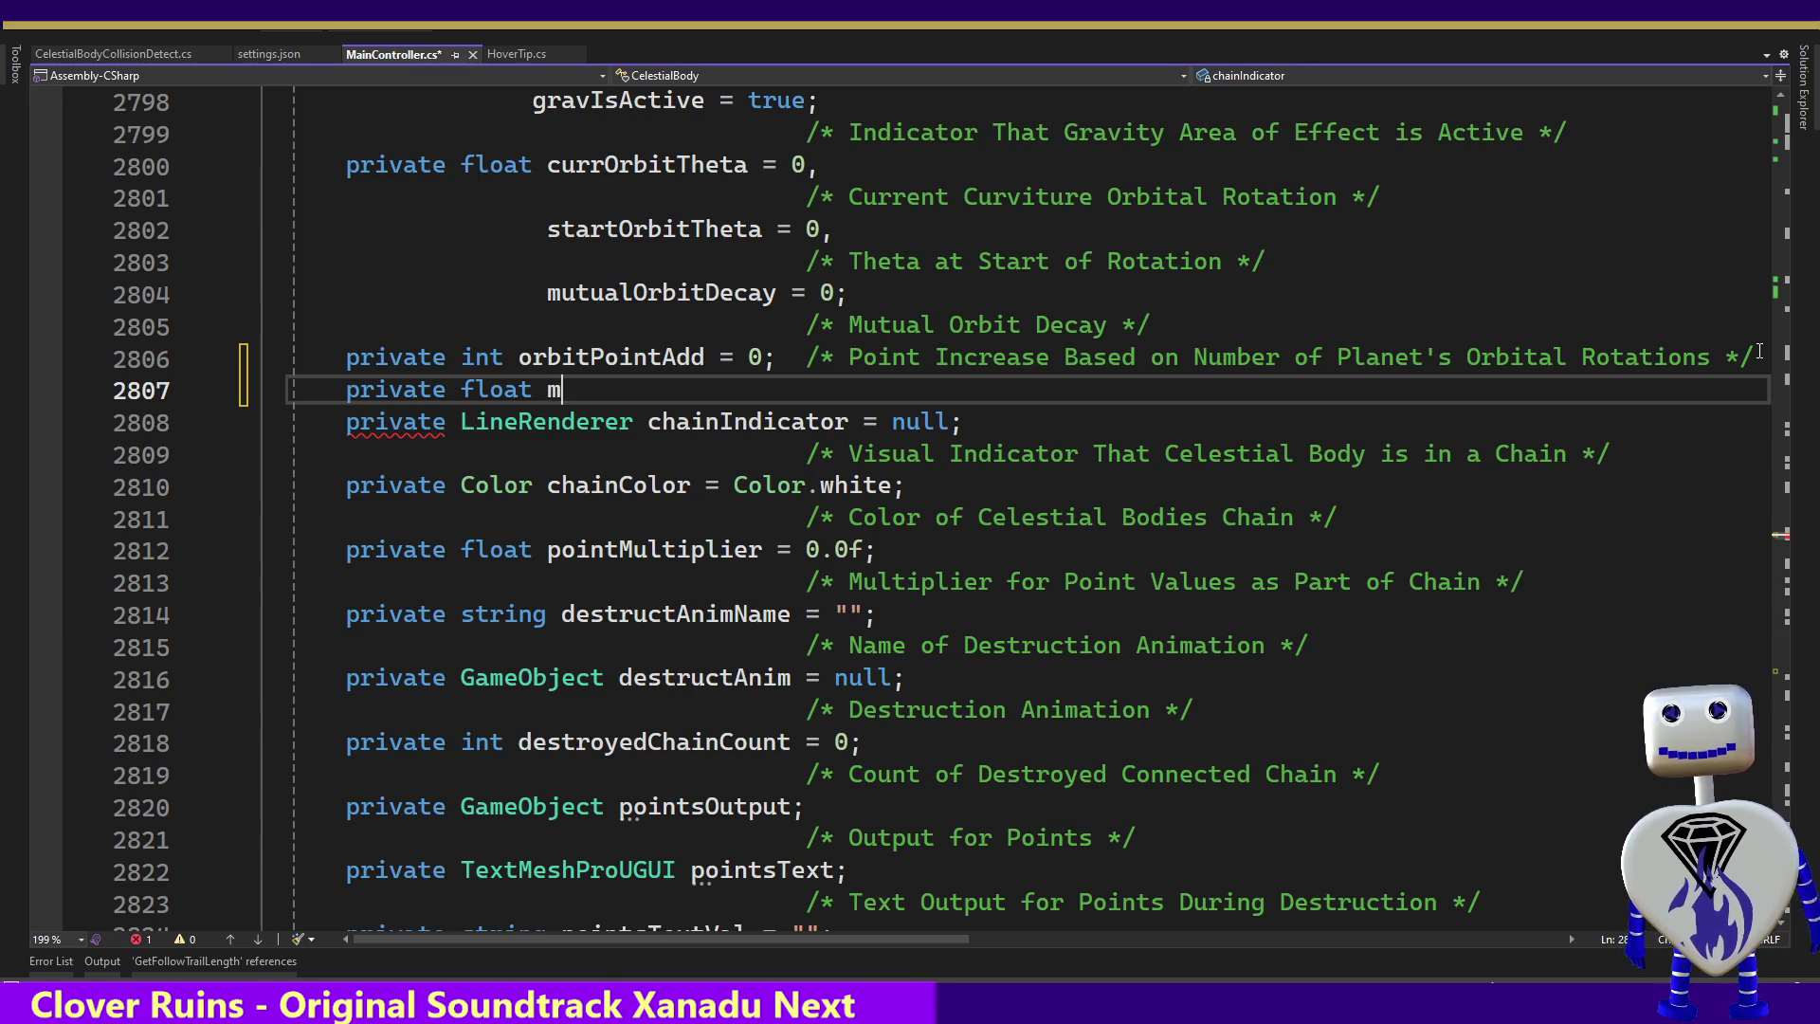
{"action": "key", "text": "BackSpace"}
{"action": "key", "text": "BackSpace"}
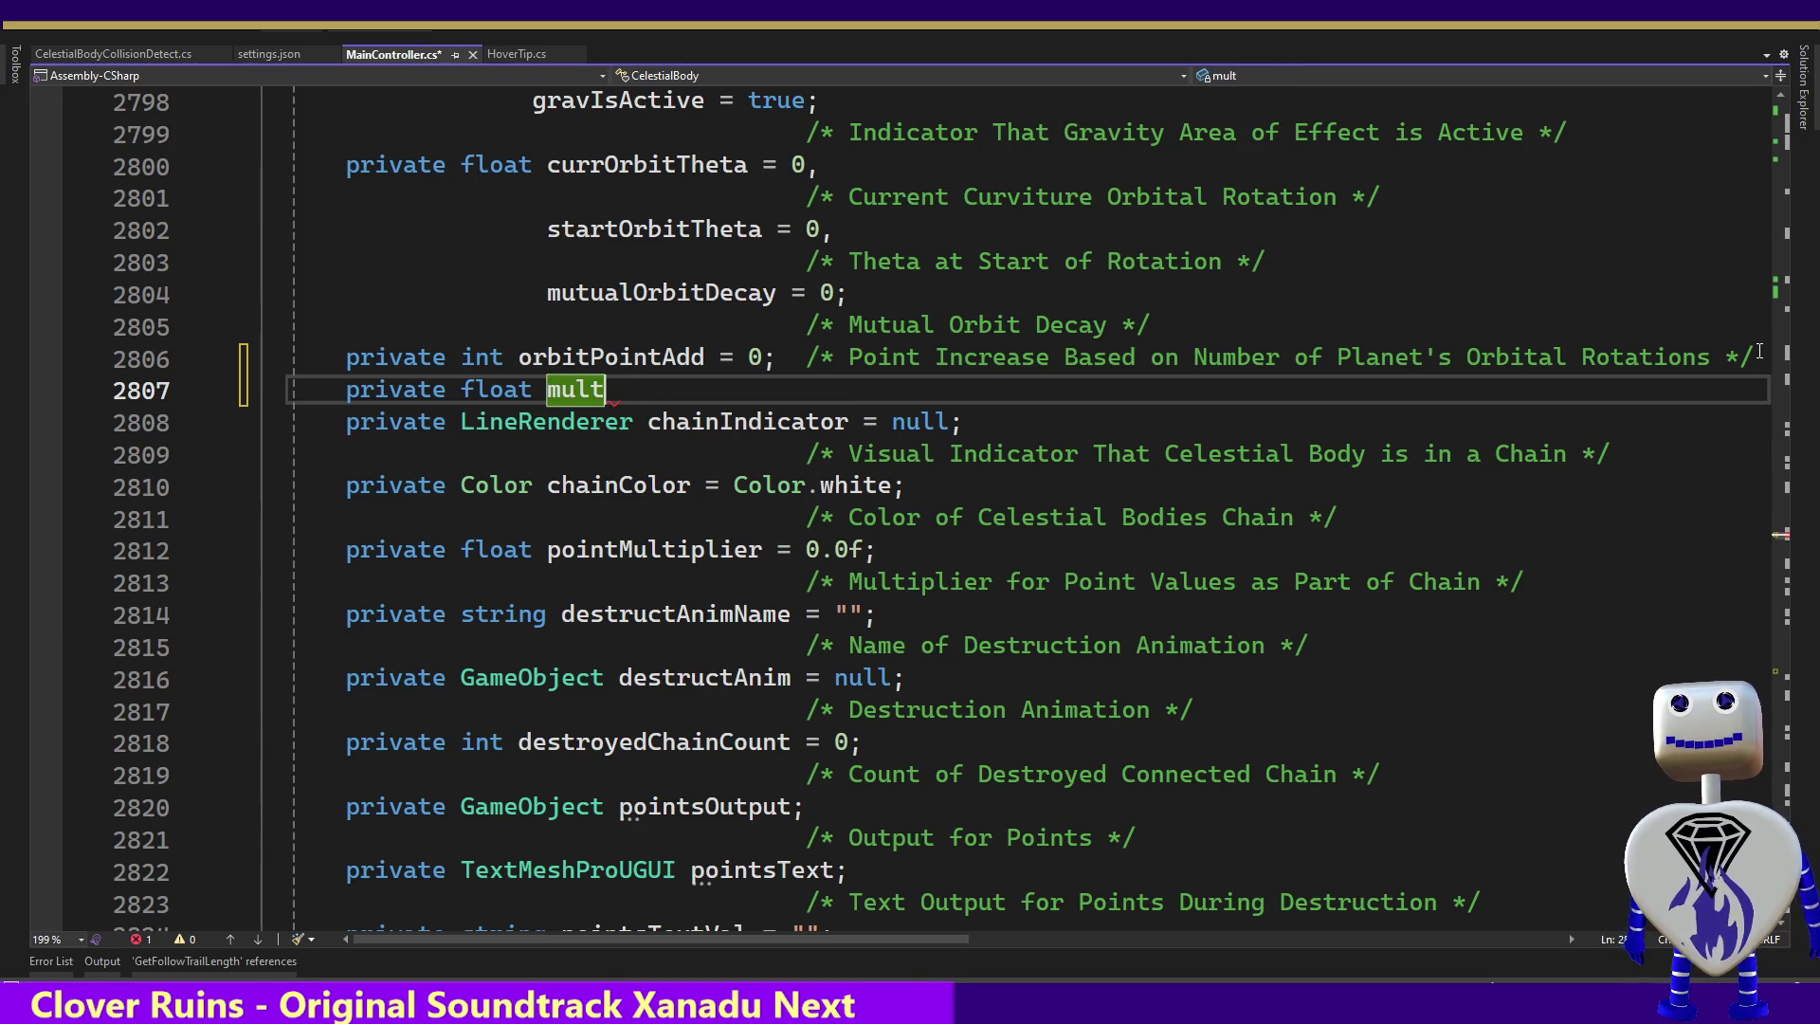
{"action": "type", "text": "i"}
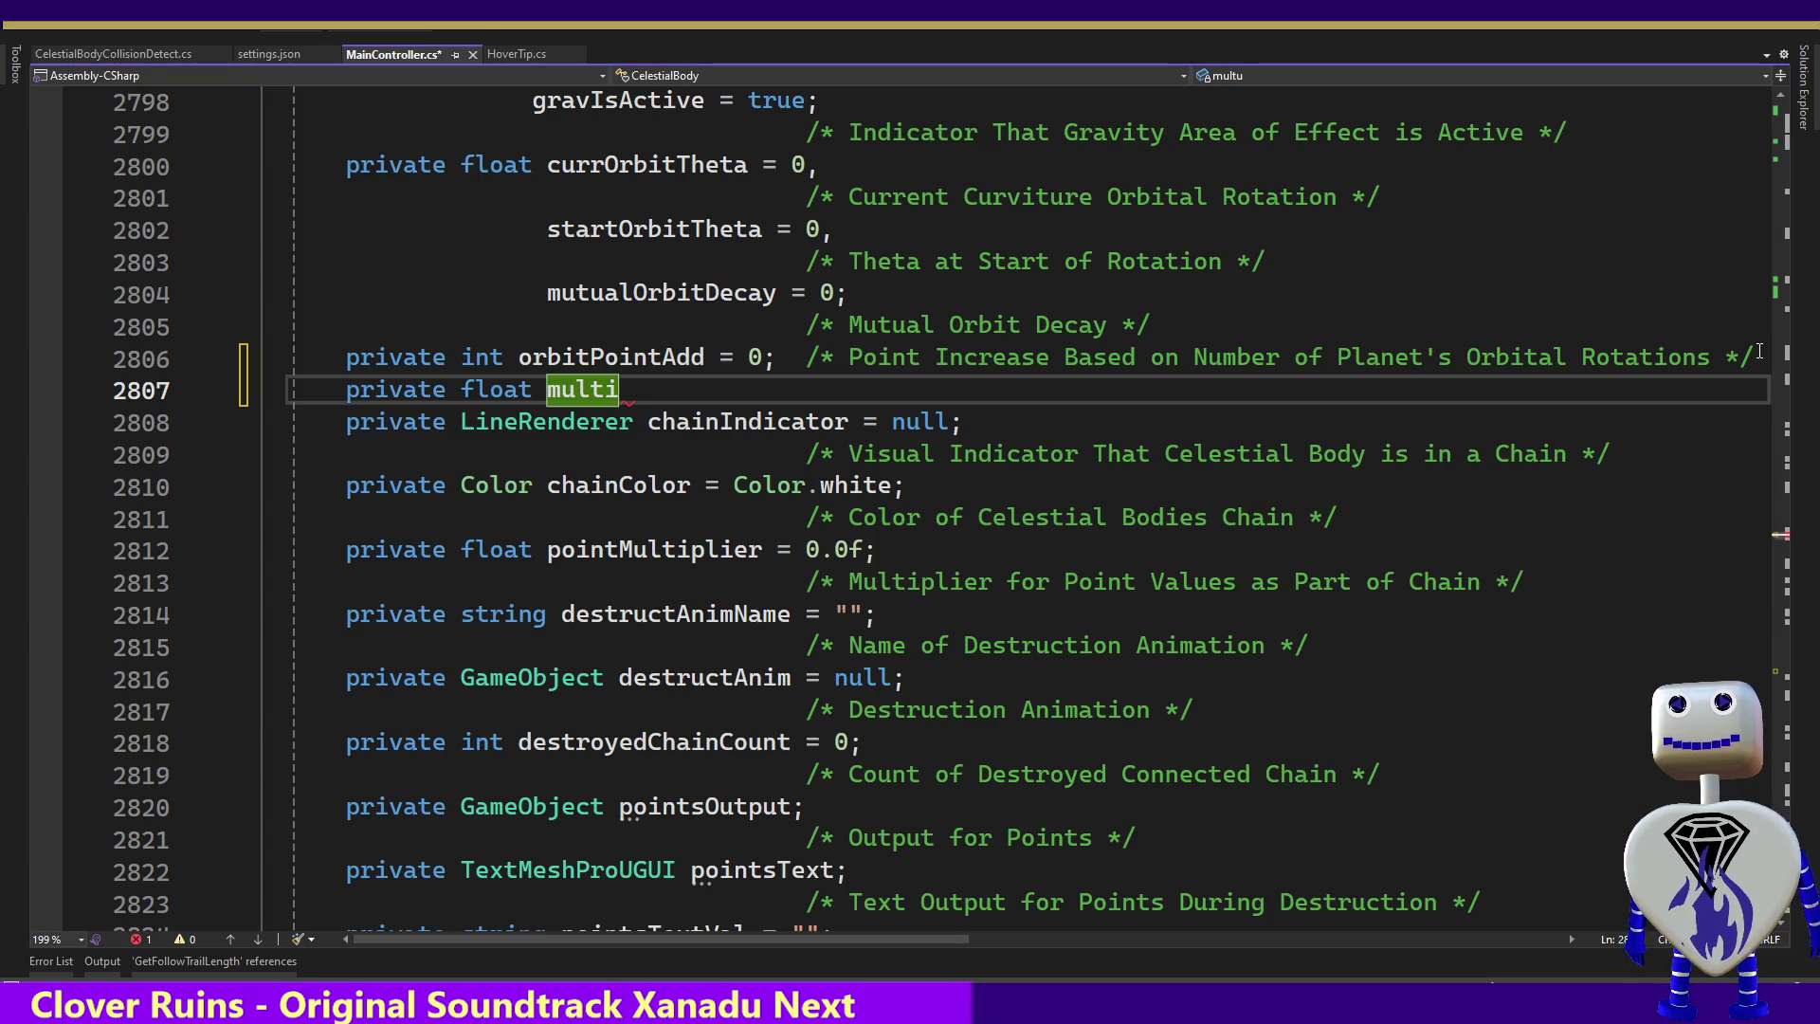
{"action": "type", "text": "pler"}
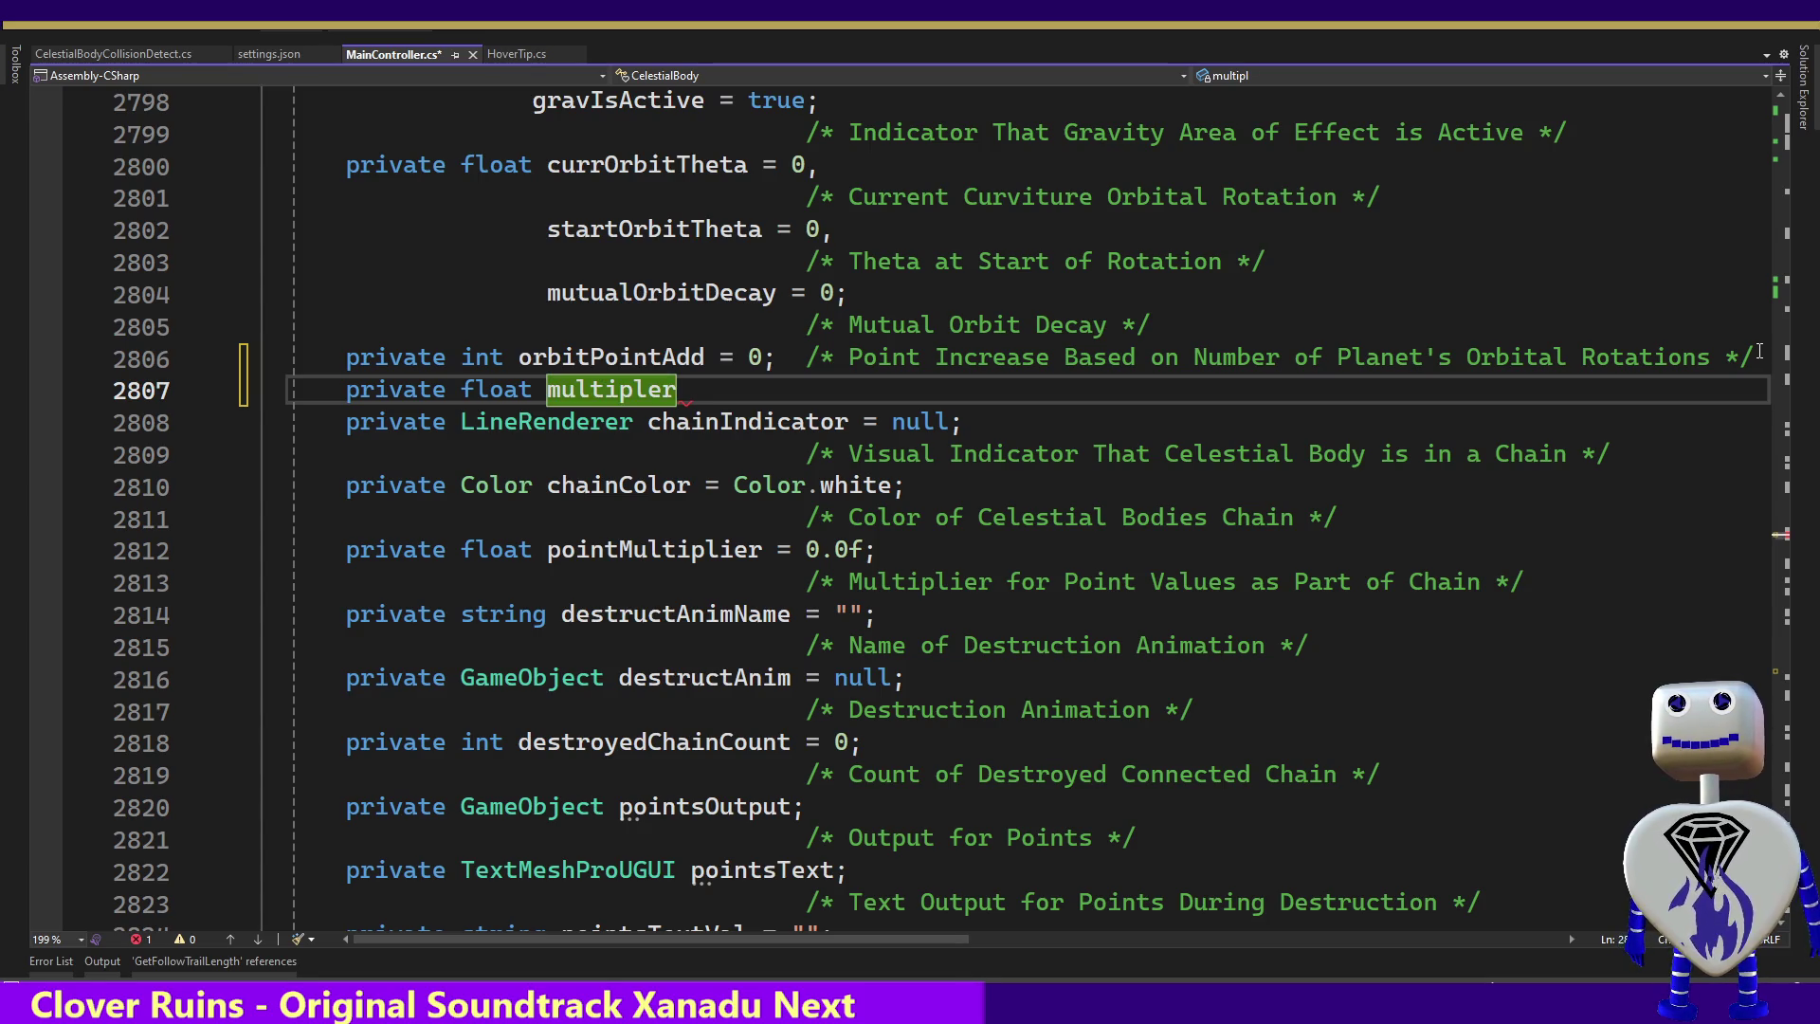
{"action": "type", "text": "Add"}
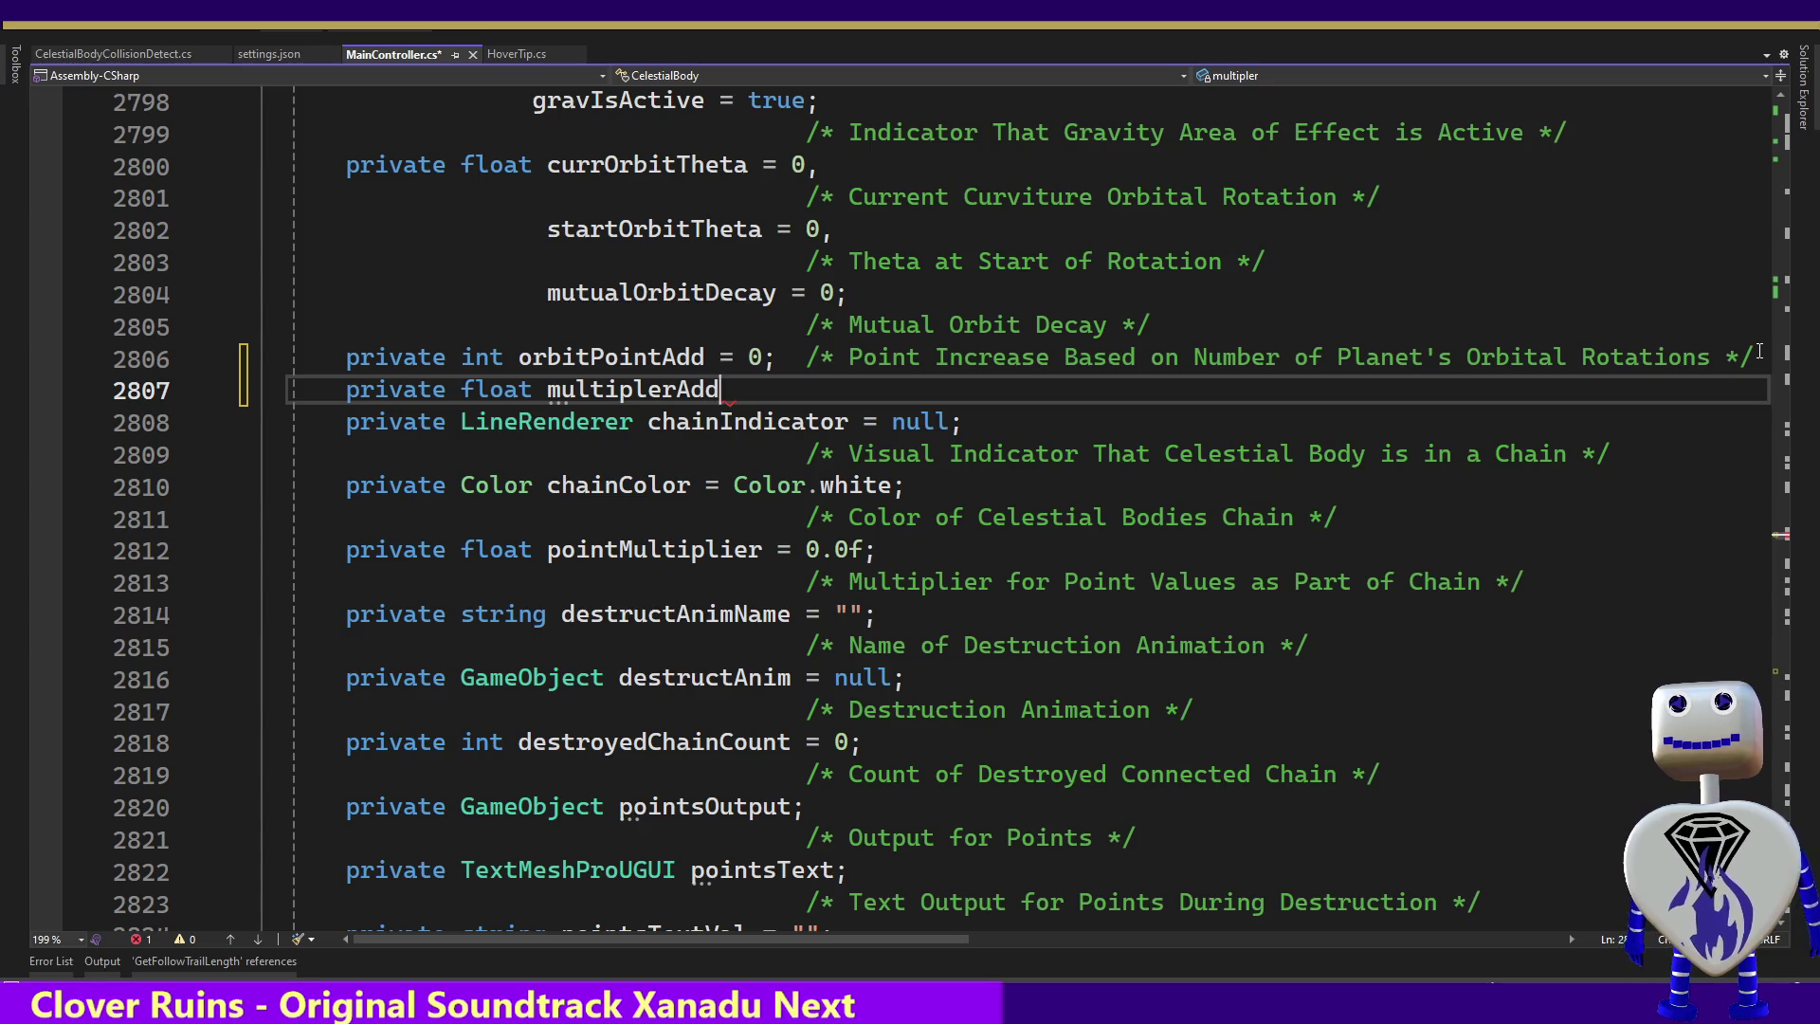
{"action": "type", "text": " = 0; /"}
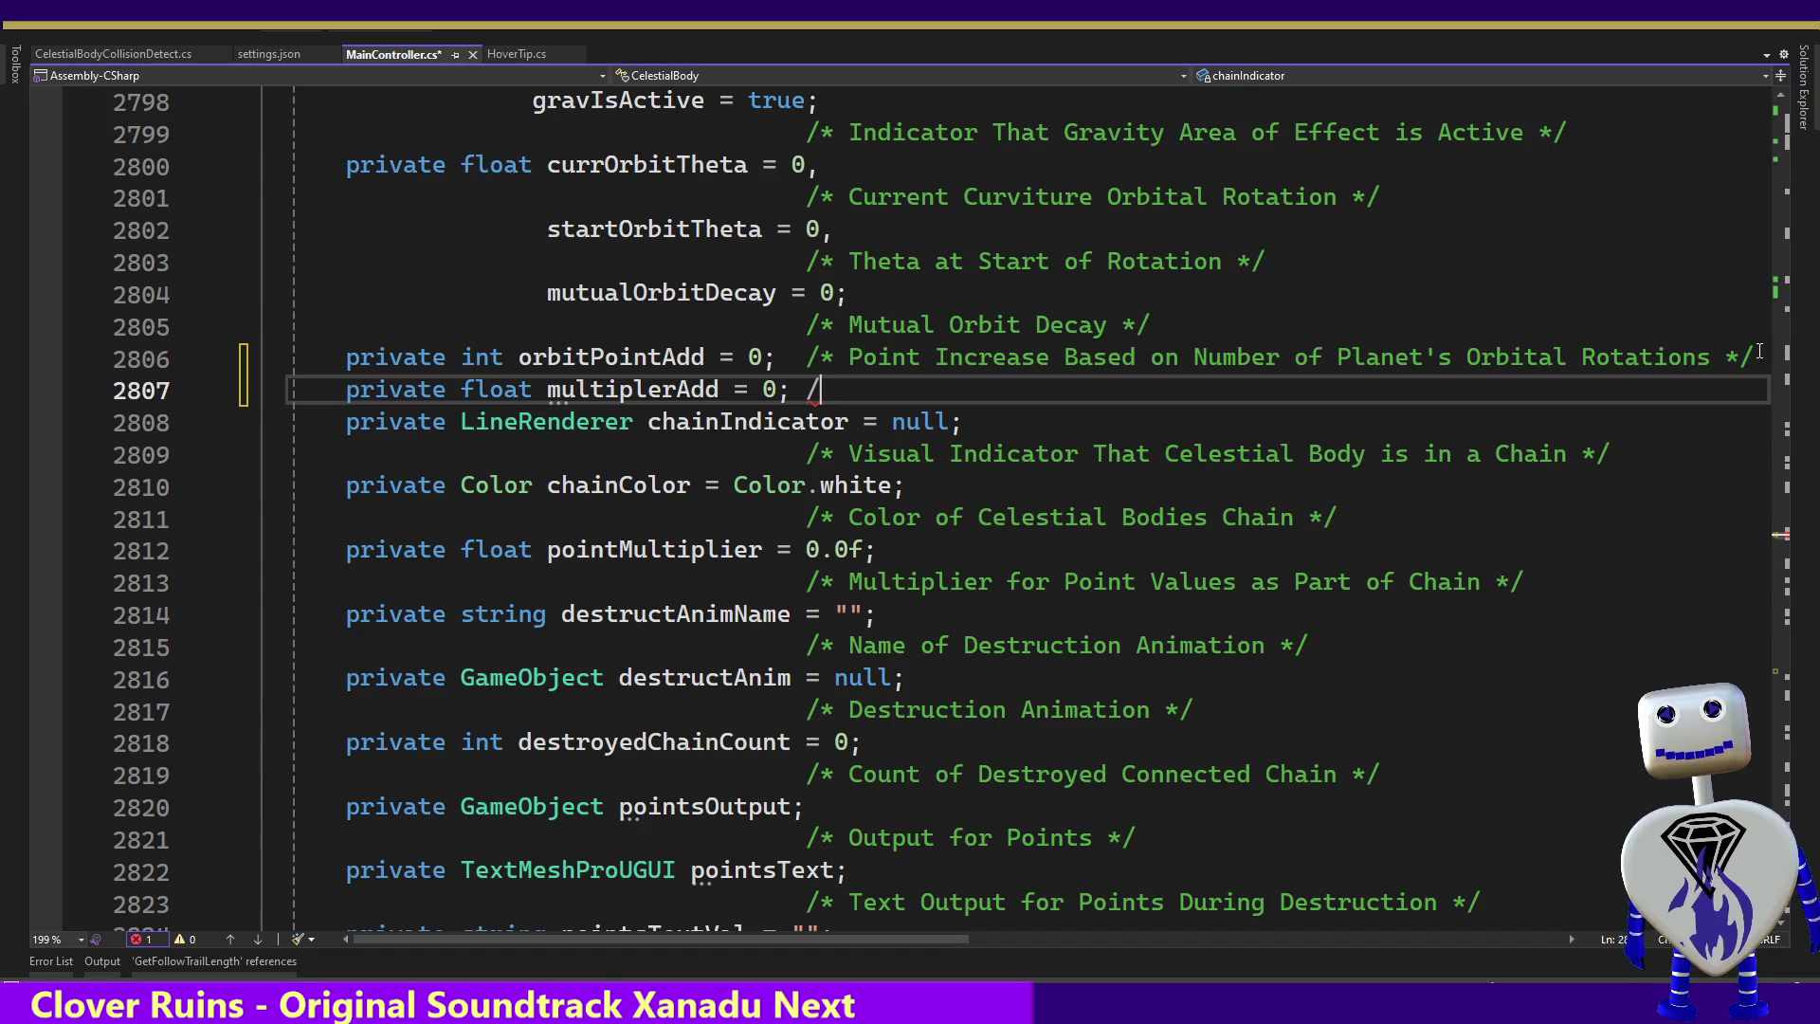
{"action": "type", "text": "* *"}
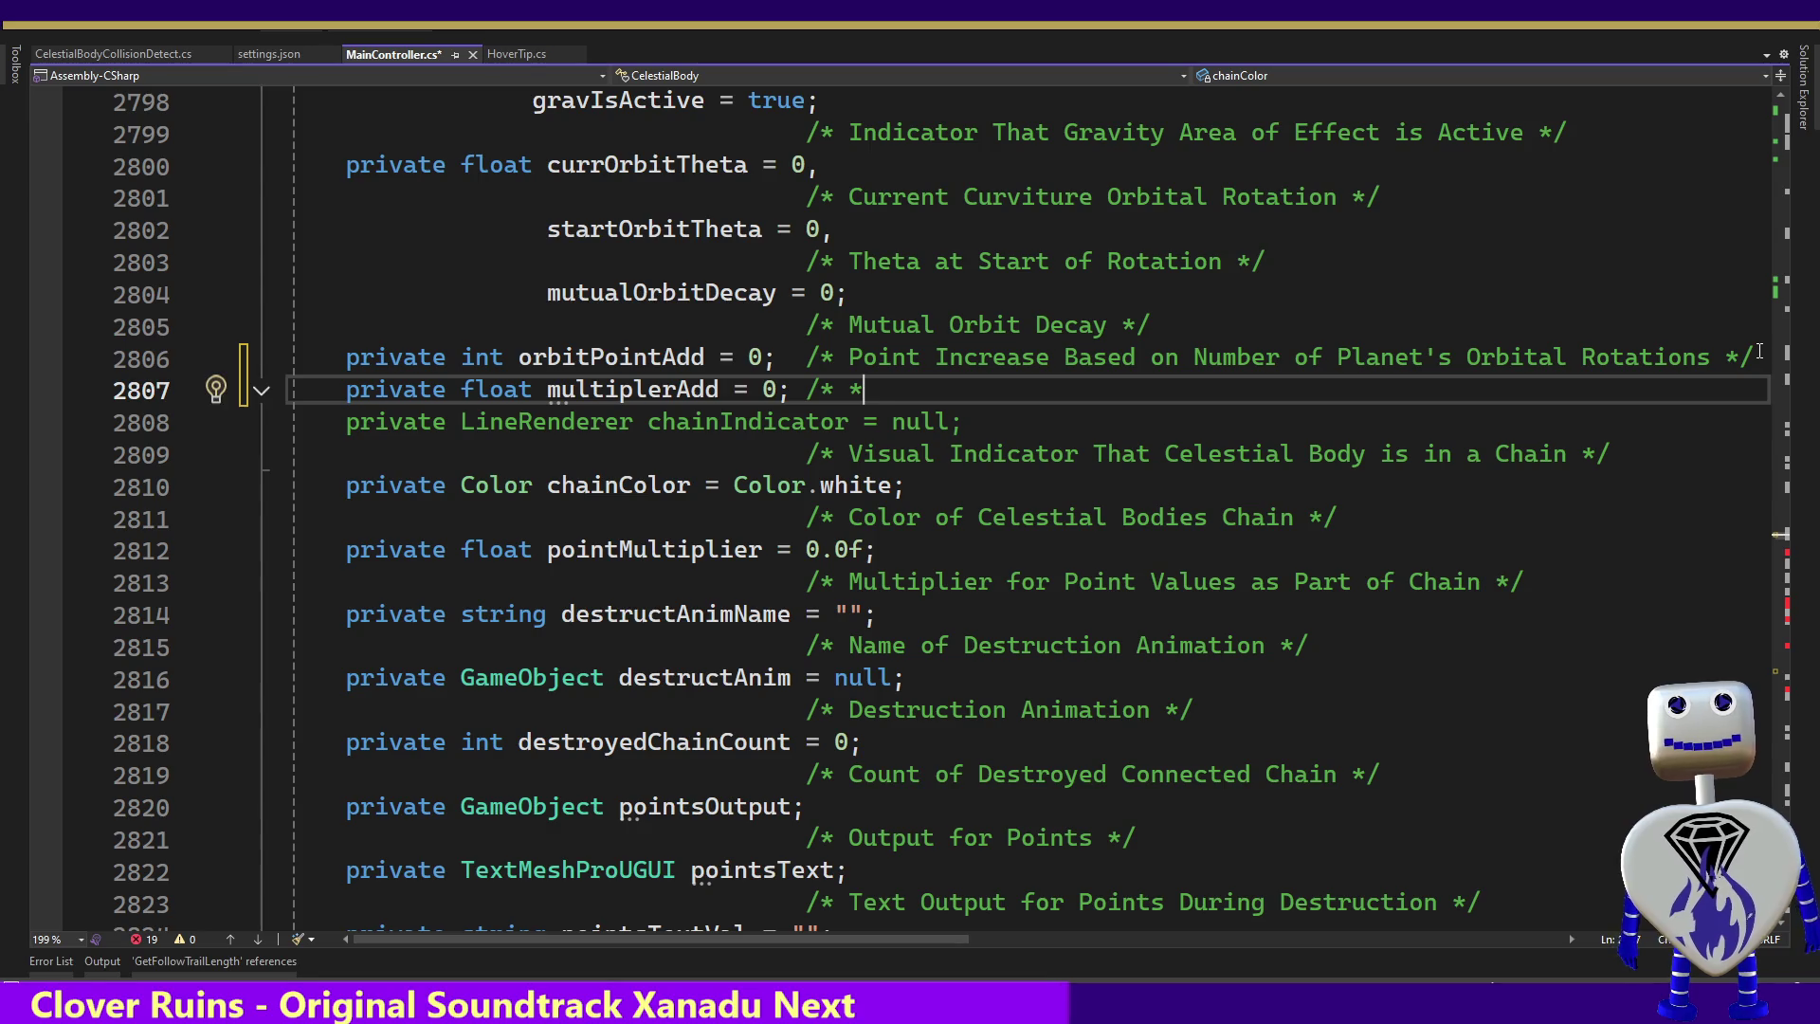
{"action": "type", "text": "./"}
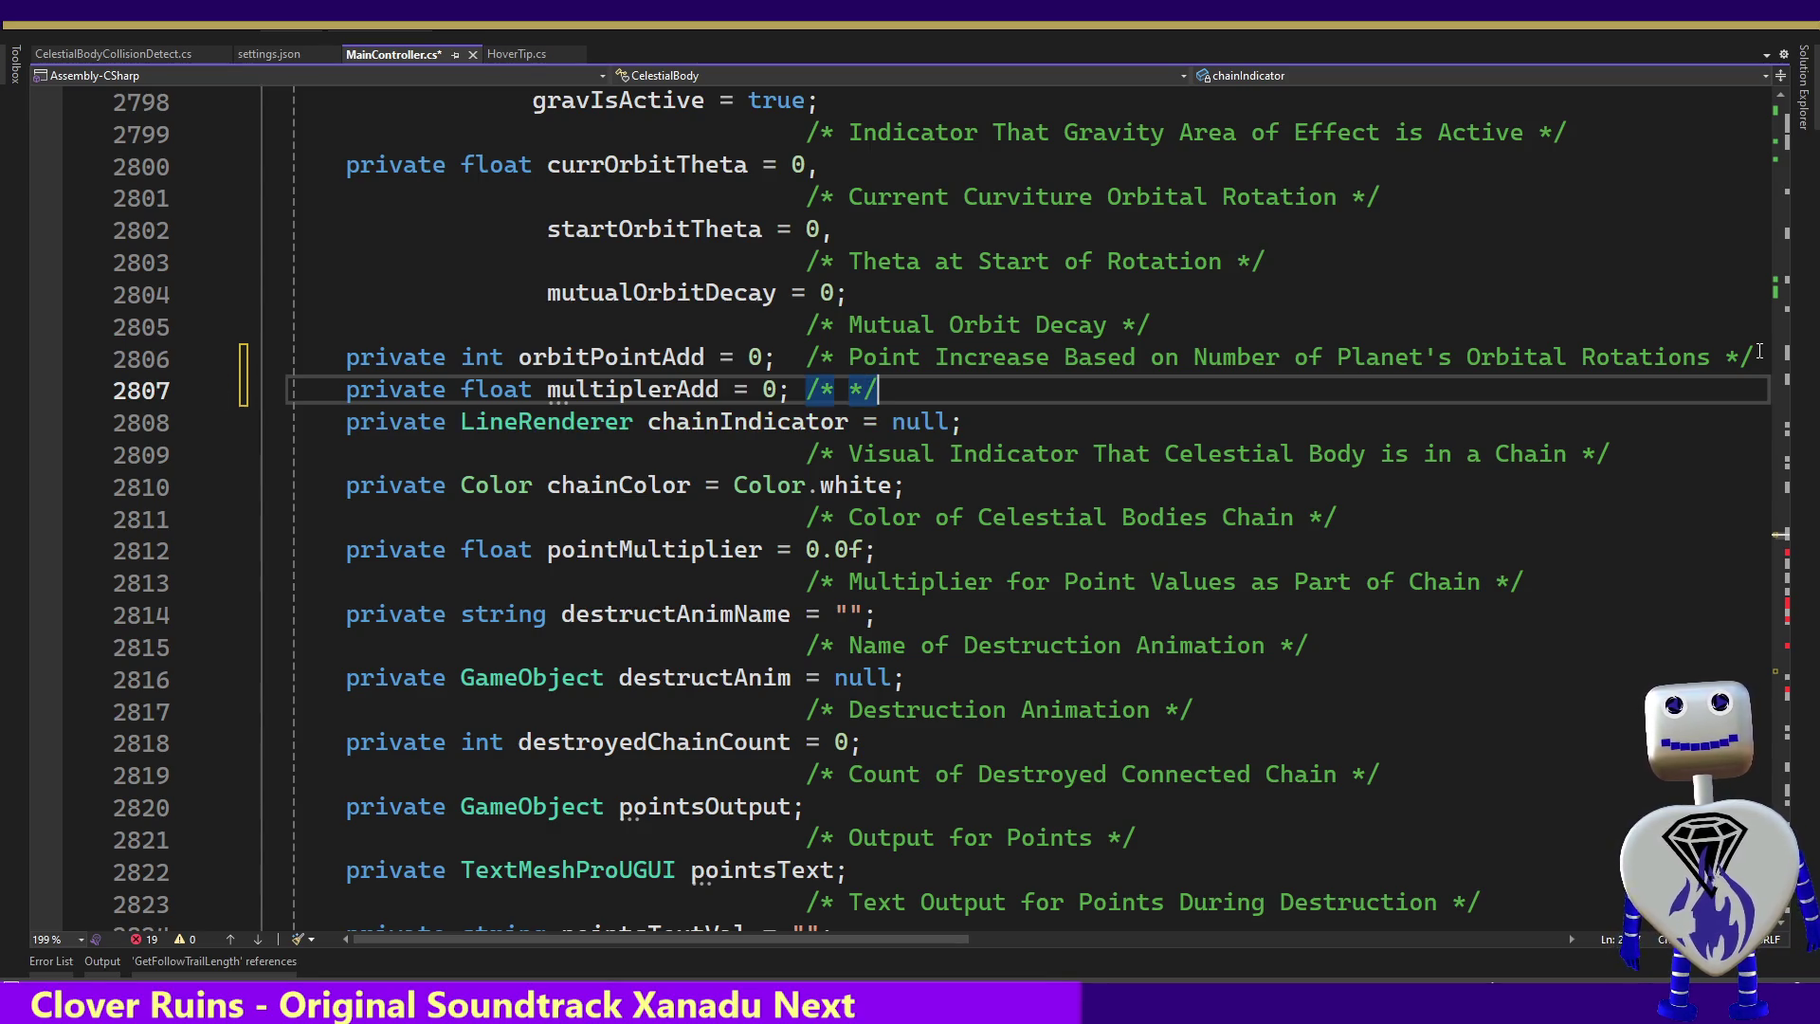
{"action": "key", "text": "Left"}
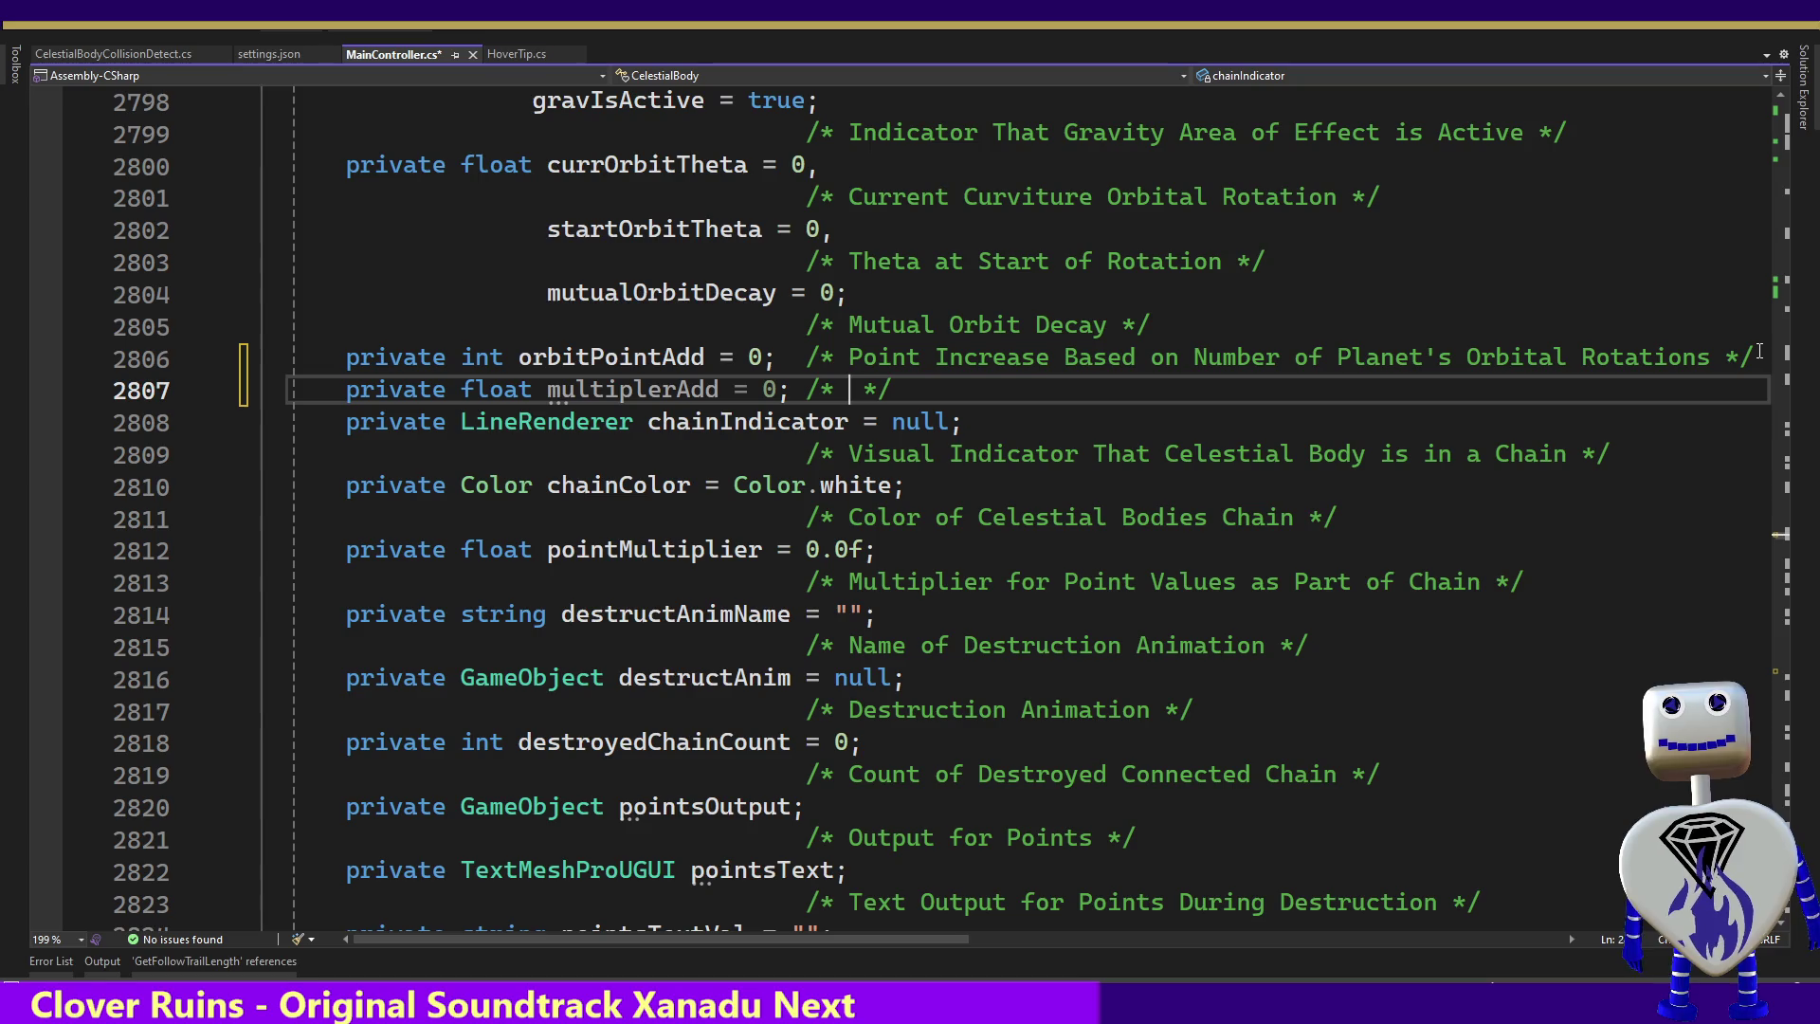
{"action": "type", "text": "Add"}
{"action": "key", "text": "BackSpace"}
{"action": "type", "text": "dition to M"}
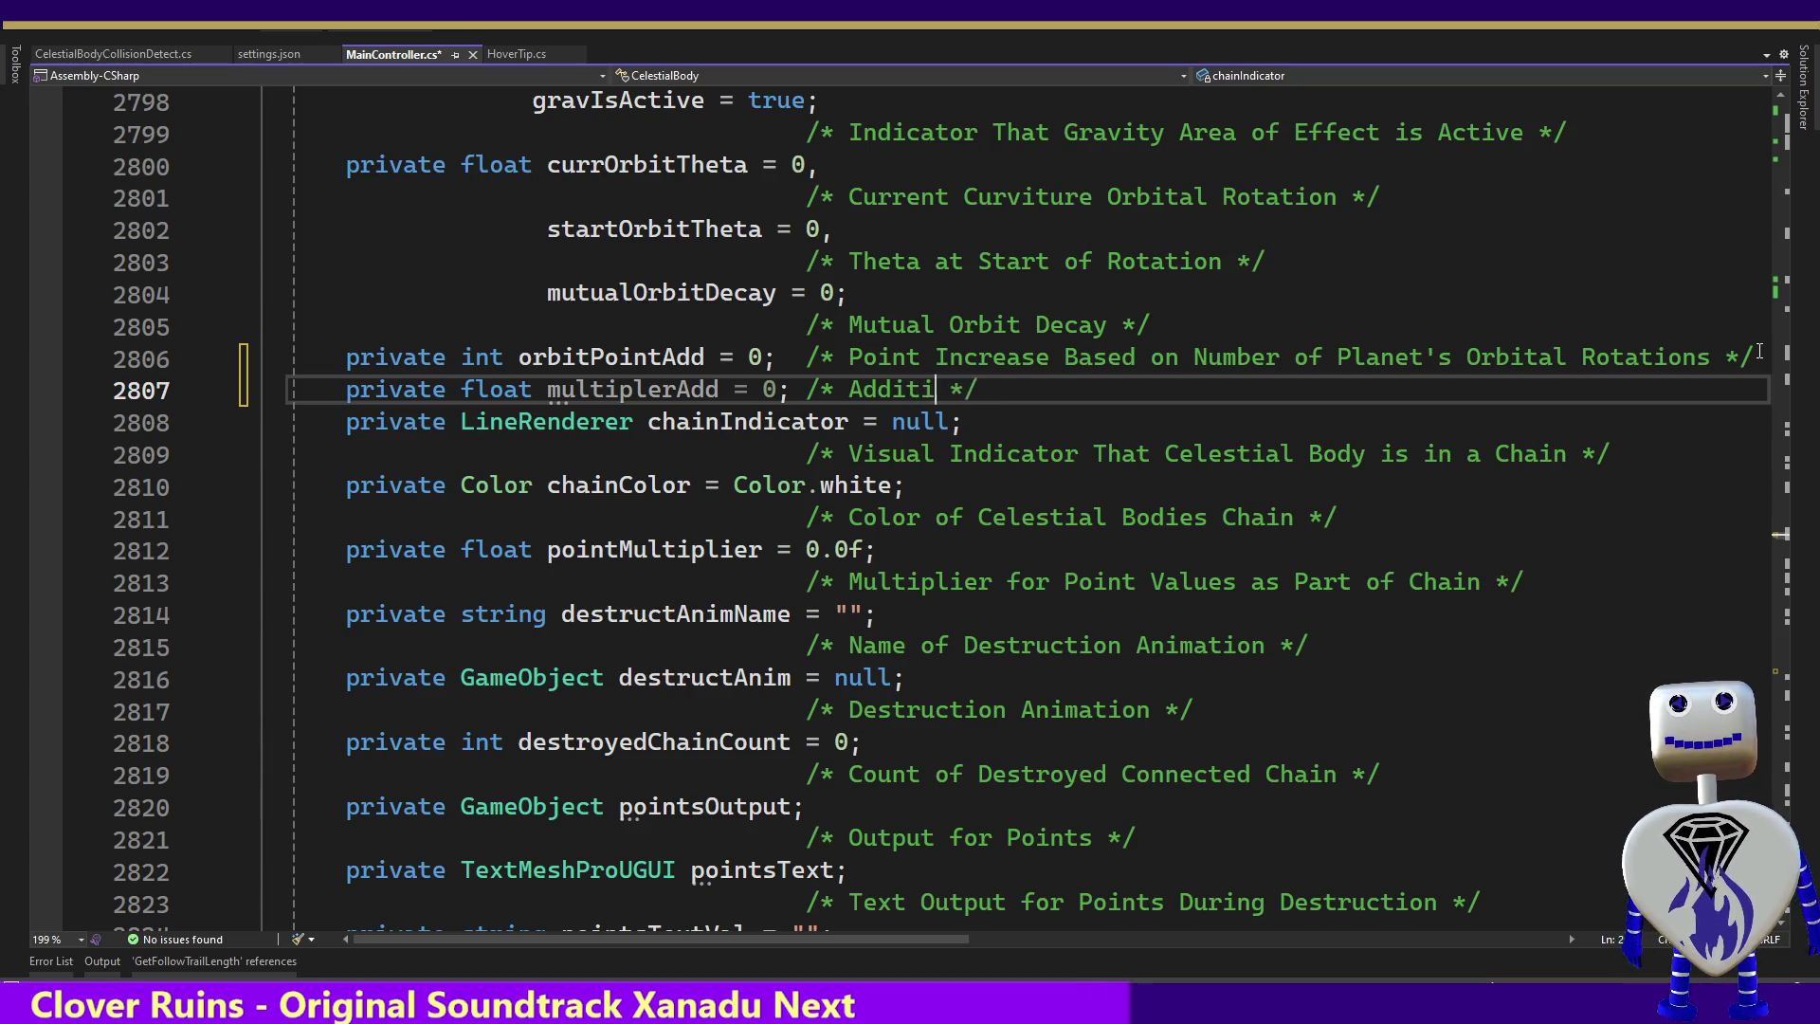
{"action": "type", "text": "ultipler"}
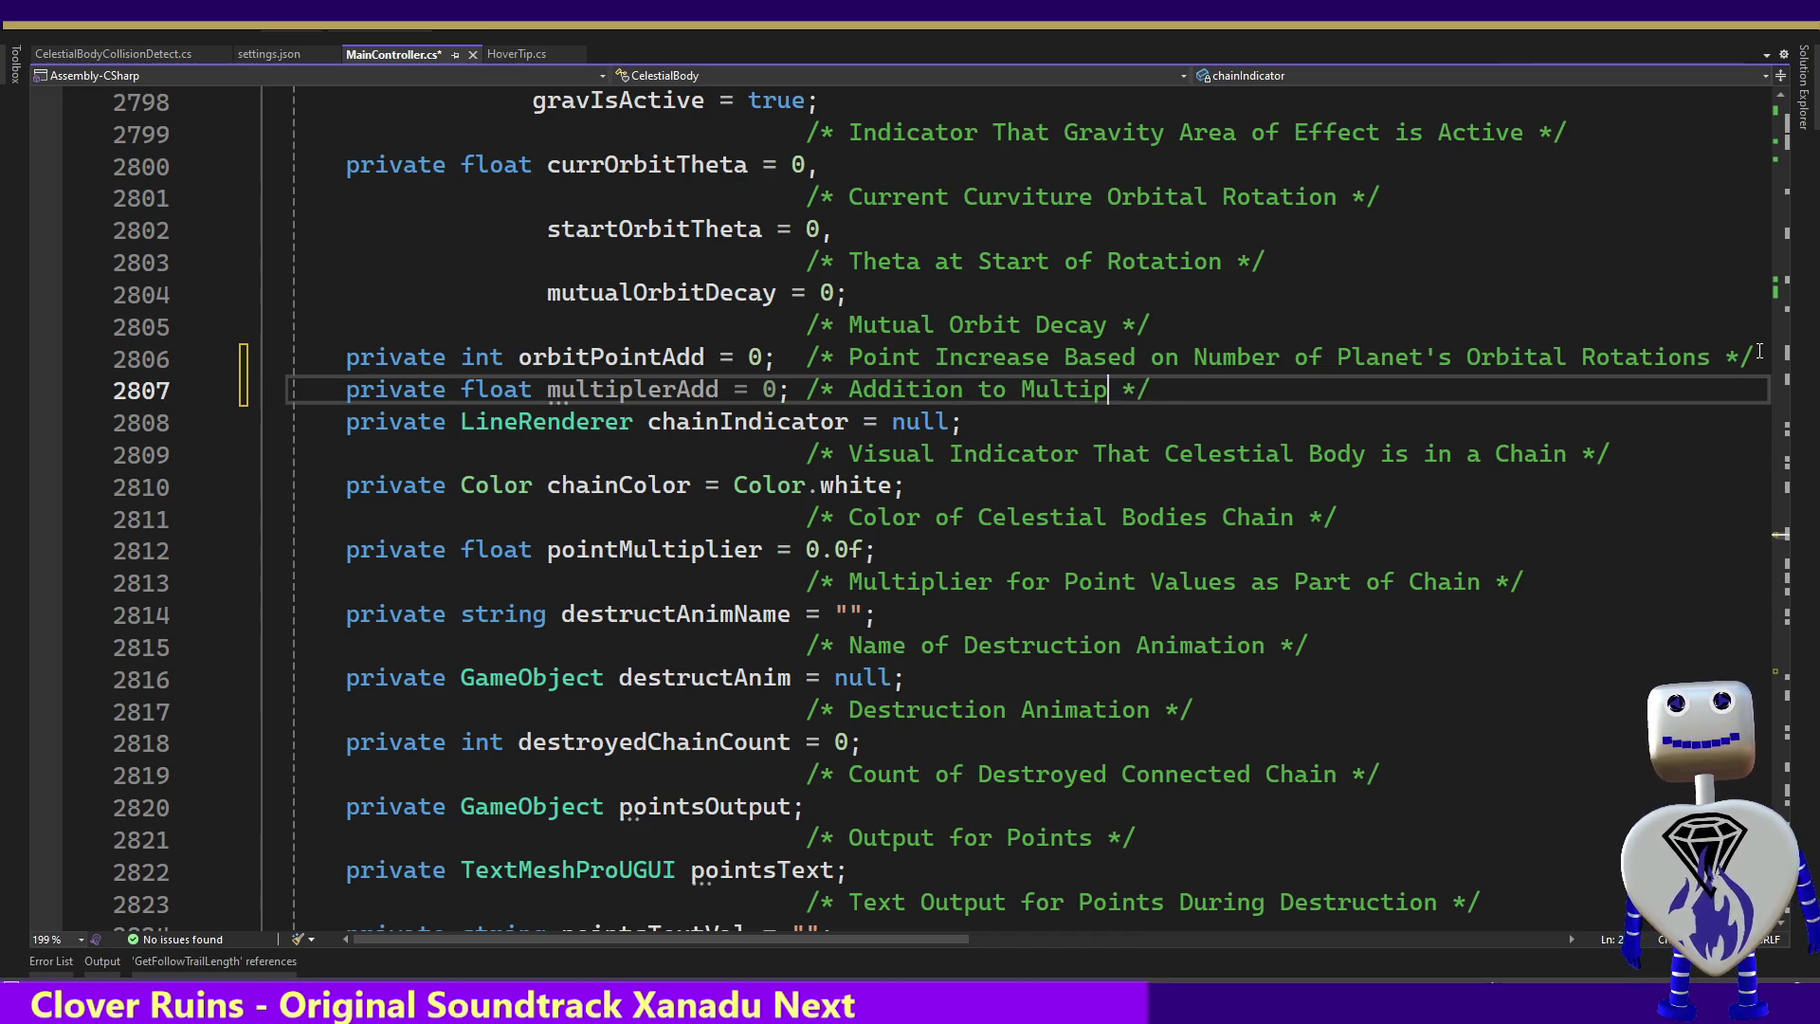
{"action": "type", "text": " for"}
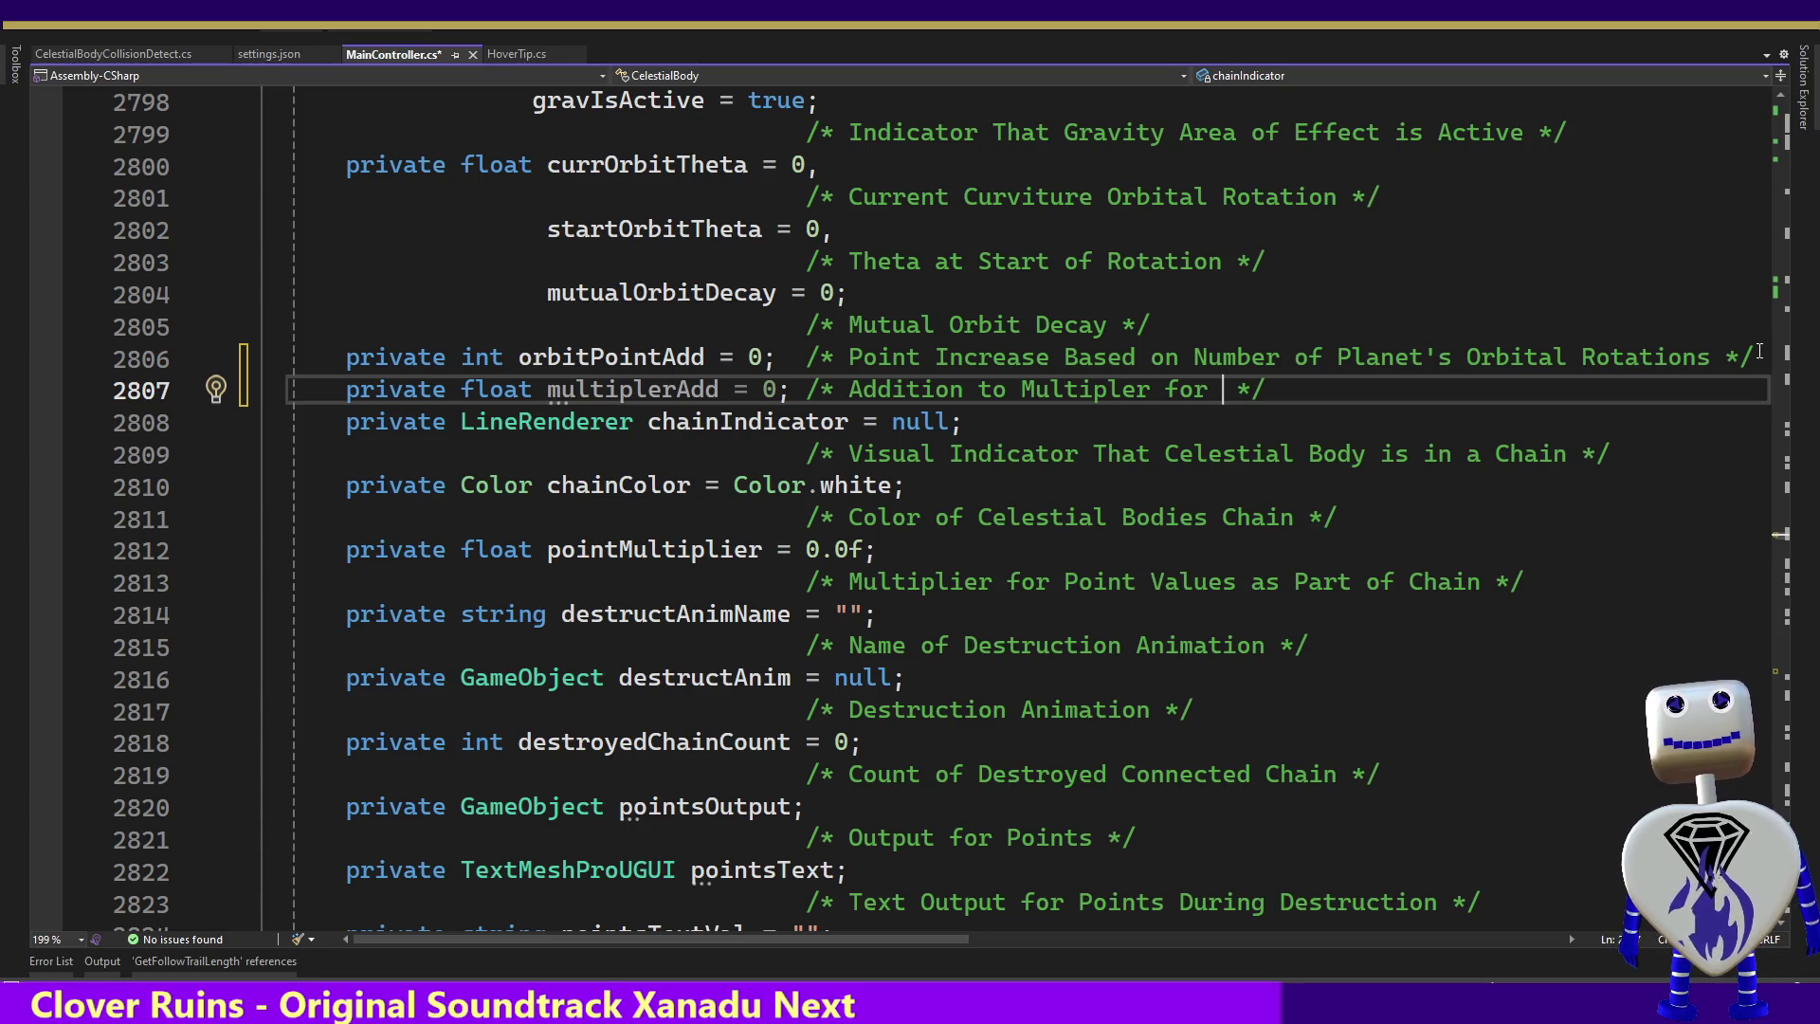
{"action": "key", "text": "BackSpace"}
{"action": "key", "text": "BackSpace"}
{"action": "key", "text": "BackSpace"}
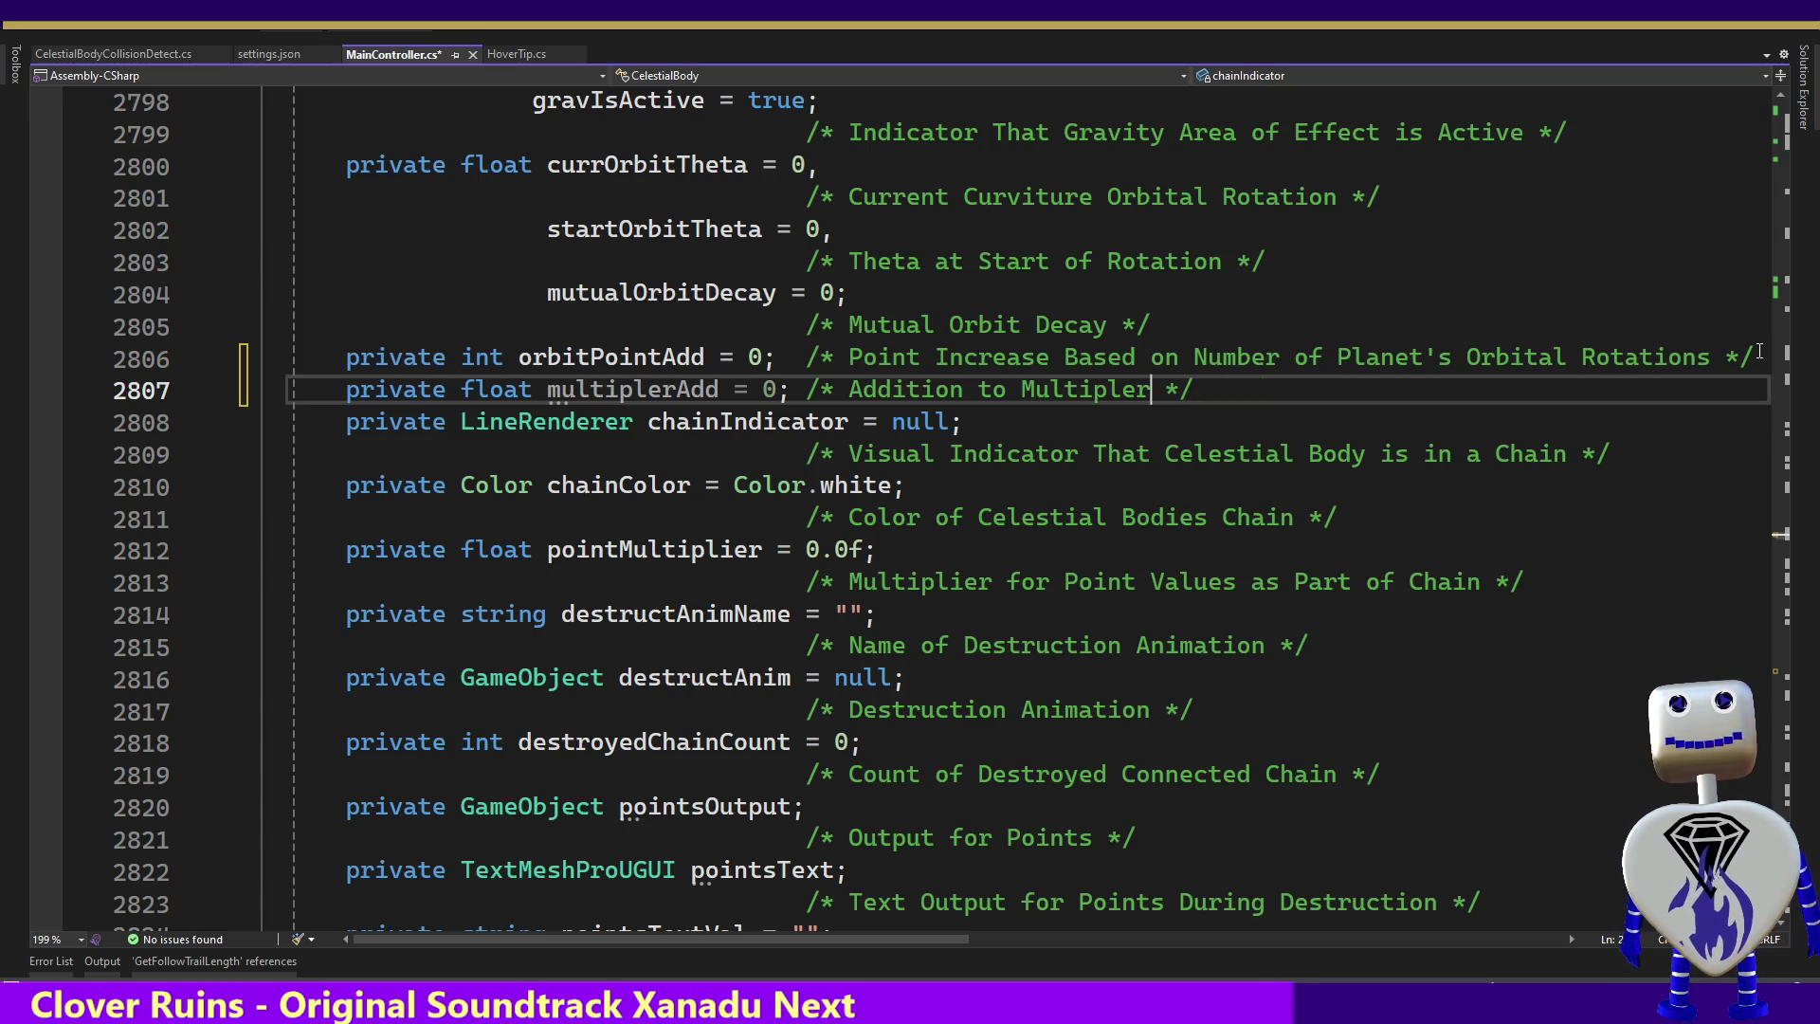
{"action": "key", "text": "Down"}
{"action": "key", "text": "Down"}
{"action": "key", "text": "Down"}
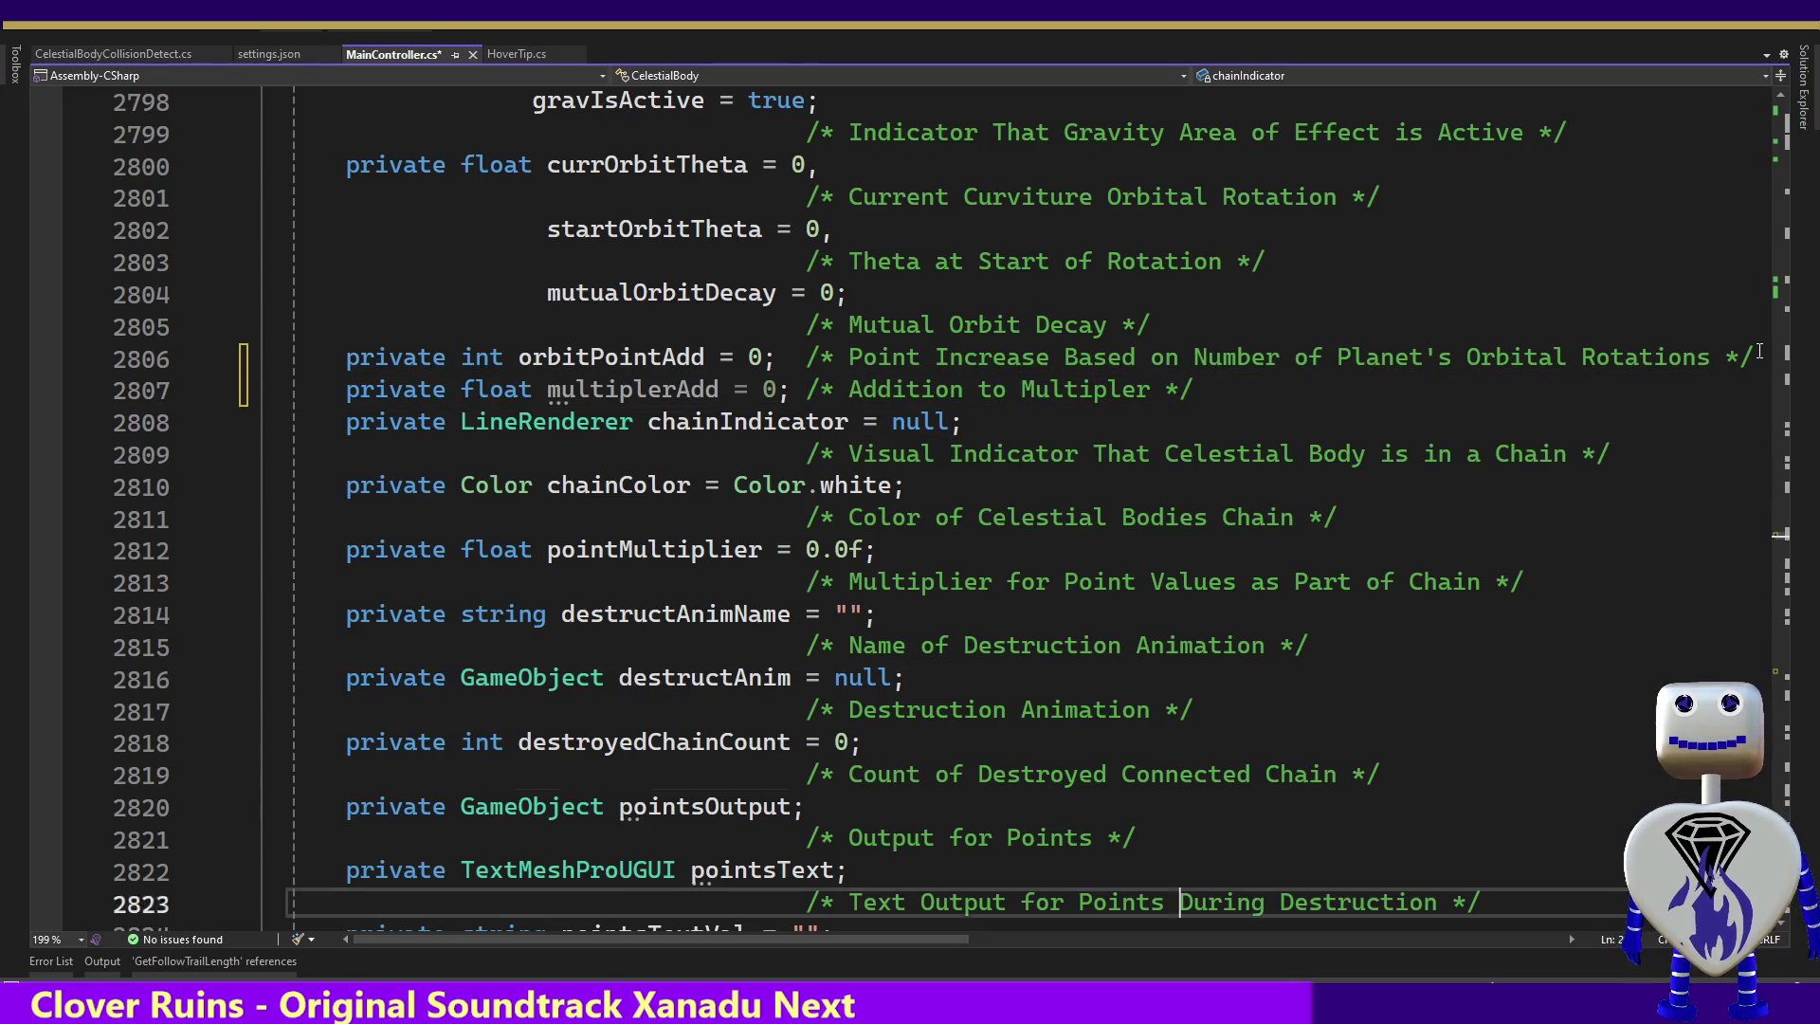
Add a comma and a new line after the worldEdgePos constructor parameter
{"action": "key", "text": "Down"}
{"action": "key", "text": "Down"}
{"action": "key", "text": "Down"}
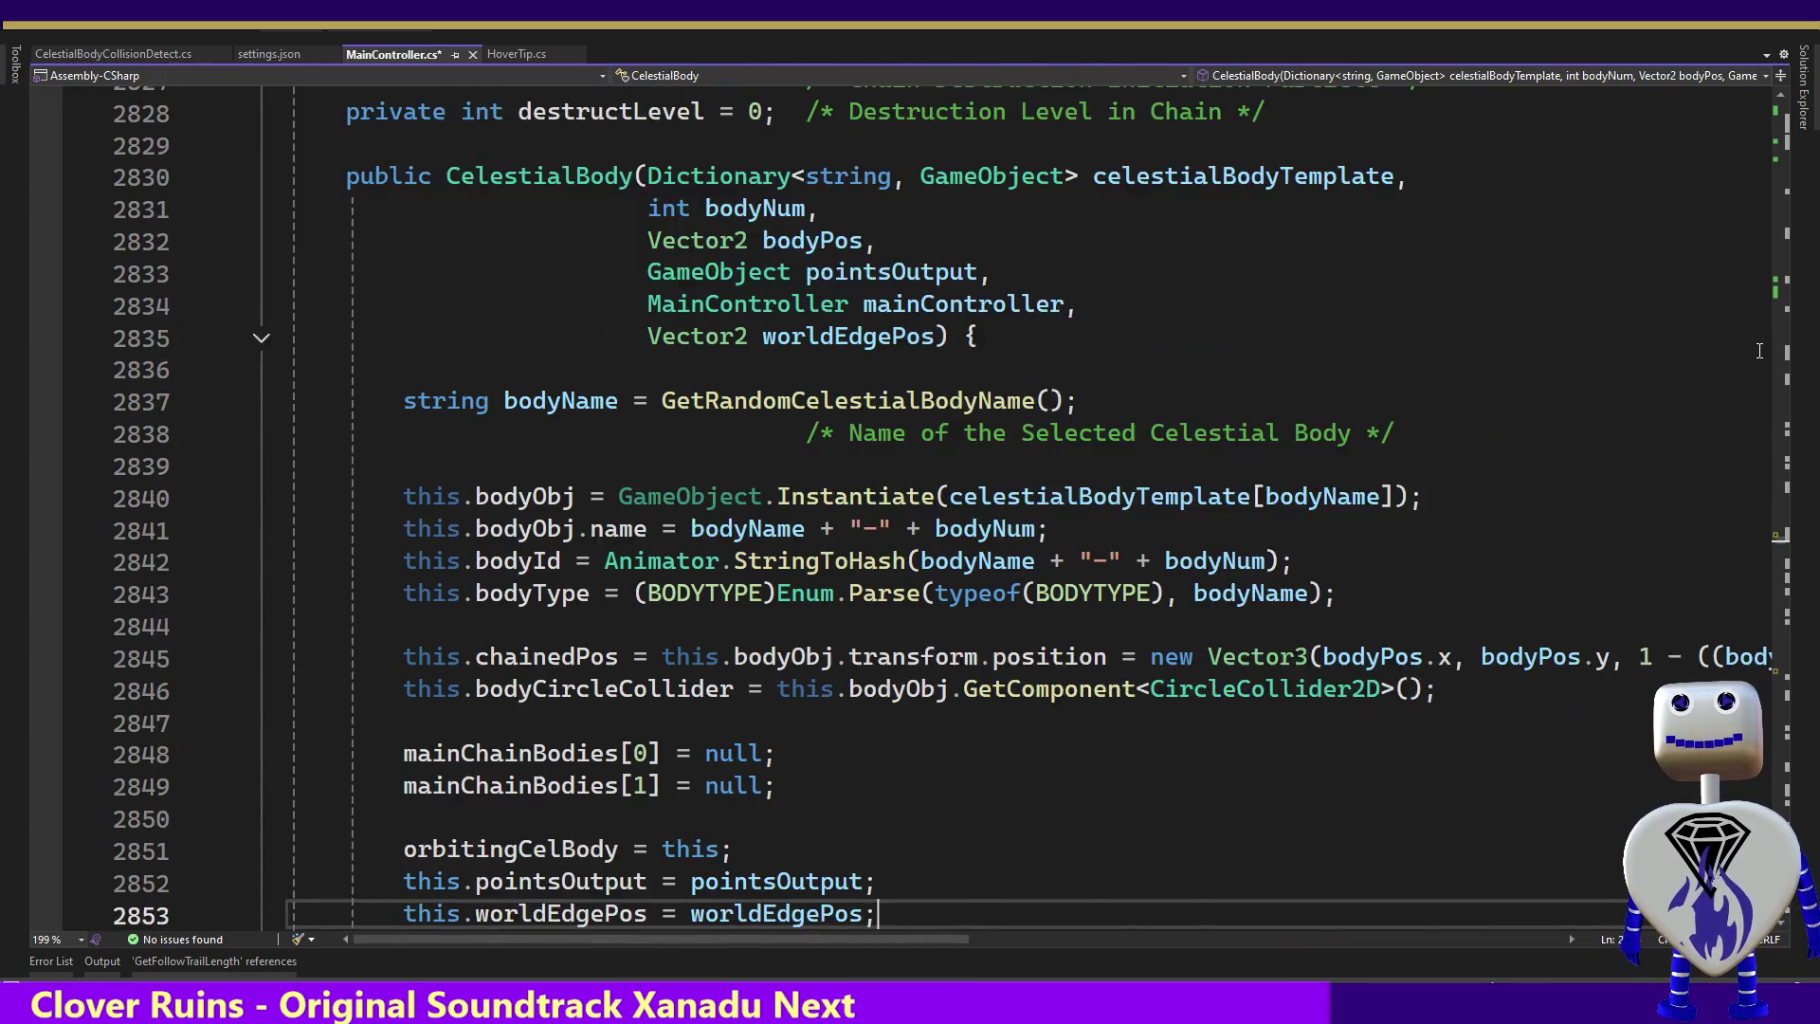
{"action": "key", "text": "Up"}
{"action": "key", "text": "Up"}
{"action": "key", "text": "Up"}
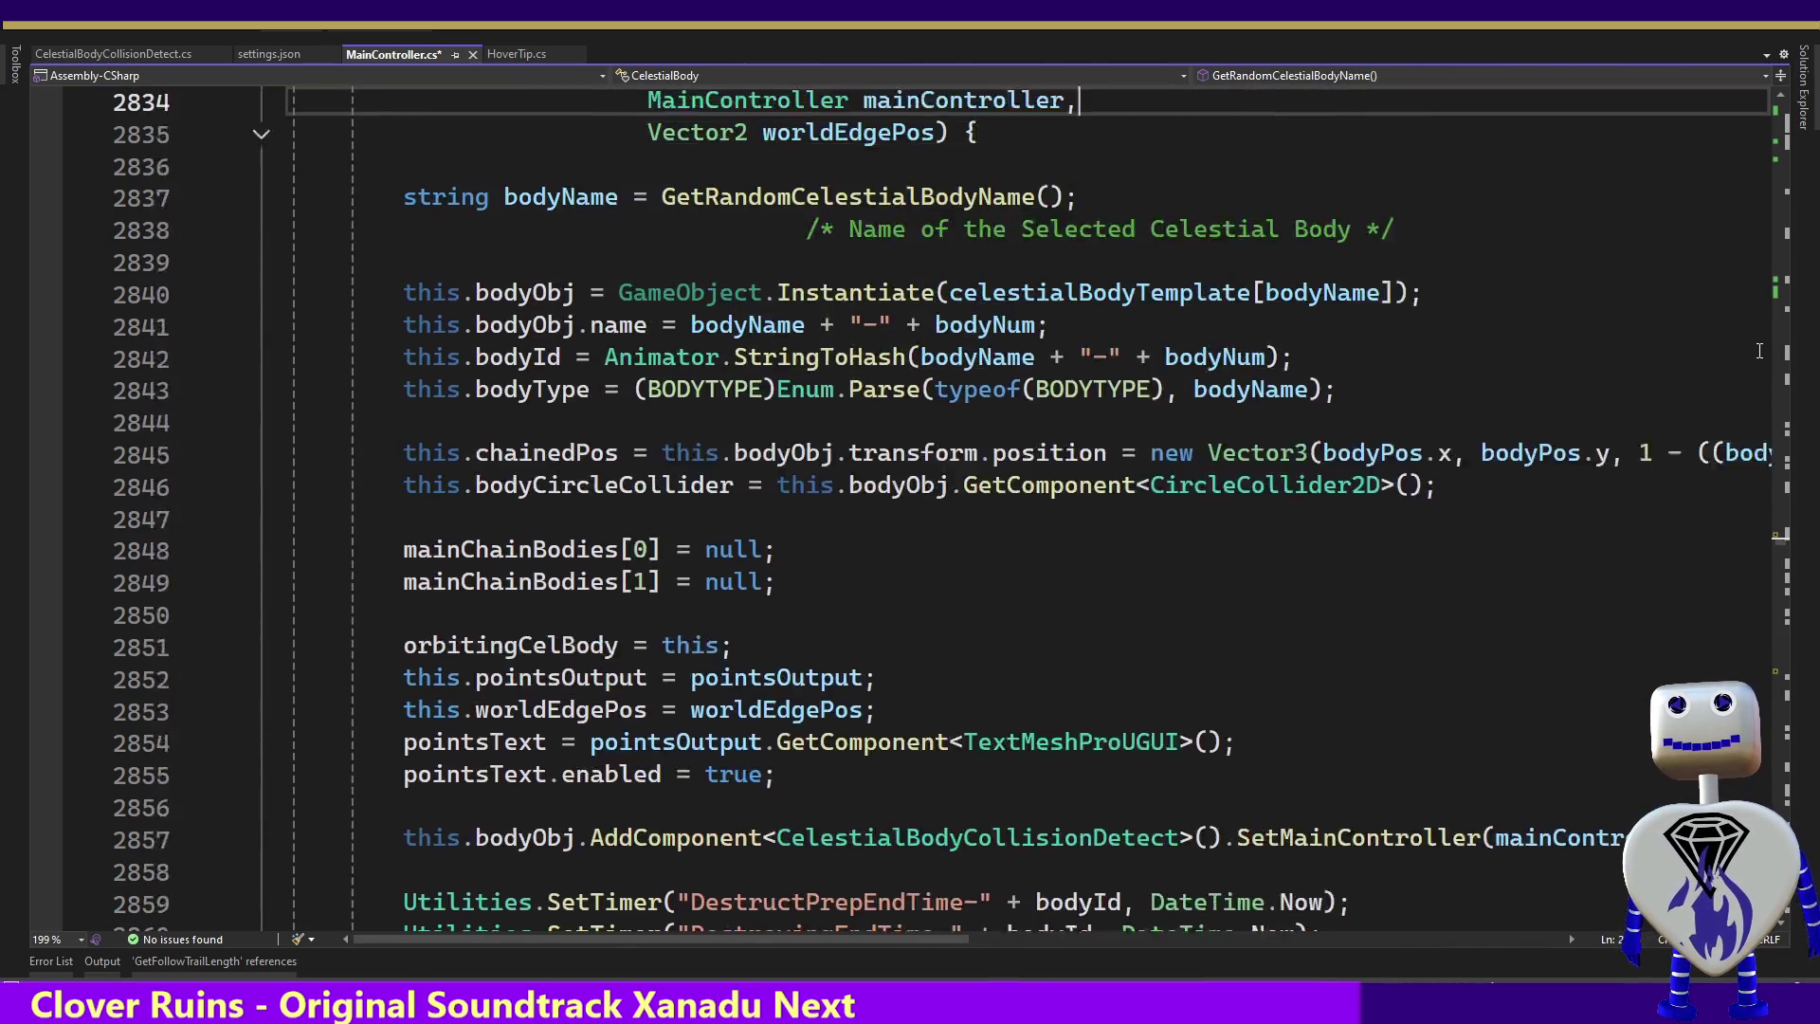
{"action": "key", "text": "Up"}
{"action": "key", "text": "Up"}
{"action": "key", "text": "Up"}
{"action": "key", "text": "Down"}
{"action": "key", "text": "Down"}
{"action": "key", "text": "Down"}
{"action": "key", "text": "Down"}
{"action": "key", "text": "Down"}
{"action": "key", "text": "Down"}
{"action": "key", "text": "End"}
{"action": "key", "text": "Left"}
{"action": "key", "text": "Left"}
{"action": "key", "text": "Left"}
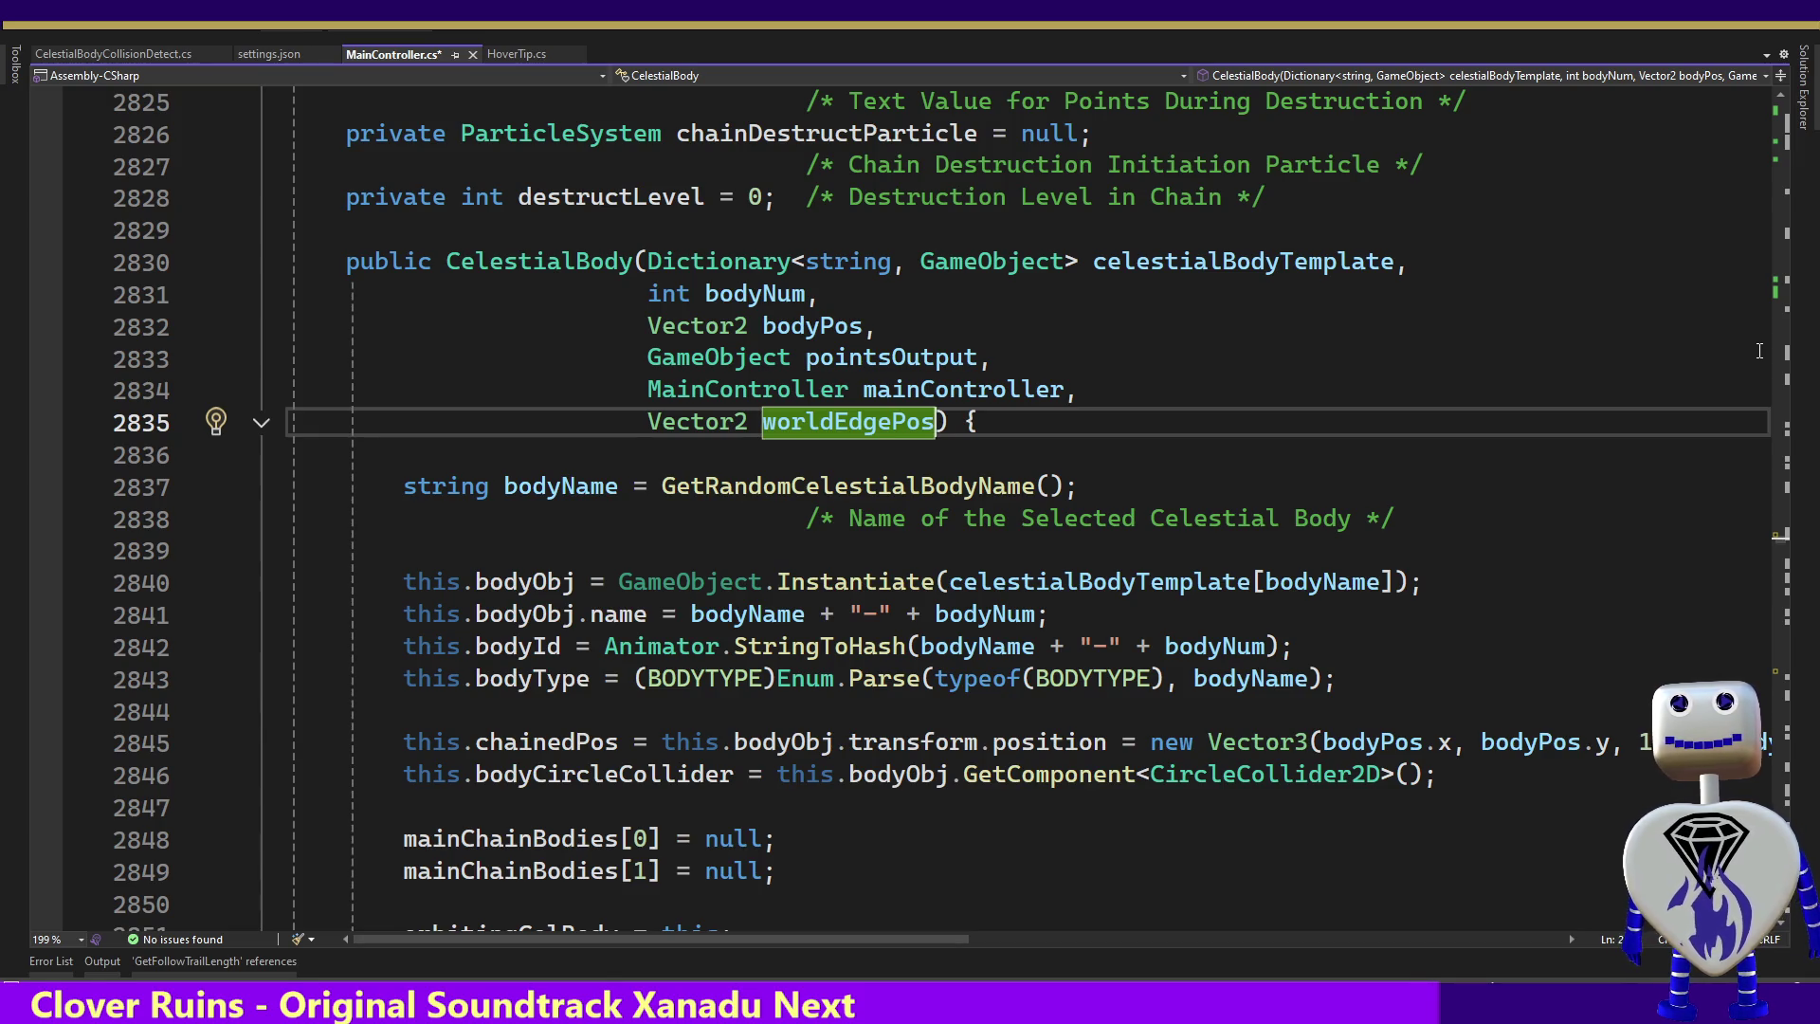
{"action": "type", "text": ","}
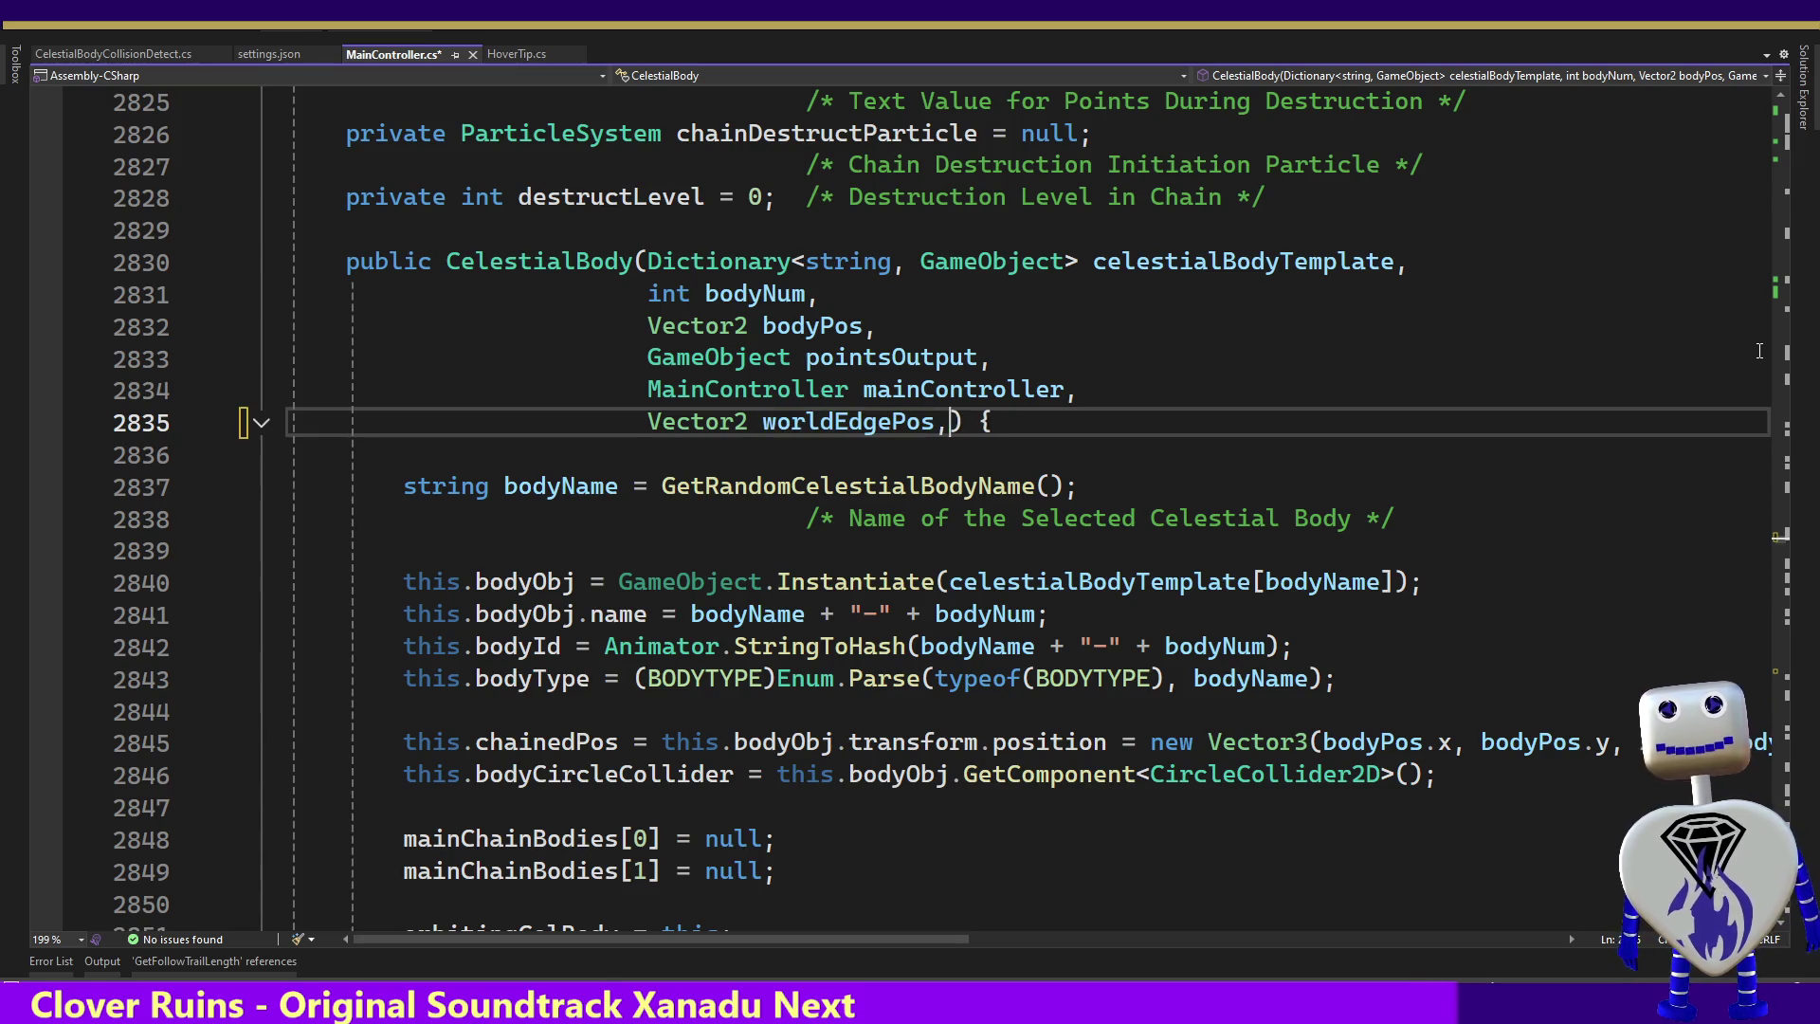
{"action": "key", "text": "Return"}
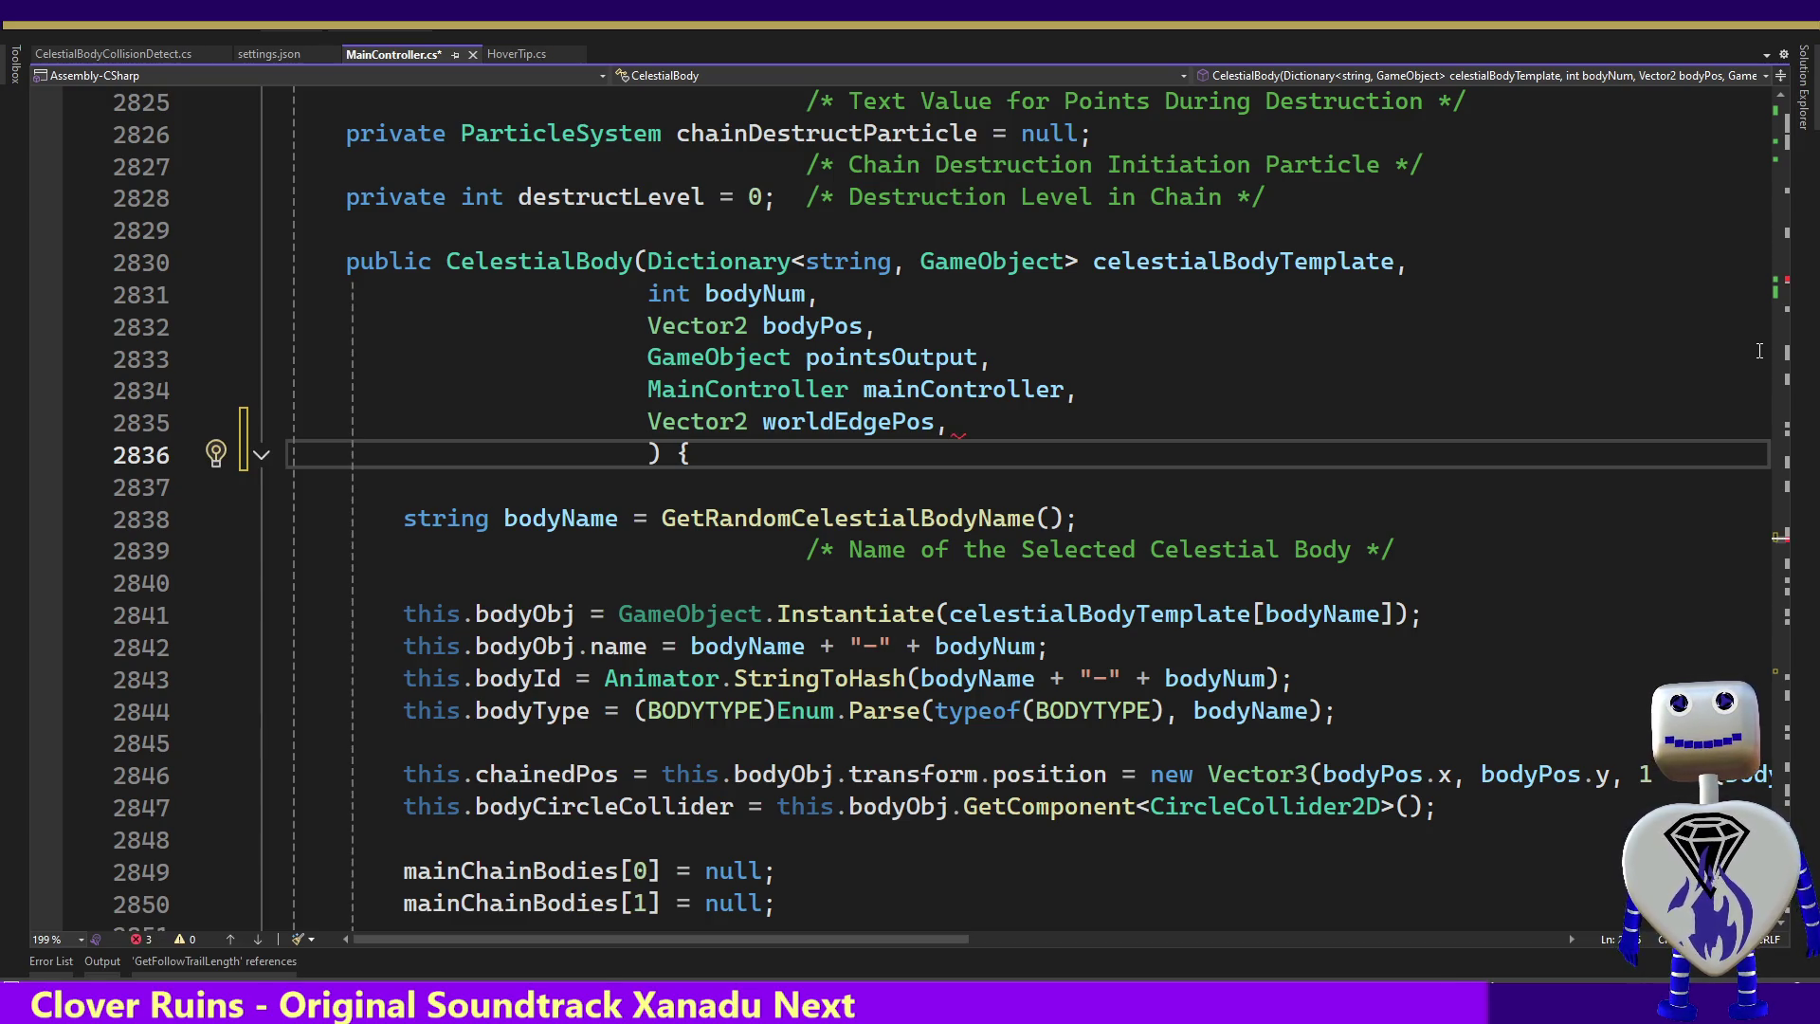
Declare the new parameter as 'float multiplerAdd = 0'
{"action": "type", "text": "flo"}
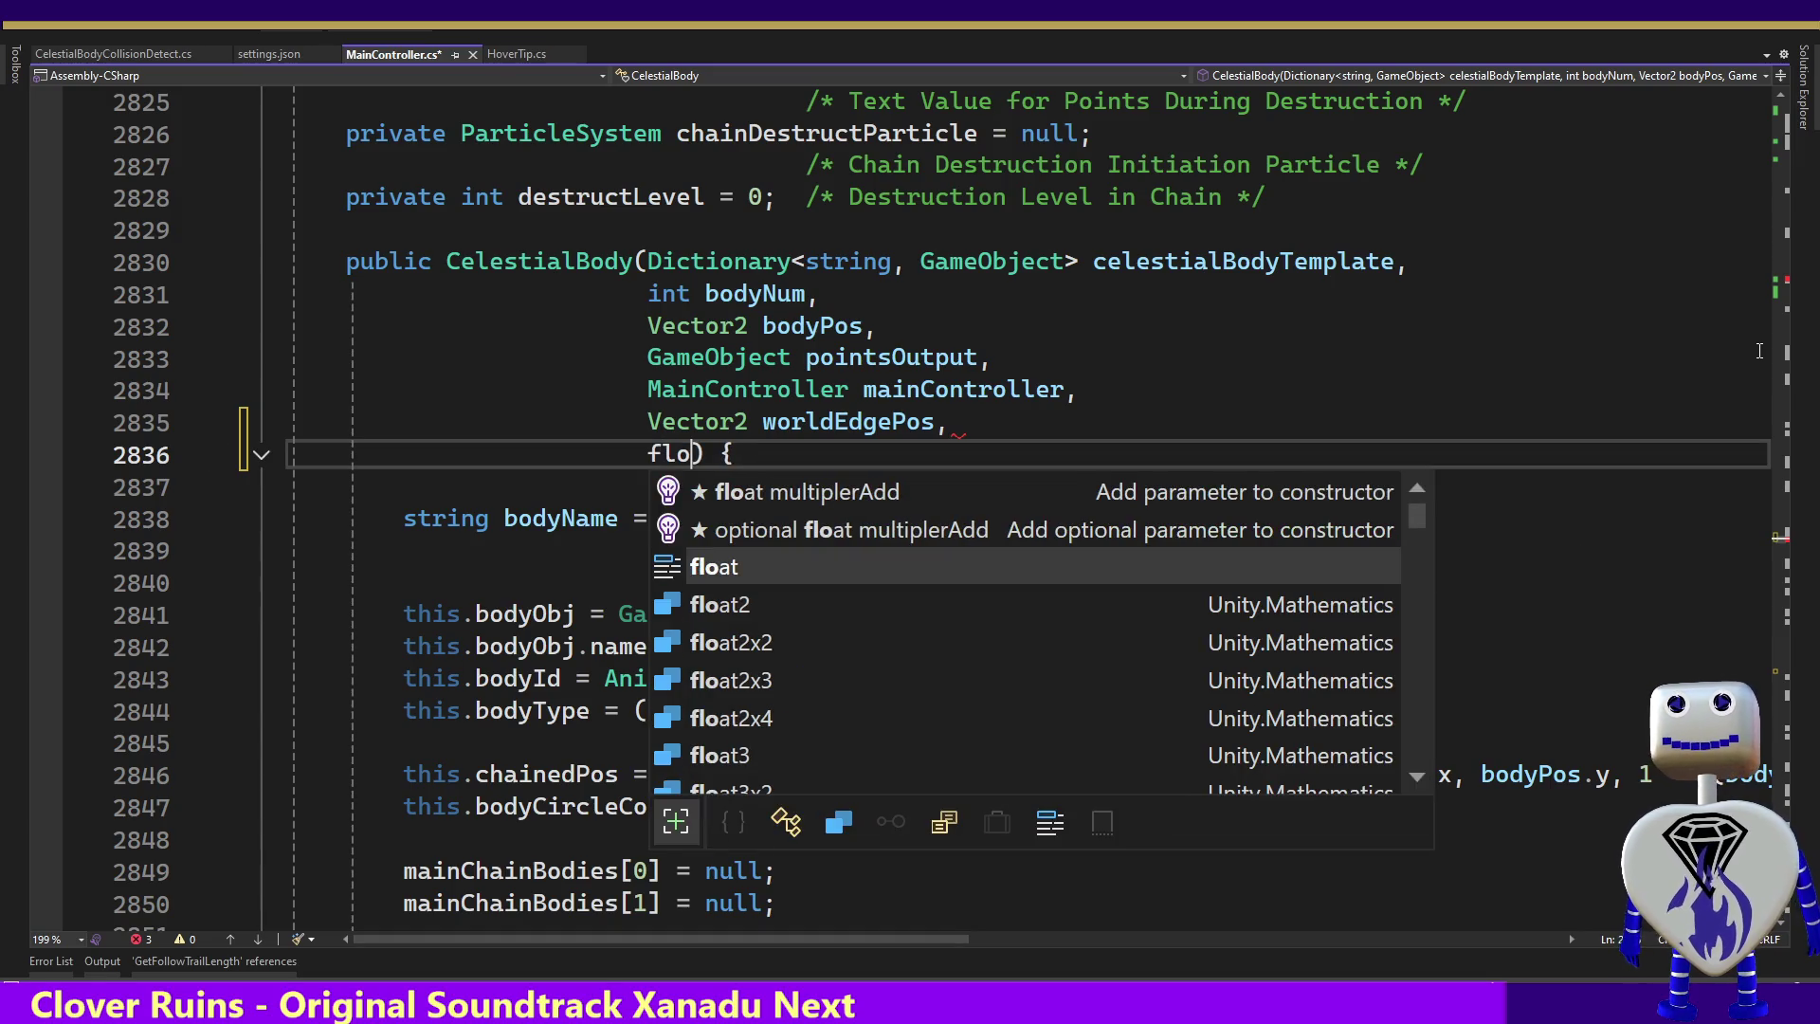
{"action": "key", "text": "BackSpace"}
{"action": "key", "text": "Tab"}
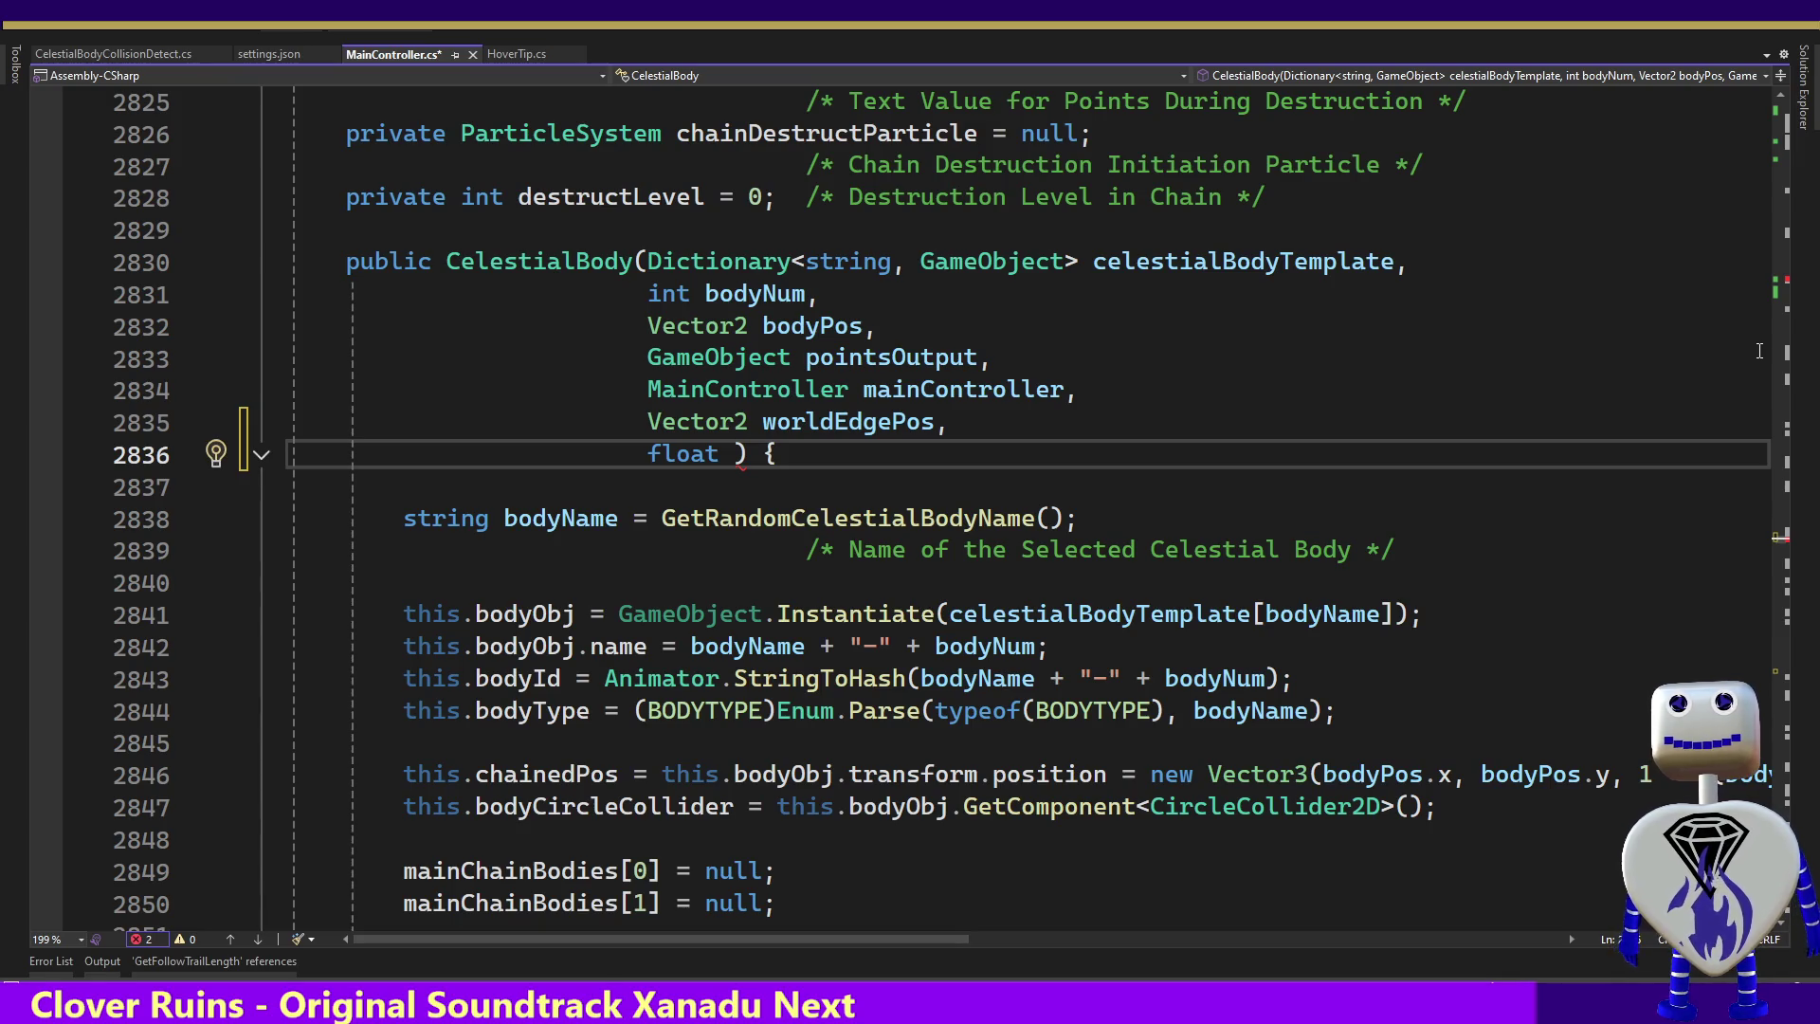
{"action": "type", "text": "multip"}
{"action": "type", "text": "lyer"}
{"action": "key", "text": "BackSpace"}
{"action": "key", "text": "BackSpace"}
{"action": "key", "text": "BackSpace"}
{"action": "type", "text": "erAdd = 0"}
Move down the constructor body to the end of the worldEdgePos assignment
{"action": "key", "text": "Down"}
{"action": "key", "text": "Down"}
{"action": "key", "text": "Down"}
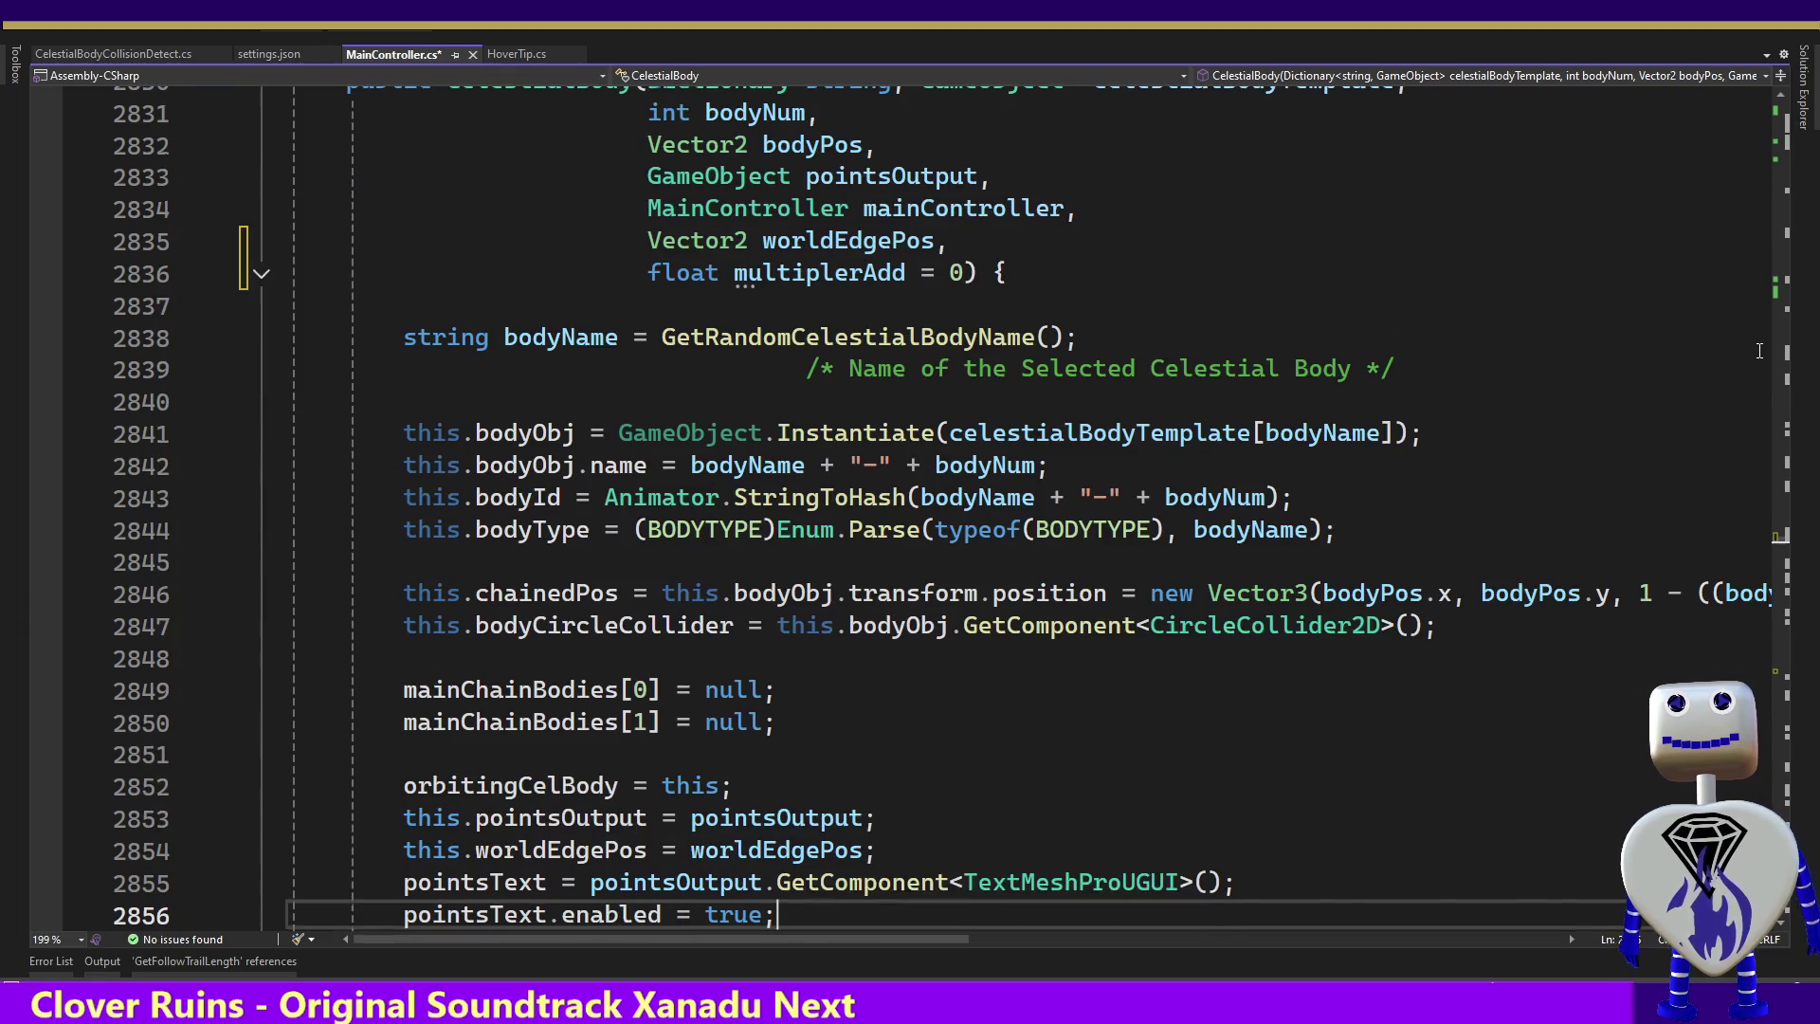
{"action": "key", "text": "Down"}
{"action": "key", "text": "Down"}
{"action": "key", "text": "Down"}
{"action": "key", "text": "Up"}
{"action": "key", "text": "Up"}
{"action": "key", "text": "Up"}
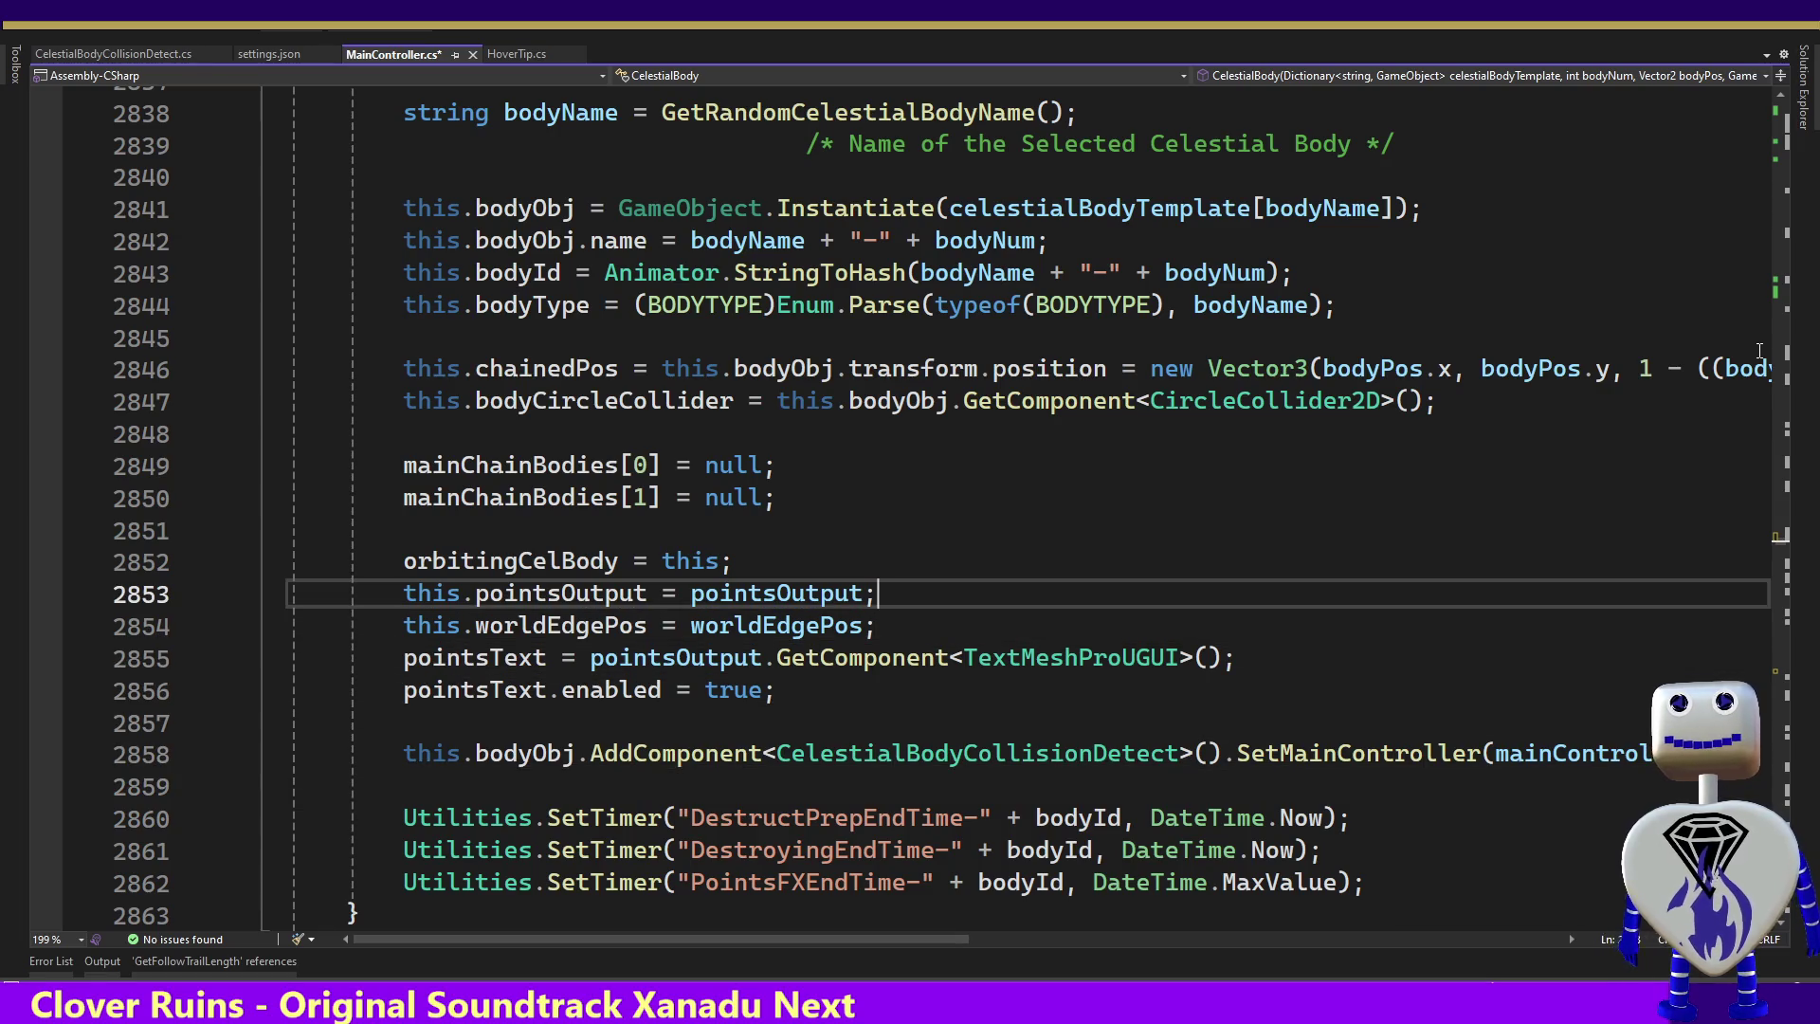
{"action": "key", "text": "Down"}
{"action": "key", "text": "Down"}
{"action": "key", "text": "Down"}
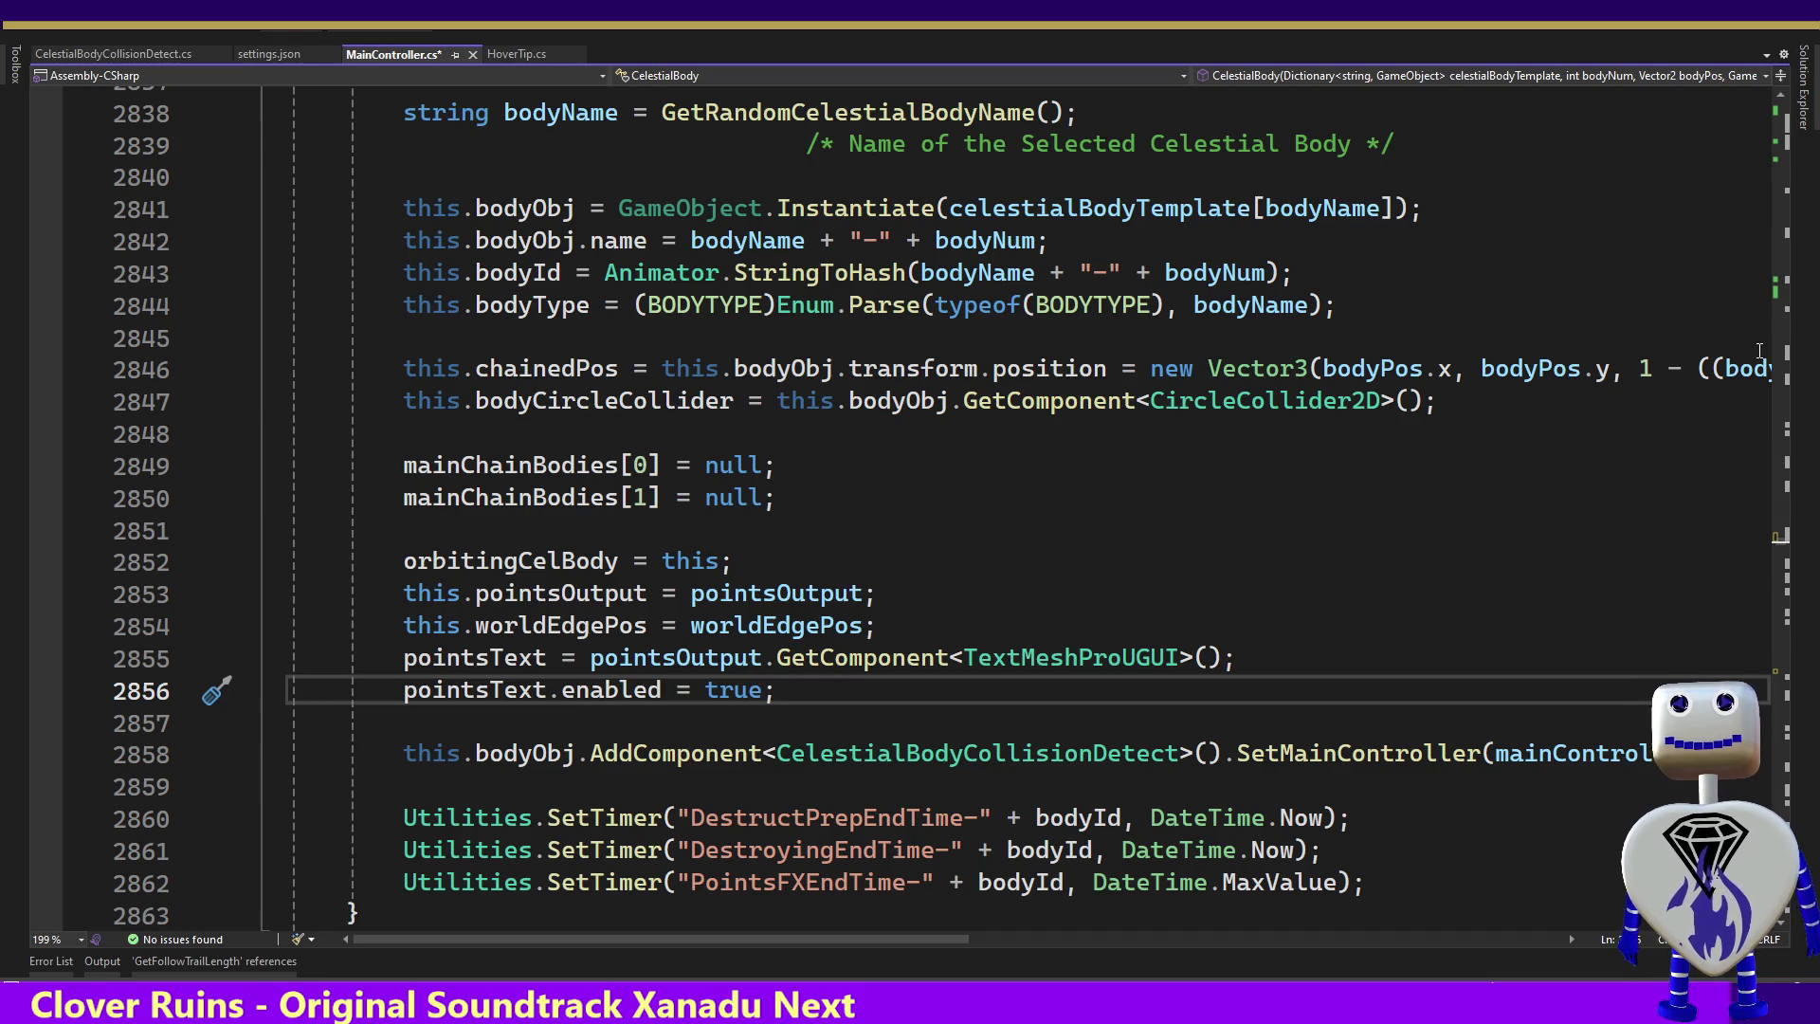
{"action": "key", "text": "Up"}
{"action": "key", "text": "Up"}
Insert 'this.multiplerAdd = multiplerAdd;' right after the worldEdgePos assignment
{"action": "key", "text": "Return"}
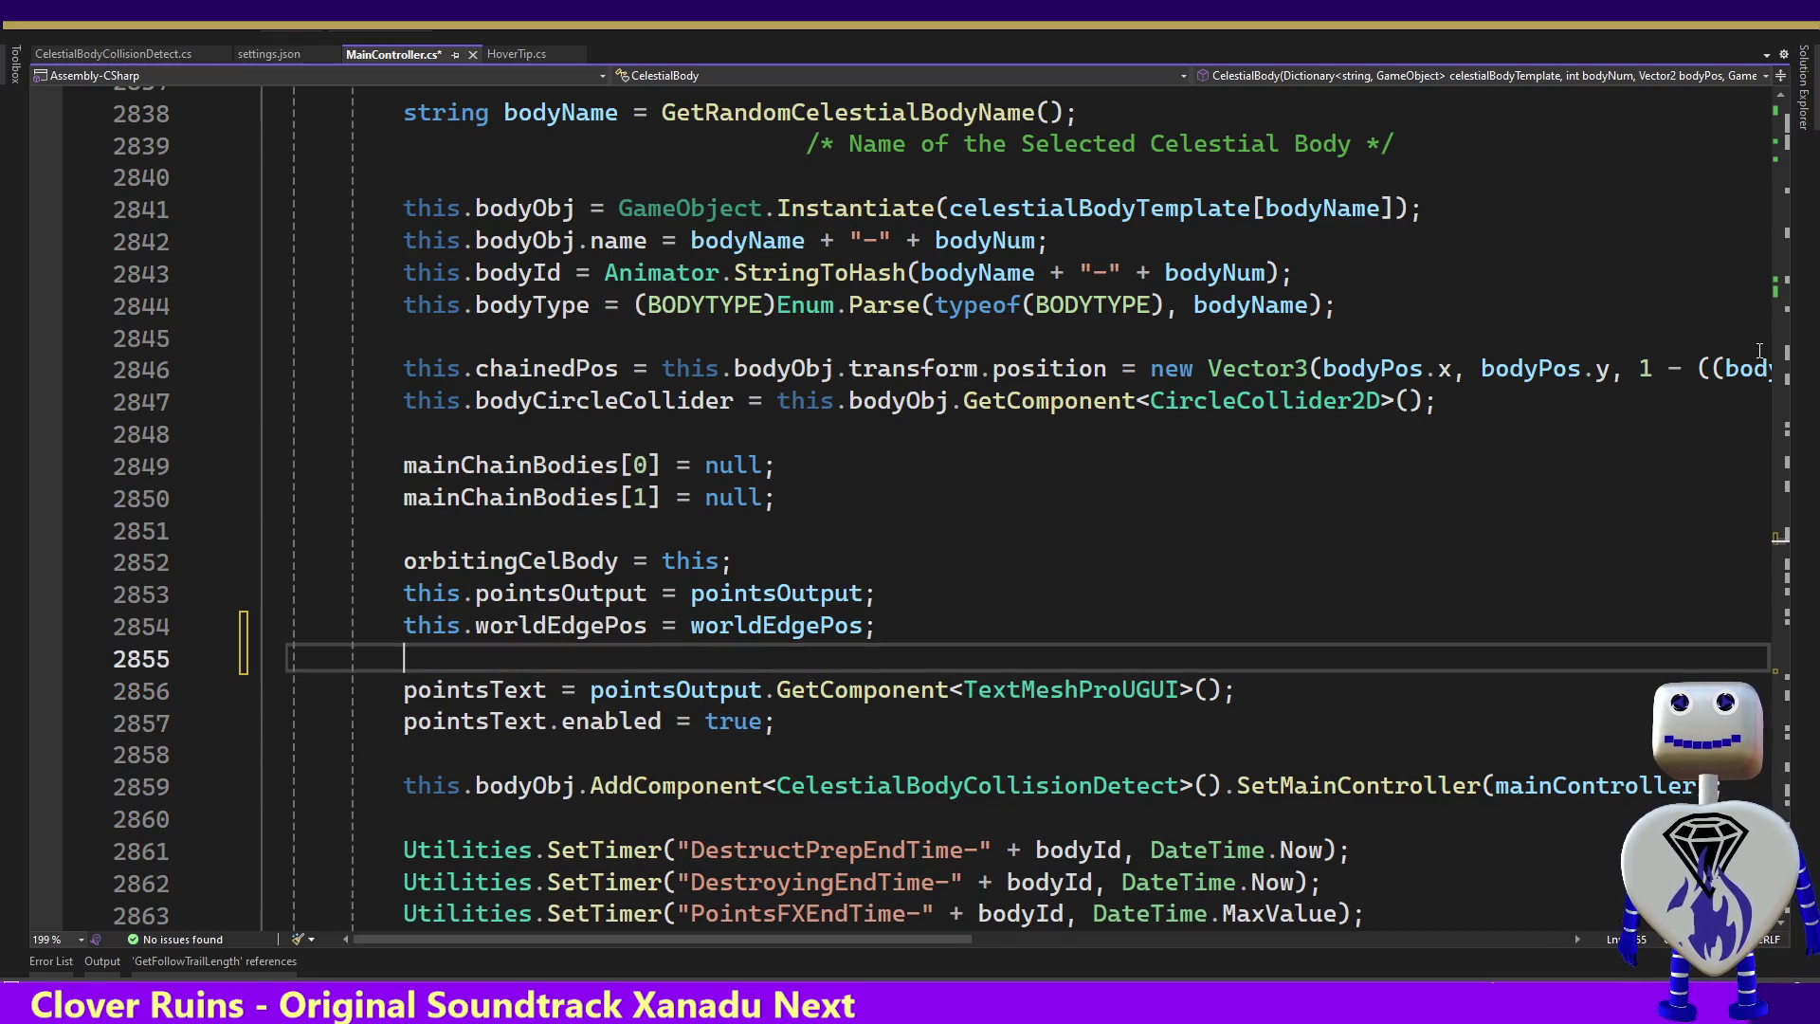
{"action": "key", "text": "Tab"}
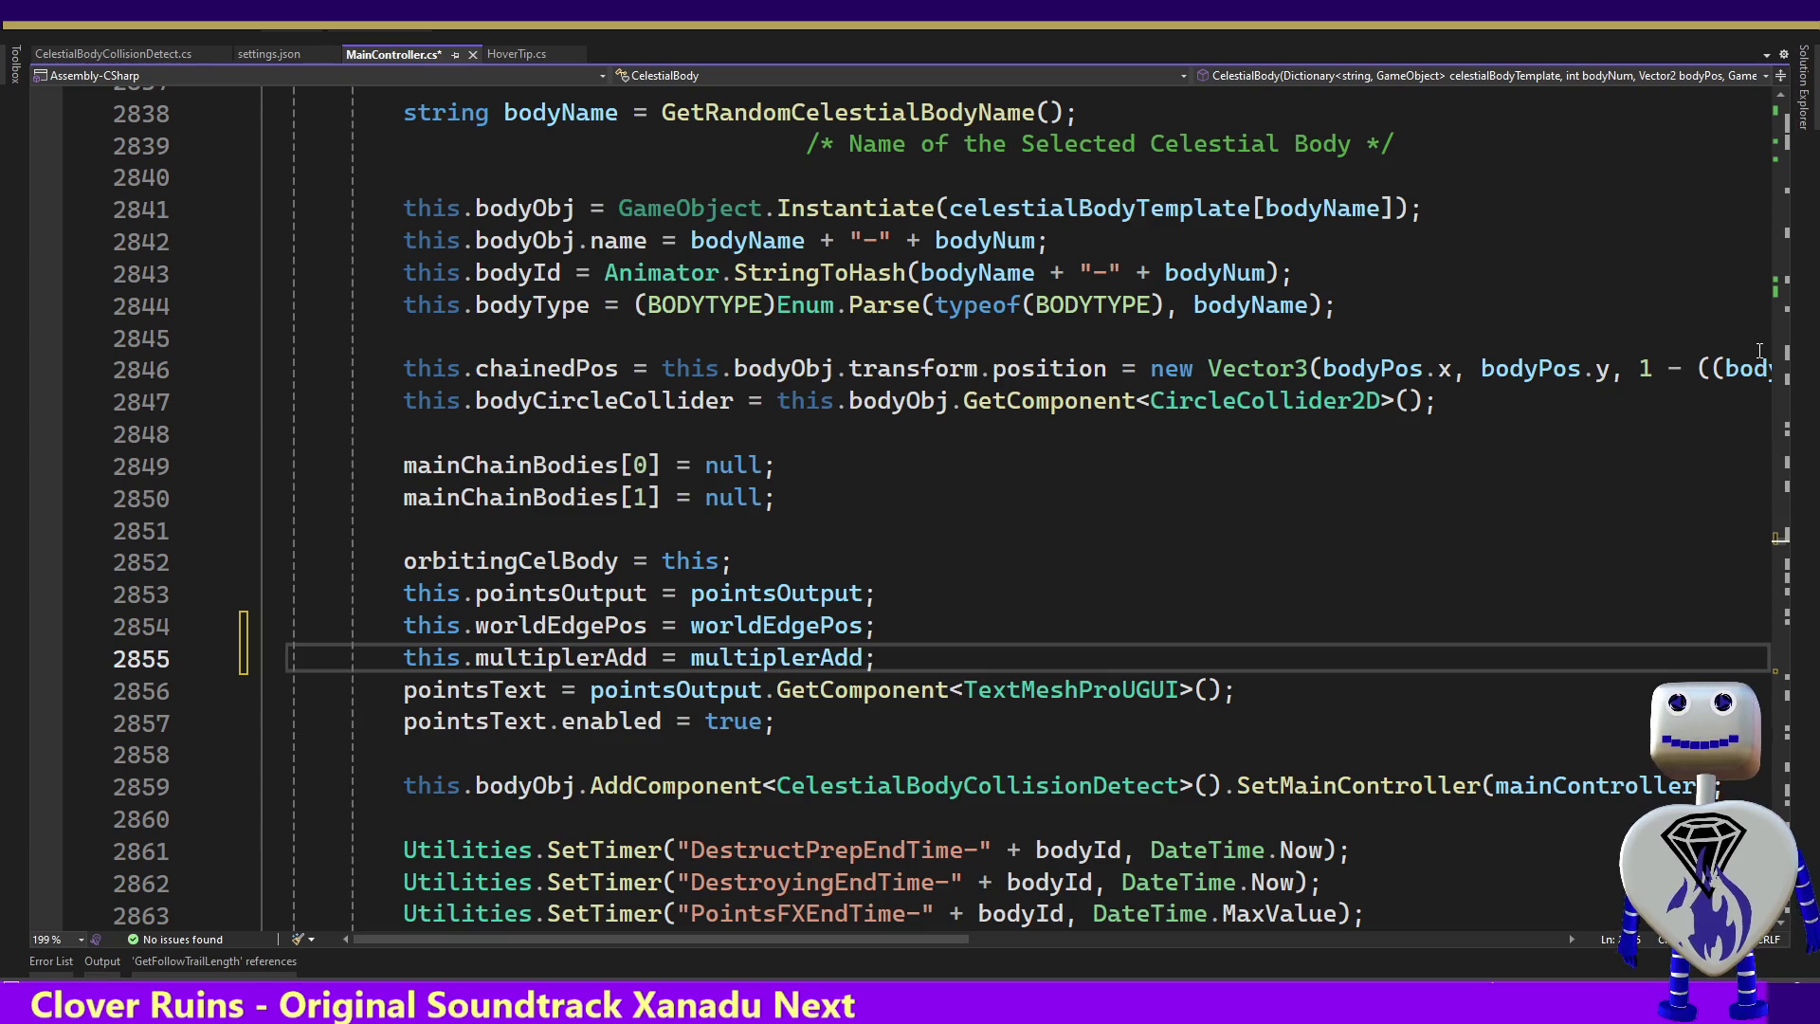
{"action": "key", "text": "Down"}
{"action": "key", "text": "Down"}
{"action": "key", "text": "Down"}
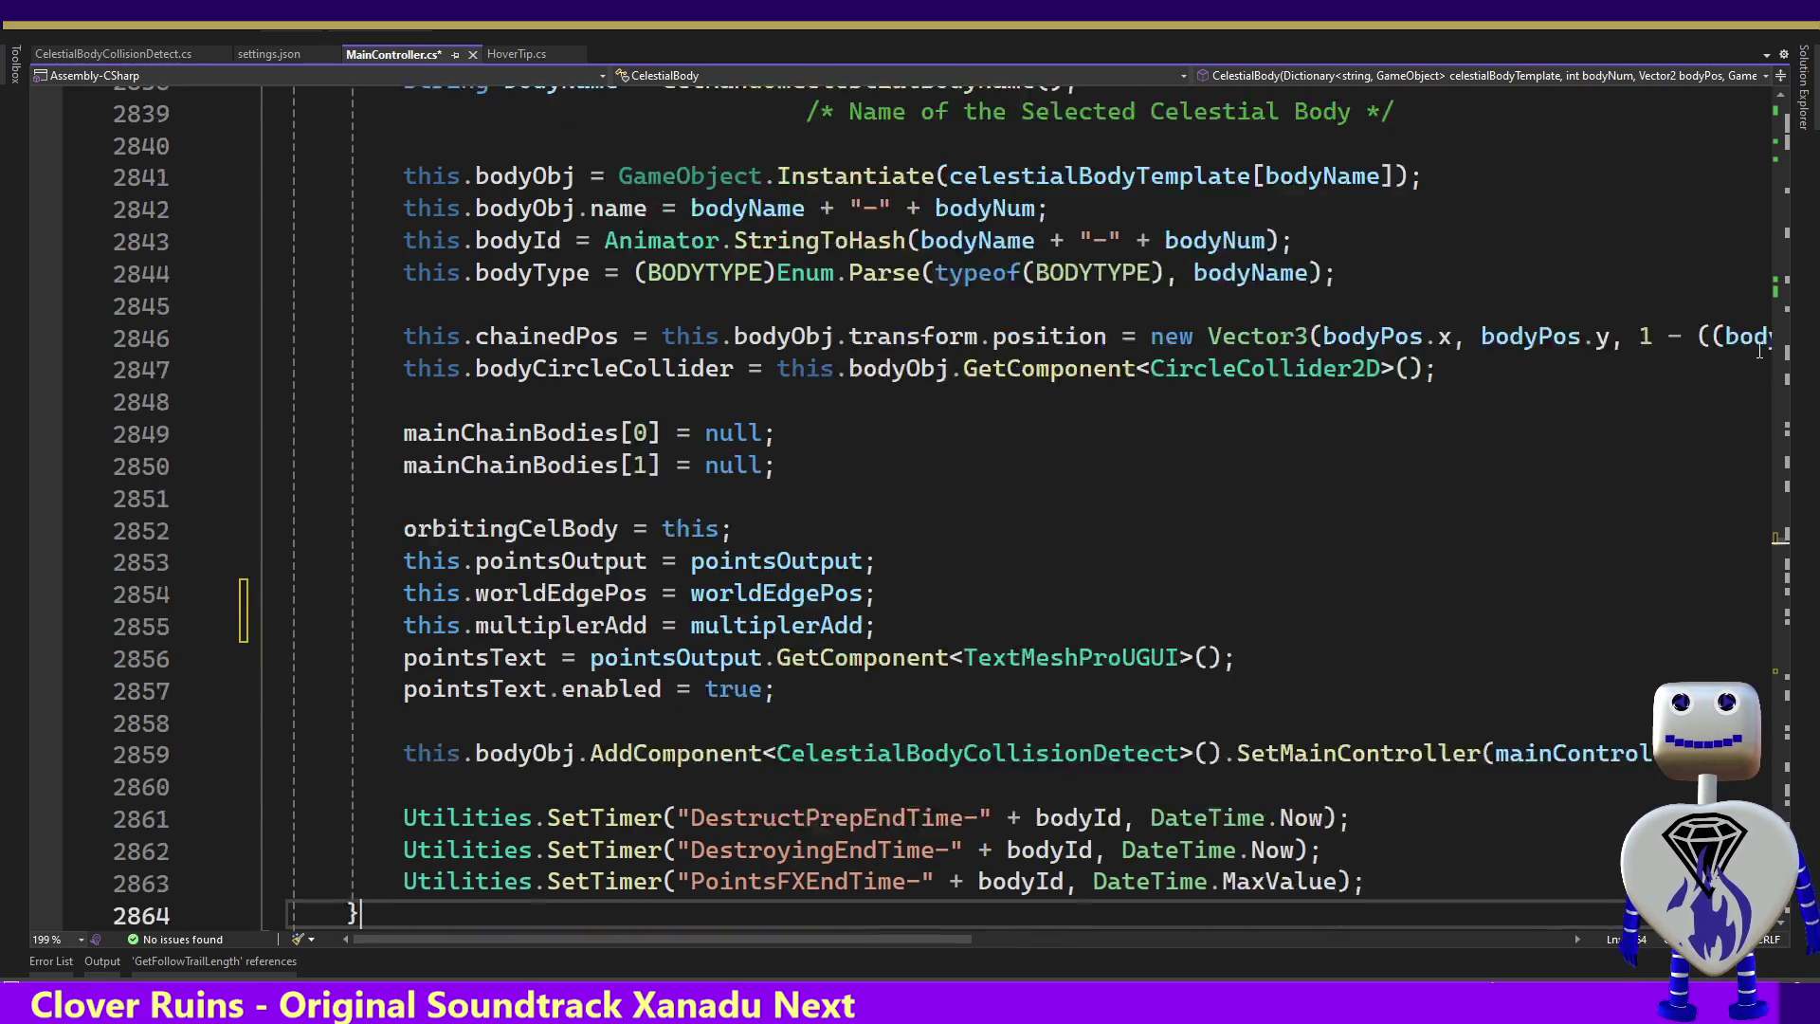
{"action": "key", "text": "Page_Down"}
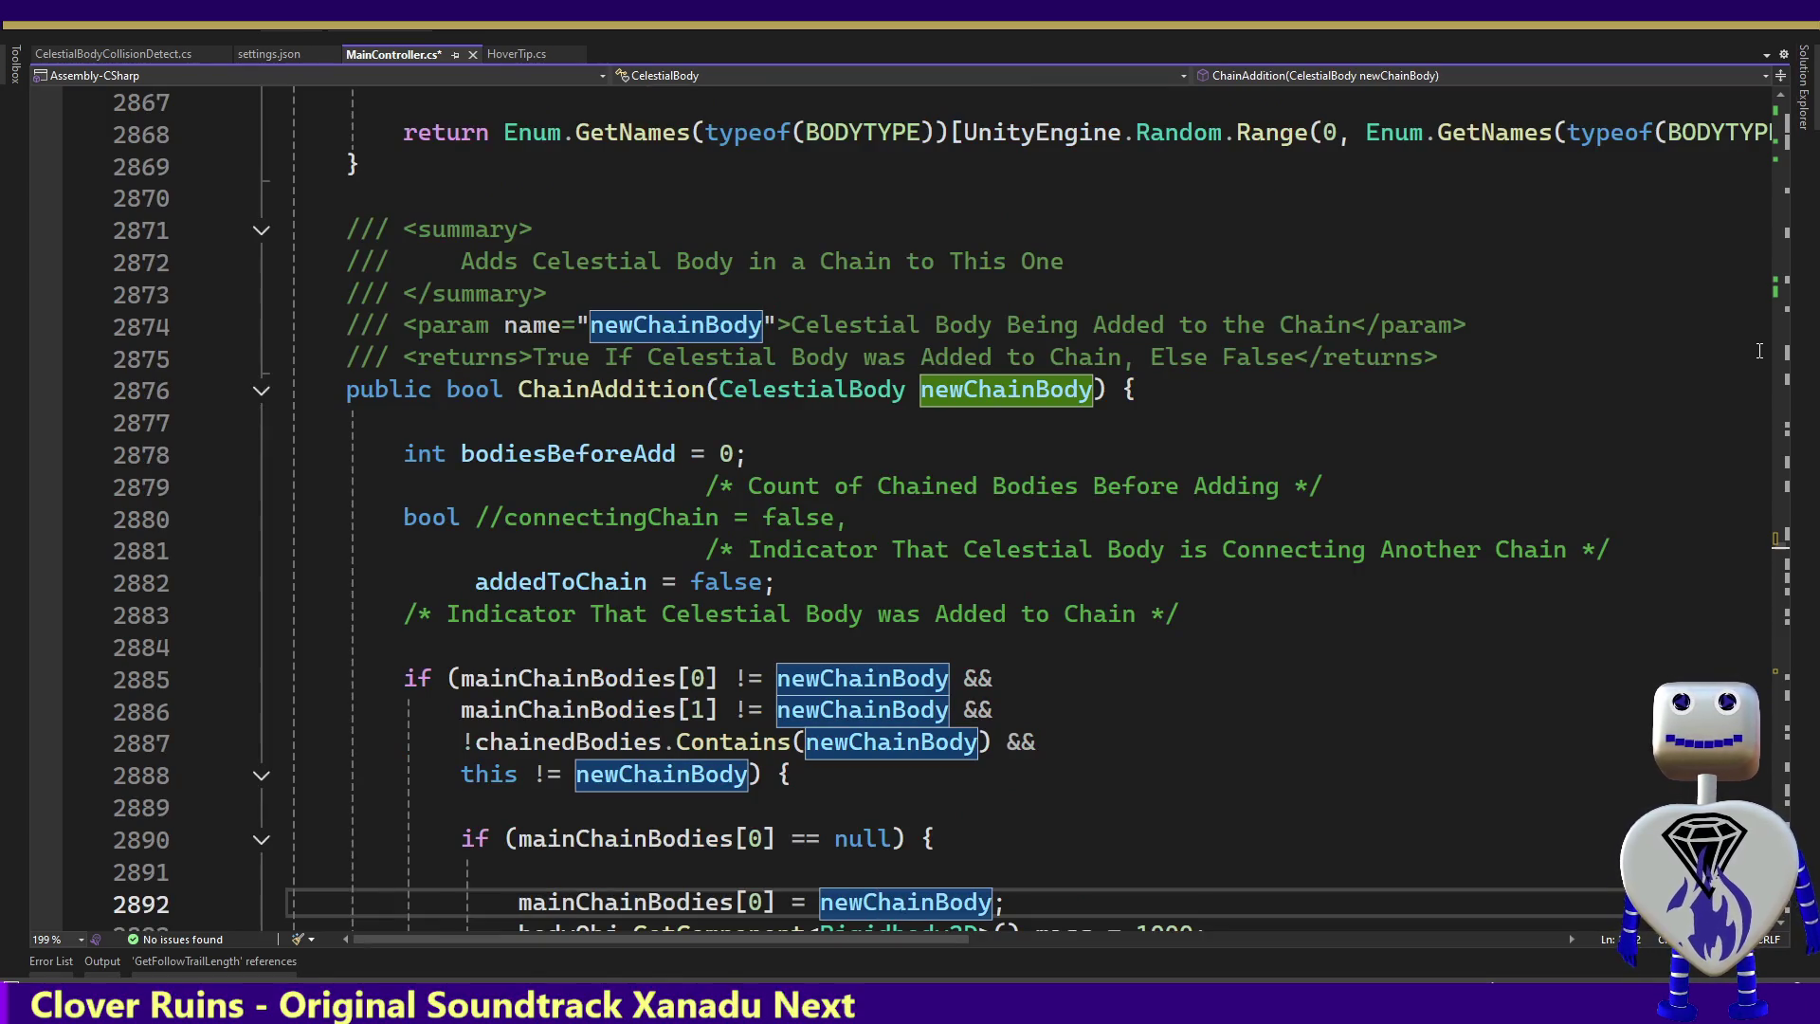
Indent the added-to-chain comment to match the others and save MainController.cs
{"action": "left_click", "coordinate": [407, 614]}
{"action": "key", "text": "Tab"}
{"action": "key", "text": "Tab"}
{"action": "key", "text": "Tab"}
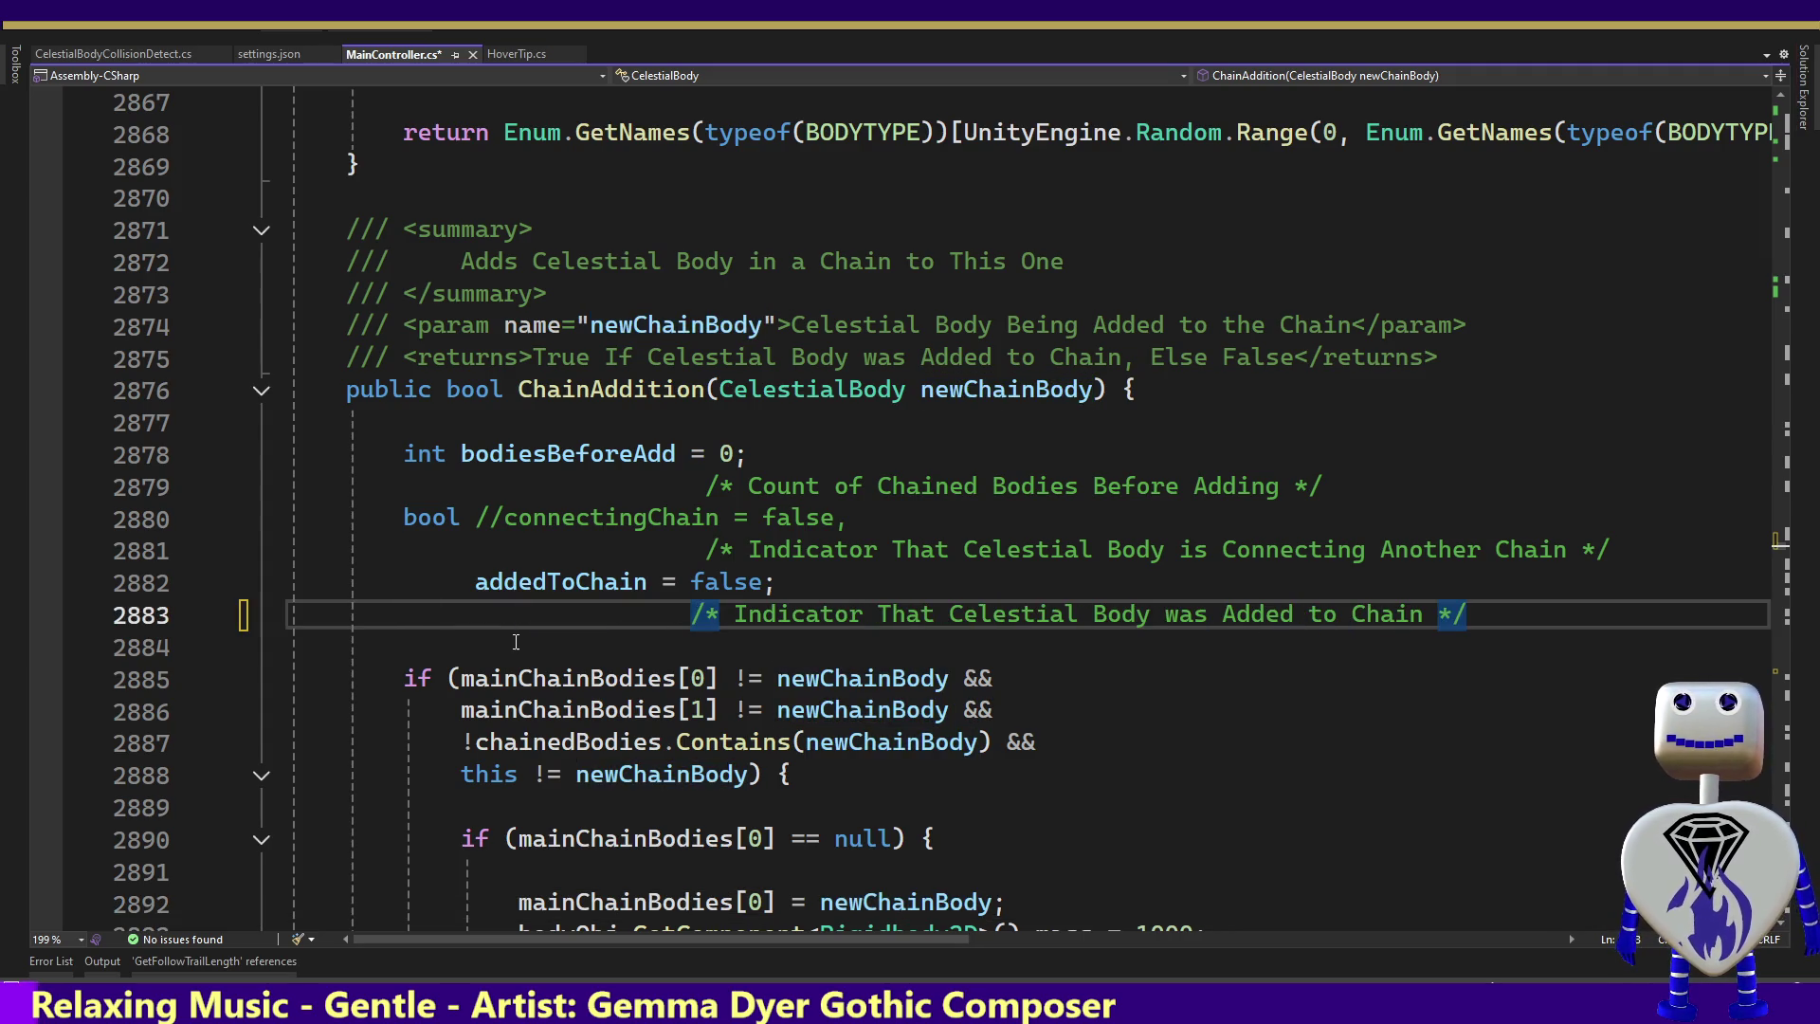
{"action": "key", "text": "Down"}
{"action": "key", "text": "Down"}
{"action": "key", "text": "ctrl+s"}
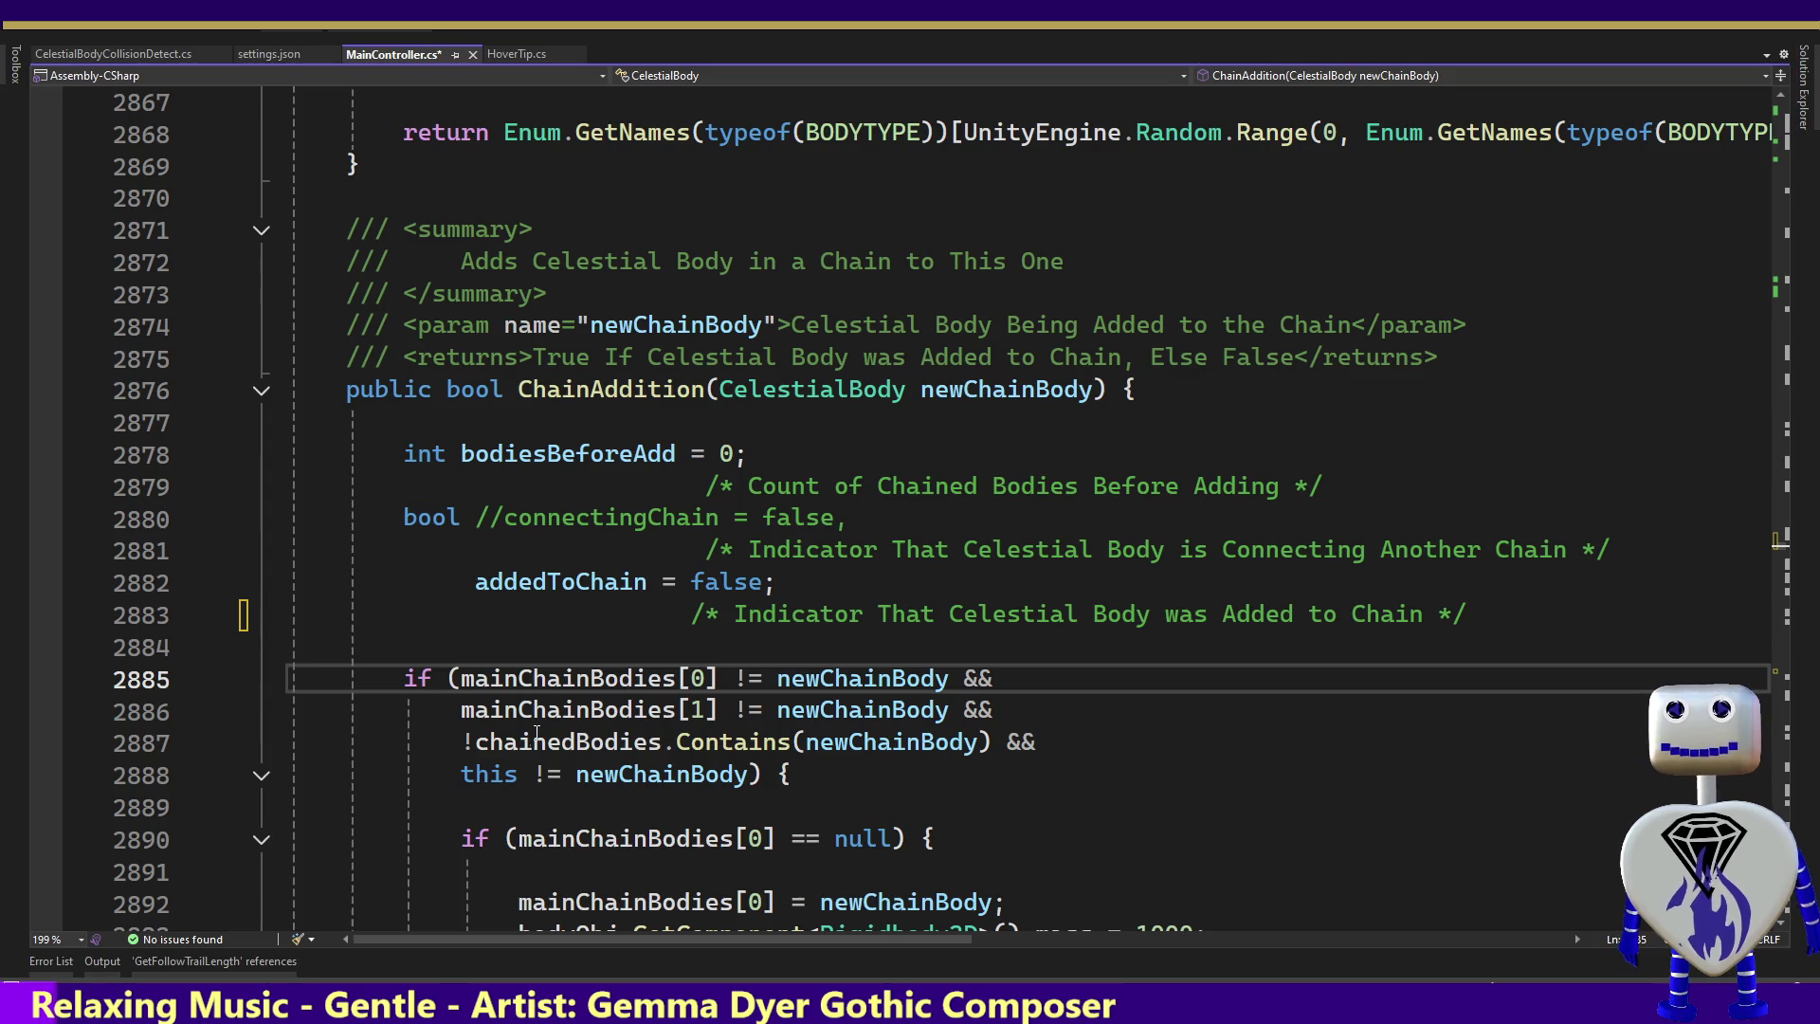
Return to the CelestialBody field declarations and select the orbitPointAdd field
{"action": "key", "text": "Page_Down"}
{"action": "key", "text": "Page_Down"}
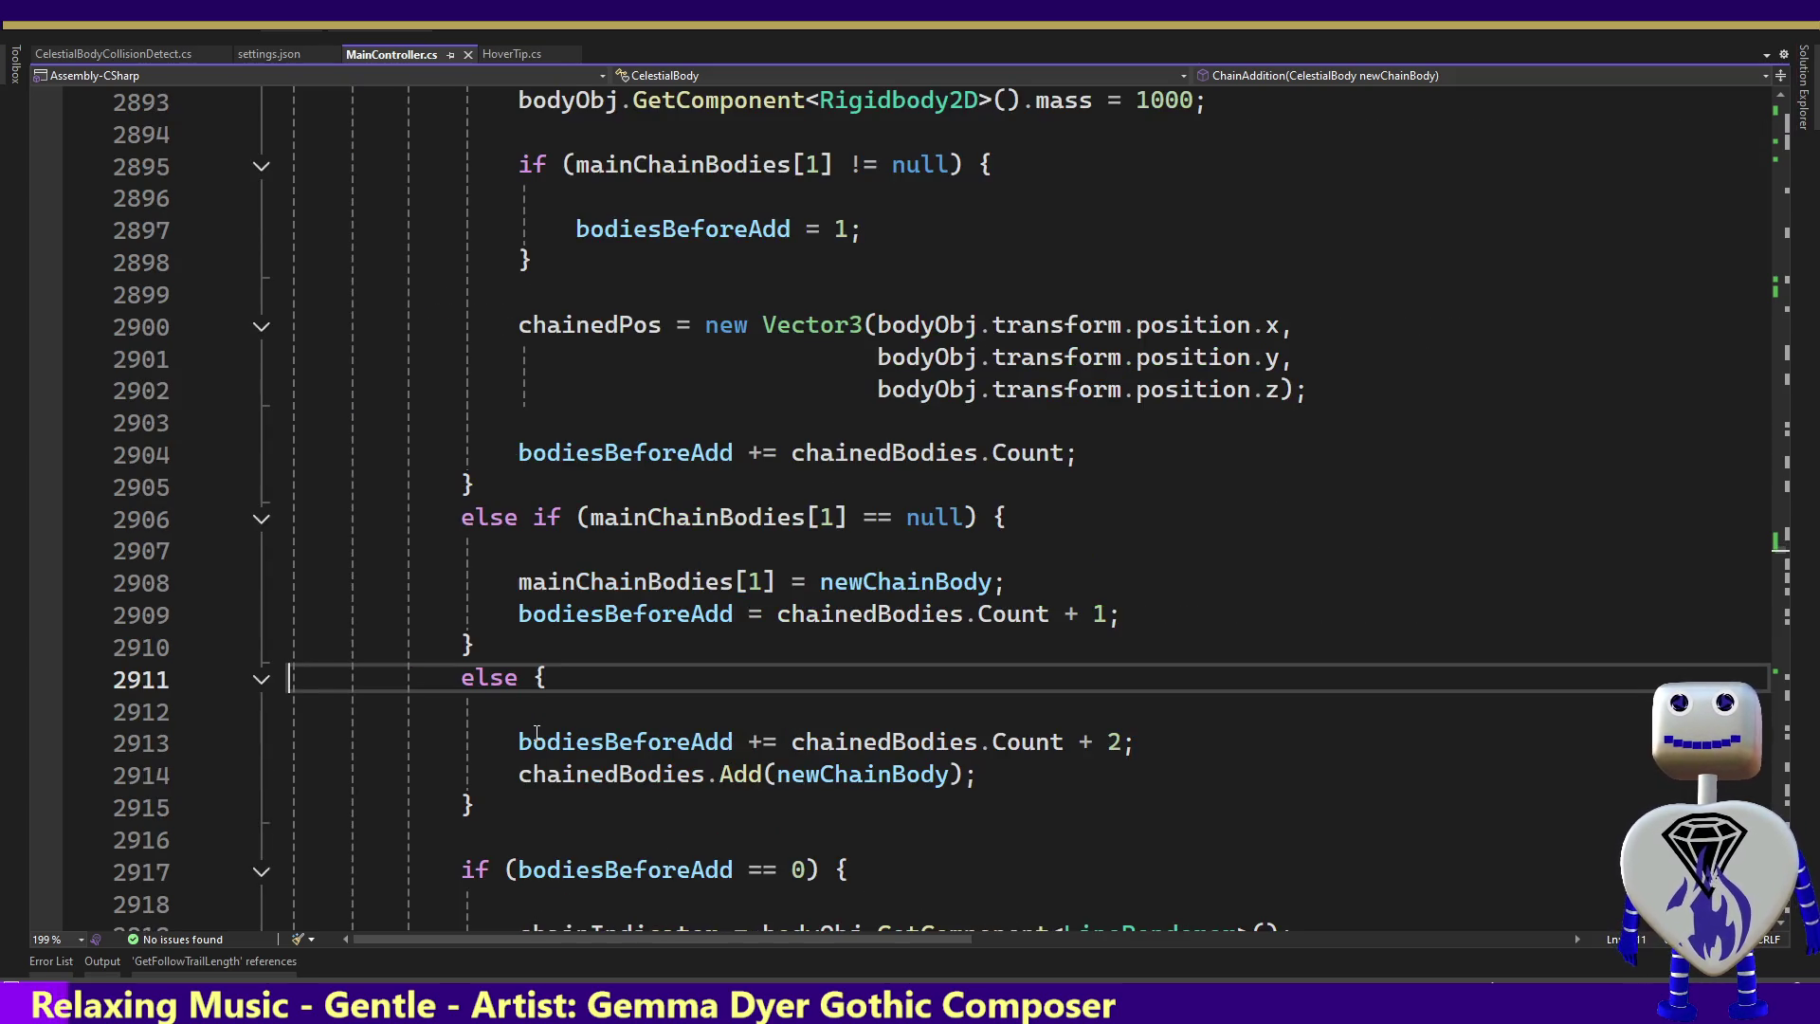
{"action": "key", "text": "Page_Down"}
{"action": "key", "text": "Page_Up"}
{"action": "key", "text": "Page_Up"}
{"action": "key", "text": "Page_Up"}
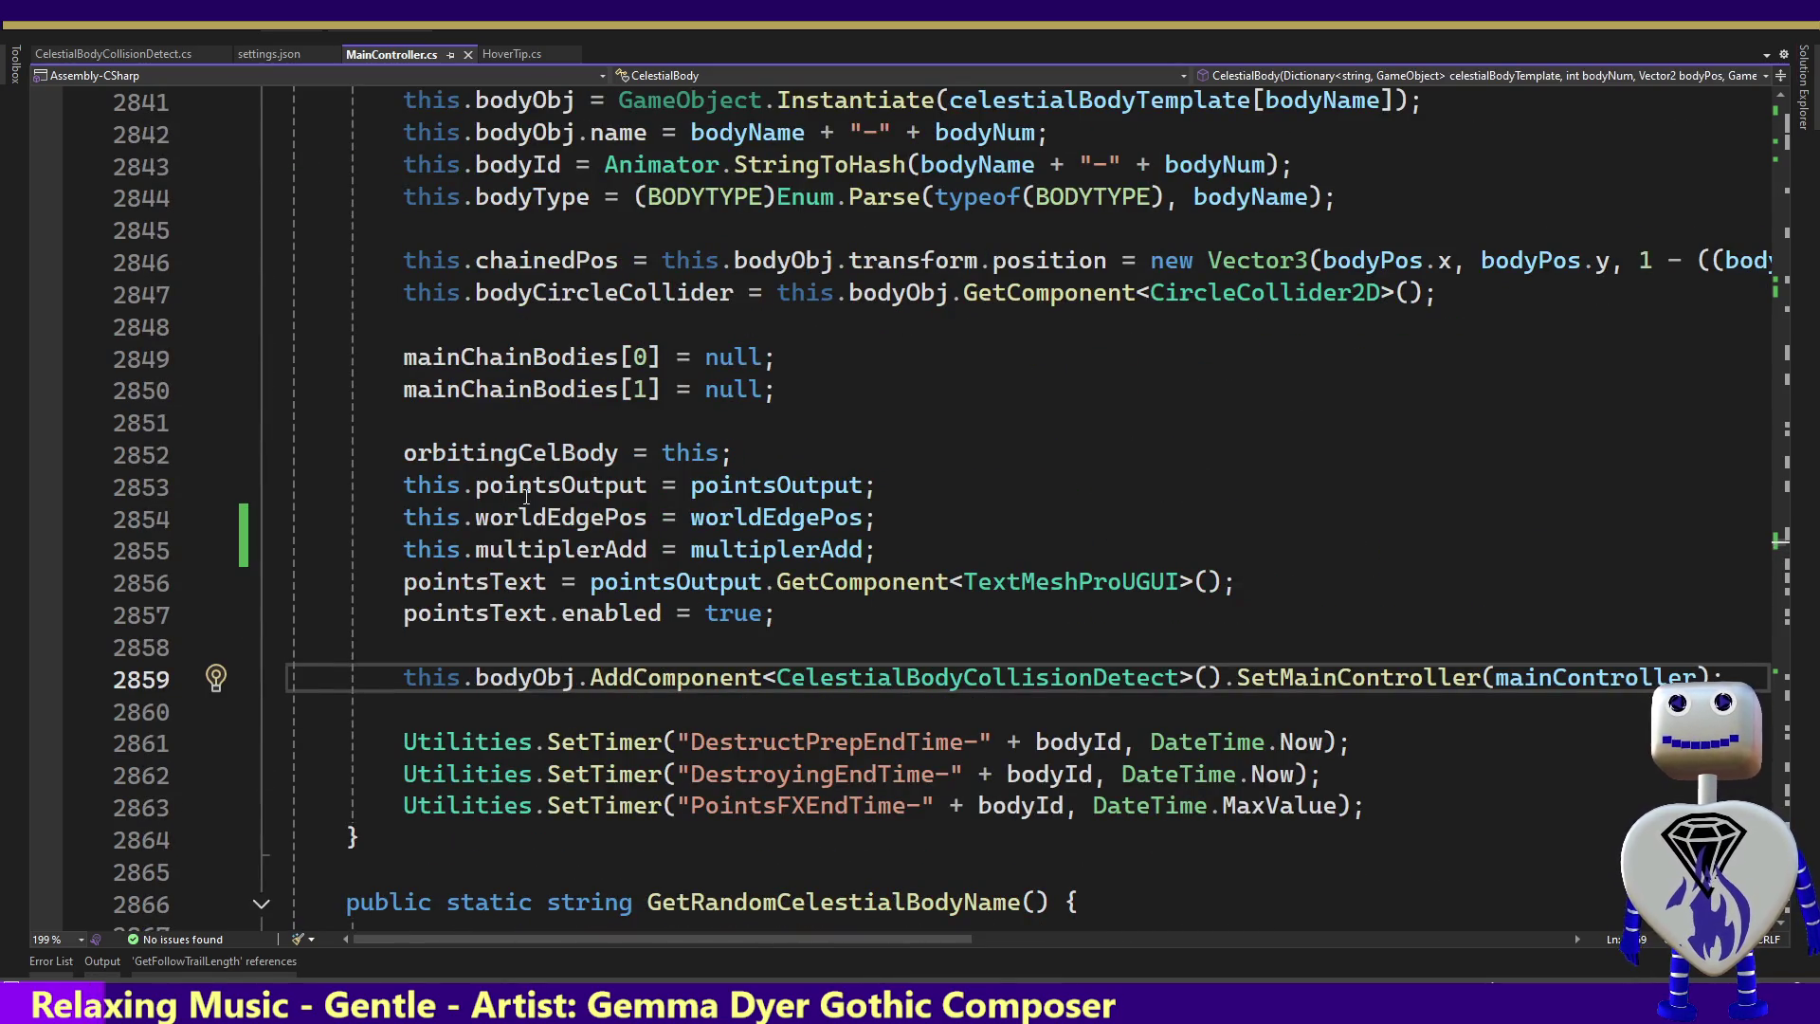
{"action": "left_click", "coordinate": [550, 483]}
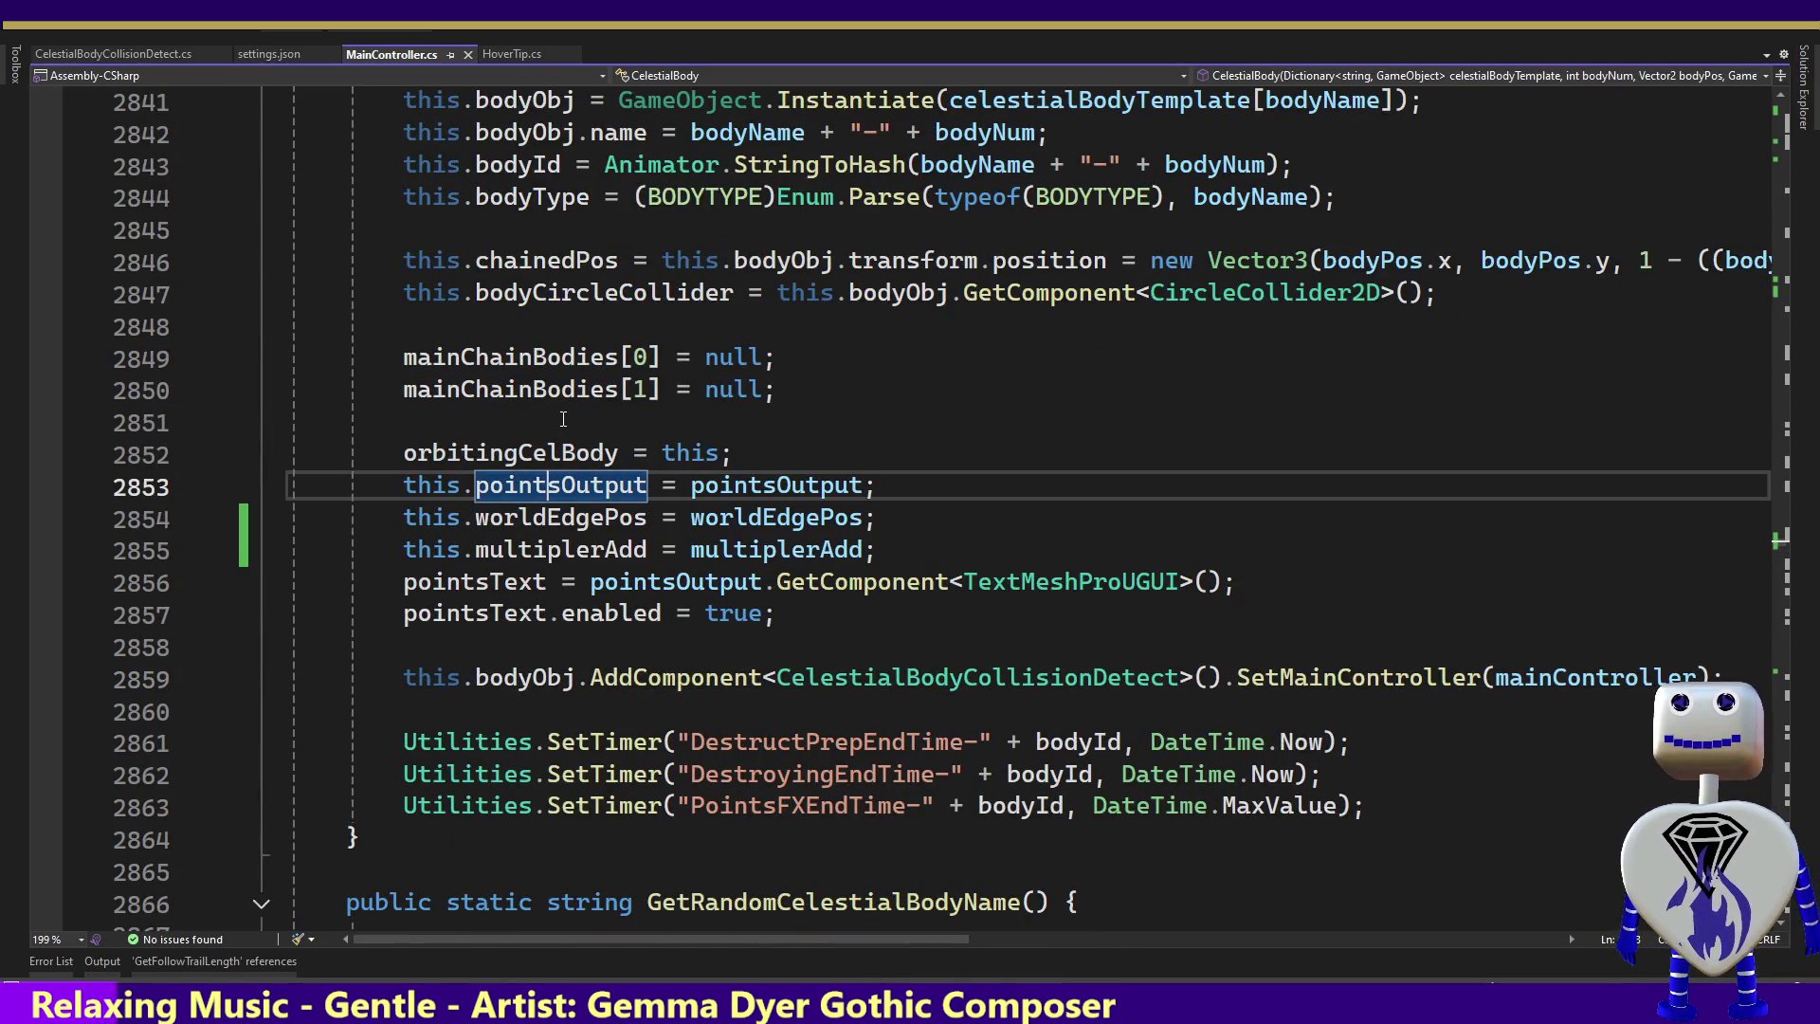
{"action": "key", "text": "Up"}
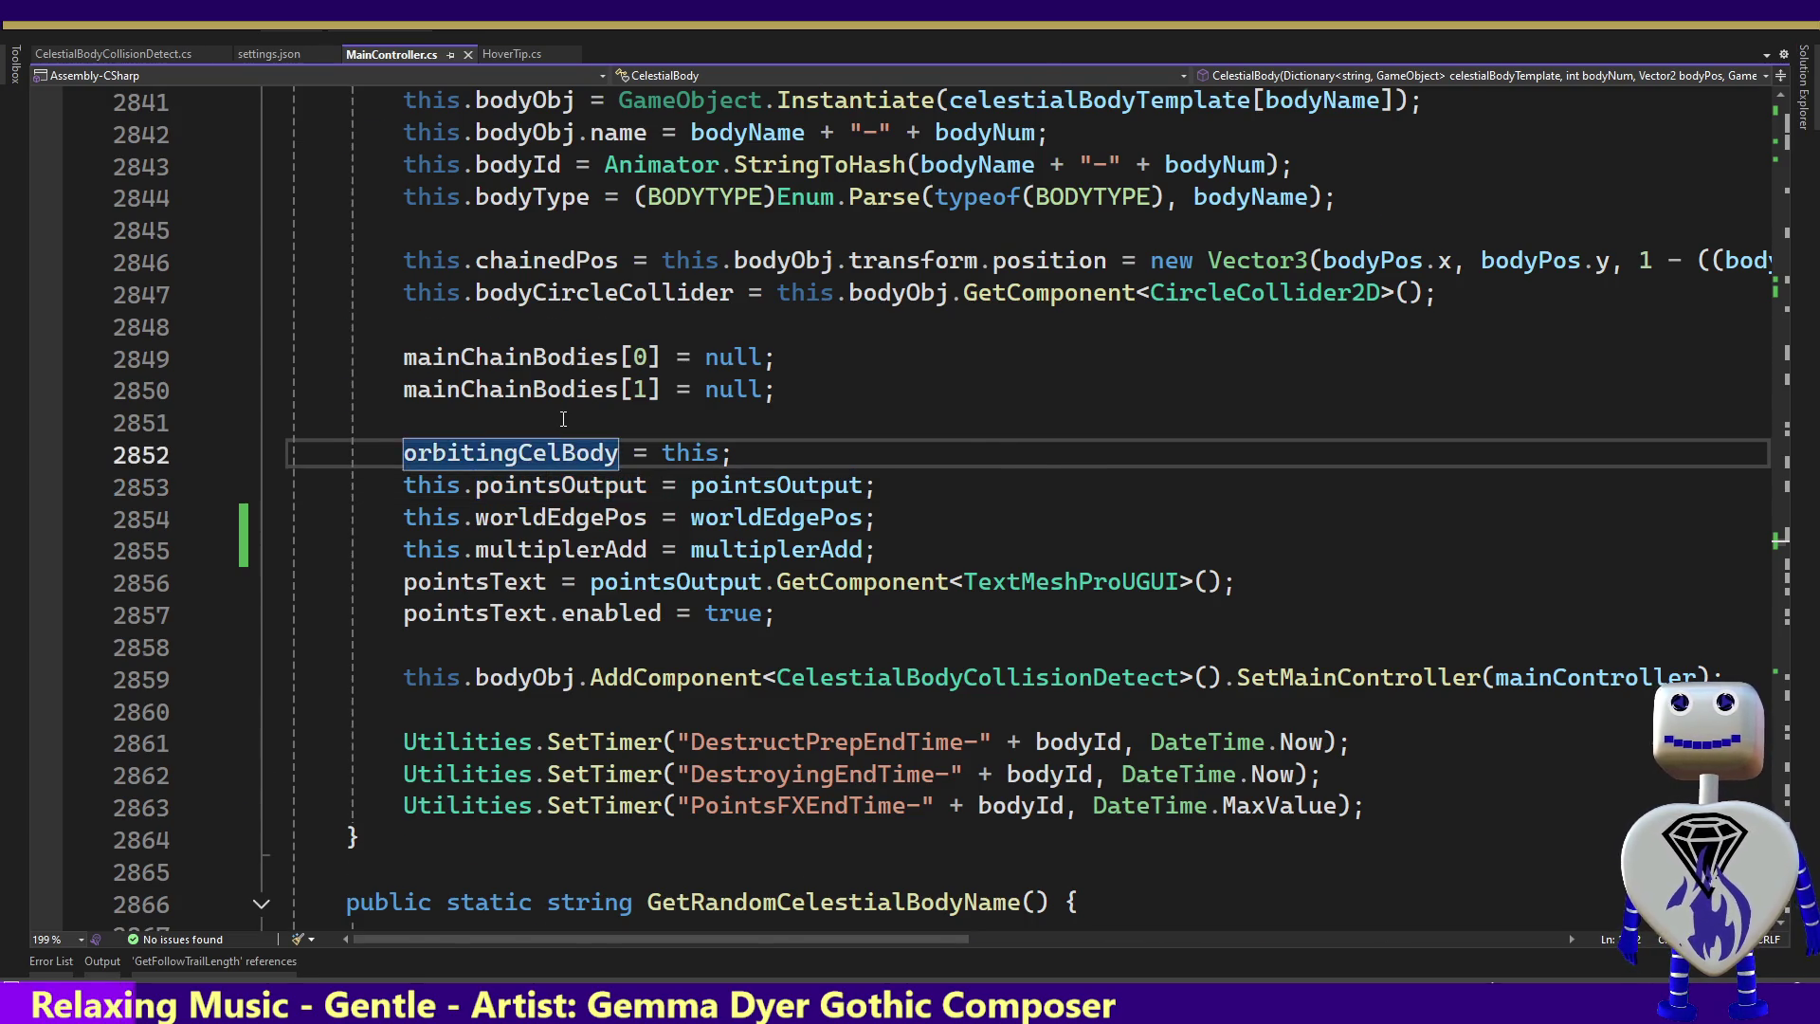
{"action": "key", "text": "Page_Up"}
{"action": "key", "text": "Page_Up"}
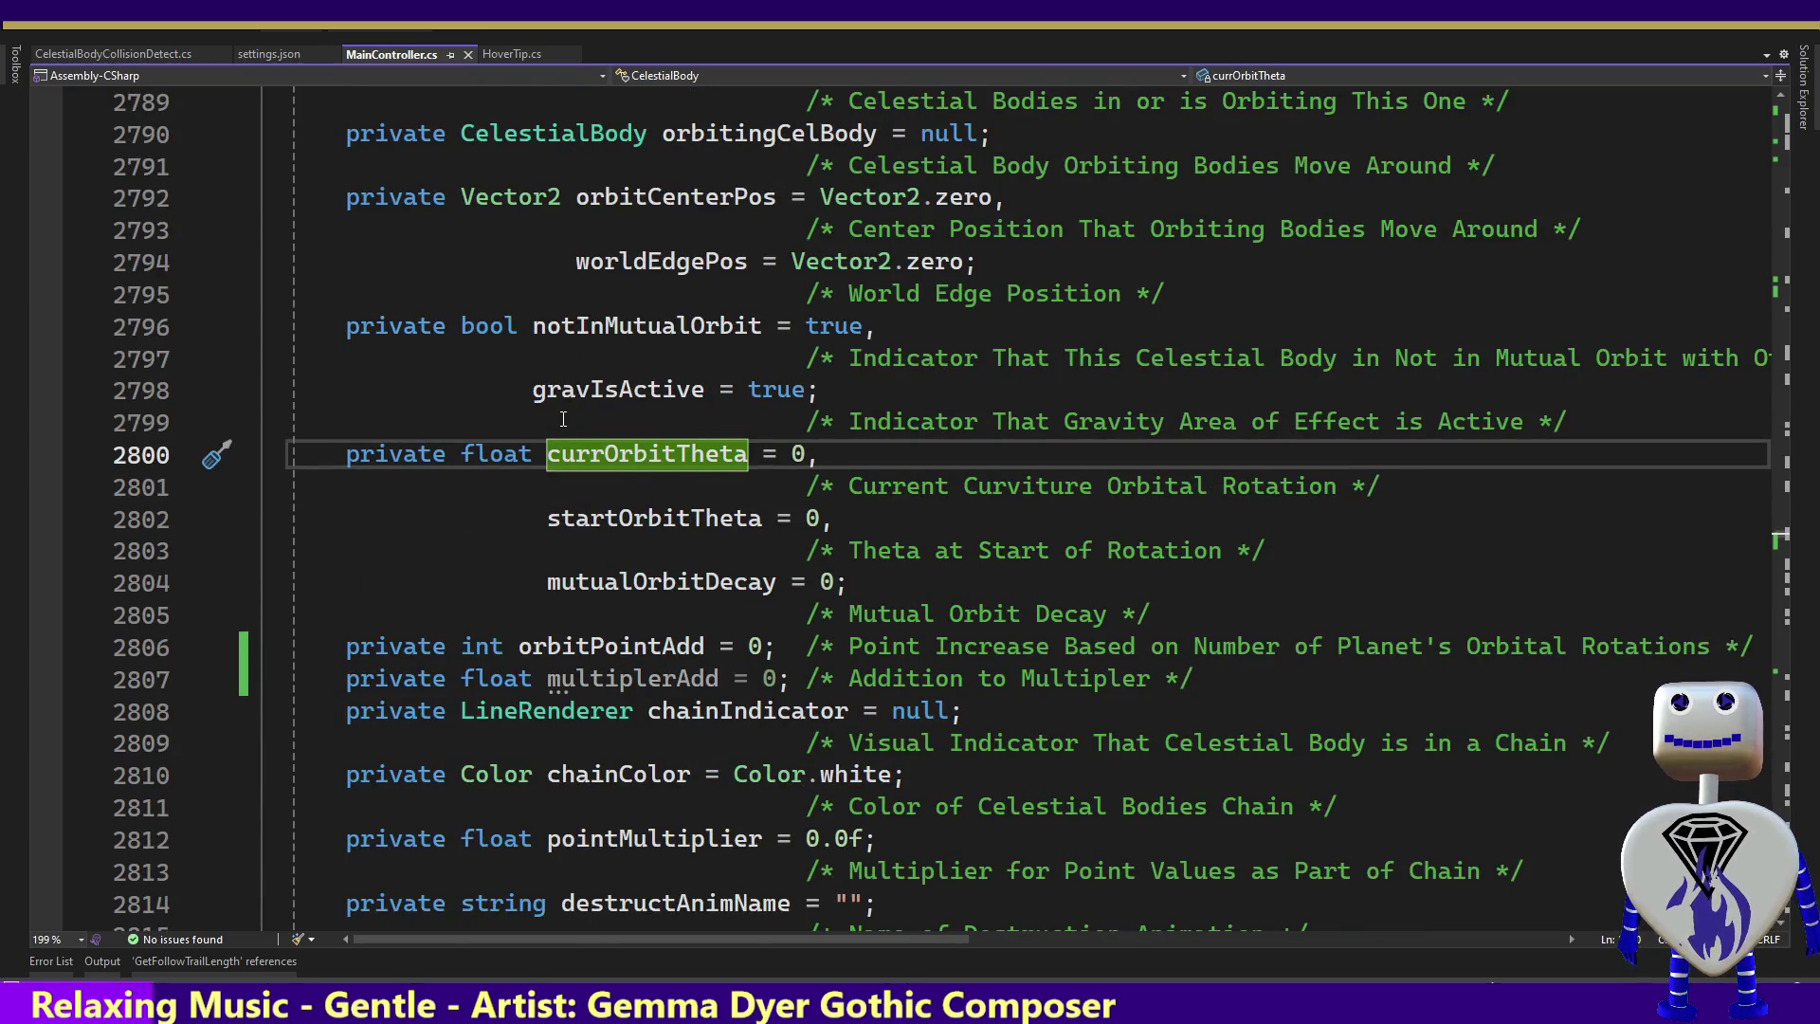
{"action": "key", "text": "Page_Up"}
{"action": "key", "text": "Down"}
{"action": "key", "text": "Down"}
{"action": "key", "text": "Down"}
{"action": "key", "text": "Down"}
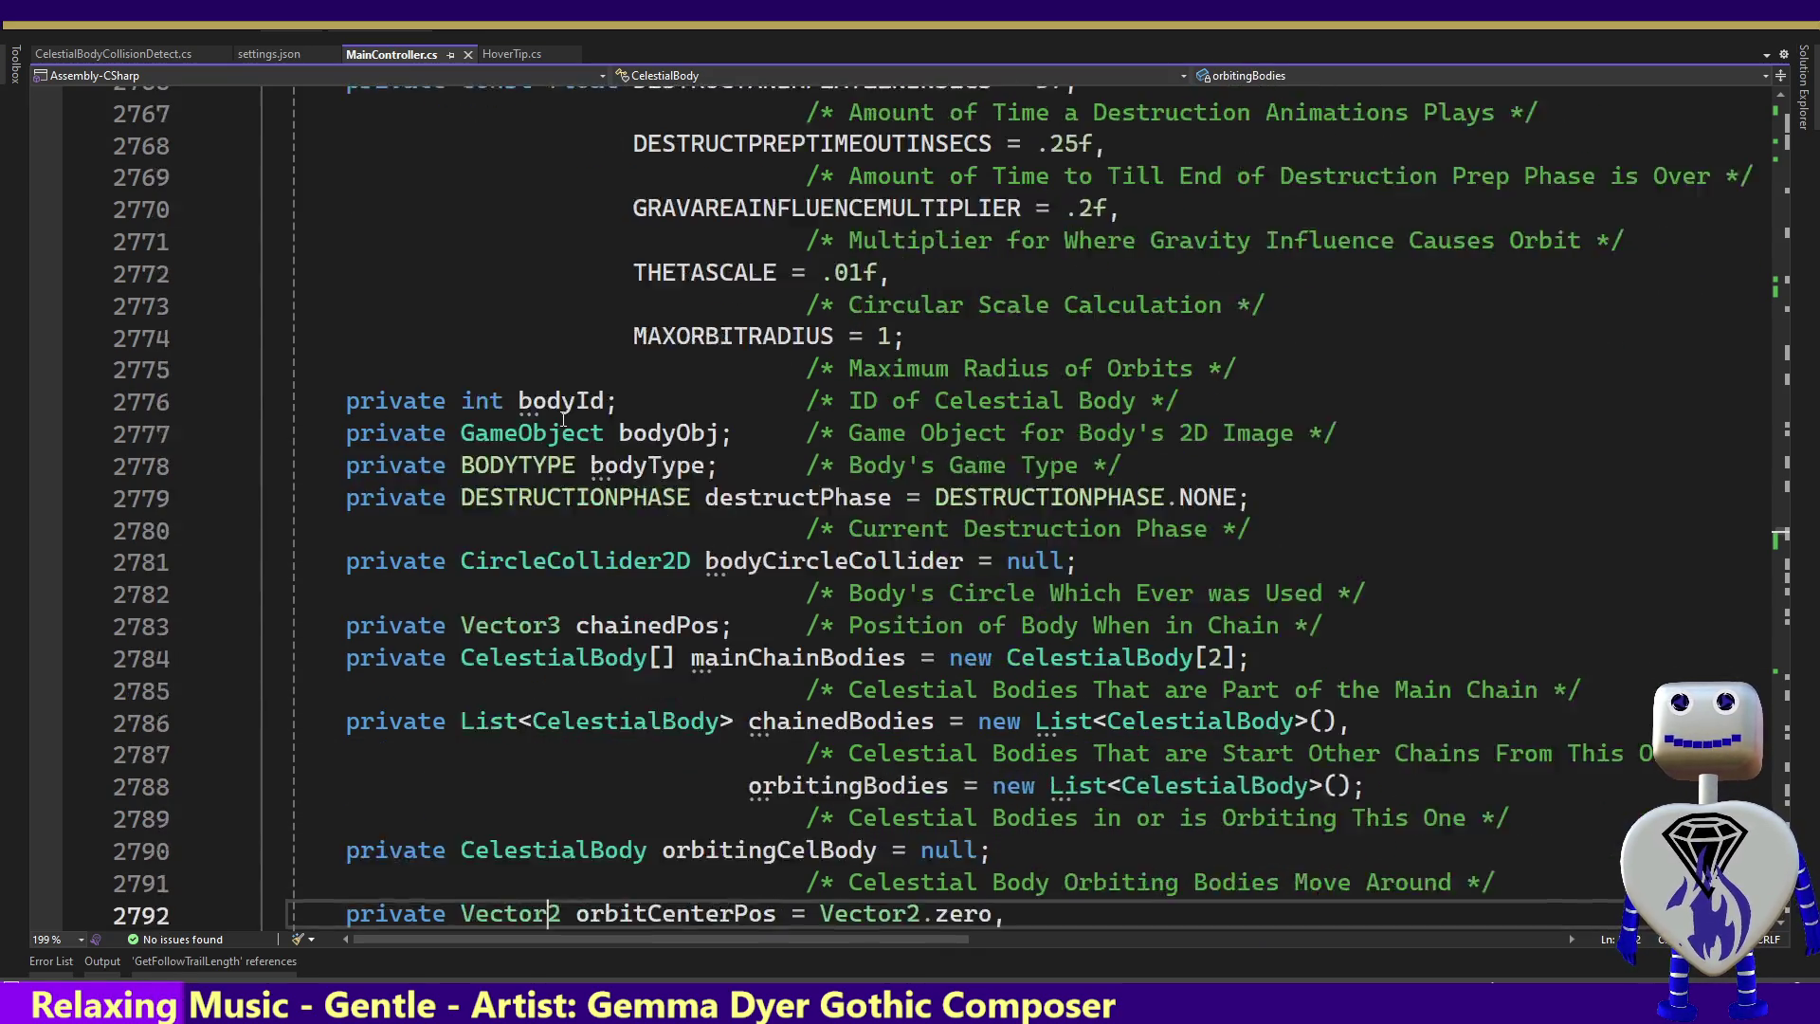
{"action": "key", "text": "Down"}
{"action": "key", "text": "Down"}
{"action": "key", "text": "Down"}
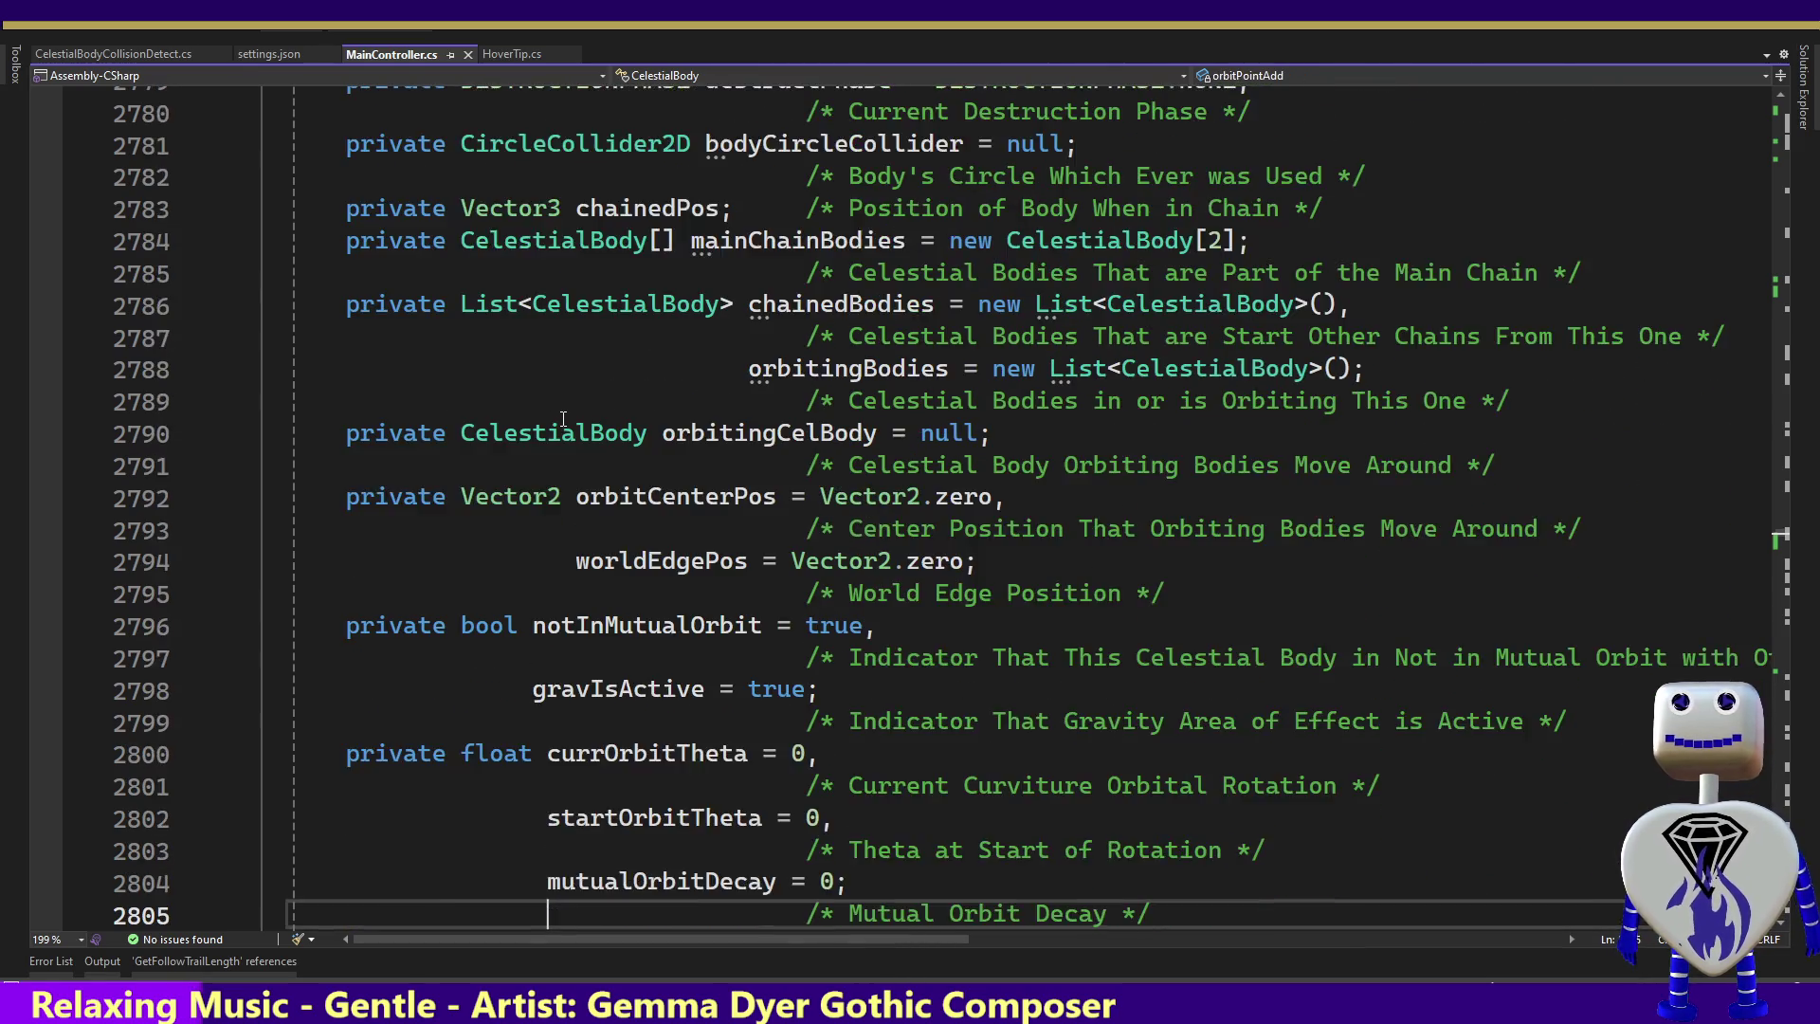
{"action": "key", "text": "Down"}
{"action": "key", "text": "Down"}
{"action": "key", "text": "Down"}
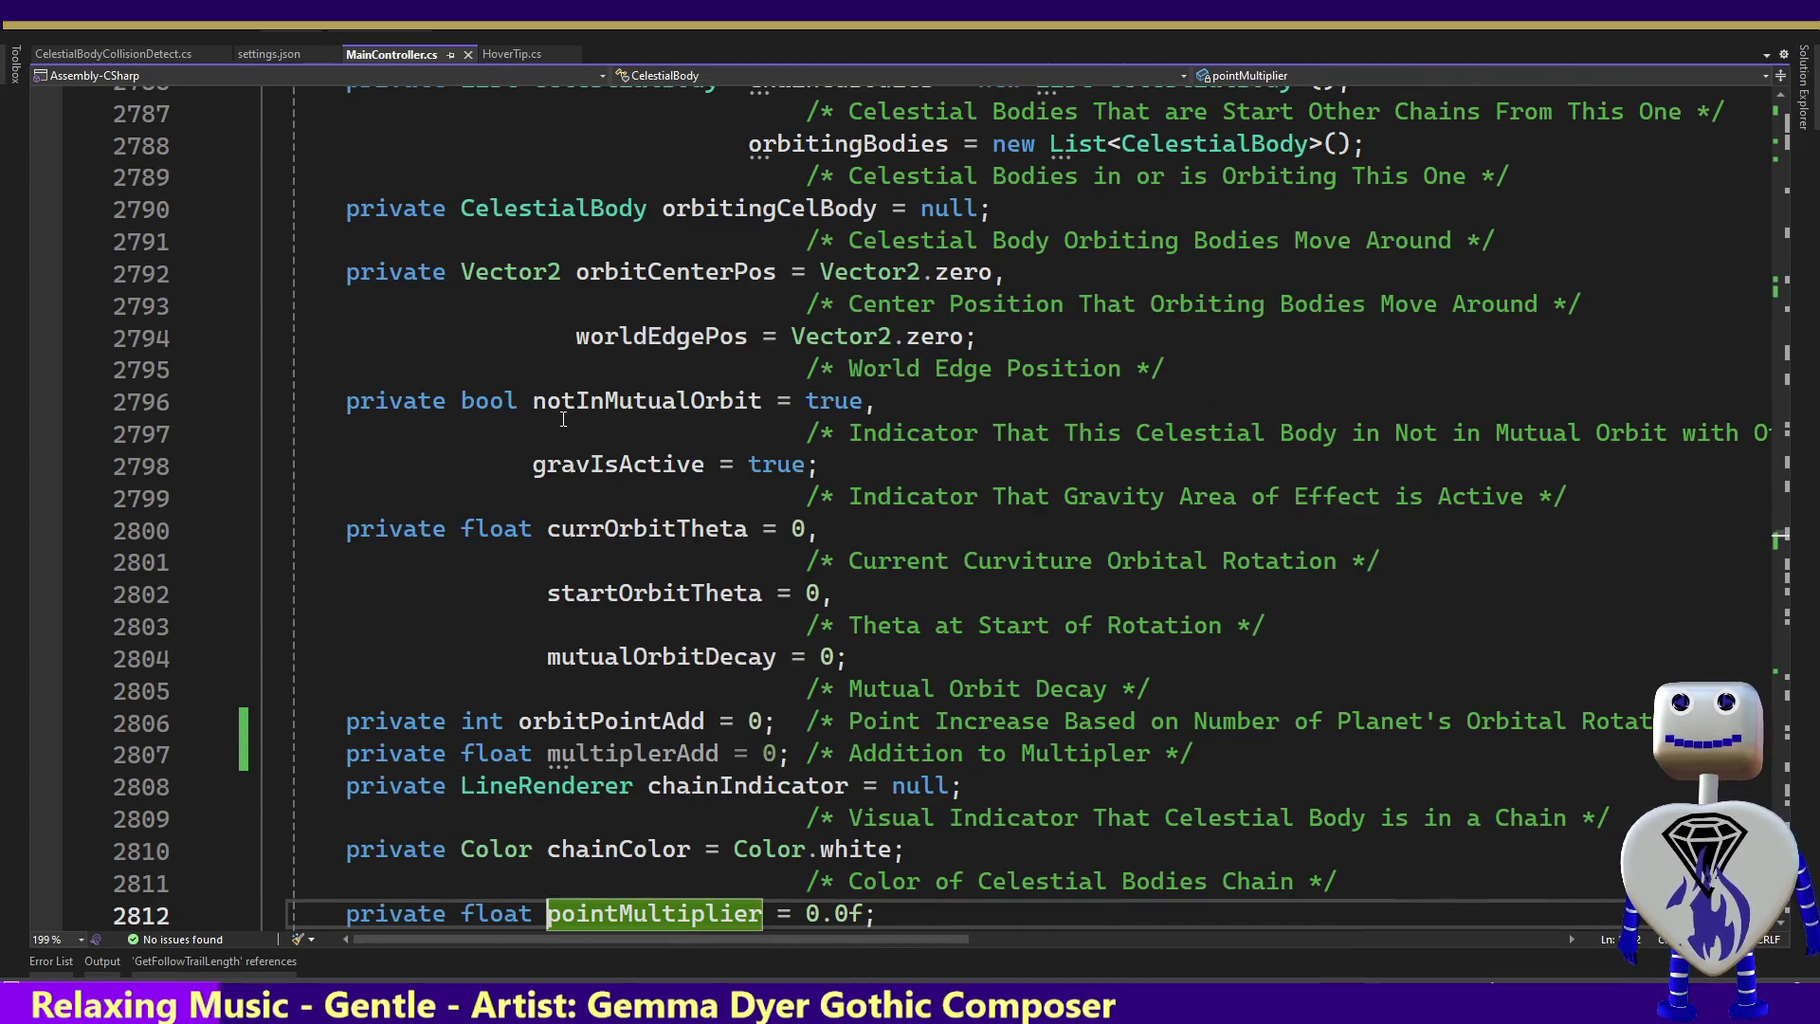
{"action": "left_click", "coordinate": [620, 728]}
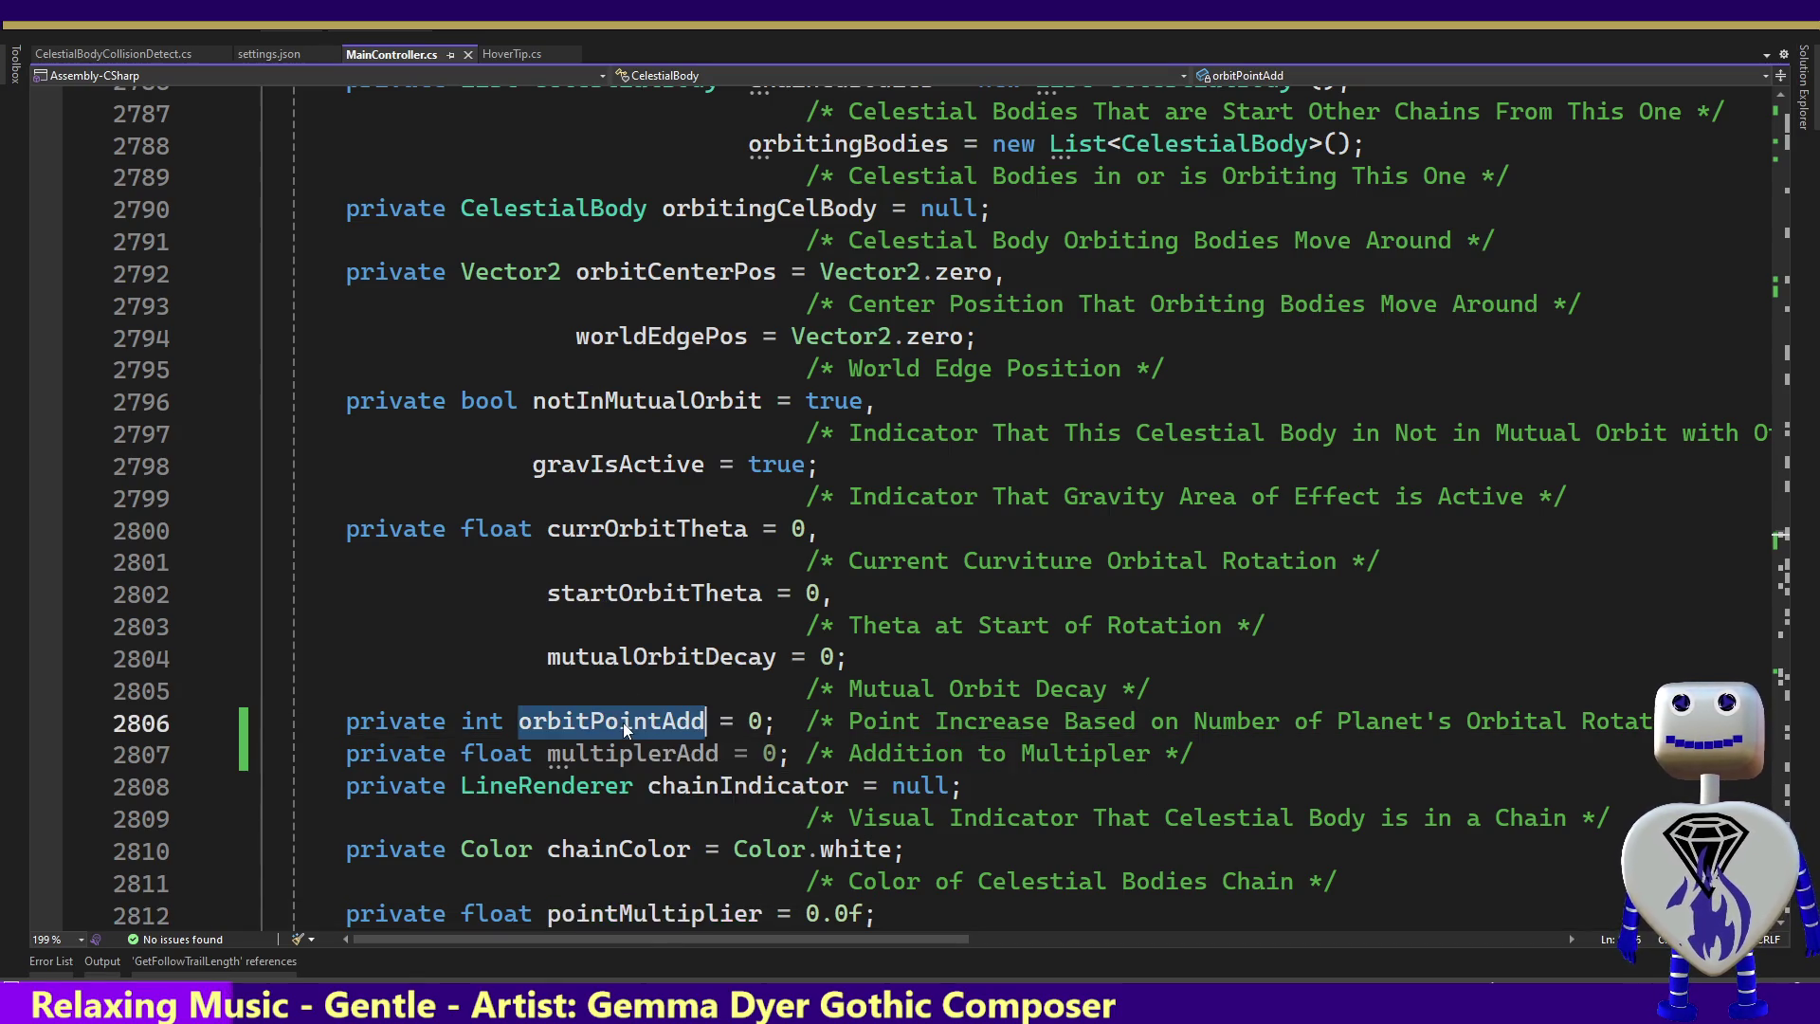
Find all 10 references to orbitPointAdd and jump to its use on line 3455
{"action": "right_click", "coordinate": [624, 729]}
{"action": "left_click", "coordinate": [734, 653]}
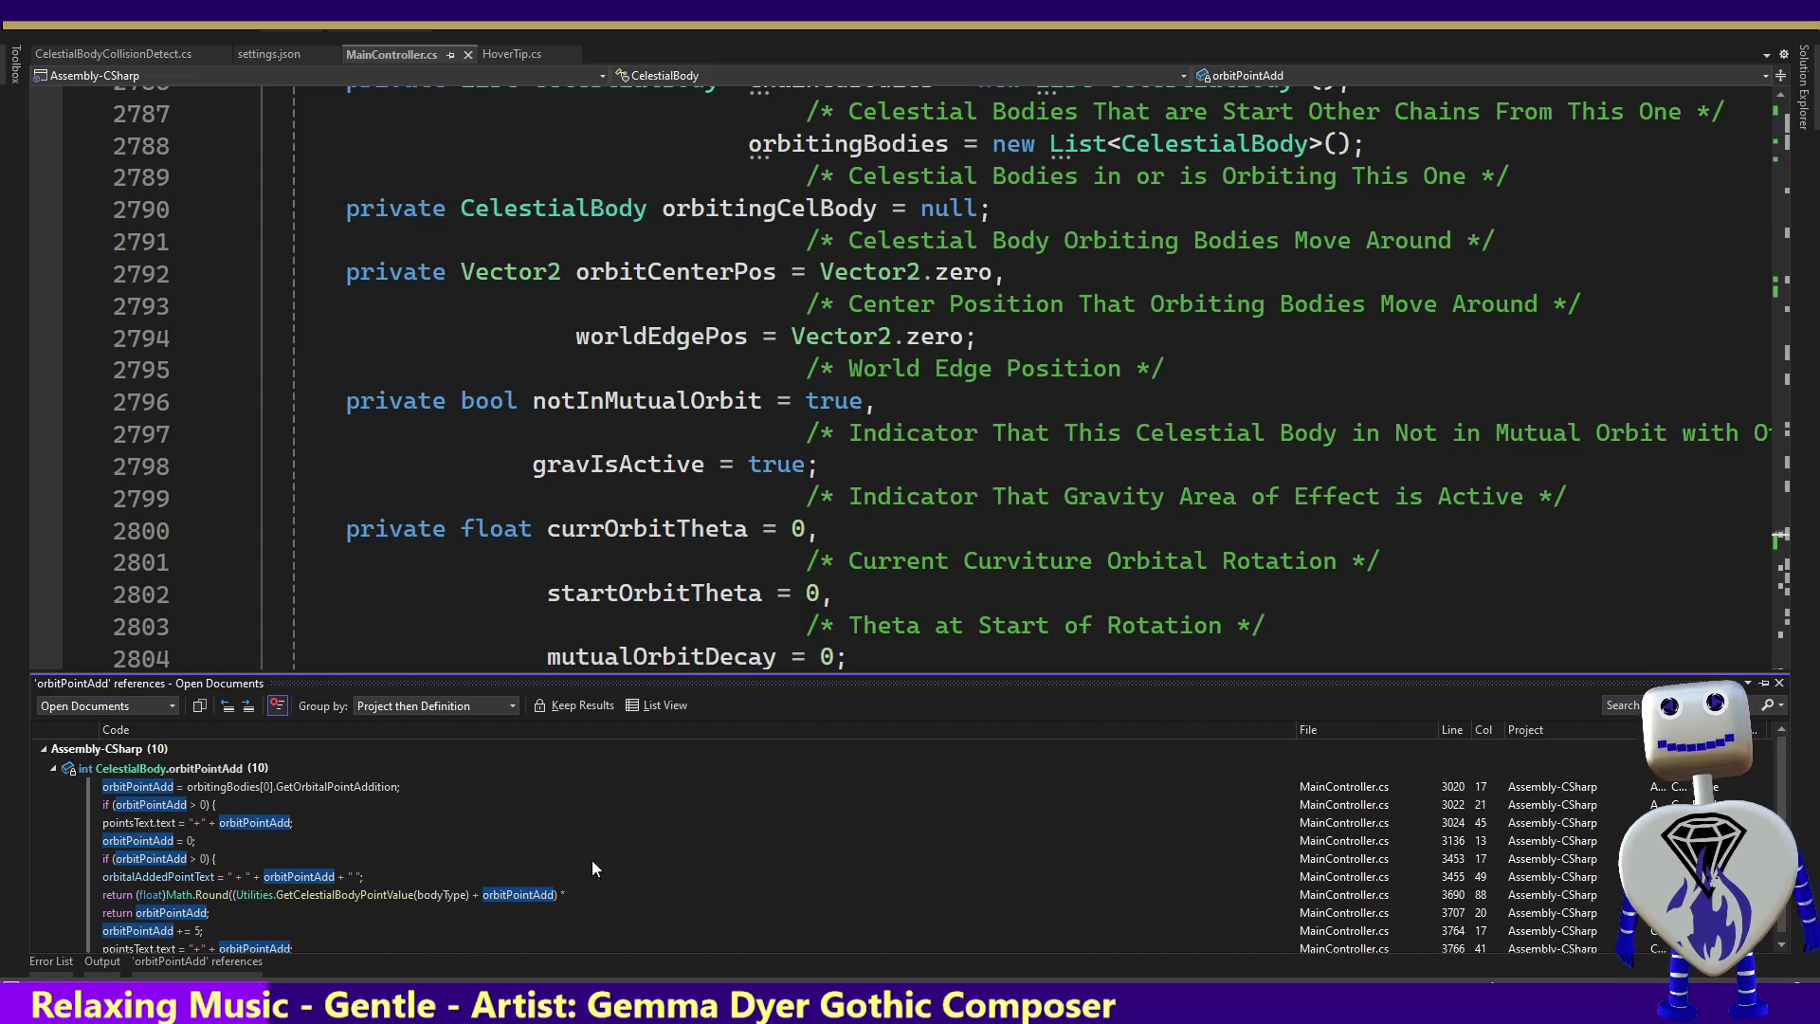
{"action": "double_click", "coordinate": [224, 878]}
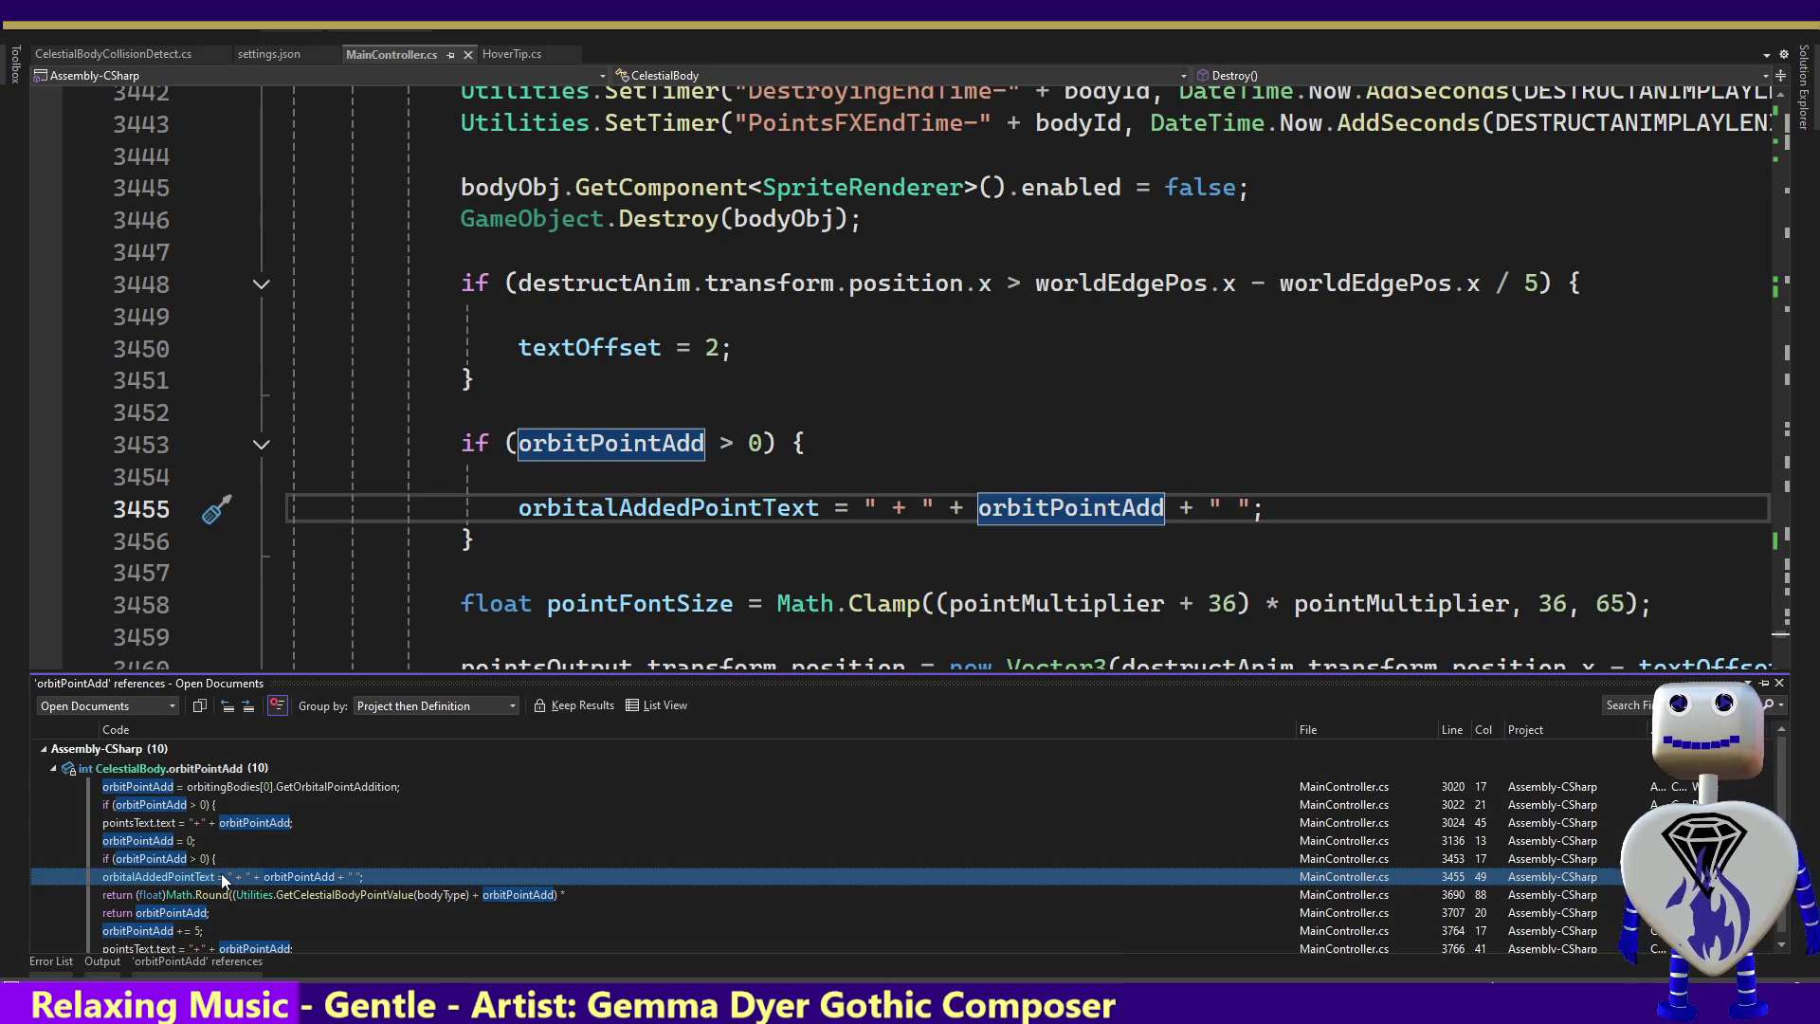
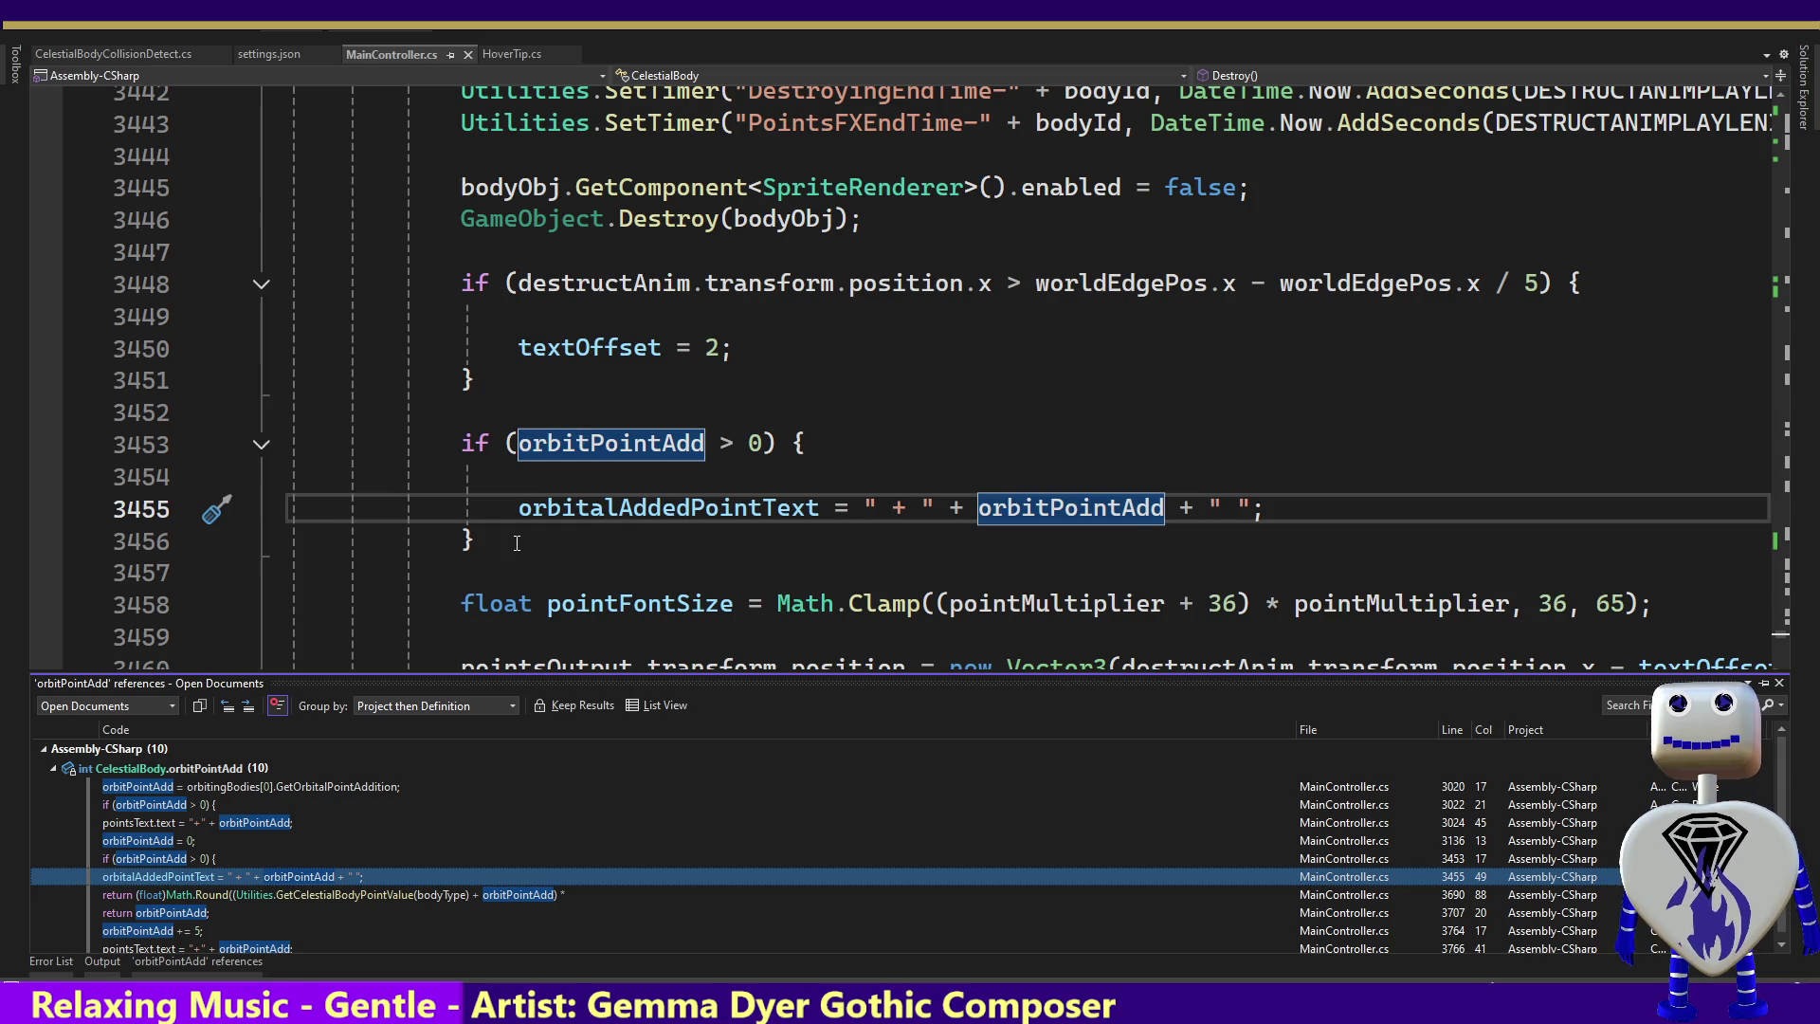
Dismiss the orbitPointAdd references list and select orbitalAddedPointText to inspect it
{"action": "left_click", "coordinate": [516, 542]}
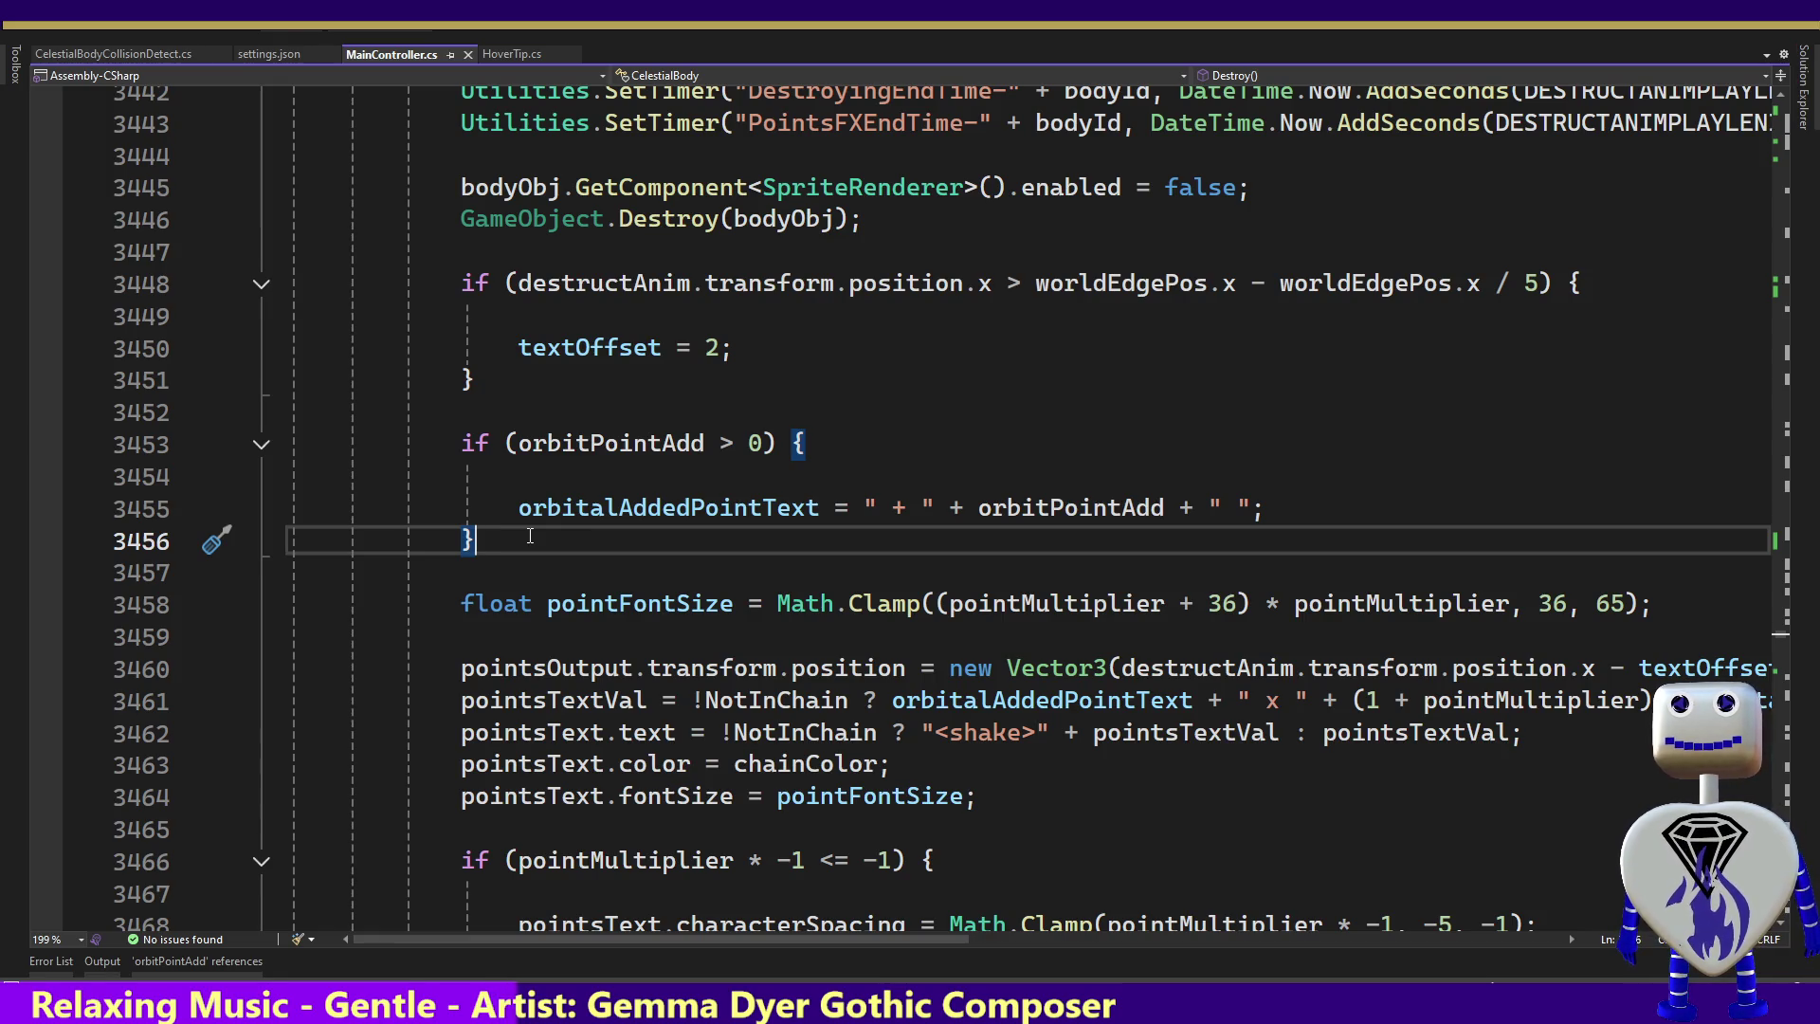
{"action": "double_click", "coordinate": [577, 508]}
{"action": "right_click", "coordinate": [577, 508]}
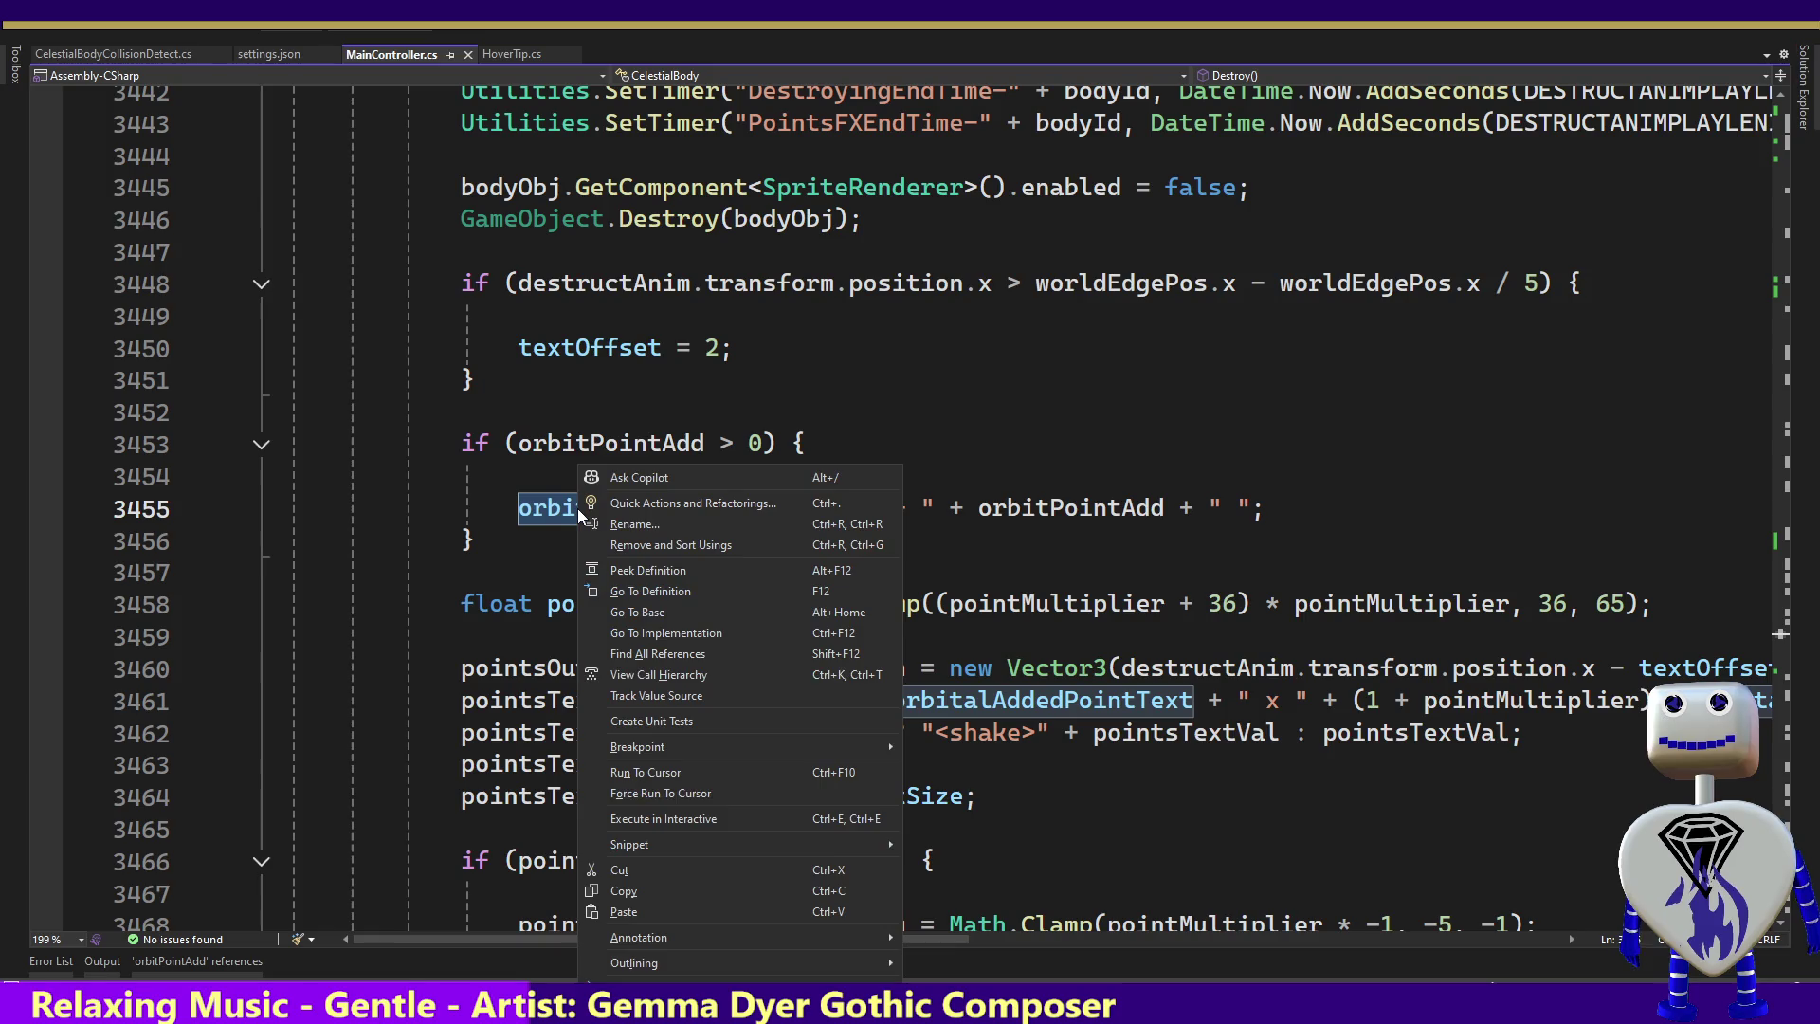
{"action": "left_click", "coordinate": [472, 634]}
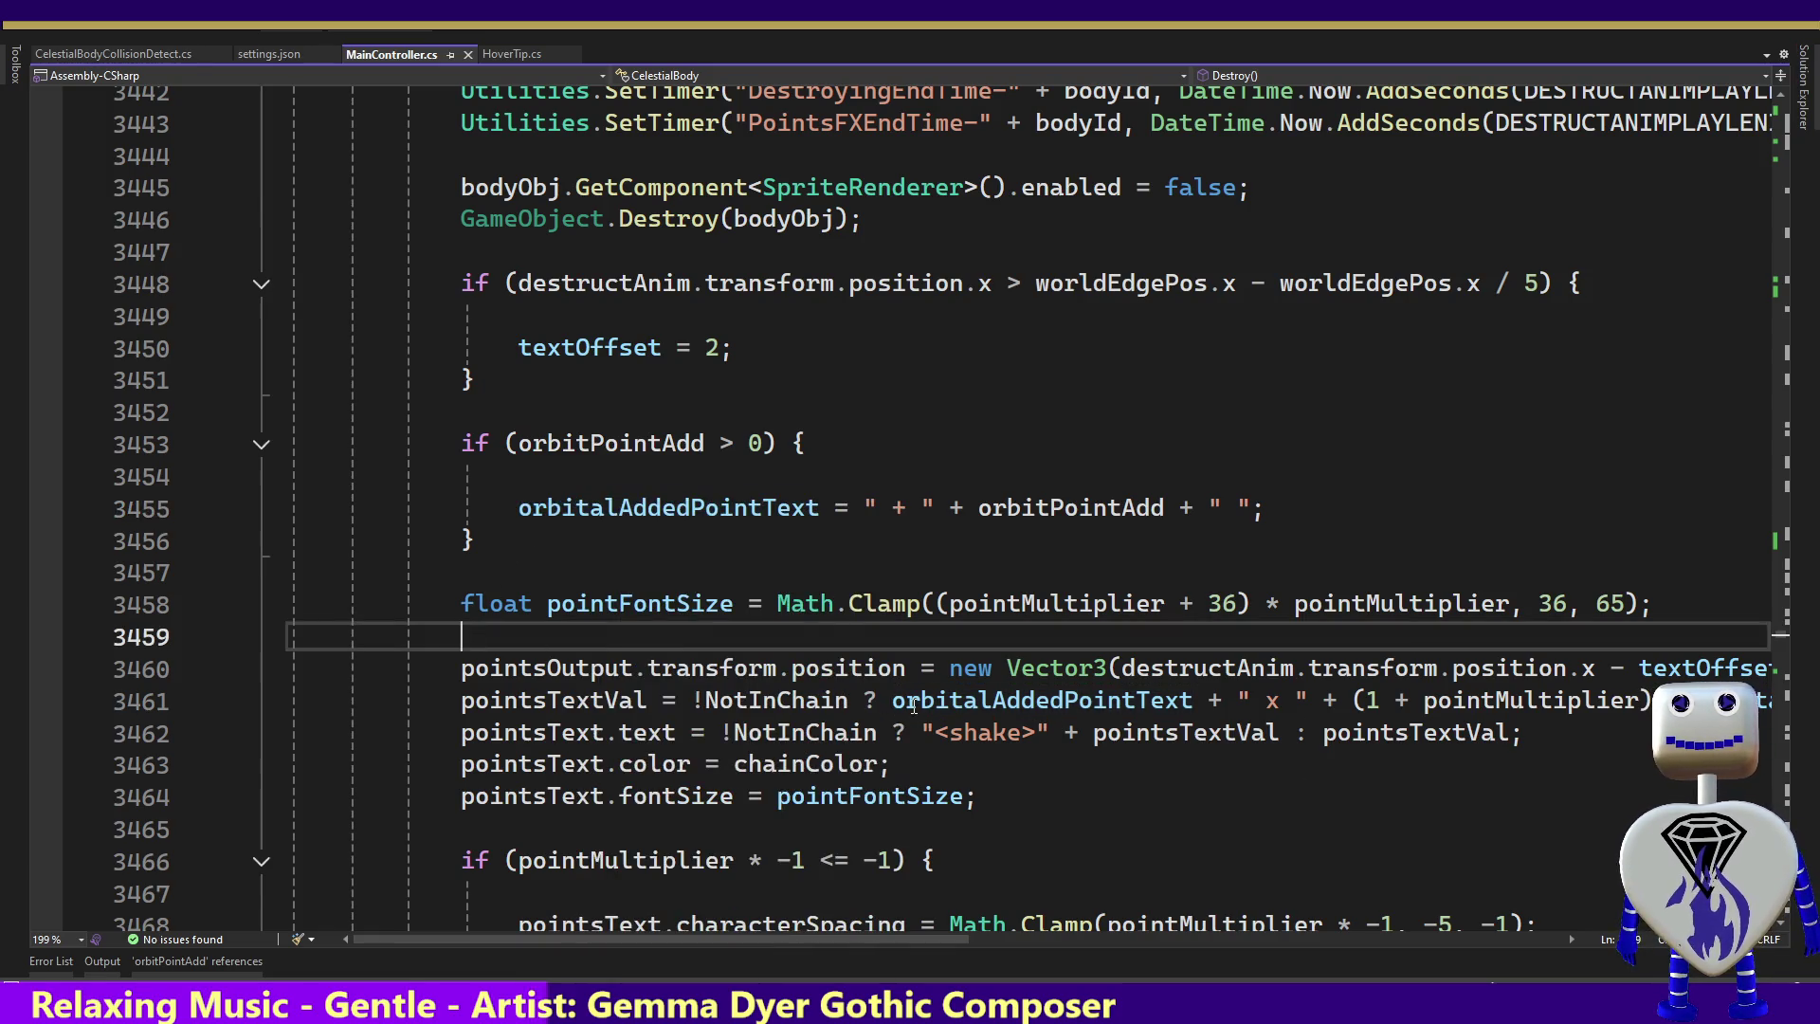
Inspect pointsTextVal and its "<shake>" + pointsTextVal expression, then return to the orbitalAddedPointText line
{"action": "double_click", "coordinate": [579, 699]}
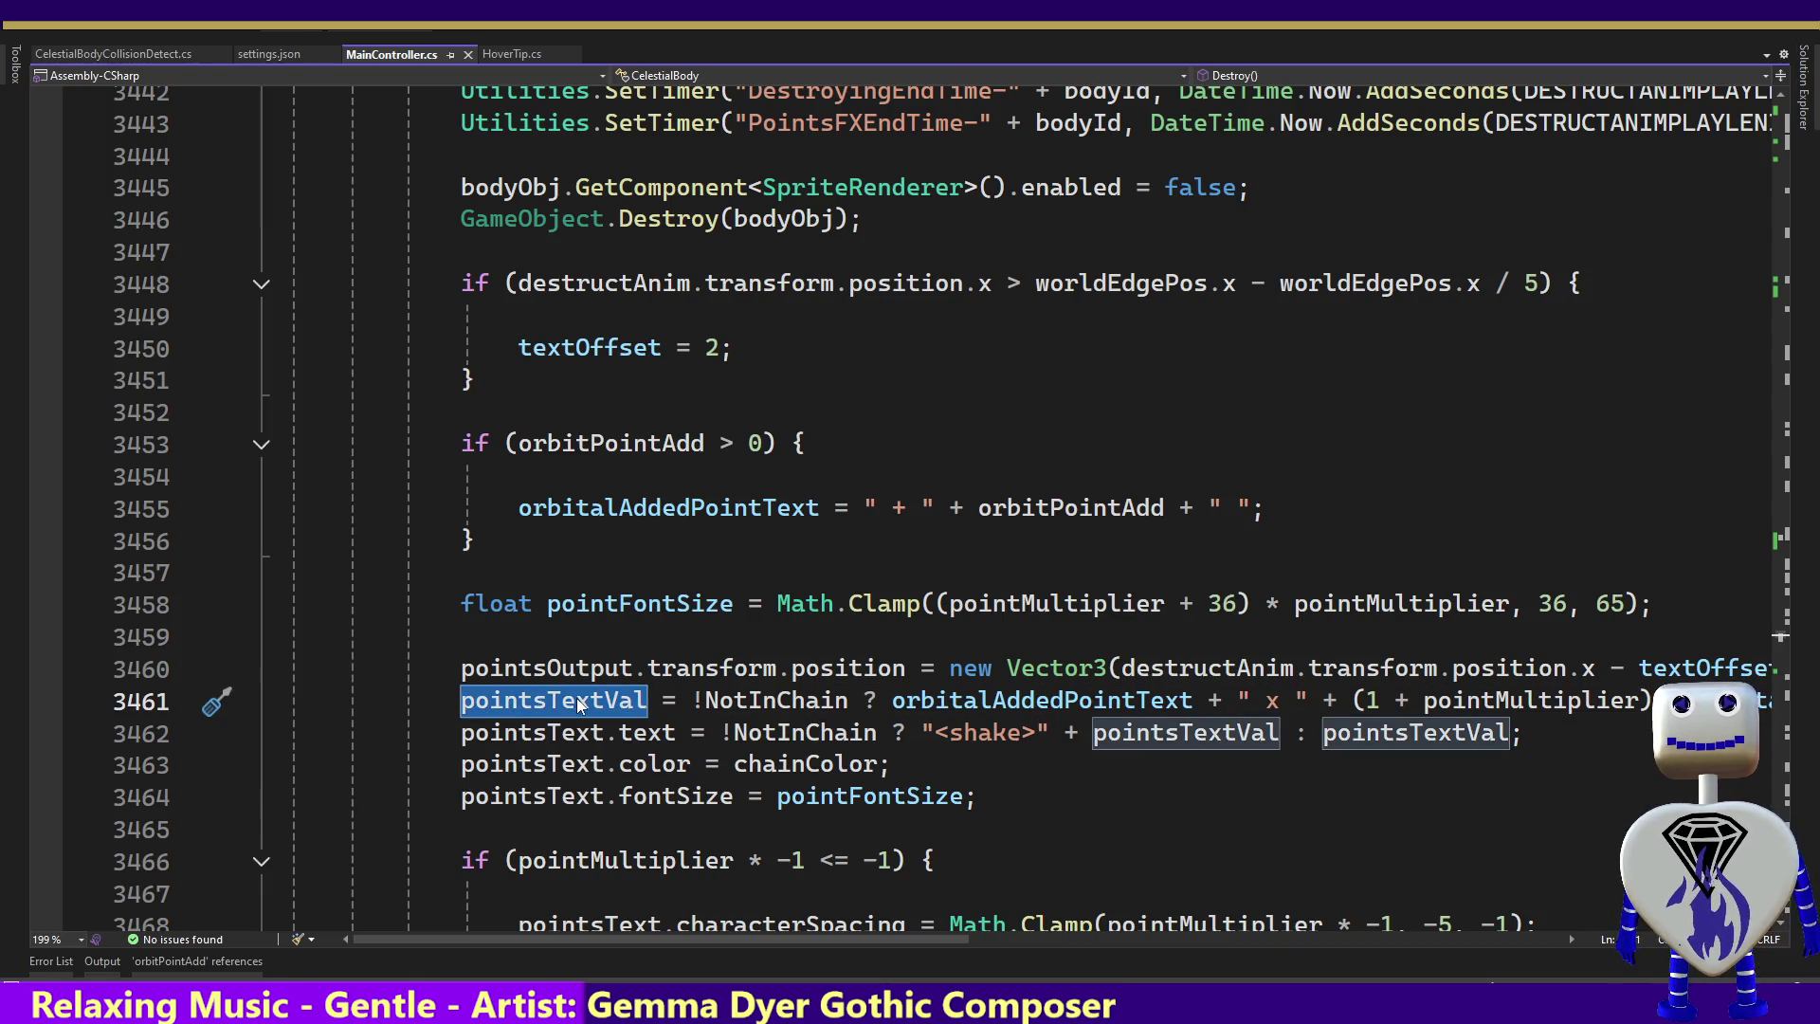
{"action": "mouse_move", "coordinate": [579, 702]}
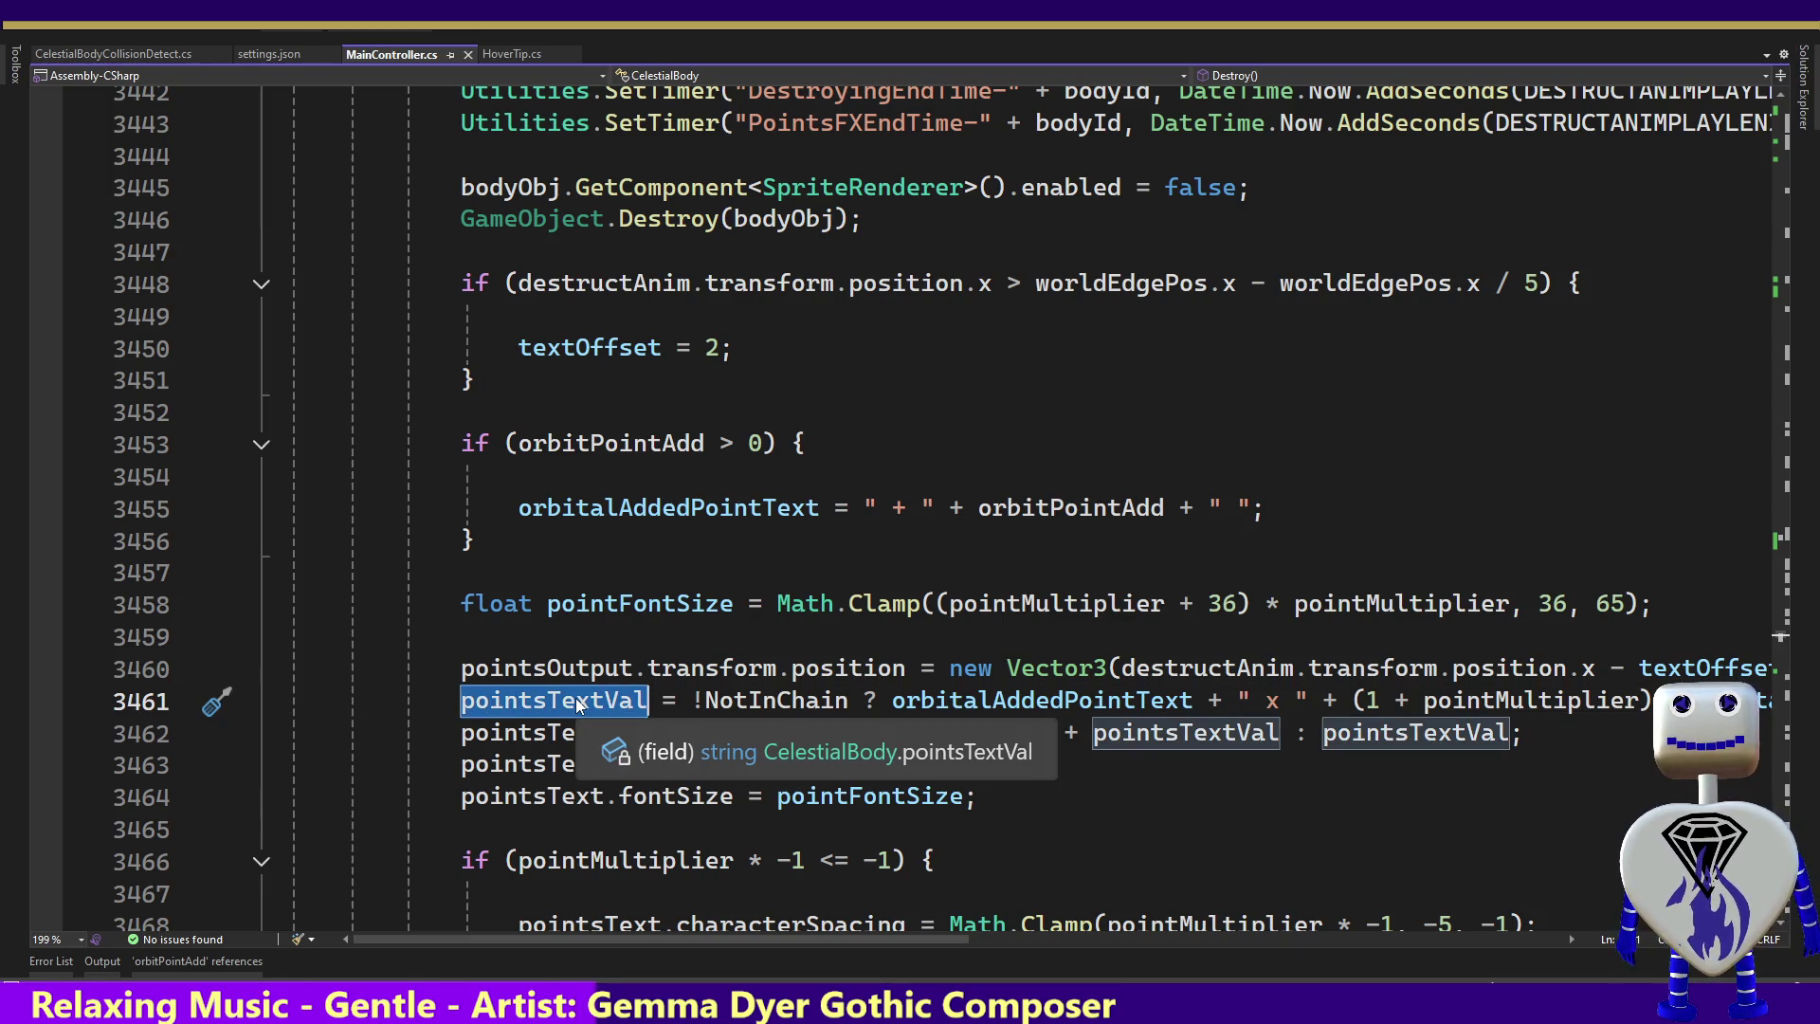
{"action": "mouse_move", "coordinate": [526, 731]}
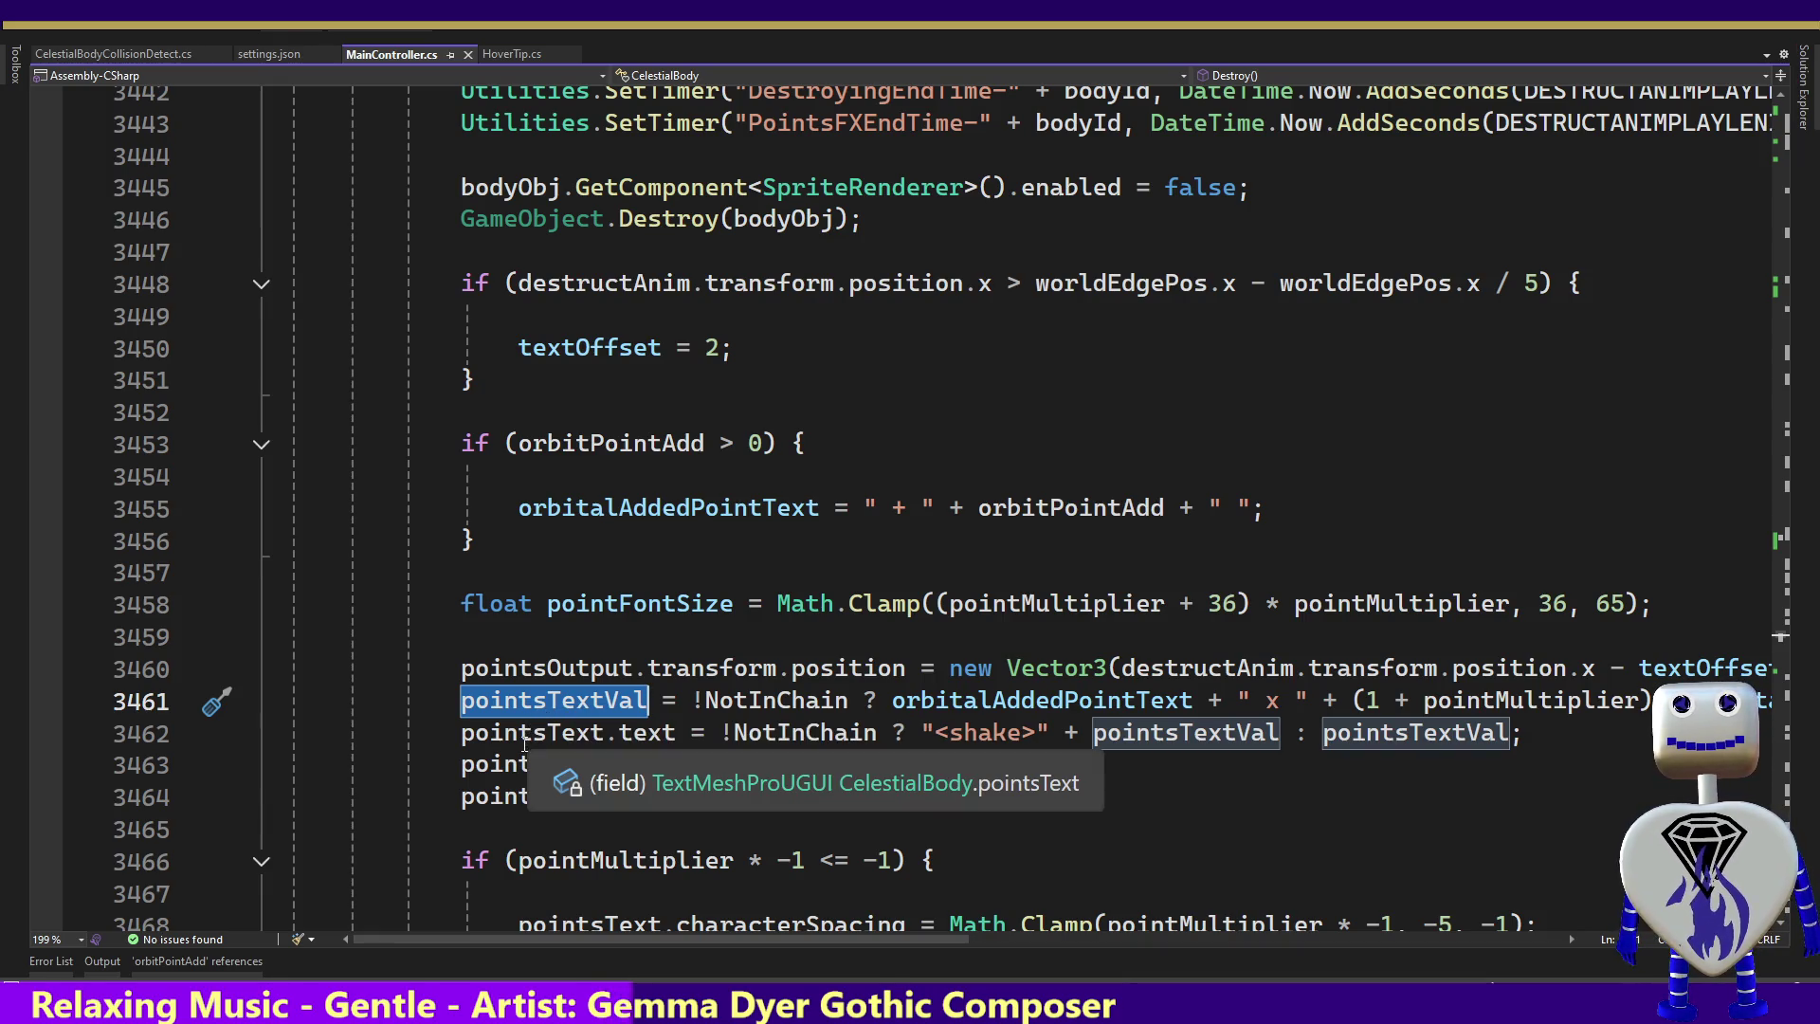
{"action": "mouse_move", "coordinate": [786, 736]}
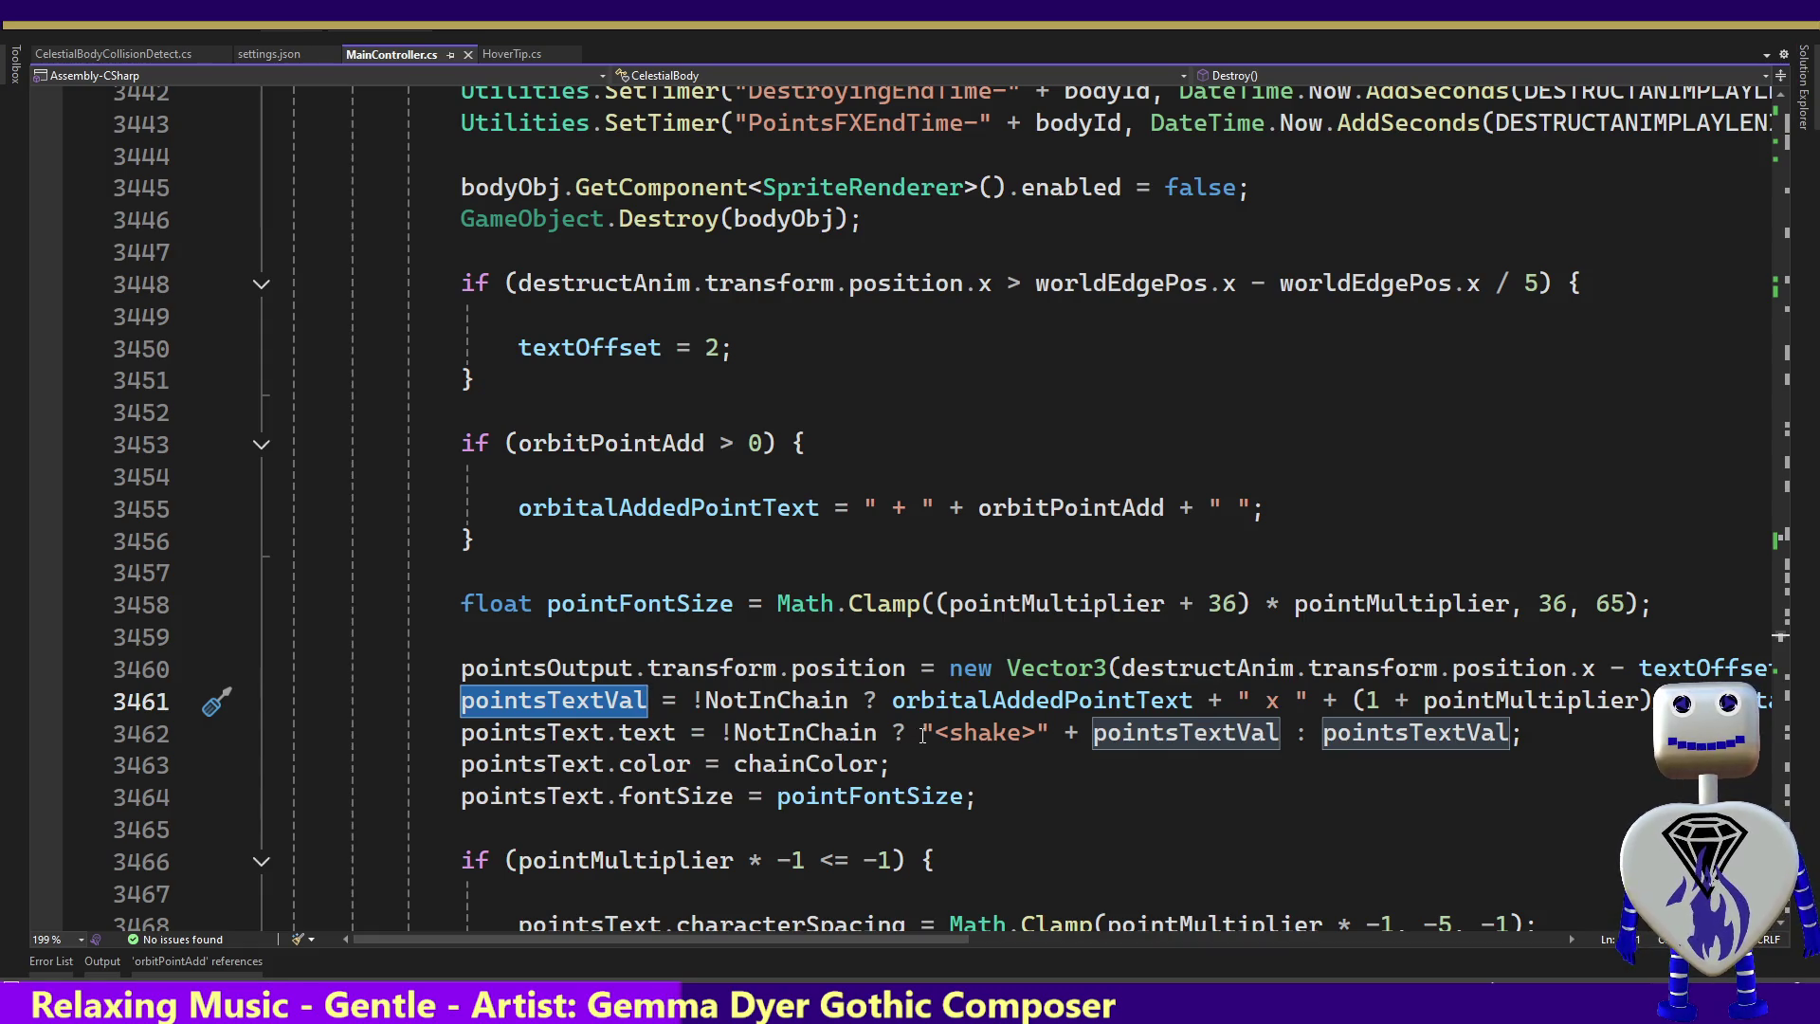
{"action": "left_click_drag", "start_coordinate": [922, 734], "coordinate": [1279, 735]}
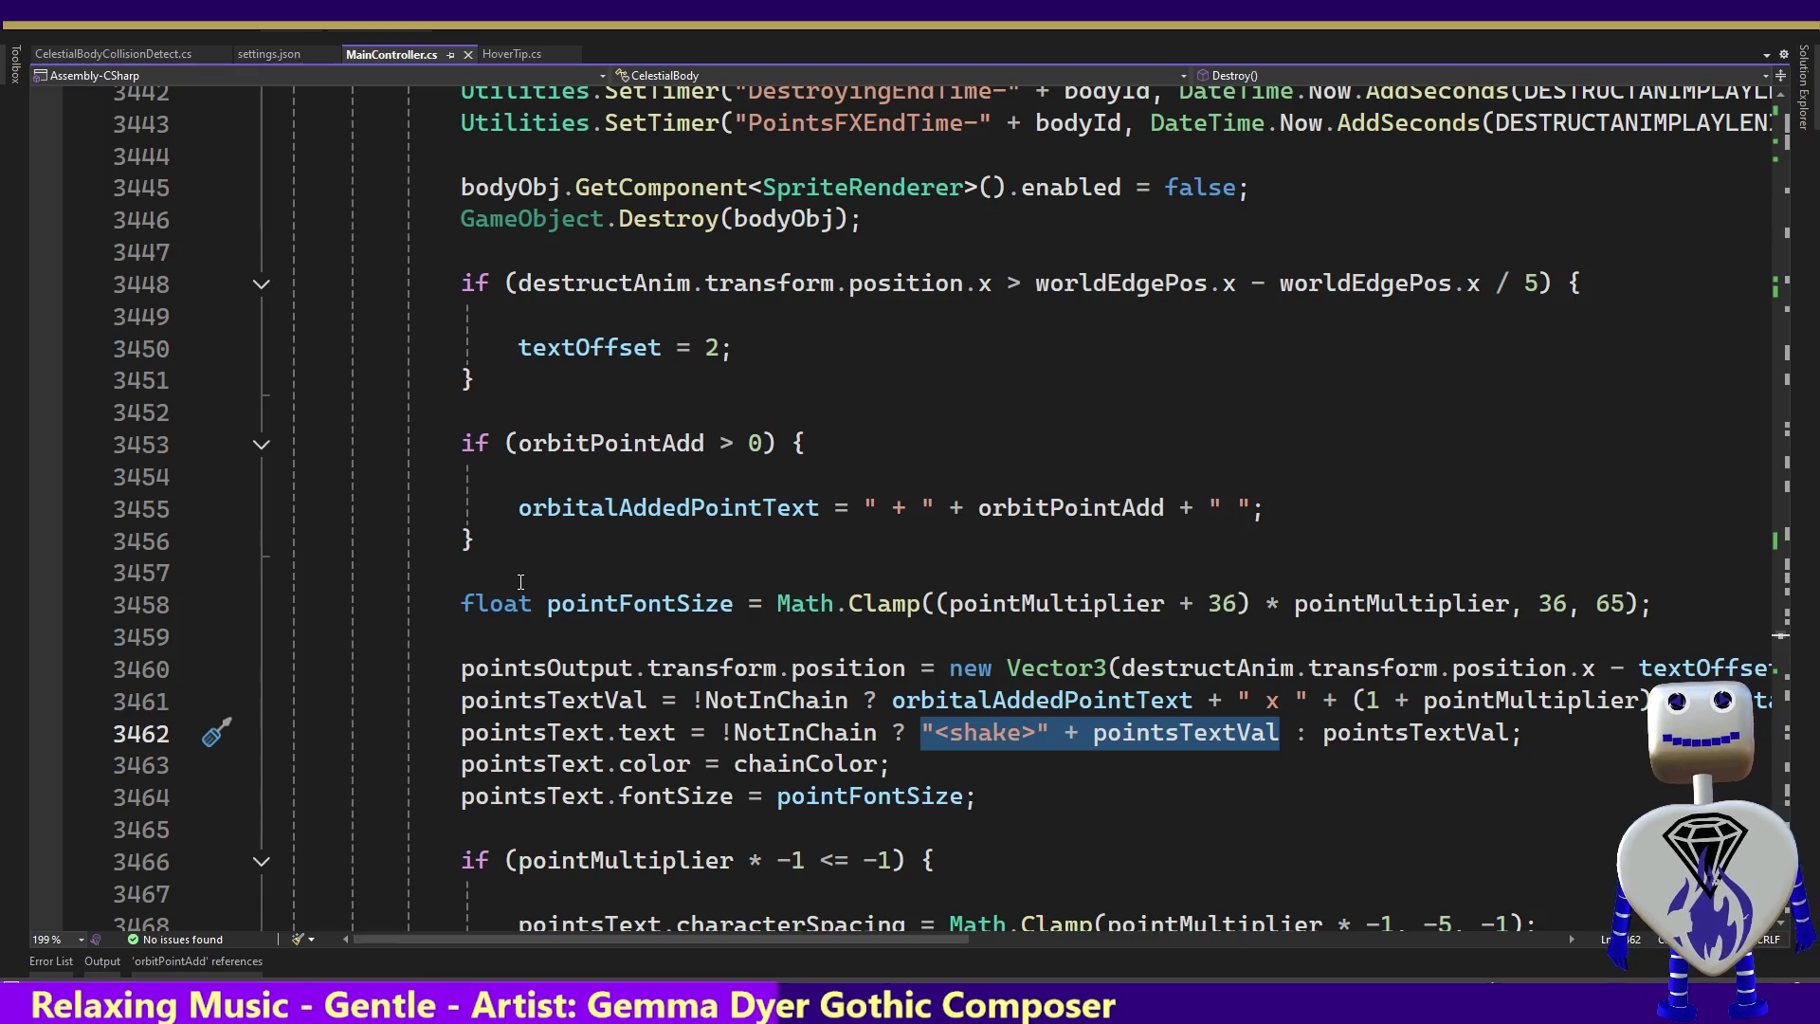
{"action": "left_click", "coordinate": [759, 503]}
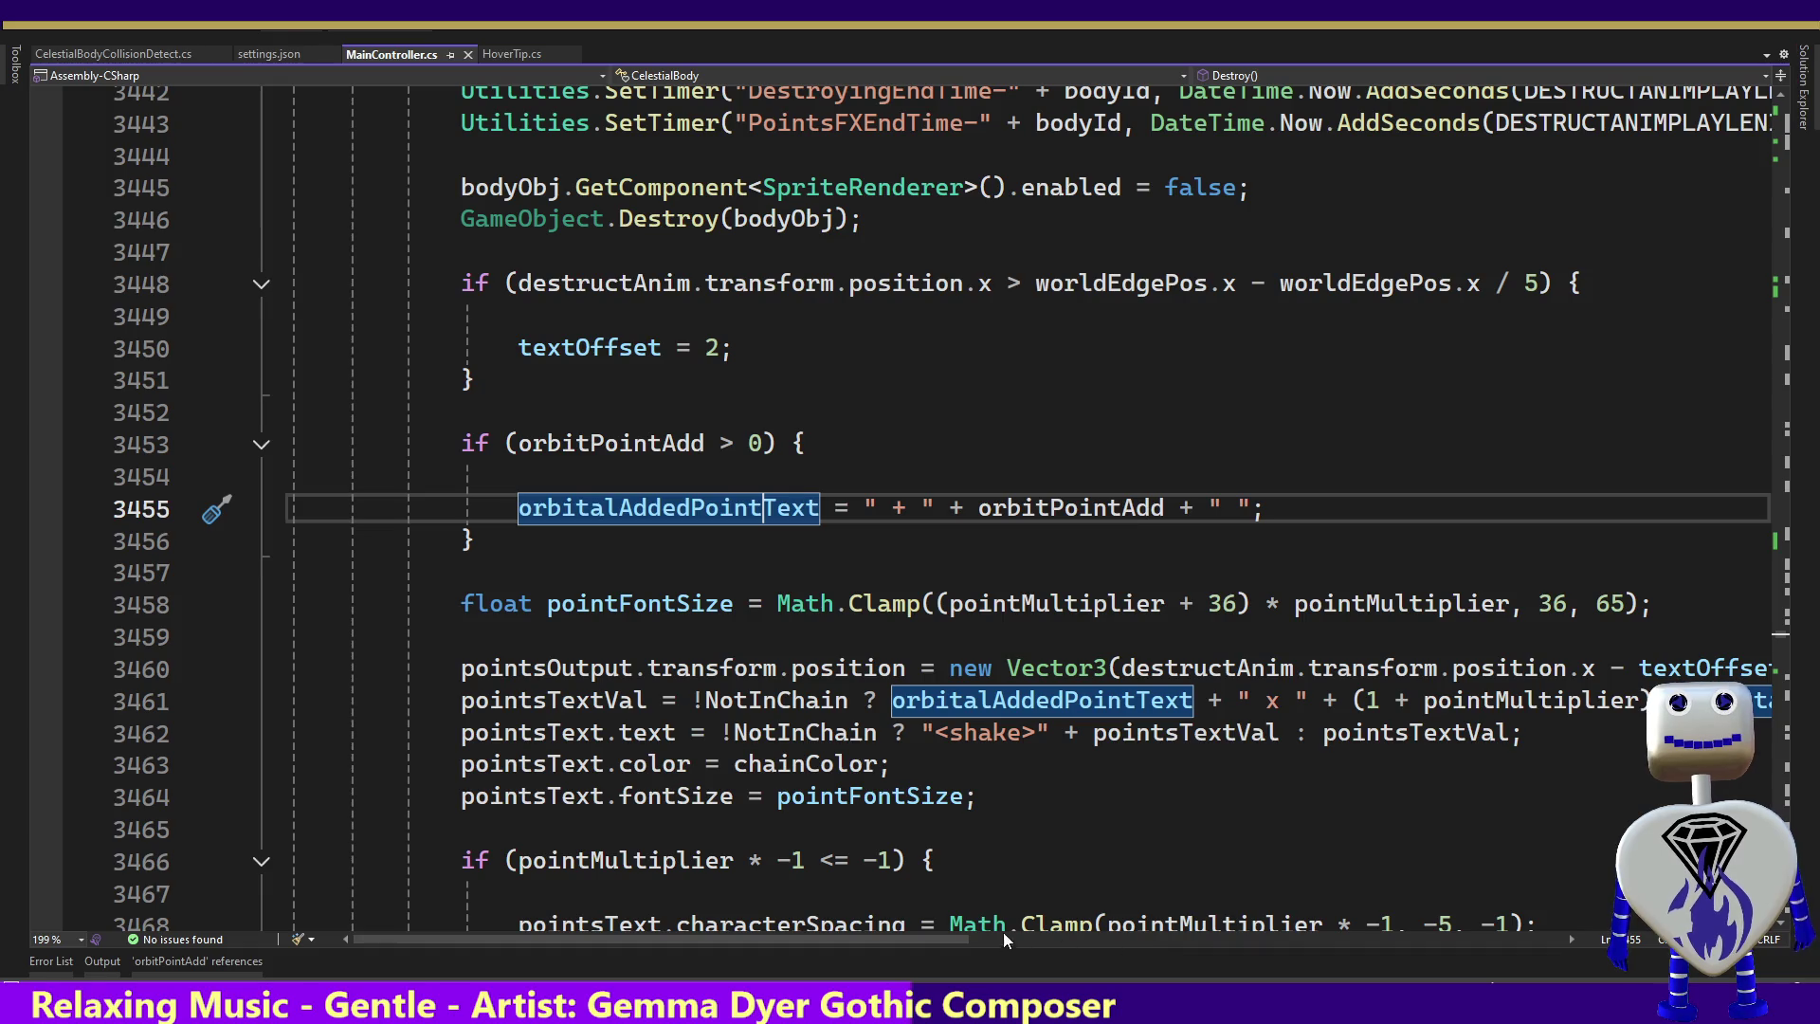
{"action": "mouse_move", "coordinate": [954, 939]}
{"action": "left_mouse_down"}
{"action": "mouse_move", "coordinate": [1179, 961]}
{"action": "mouse_move", "coordinate": [1049, 948]}
{"action": "left_mouse_up"}
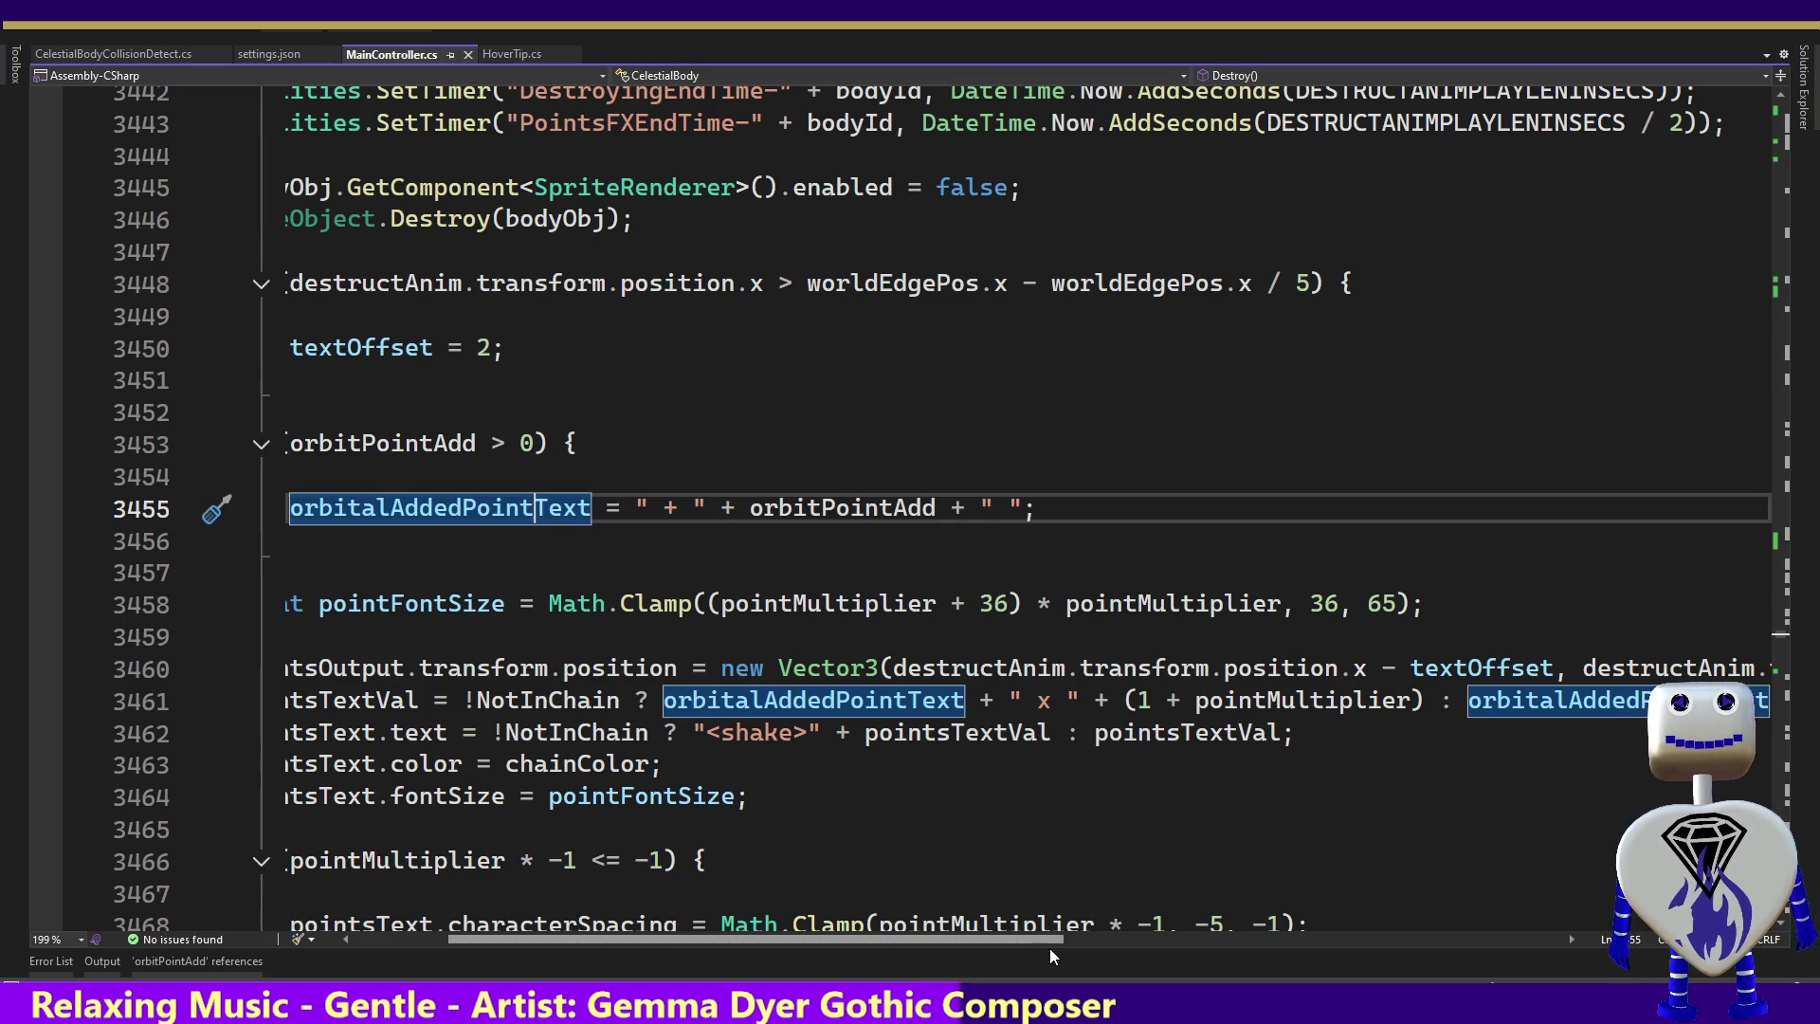
{"action": "mouse_move", "coordinate": [1049, 948]}
{"action": "left_mouse_down"}
{"action": "mouse_move", "coordinate": [1007, 946]}
{"action": "mouse_move", "coordinate": [1109, 963]}
{"action": "mouse_move", "coordinate": [969, 945]}
{"action": "left_mouse_up"}
{"action": "left_click", "coordinate": [482, 544]}
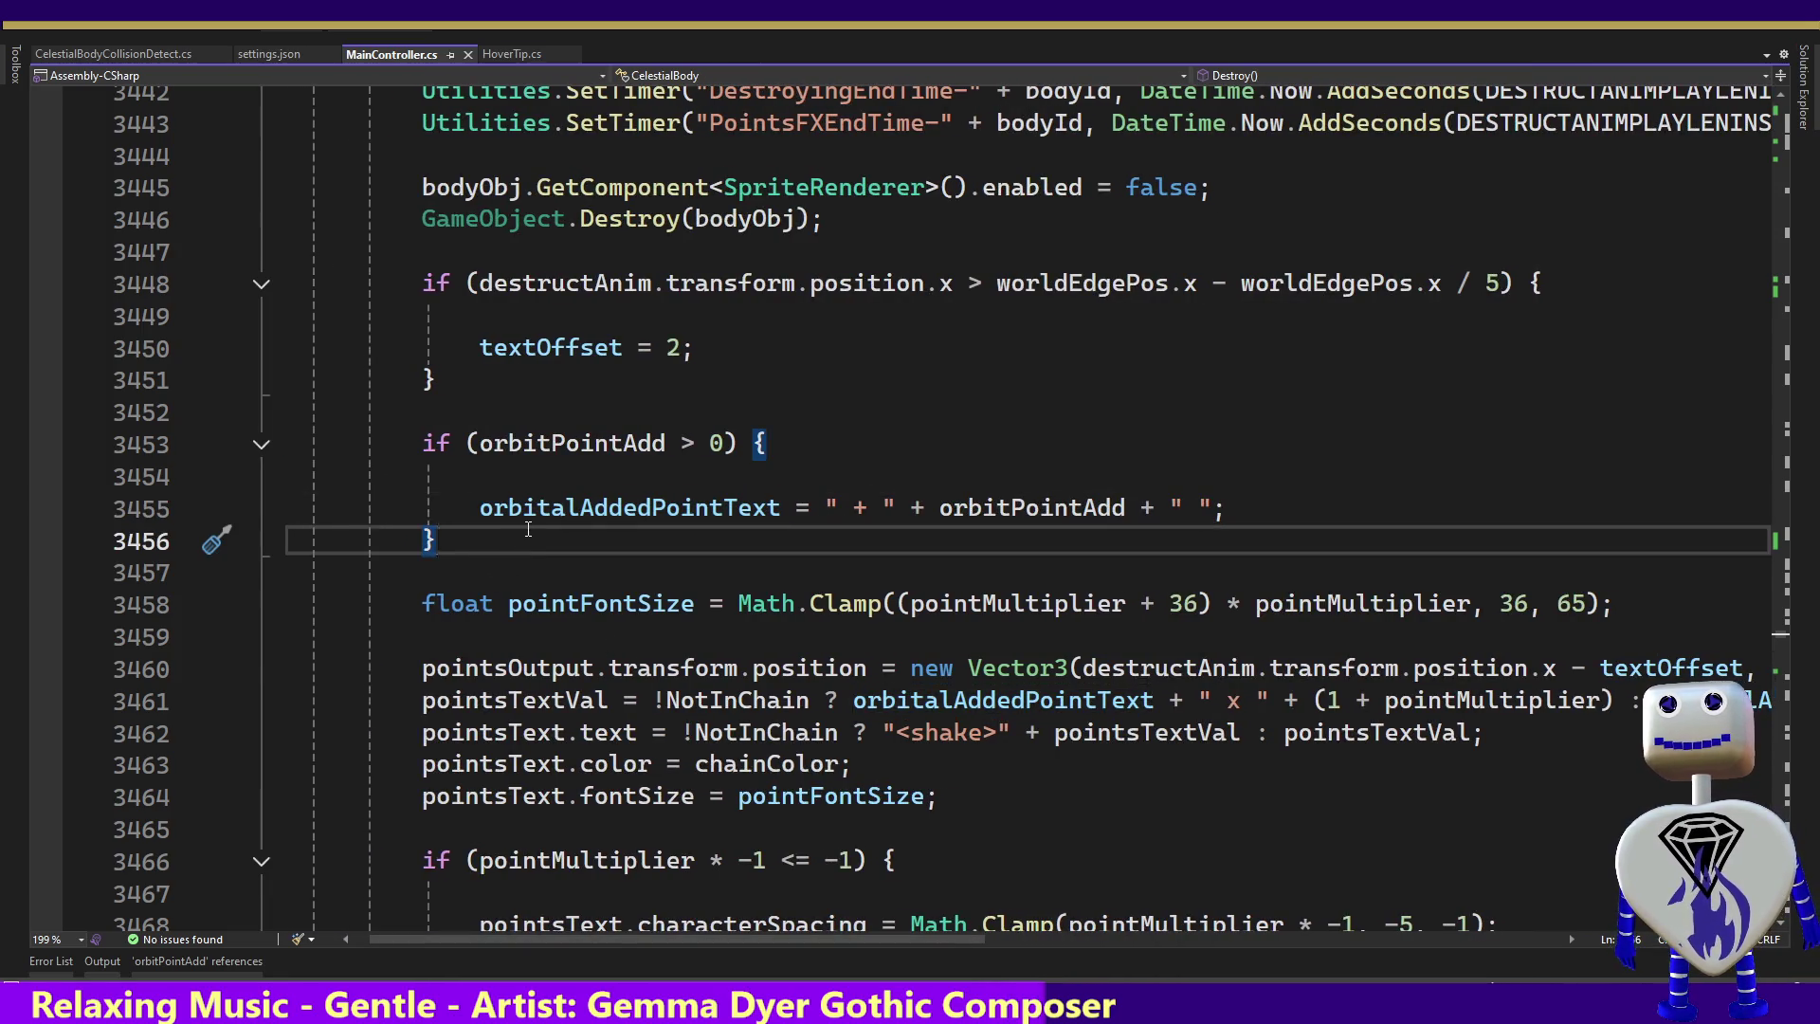
{"action": "key", "text": "Return"}
{"action": "key", "text": "Return"}
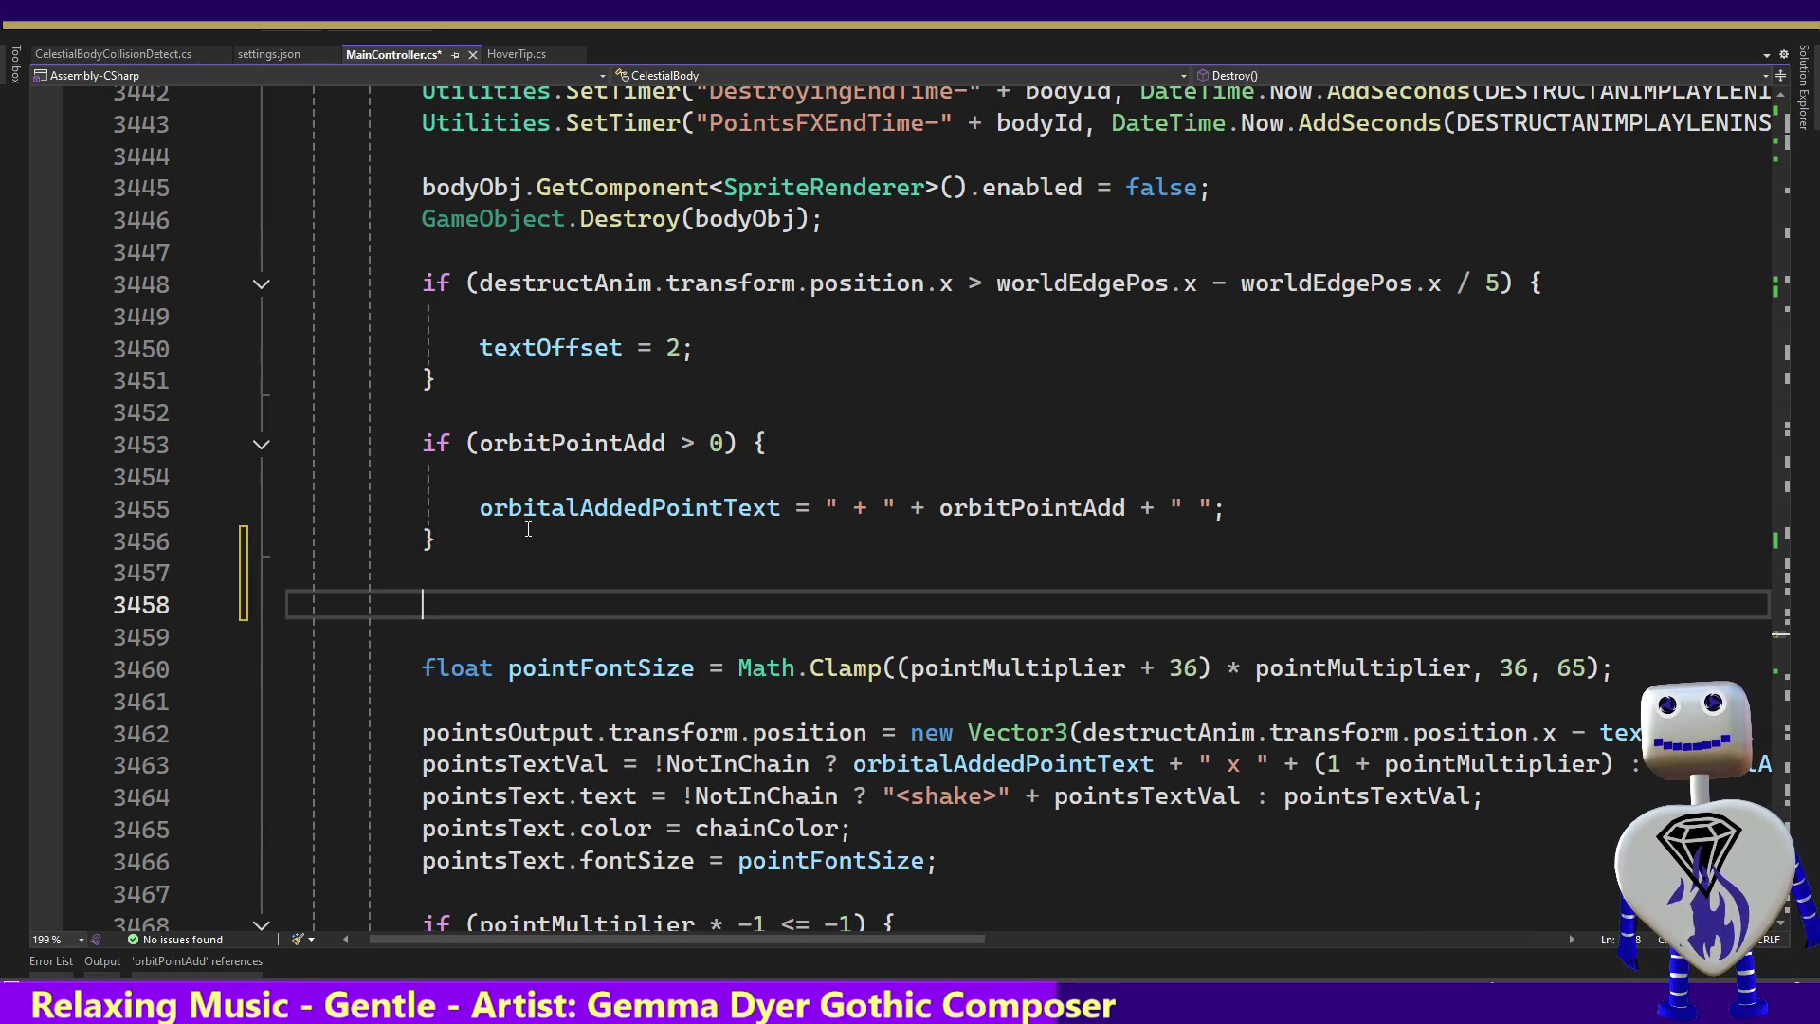
{"action": "type", "text": "if"}
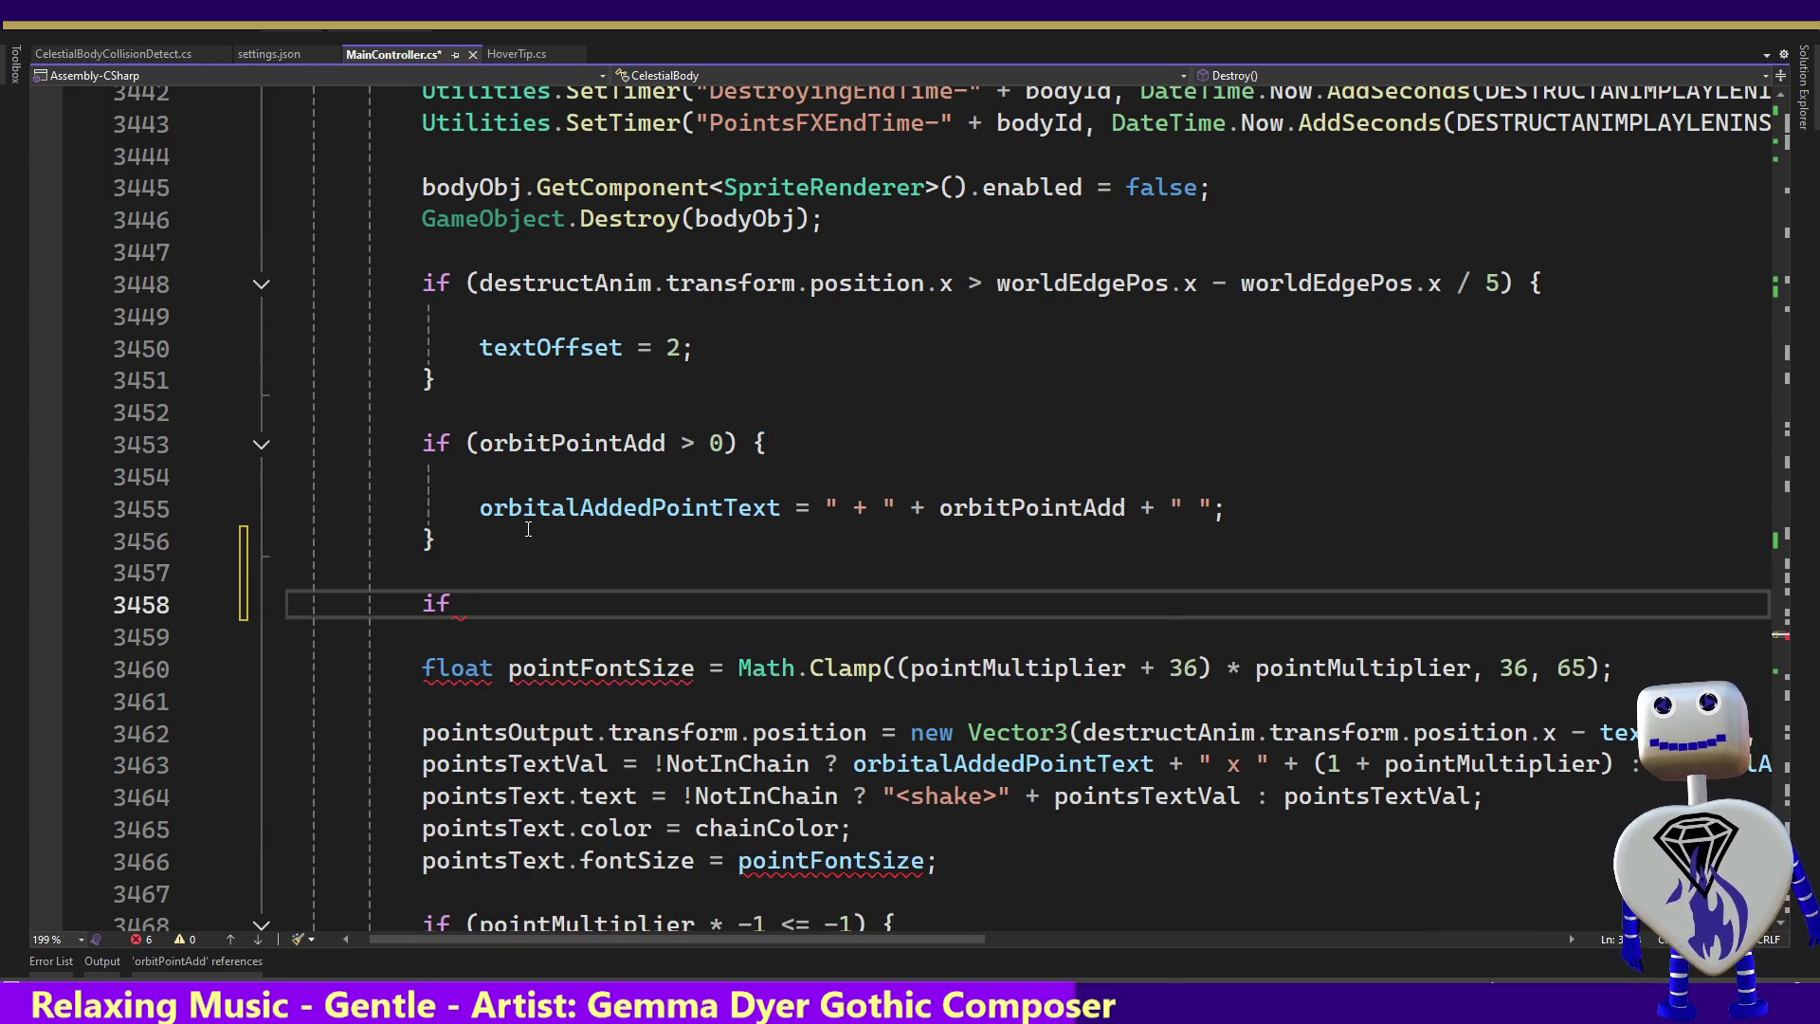
{"action": "type", "text": " (m"}
{"action": "type", "text": "u"}
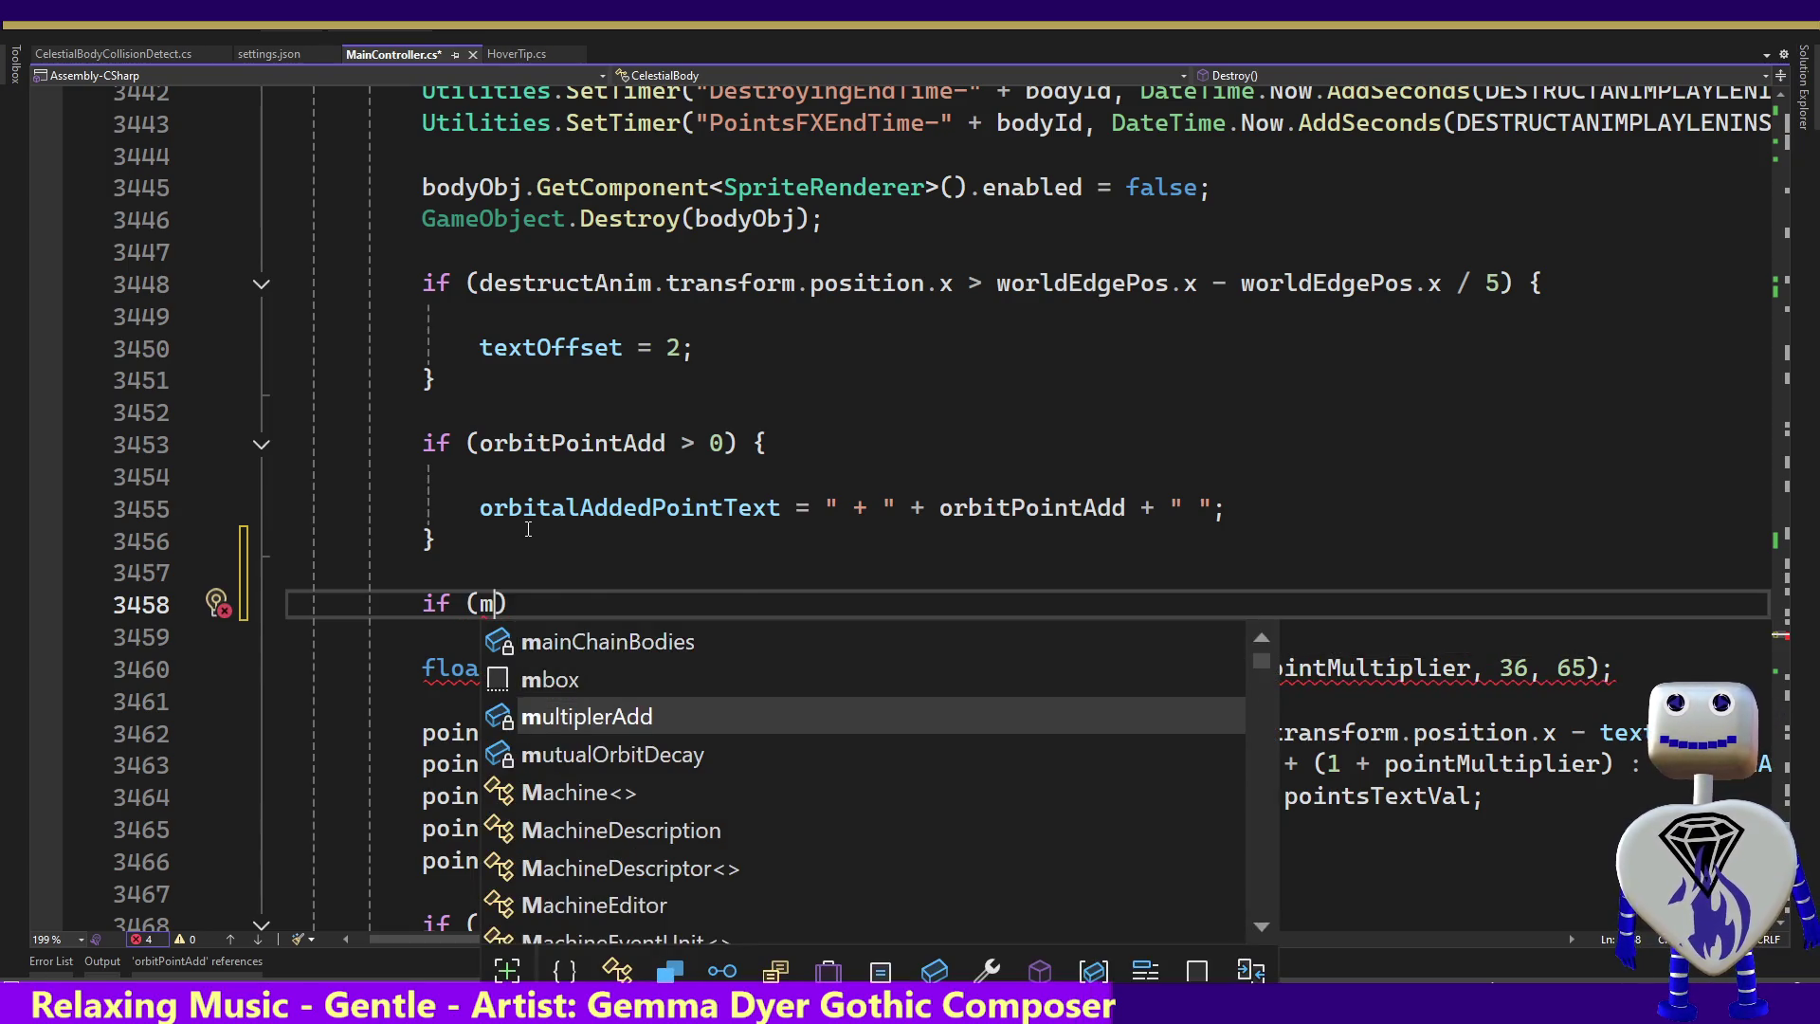
{"action": "key", "text": "Tab"}
{"action": "type", "text": "> 0) {"}
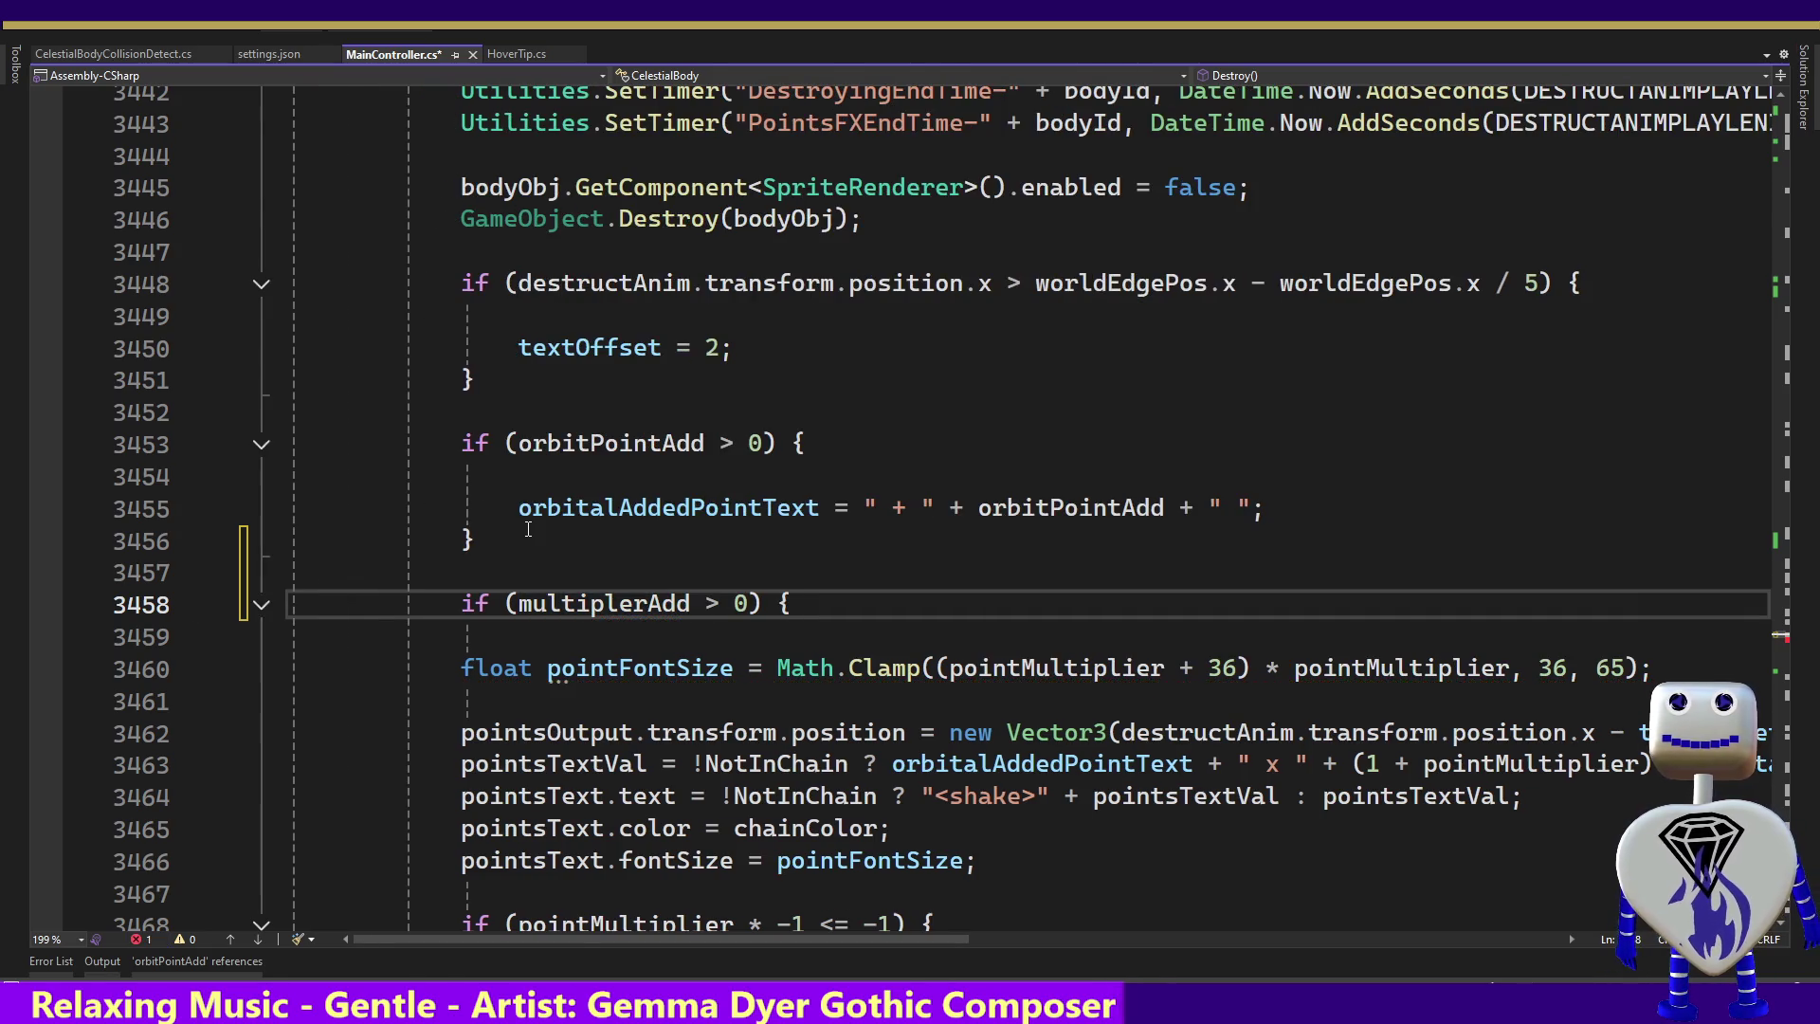
{"action": "type", "text": " }"}
{"action": "key", "text": "Left"}
{"action": "key", "text": "Return"}
{"action": "key", "text": "Return"}
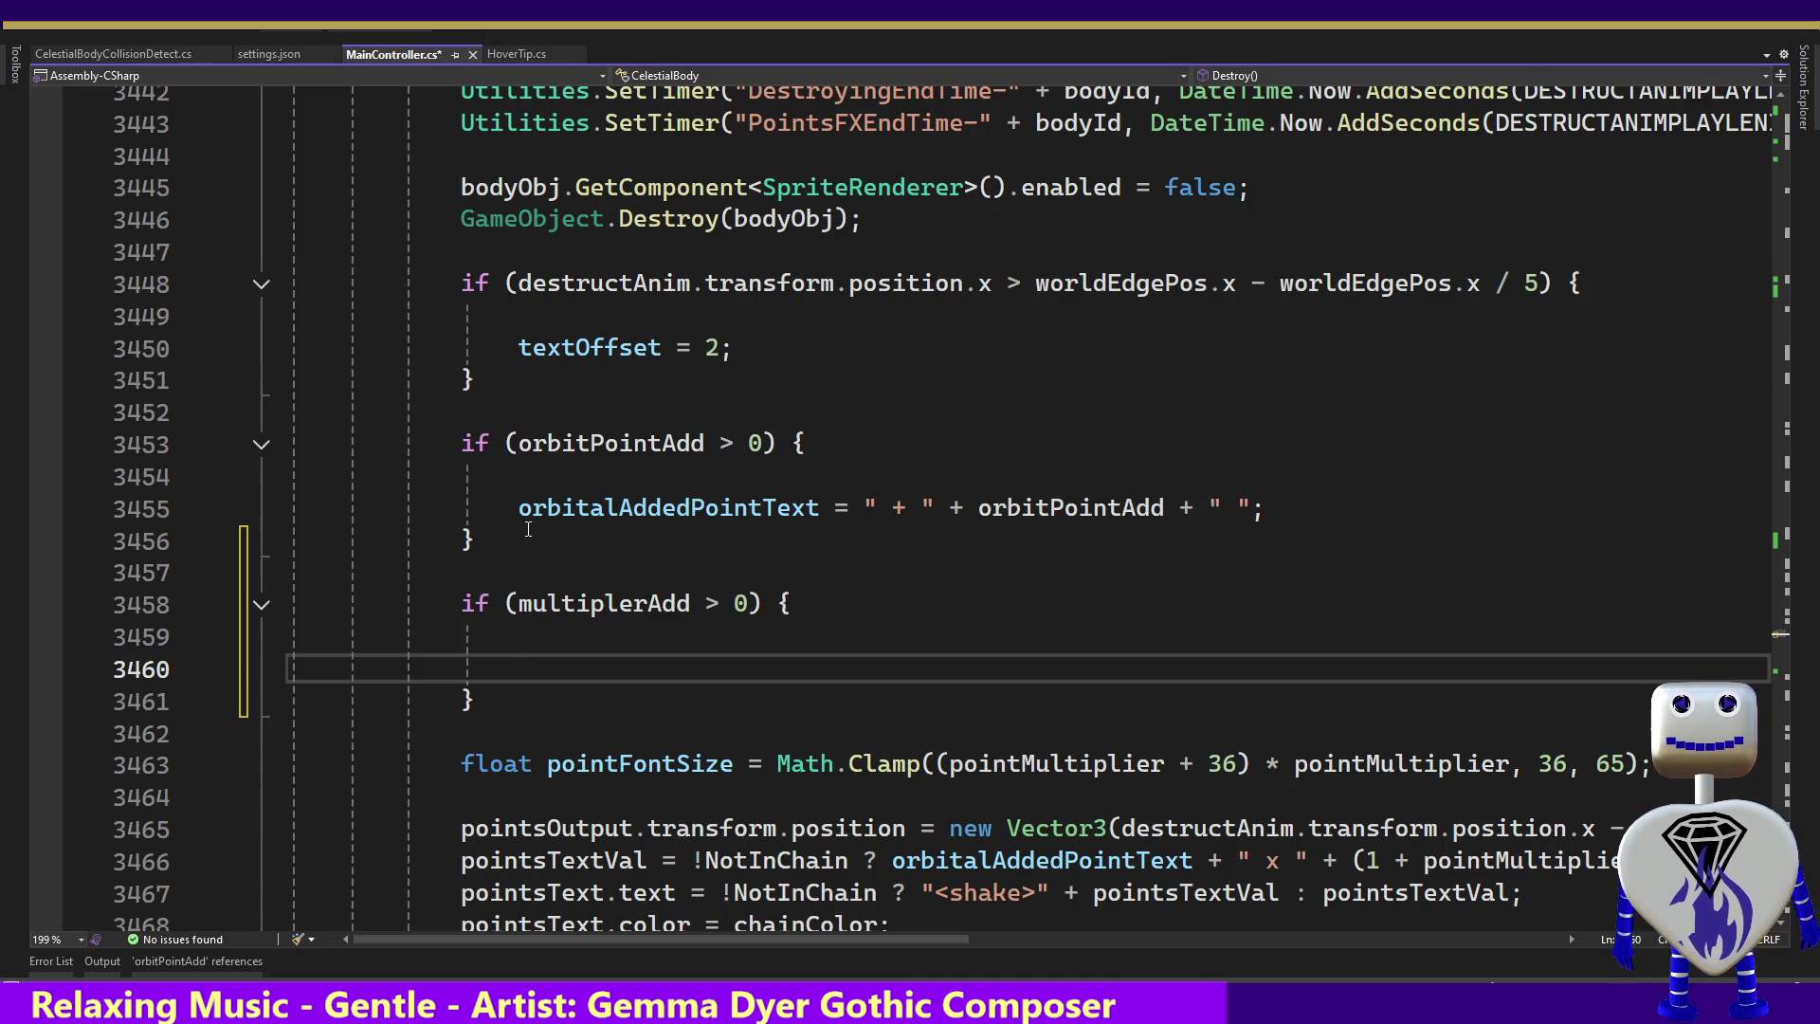
{"action": "mouse_move", "coordinate": [908, 942]}
{"action": "left_mouse_down"}
{"action": "mouse_move", "coordinate": [1208, 946]}
{"action": "mouse_move", "coordinate": [1061, 925]}
{"action": "left_mouse_up"}
{"action": "double_click", "coordinate": [1096, 860]}
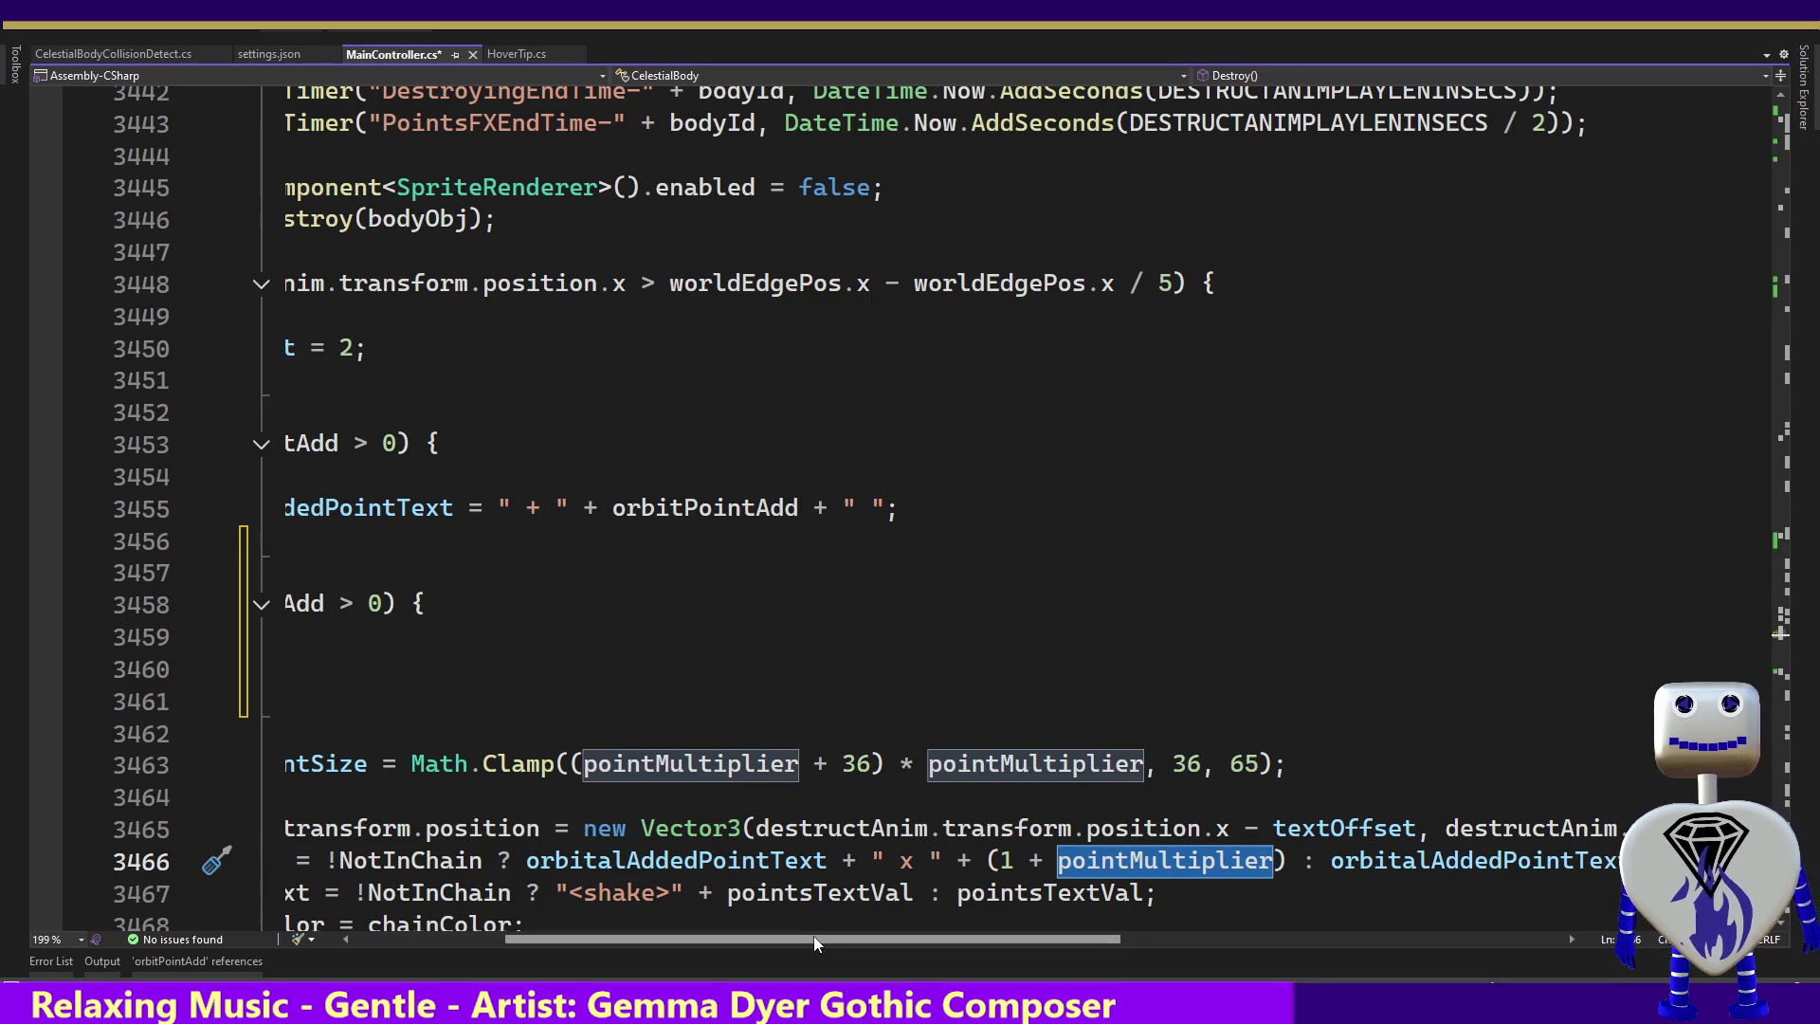
{"action": "left_click_drag", "start_coordinate": [814, 938], "coordinate": [756, 938]}
{"action": "left_click_drag", "start_coordinate": [729, 938], "coordinate": [660, 941]}
{"action": "left_click_drag", "start_coordinate": [476, 702], "coordinate": [503, 550]}
{"action": "key", "text": "Delete"}
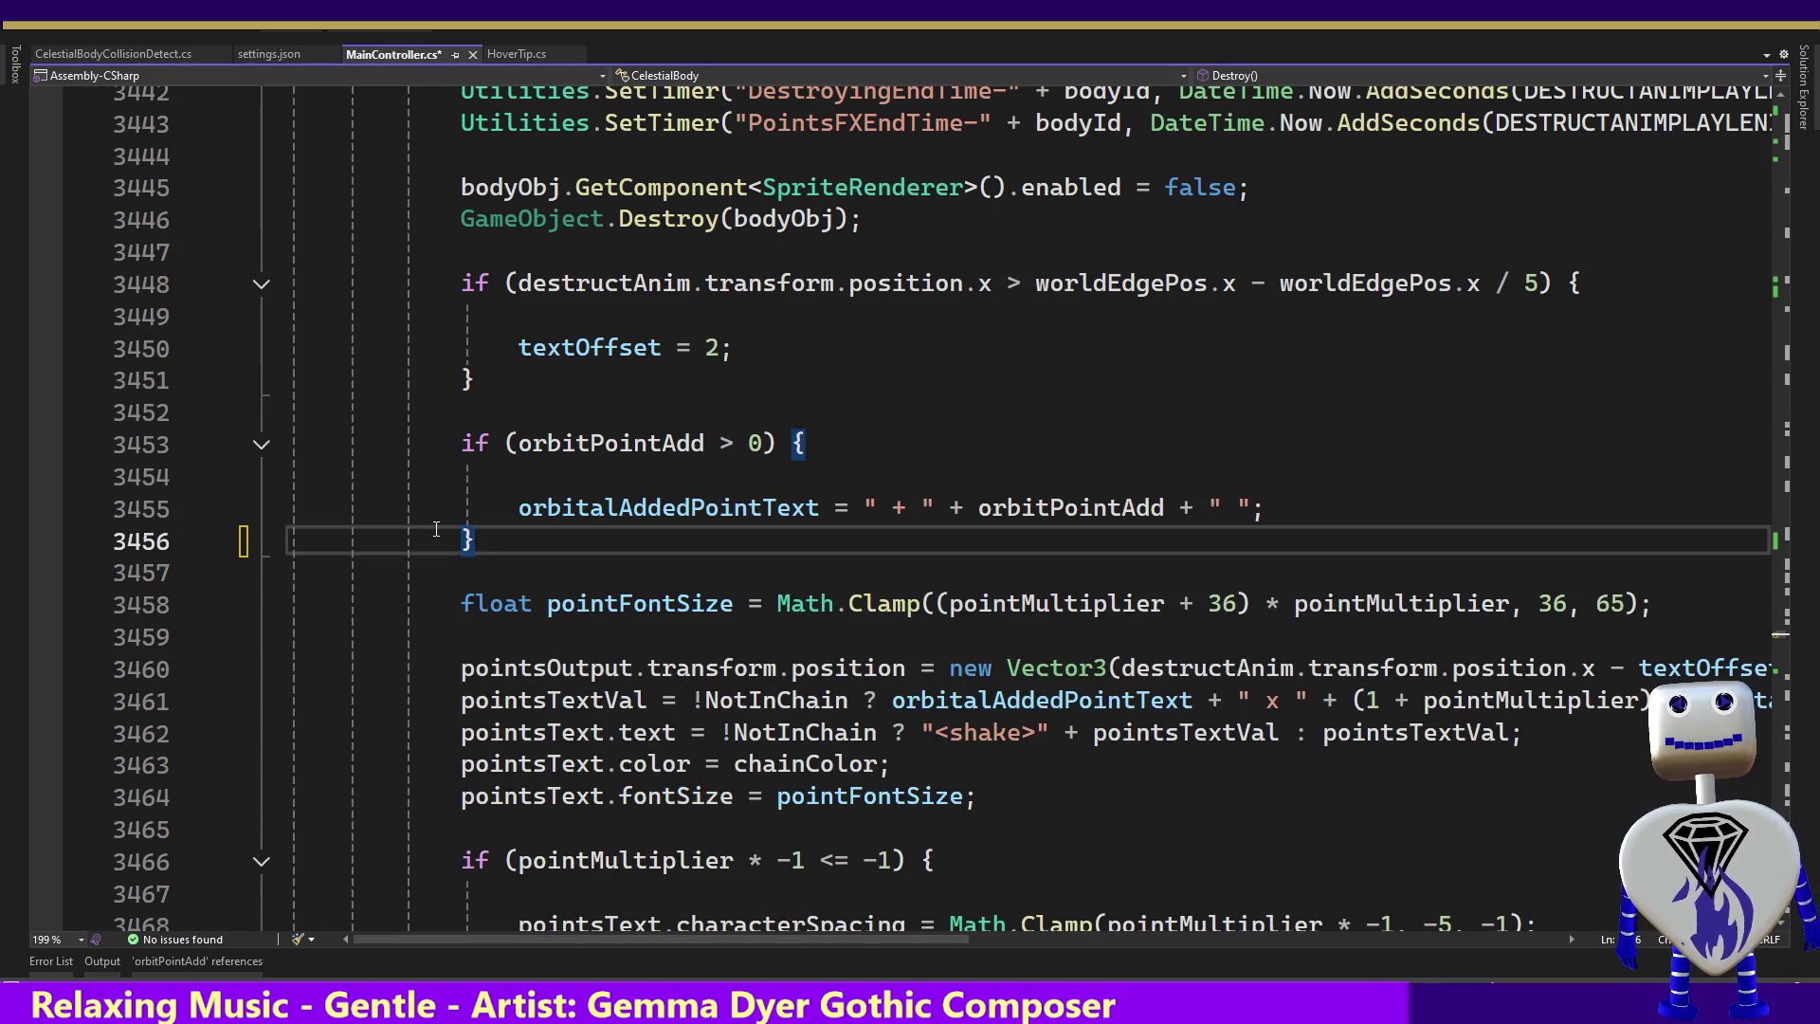
Add multiplerAdd to the (1 + pointMultiplier) sum in pointsTextVal
{"action": "left_click", "coordinate": [1640, 699]}
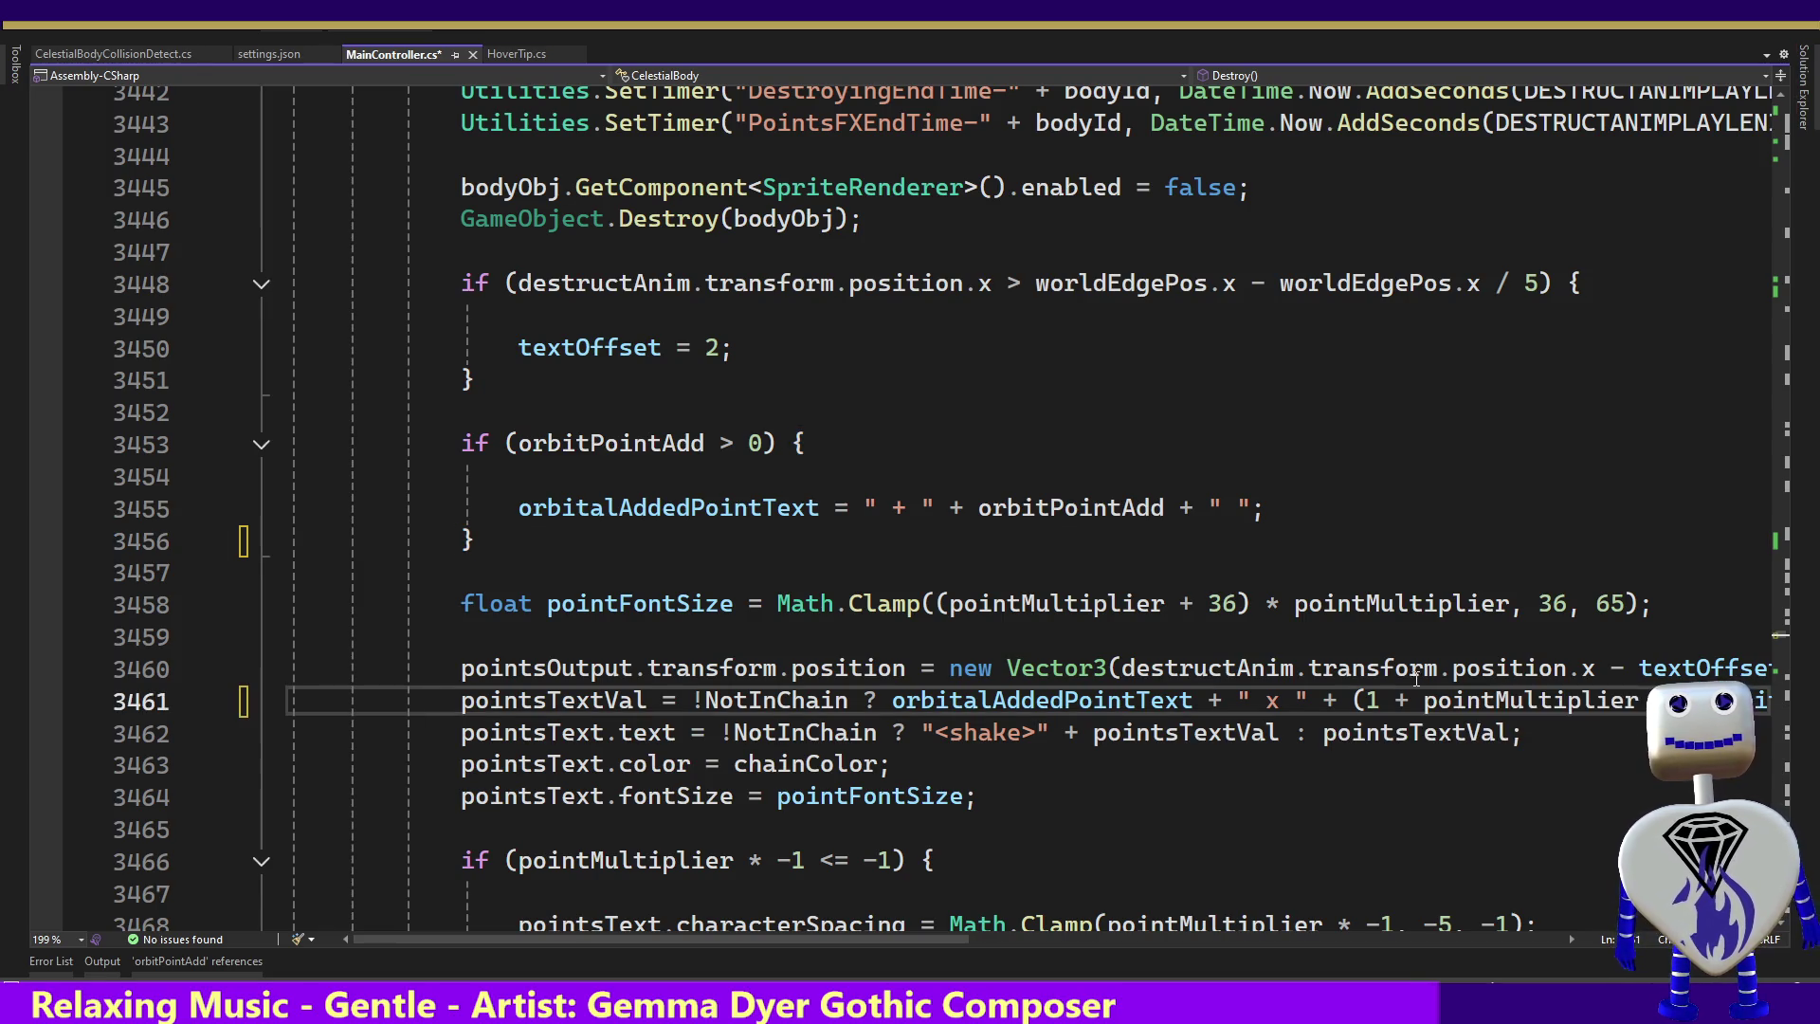
{"action": "key", "text": "BackSpace"}
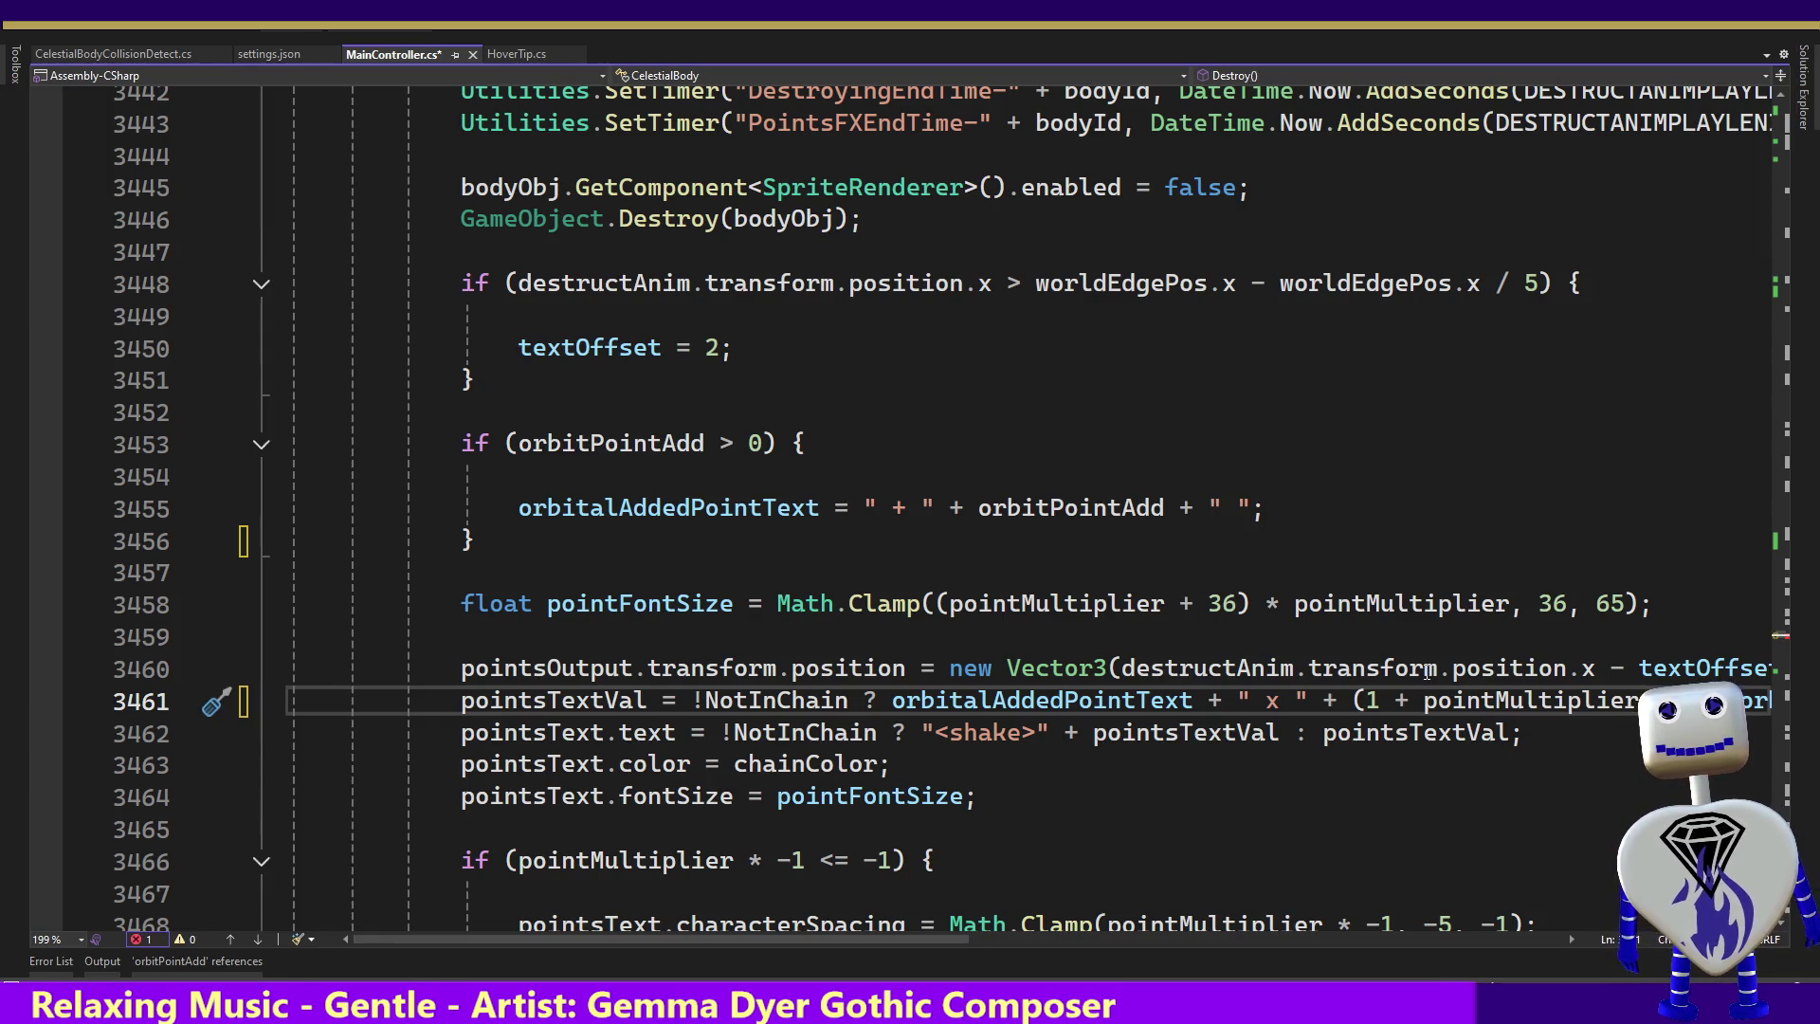
{"action": "type", "text": "m"}
{"action": "key", "text": "Tab"}
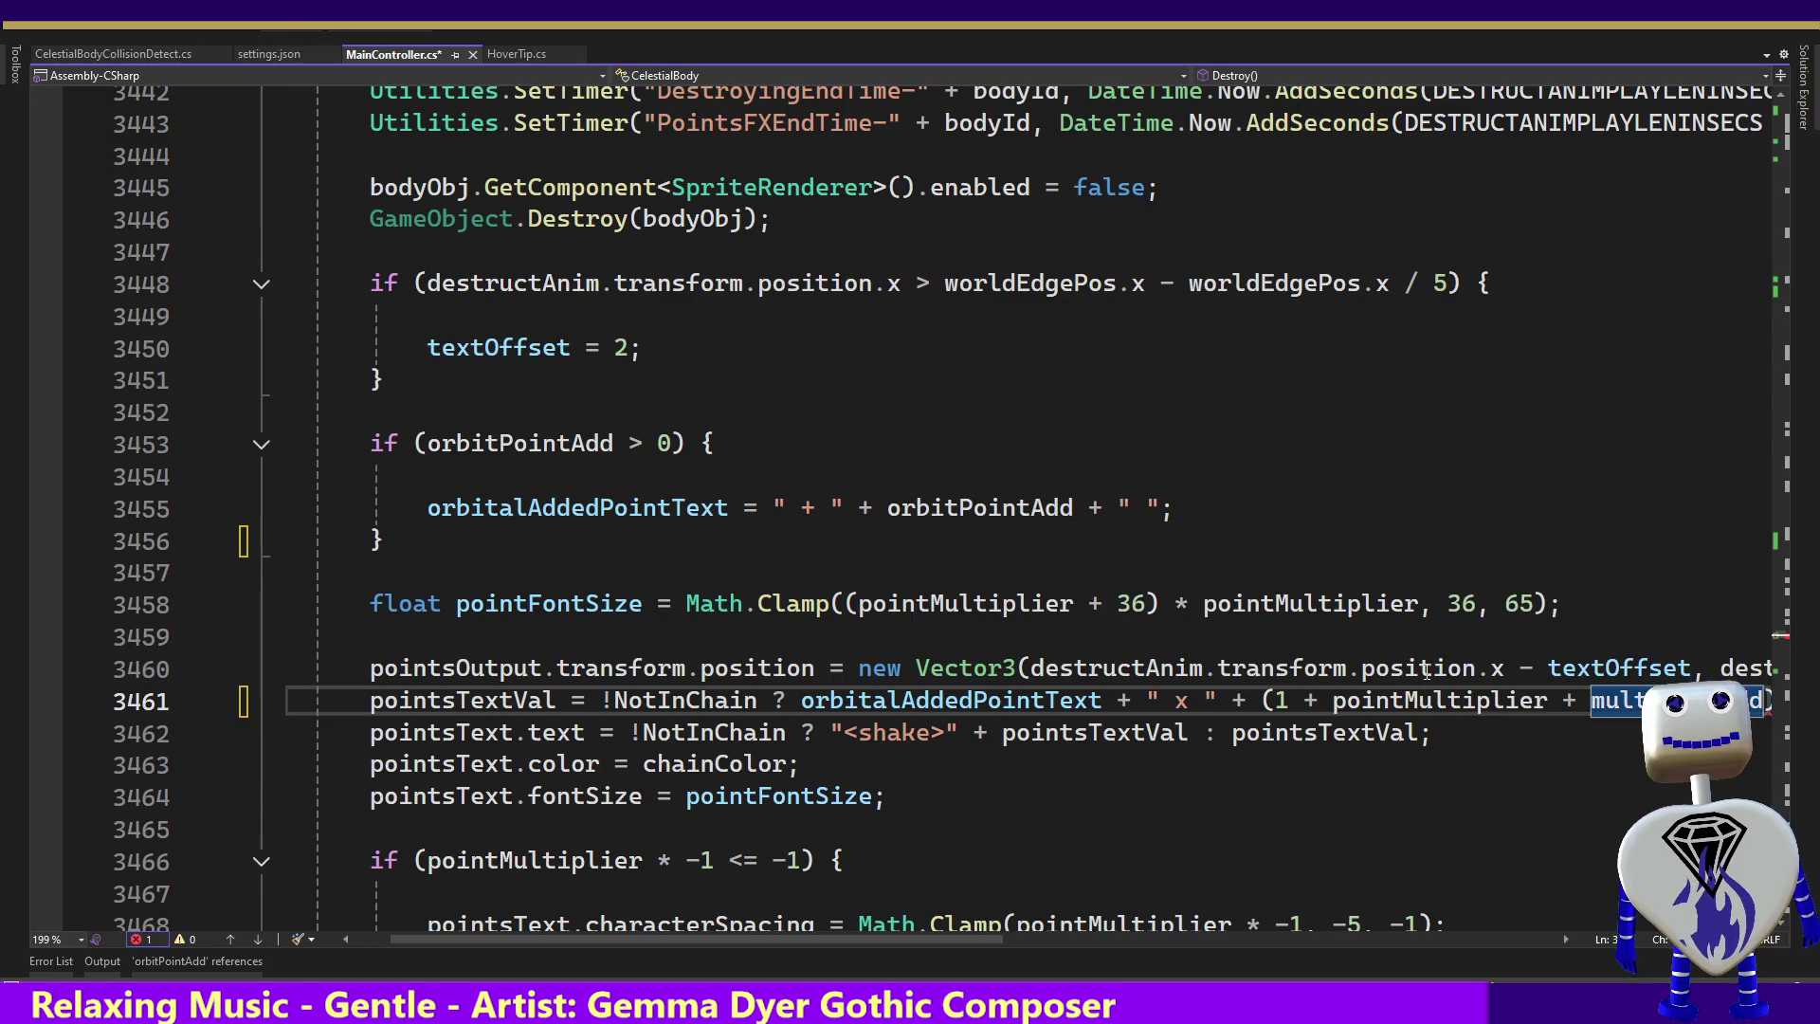
Wrap the pointsTextVal ternary so its true and false branches sit on separate lines
{"action": "key", "text": "ctrl+Left"}
{"action": "key", "text": "ctrl+Left"}
{"action": "key", "text": "ctrl+Left"}
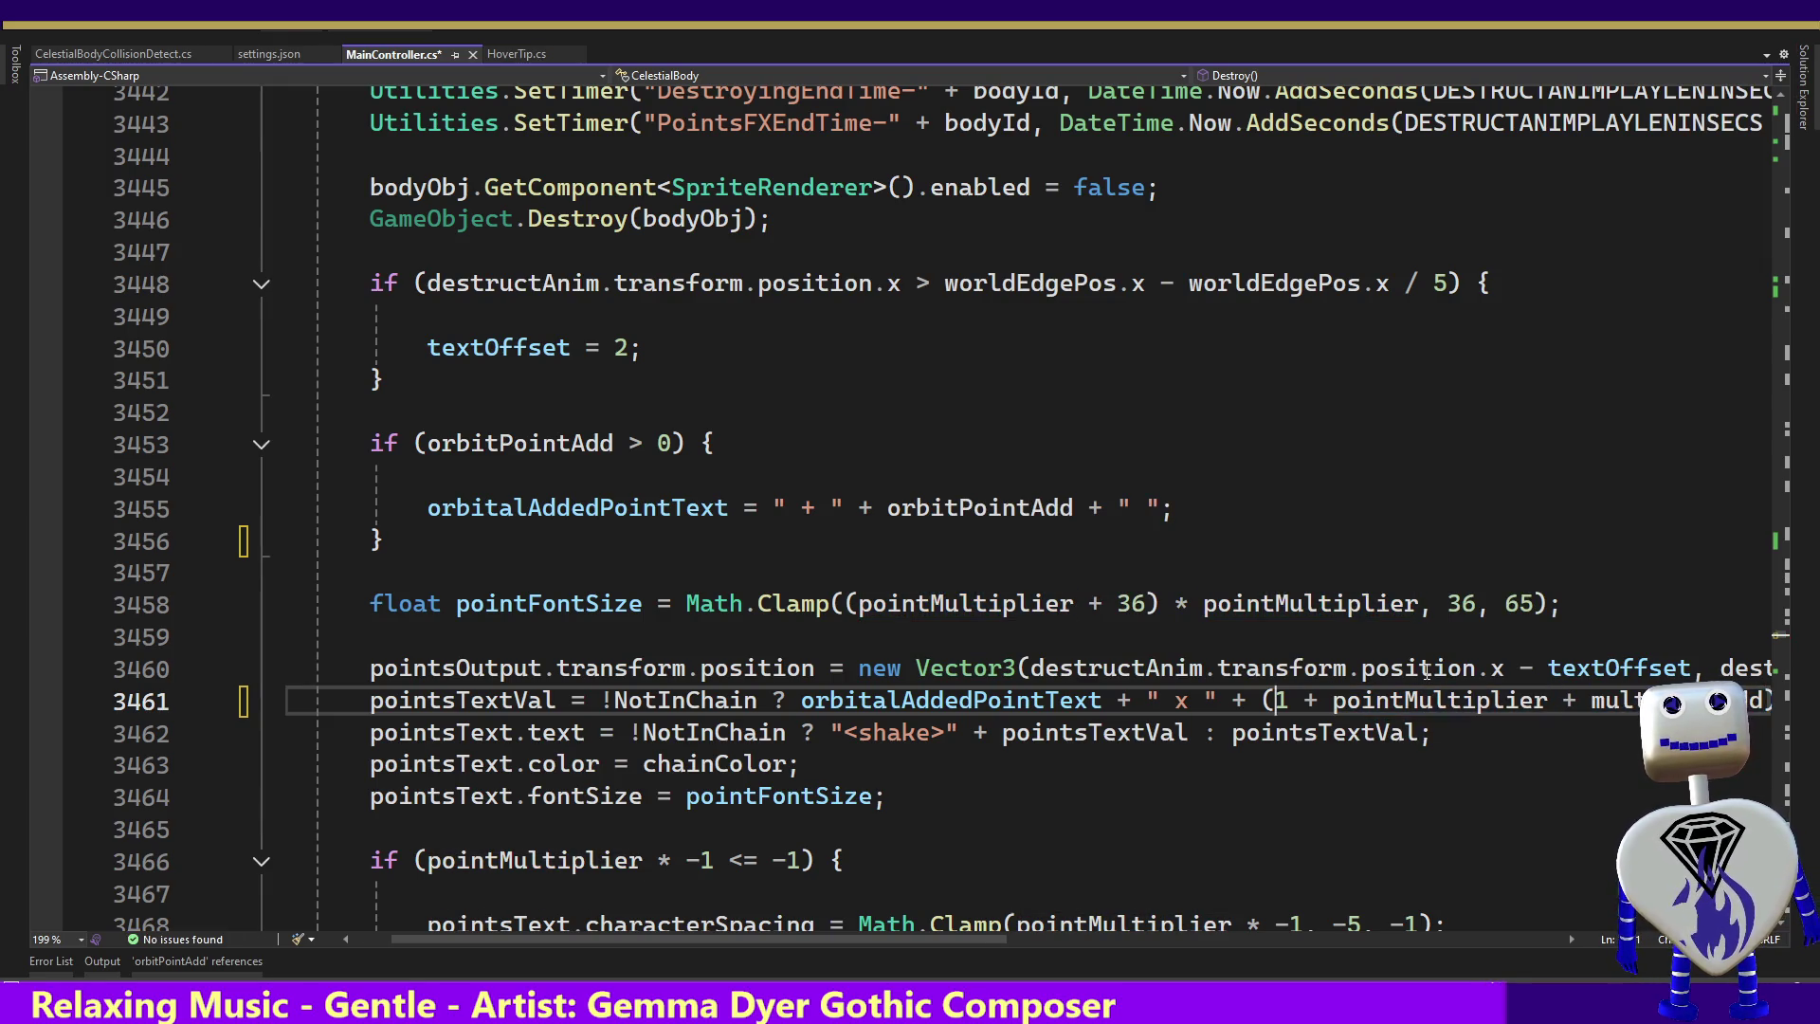
{"action": "key", "text": "ctrl+Left"}
{"action": "key", "text": "Return"}
{"action": "key", "text": "Tab"}
{"action": "key", "text": "Tab"}
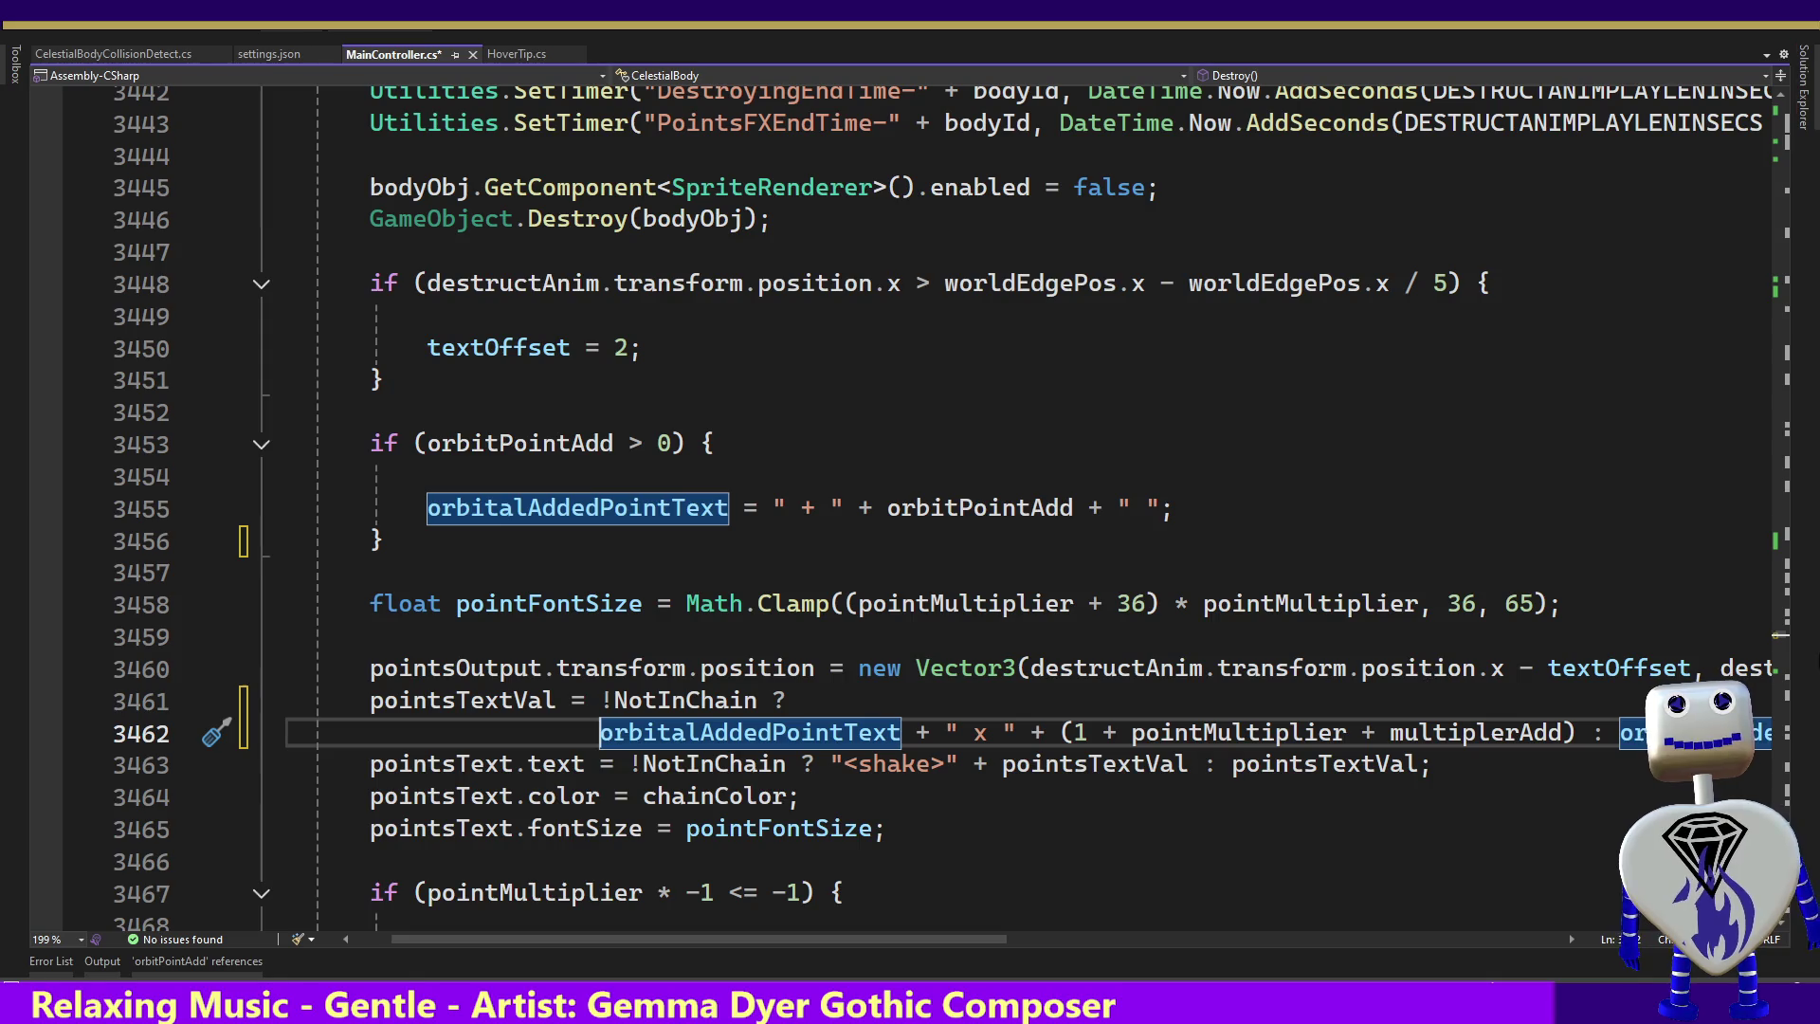
{"action": "left_click", "coordinate": [1619, 732]}
{"action": "key", "text": "Return"}
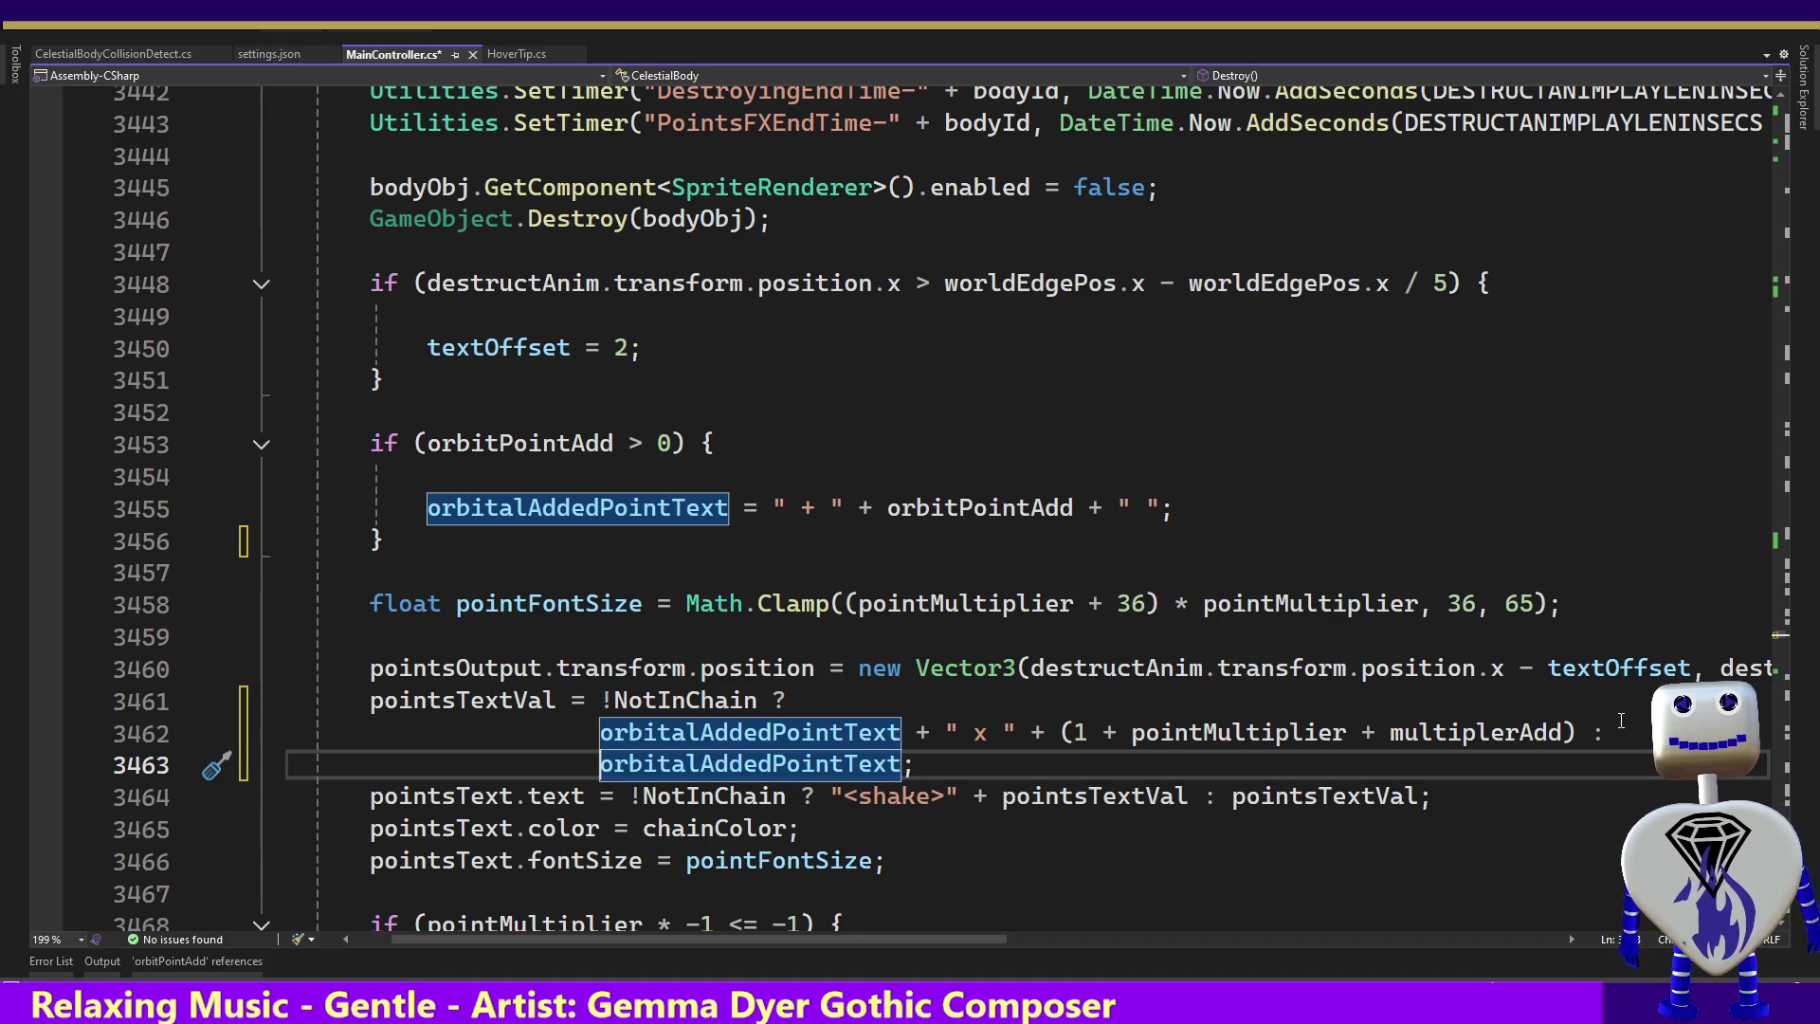
Move down to the end of Destroy() and back up to the orbitPointAdd text block
{"action": "key", "text": "Down"}
{"action": "key", "text": "Down"}
{"action": "key", "text": "Down"}
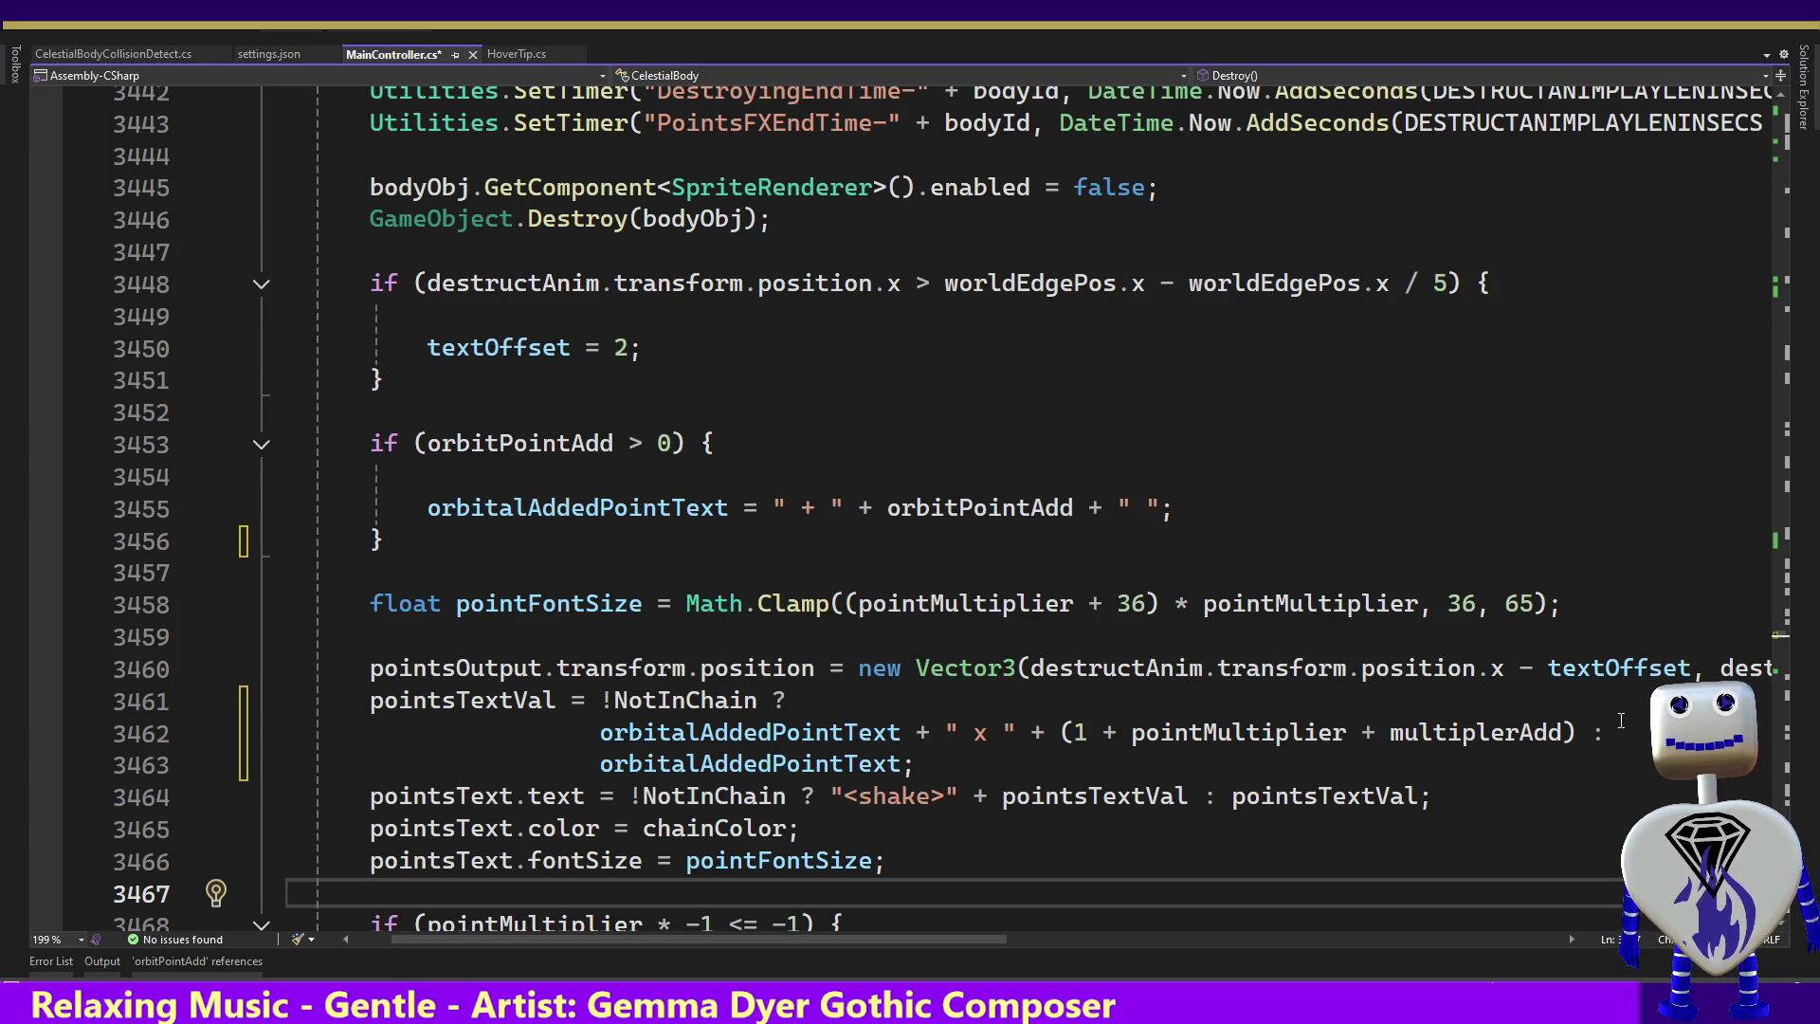
{"action": "key", "text": "Down"}
{"action": "key", "text": "Down"}
{"action": "key", "text": "Down"}
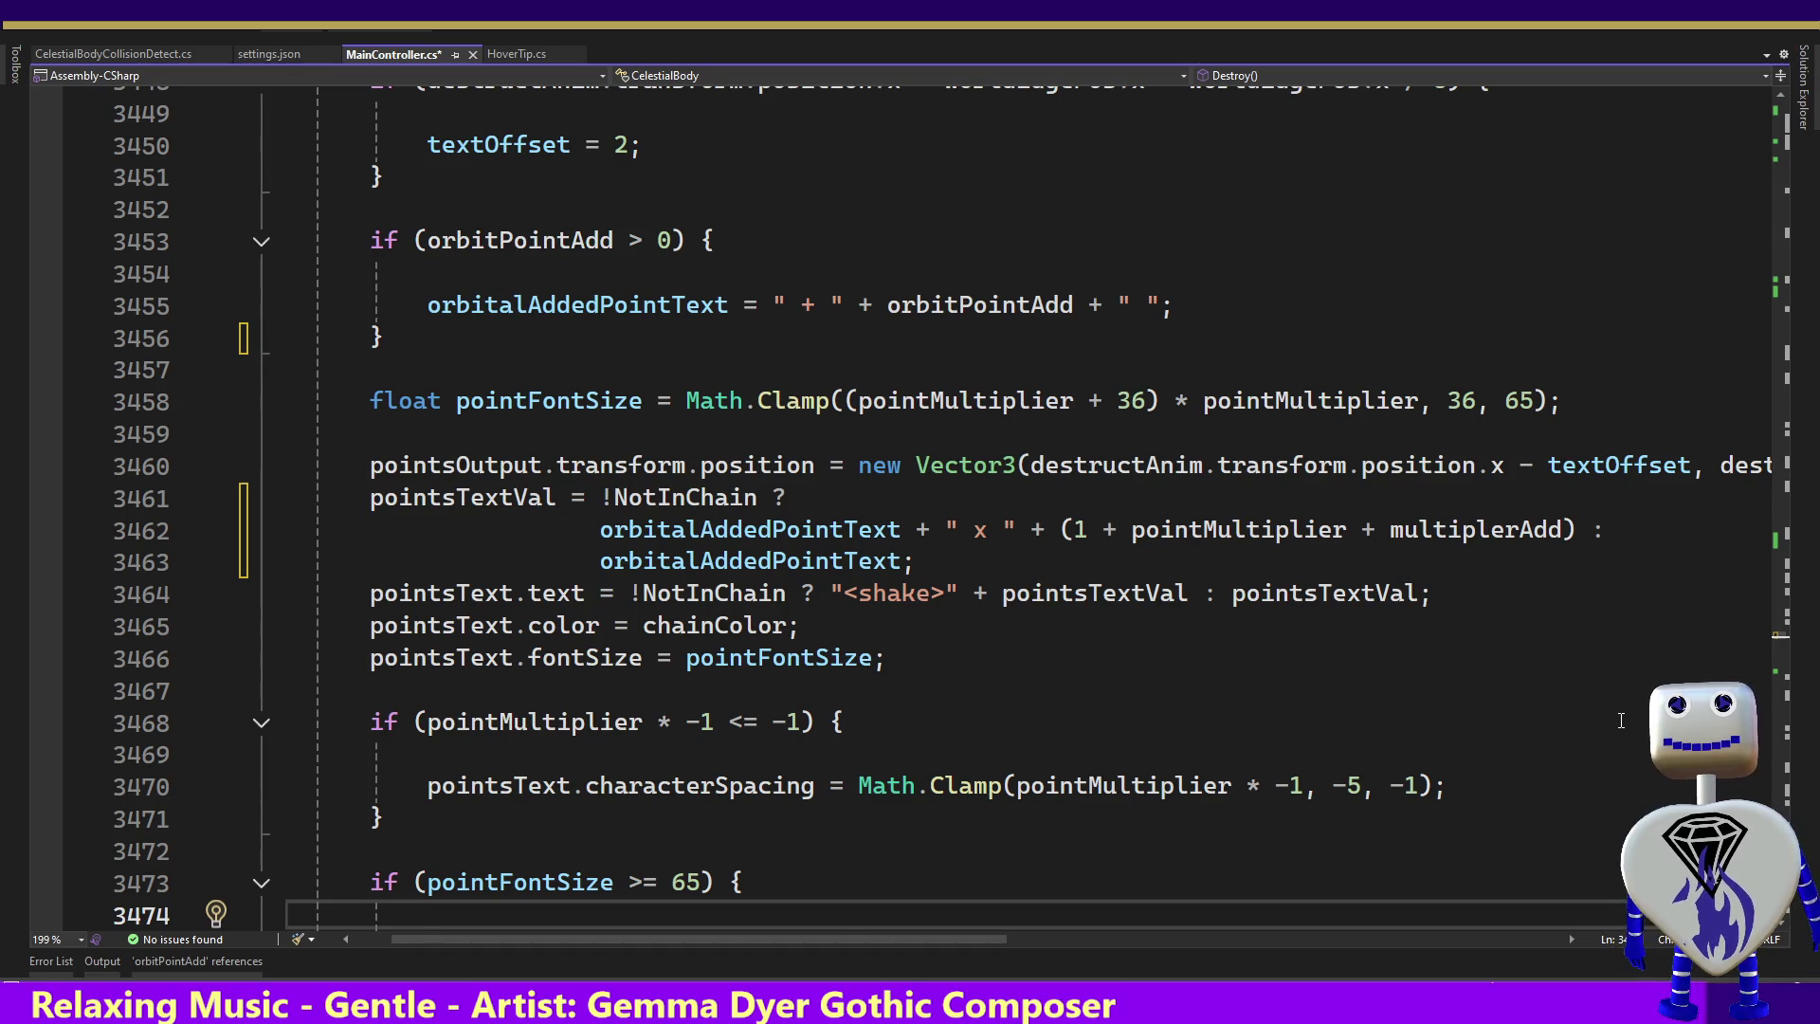
{"action": "key", "text": "Down"}
{"action": "key", "text": "Down"}
{"action": "key", "text": "Down"}
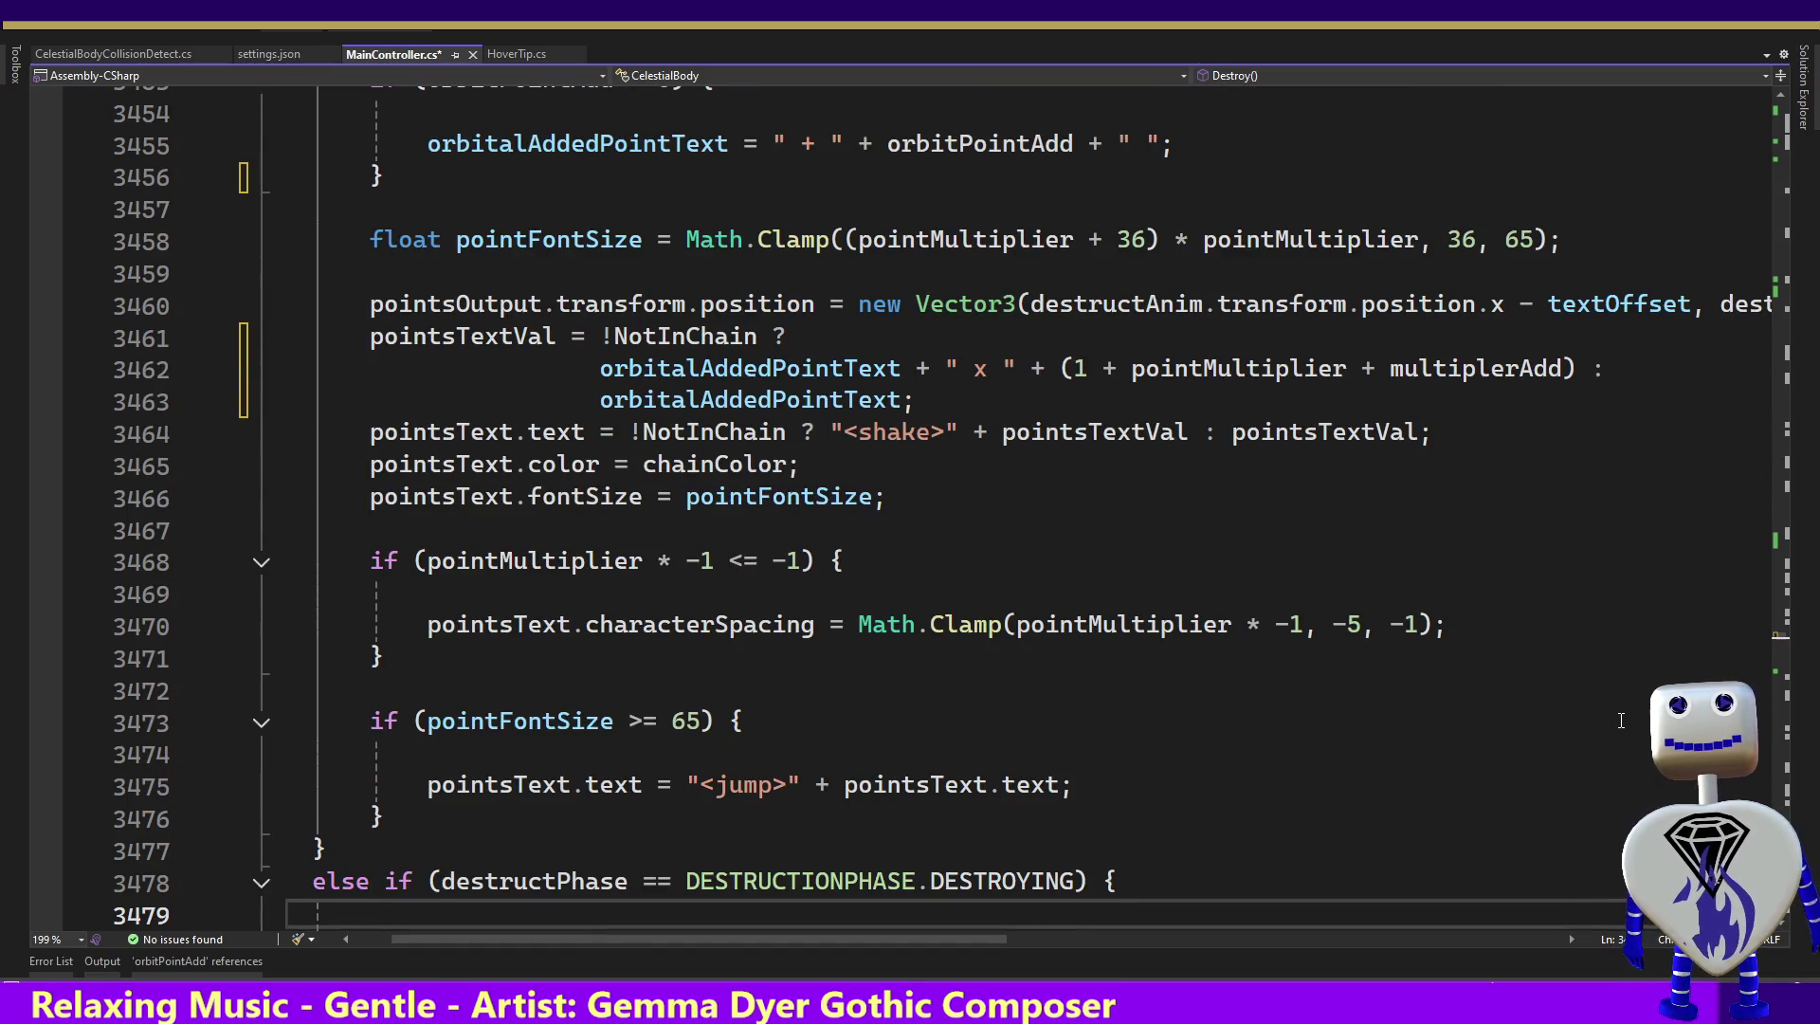
{"action": "key", "text": "Down"}
{"action": "key", "text": "Down"}
{"action": "key", "text": "Down"}
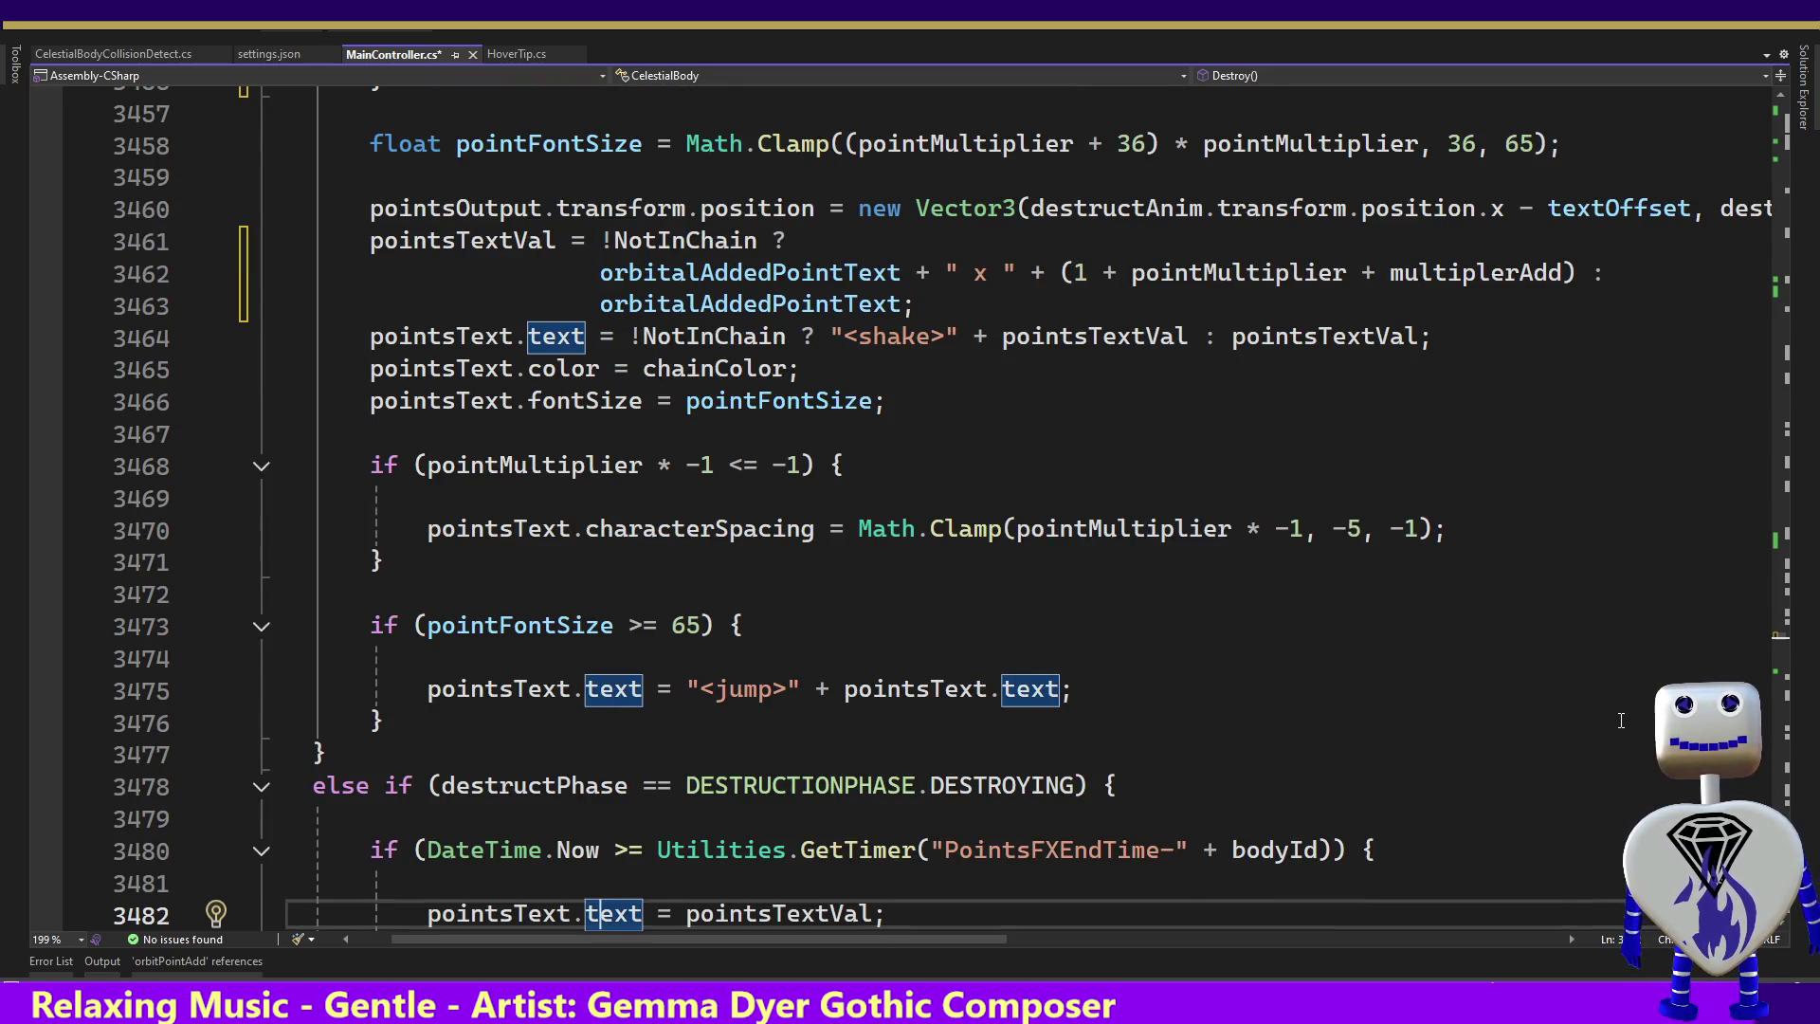
{"action": "key", "text": "Down"}
{"action": "key", "text": "Down"}
{"action": "key", "text": "Down"}
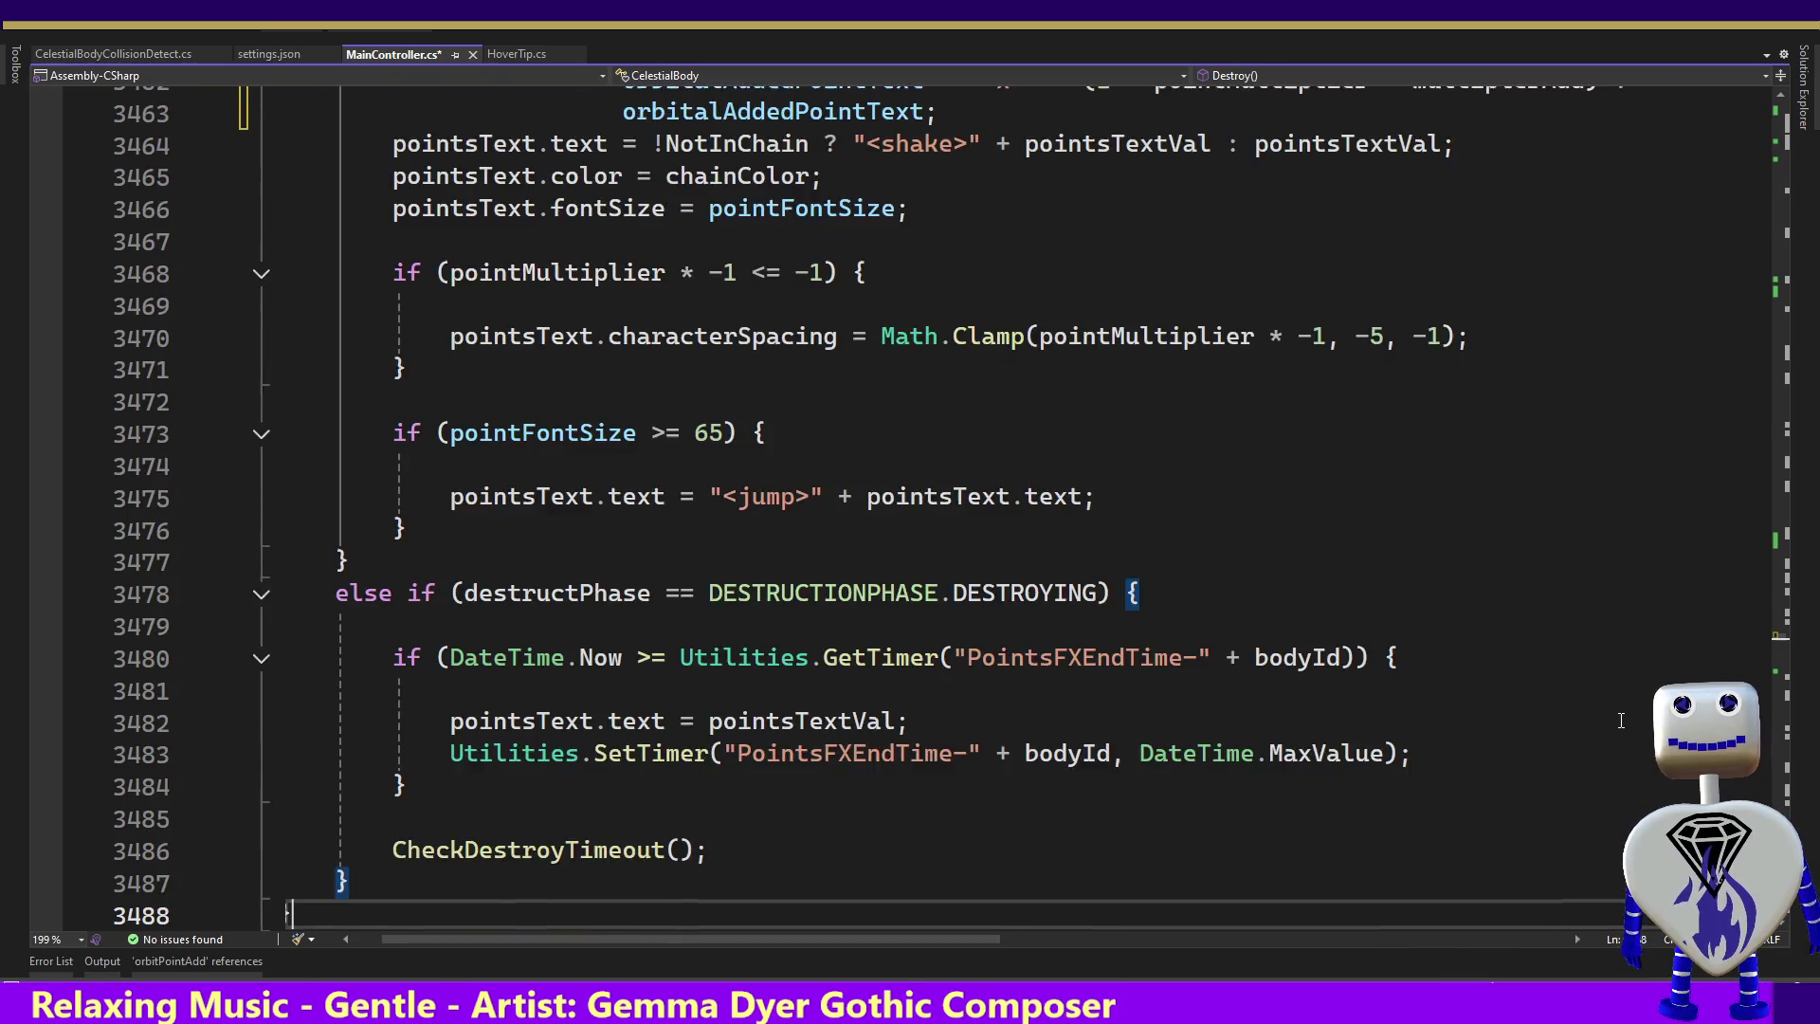
{"action": "key", "text": "Down"}
{"action": "key", "text": "Down"}
{"action": "key", "text": "Down"}
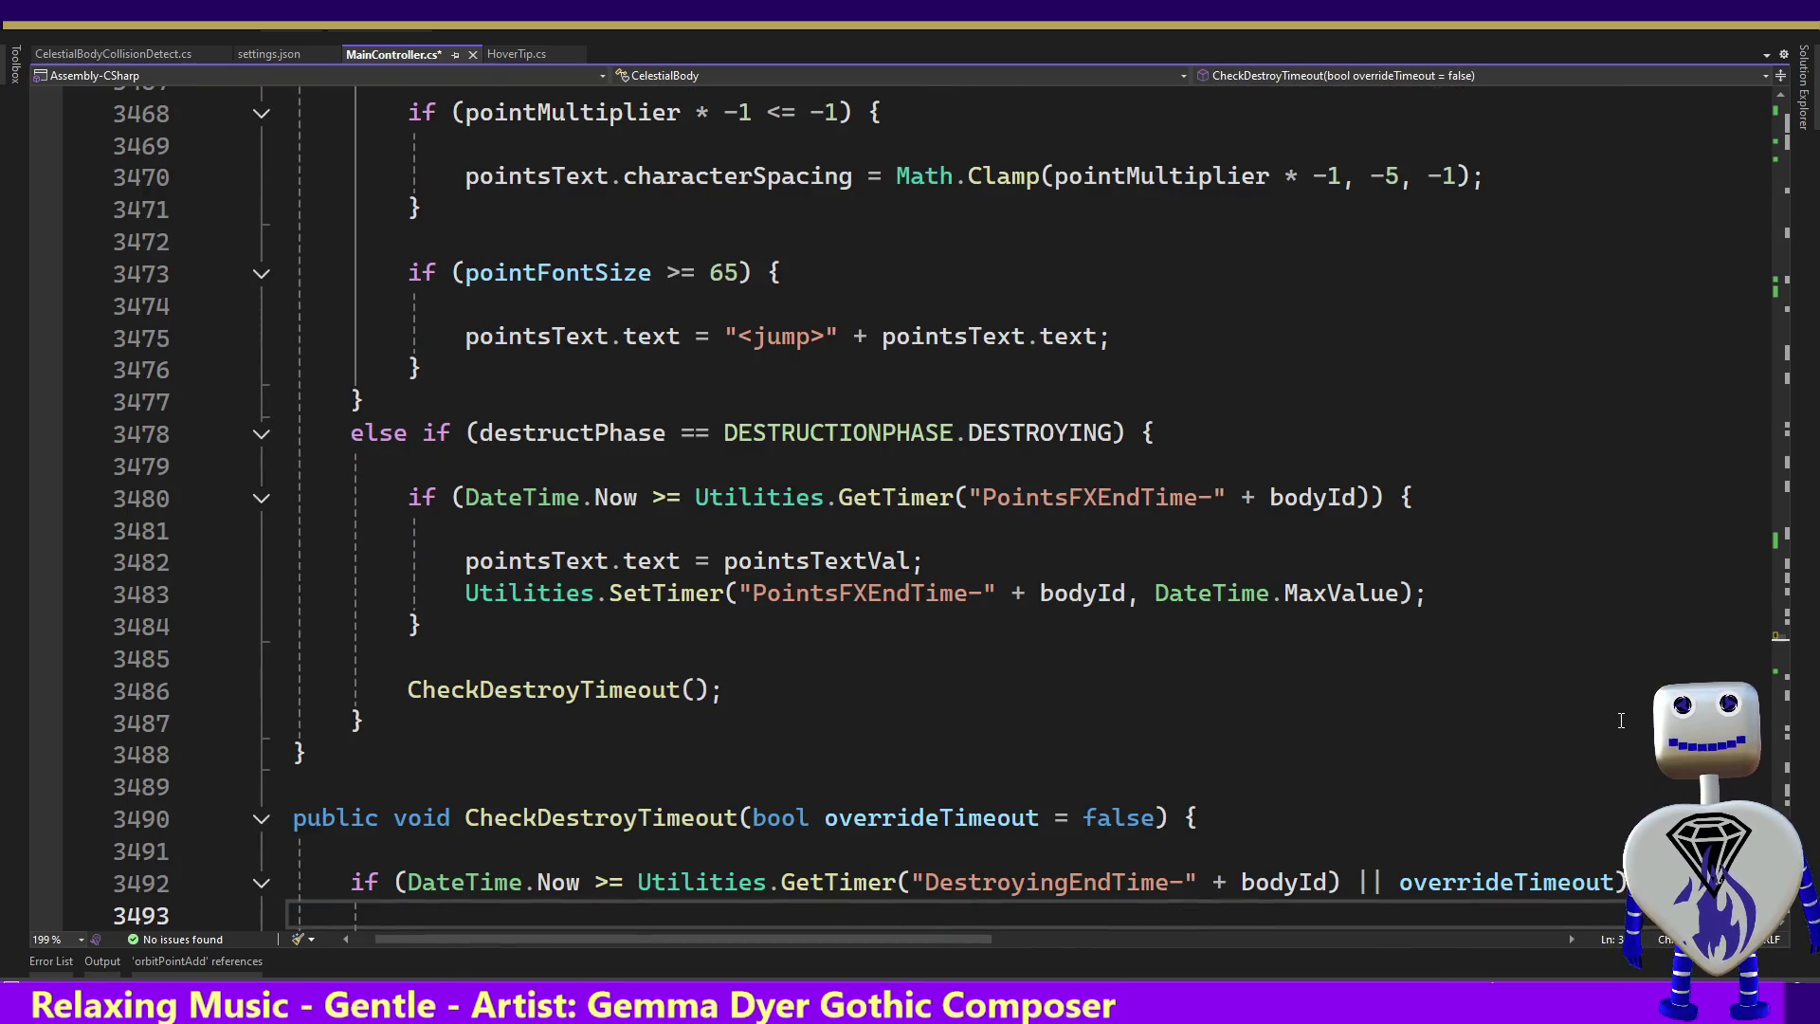
{"action": "key", "text": "Up"}
{"action": "key", "text": "Up"}
{"action": "key", "text": "Up"}
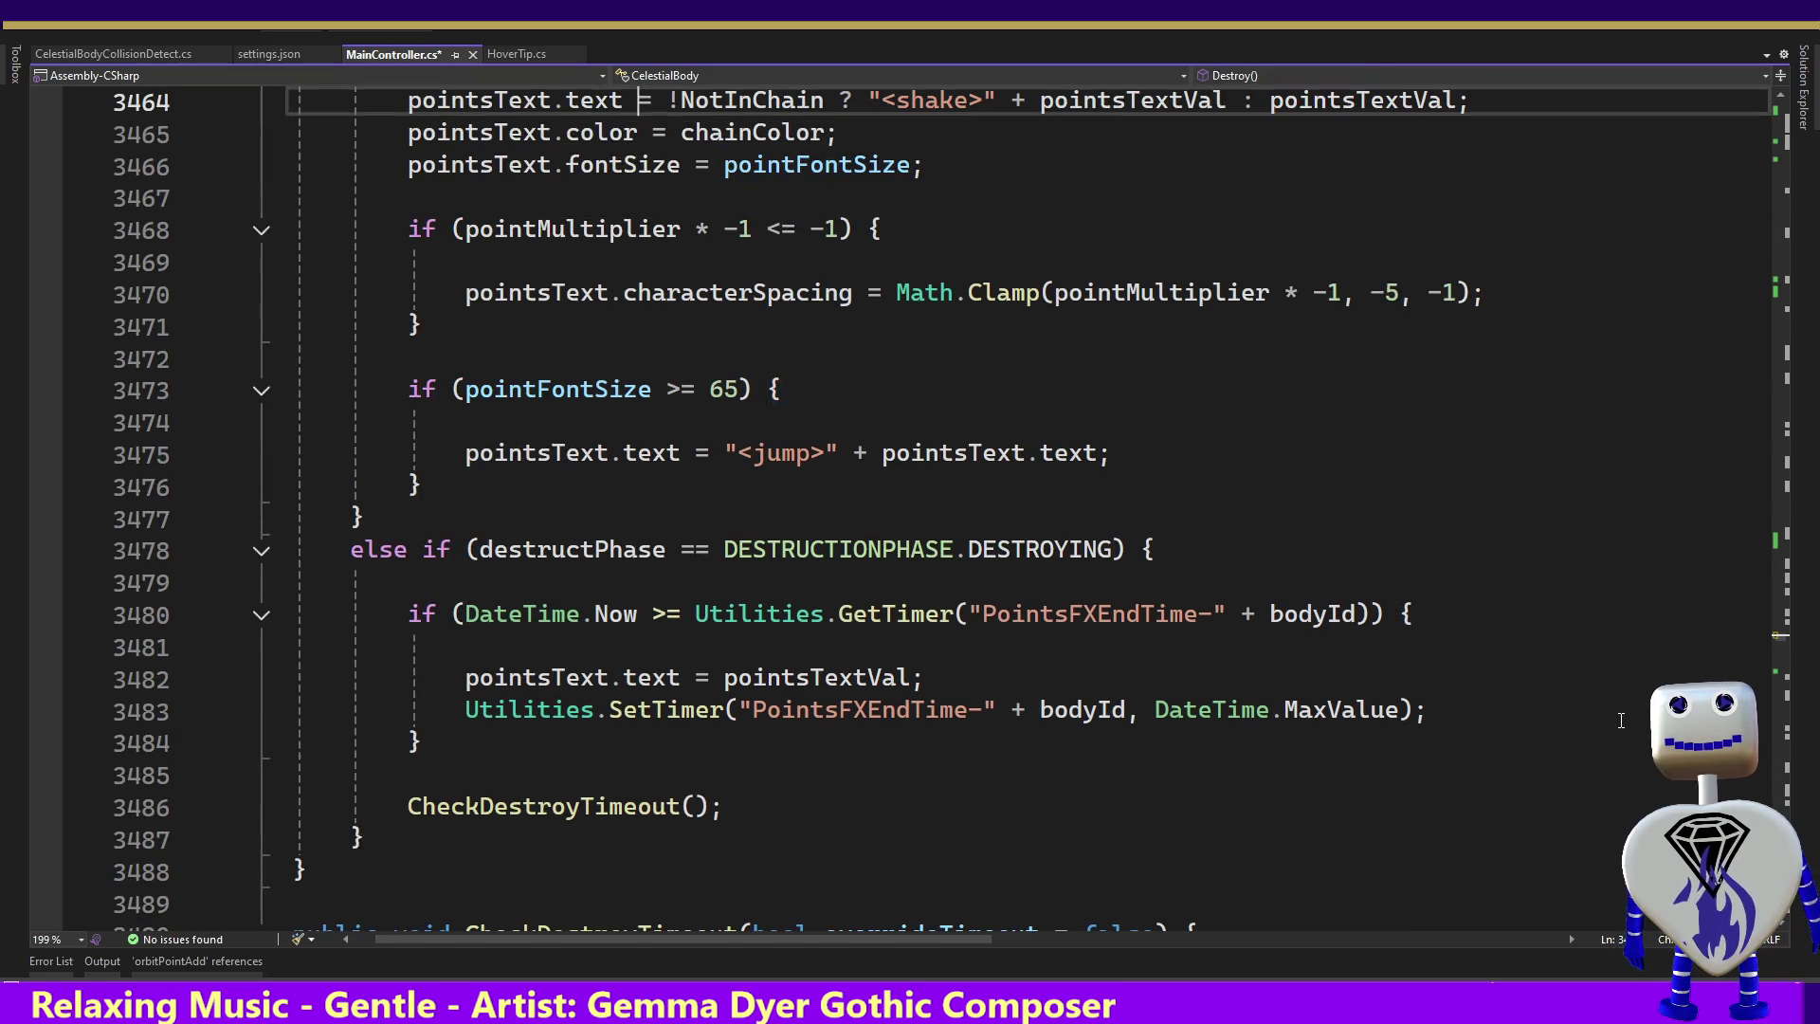
{"action": "key", "text": "Up"}
{"action": "key", "text": "Up"}
{"action": "key", "text": "Up"}
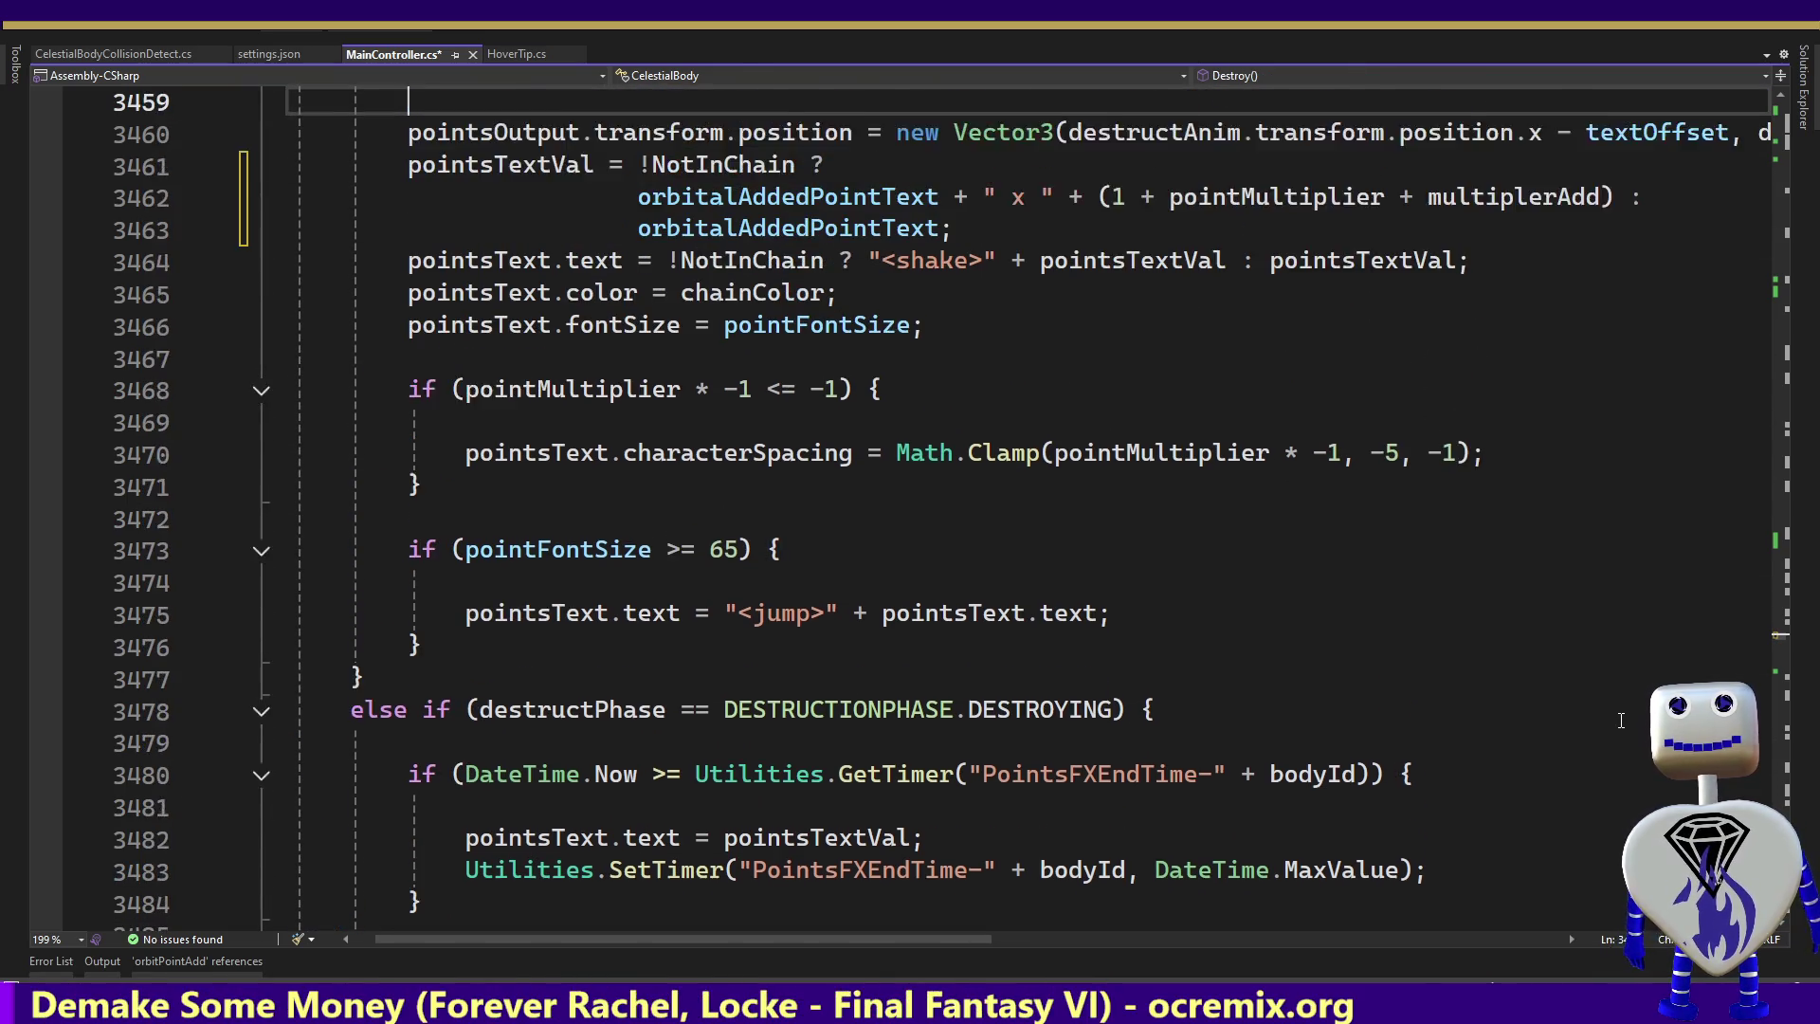
{"action": "key", "text": "Up"}
{"action": "key", "text": "Up"}
{"action": "key", "text": "Up"}
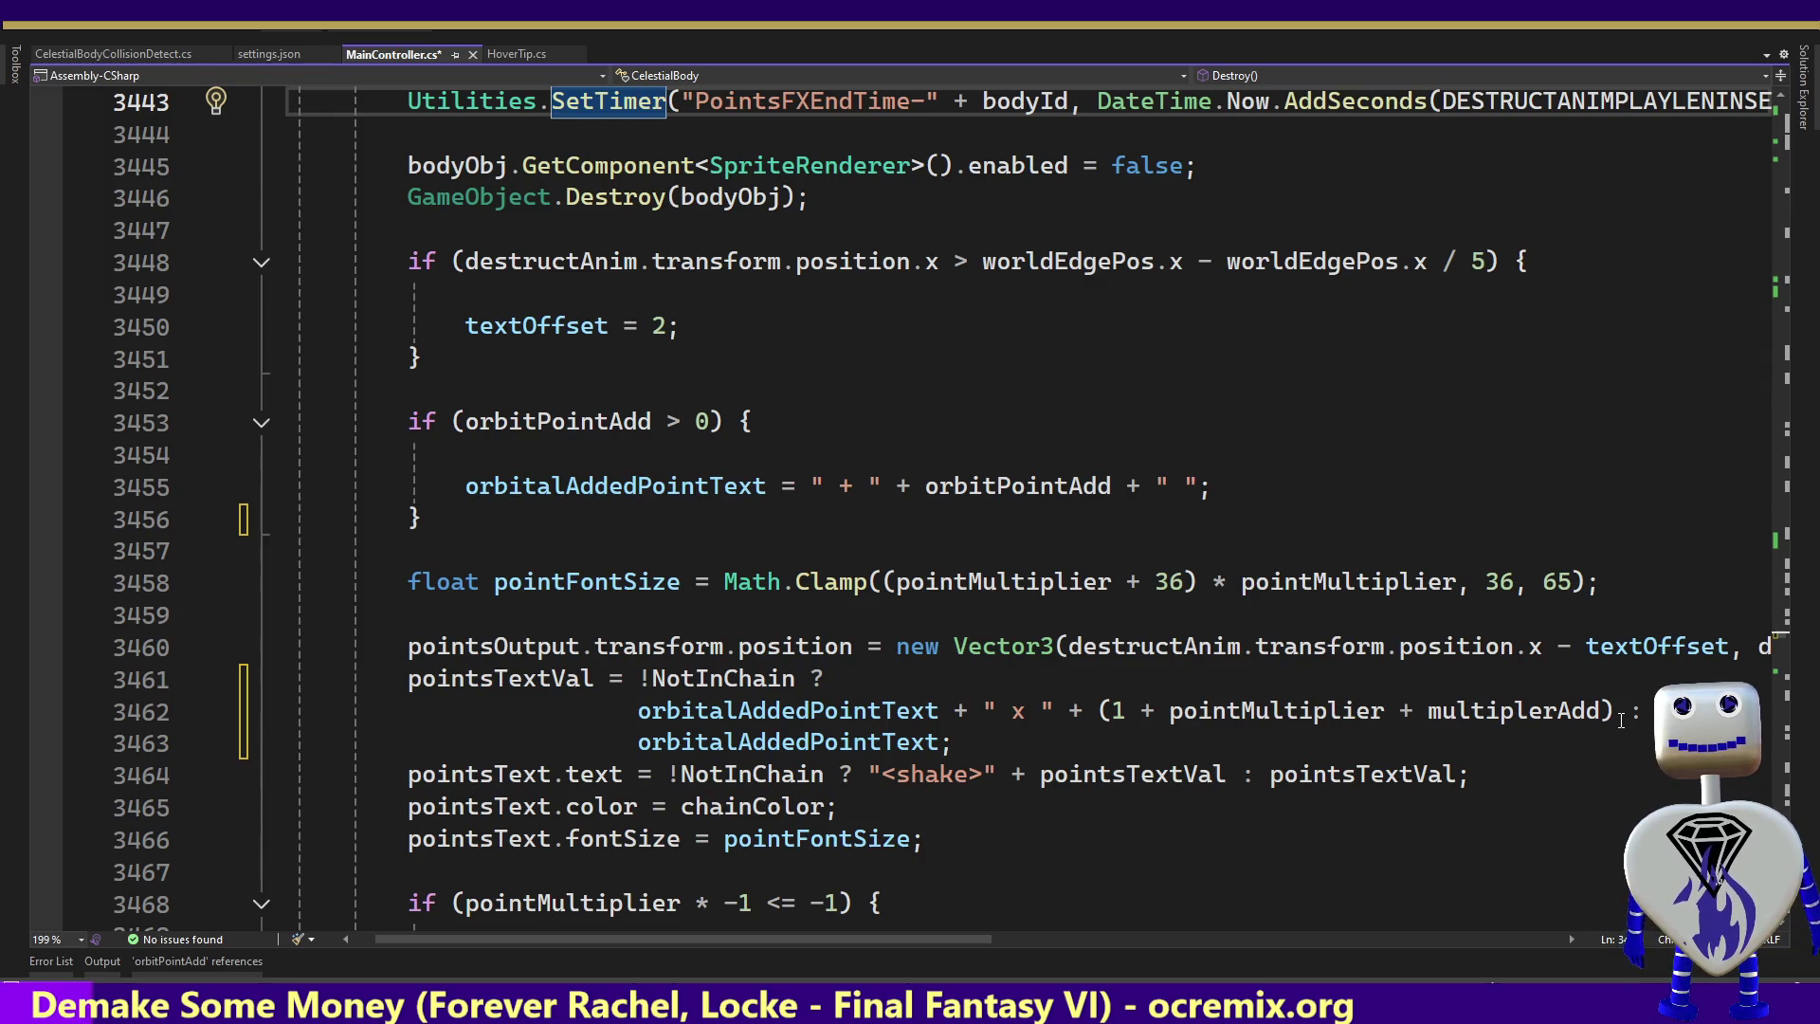
Break the pointsOutput position's y and z arguments onto new lines aligned under destructAnim
{"action": "left_click", "coordinate": [1764, 646]}
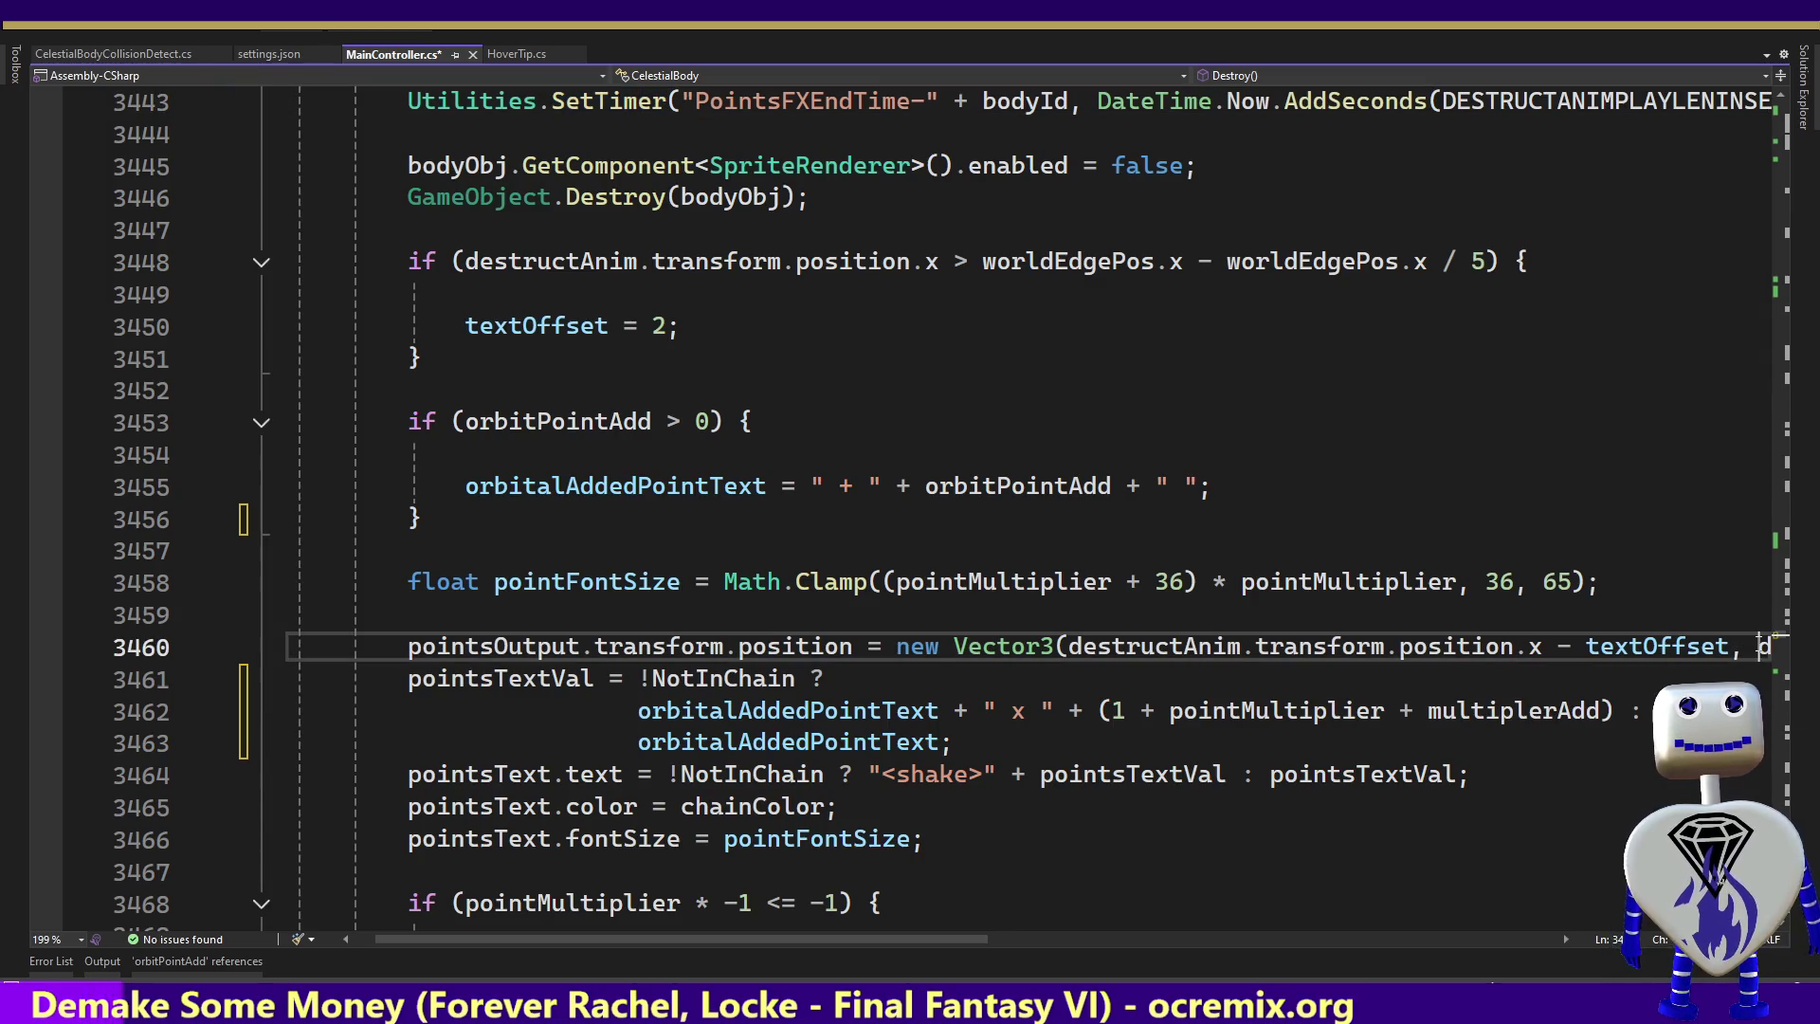
{"action": "key", "text": "Return"}
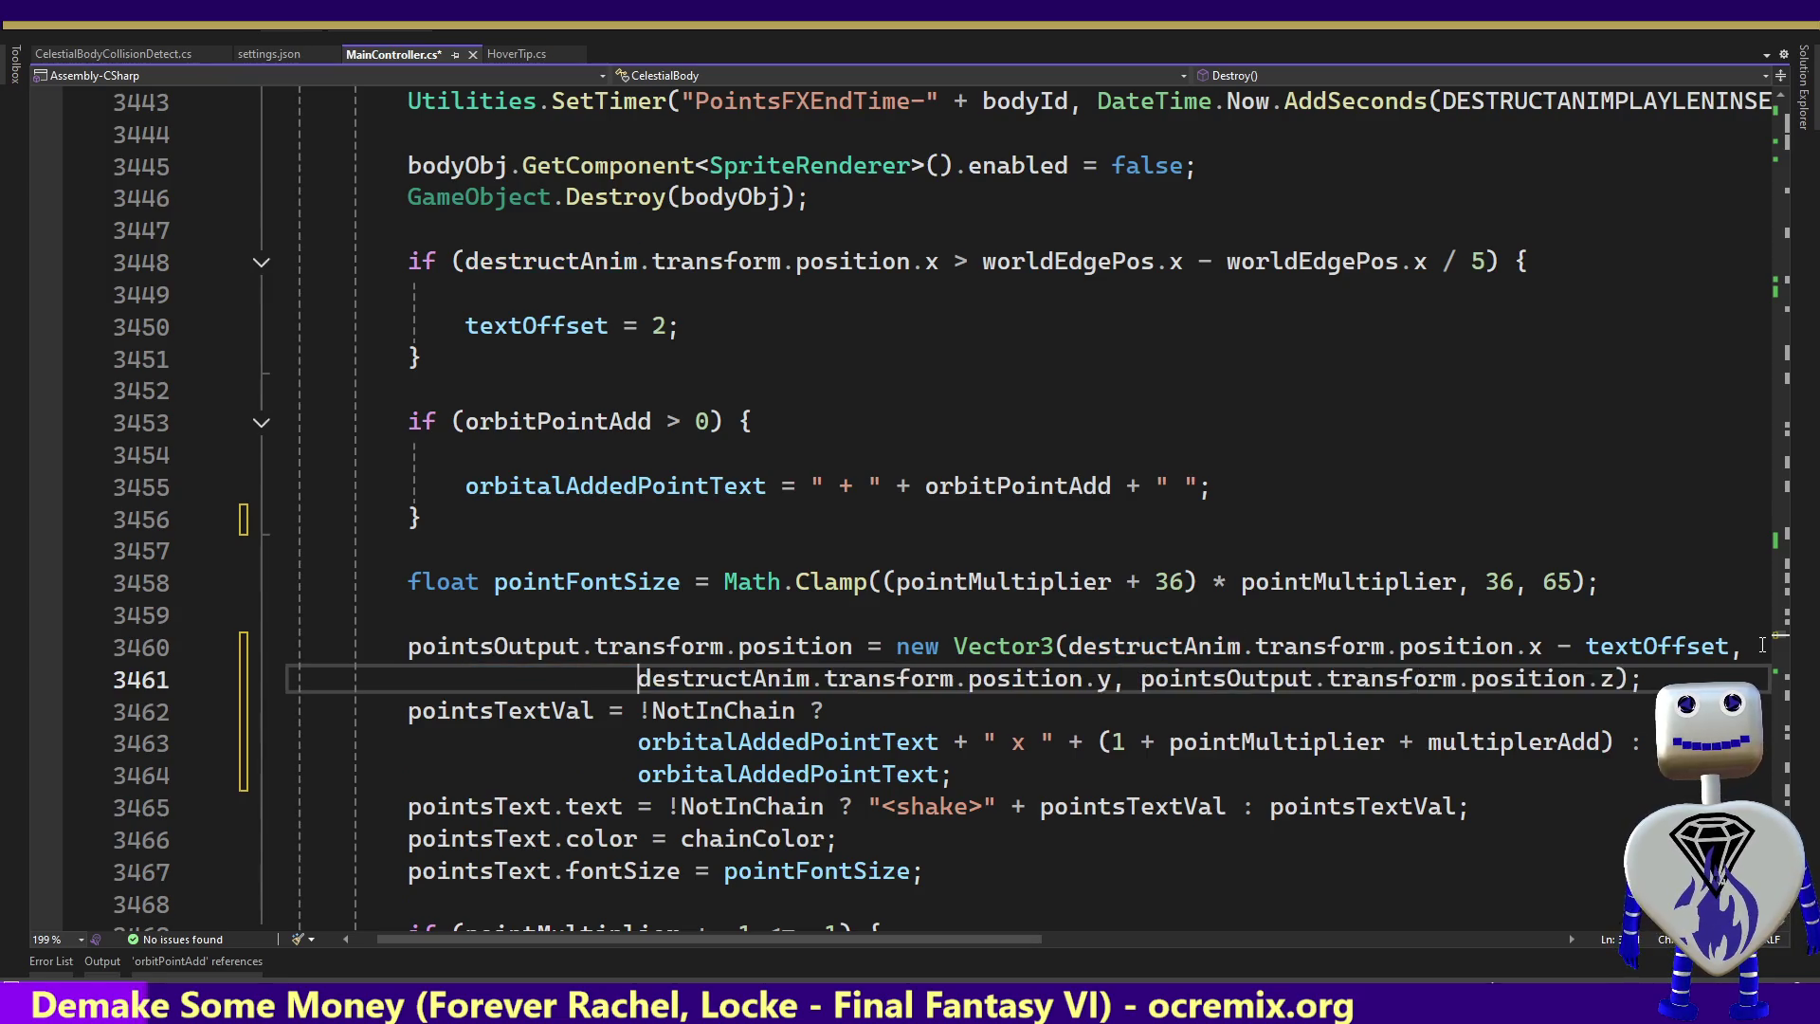
{"action": "key", "text": "Tab"}
{"action": "key", "text": "Tab"}
{"action": "key", "text": "Tab"}
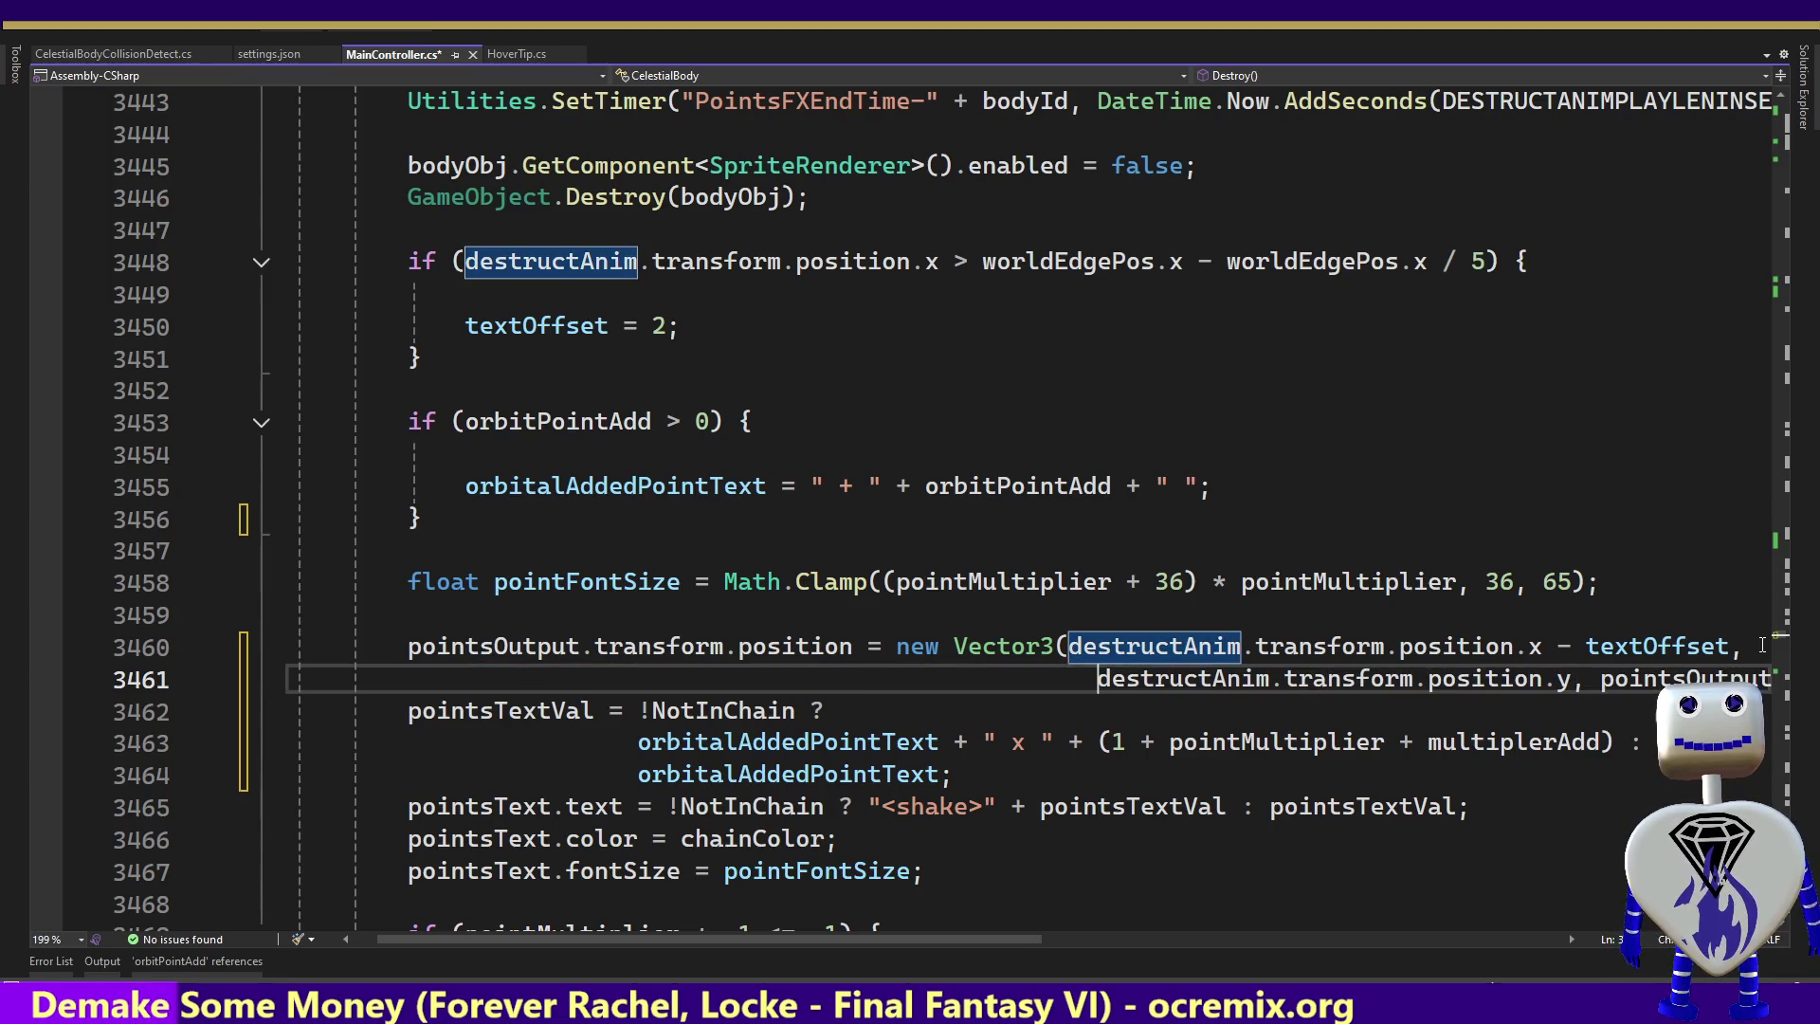
{"action": "key", "text": "BackSpace"}
{"action": "key", "text": "BackSpace"}
{"action": "key", "text": "Right"}
{"action": "key", "text": "Right"}
{"action": "key", "text": "Right"}
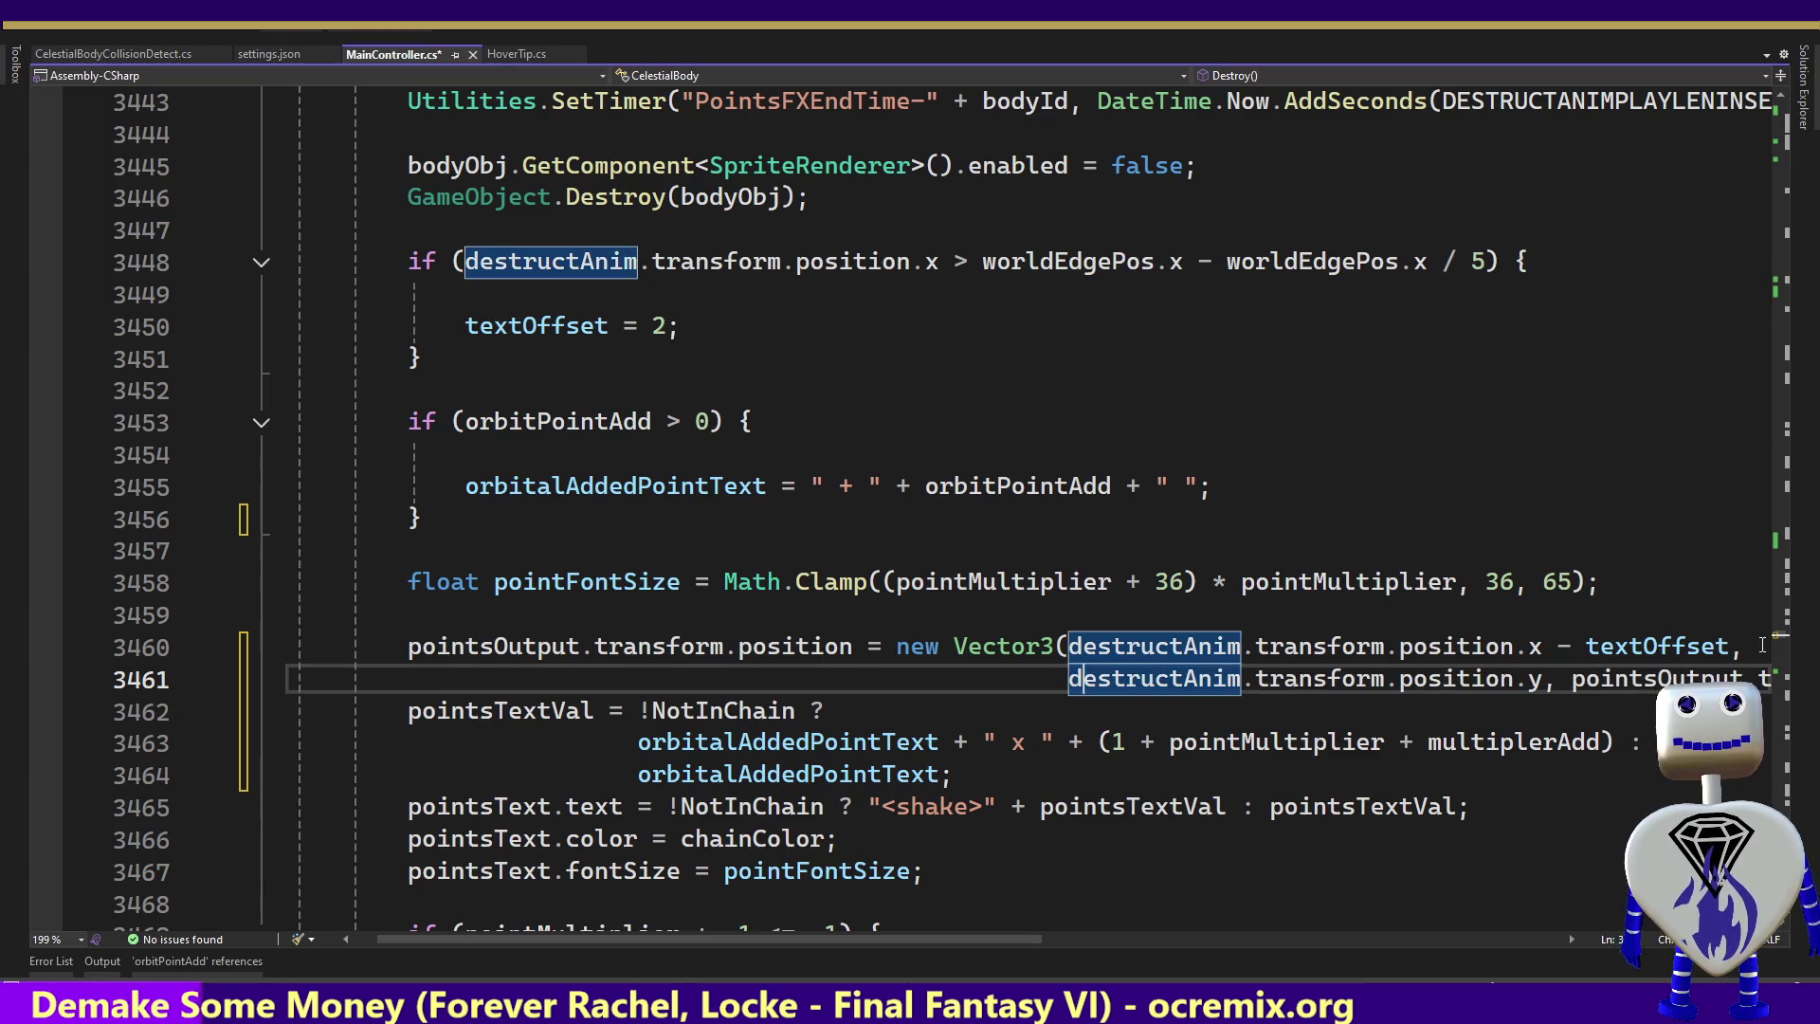
{"action": "key", "text": "ctrl+Right"}
{"action": "key", "text": "ctrl+Right"}
{"action": "key", "text": "ctrl+Right"}
{"action": "key", "text": "Return"}
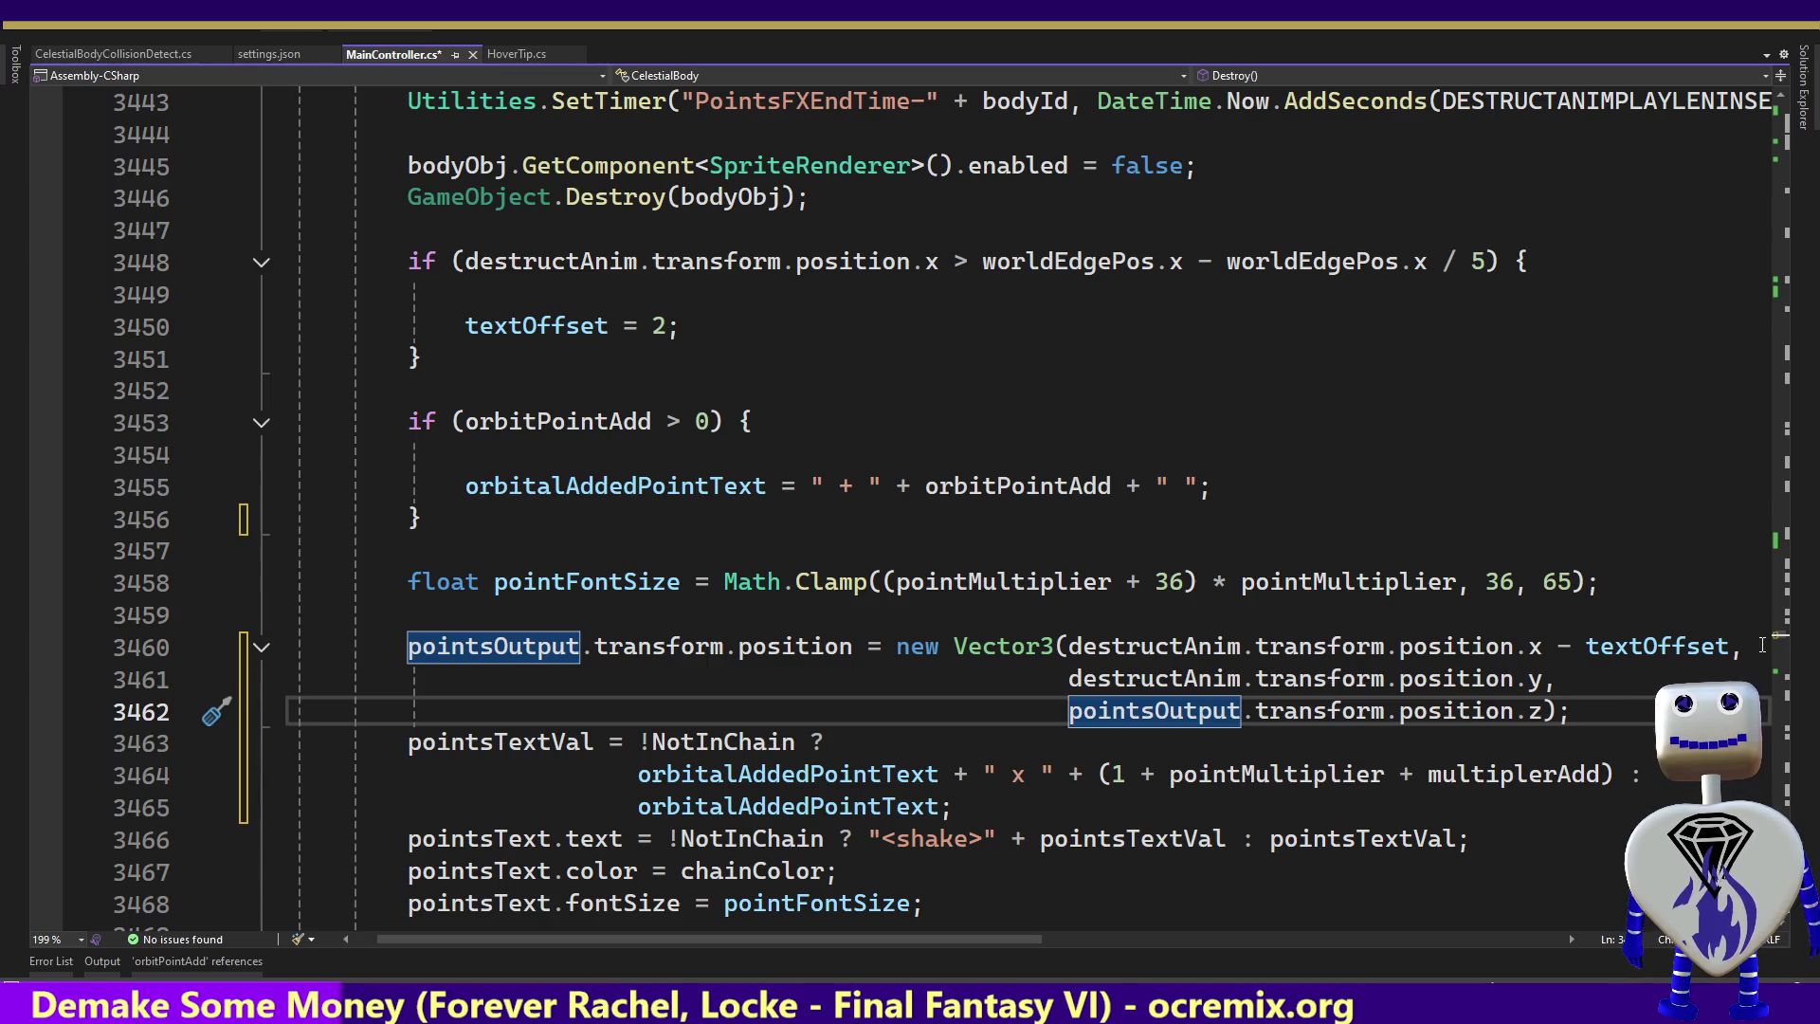
Page through Destroy down to CheckDestroyTimeout and jump back to the position lines
{"action": "key", "text": "Page_Down"}
{"action": "key", "text": "Page_Down"}
{"action": "key", "text": "Page_Down"}
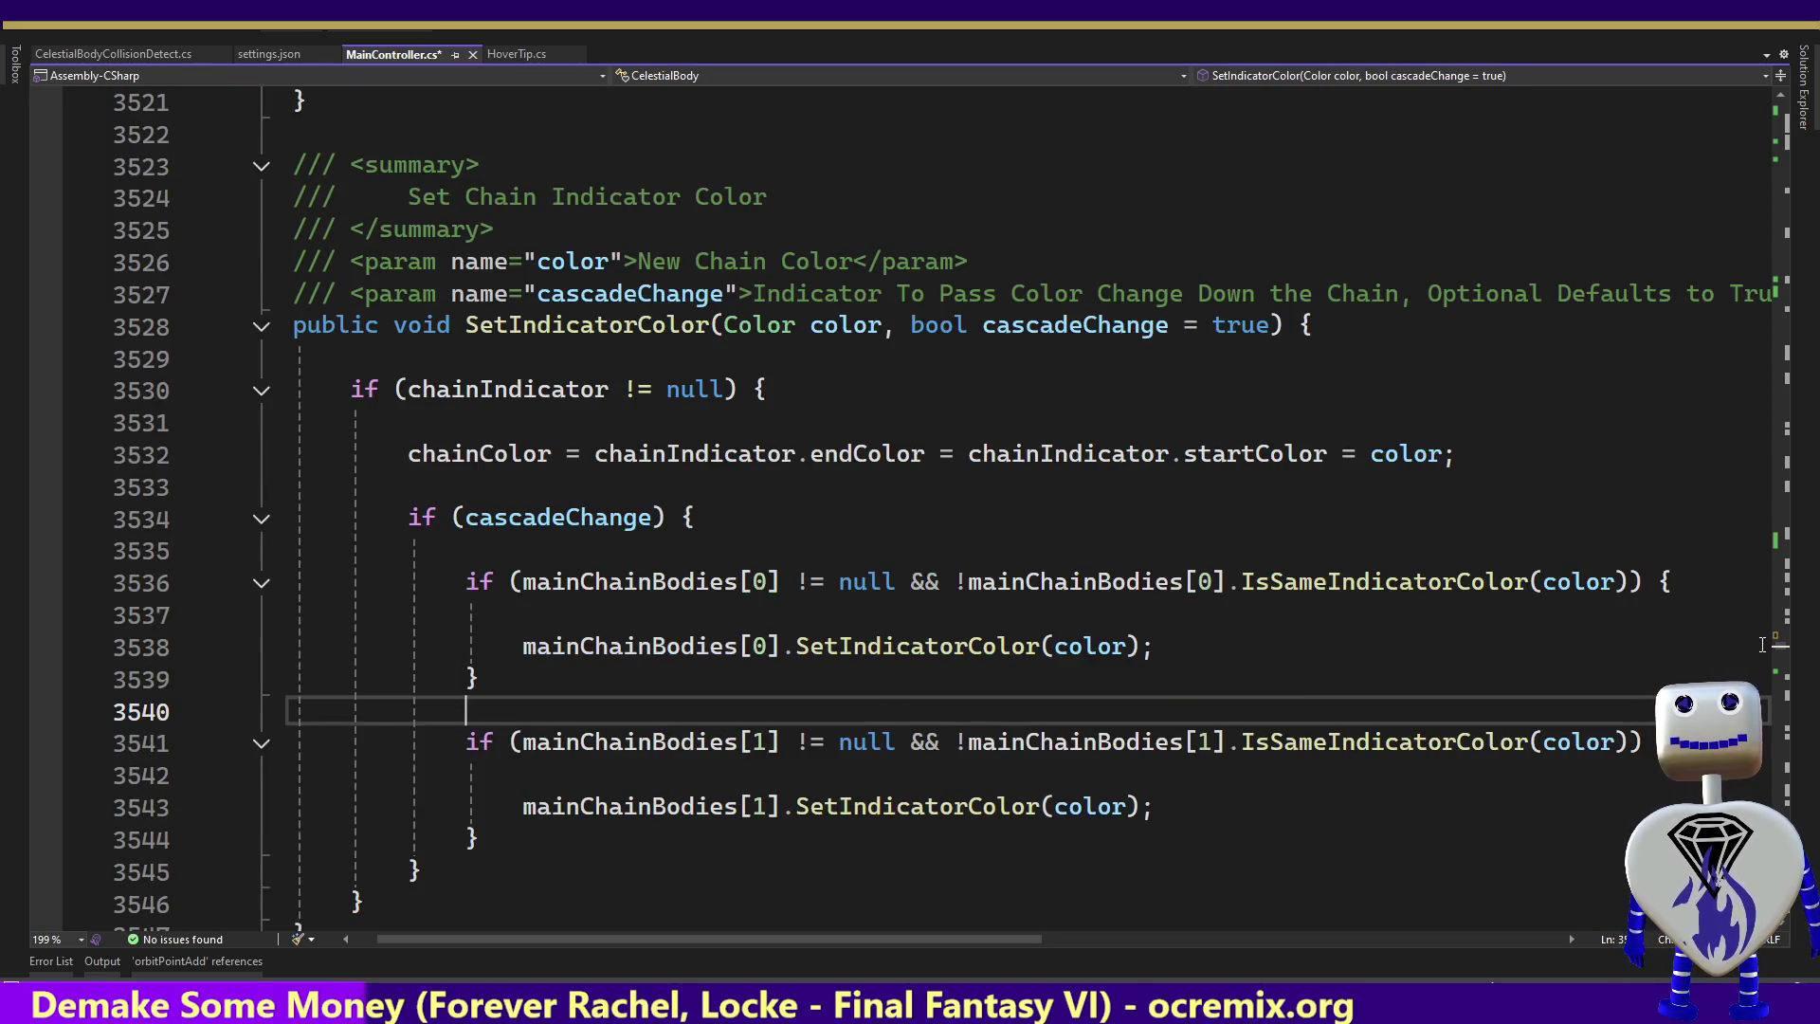
{"action": "key", "text": "Page_Up"}
{"action": "key", "text": "Page_Up"}
{"action": "key", "text": "Page_Up"}
{"action": "key", "text": "Page_Up"}
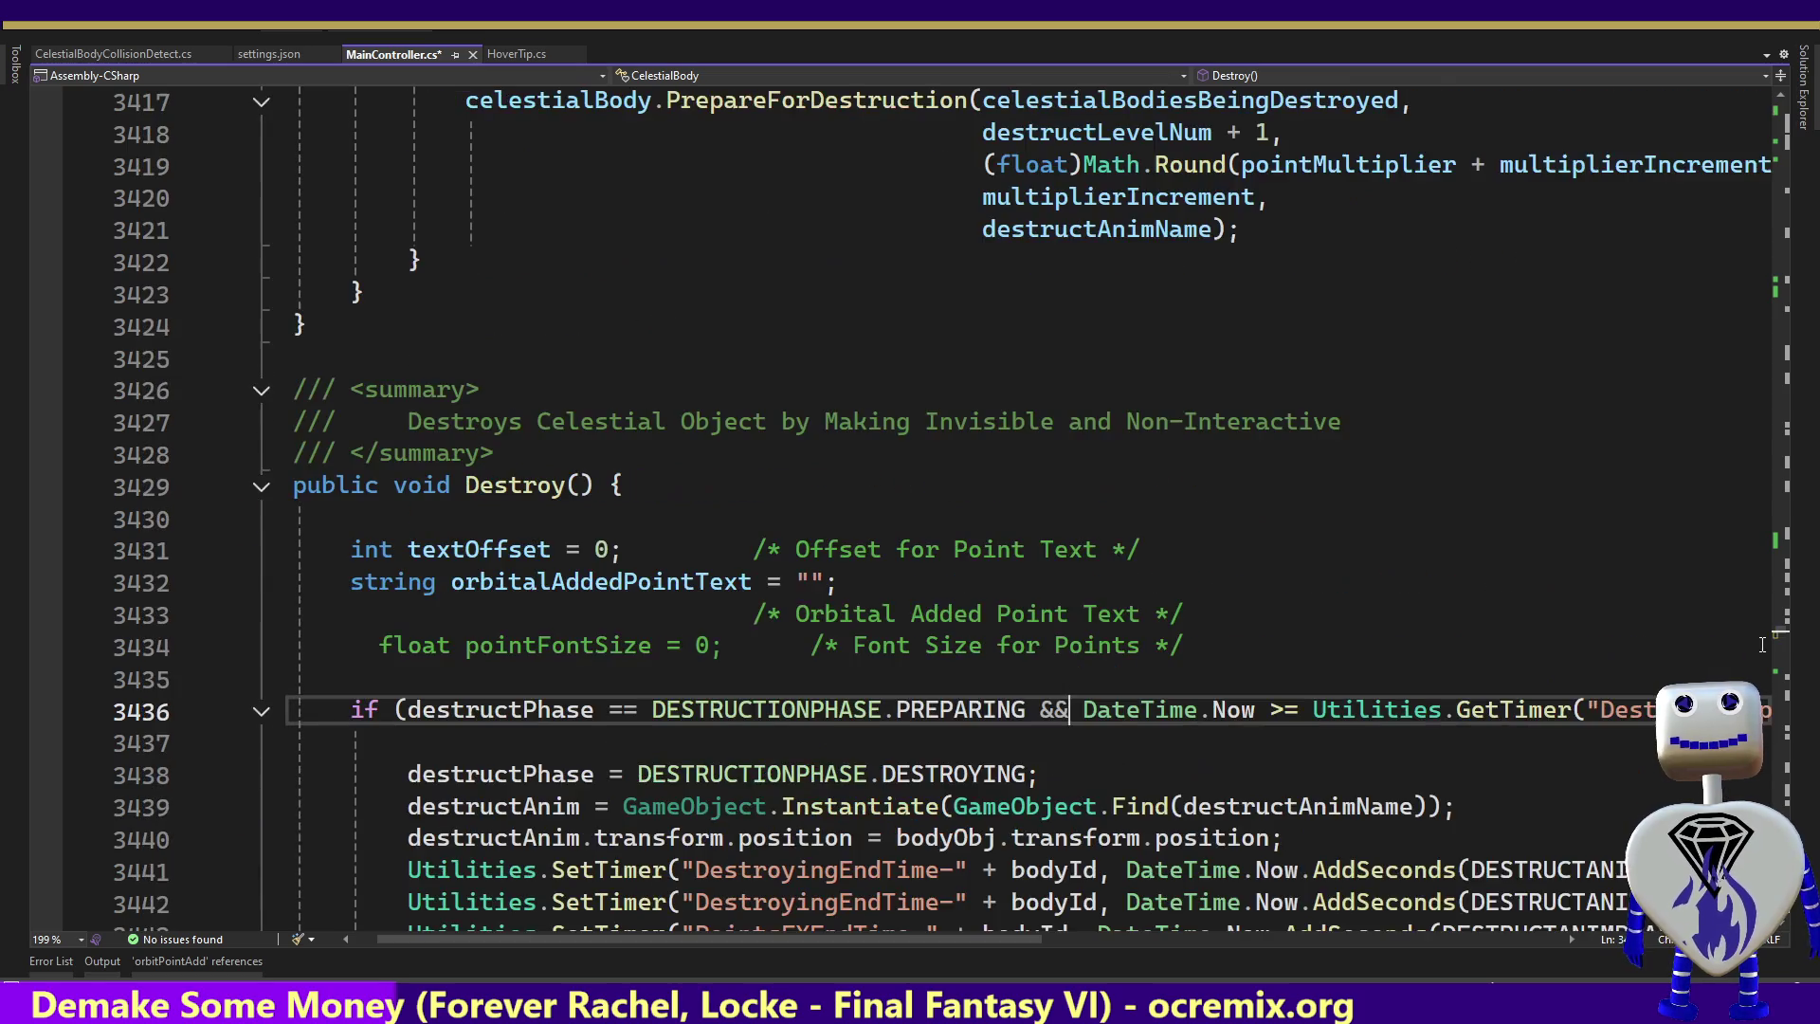
{"action": "key", "text": "Down"}
{"action": "key", "text": "Down"}
{"action": "key", "text": "Down"}
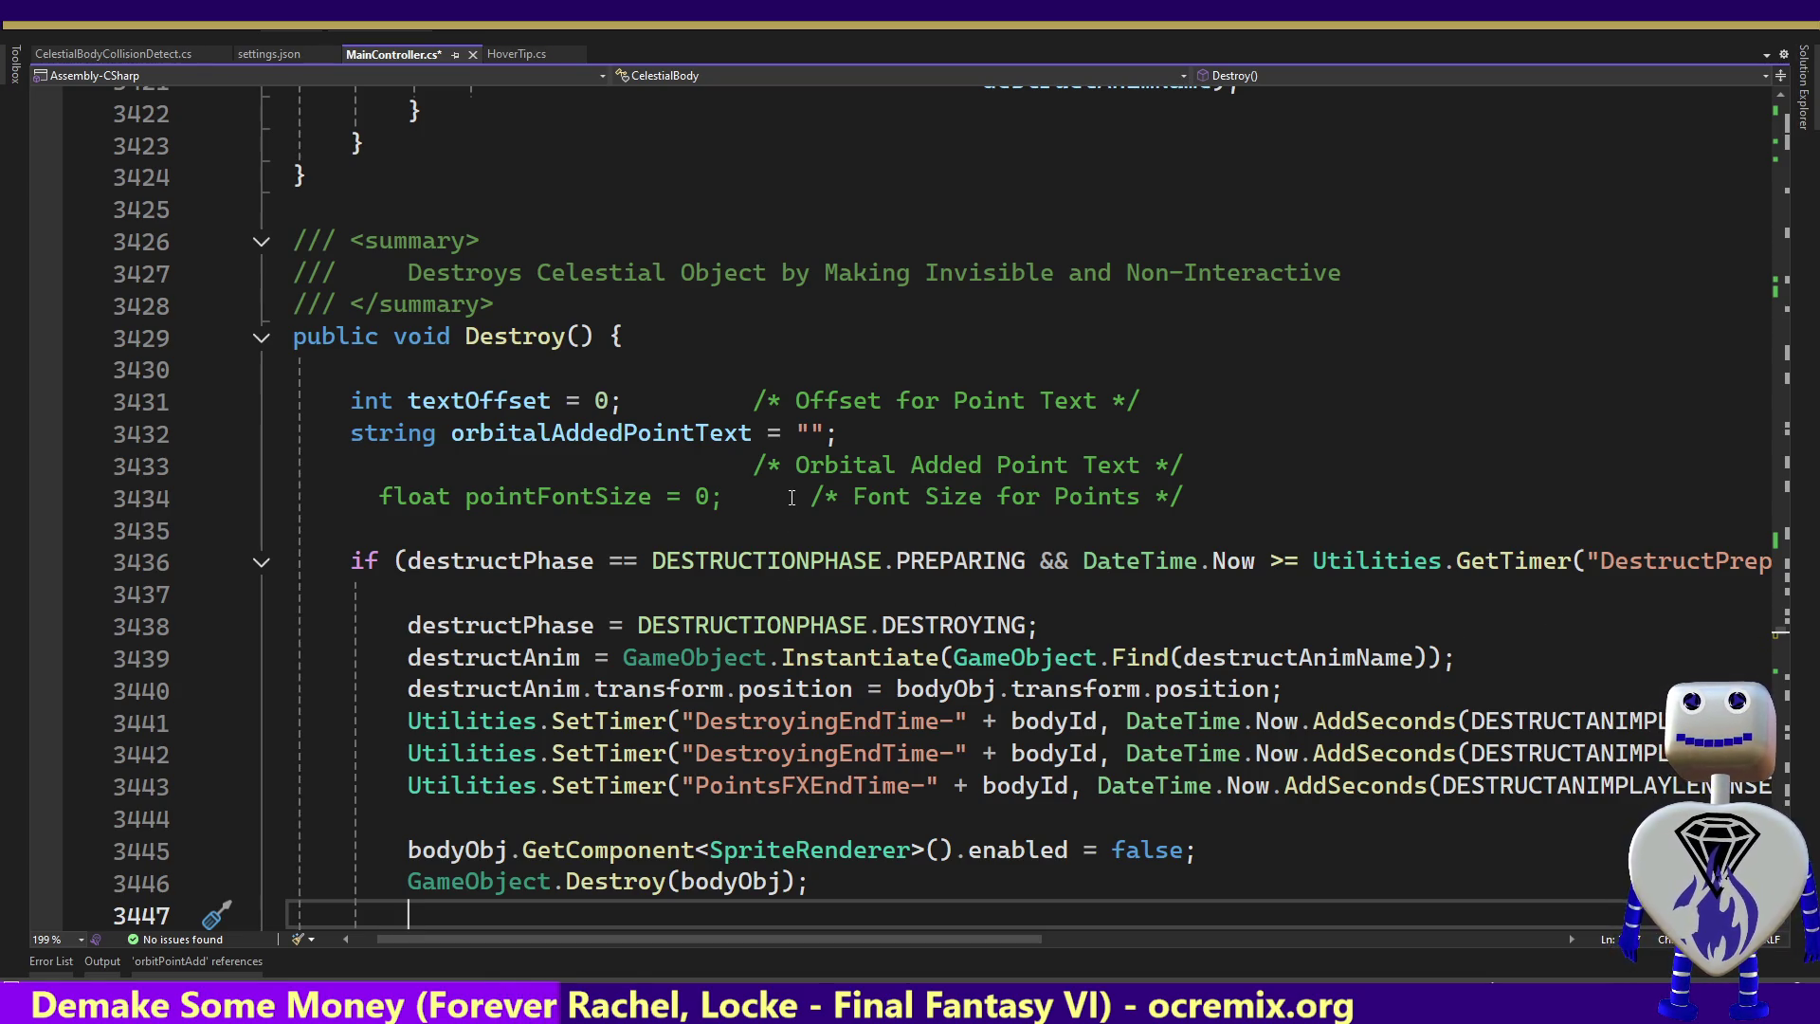
{"action": "mouse_move", "coordinate": [837, 554]}
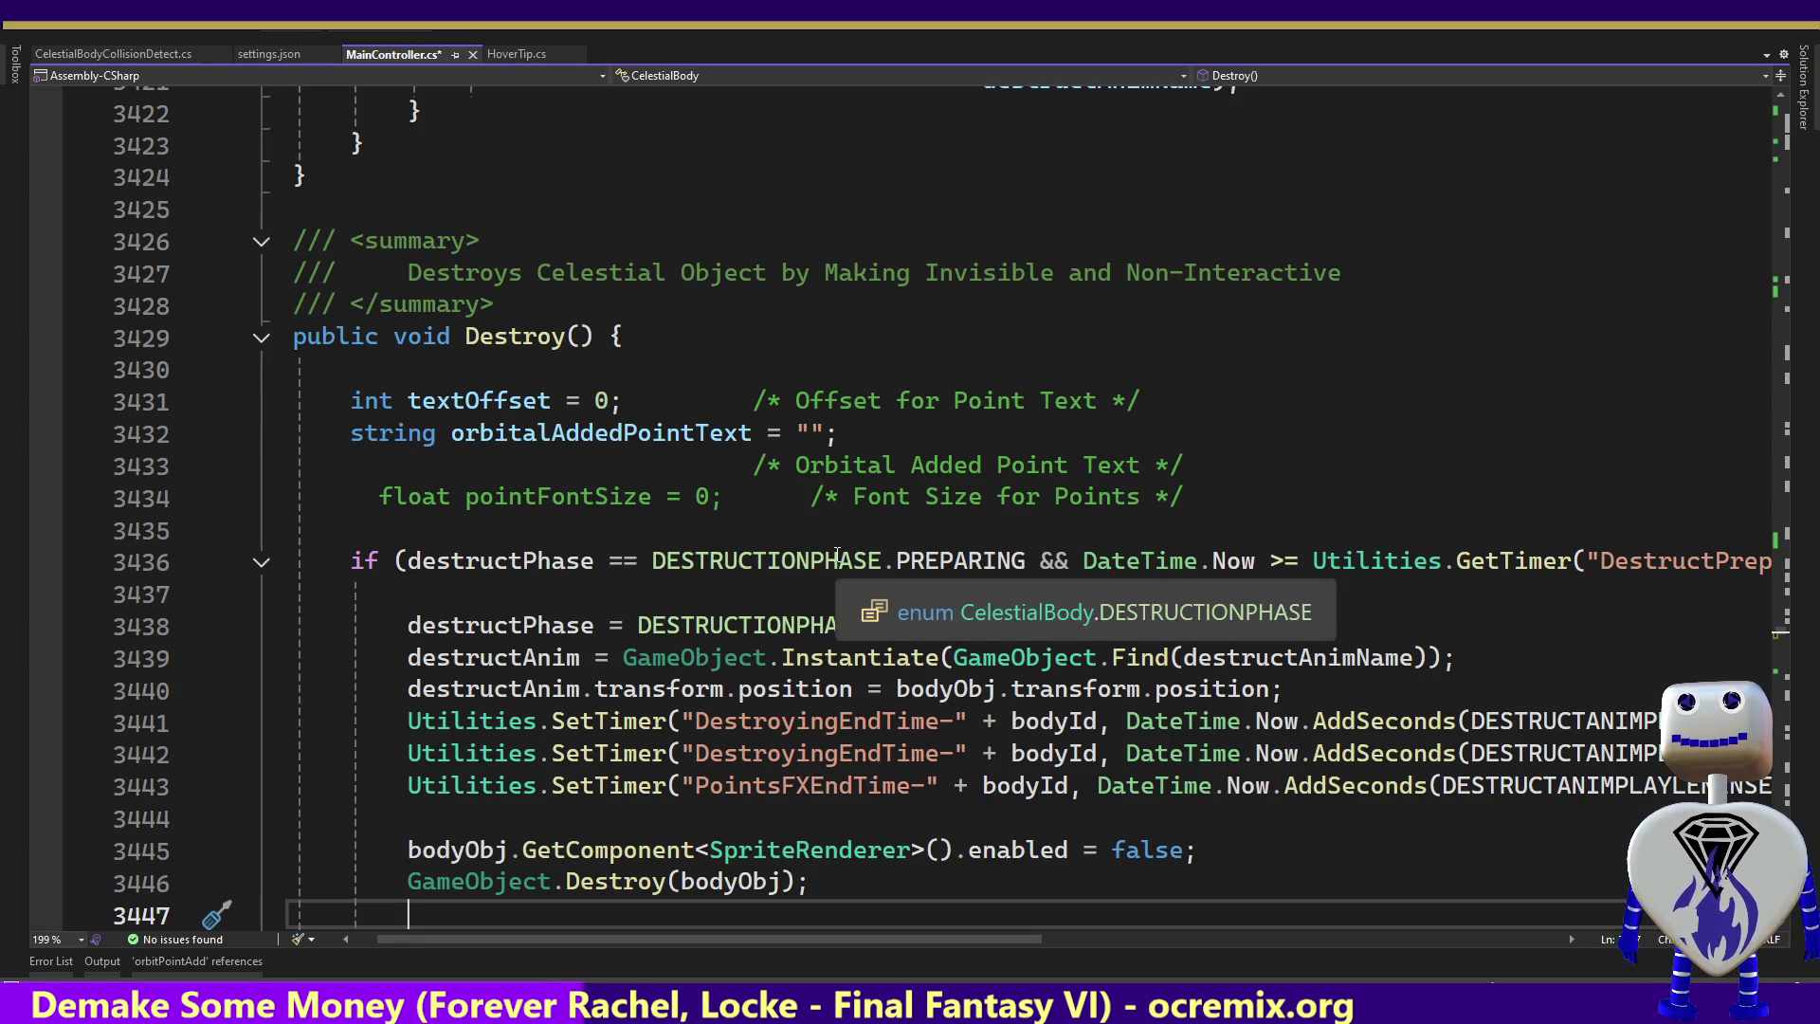
{"action": "key", "text": "Page_Down"}
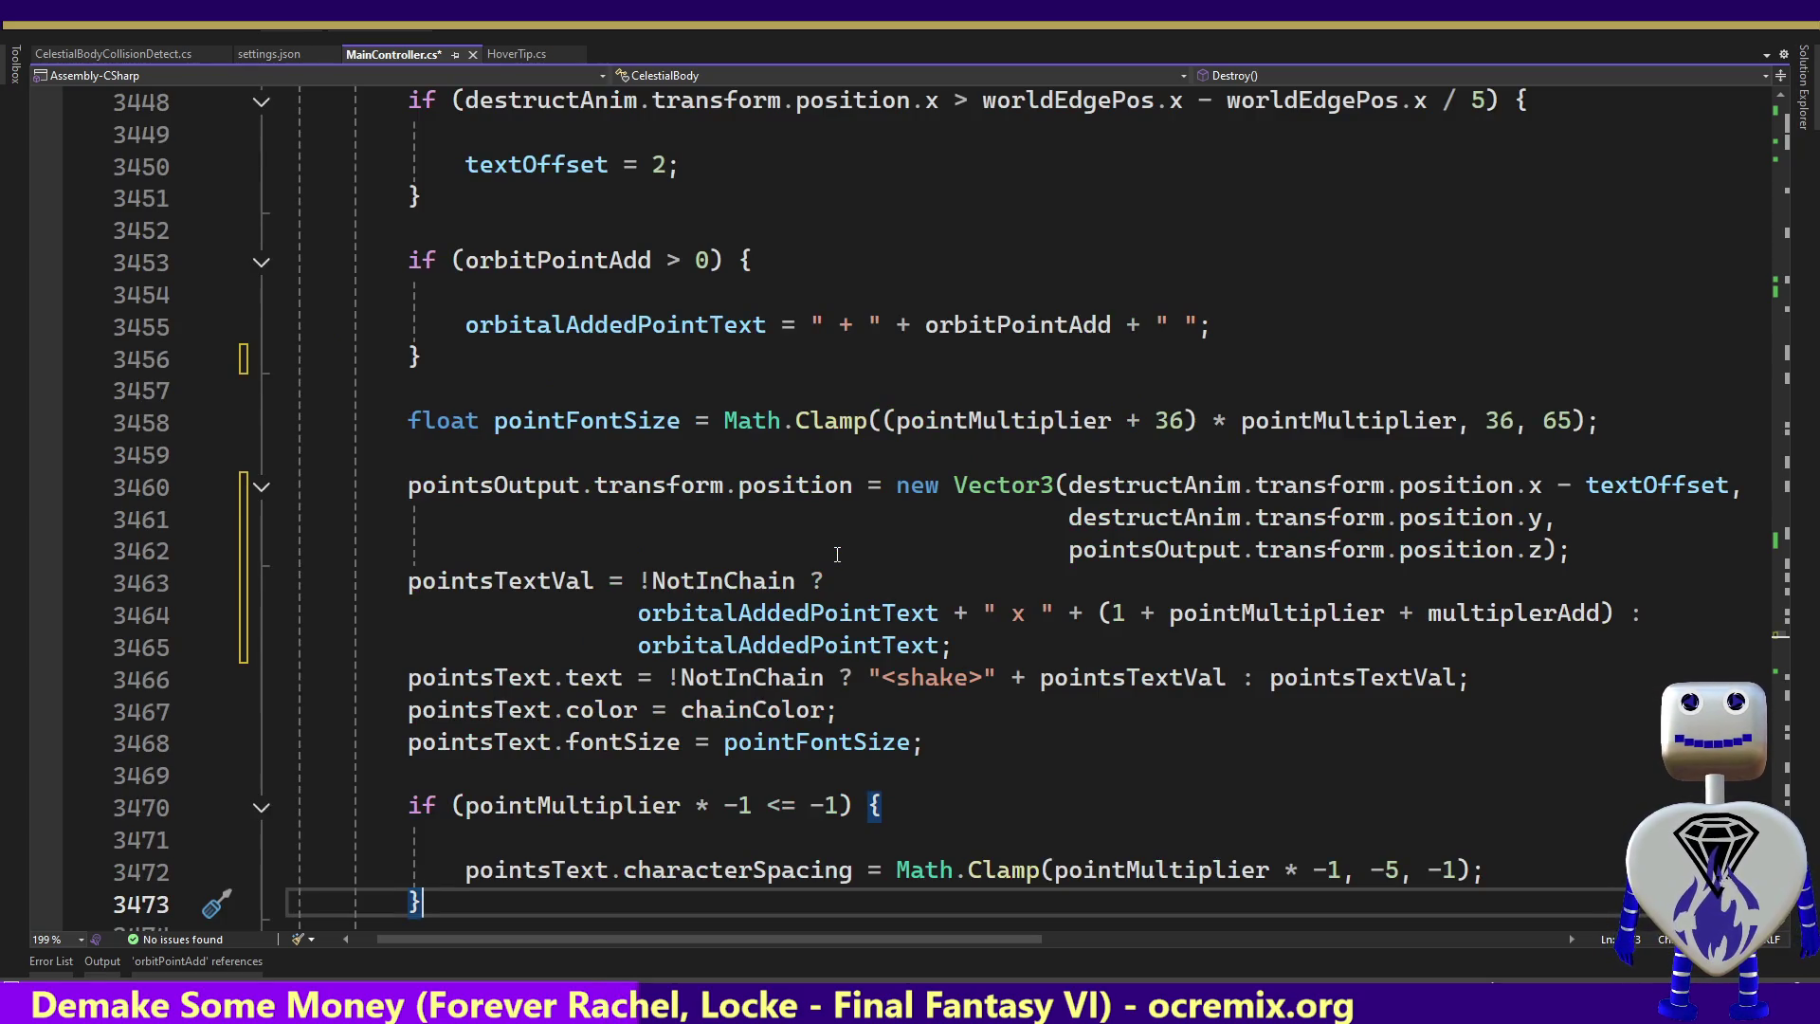
{"action": "key", "text": "Page_Down"}
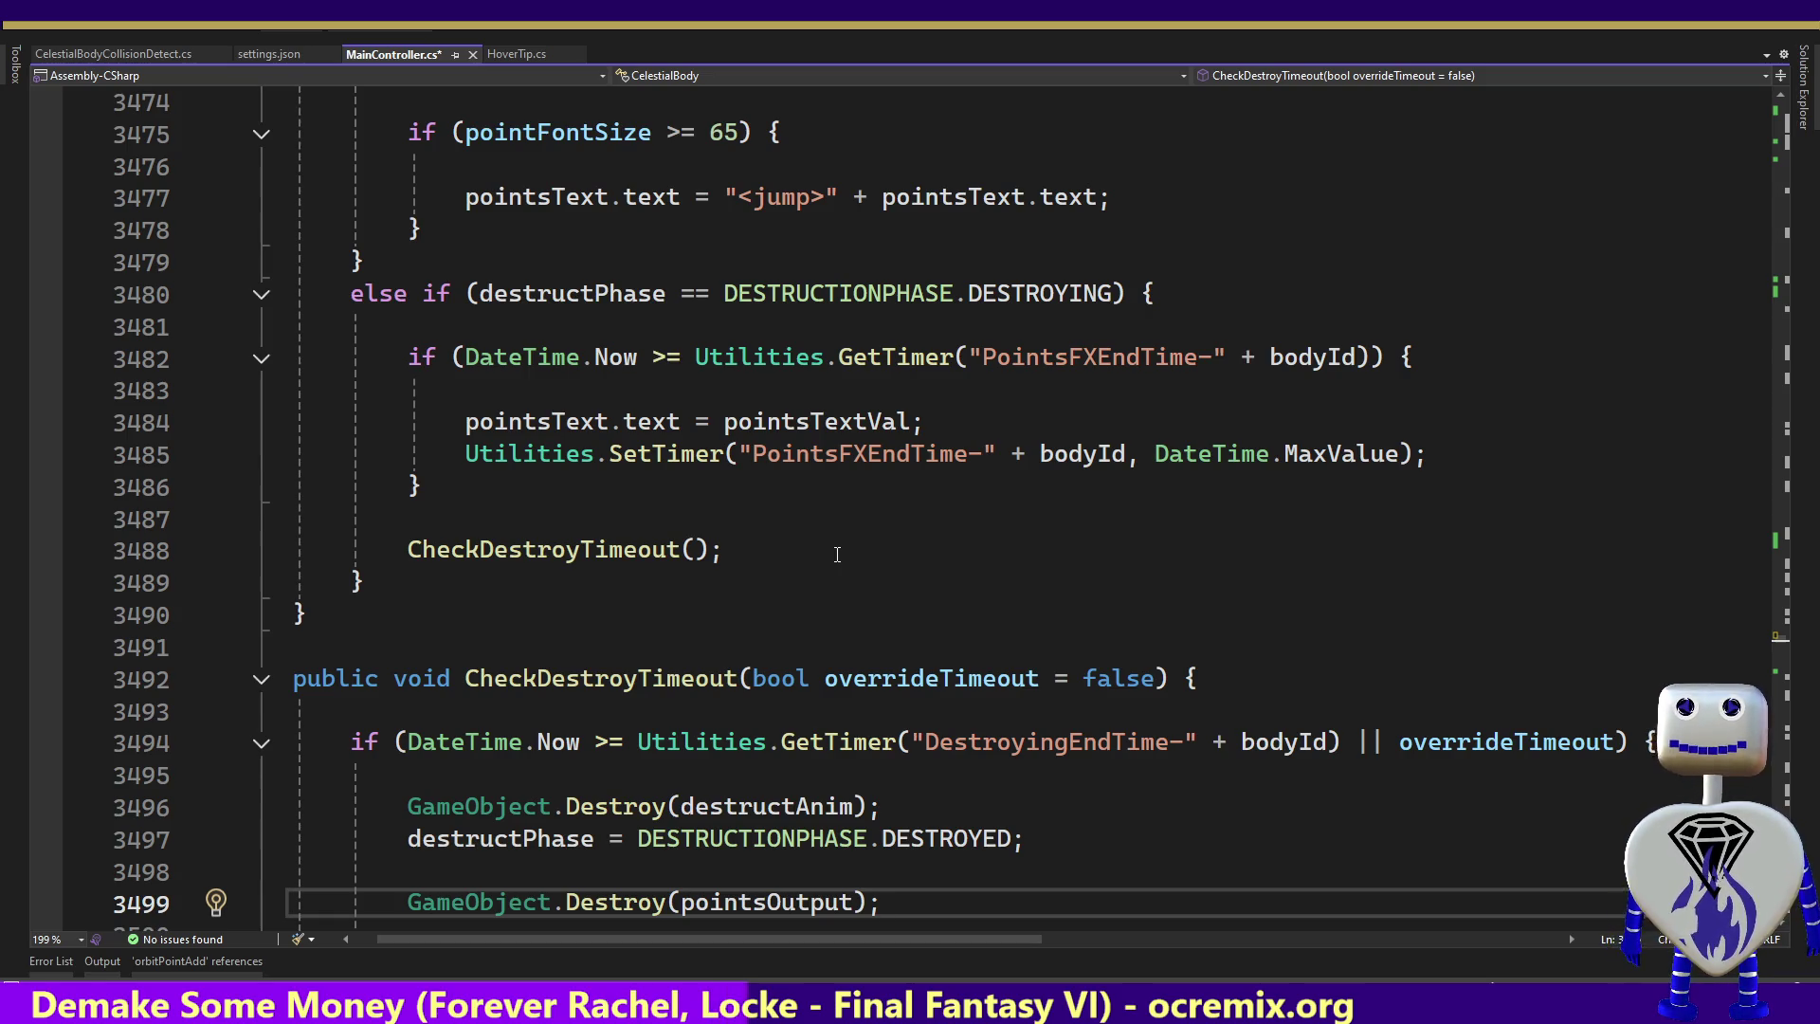
{"action": "key", "text": "ctrl+shift+Up"}
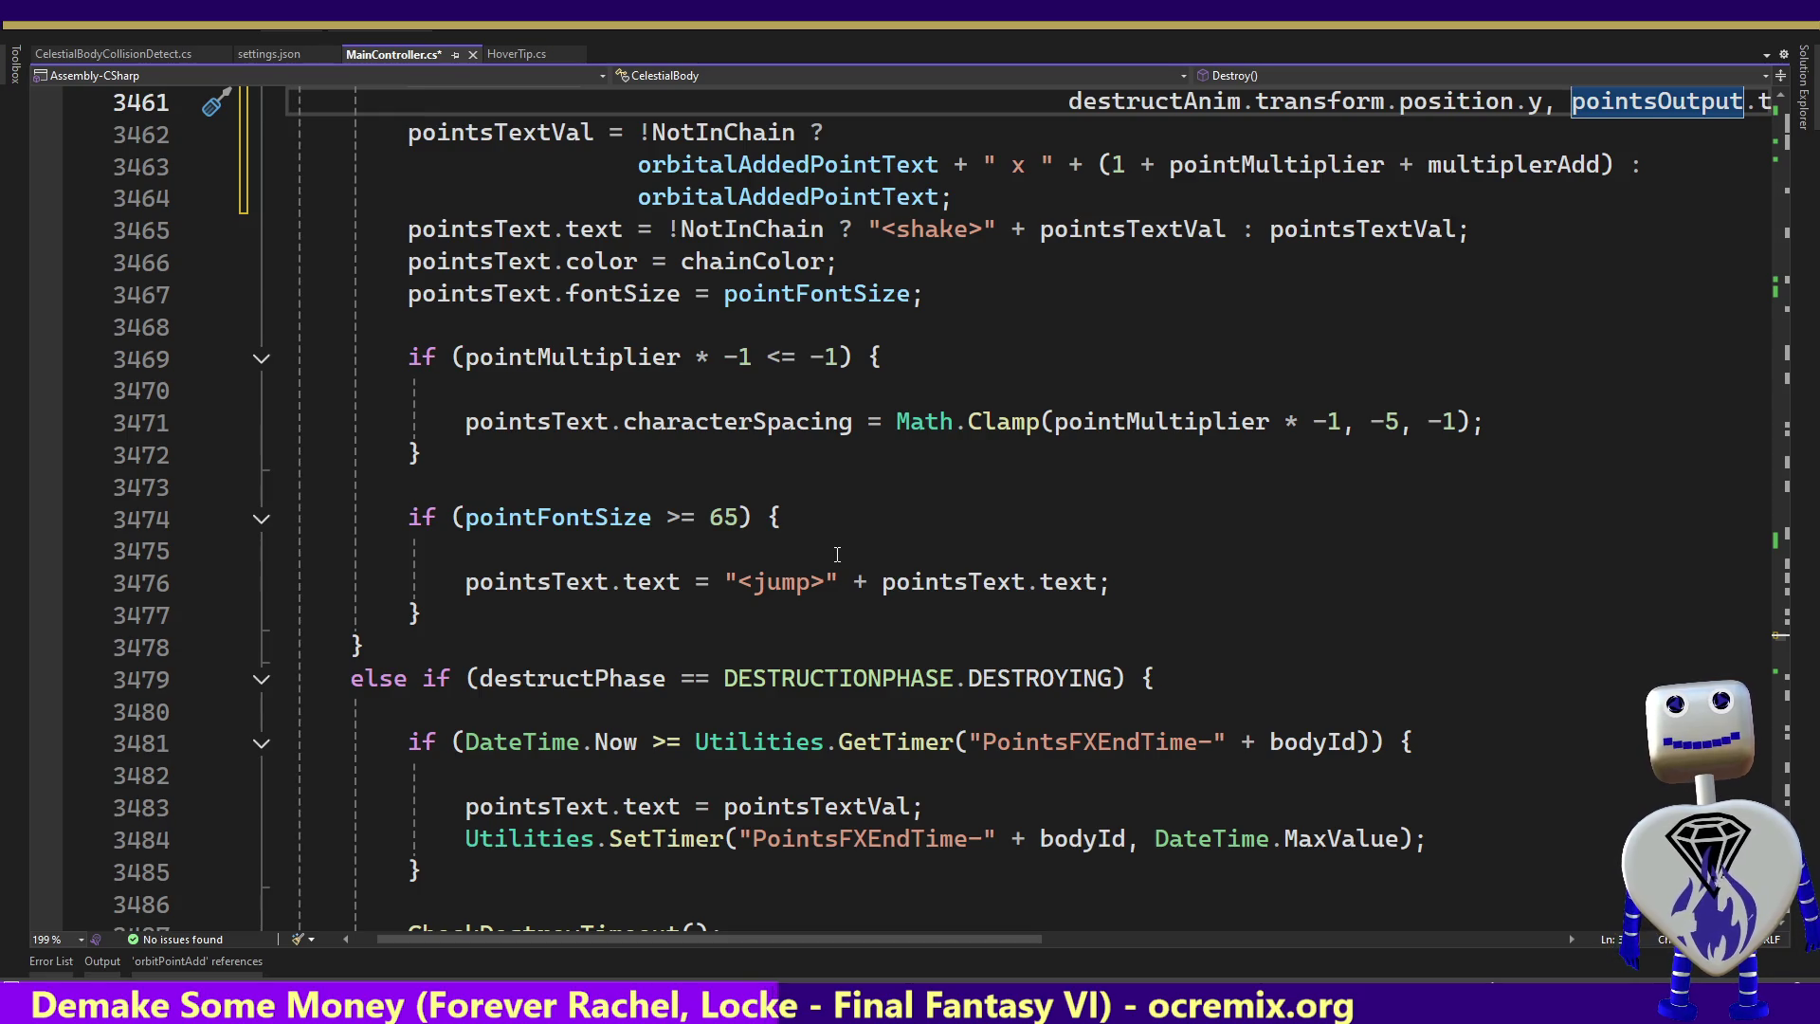
{"action": "key", "text": "ctrl+minus"}
{"action": "key", "text": "ctrl+minus"}
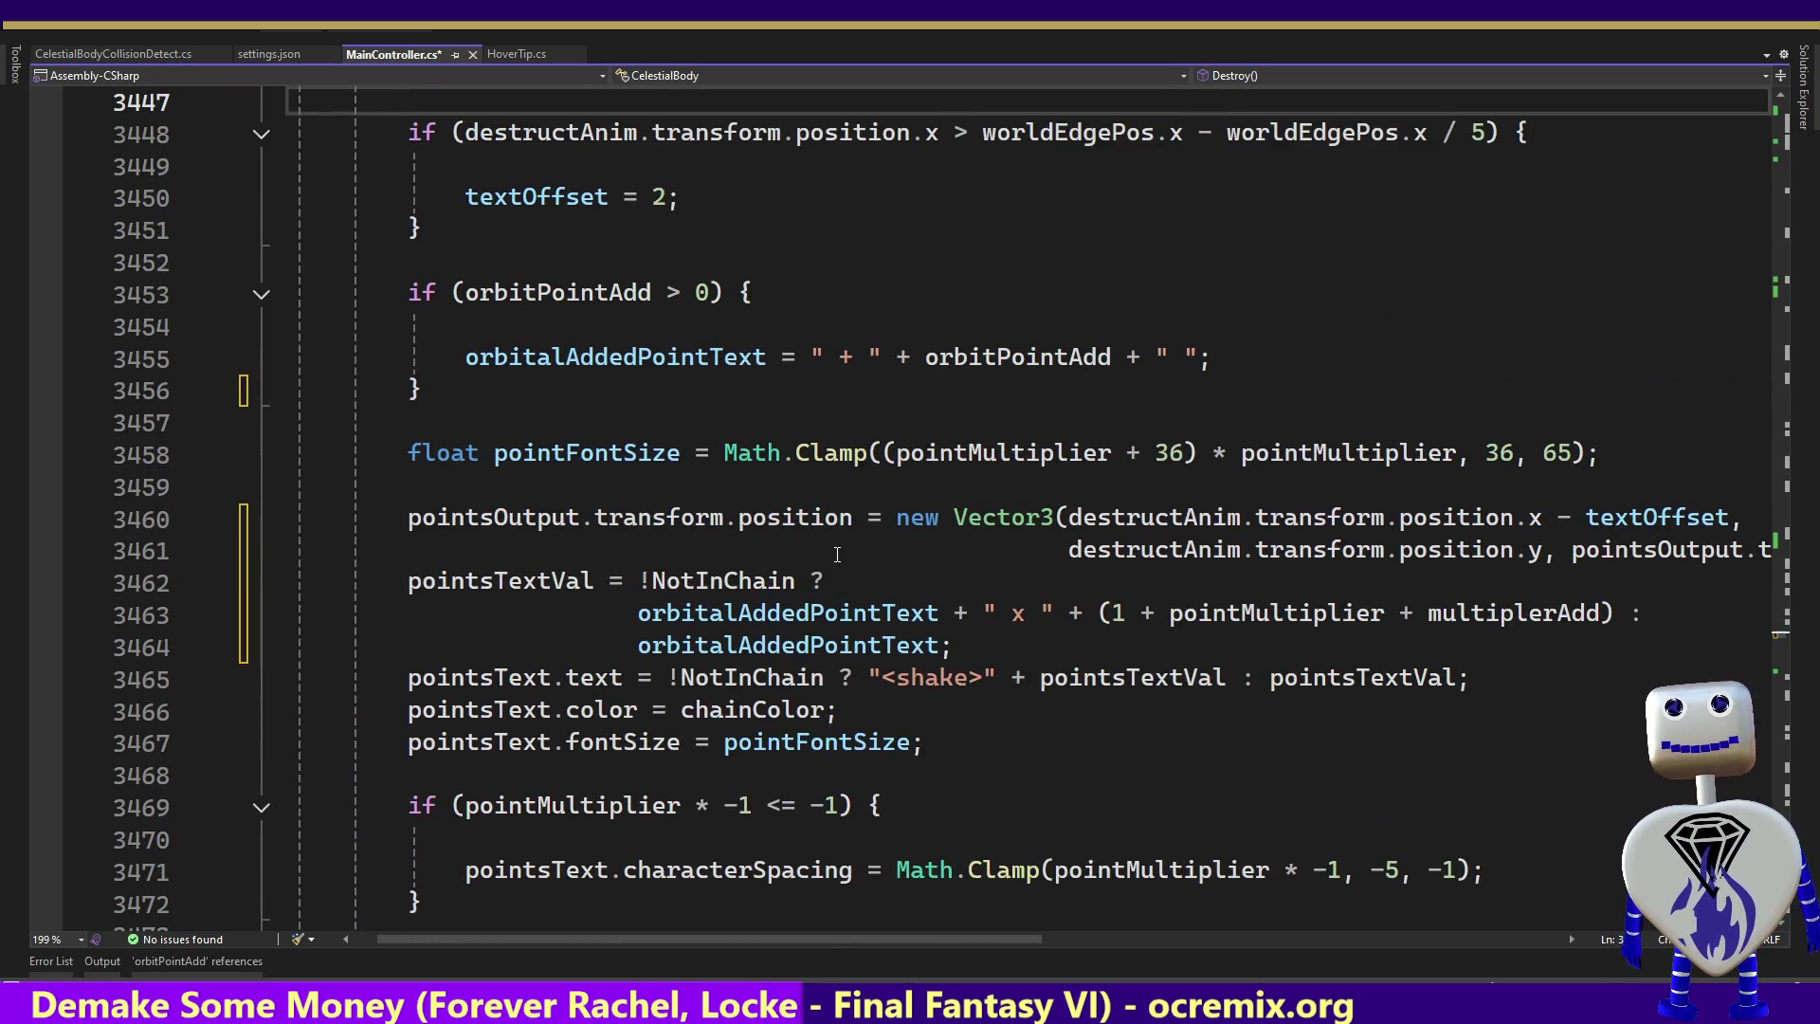
Put the z argument on its own line and remove extra indentation from the continuation line
{"action": "key", "text": "Return"}
{"action": "key", "text": "Up"}
{"action": "key", "text": "Up"}
{"action": "key", "text": "Up"}
{"action": "key", "text": "Up"}
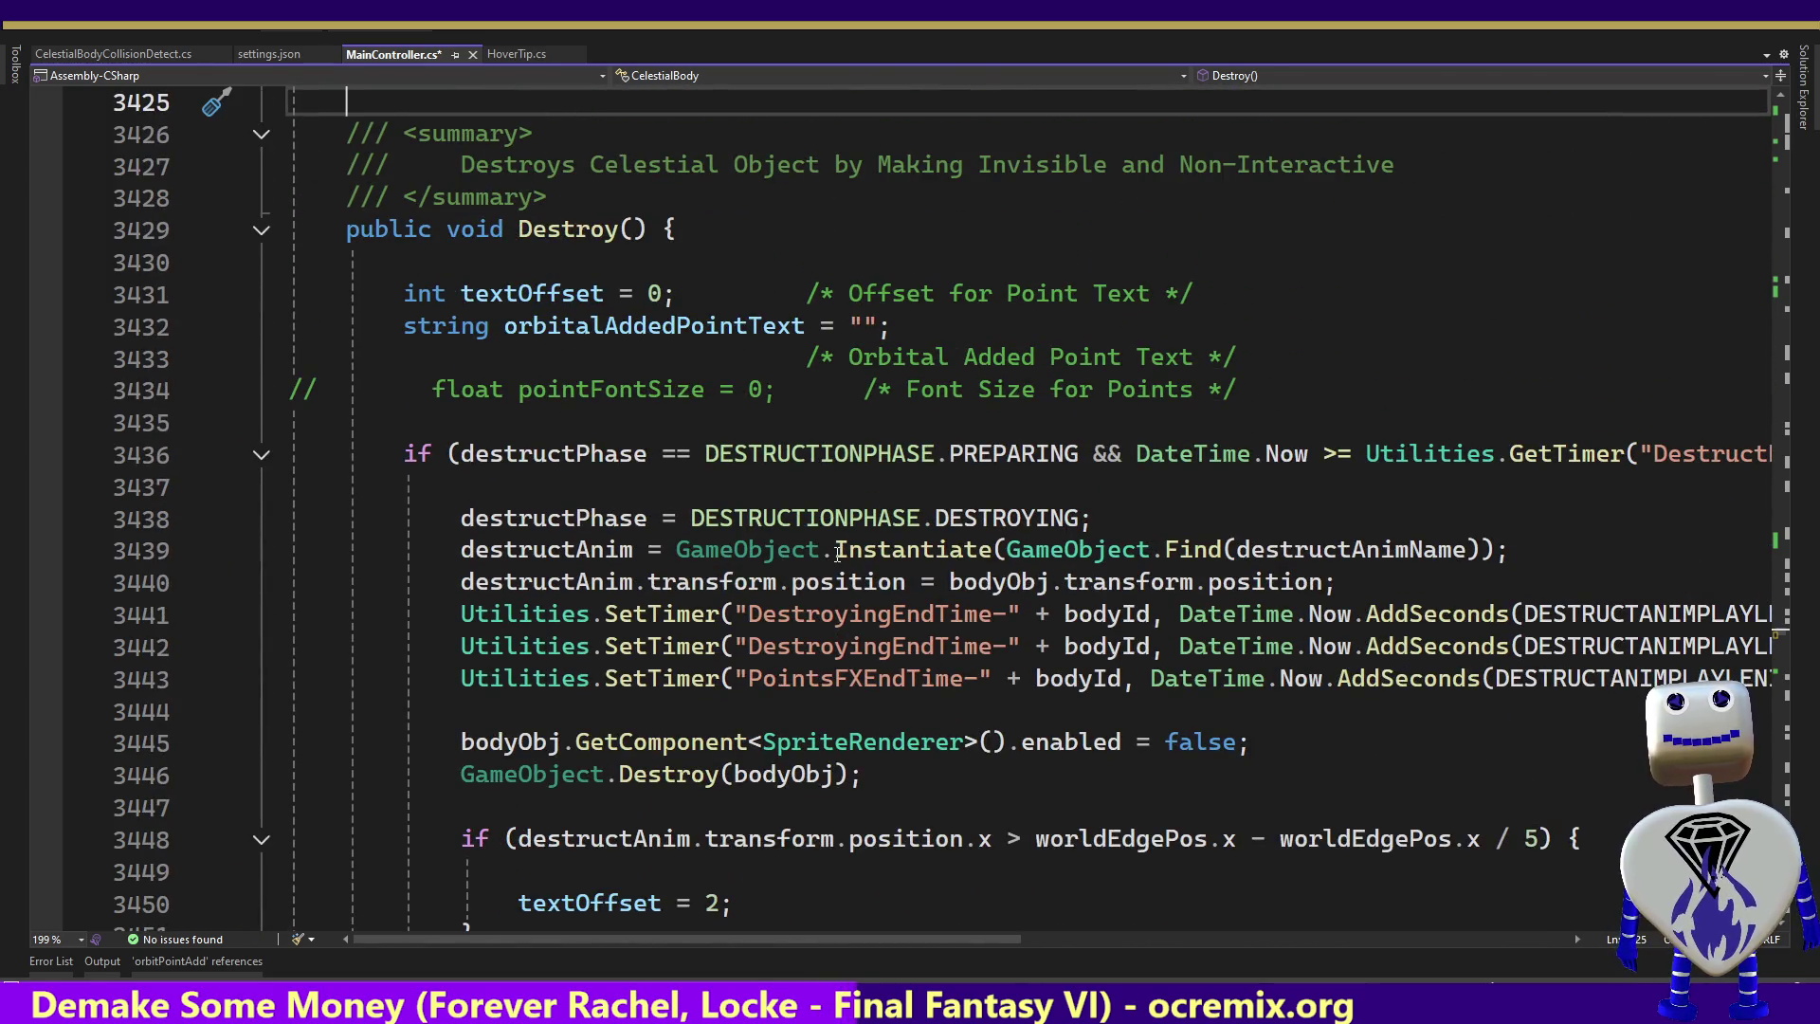
{"action": "key", "text": "Up"}
{"action": "key", "text": "Up"}
{"action": "key", "text": "Up"}
{"action": "key", "text": "Up"}
{"action": "key", "text": "Up"}
{"action": "key", "text": "Up"}
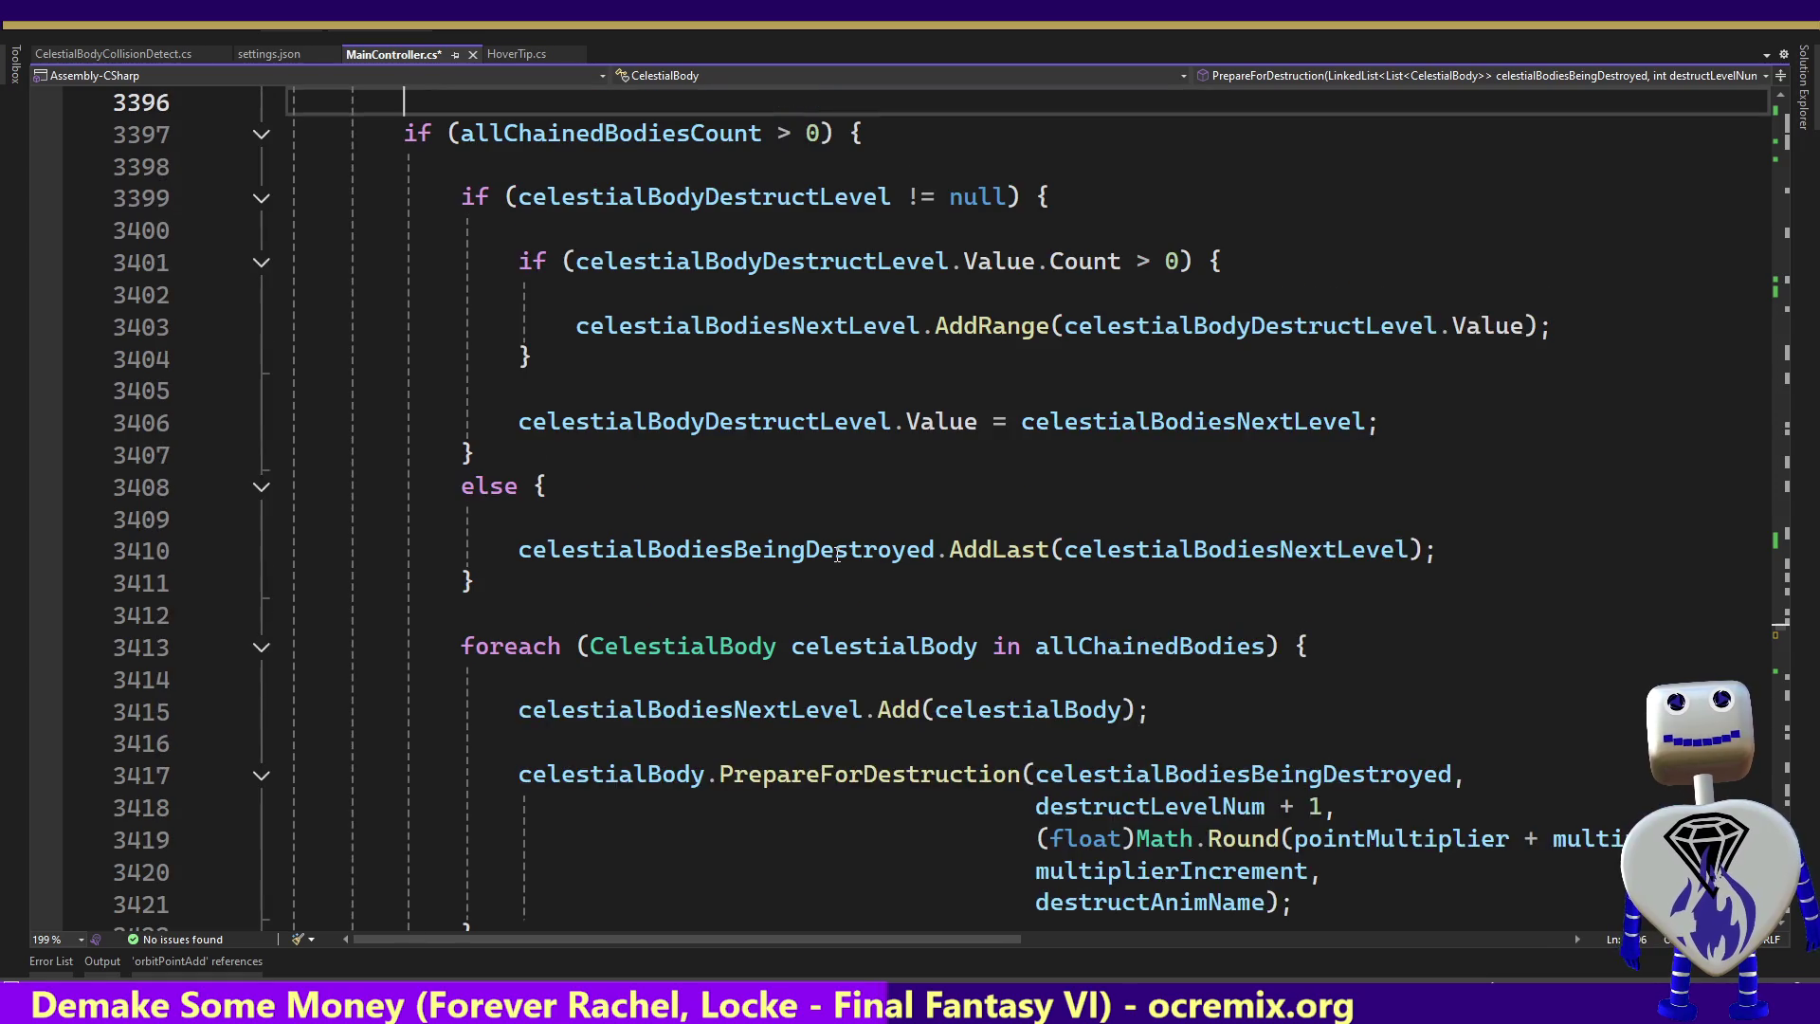
{"action": "key", "text": "Up"}
{"action": "key", "text": "Up"}
{"action": "key", "text": "Up"}
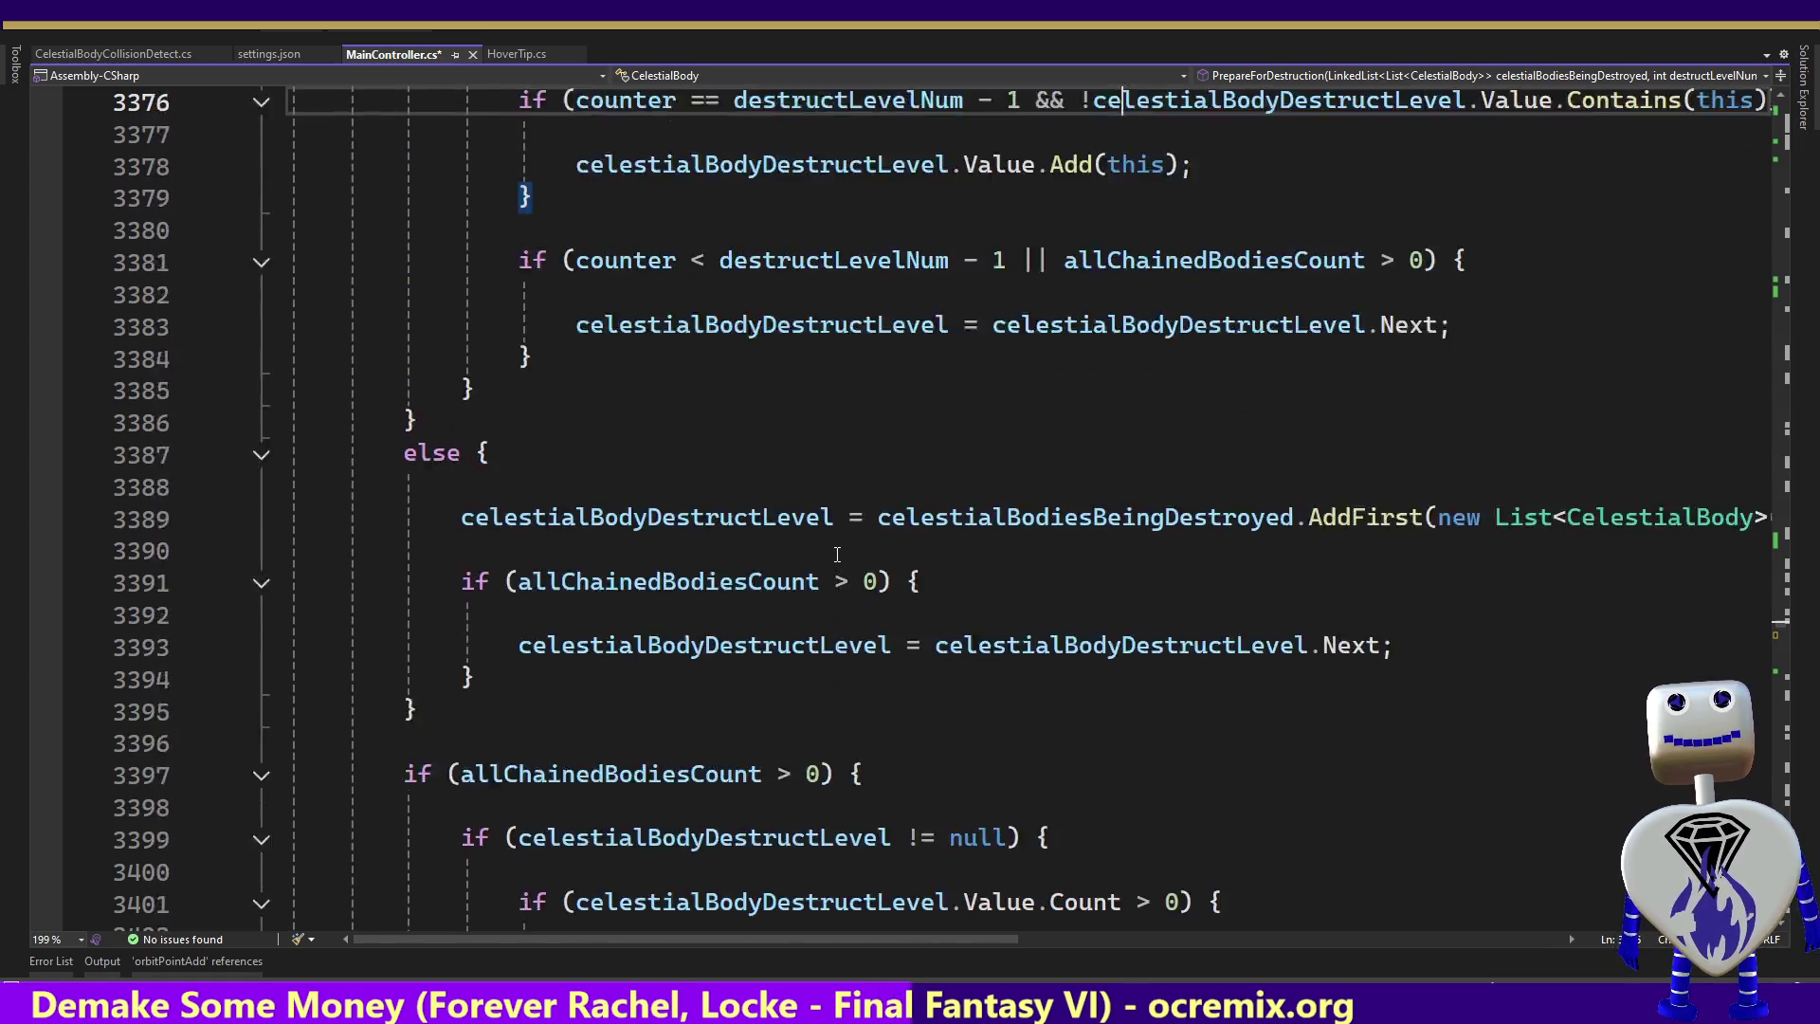
{"action": "key", "text": "Up"}
{"action": "key", "text": "Up"}
{"action": "key", "text": "Up"}
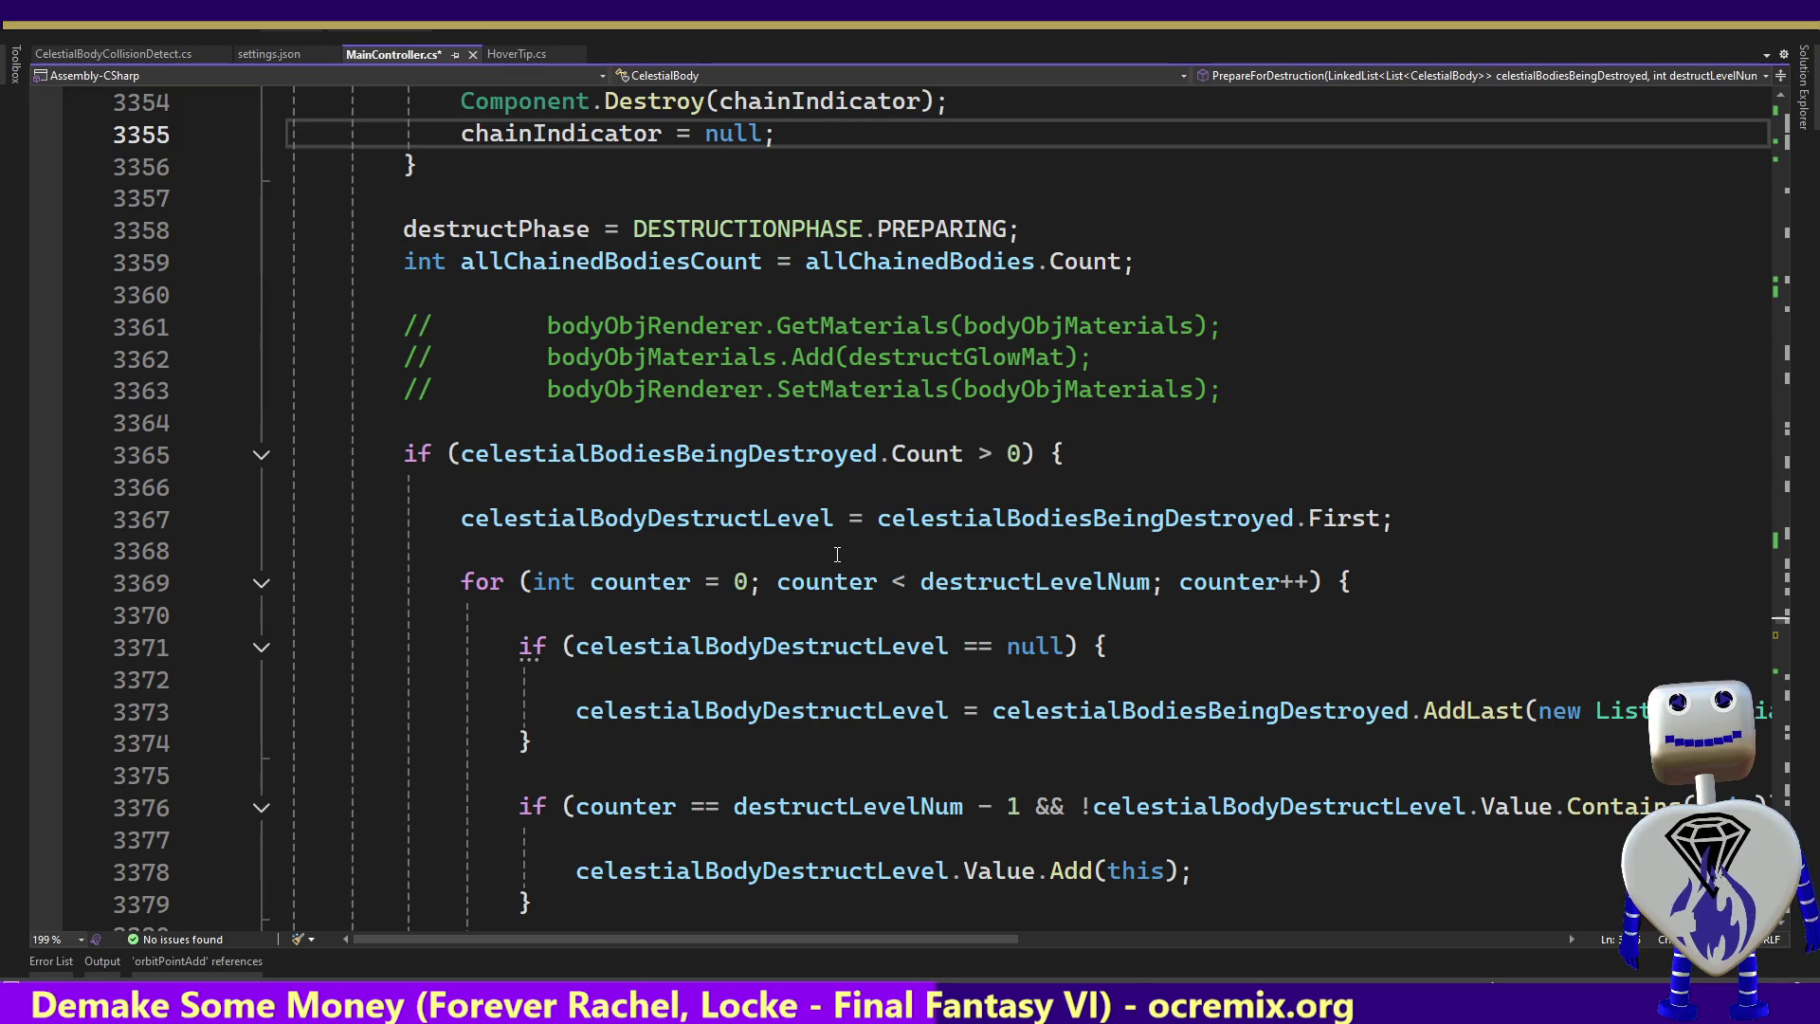
{"action": "key", "text": "Page_Up"}
{"action": "key", "text": "Page_Up"}
{"action": "key", "text": "Page_Up"}
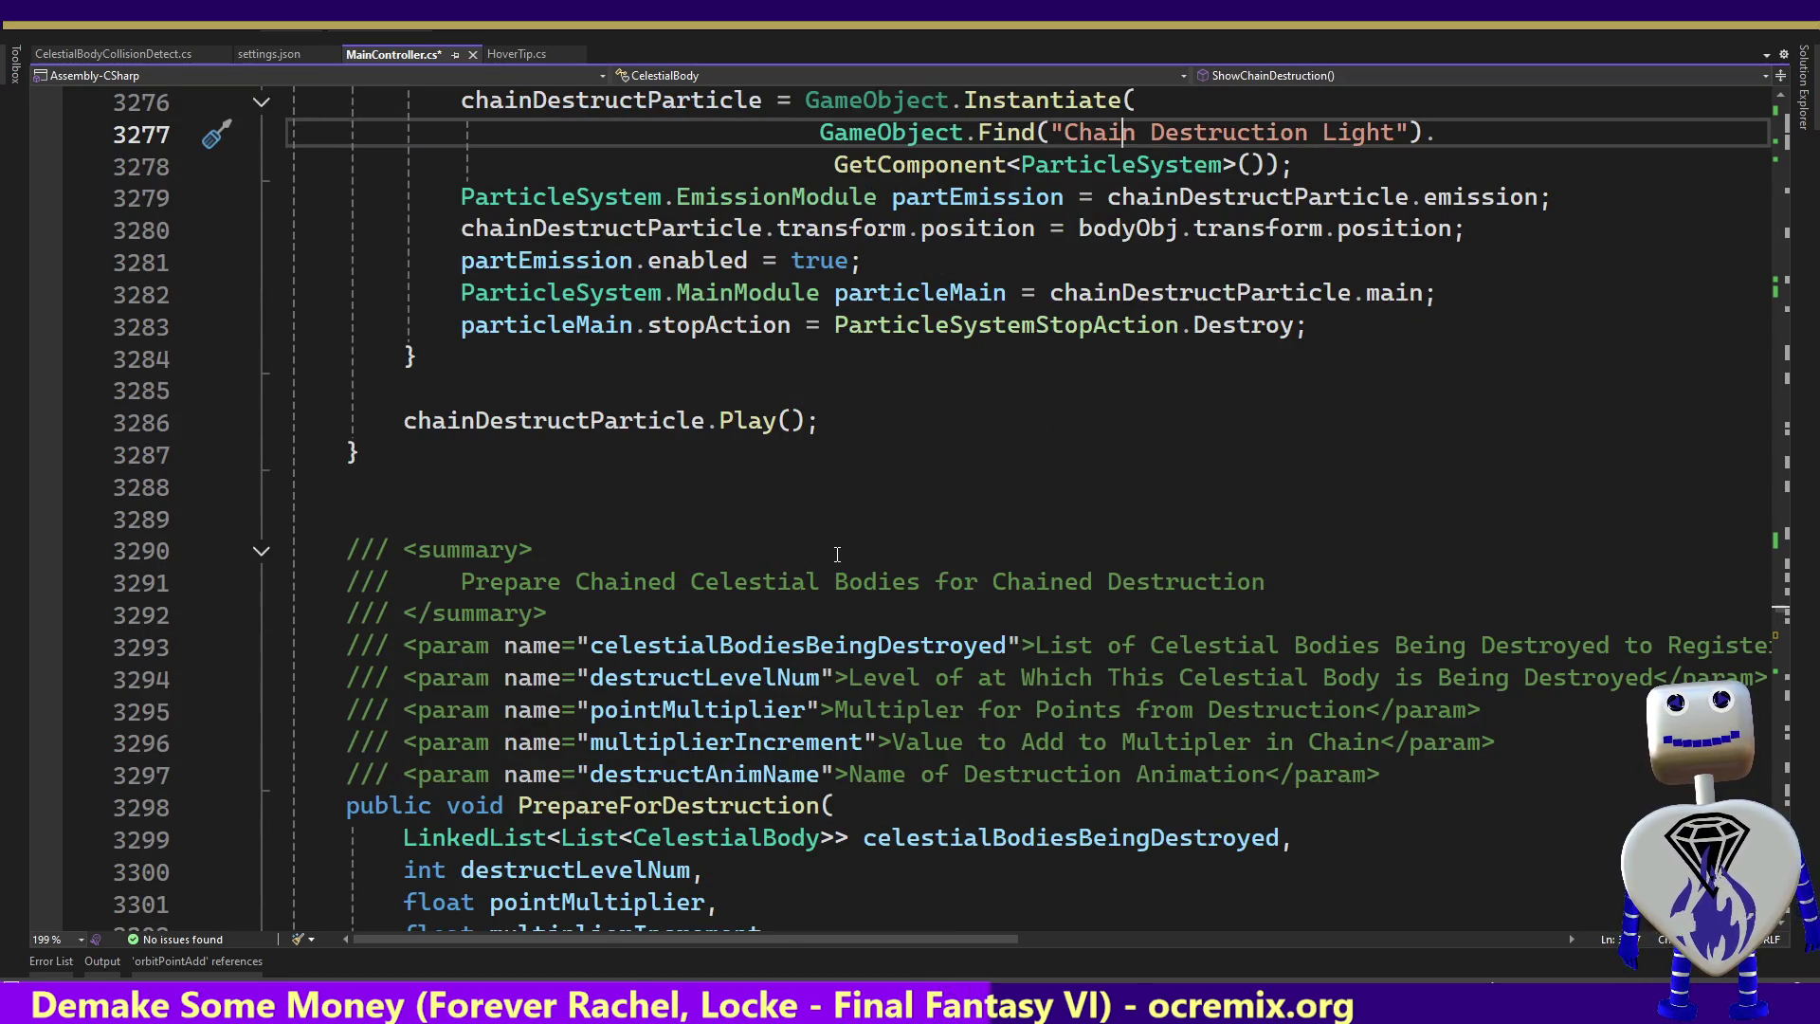
{"action": "key", "text": "ctrl+minus"}
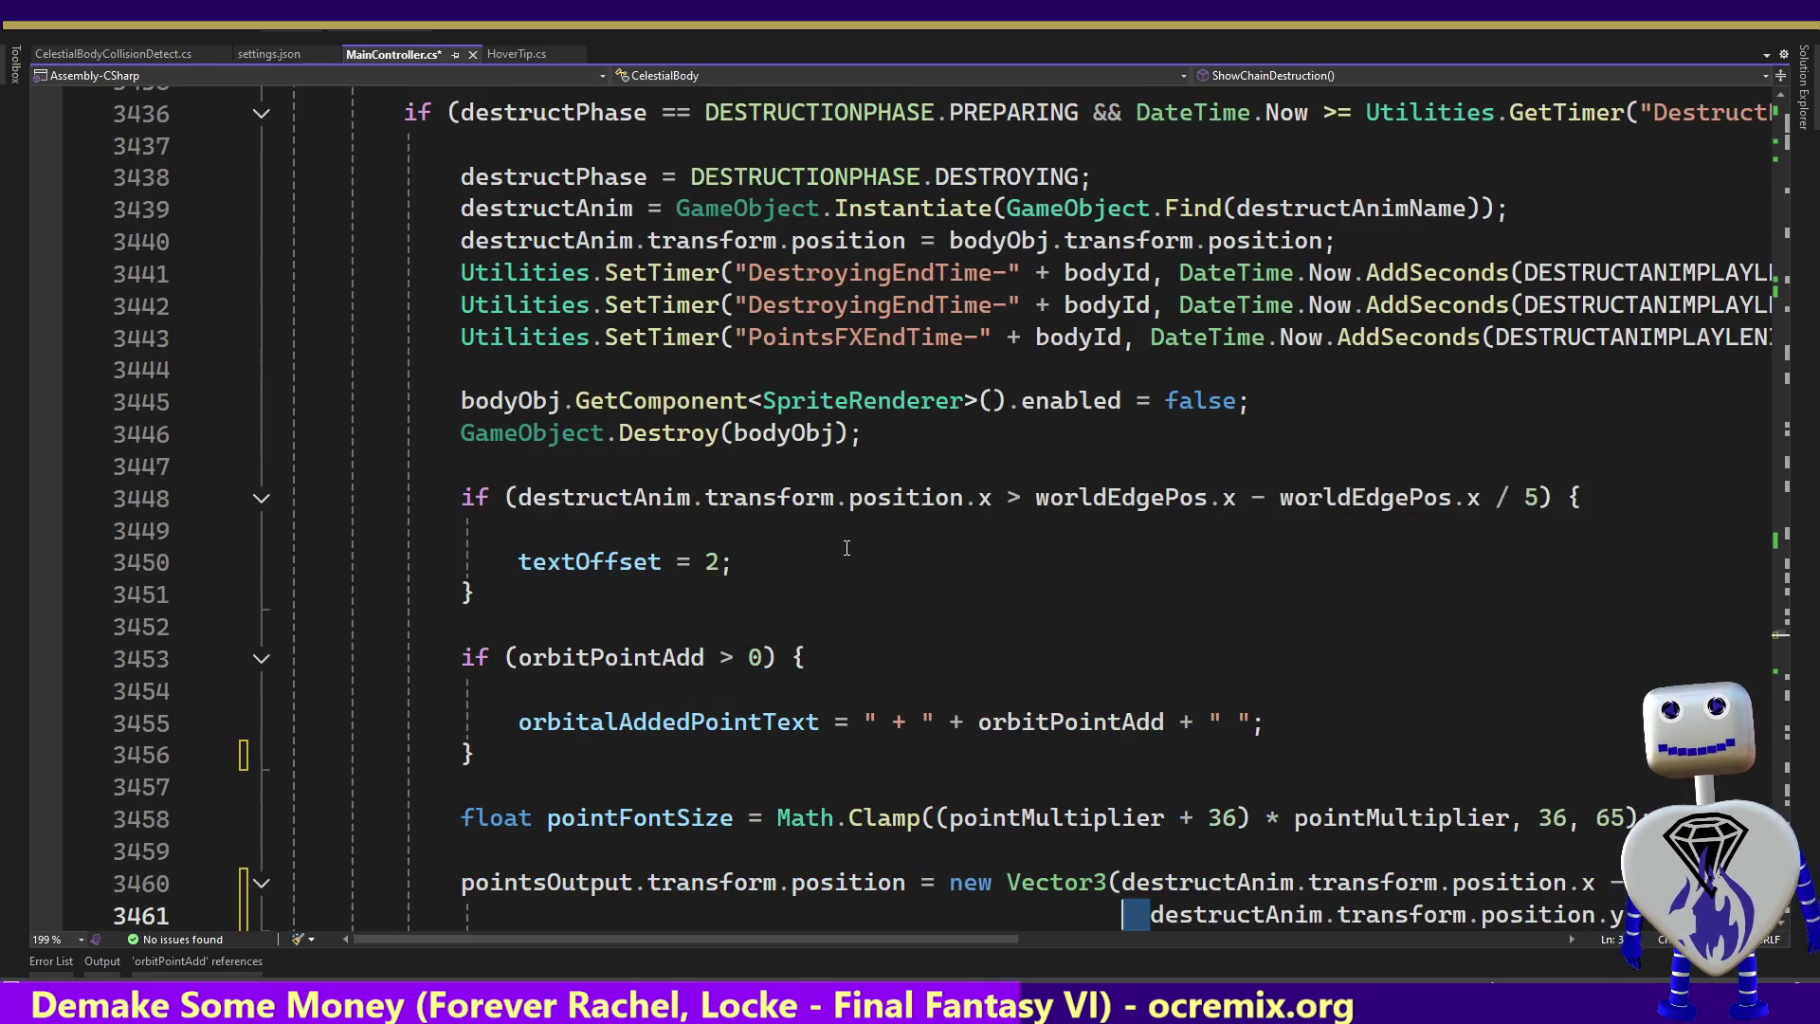
{"action": "key", "text": "BackSpace"}
{"action": "key", "text": "BackSpace"}
{"action": "key", "text": "BackSpace"}
{"action": "key", "text": "BackSpace"}
{"action": "key", "text": "BackSpace"}
{"action": "key", "text": "BackSpace"}
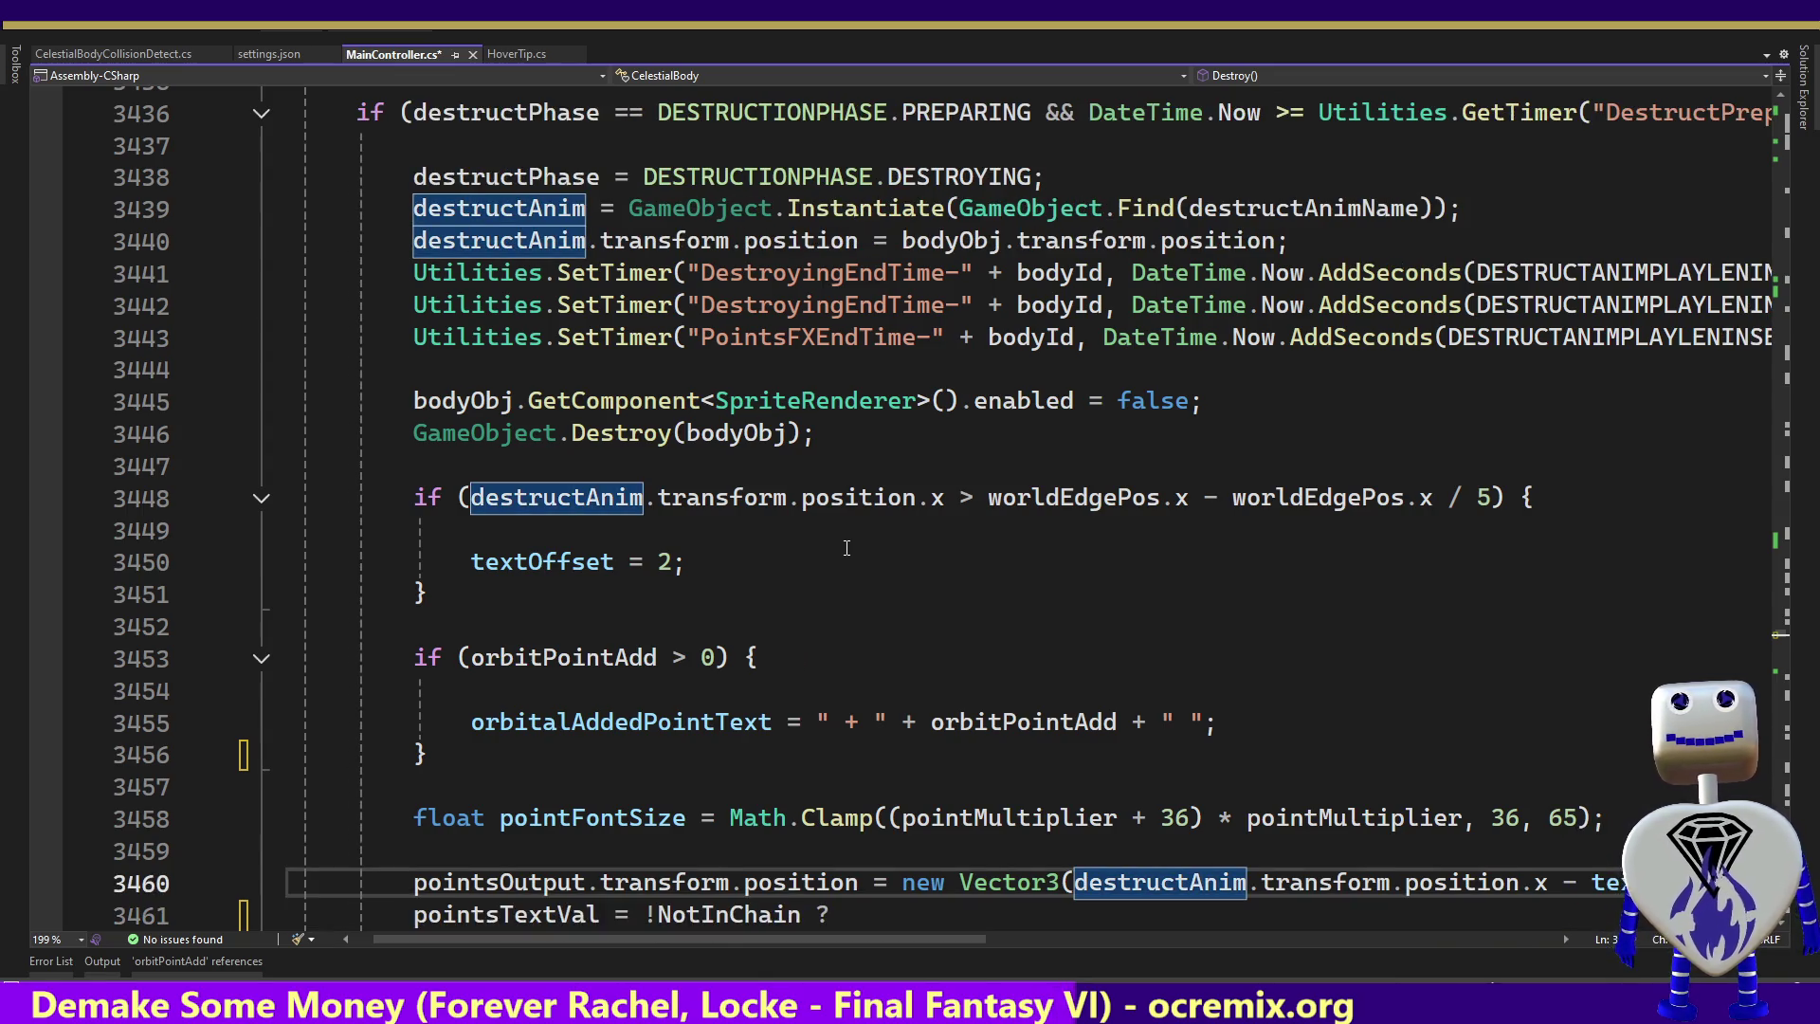
Undo an accidental join of the pointsTextVal ternary, keeping its three-line layout
{"action": "key", "text": "Down"}
{"action": "key", "text": "Down"}
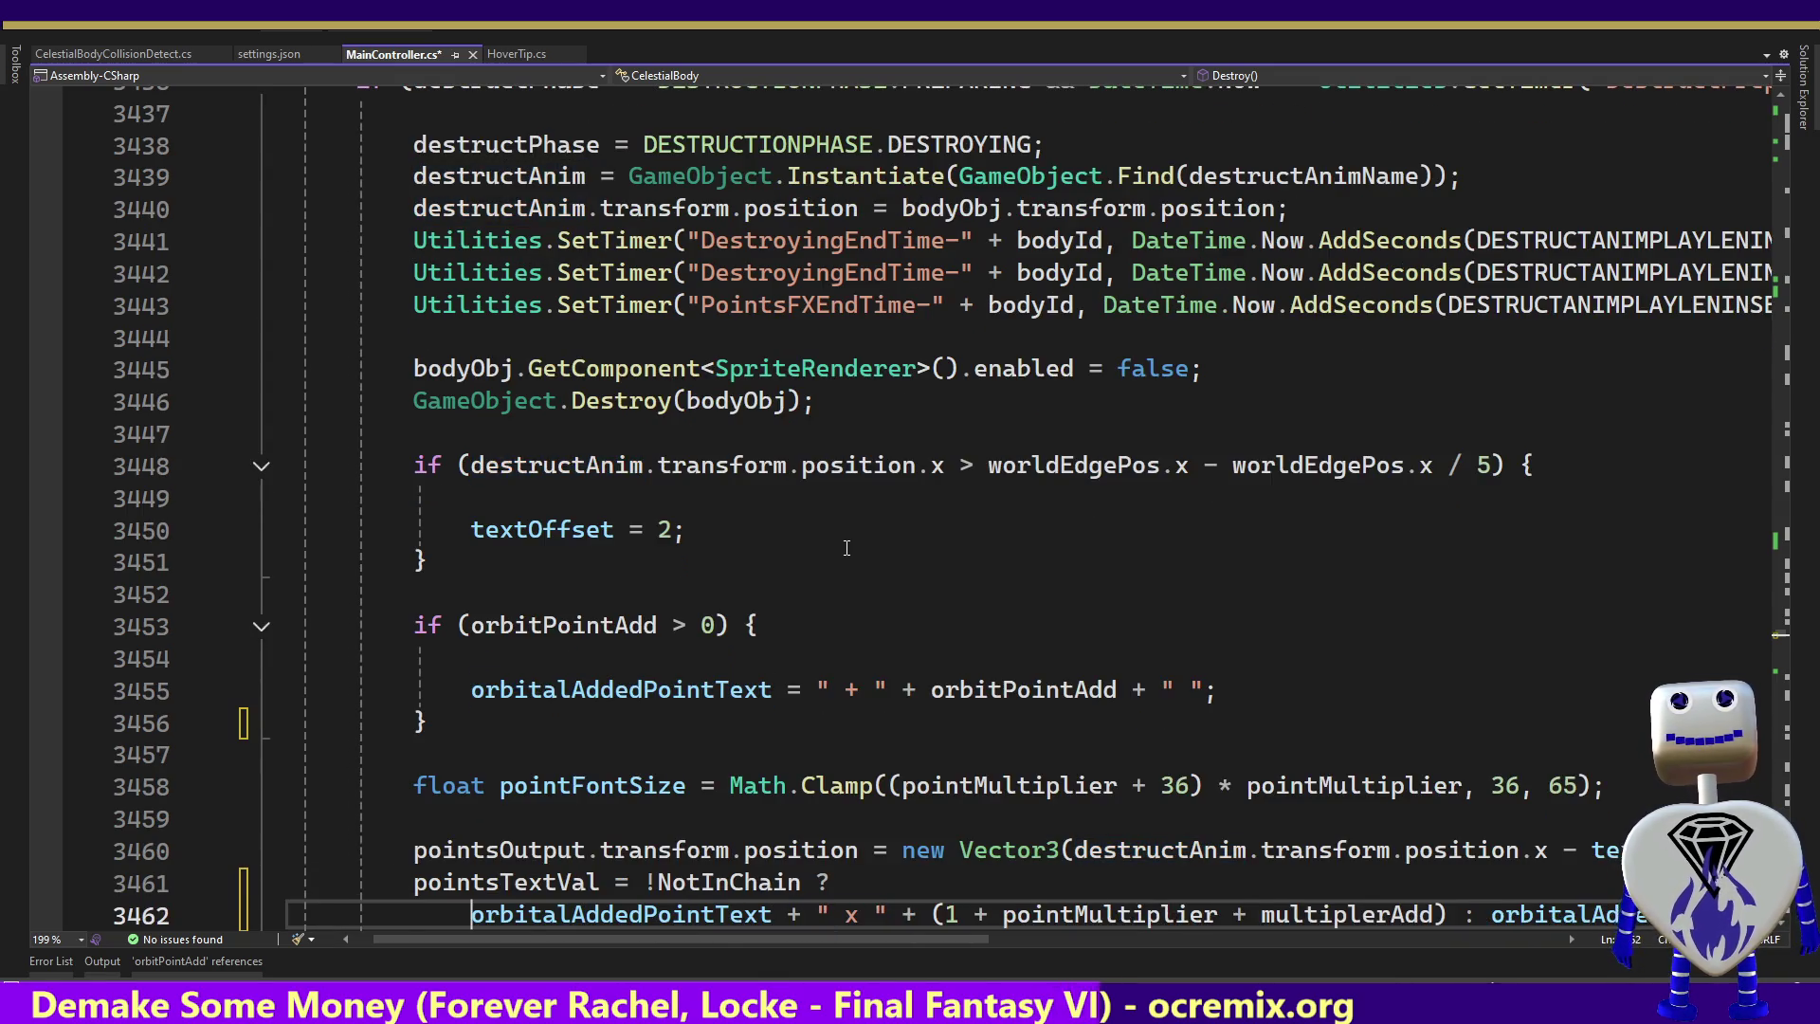
{"action": "key", "text": "BackSpace"}
{"action": "key", "text": "BackSpace"}
{"action": "key", "text": "BackSpace"}
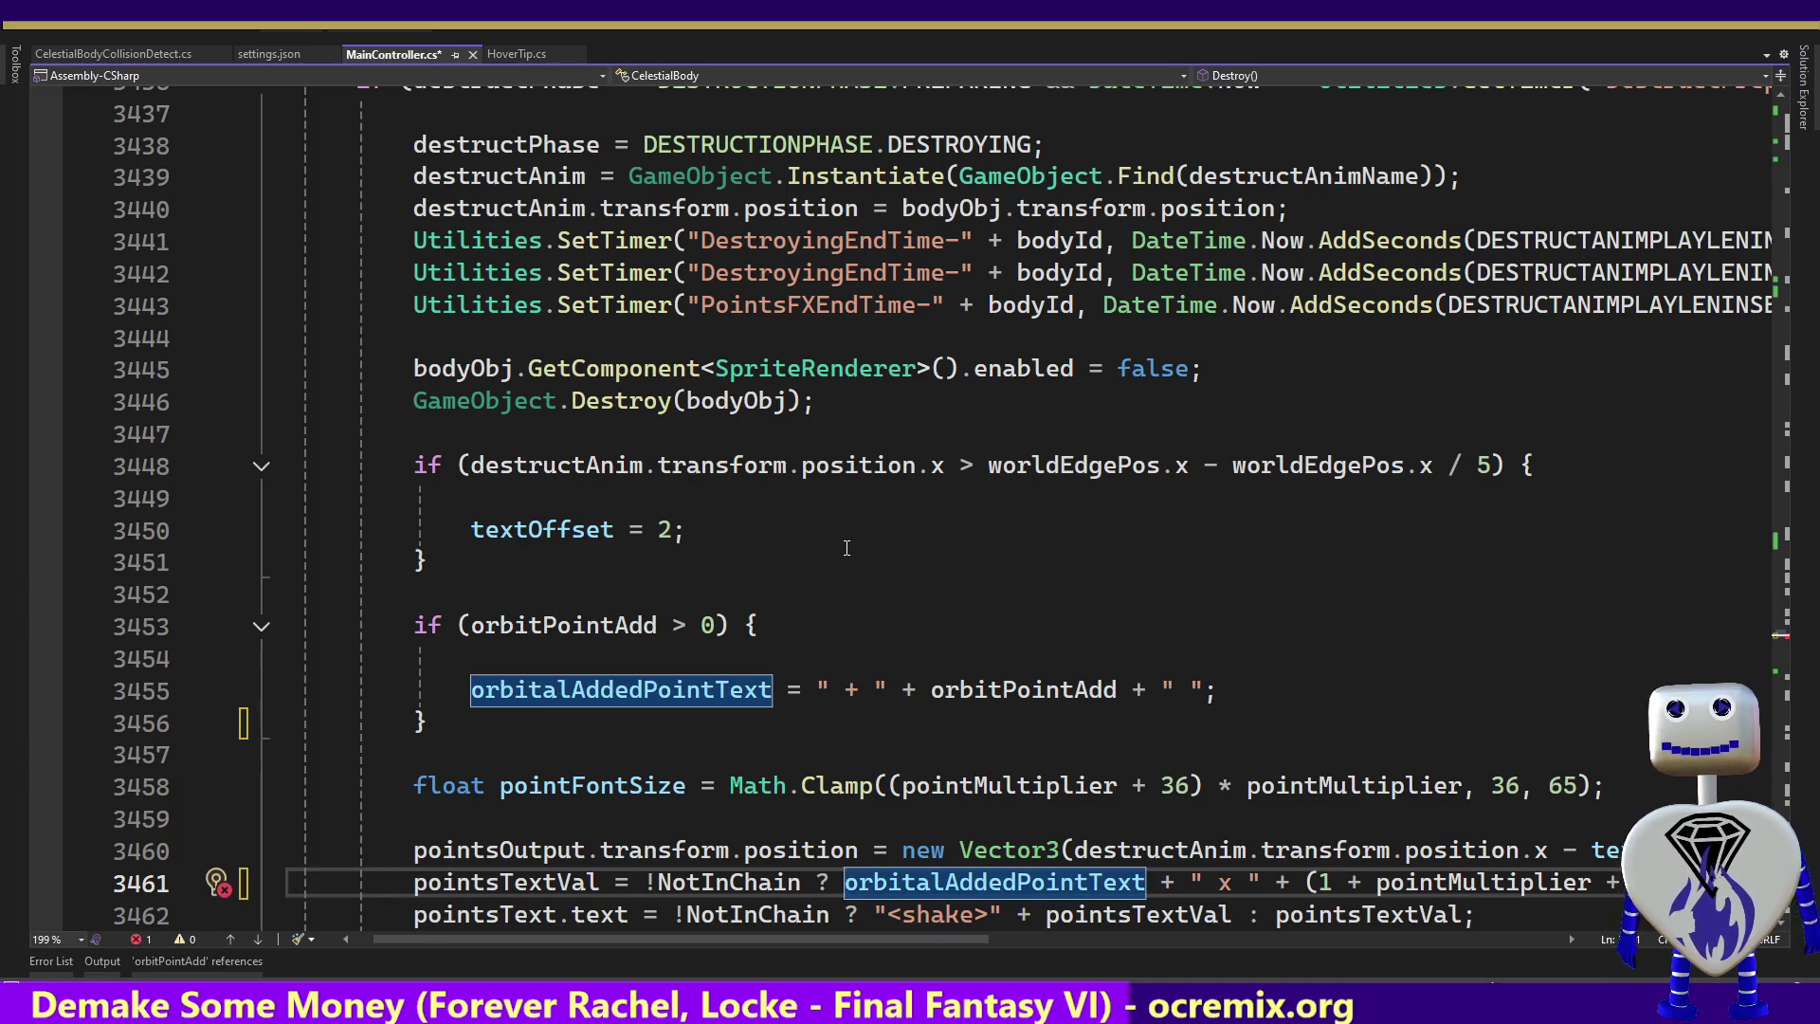
{"action": "key", "text": "ctrl+z"}
{"action": "key", "text": "ctrl+z"}
{"action": "key", "text": "ctrl+z"}
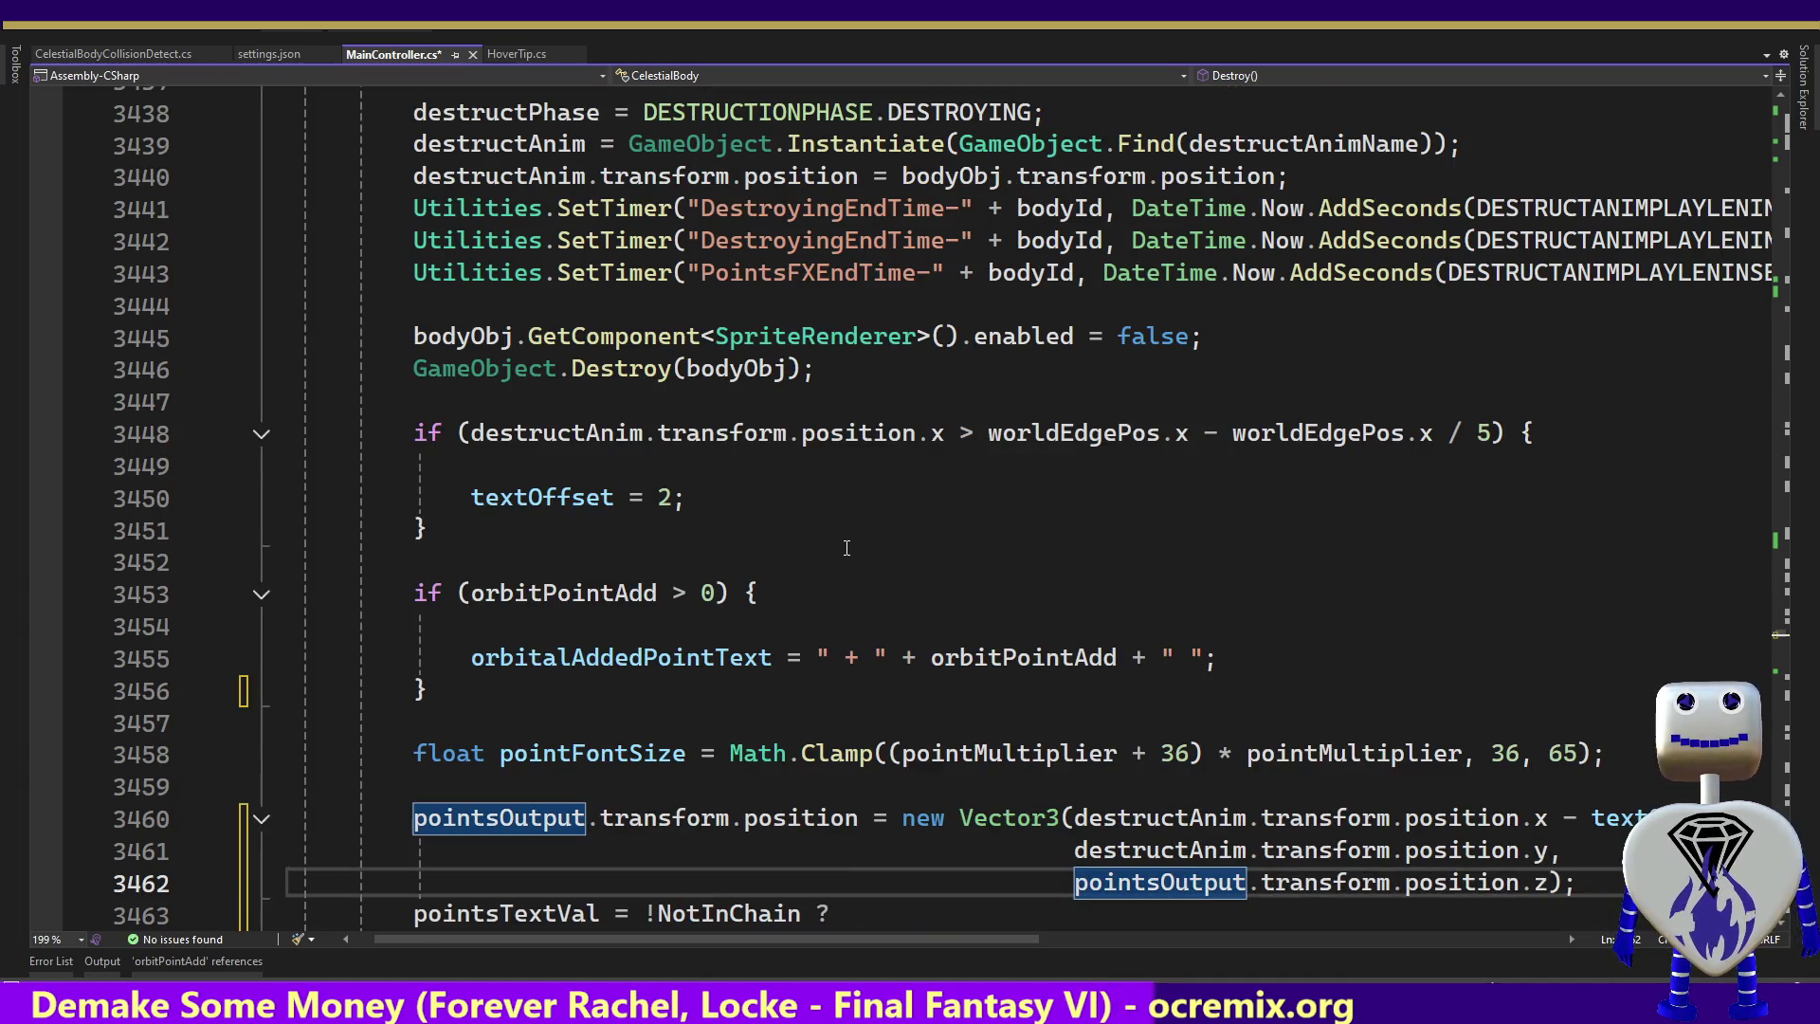
{"action": "key", "text": "Down"}
{"action": "key", "text": "Down"}
{"action": "key", "text": "Down"}
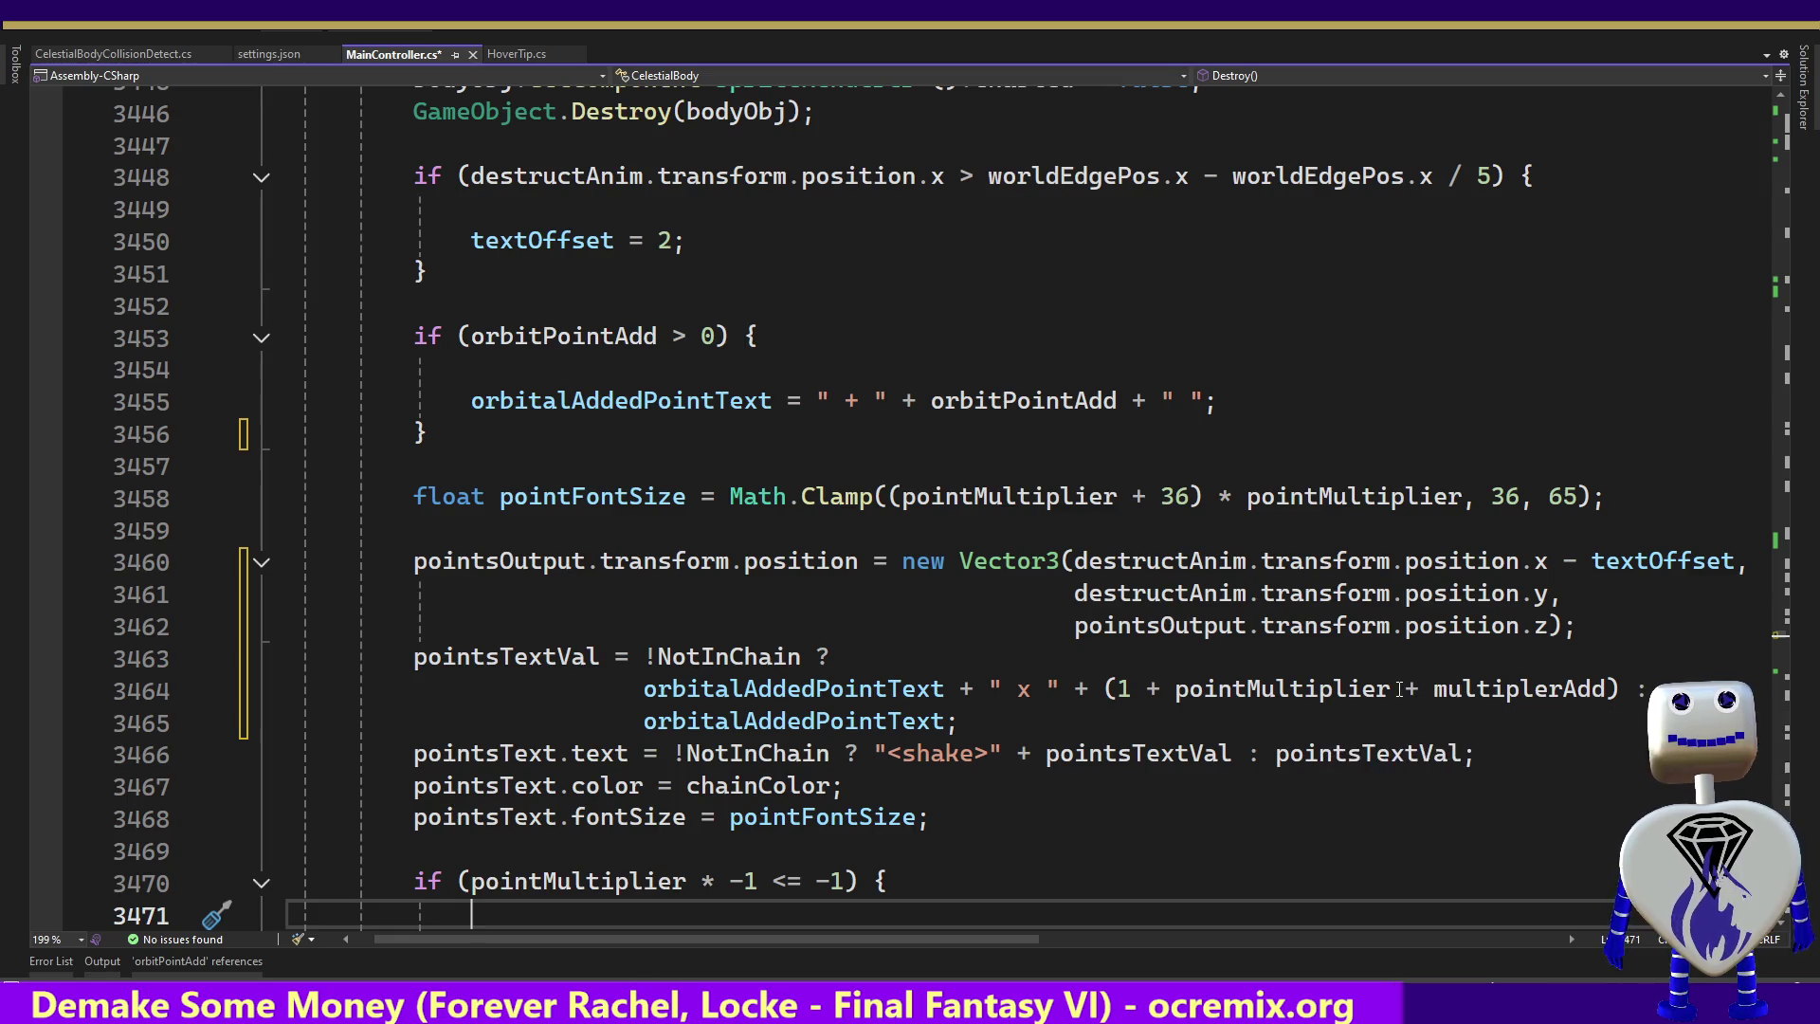
Delete '+ multiplerAdd' from inside the (1 + pointMultiplier) parentheses on line 3464
{"action": "left_click", "coordinate": [1614, 688]}
{"action": "key", "text": "ctrl+shift+Left"}
{"action": "key", "text": "ctrl+shift+Left"}
{"action": "key", "text": "ctrl+shift+Left"}
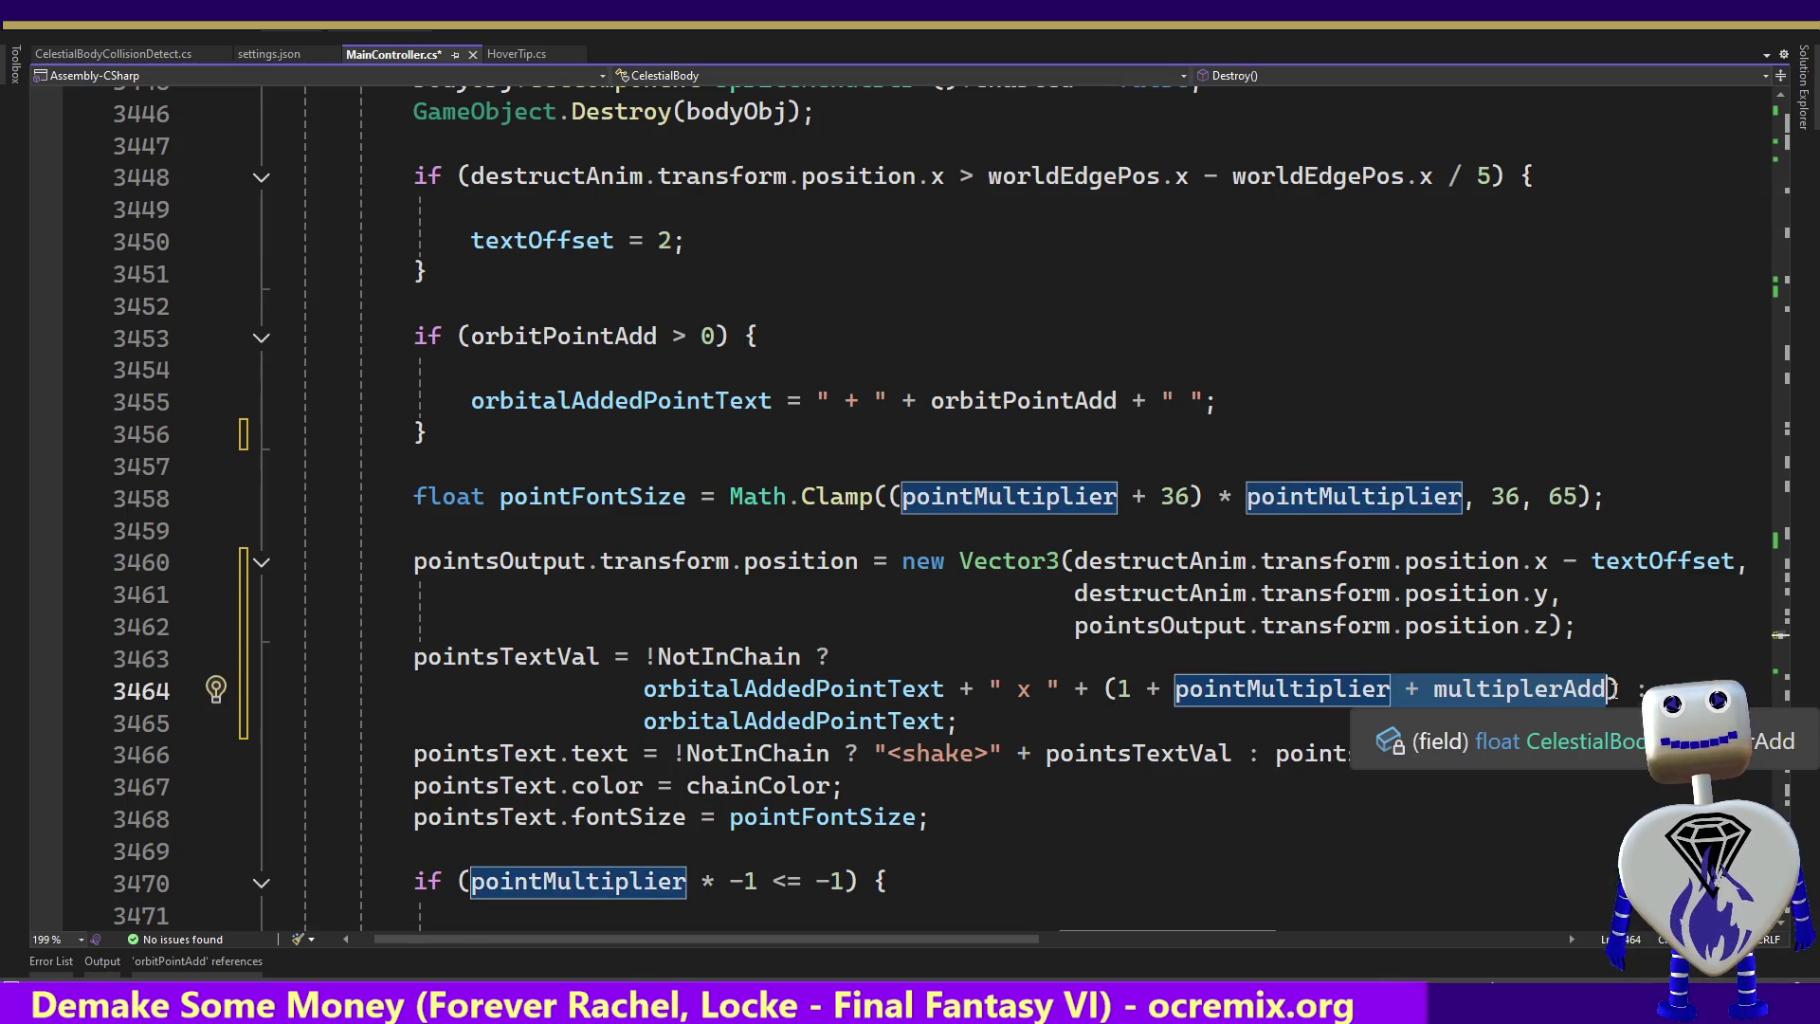
{"action": "key", "text": "Delete"}
{"action": "key", "text": "Right"}
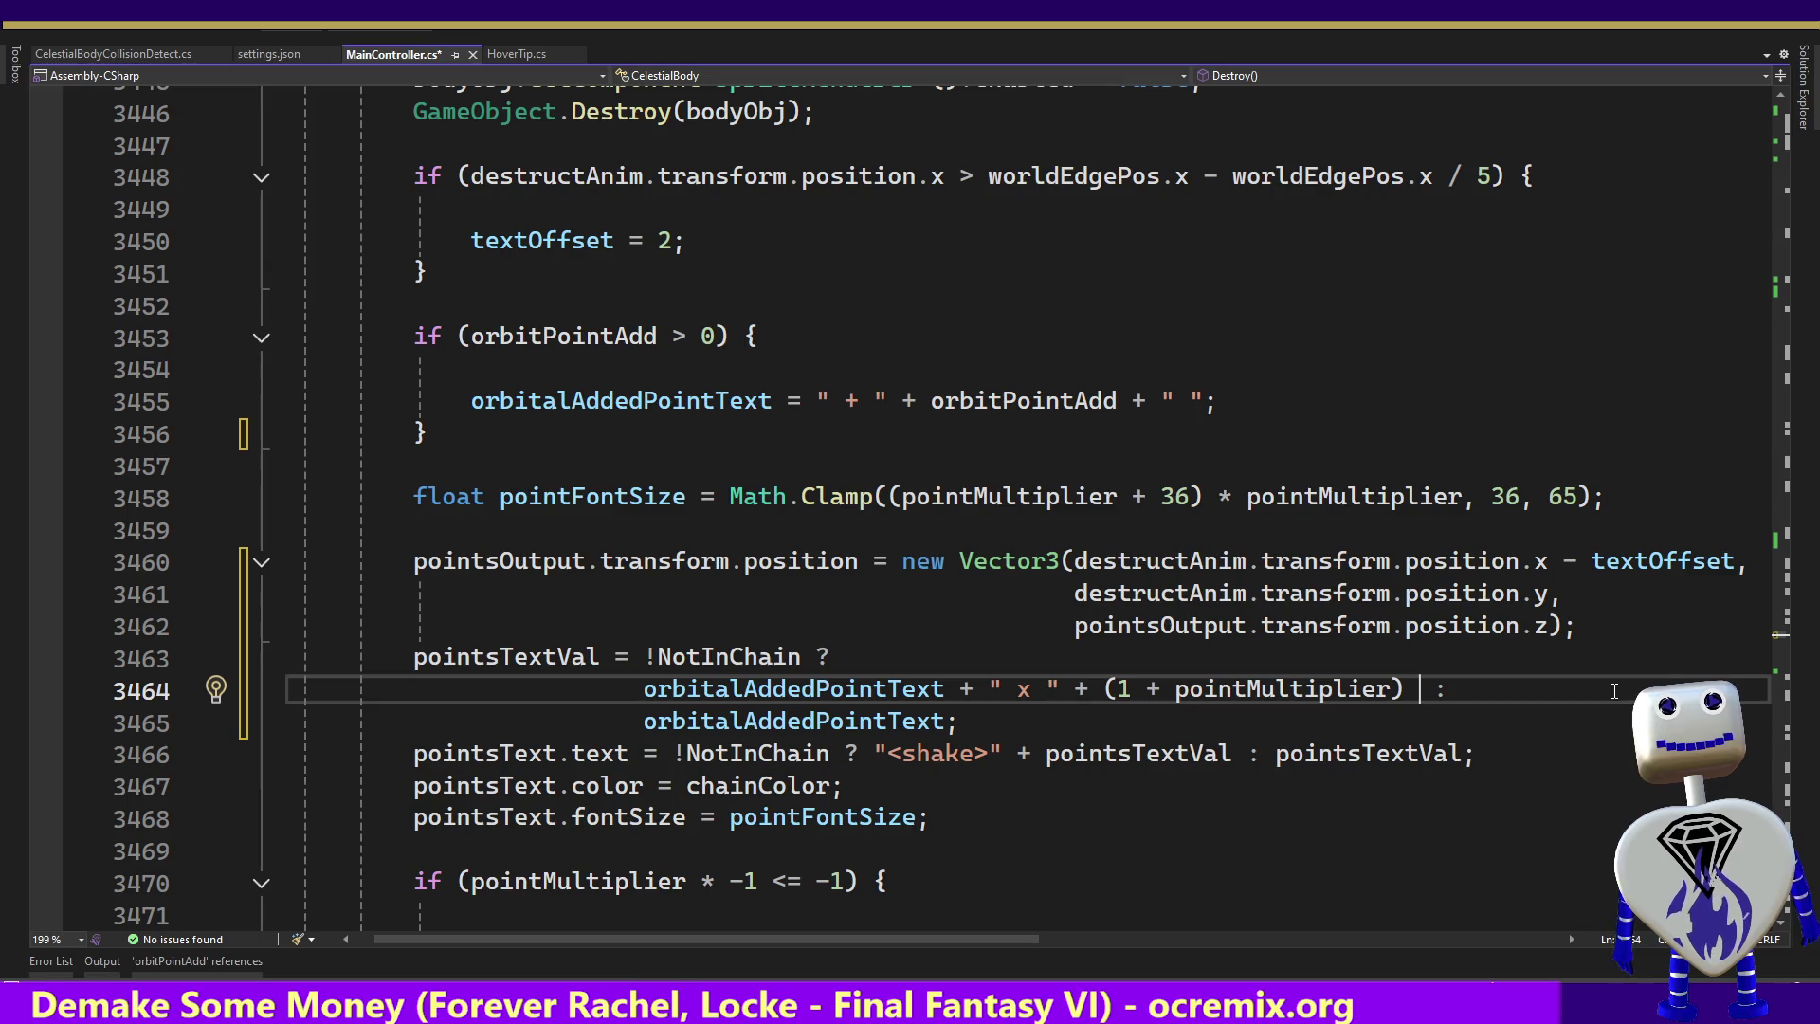
Append + " + " + after the closing parenthesis to start a separate term
{"action": "type", "text": "\""}
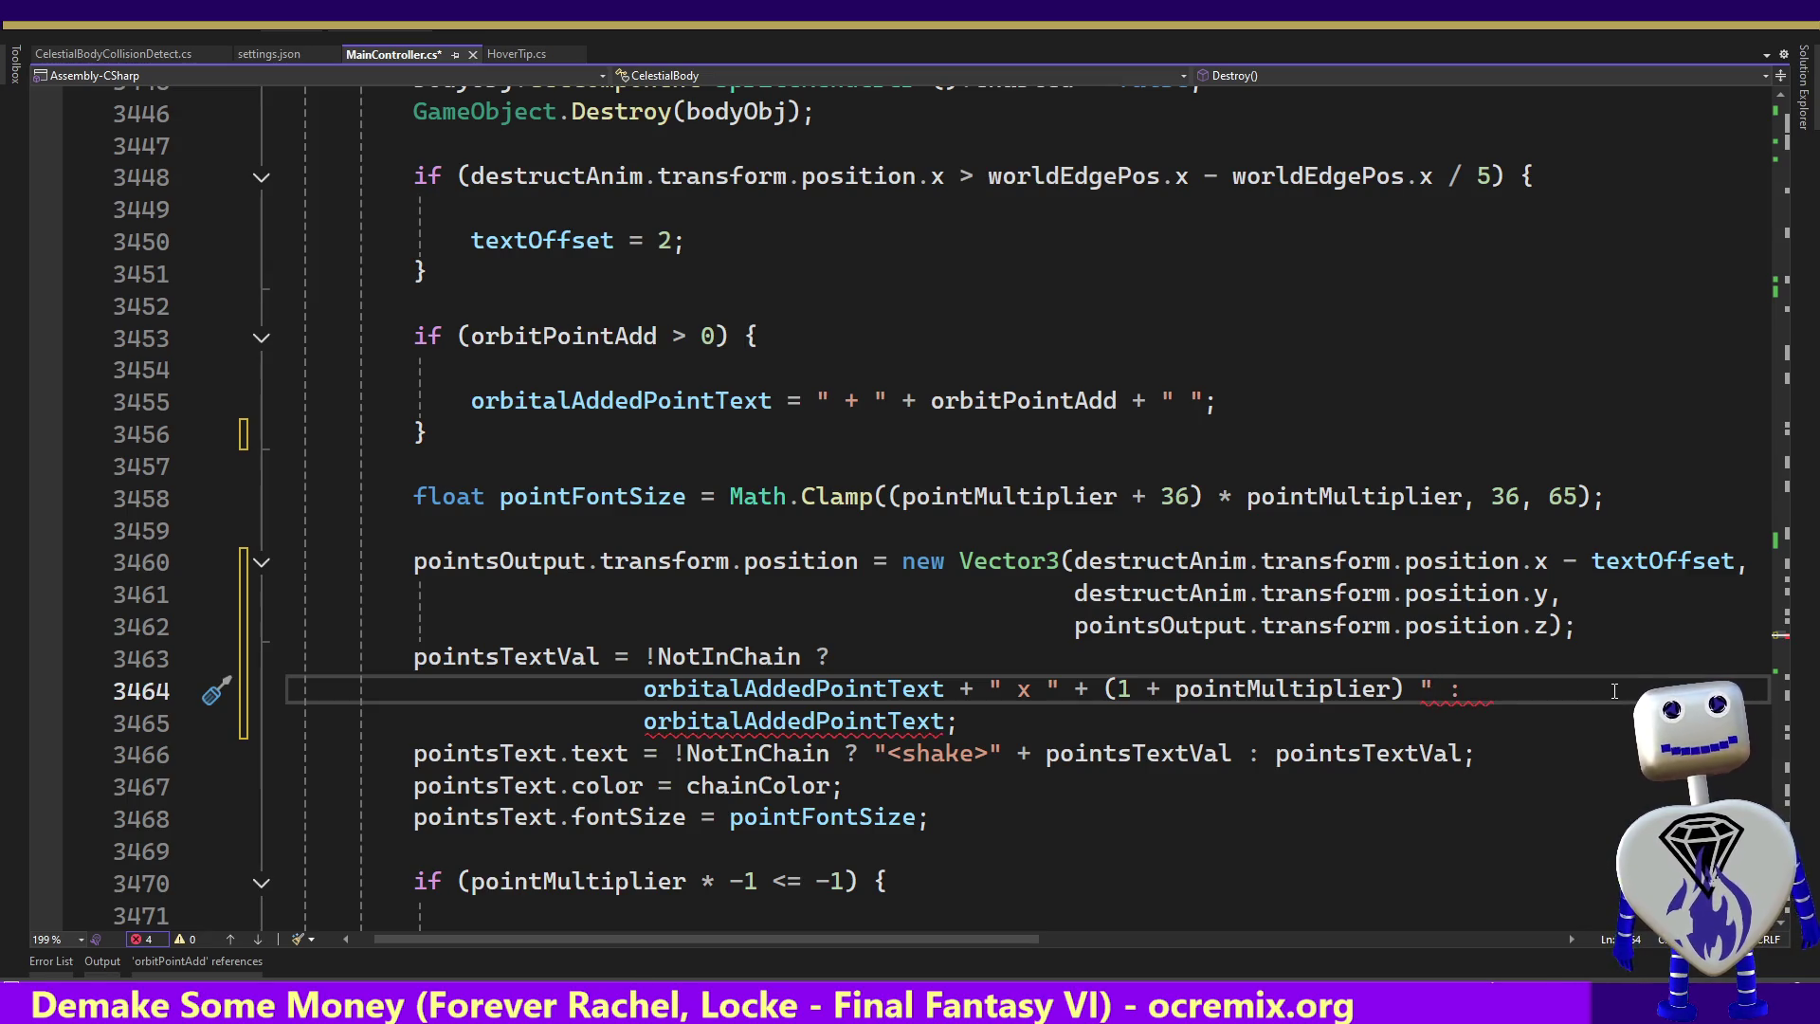
{"action": "key", "text": "BackSpace"}
{"action": "type", "text": "+ \" "}
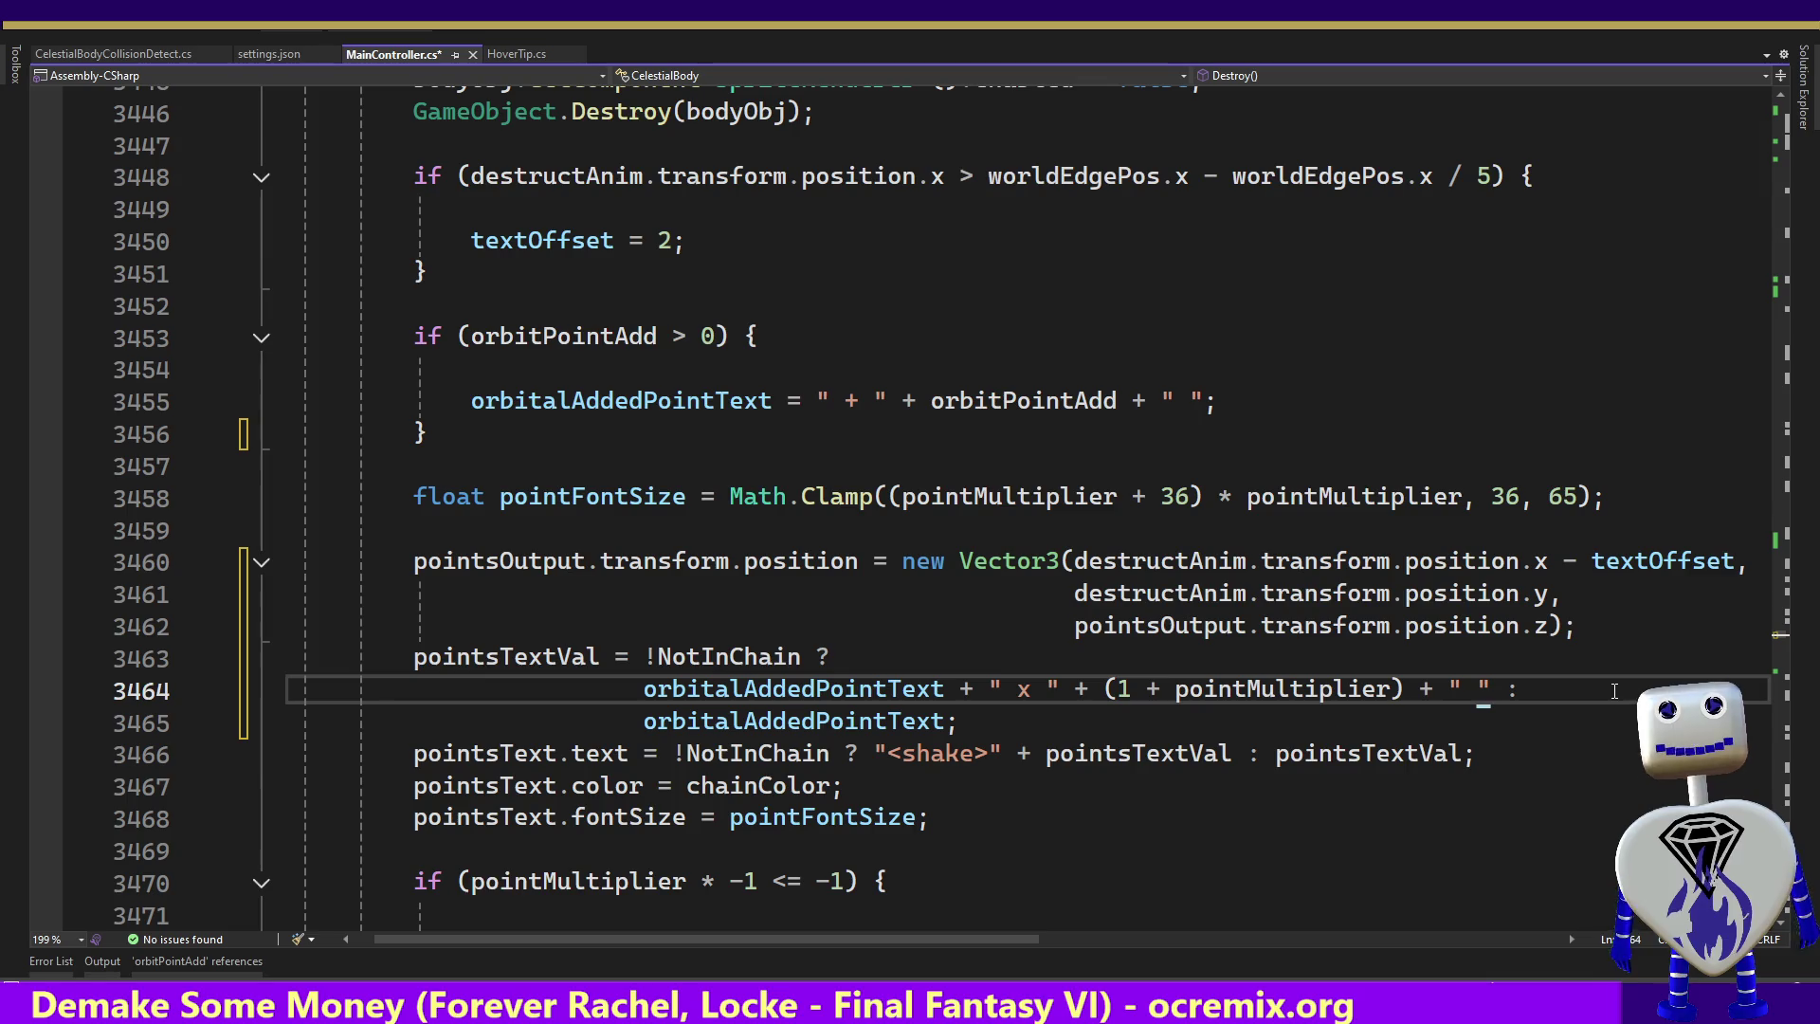
{"action": "type", "text": "+ \""}
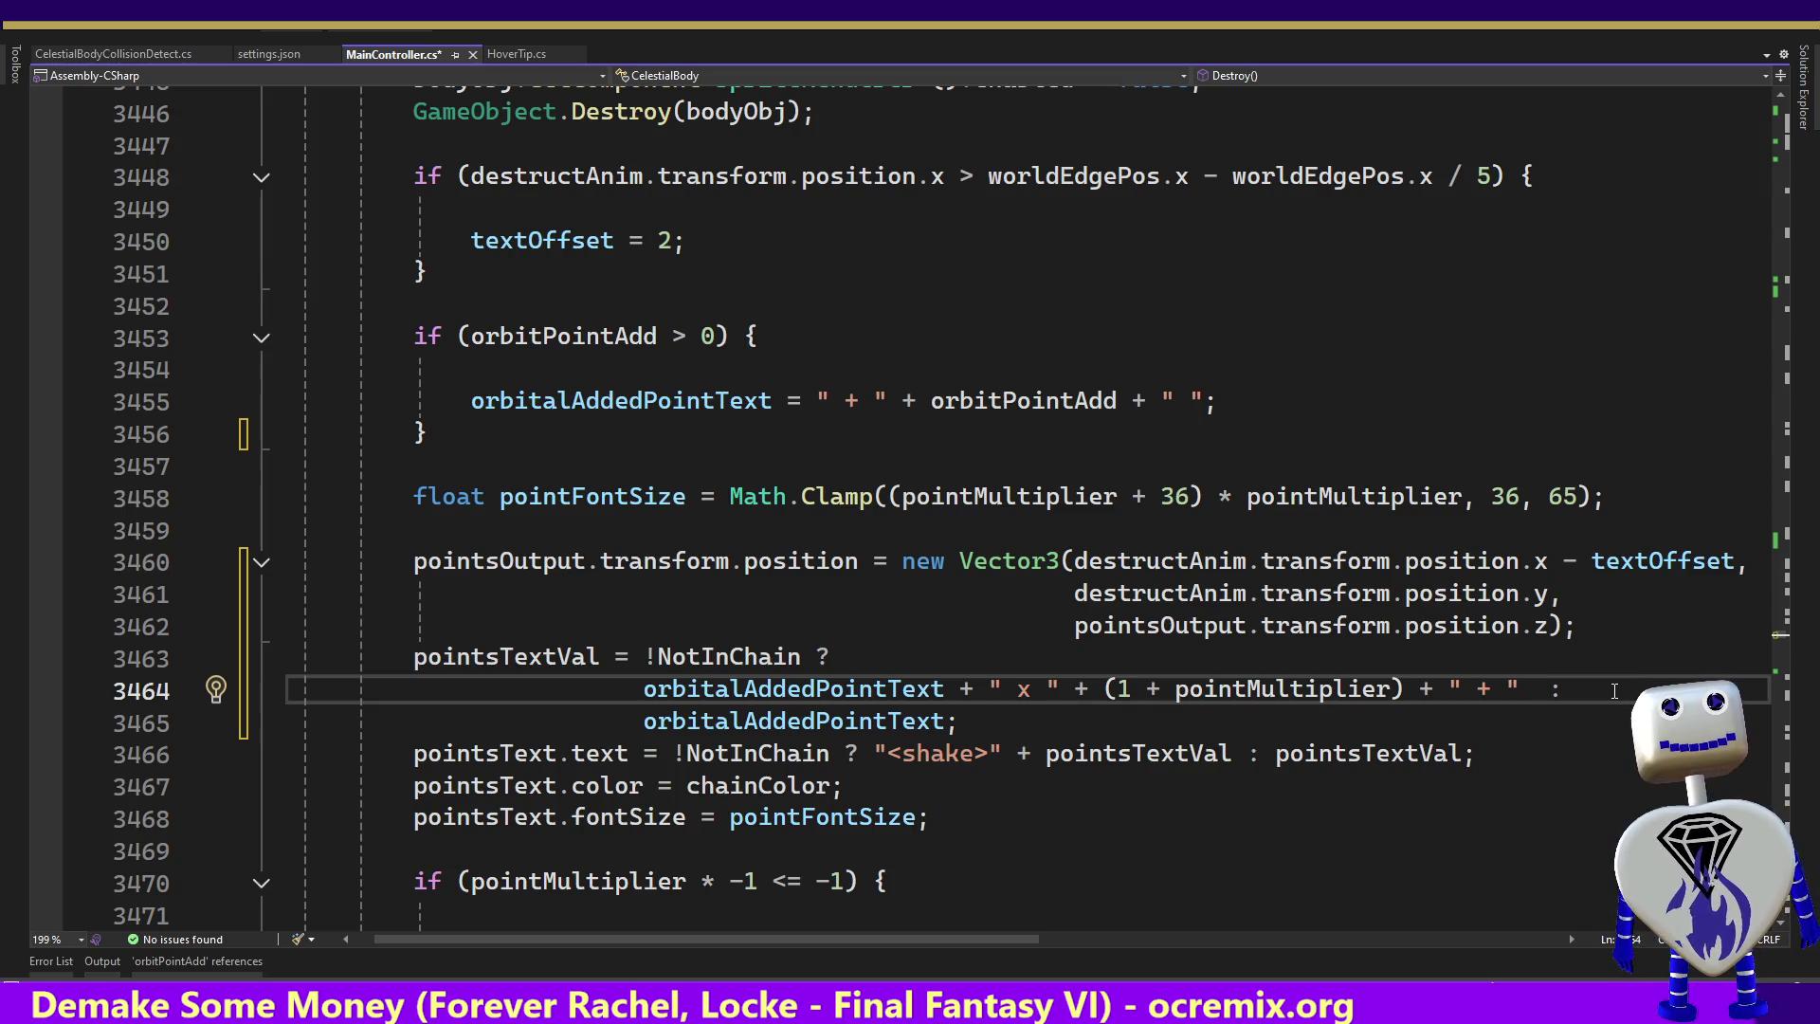
{"action": "type", "text": "+ new string("}
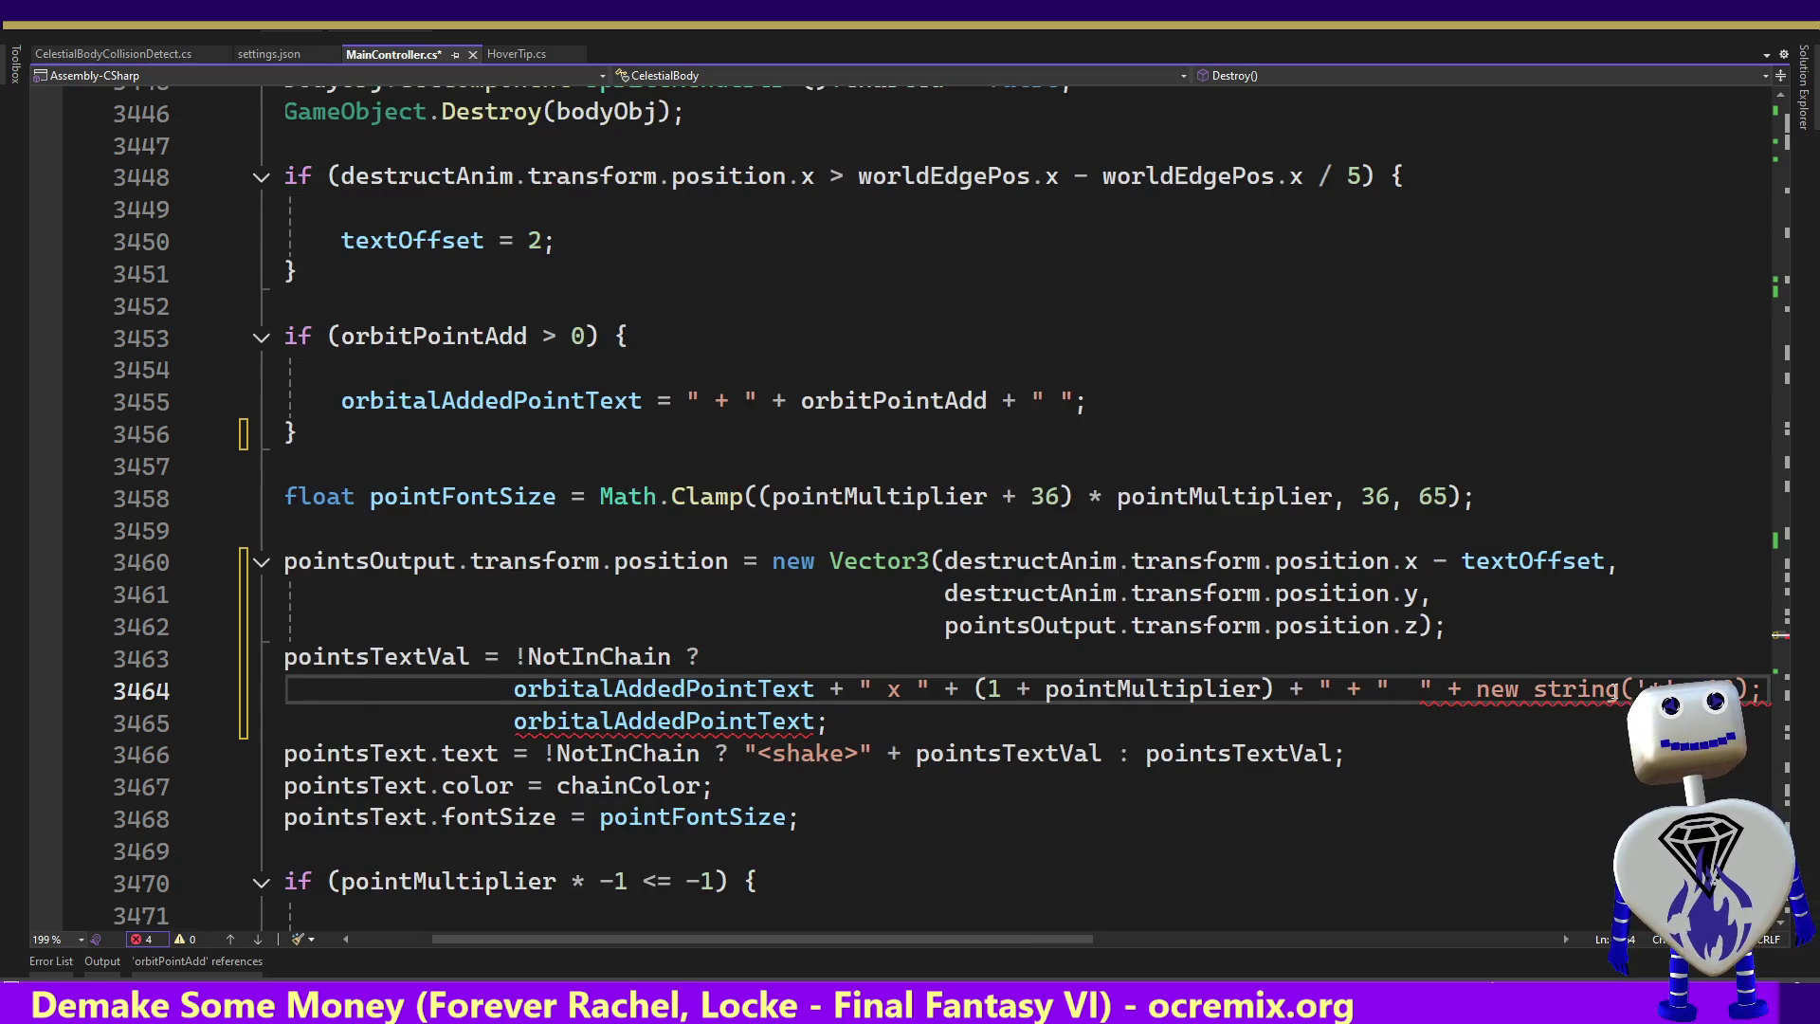
{"action": "key", "text": "BackSpace"}
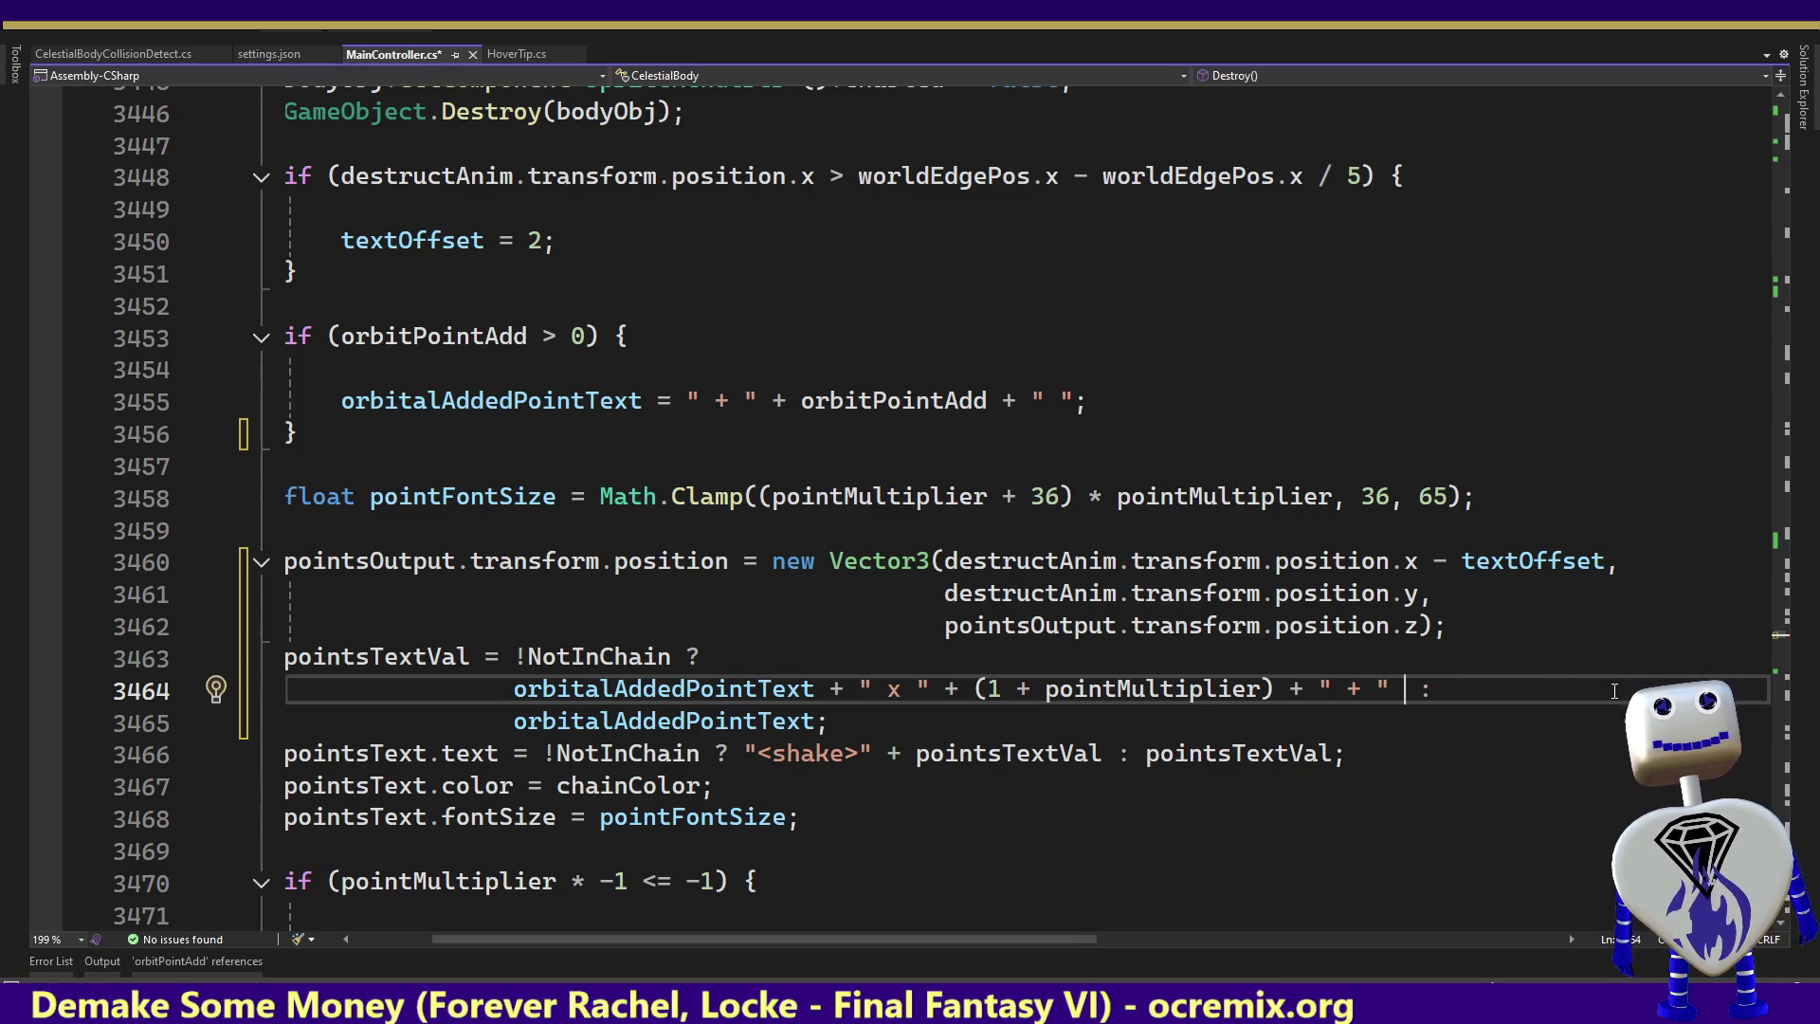
{"action": "key", "text": "ctrl+space"}
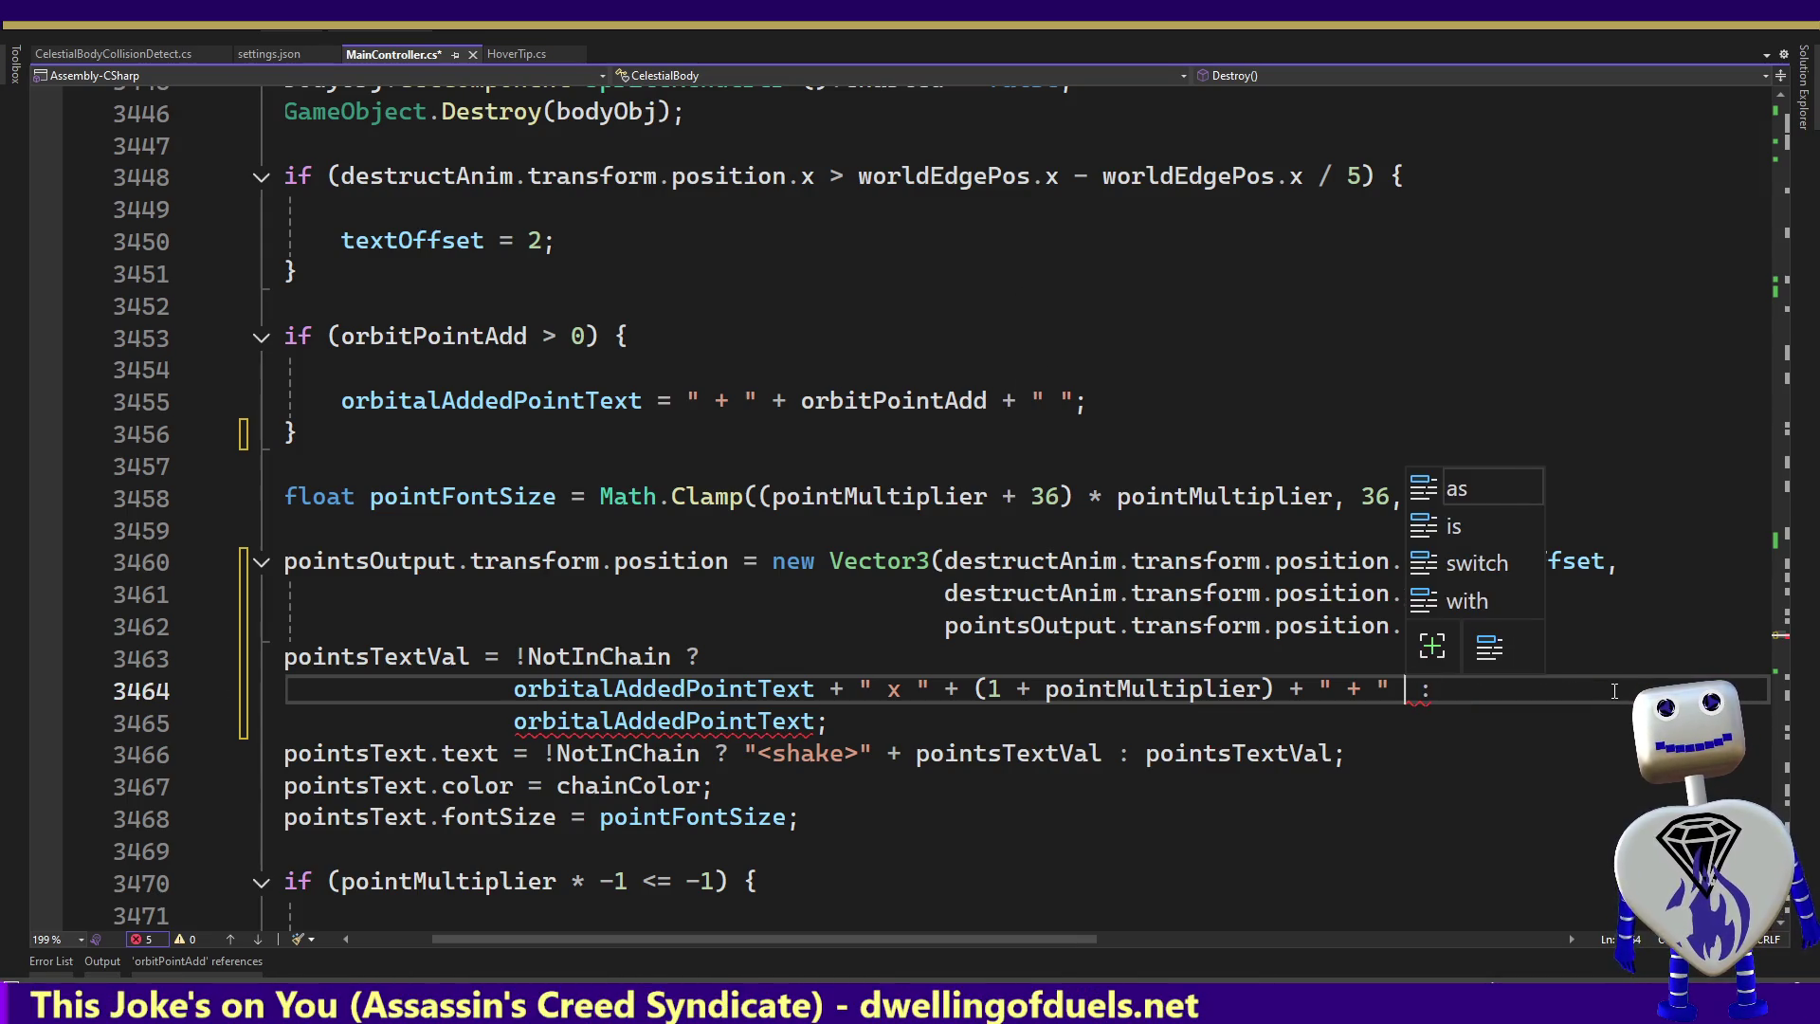
{"action": "type", "text": "m"}
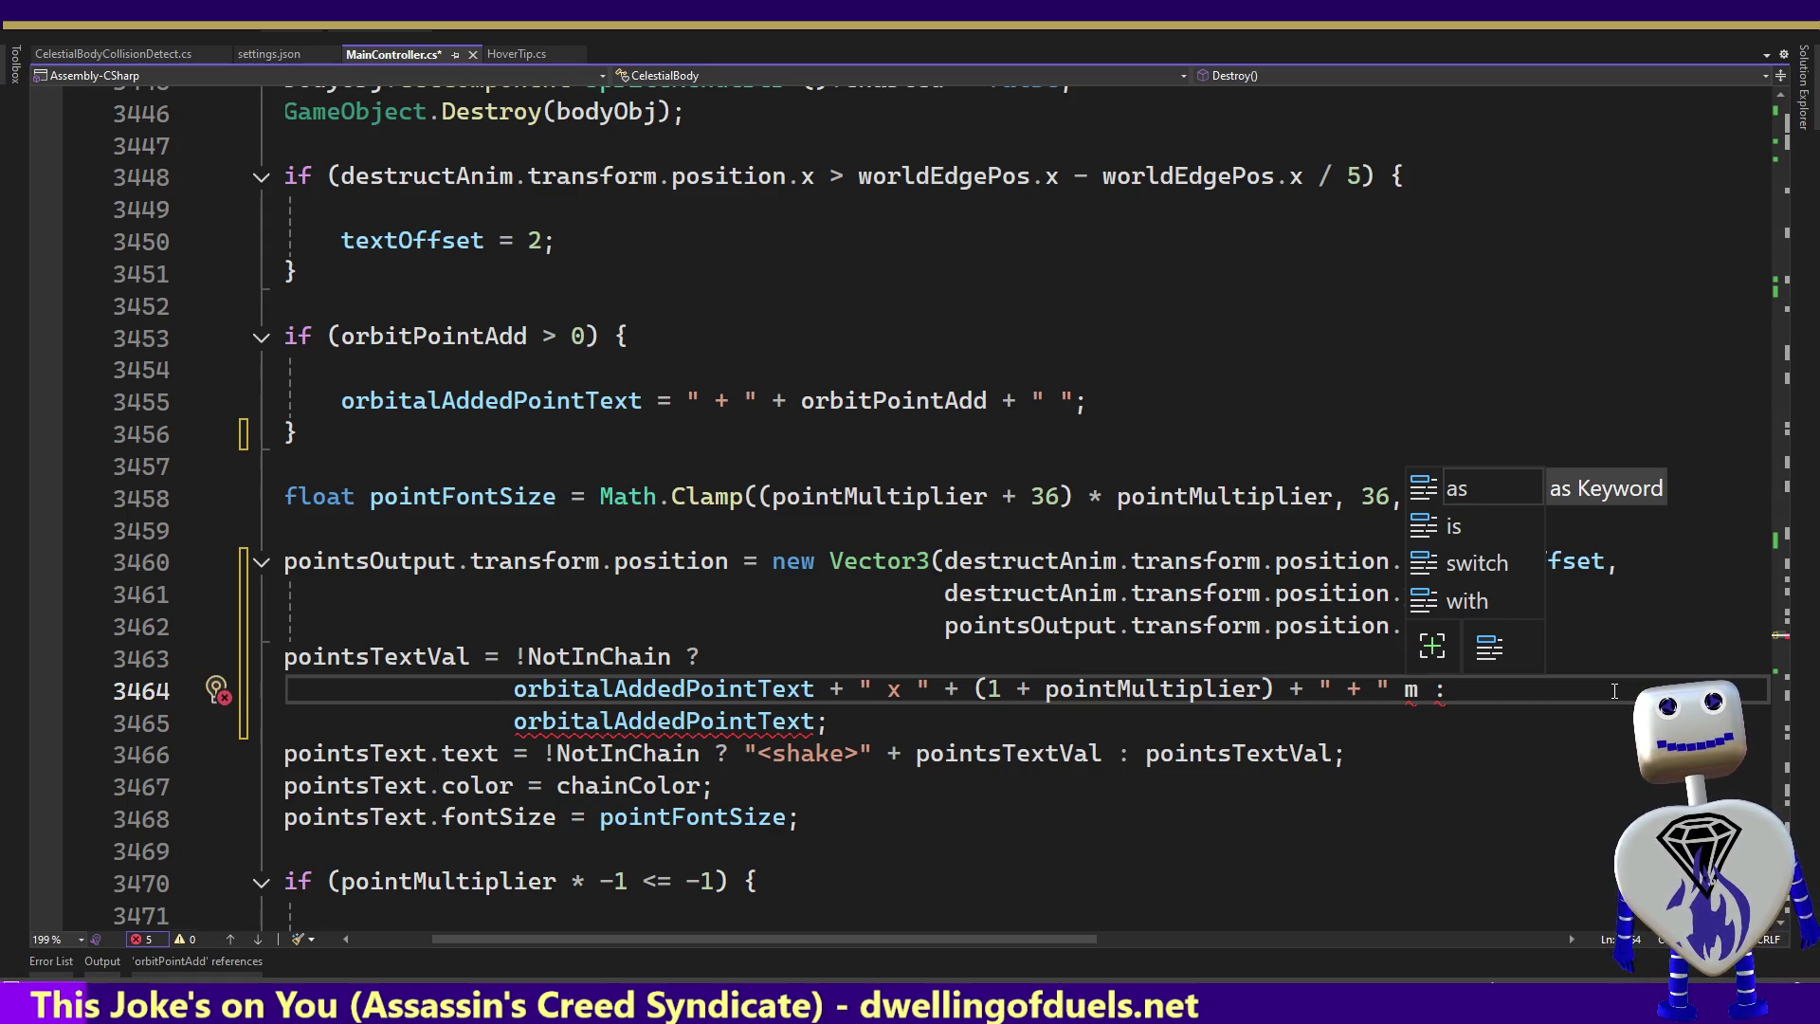
{"action": "key", "text": "BackSpace"}
{"action": "key", "text": "BackSpace"}
{"action": "key", "text": "BackSpace"}
{"action": "key", "text": "BackSpace"}
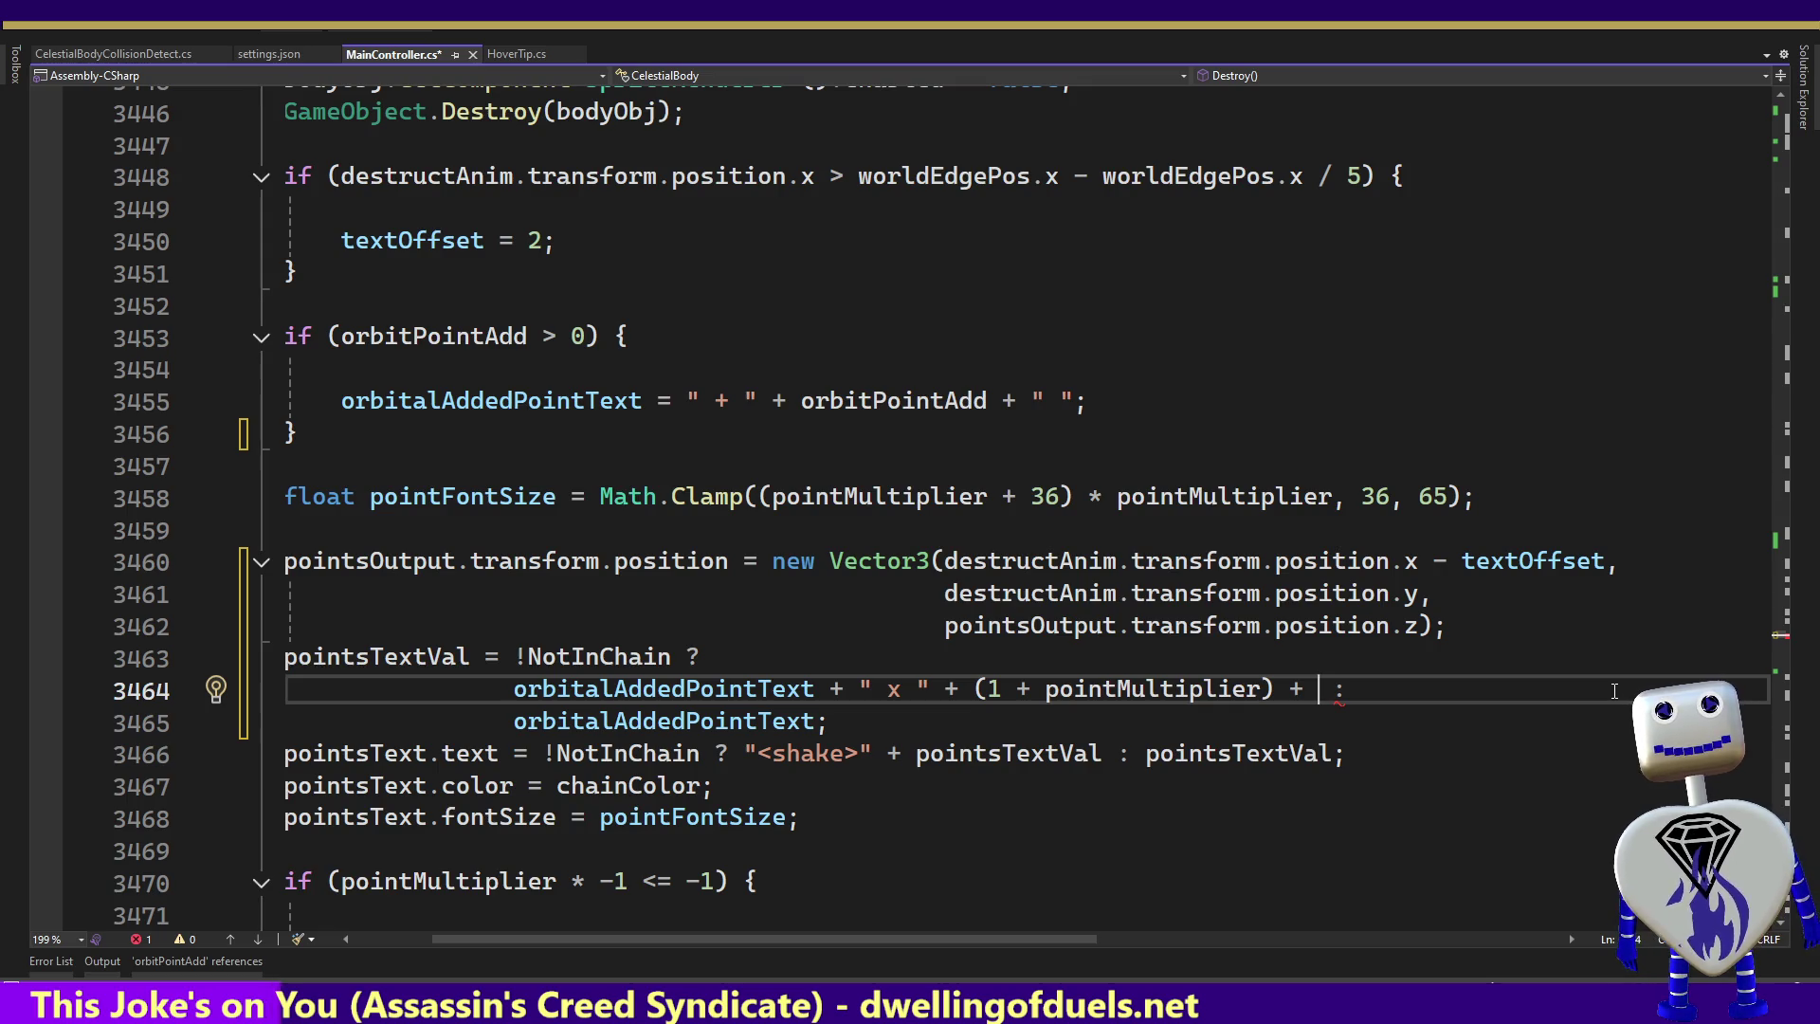
Type the conditional term (multiplerAdd > 0 ? " + " + multiplerAdd : "") using IntelliSense completions
{"action": "type", "text": "()"}
{"action": "key", "text": "Left"}
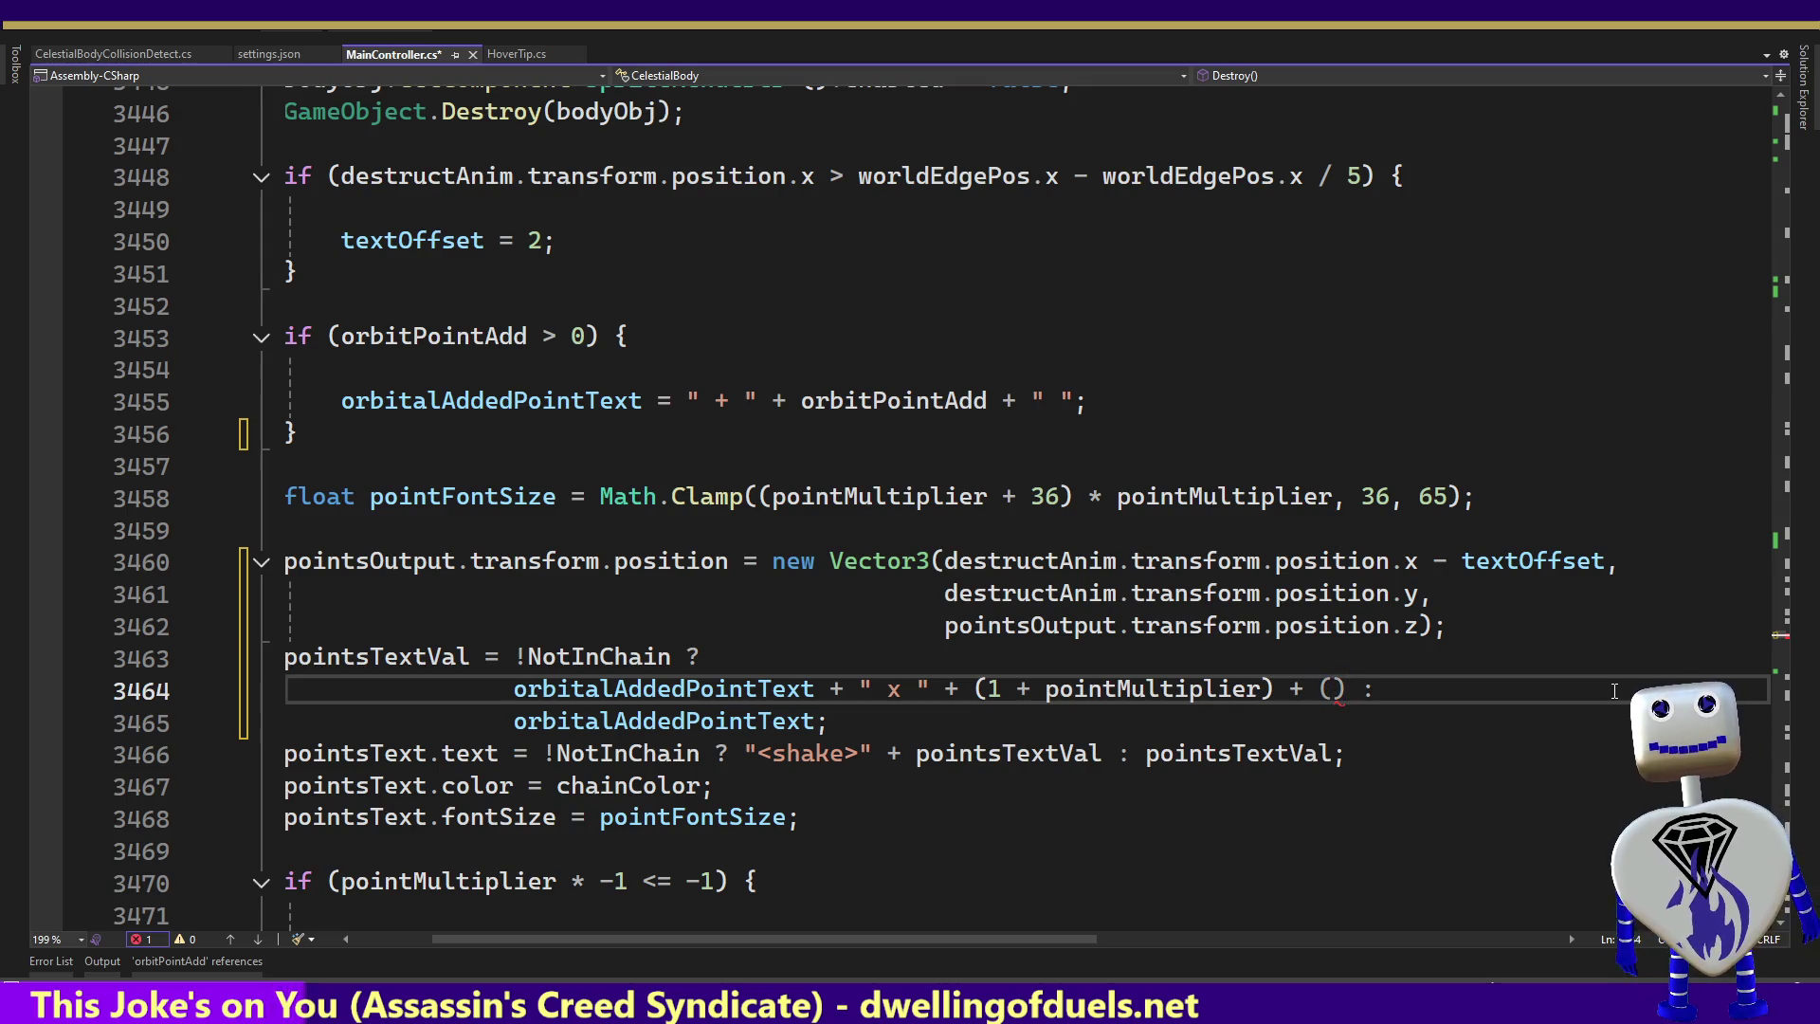
{"action": "type", "text": "o"}
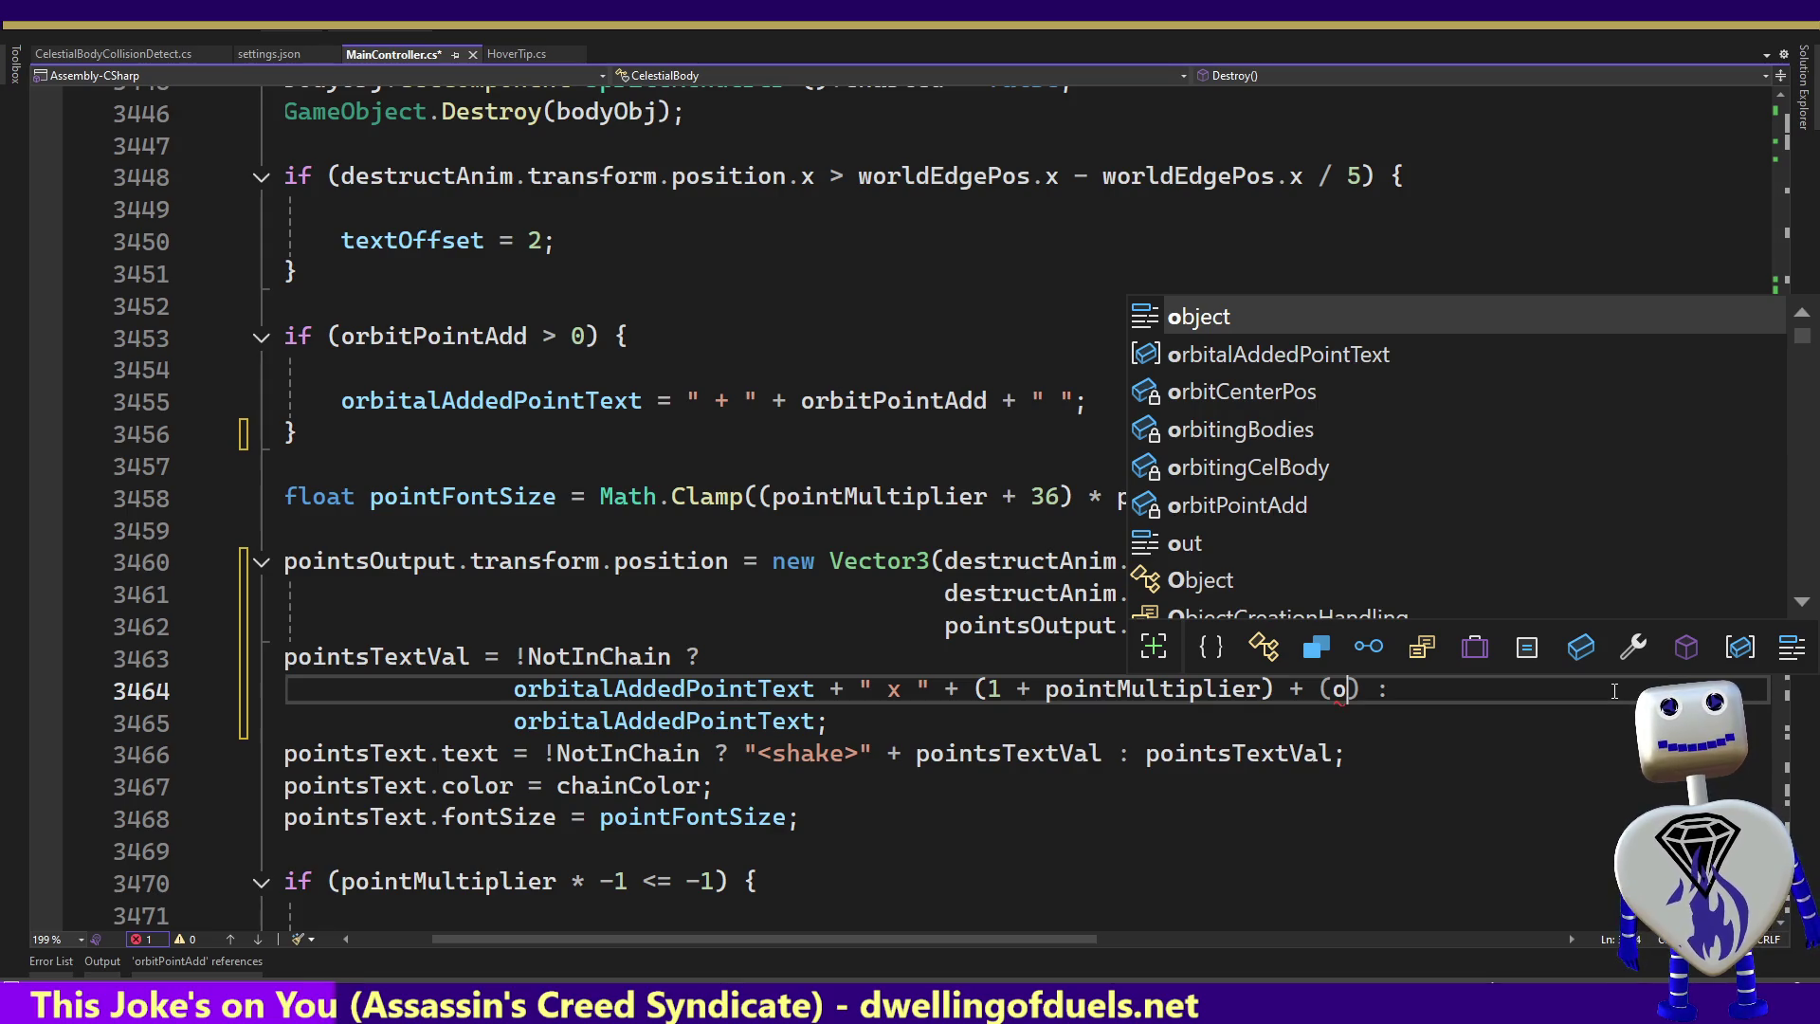
{"action": "key", "text": "BackSpace"}
{"action": "type", "text": "m"}
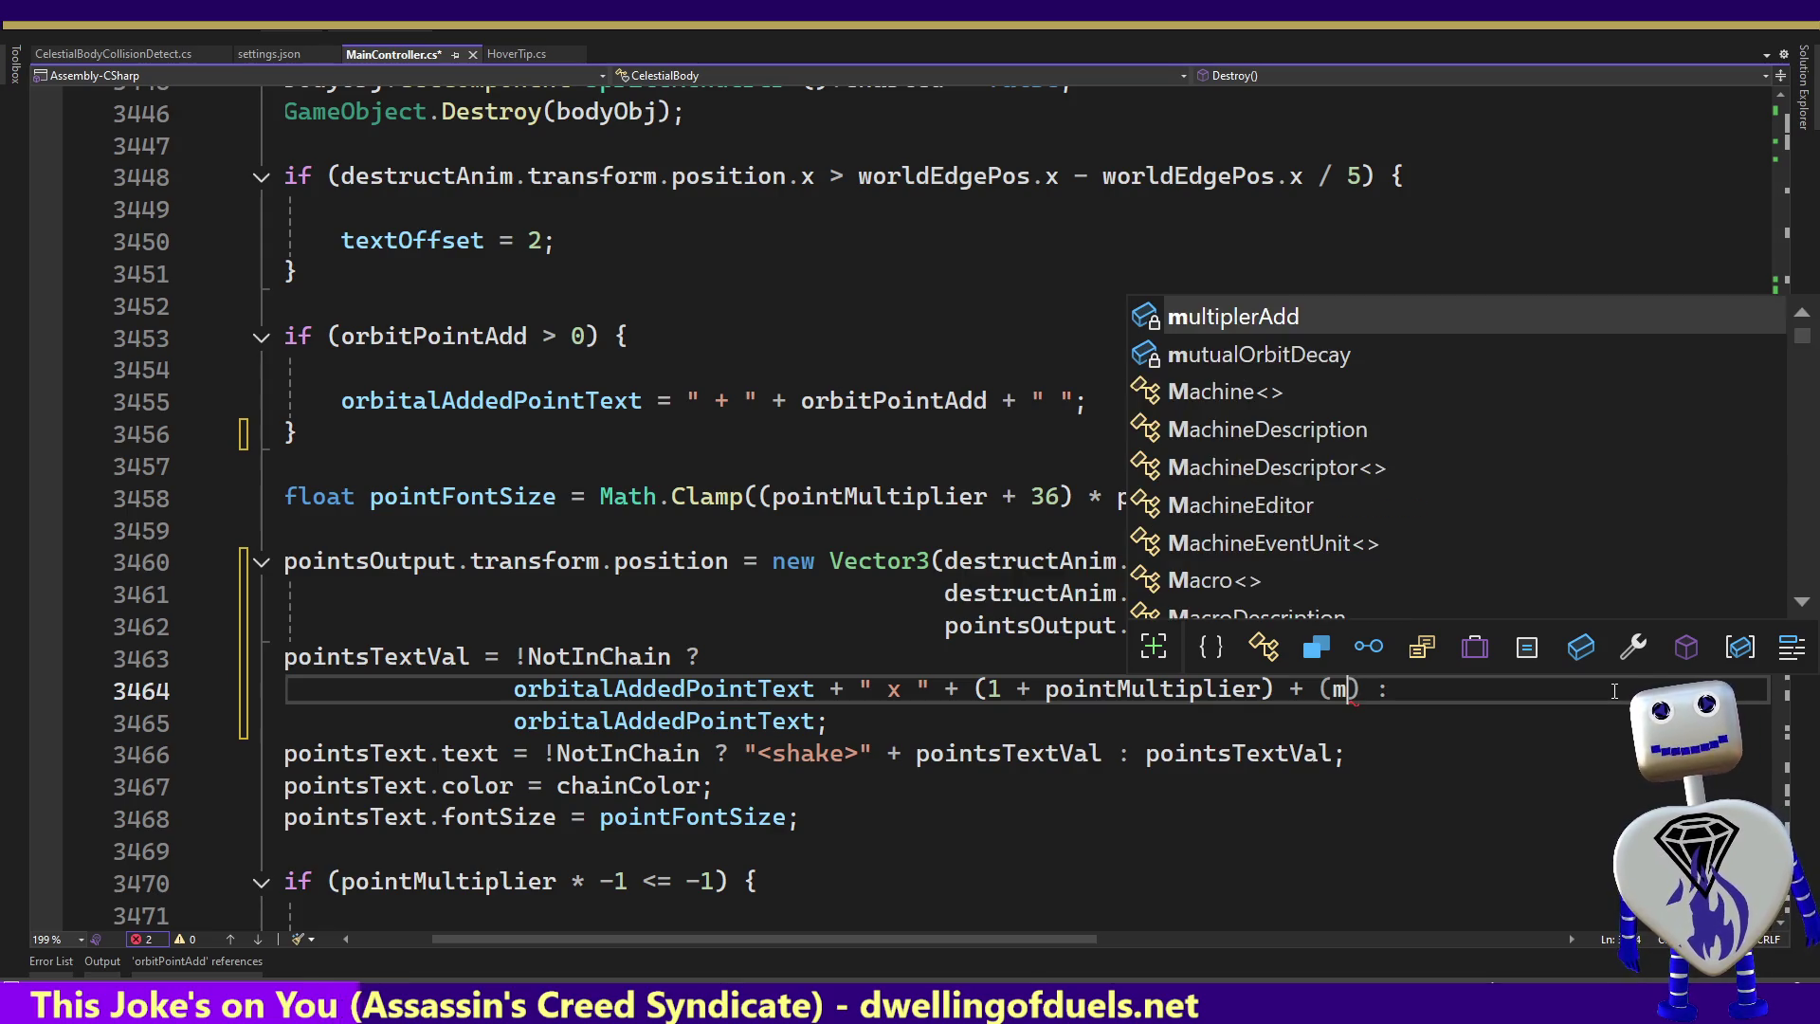
{"action": "key", "text": "Tab"}
{"action": "type", "text": "> "}
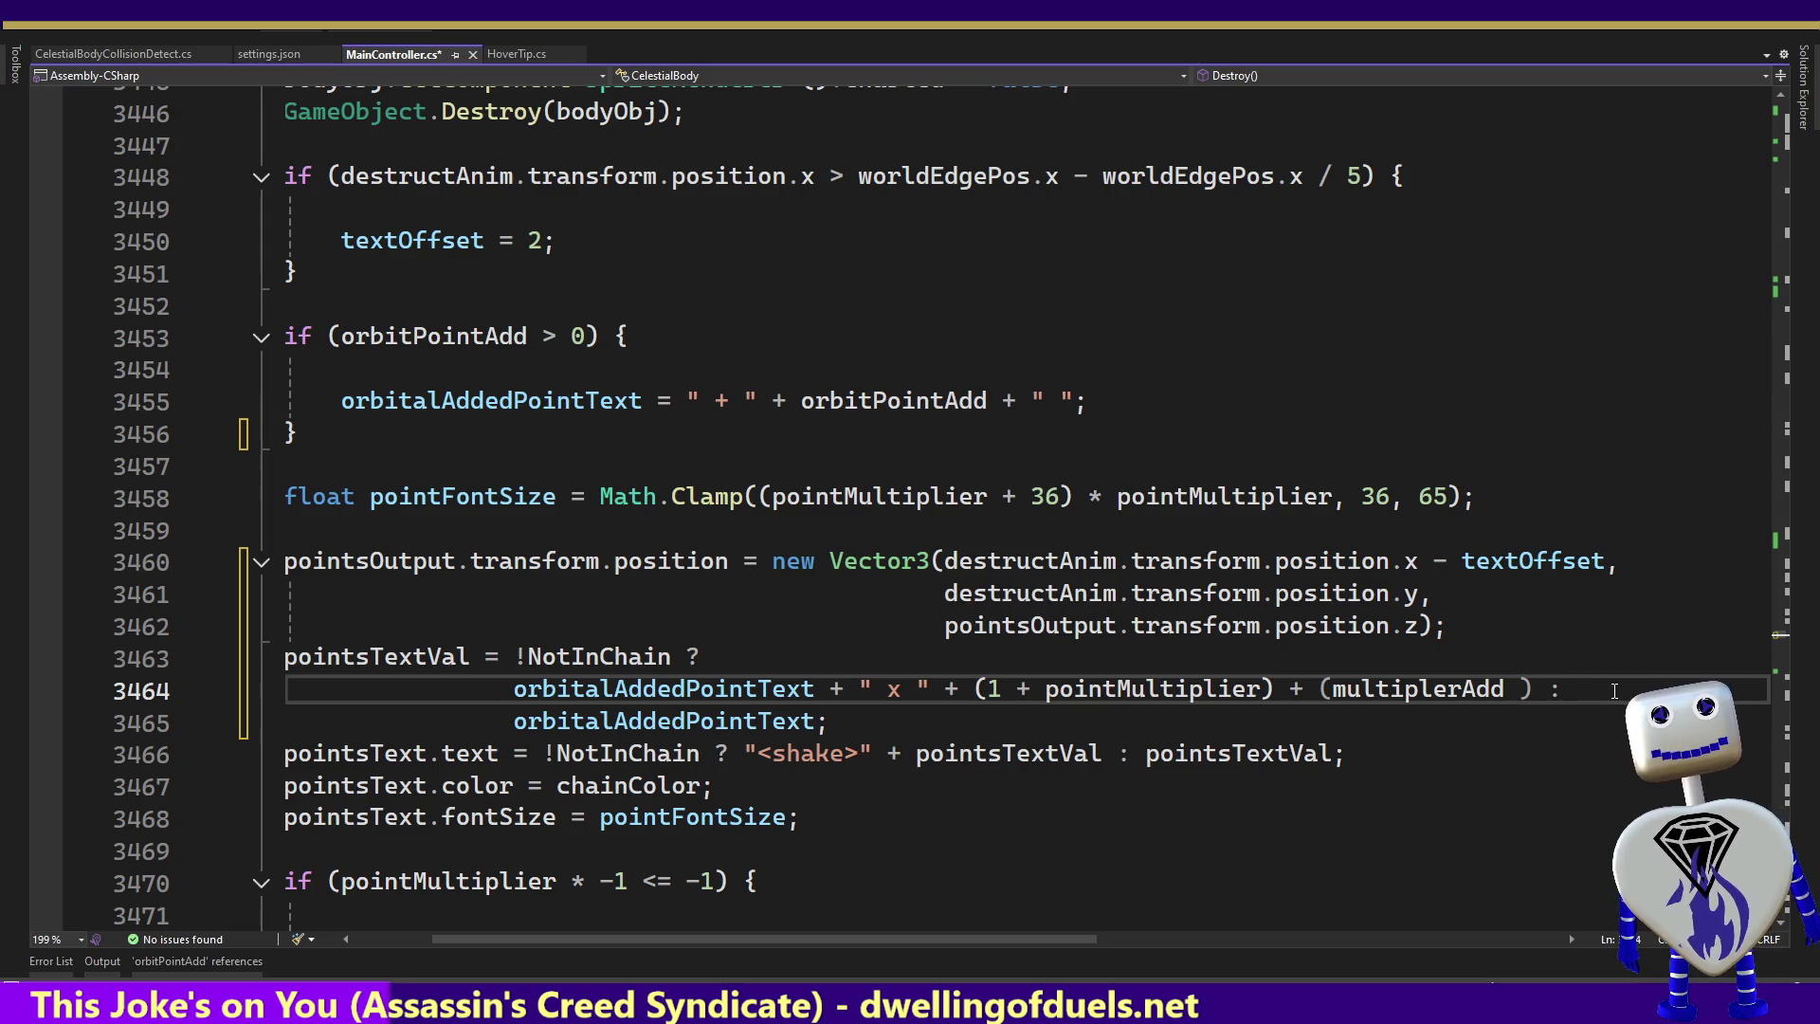
{"action": "type", "text": "?"}
{"action": "type", "text": " ?"}
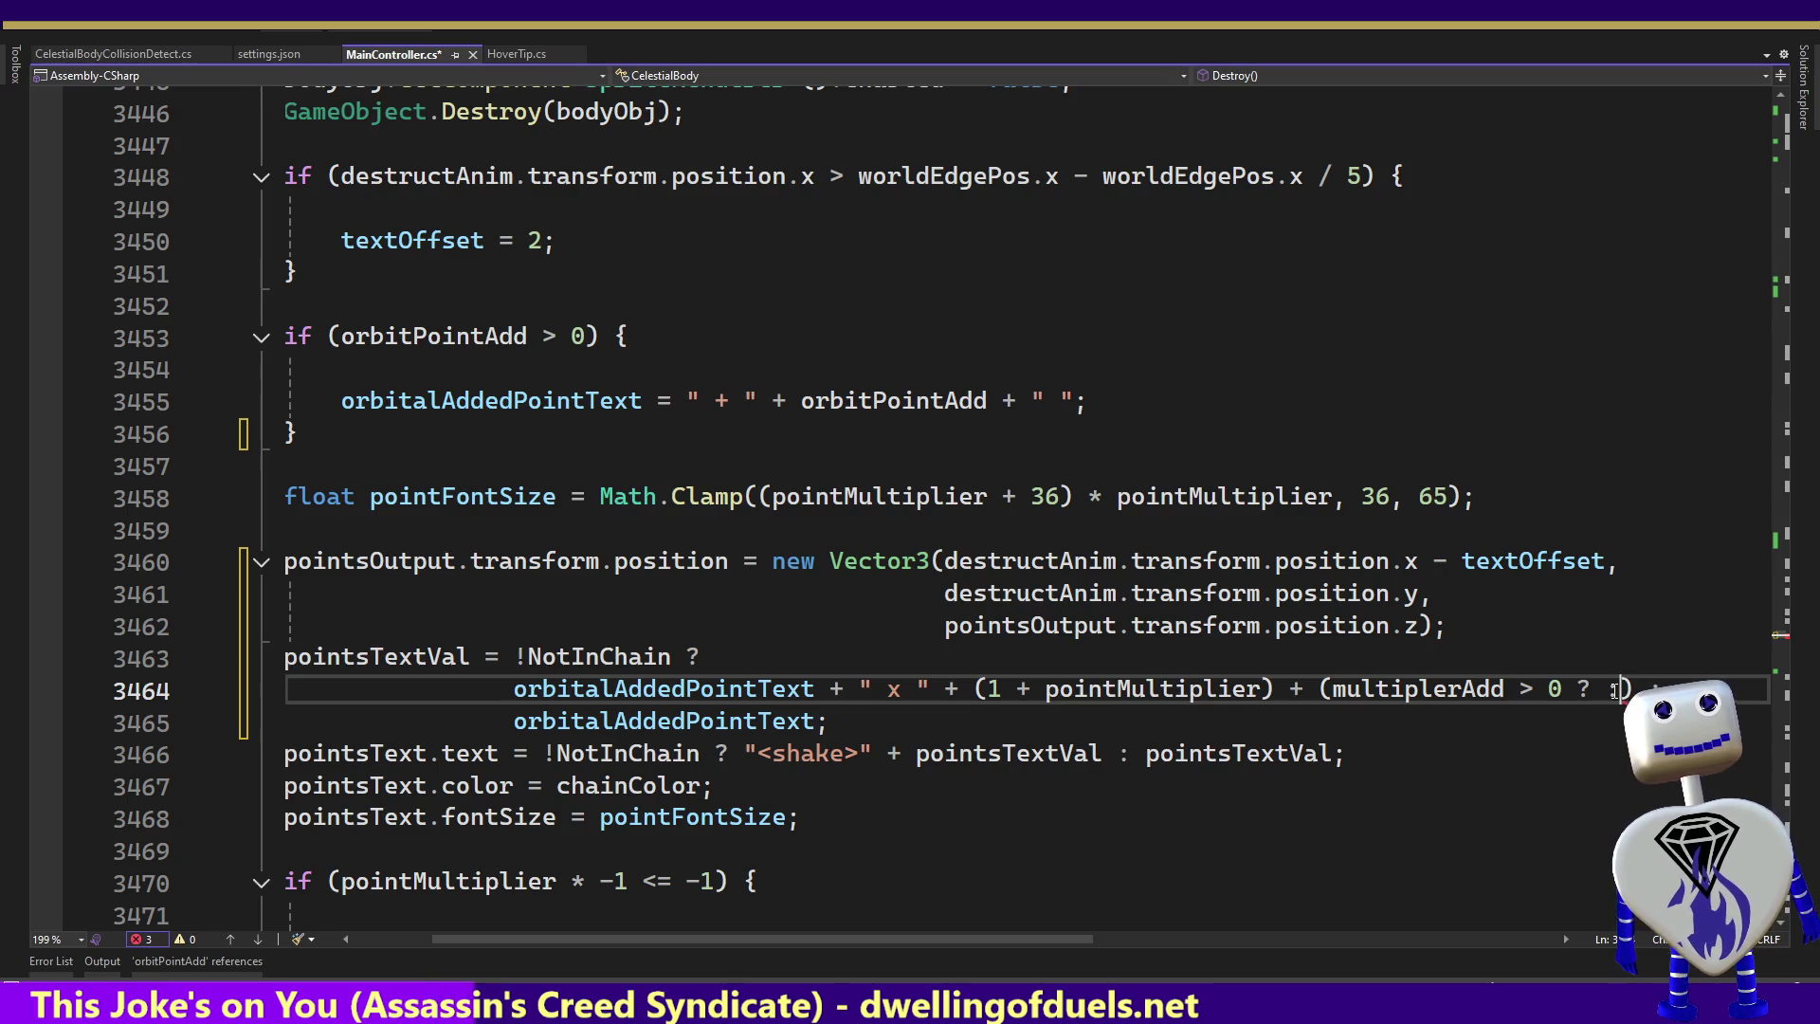
{"action": "type", "text": "\" "}
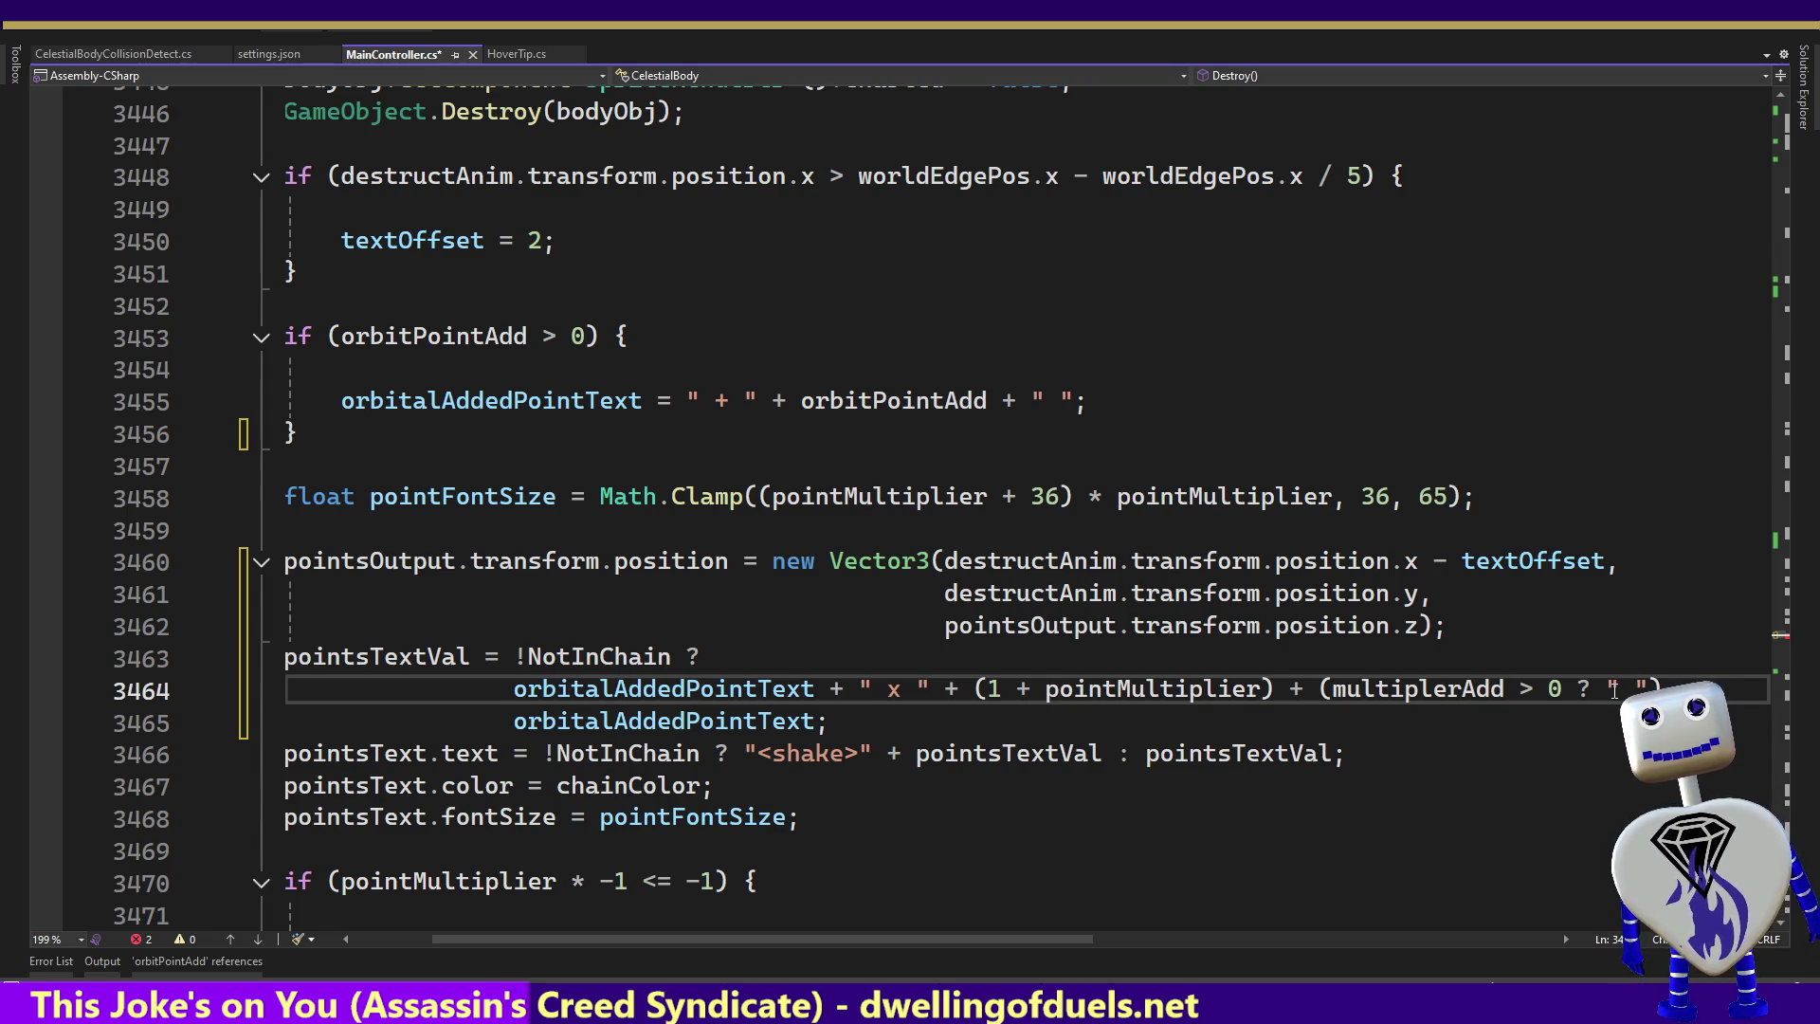
{"action": "type", "text": "x"}
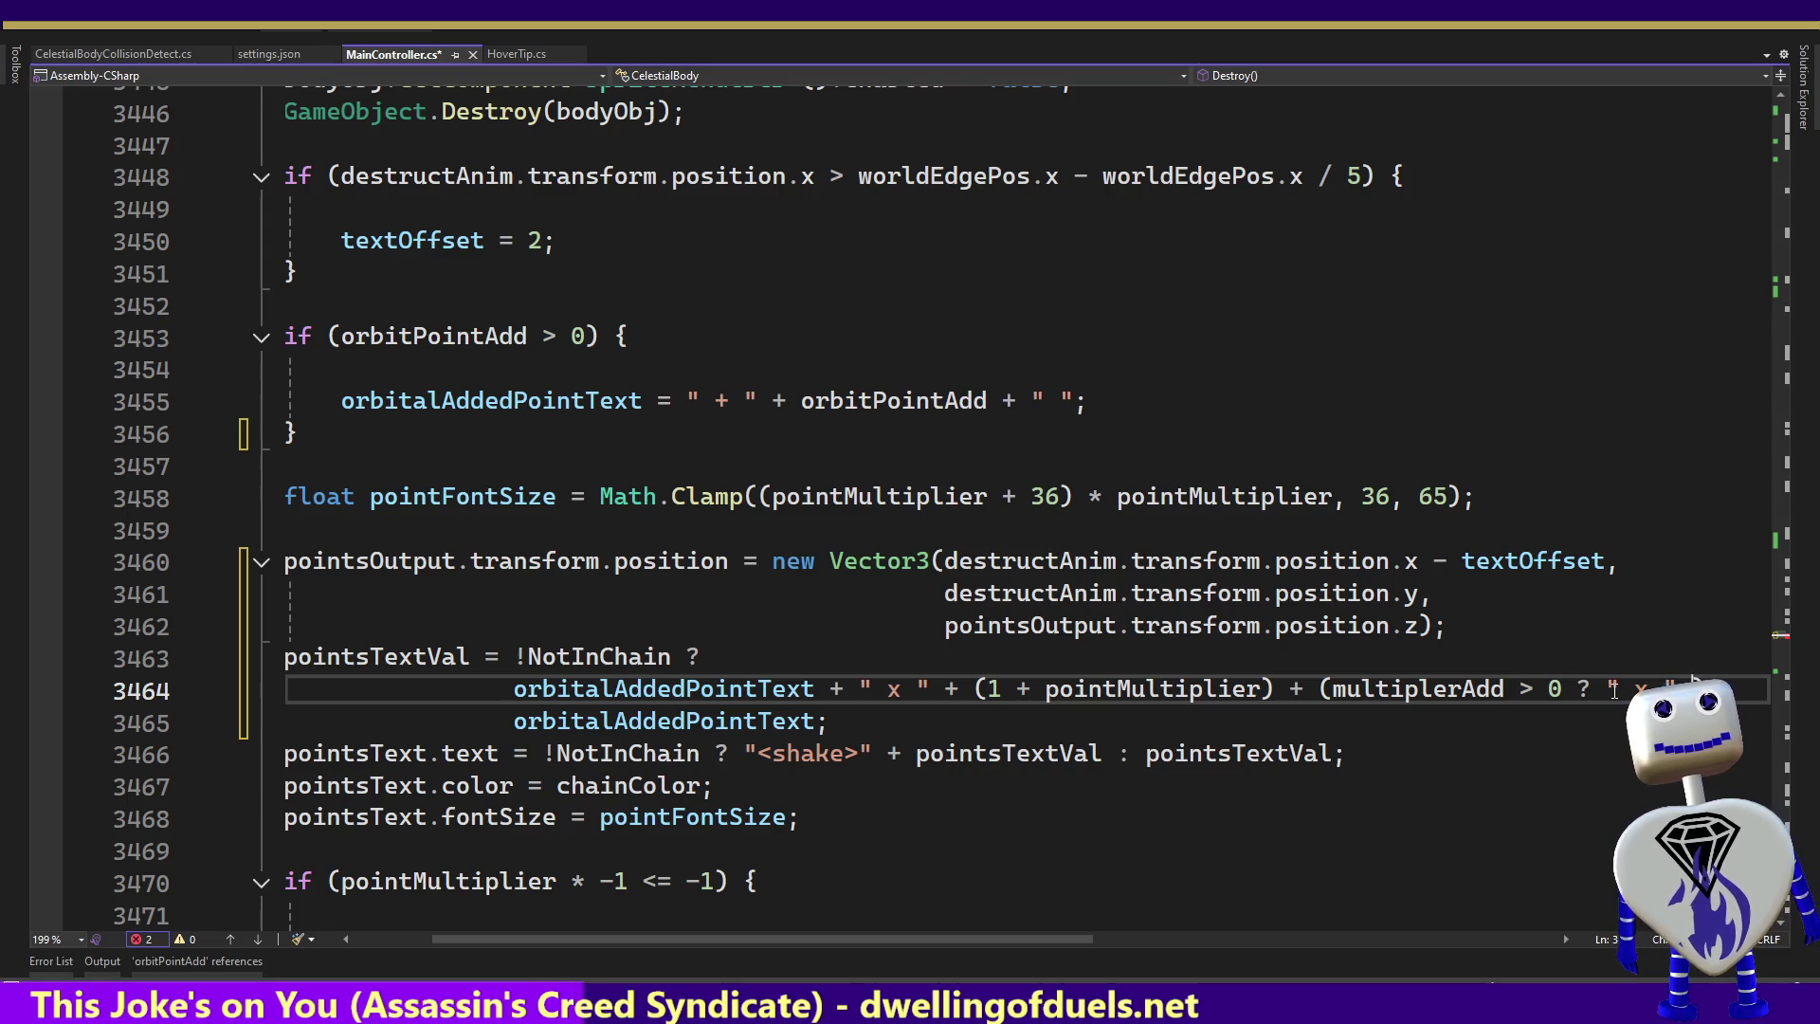
{"action": "key", "text": "BackSpace"}
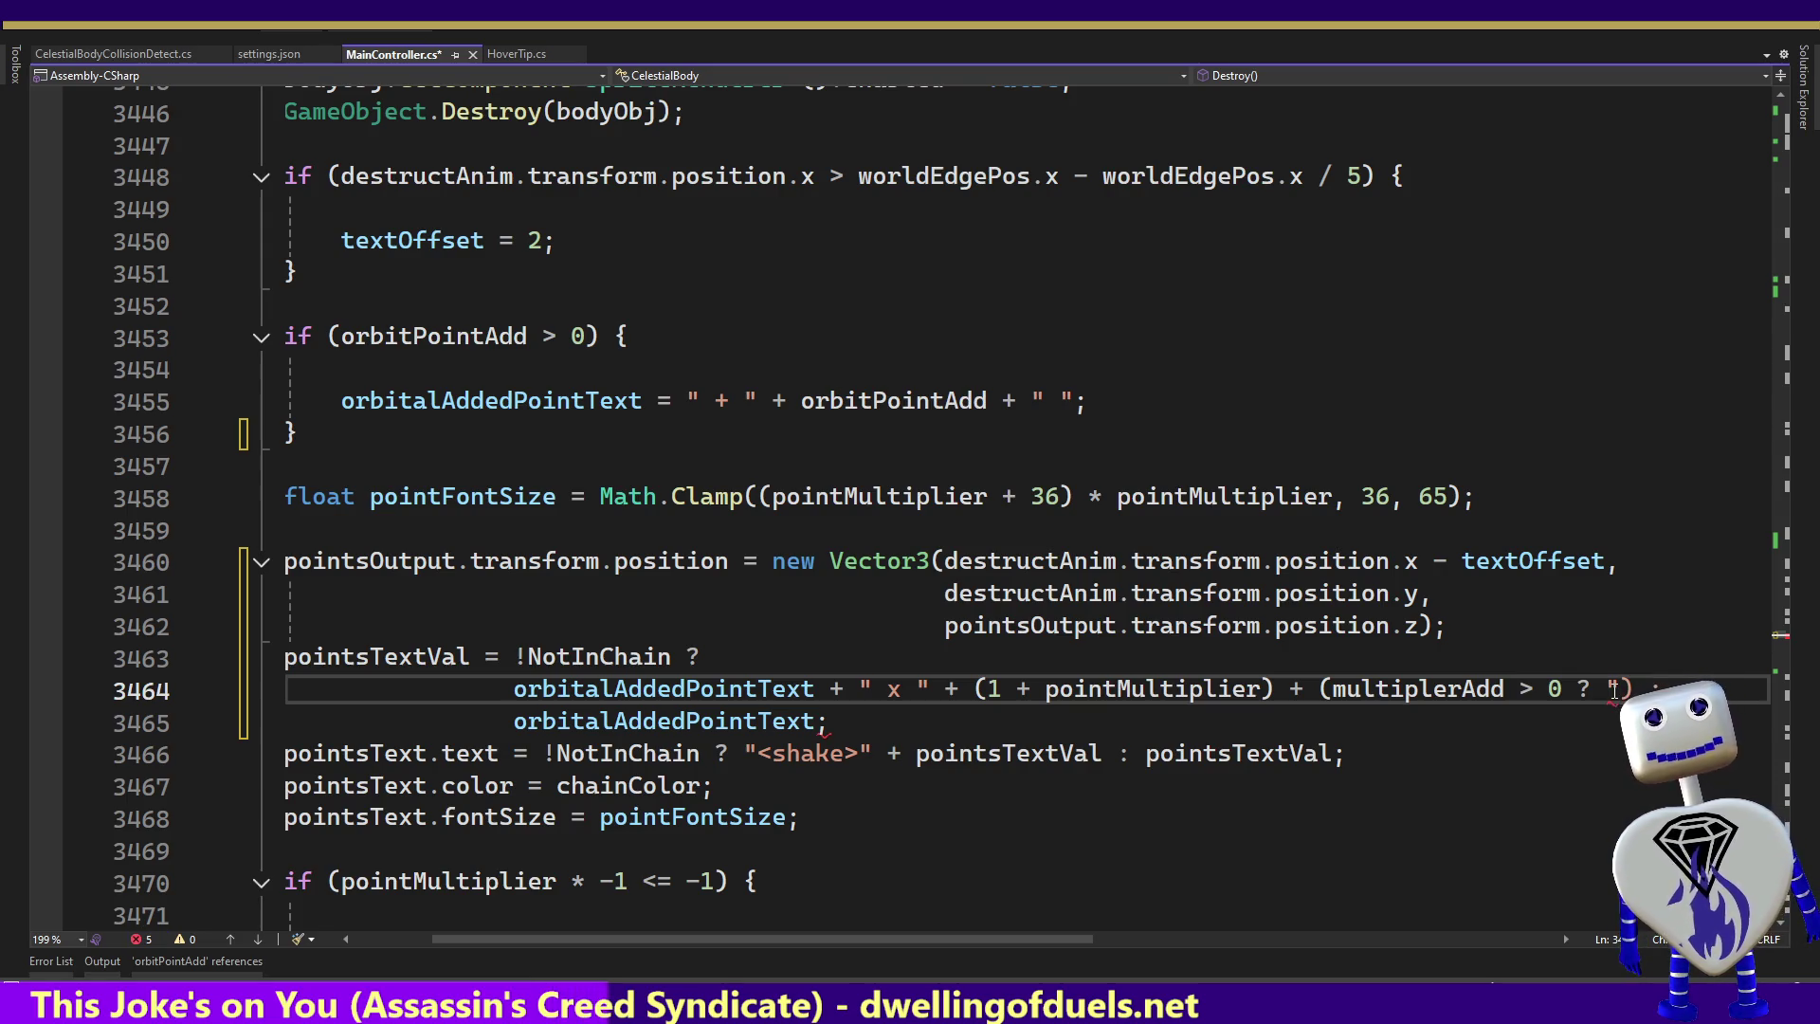
{"action": "type", "text": "\" + "}
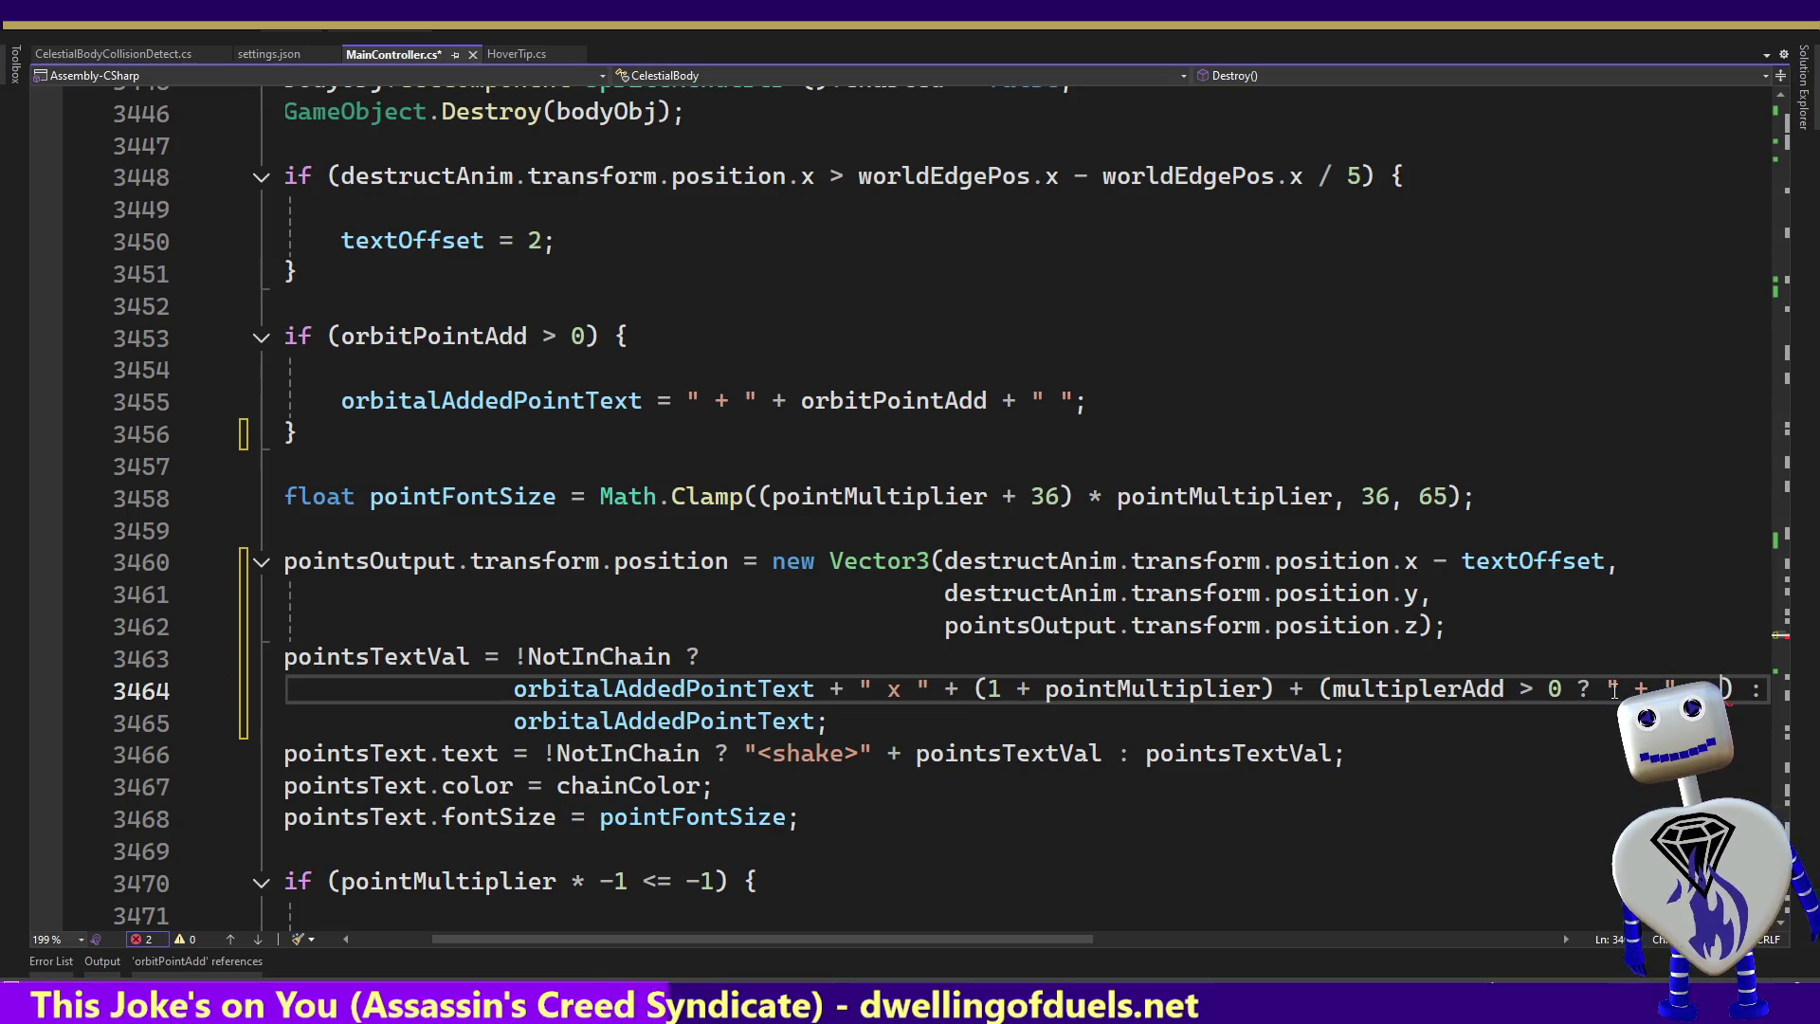
{"action": "type", "text": "m"}
{"action": "key", "text": "Tab"}
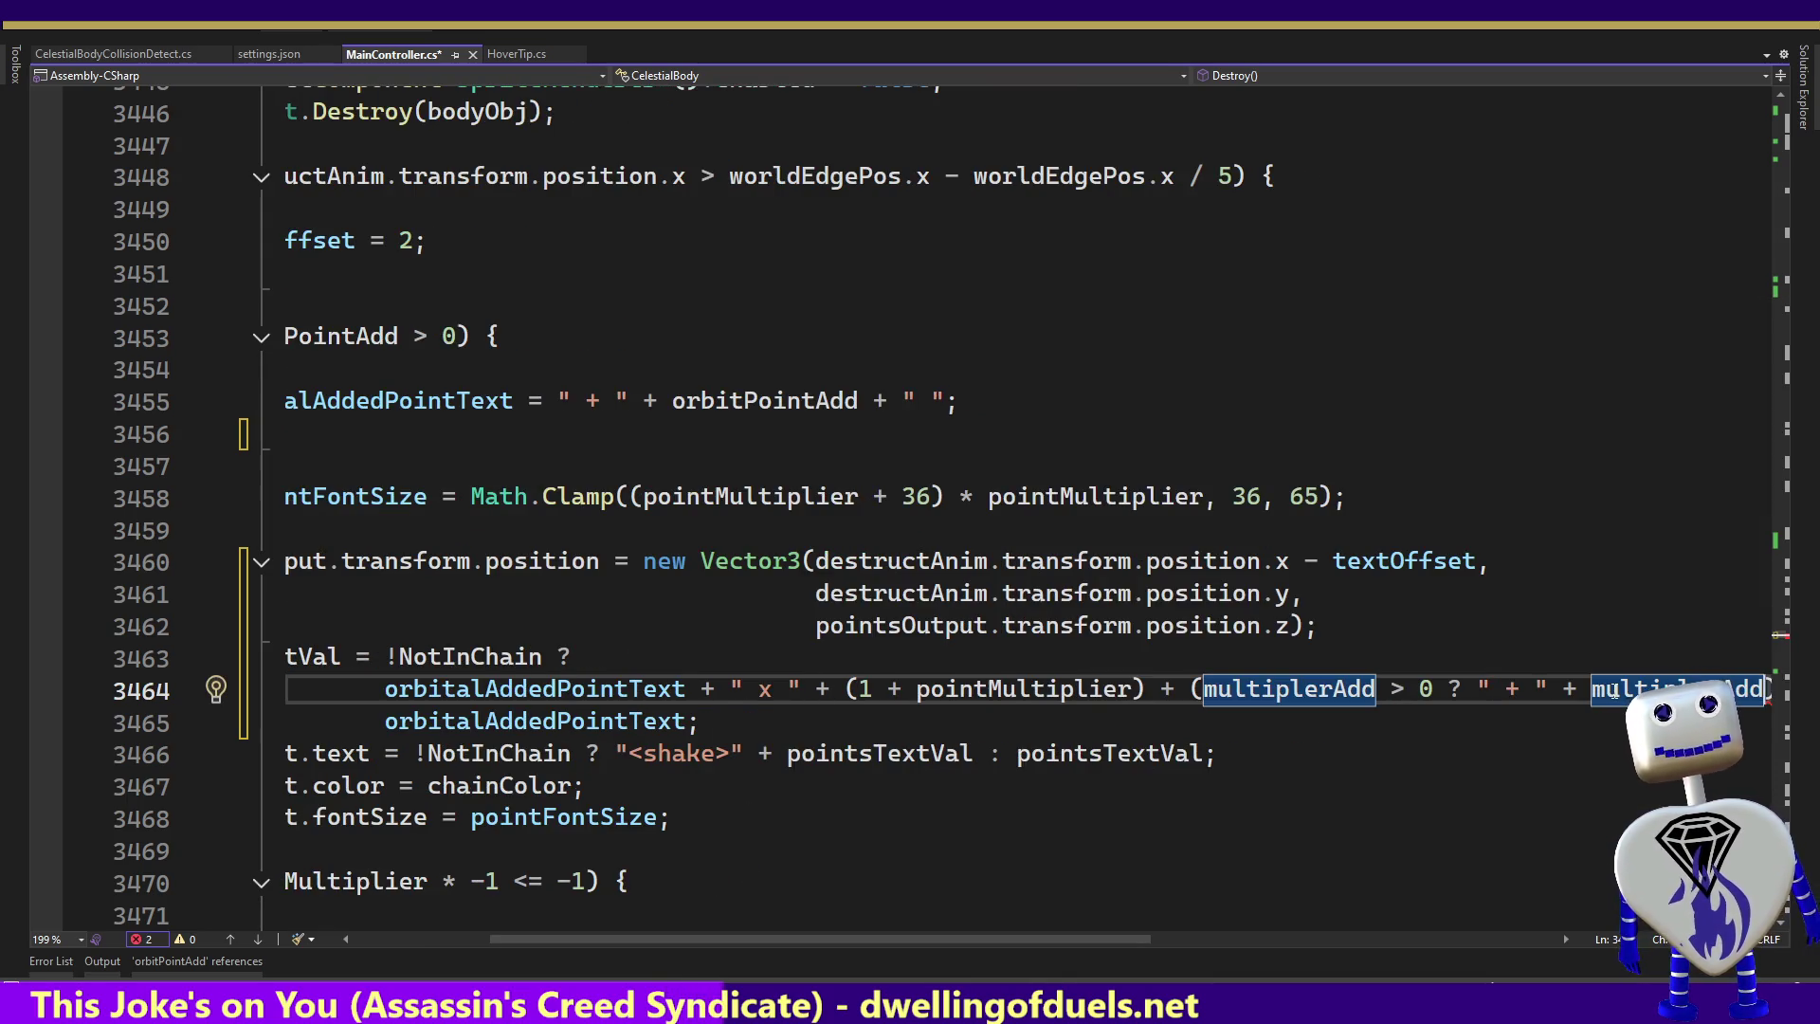
{"action": "type", "text": "+ \""}
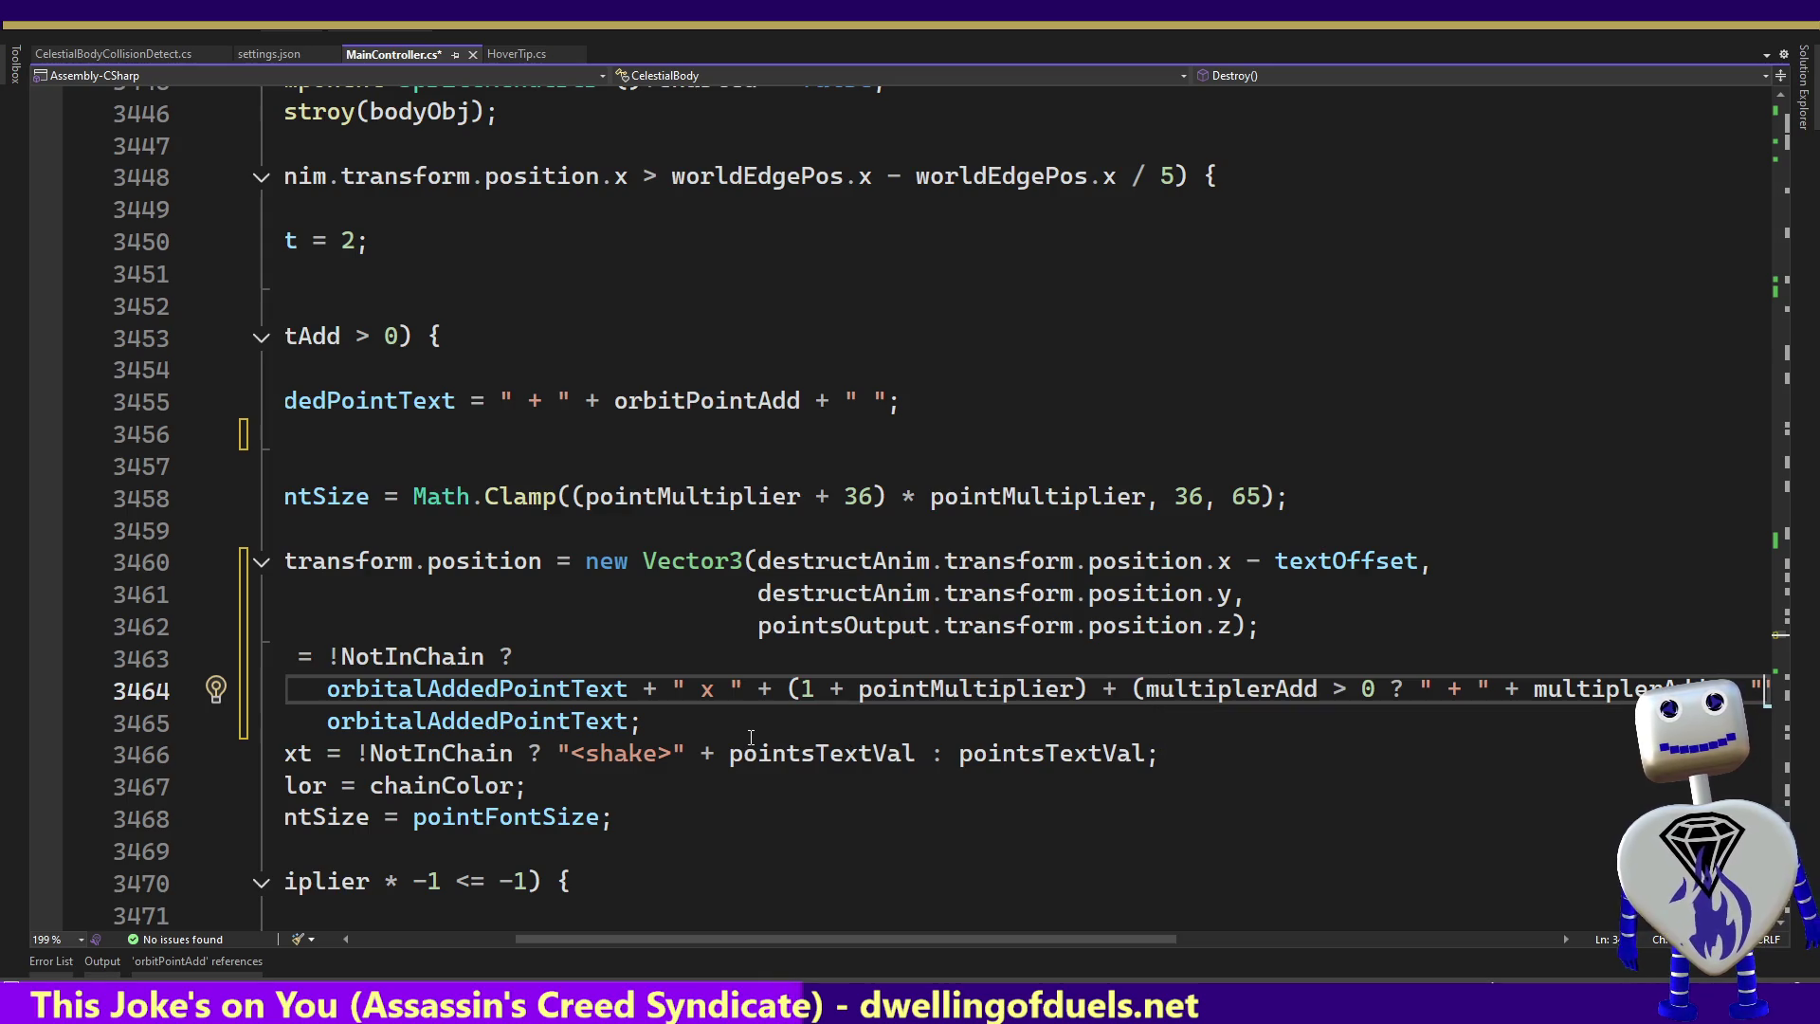
Wrap the conditional multiplerAdd term onto its own line
{"action": "left_click", "coordinate": [1134, 689]}
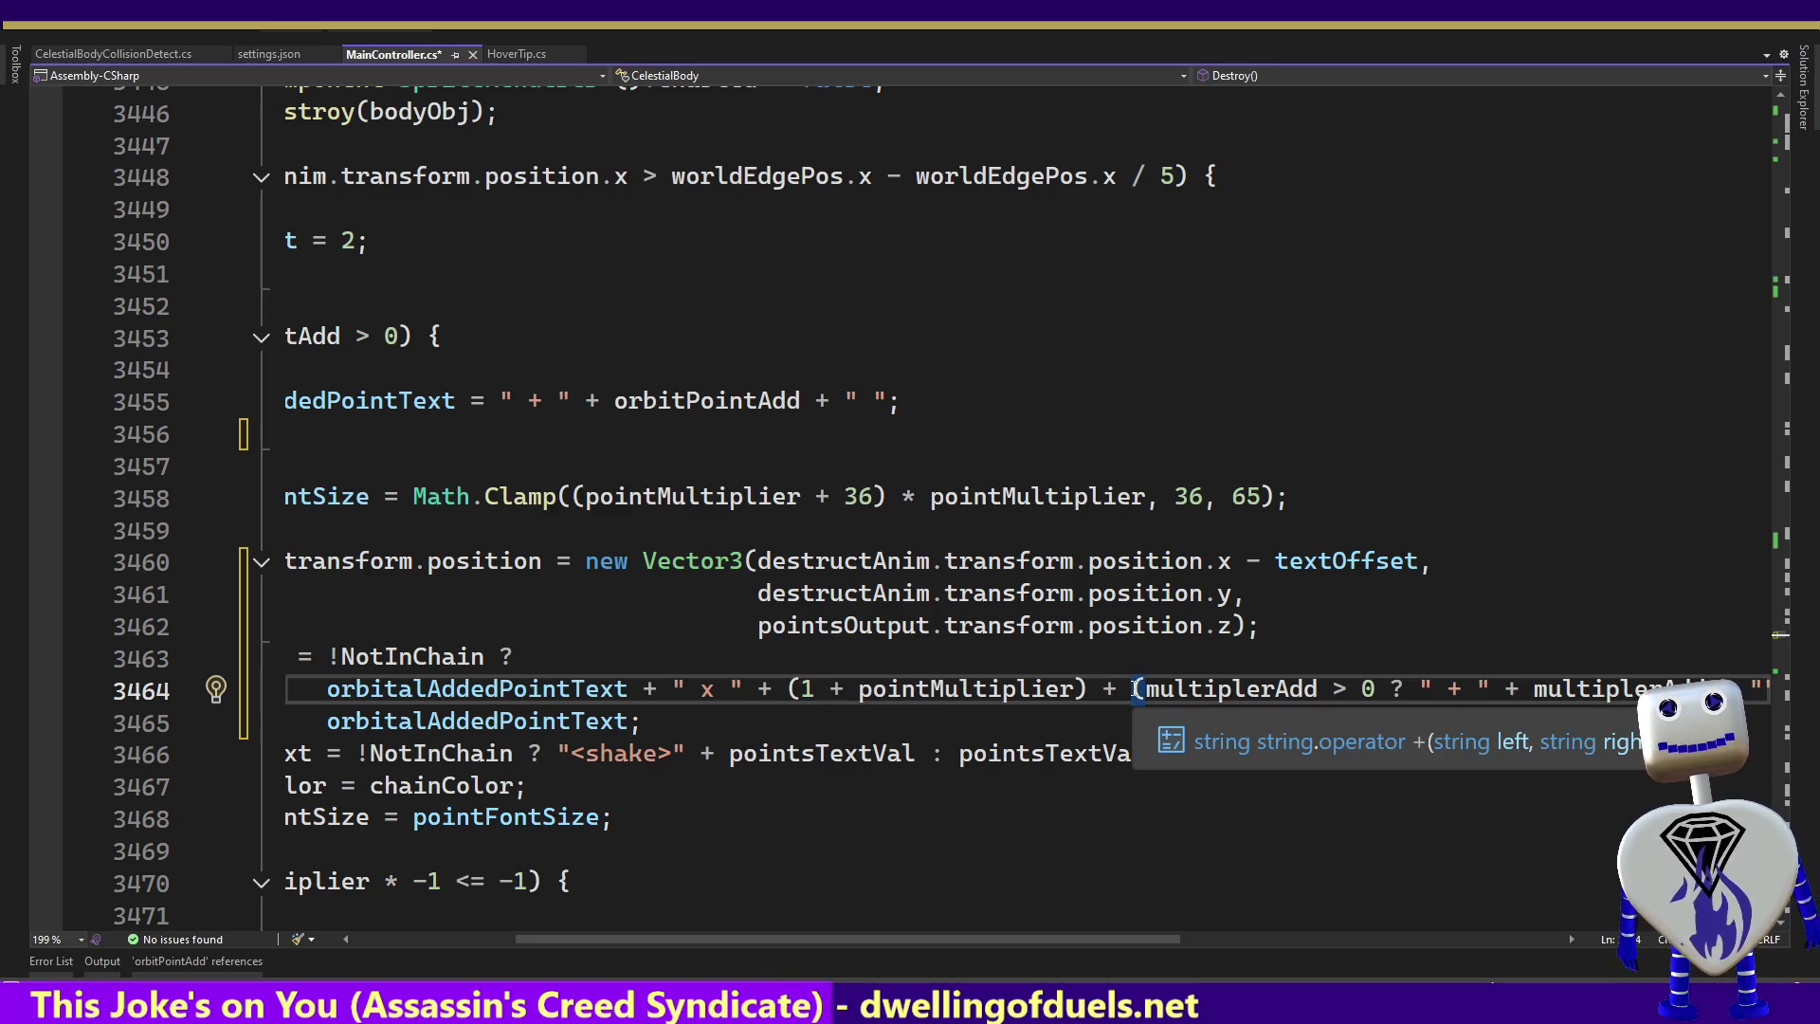
{"action": "key", "text": "Return"}
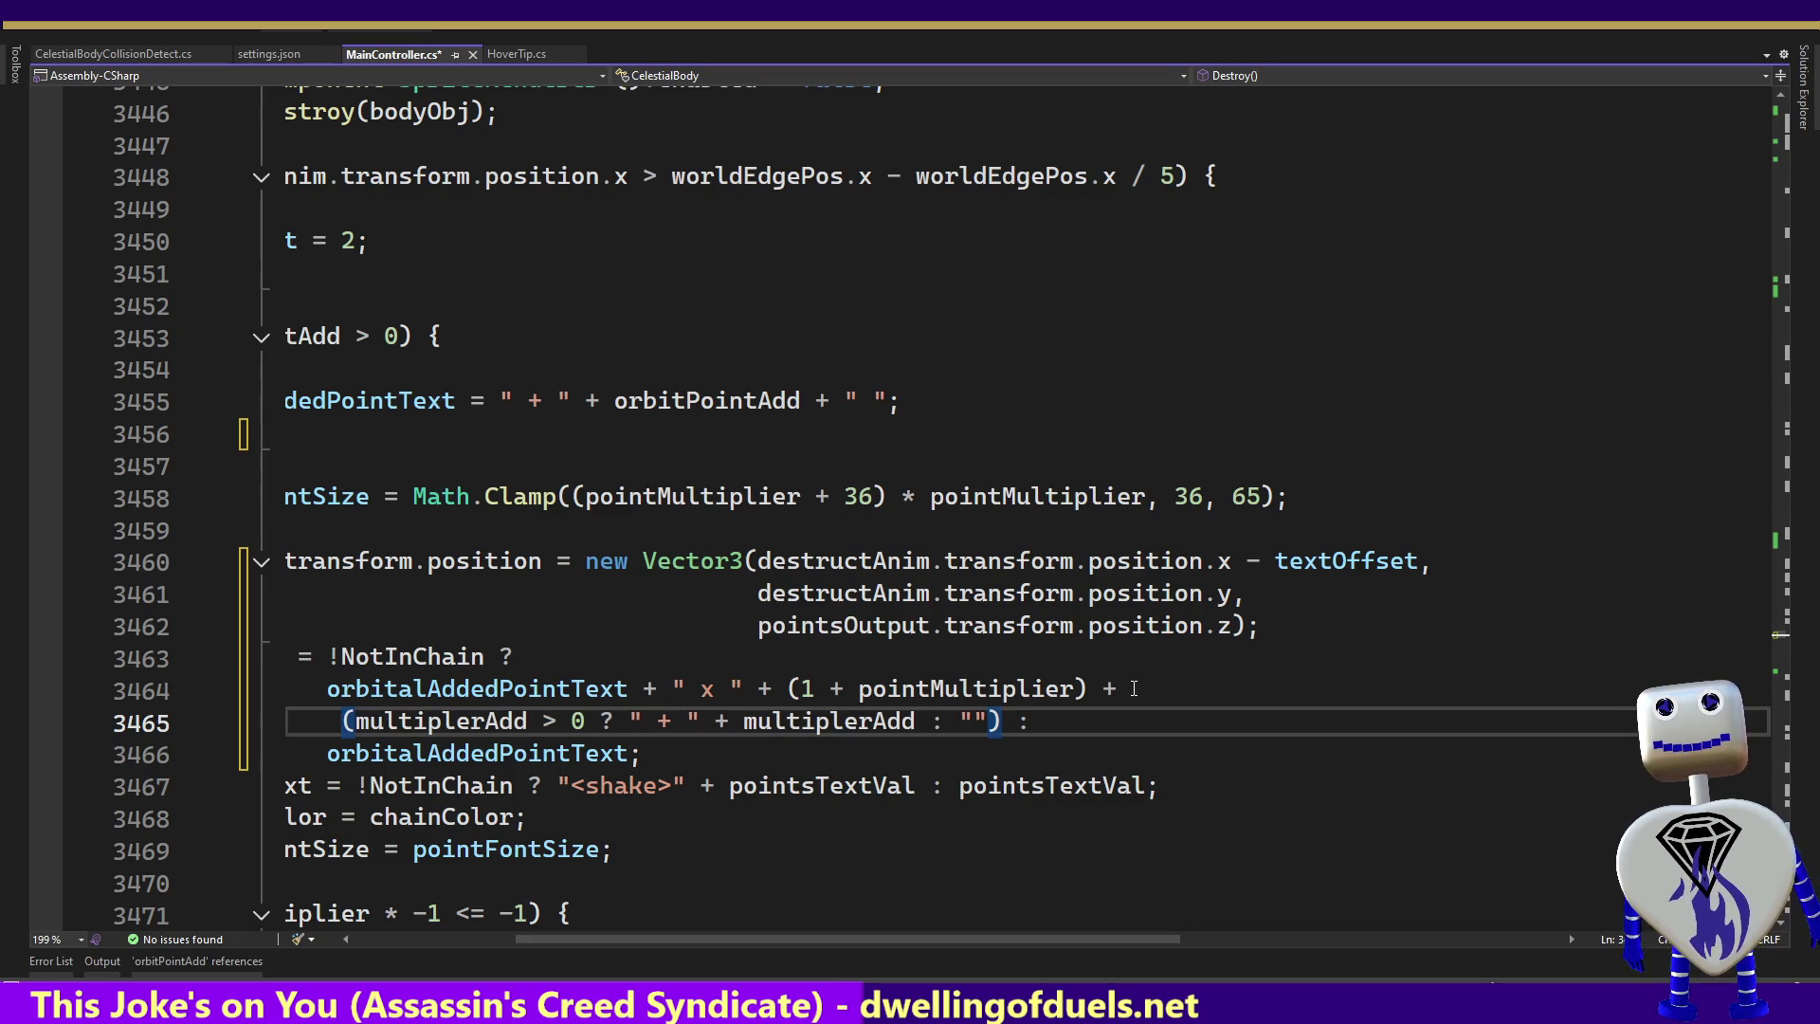
{"action": "key", "text": "Right"}
{"action": "key", "text": "Right"}
{"action": "key", "text": "Right"}
{"action": "key", "text": "Right"}
{"action": "key", "text": "Right"}
{"action": "key", "text": "Down"}
{"action": "key", "text": "Down"}
{"action": "key", "text": "Home"}
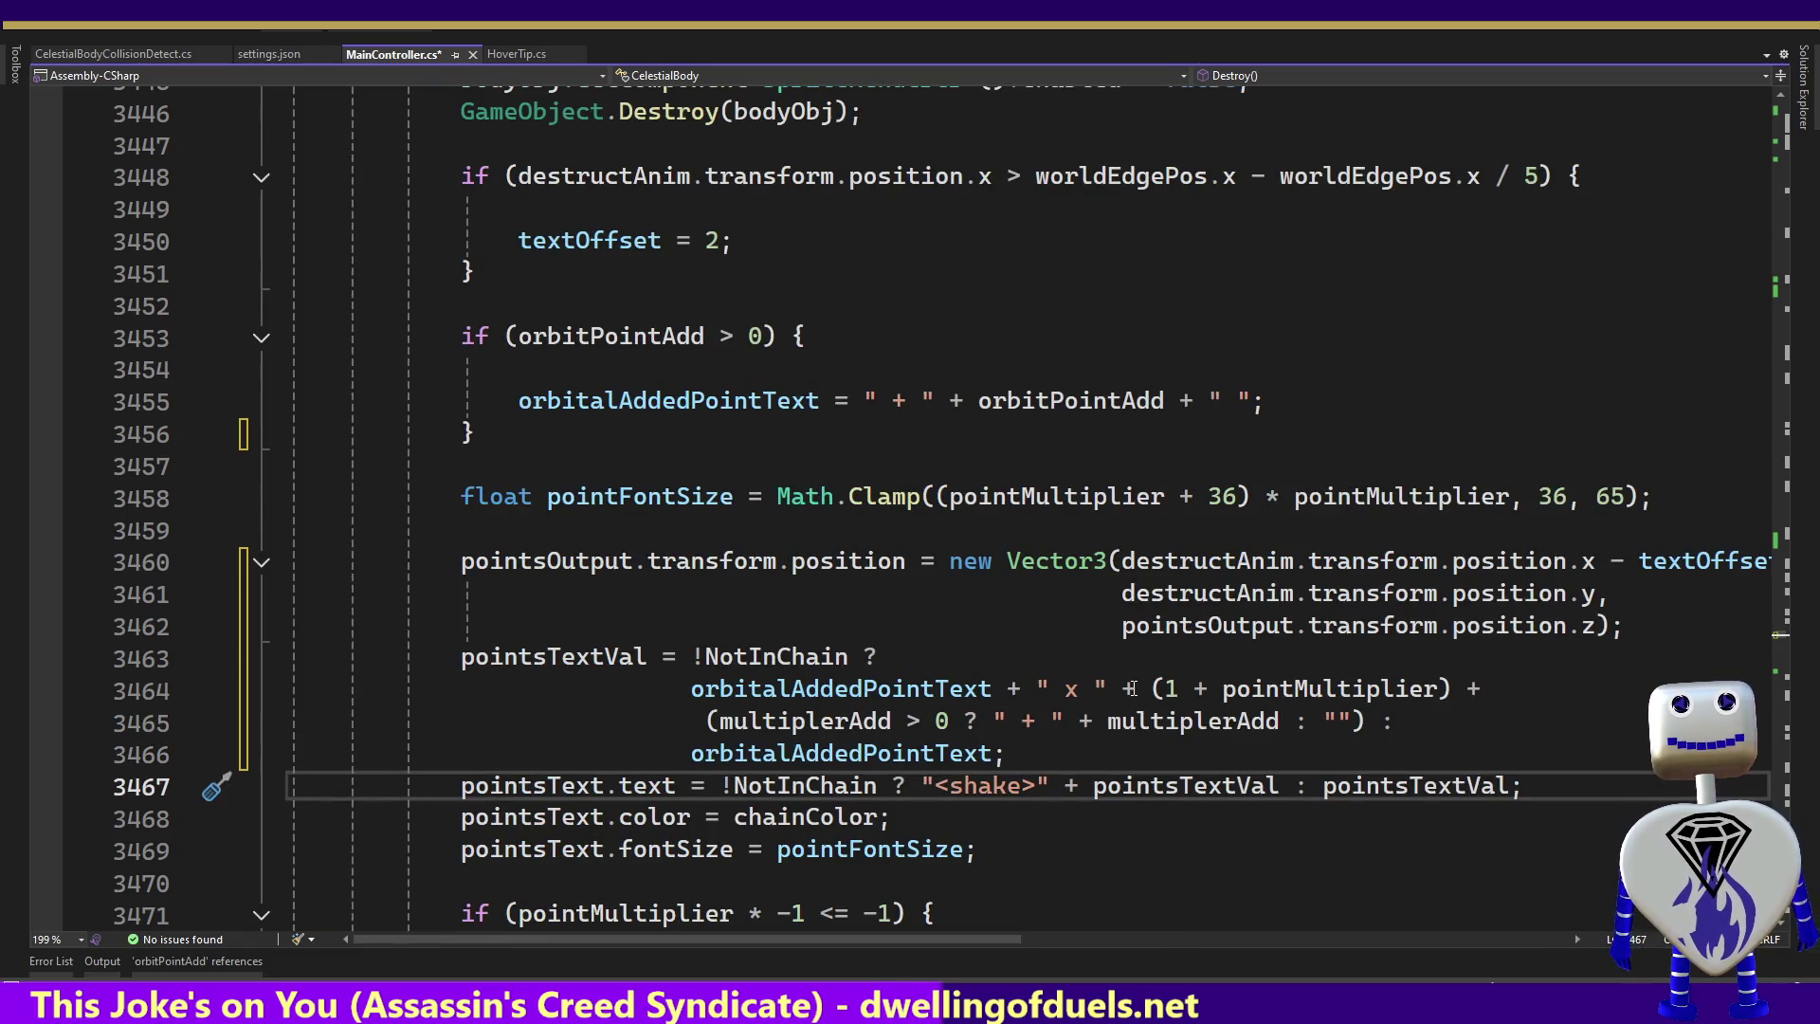
Check the conditional term's matching parentheses and save MainController.cs
{"action": "left_click", "coordinate": [1368, 724]}
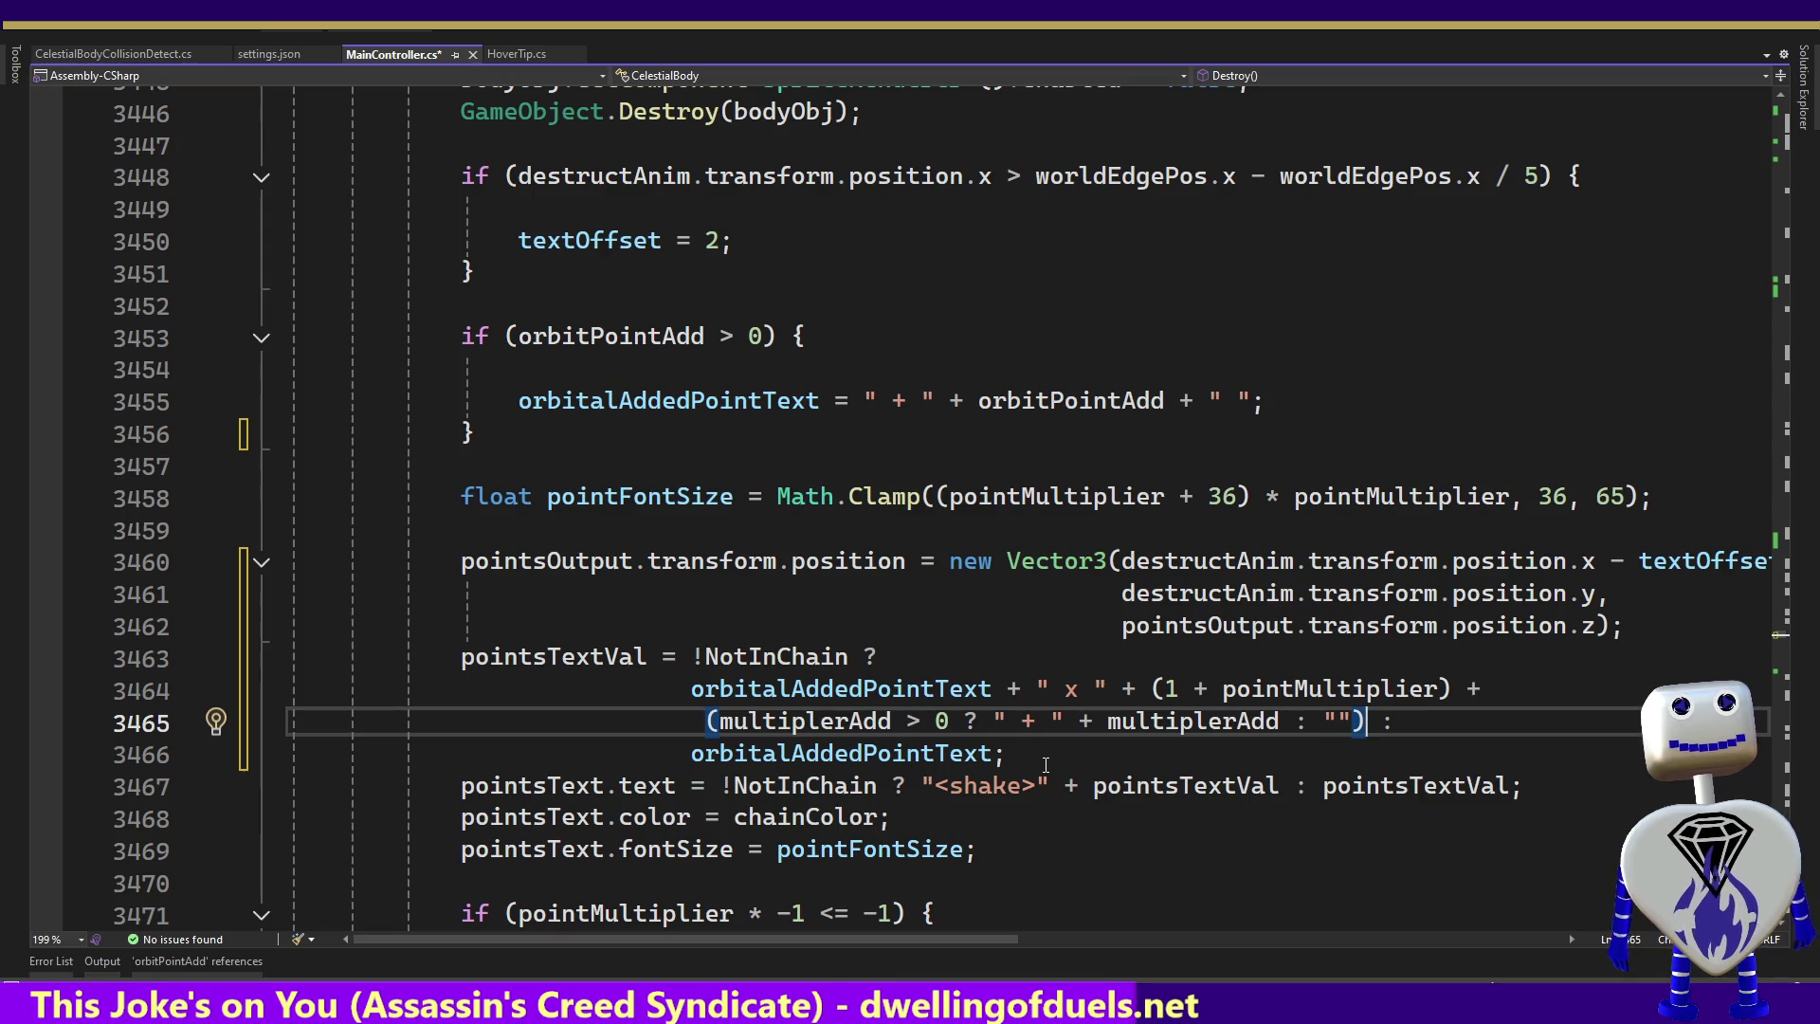
{"action": "mouse_move", "coordinate": [1227, 690]}
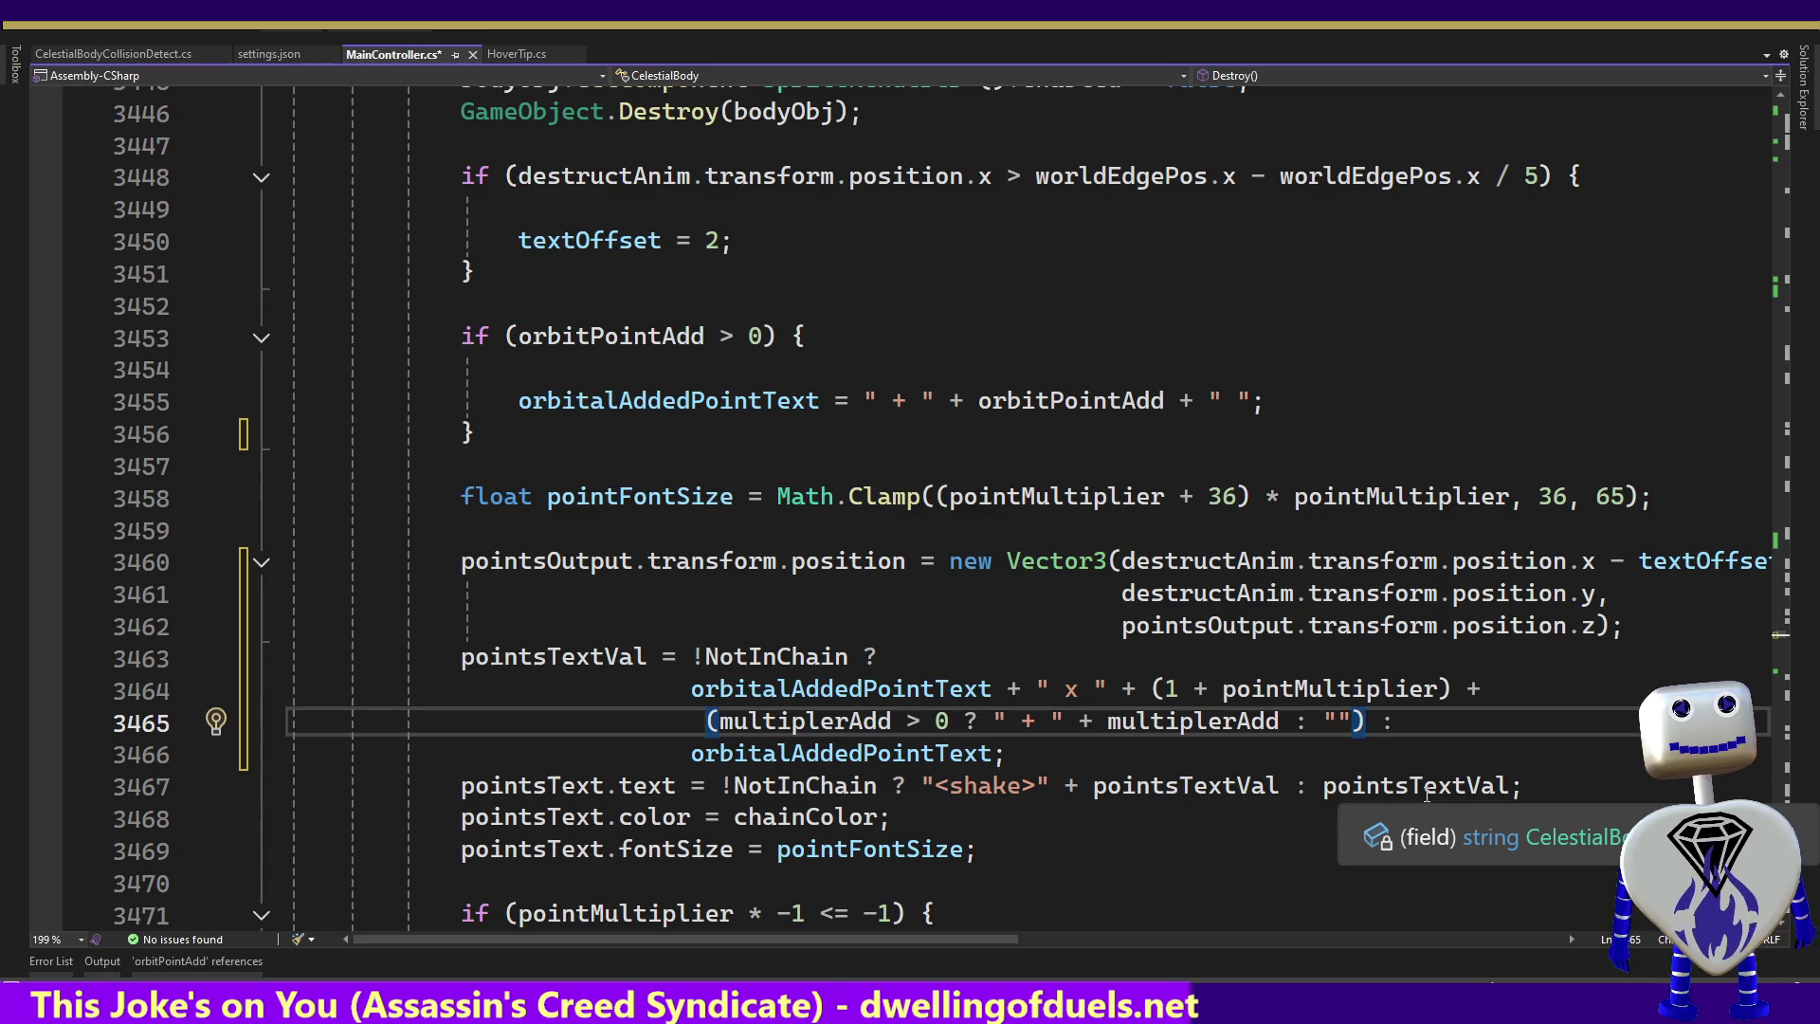
{"action": "key", "text": "ctrl+s"}
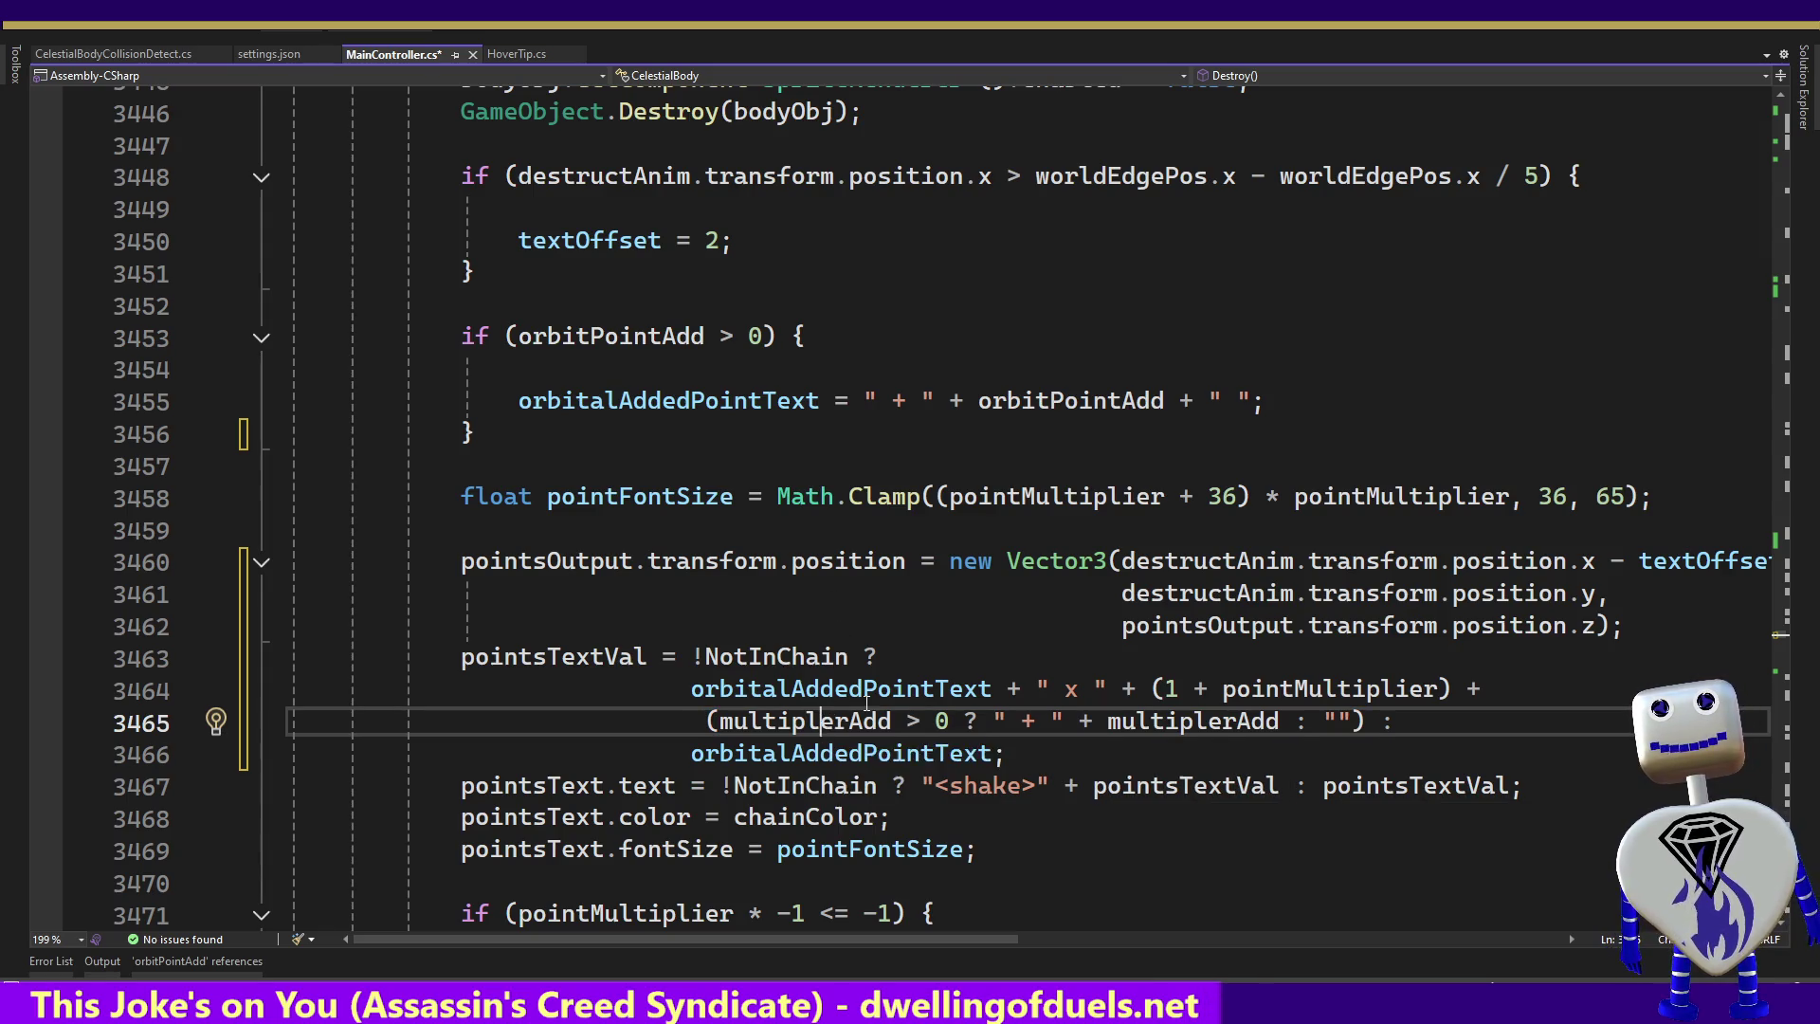
Inspect multiplerAdd, then page down to the SetIndicatorColor method
{"action": "double_click", "coordinate": [827, 719]}
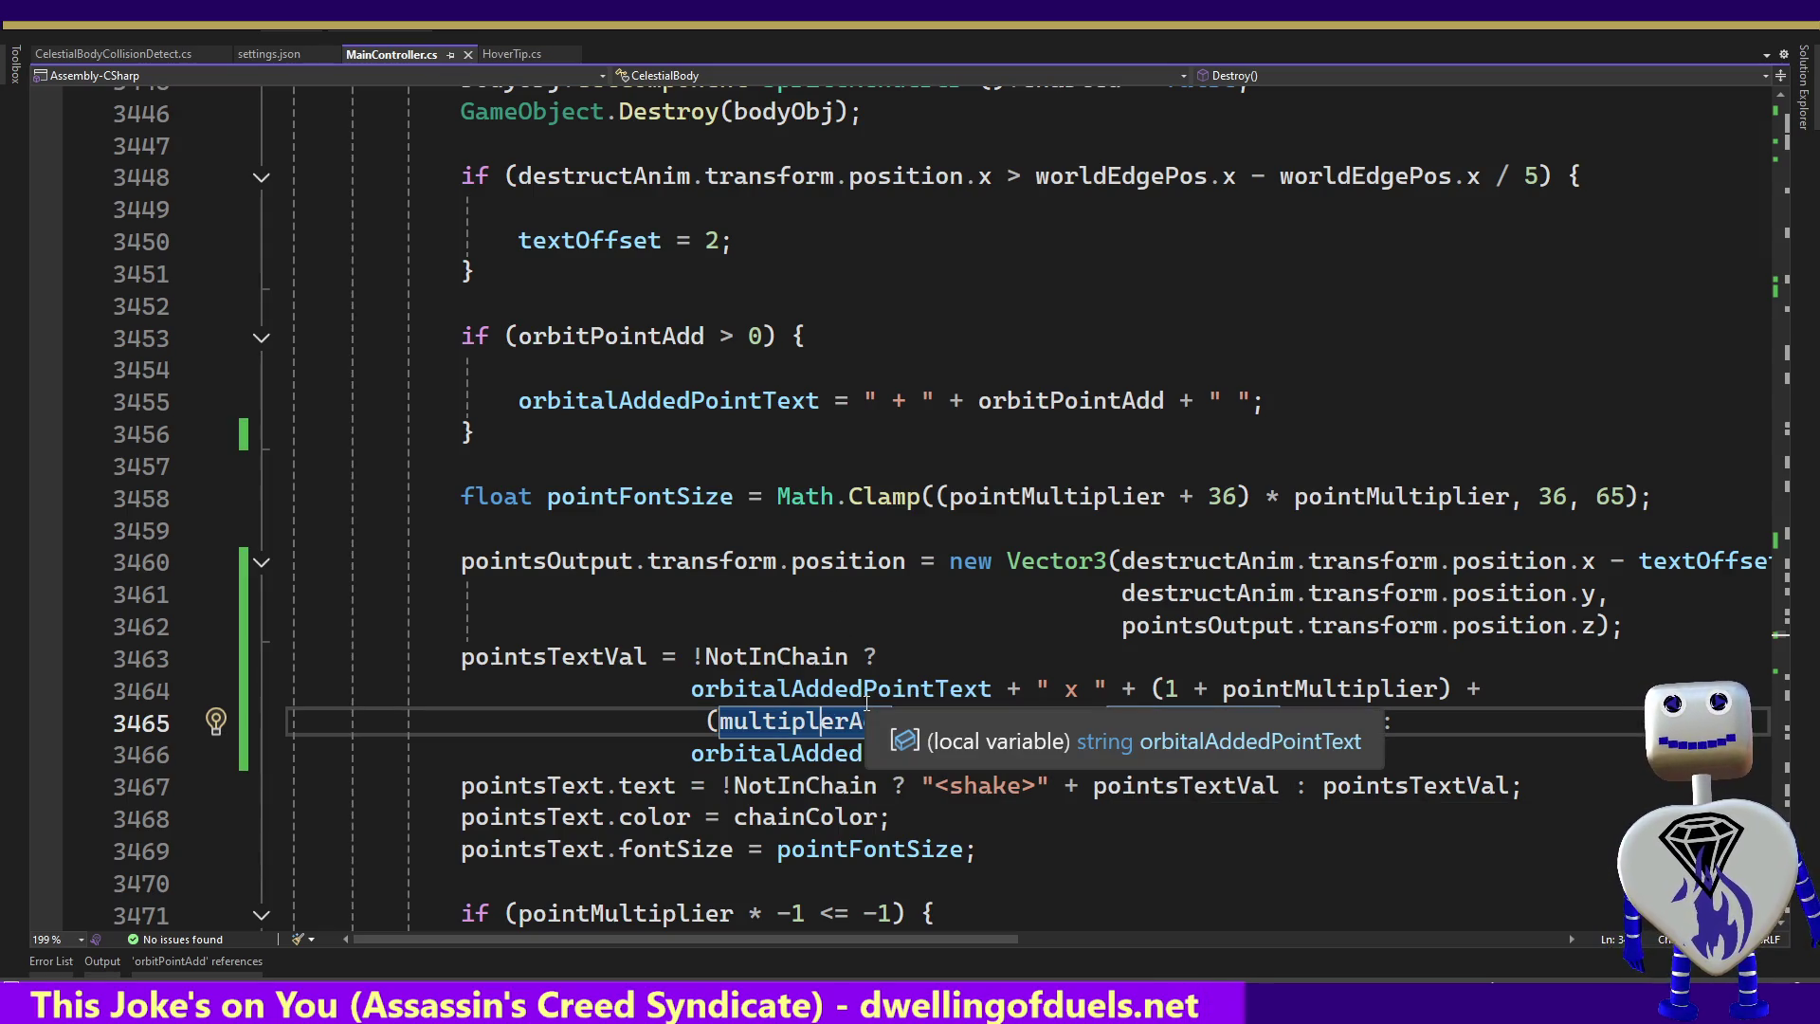
{"action": "key", "text": "Down"}
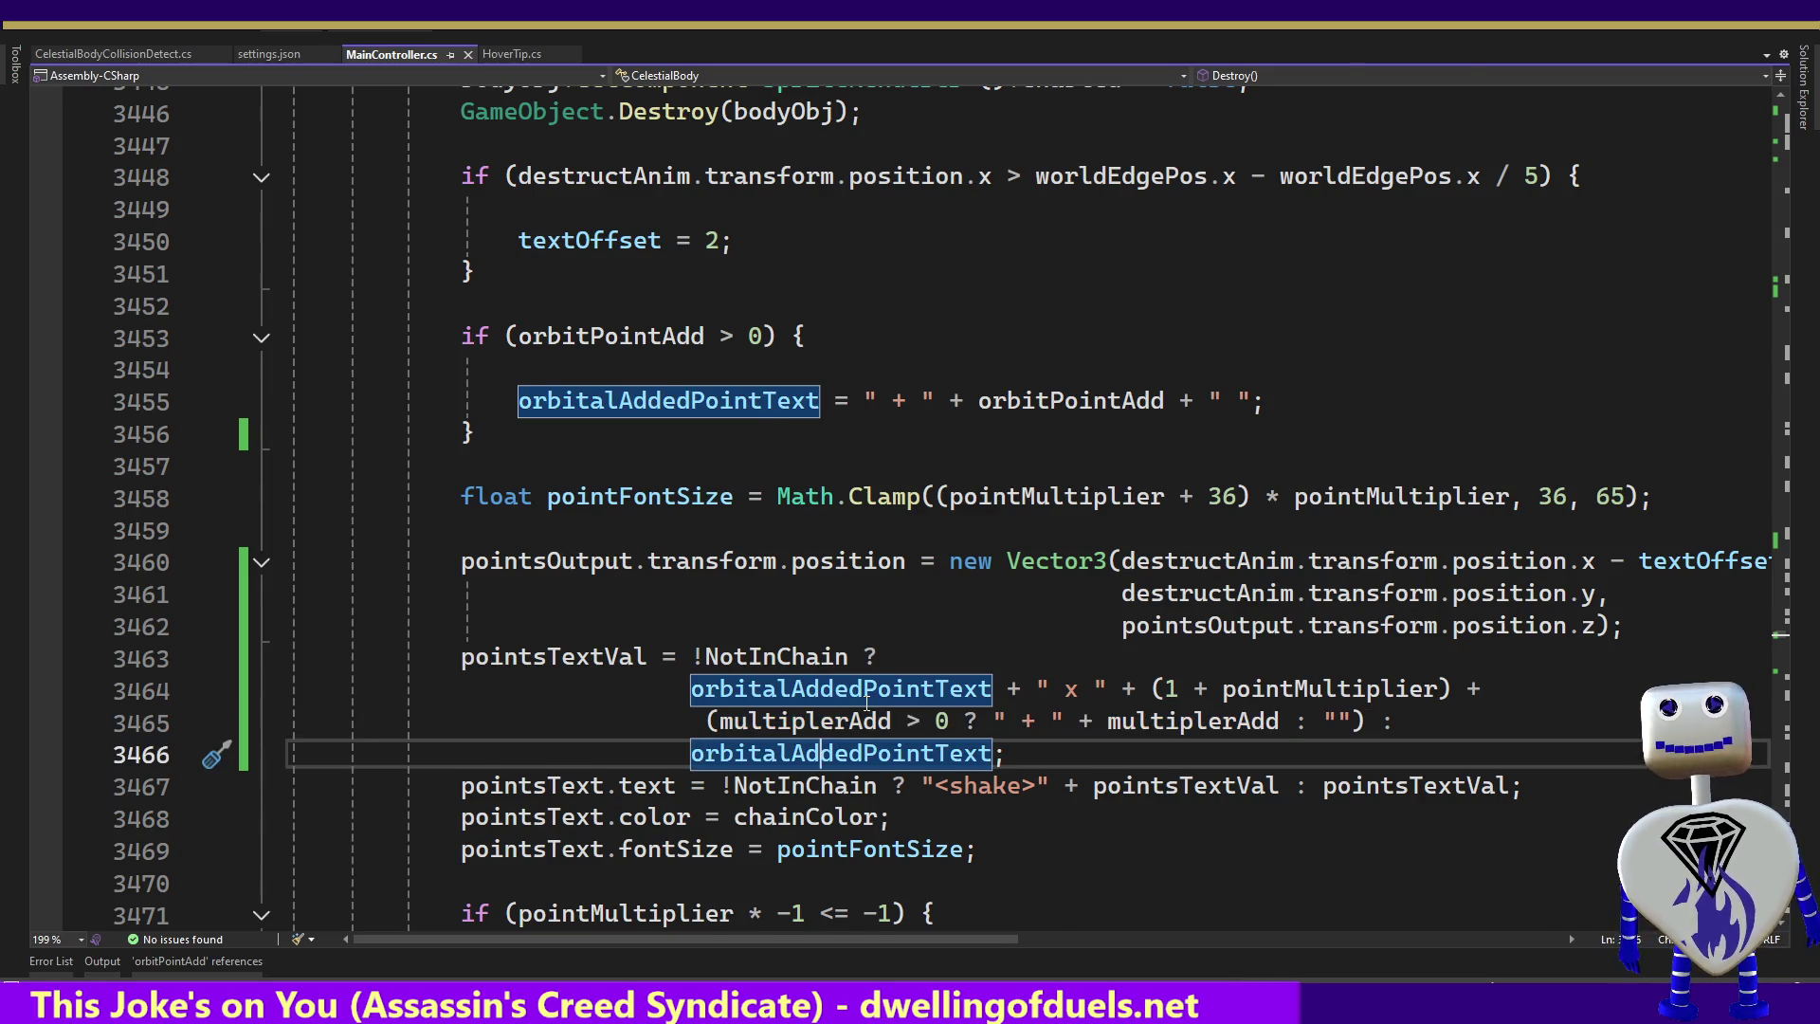
{"action": "key", "text": "Page_Down"}
{"action": "key", "text": "Page_Down"}
{"action": "key", "text": "Page_Down"}
{"action": "key", "text": "Page_Down"}
{"action": "key", "text": "Page_Down"}
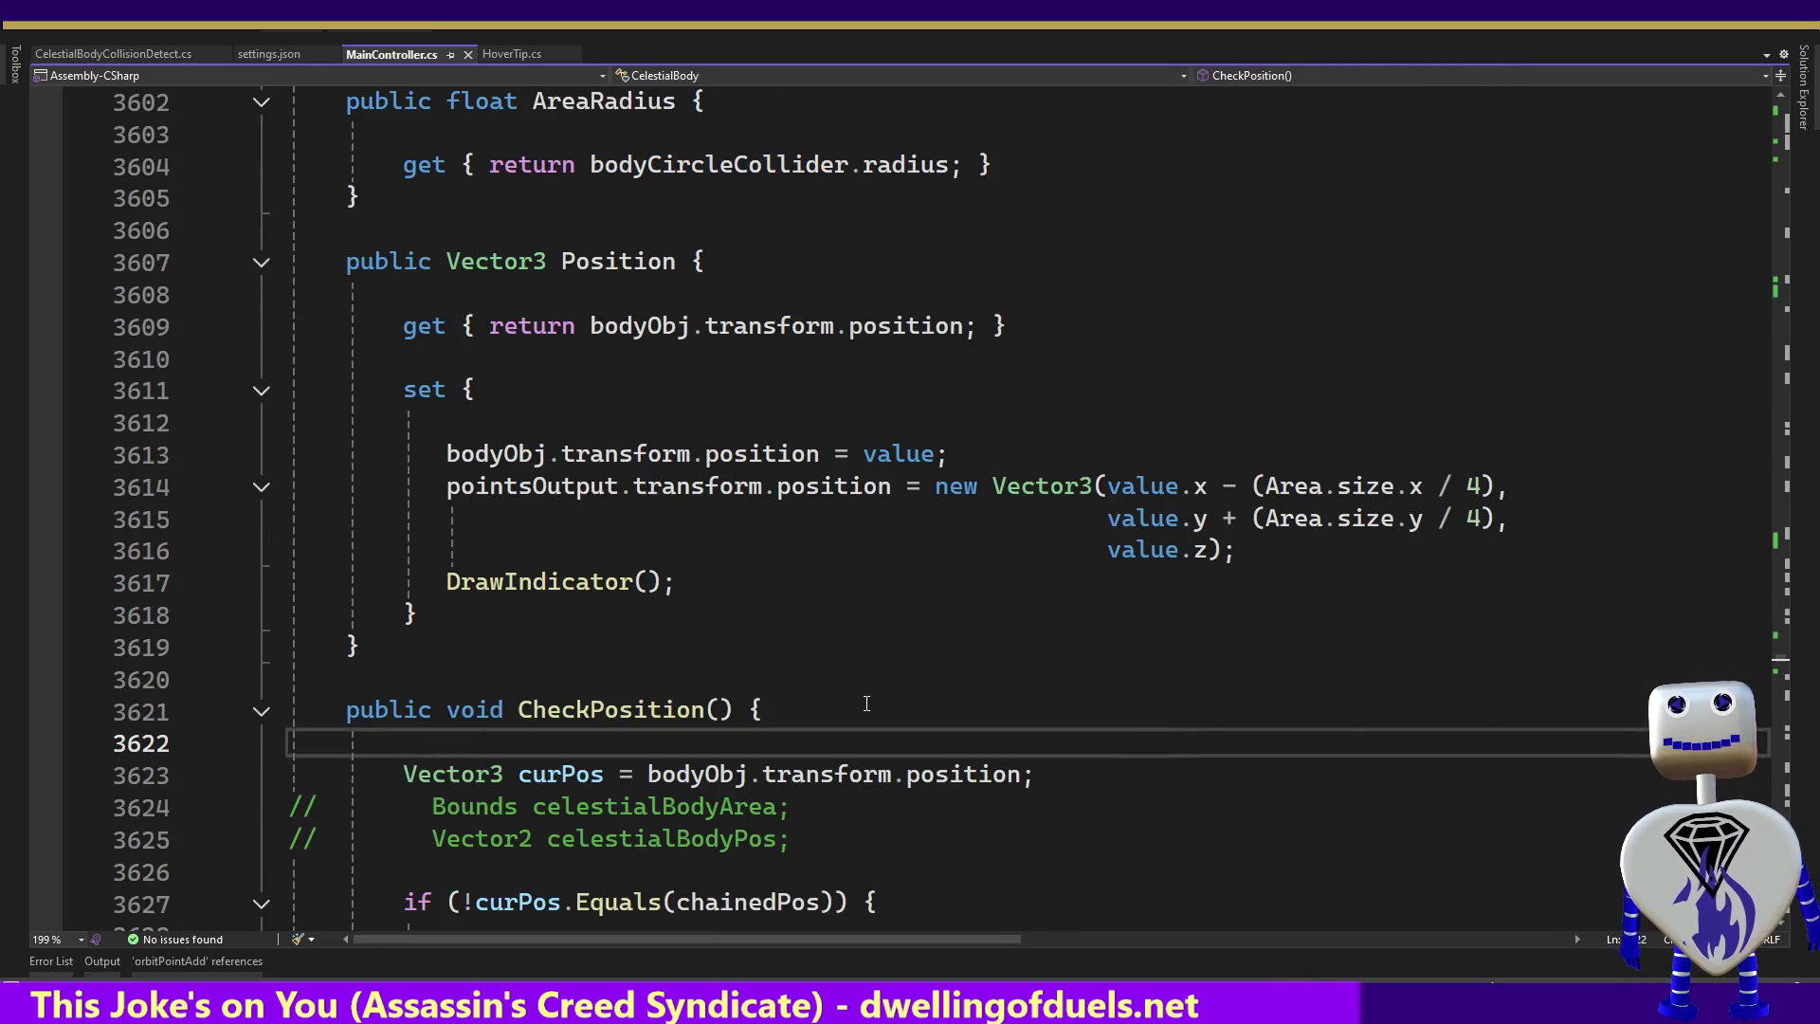
Page past GetPoints and Multiplier, placing the caret on orbitPointAdd in GetOrbitalPointAddition (line 3712)
{"action": "key", "text": "Page_Down"}
{"action": "key", "text": "Page_Down"}
{"action": "key", "text": "Page_Down"}
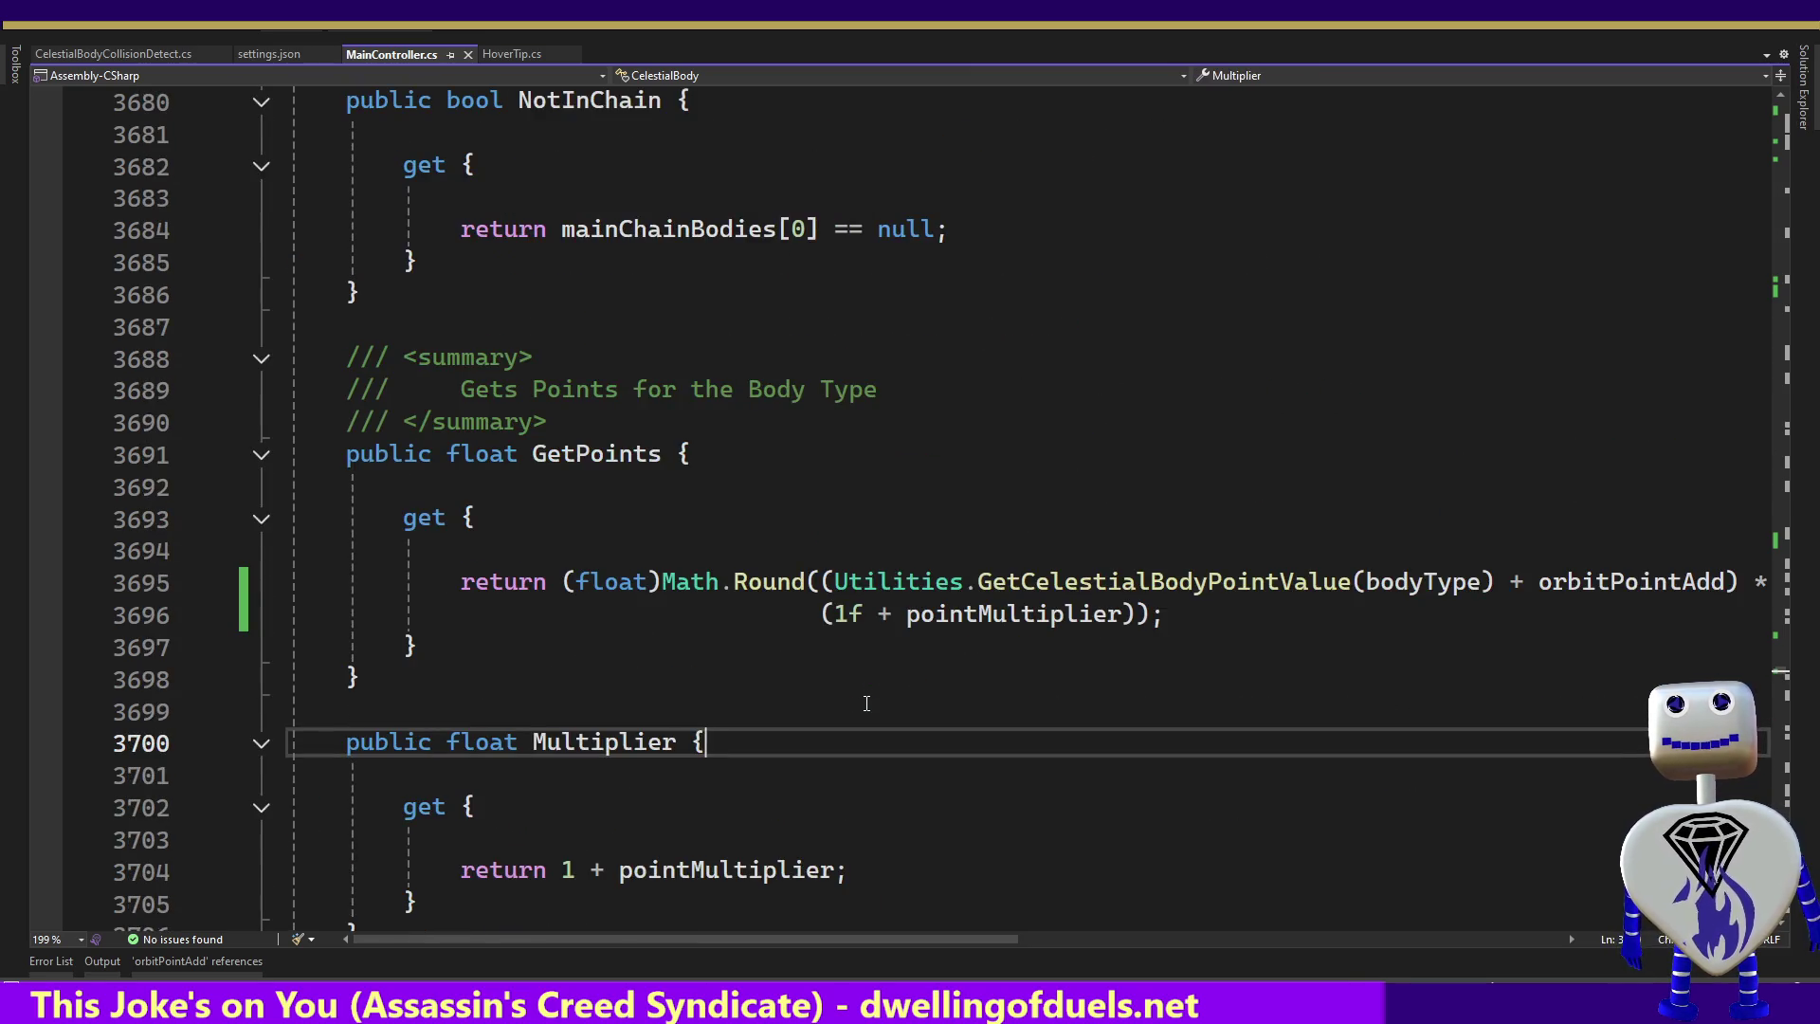
{"action": "key", "text": "Page_Down"}
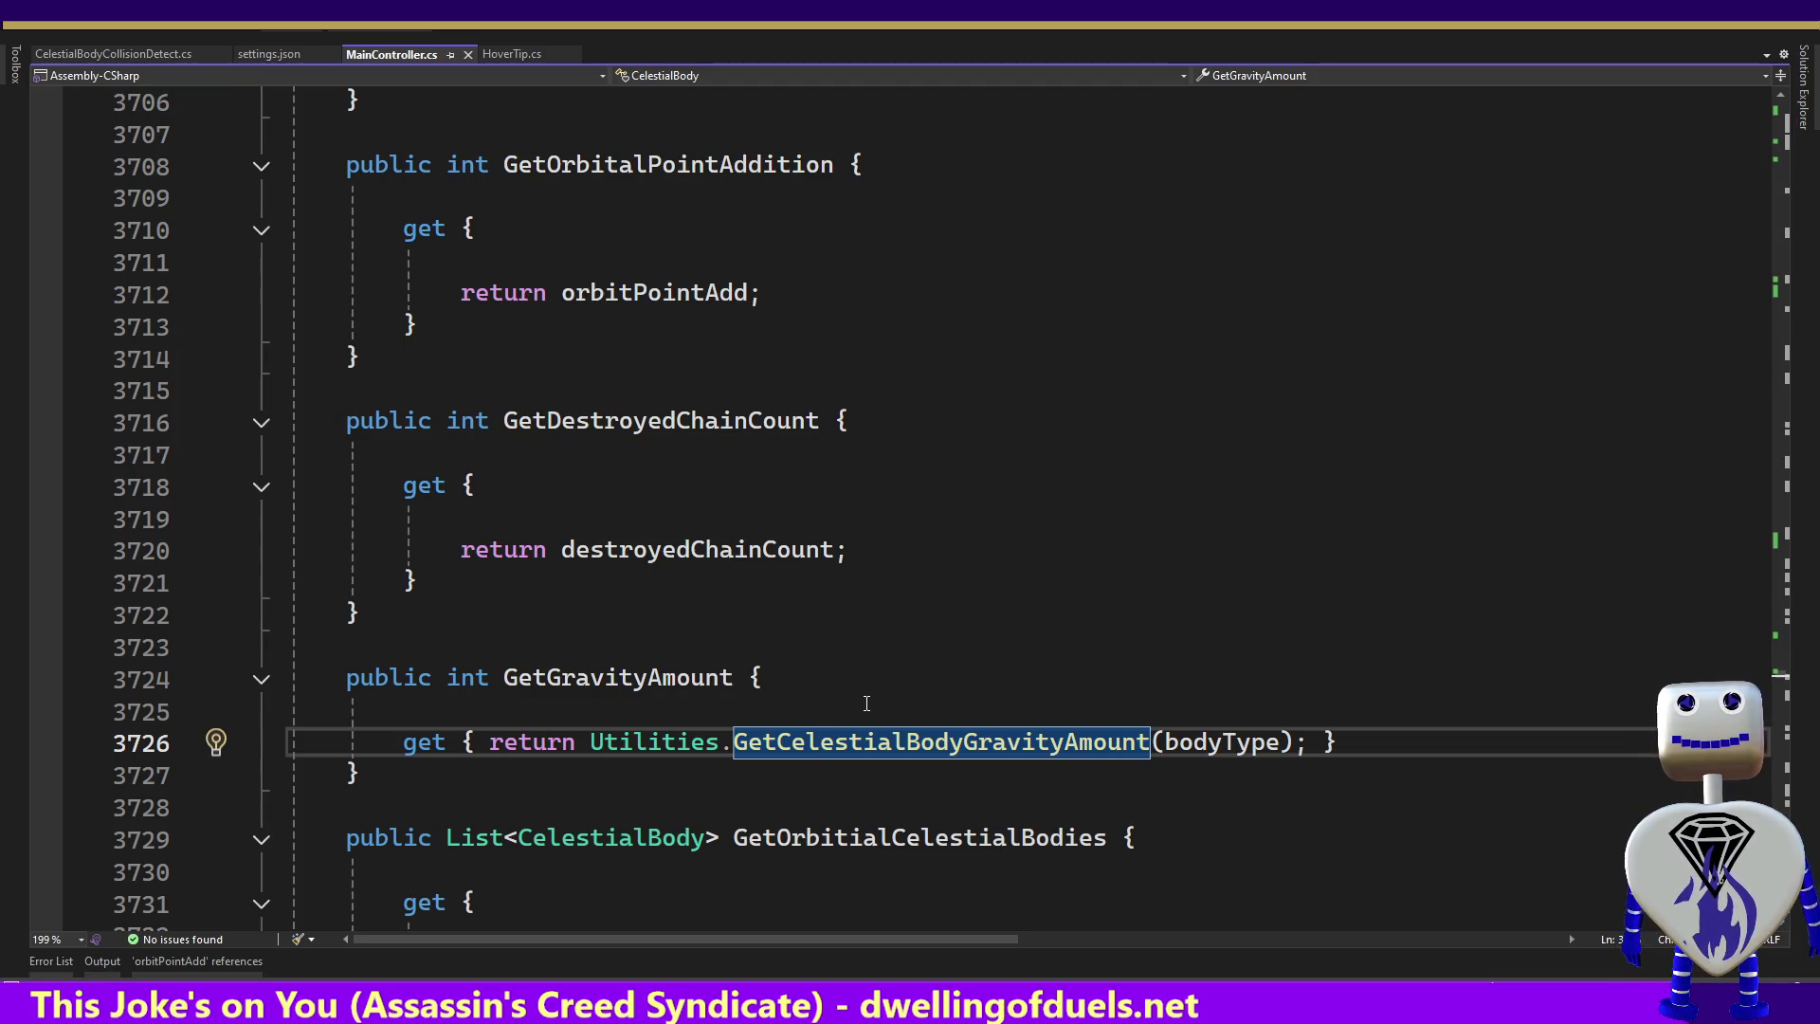
{"action": "key", "text": "Page_Up"}
{"action": "key", "text": "Page_Up"}
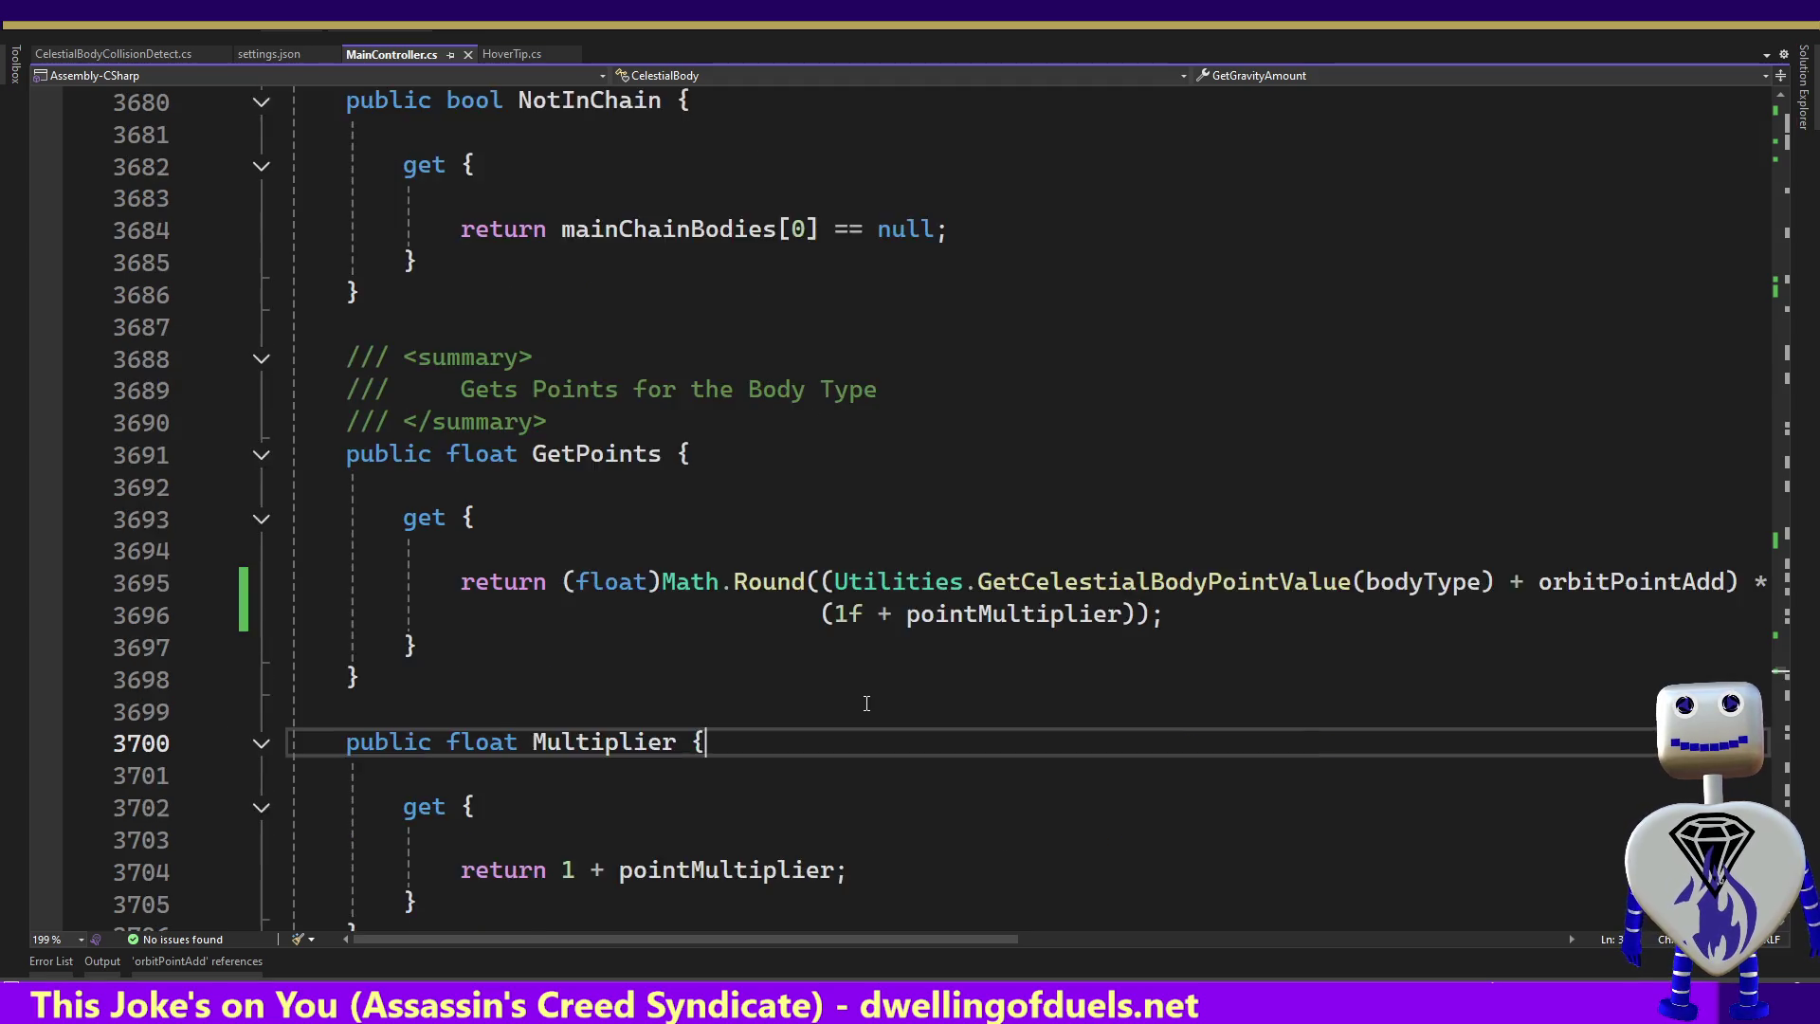
{"action": "key", "text": "Page_Down"}
{"action": "key", "text": "Page_Down"}
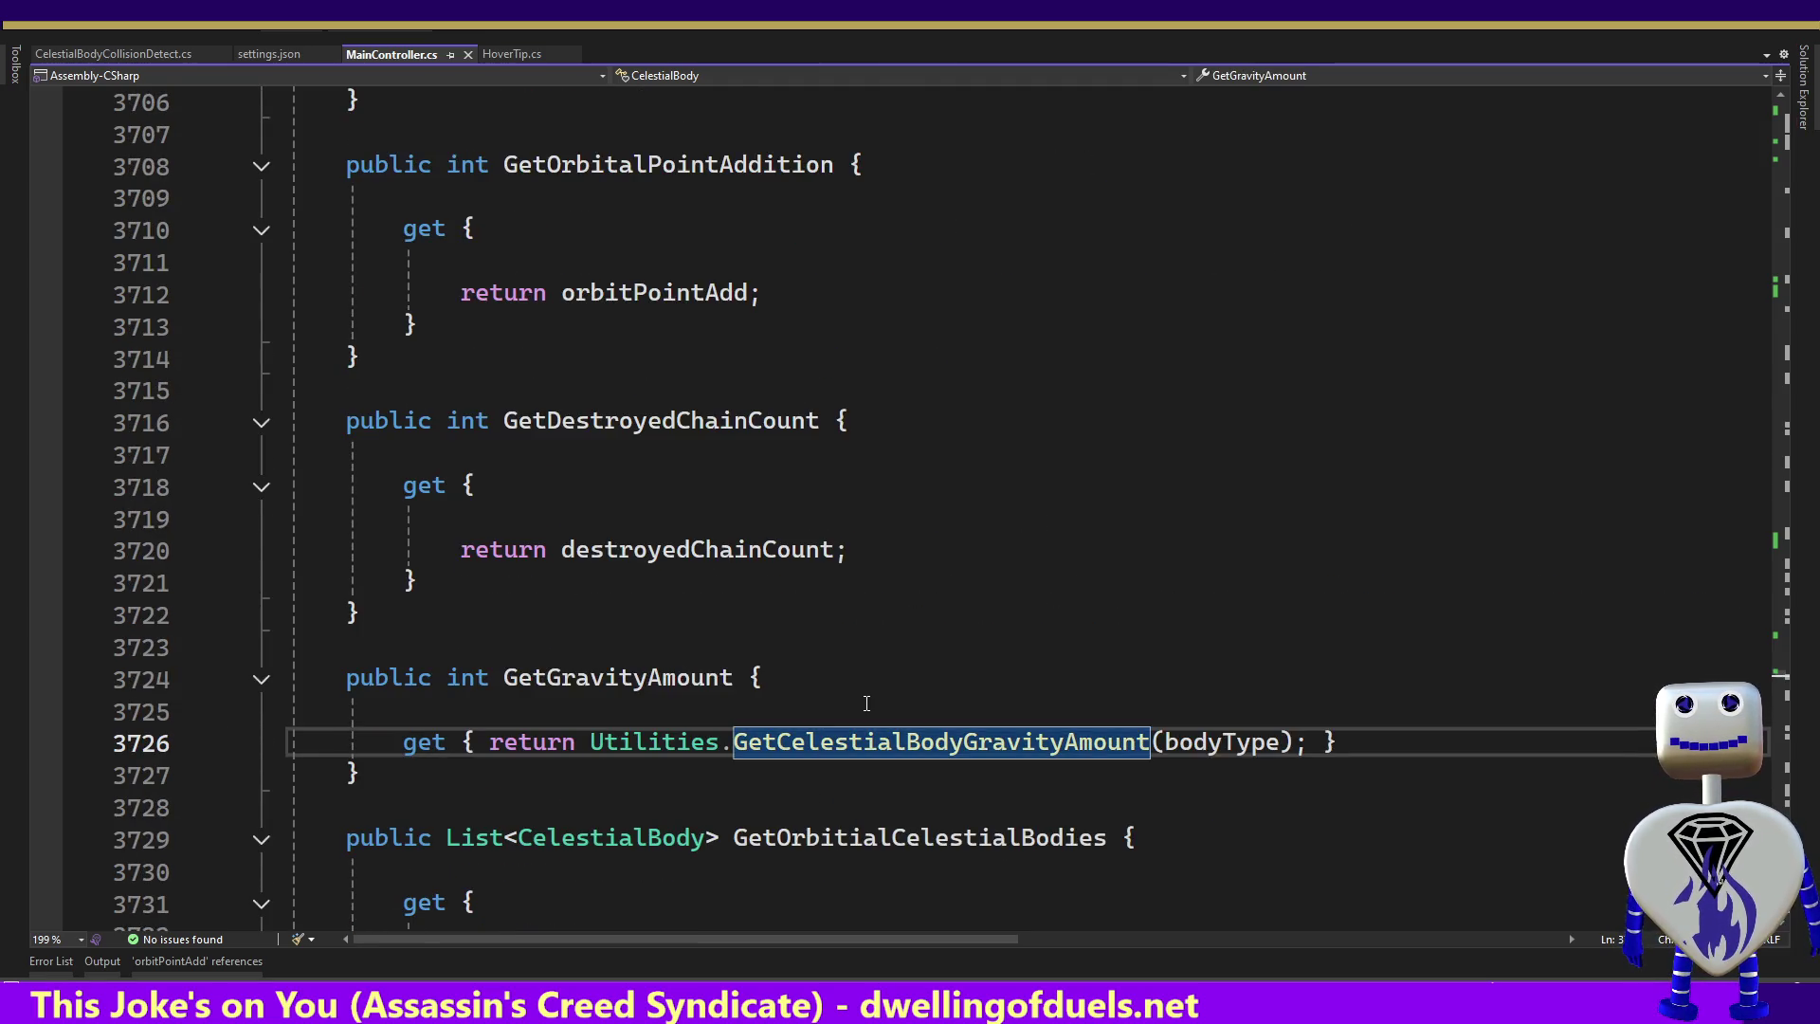
{"action": "key", "text": "Up"}
{"action": "key", "text": "Up"}
{"action": "key", "text": "Up"}
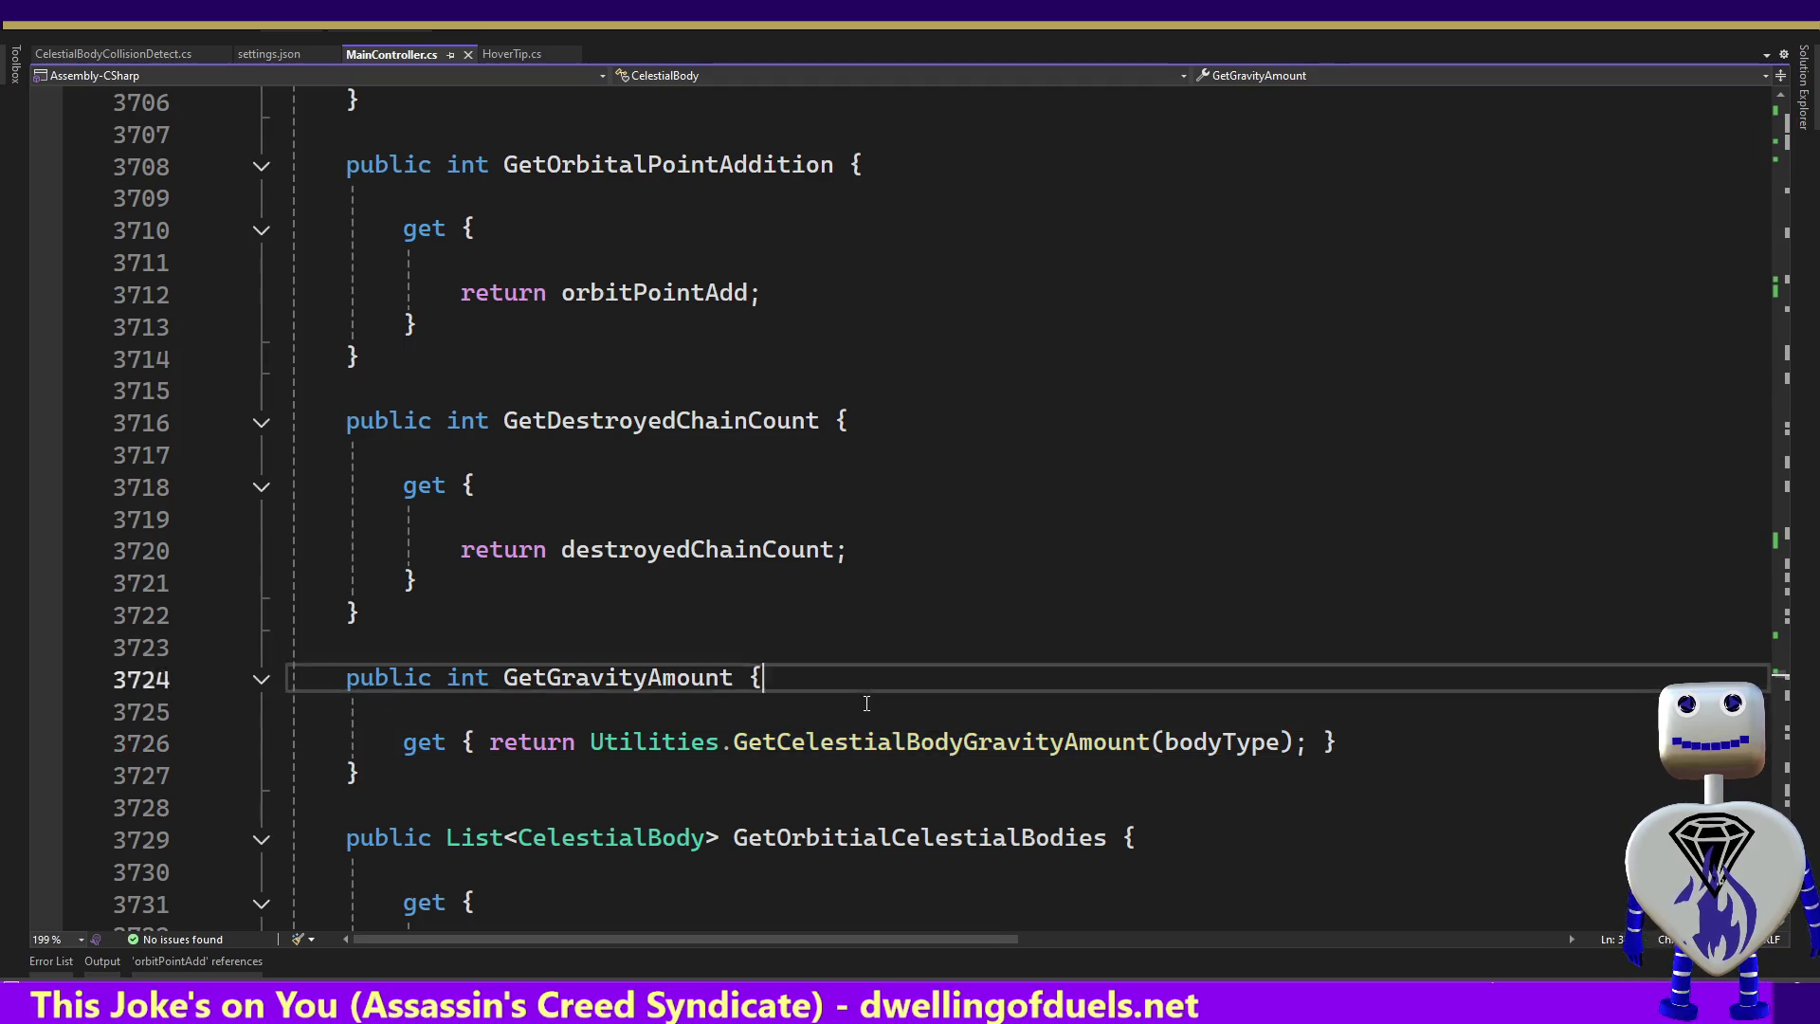
{"action": "key", "text": "Up"}
{"action": "key", "text": "Up"}
{"action": "key", "text": "Up"}
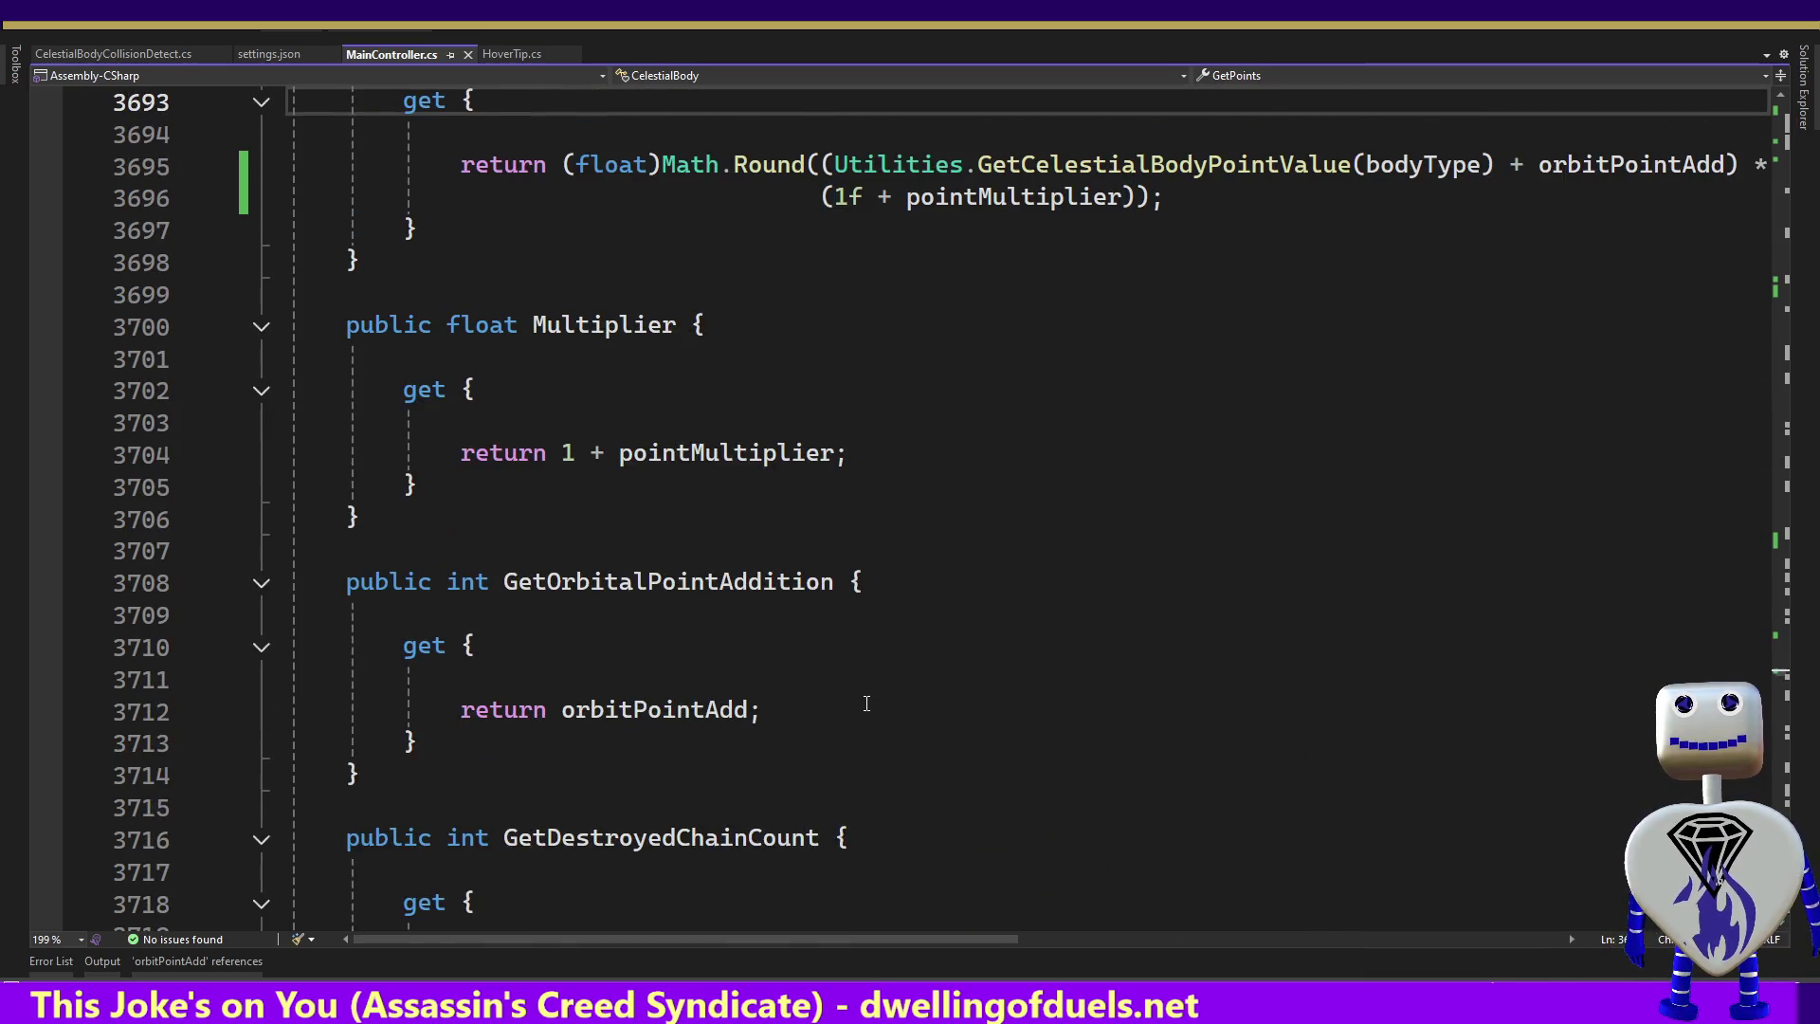
{"action": "left_click", "coordinate": [620, 711]}
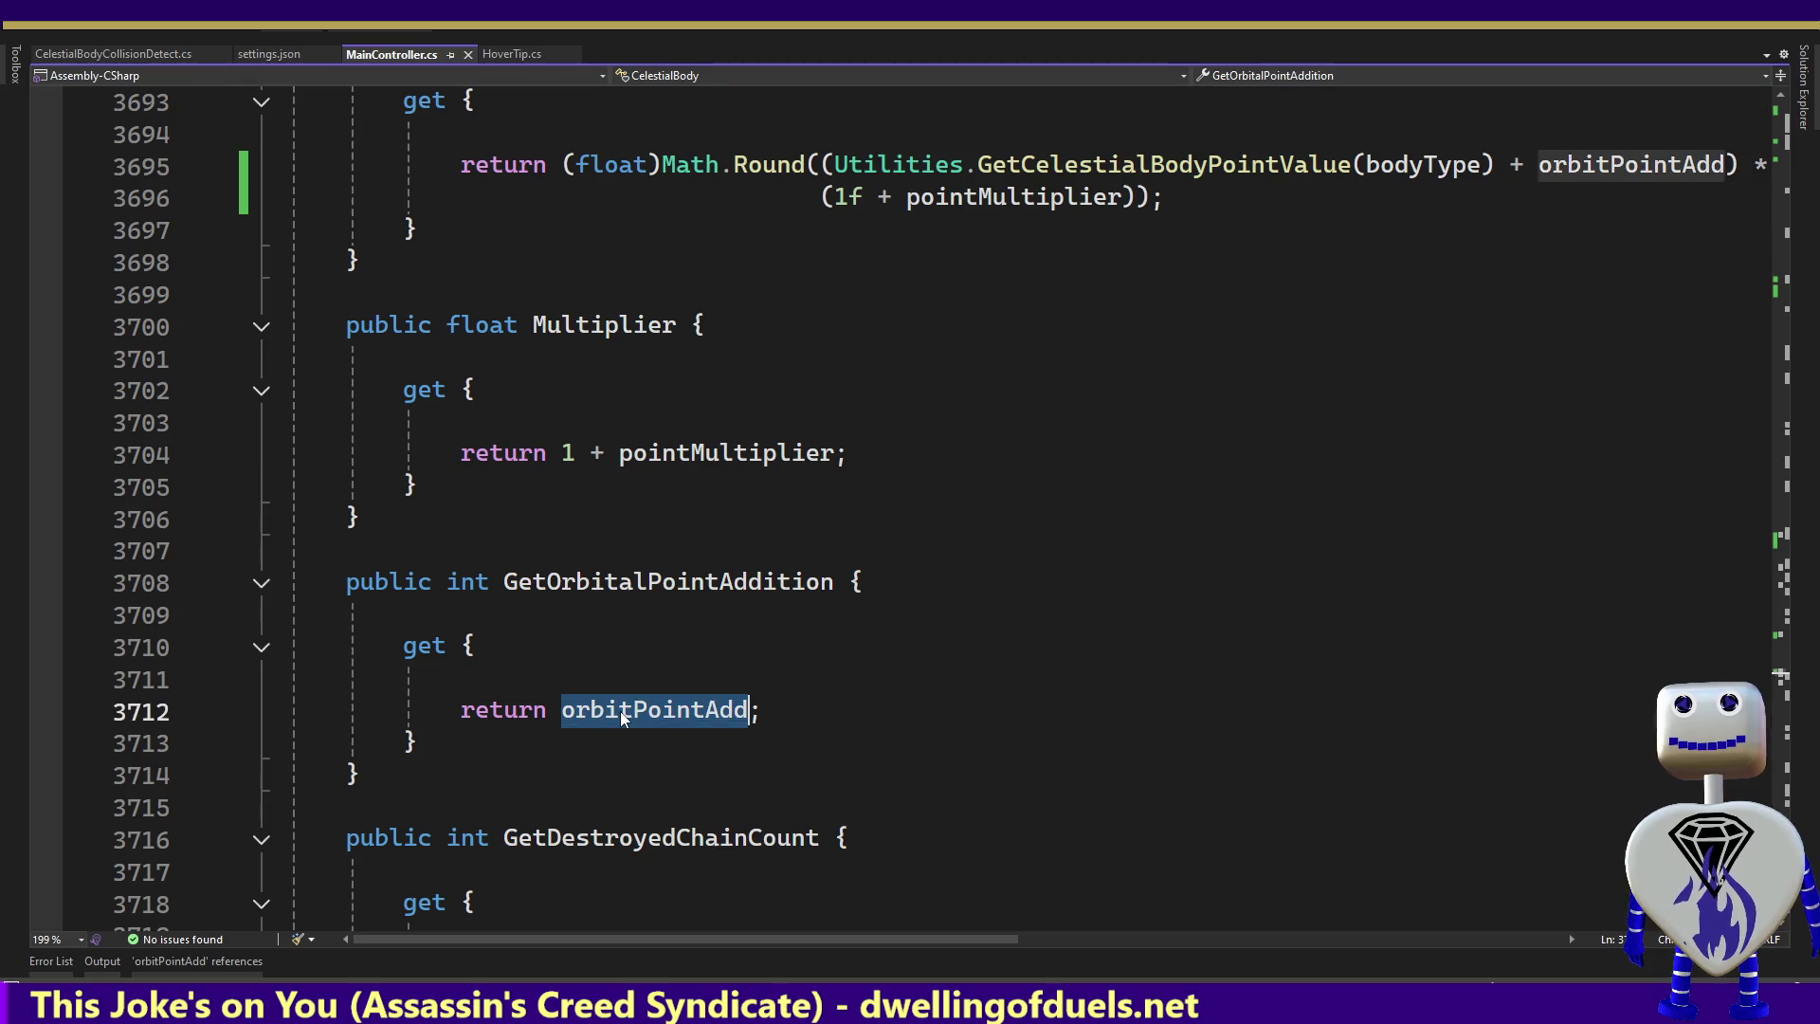
Find all orbitPointAdd references, jump to its line 3020 assignment, and inspect pointsText and pointsOutput
{"action": "right_click", "coordinate": [619, 710]}
{"action": "left_click", "coordinate": [663, 654]}
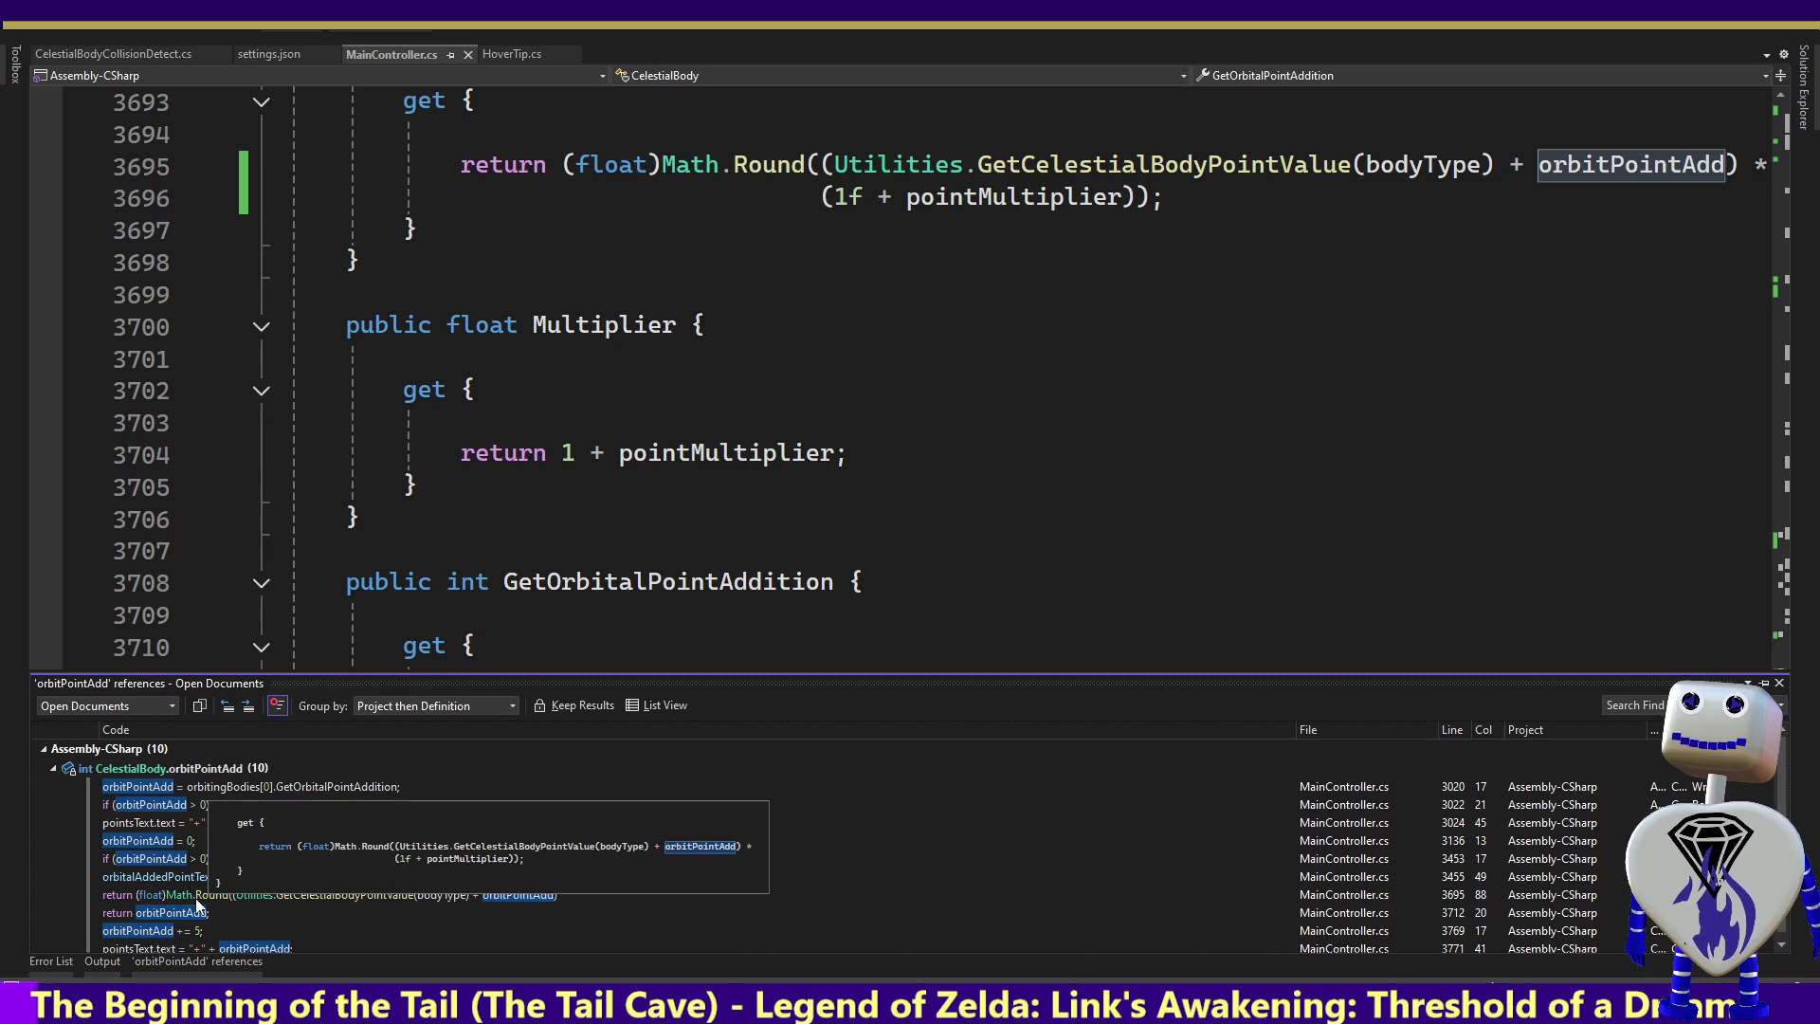
{"action": "double_click", "coordinate": [149, 790]}
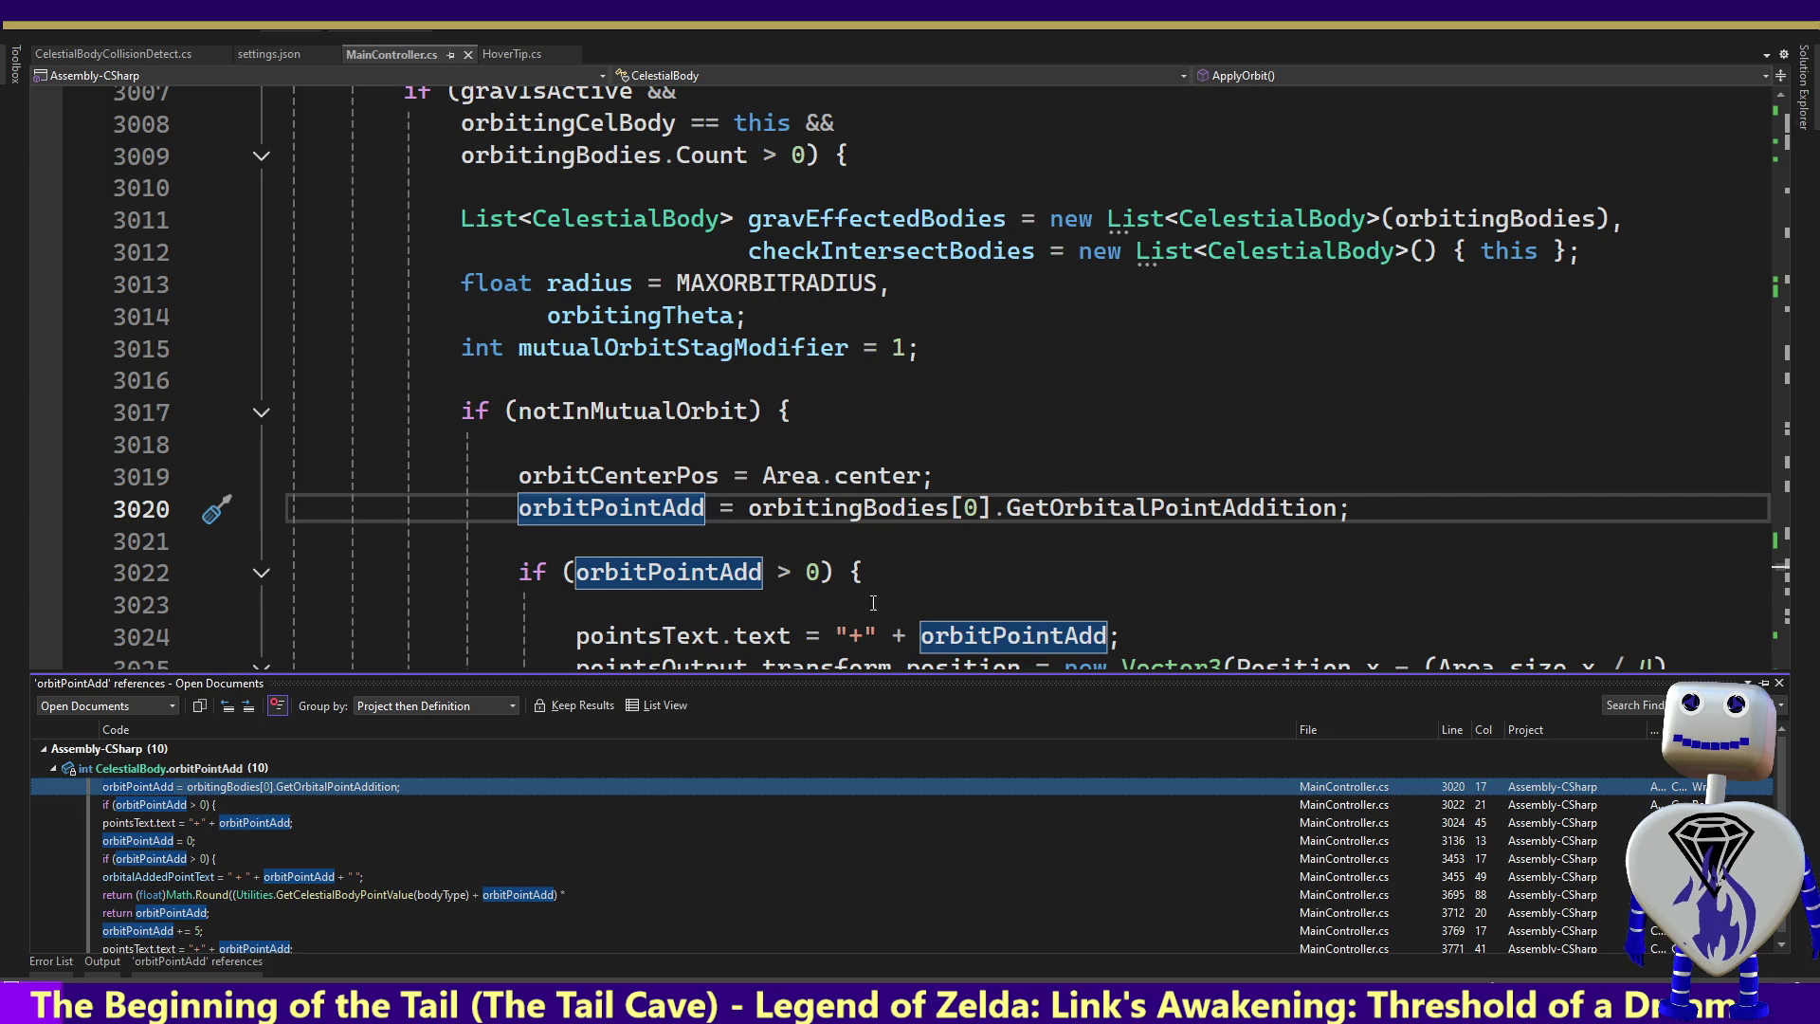
{"action": "left_click", "coordinate": [713, 635]}
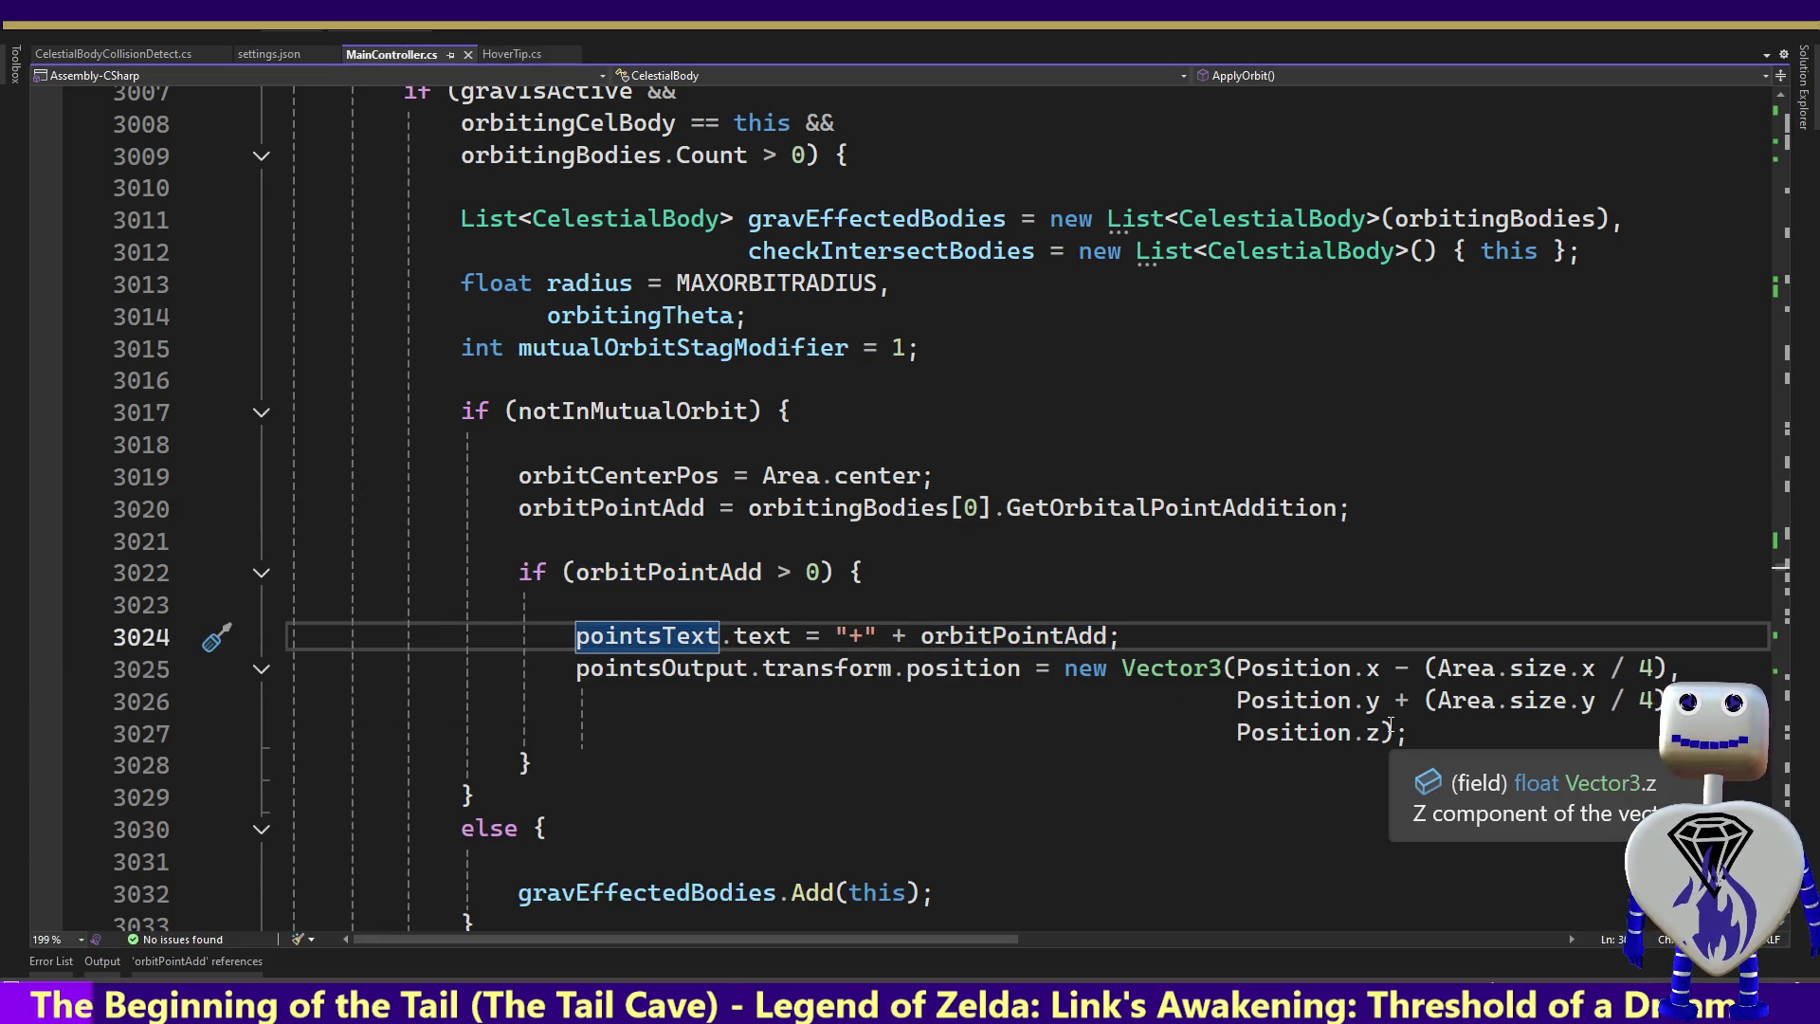
{"action": "left_click", "coordinate": [616, 671]}
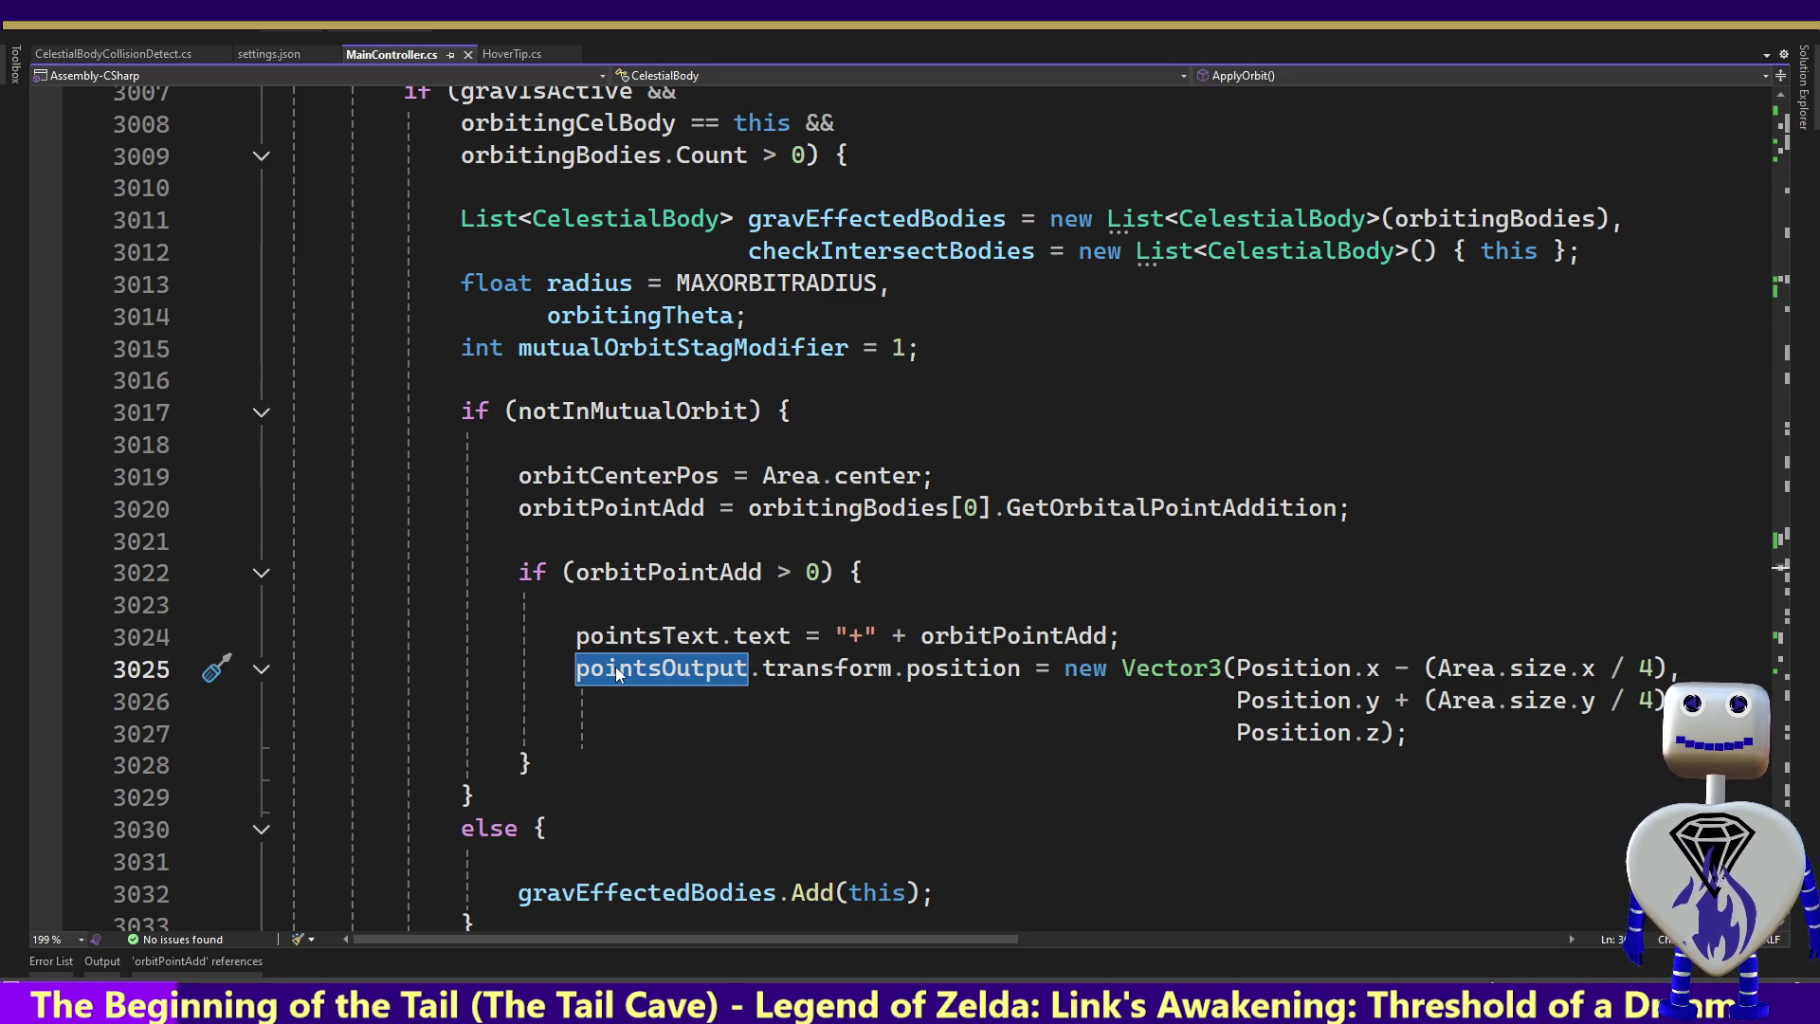
{"action": "mouse_move", "coordinate": [675, 671]}
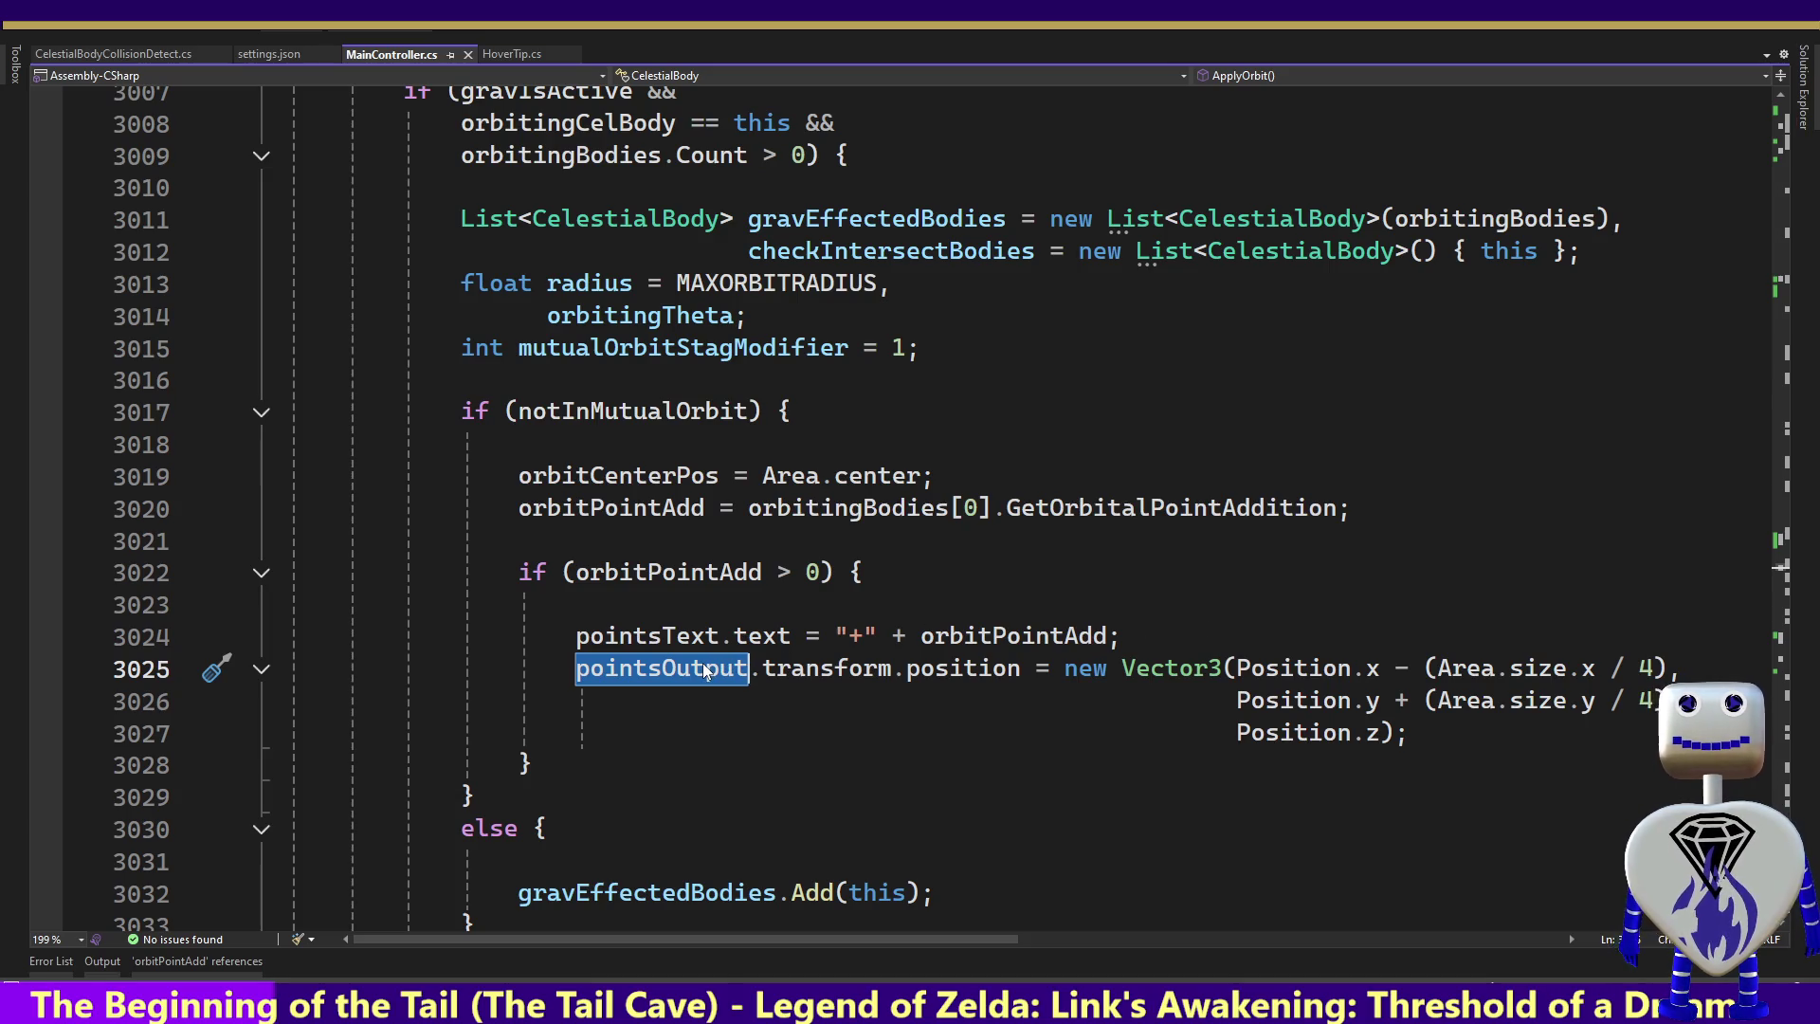
Go to the pointsOutput declaration, list its references, and open its constructor assignment
{"action": "left_click", "coordinate": [644, 669], "text": "ctrl"}
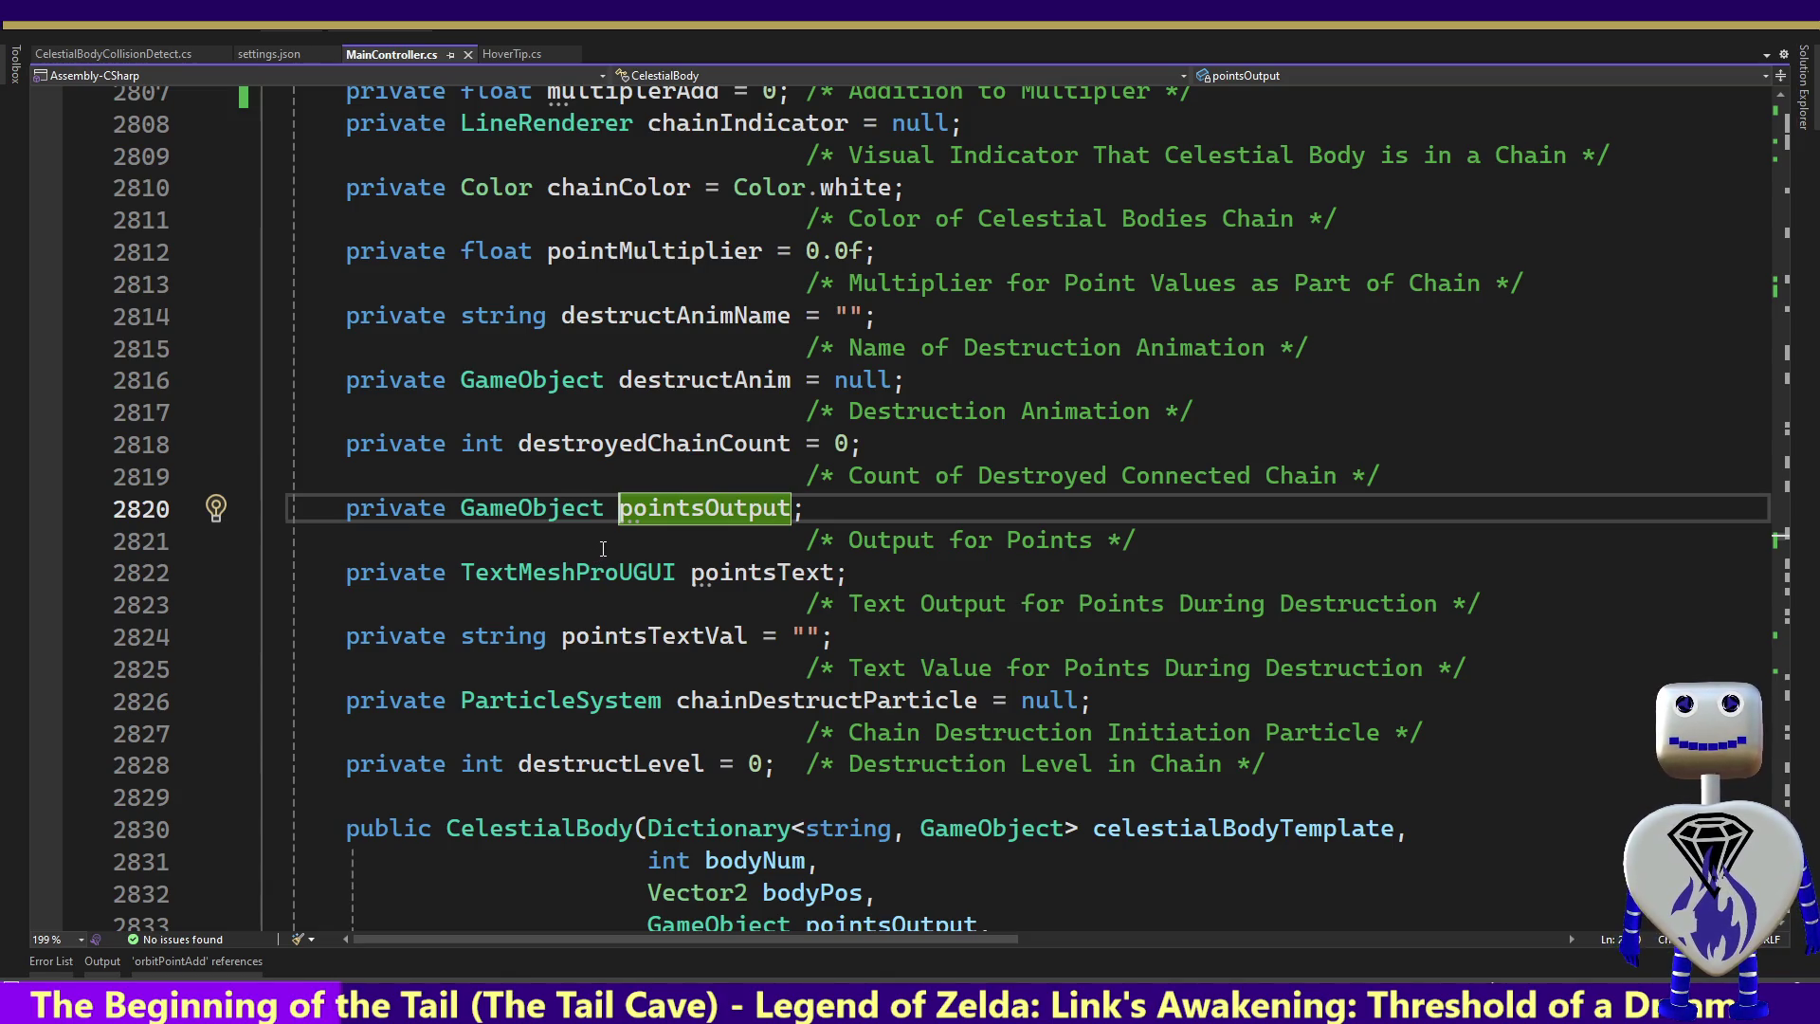
{"action": "mouse_move", "coordinate": [627, 517]}
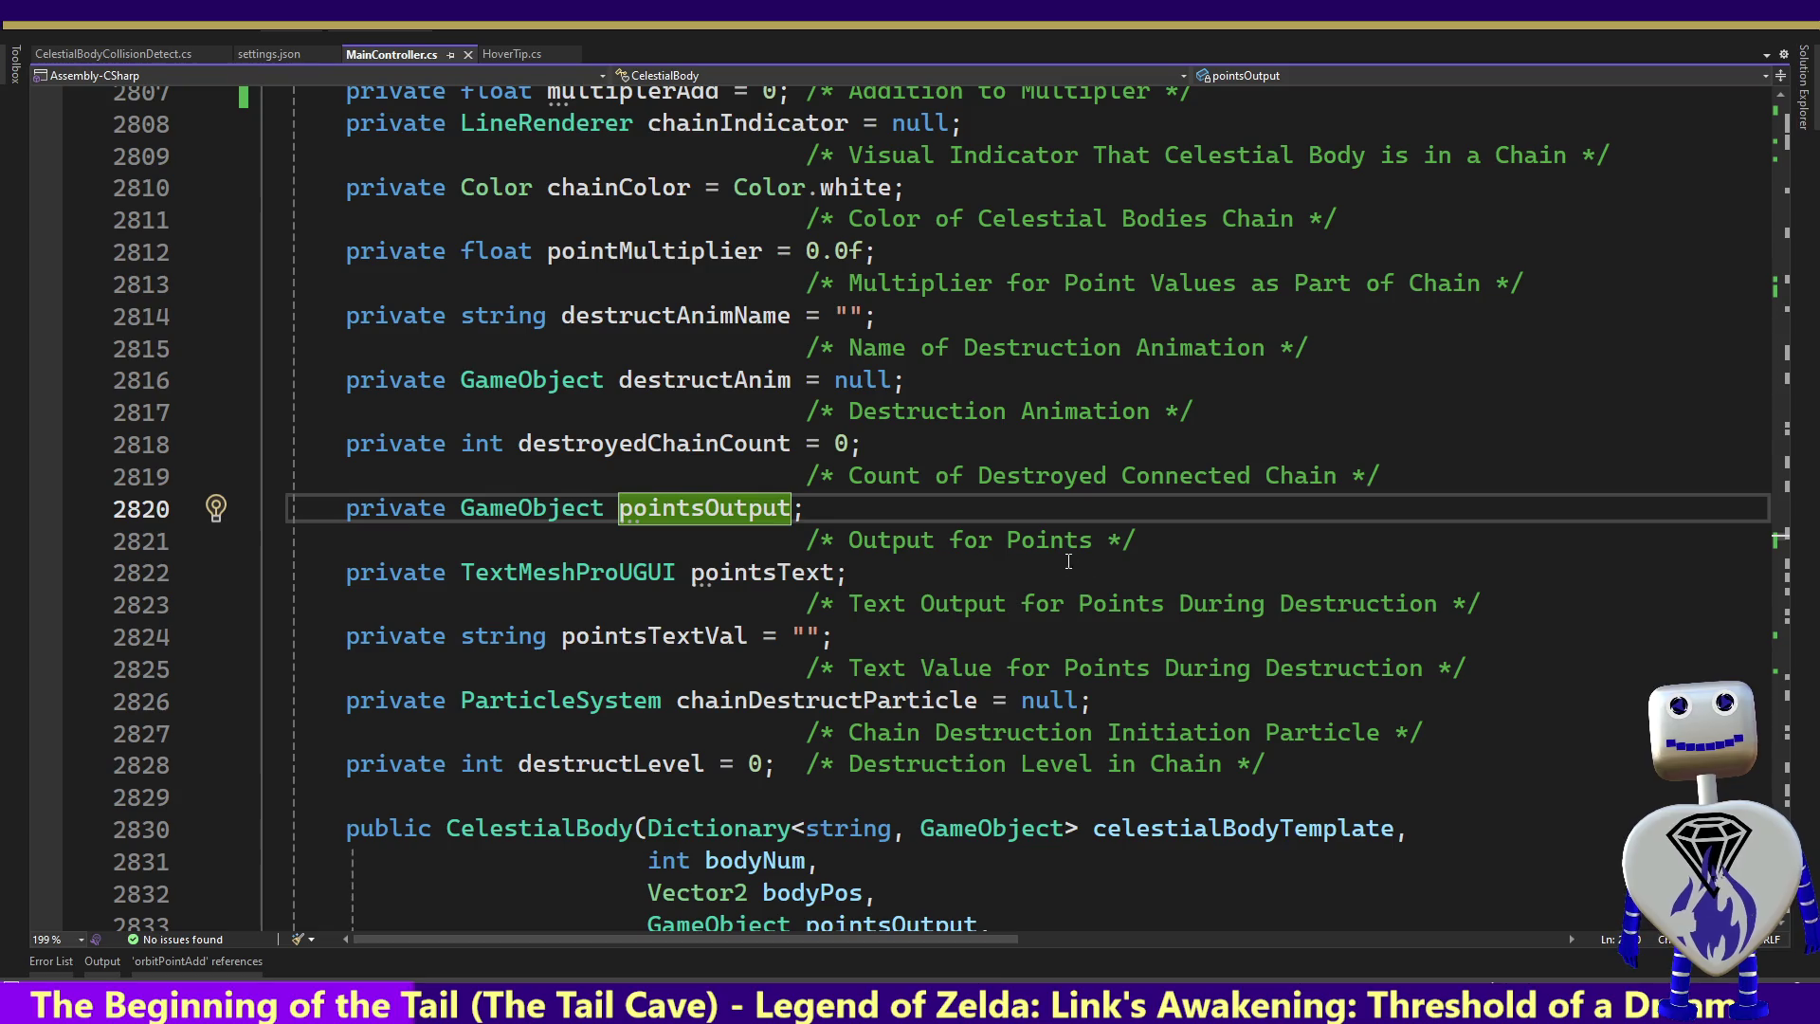
{"action": "mouse_move", "coordinate": [687, 519]}
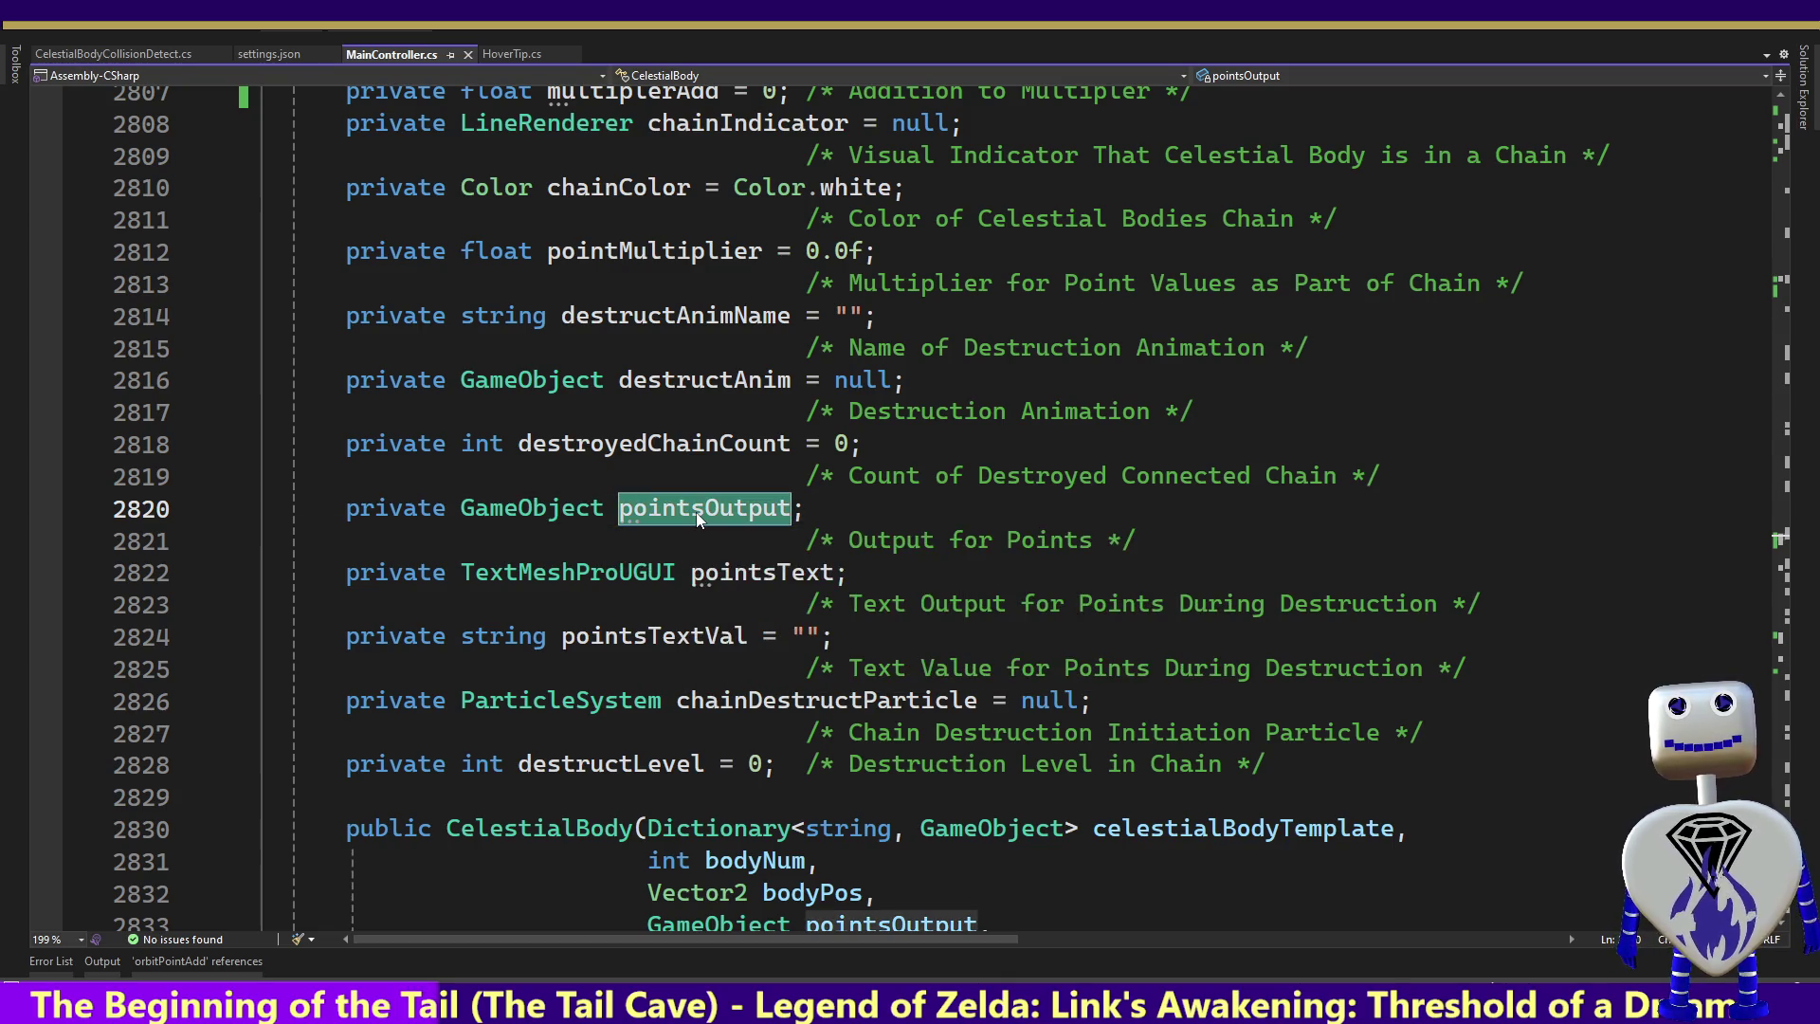
{"action": "right_click", "coordinate": [696, 512]}
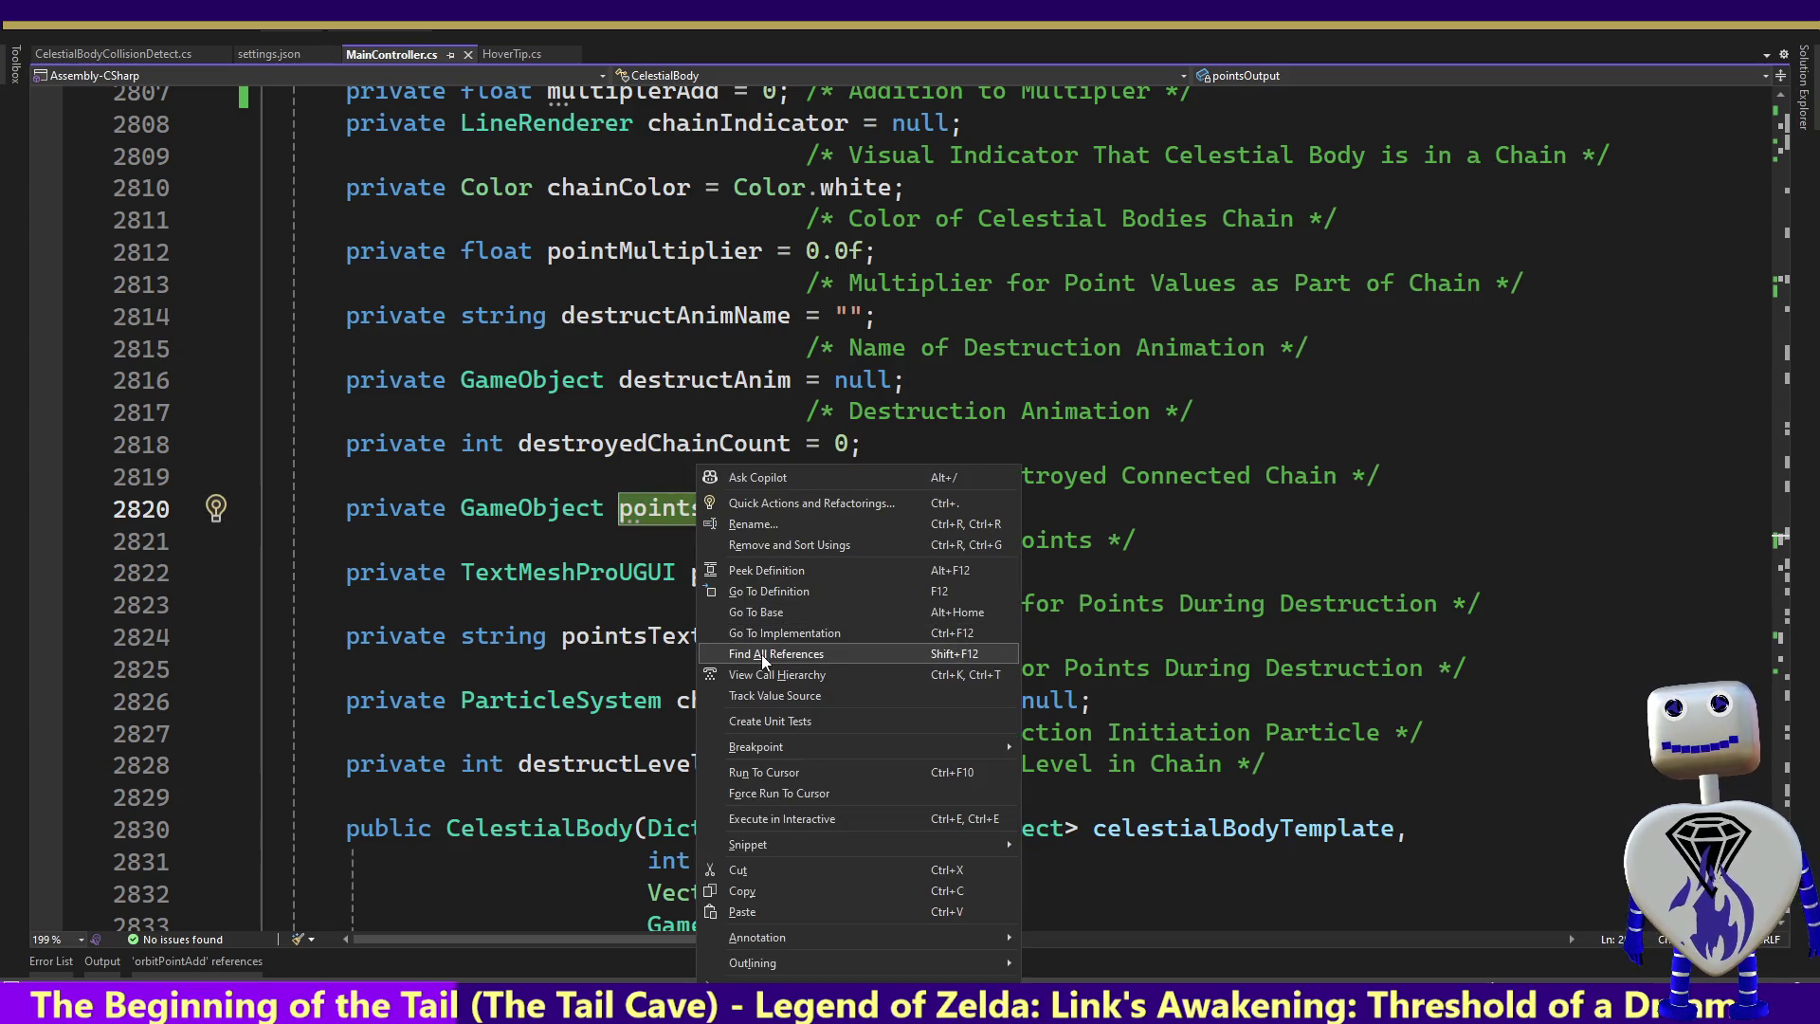
{"action": "left_click", "coordinate": [763, 654]}
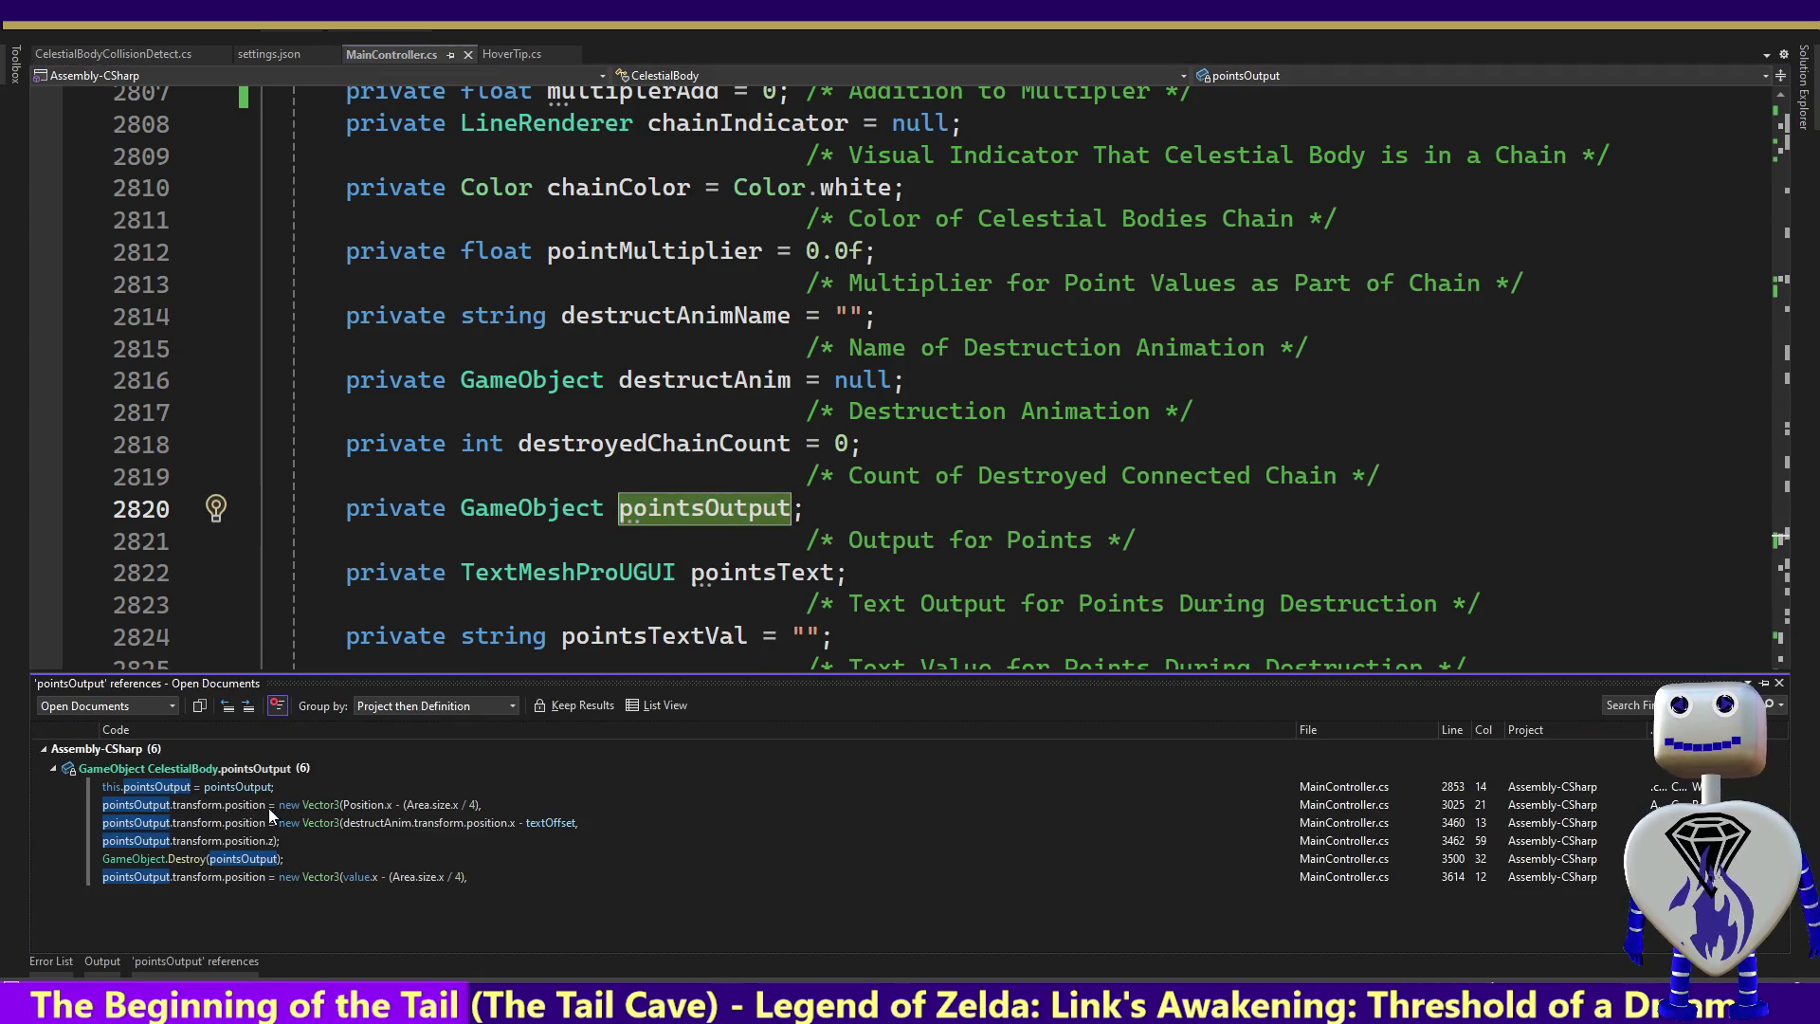
{"action": "left_click", "coordinate": [211, 792]}
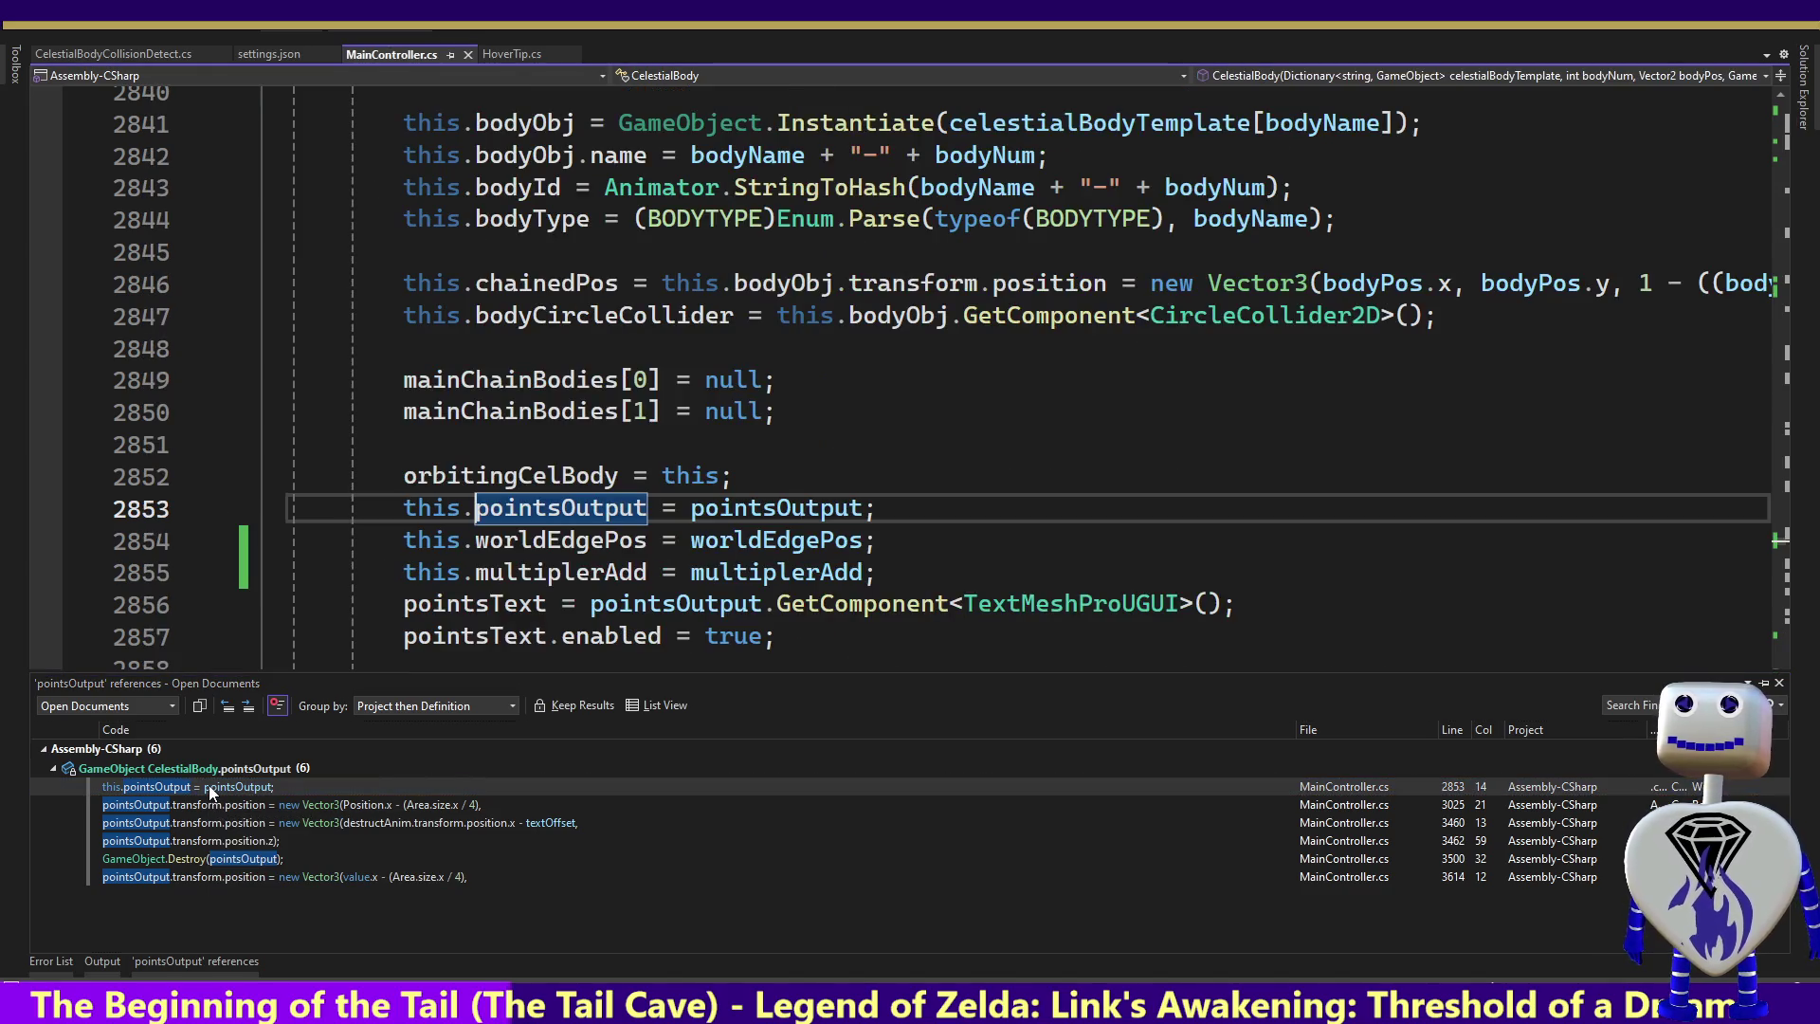
Inspect the constructor's pointsOutput parameter on line 2853, then Ctrl+Z back to the last edit
{"action": "double_click", "coordinate": [815, 518]}
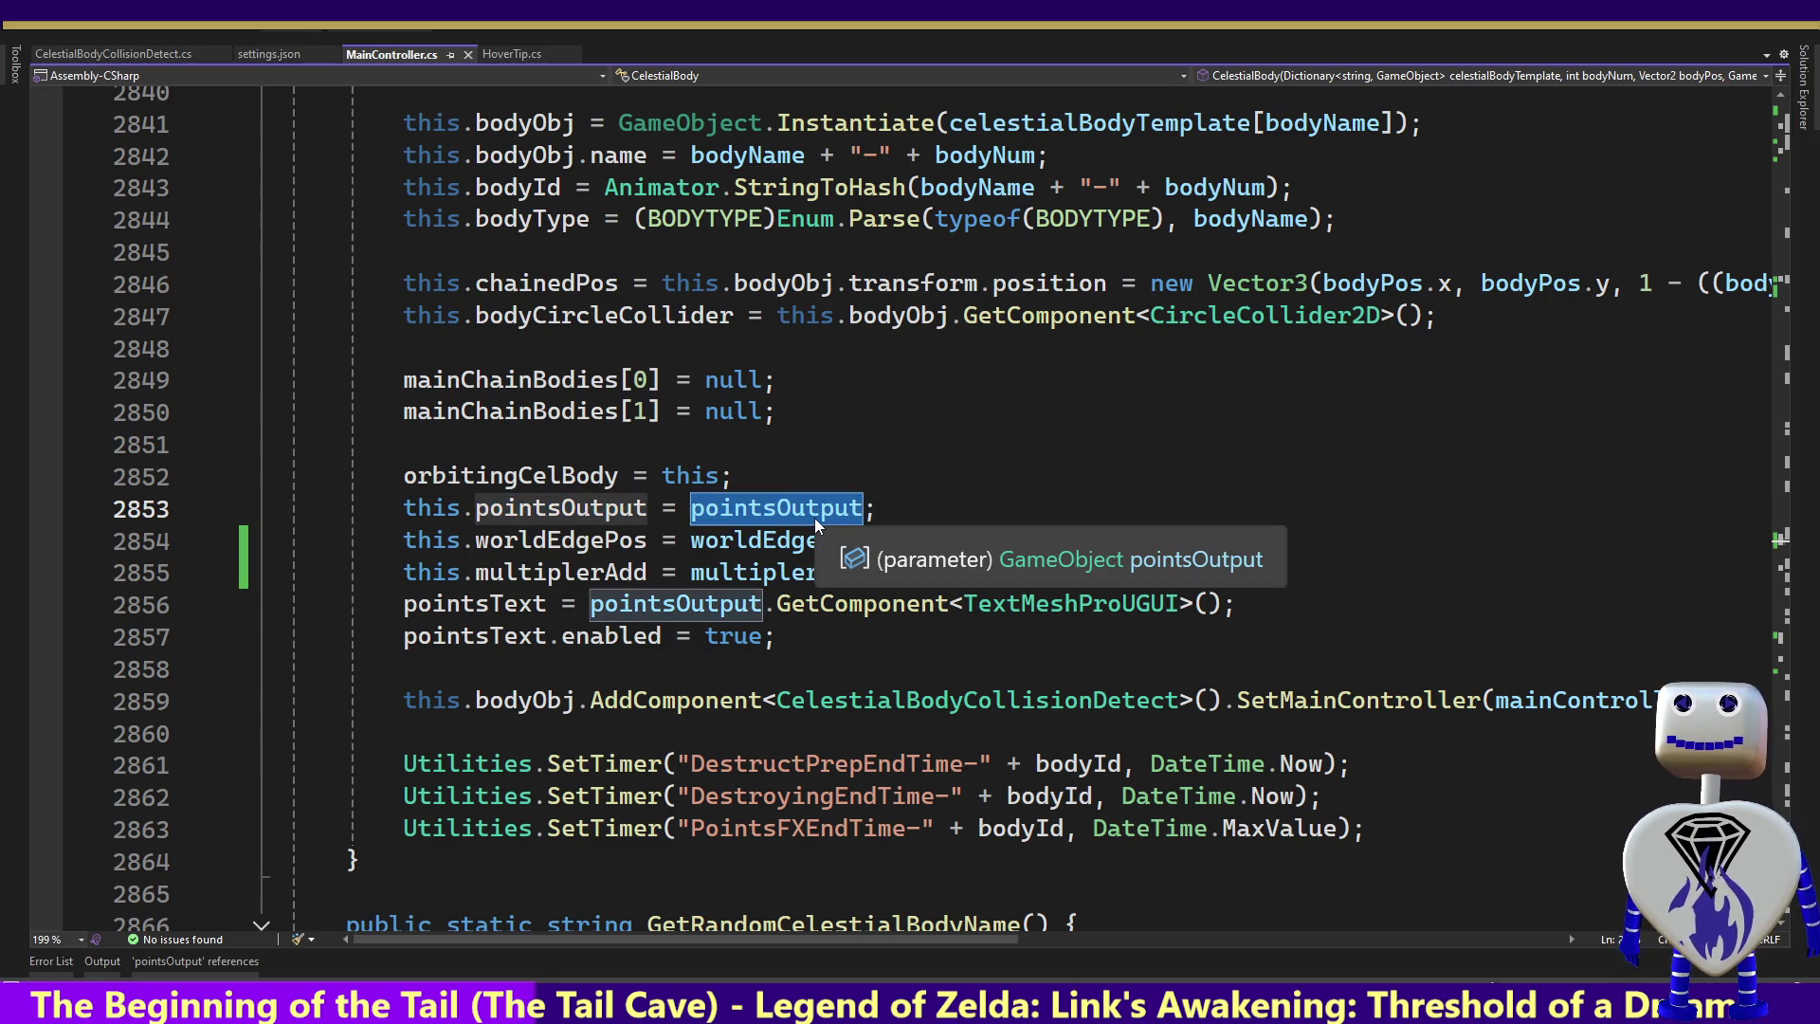
{"action": "key", "text": "Up"}
{"action": "key", "text": "Up"}
{"action": "key", "text": "Up"}
{"action": "key", "text": "Up"}
{"action": "key", "text": "Up"}
{"action": "key", "text": "Up"}
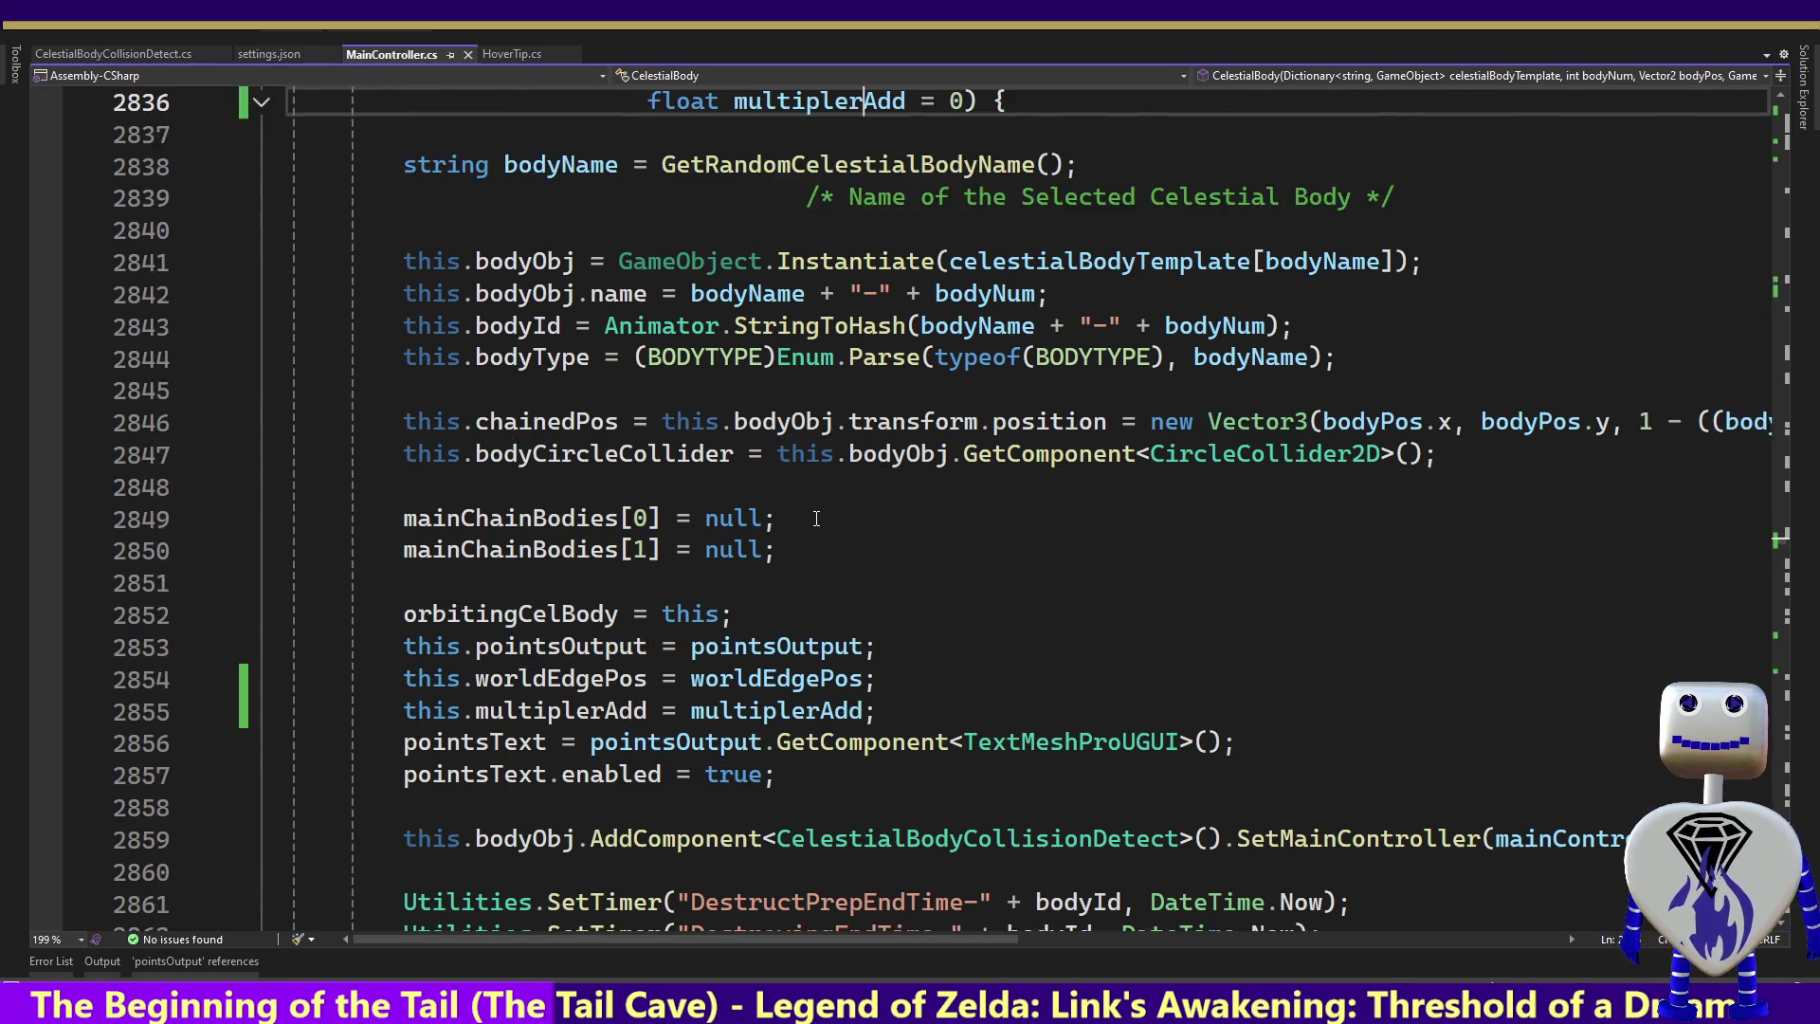
{"action": "key", "text": "Up"}
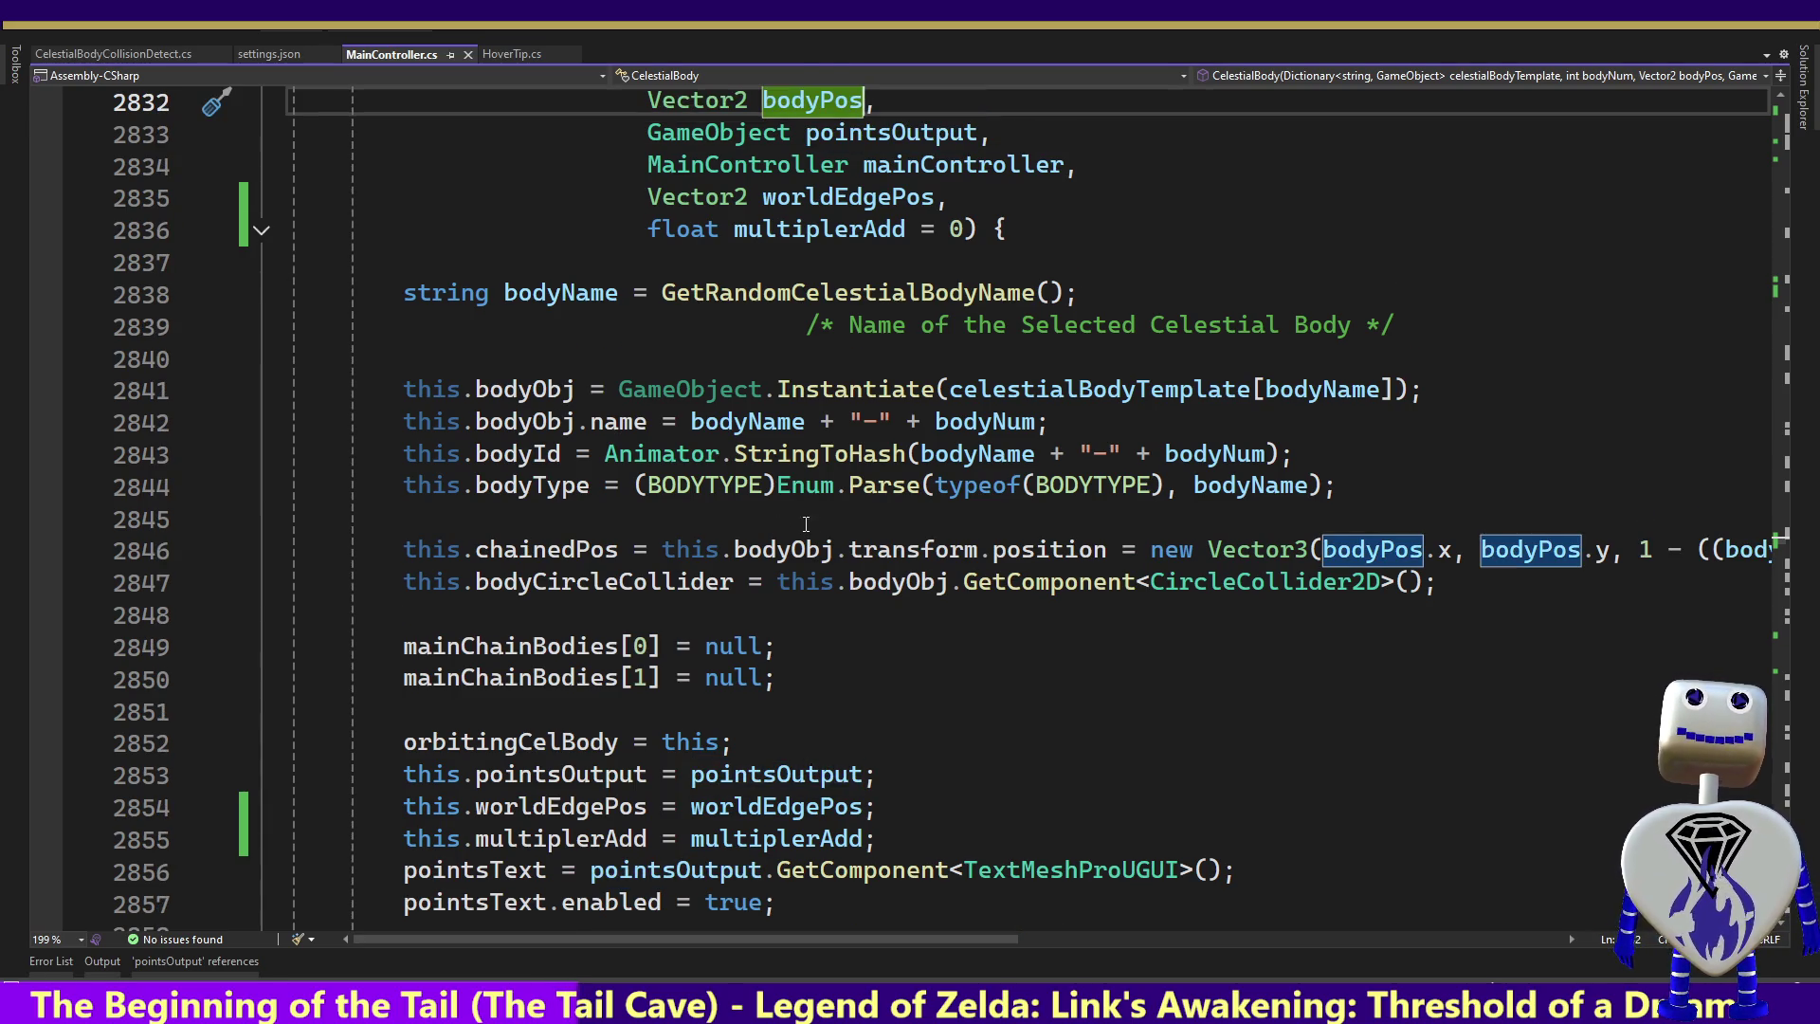
{"action": "mouse_move", "coordinate": [856, 133]}
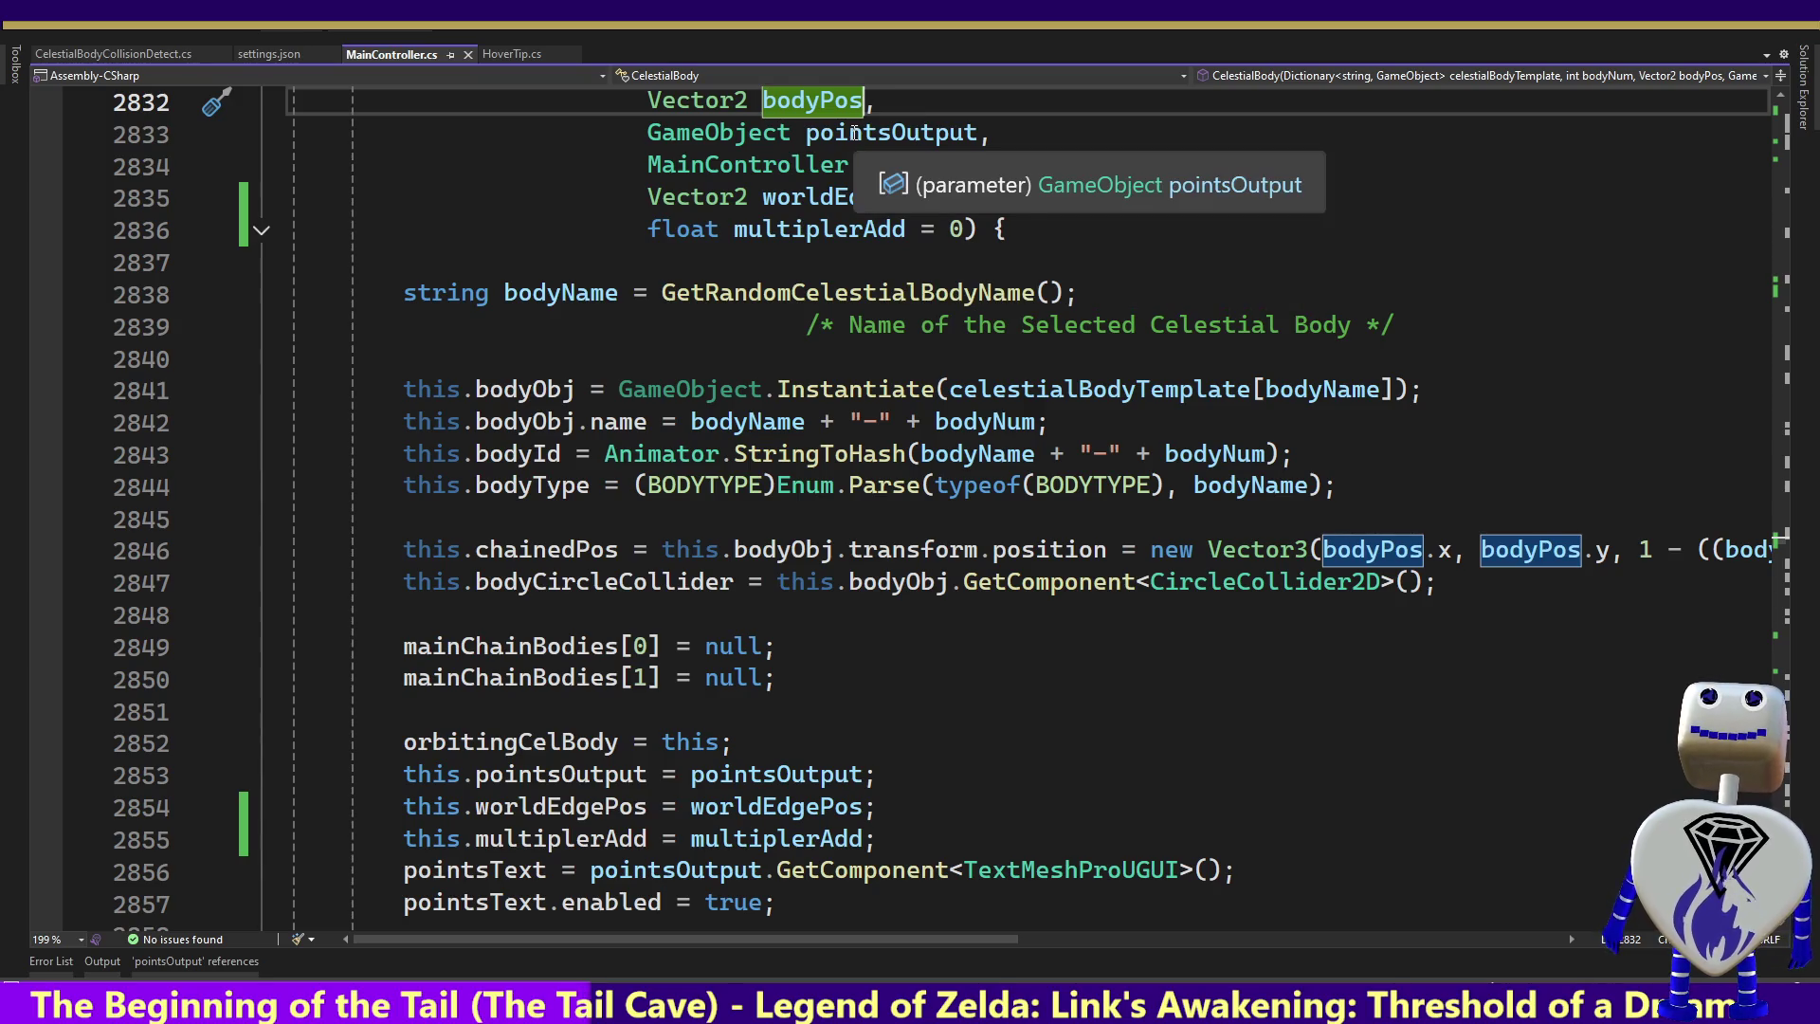
{"action": "mouse_move", "coordinate": [992, 400]}
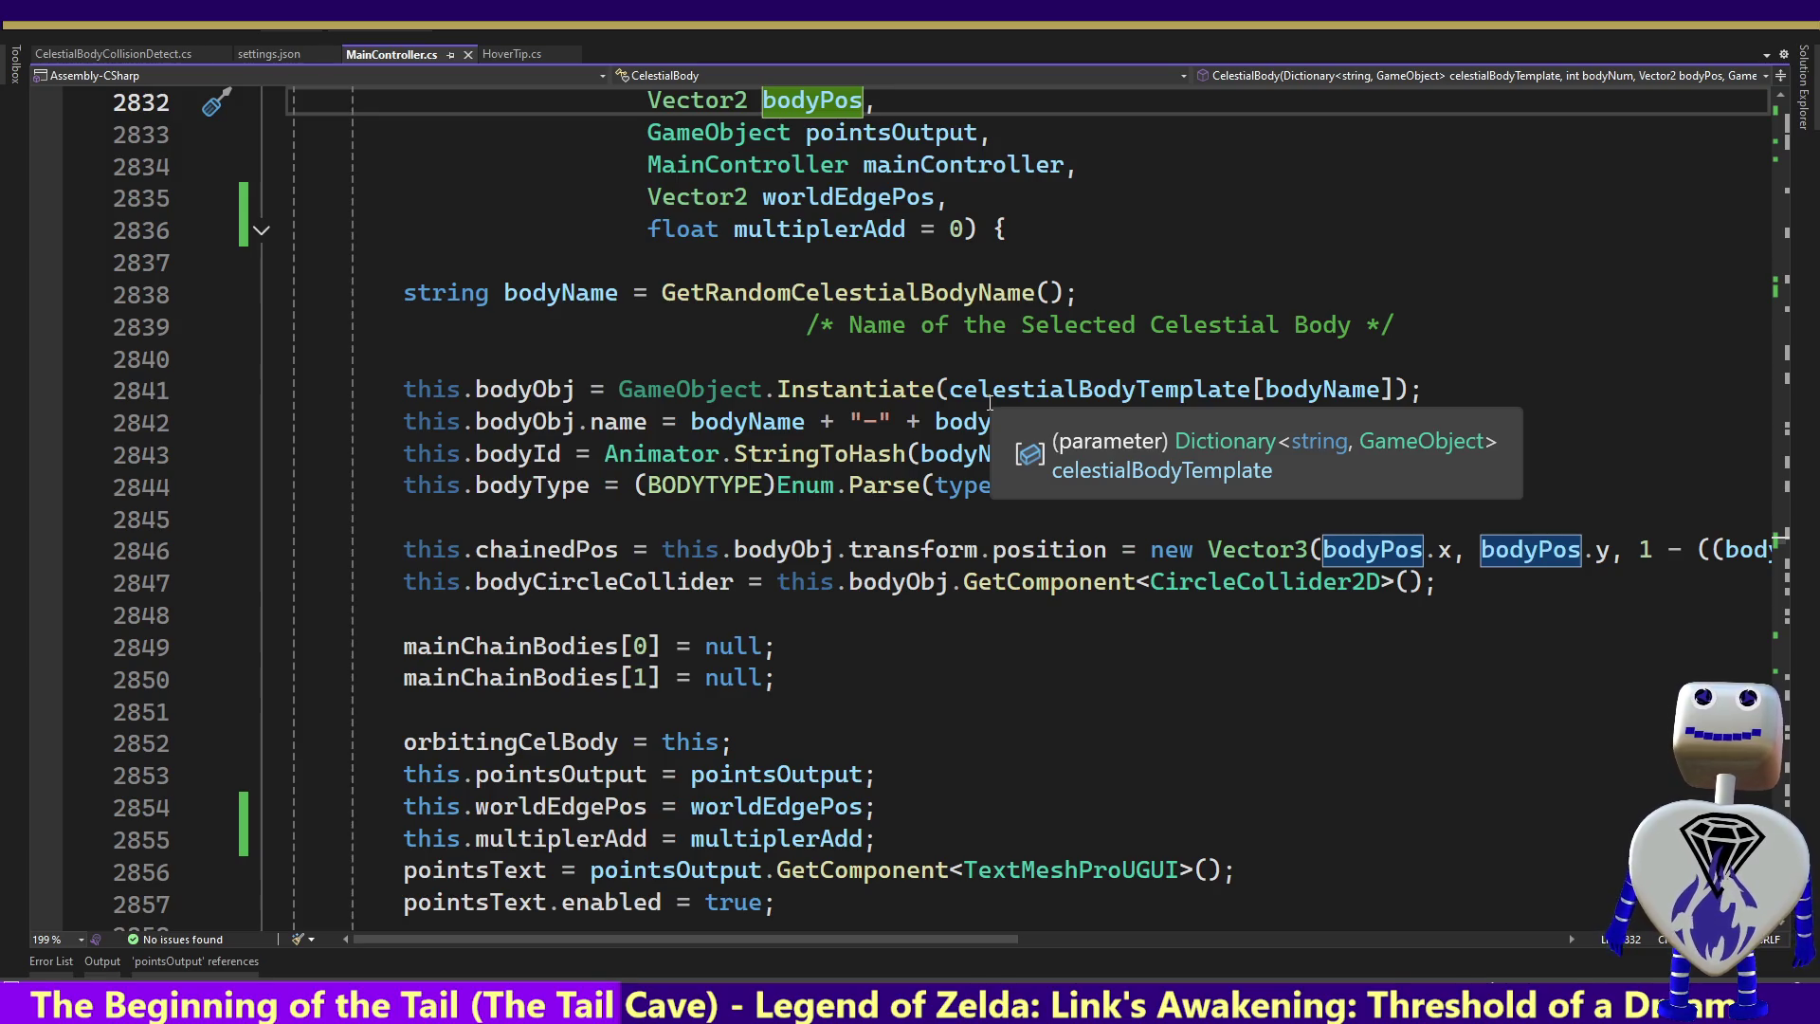
{"action": "mouse_move", "coordinate": [553, 773]}
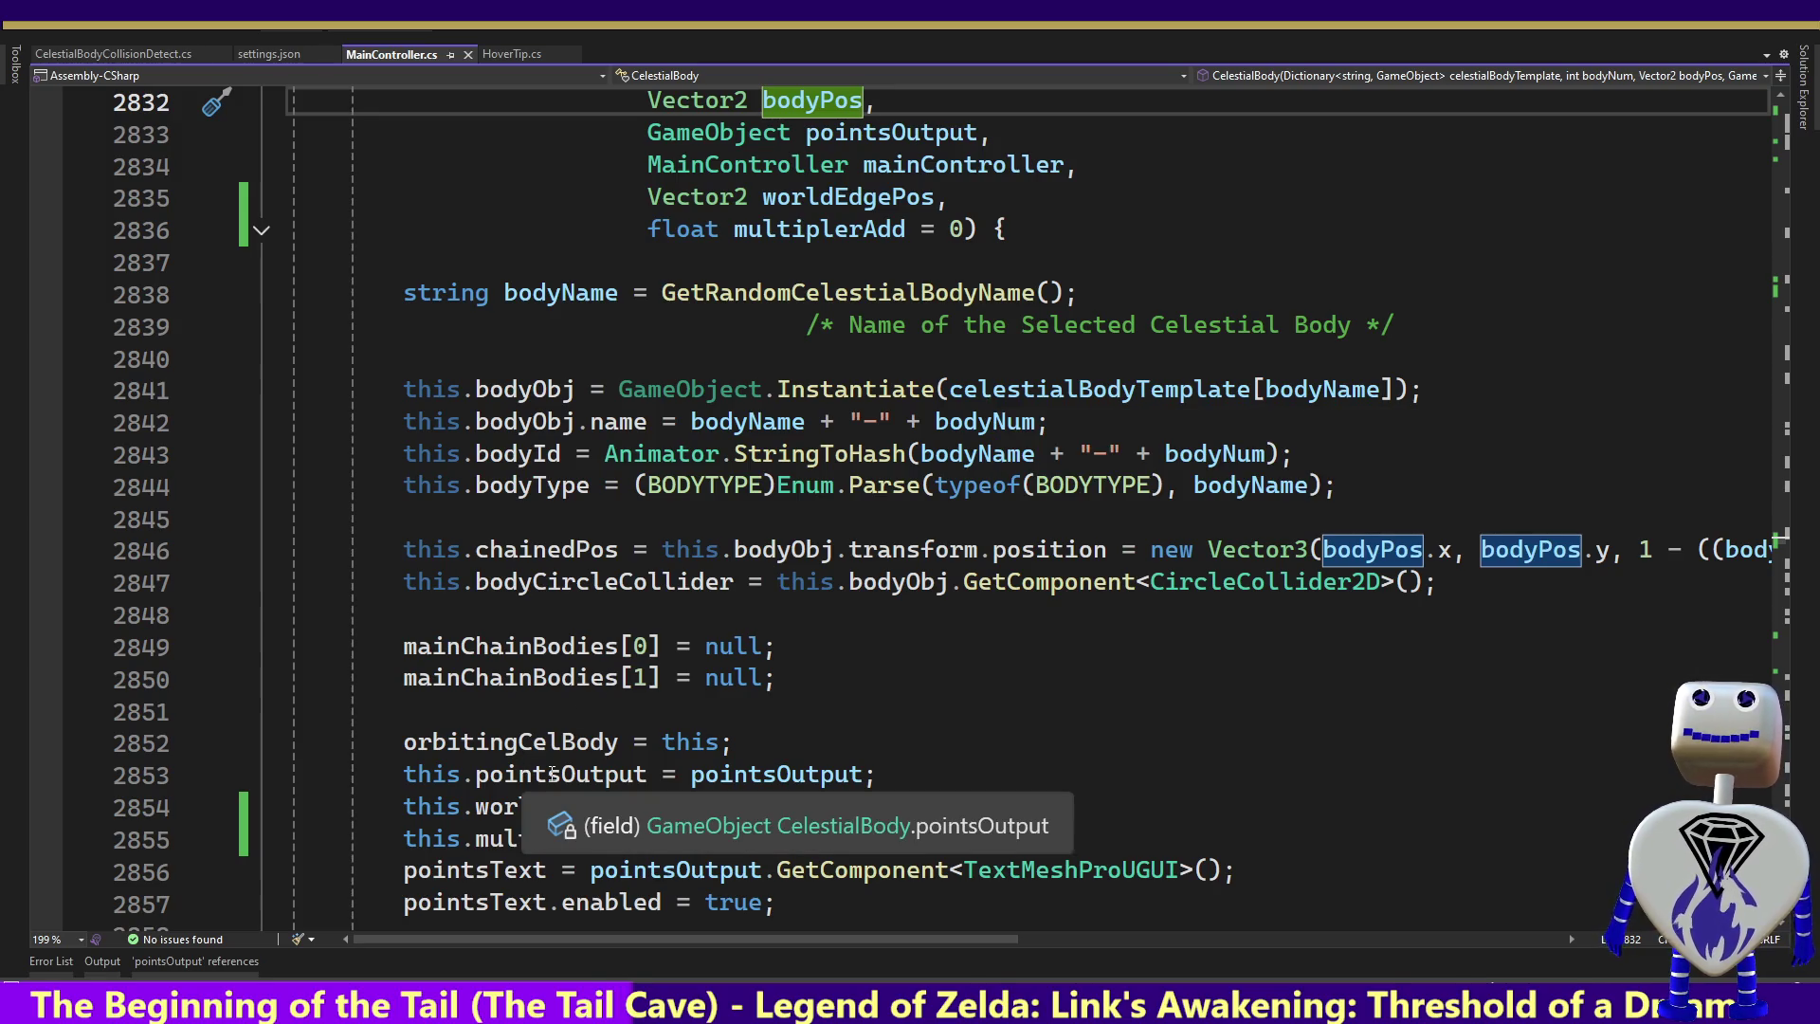
{"action": "key", "text": "ctrl+z"}
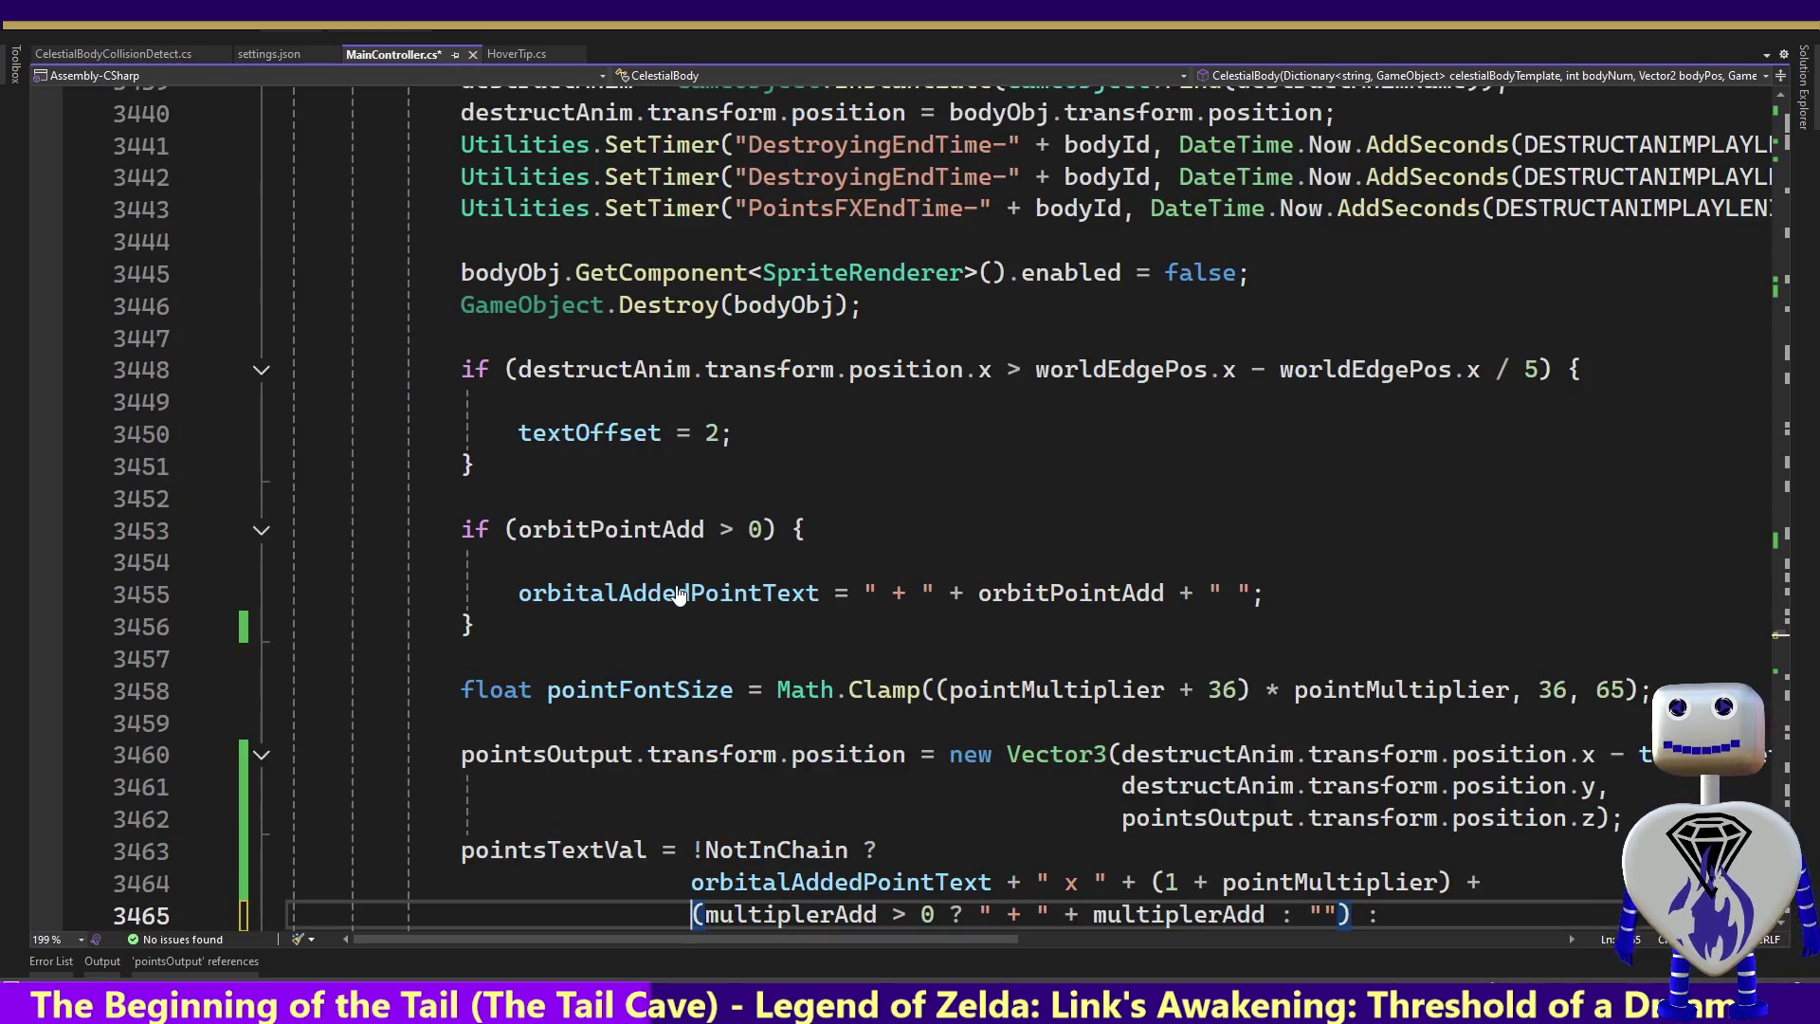
Restore the line 3465 indentation edit and step through pointsOutput's references, including lines 3500 and 3462
{"action": "key", "text": "ctrl+z"}
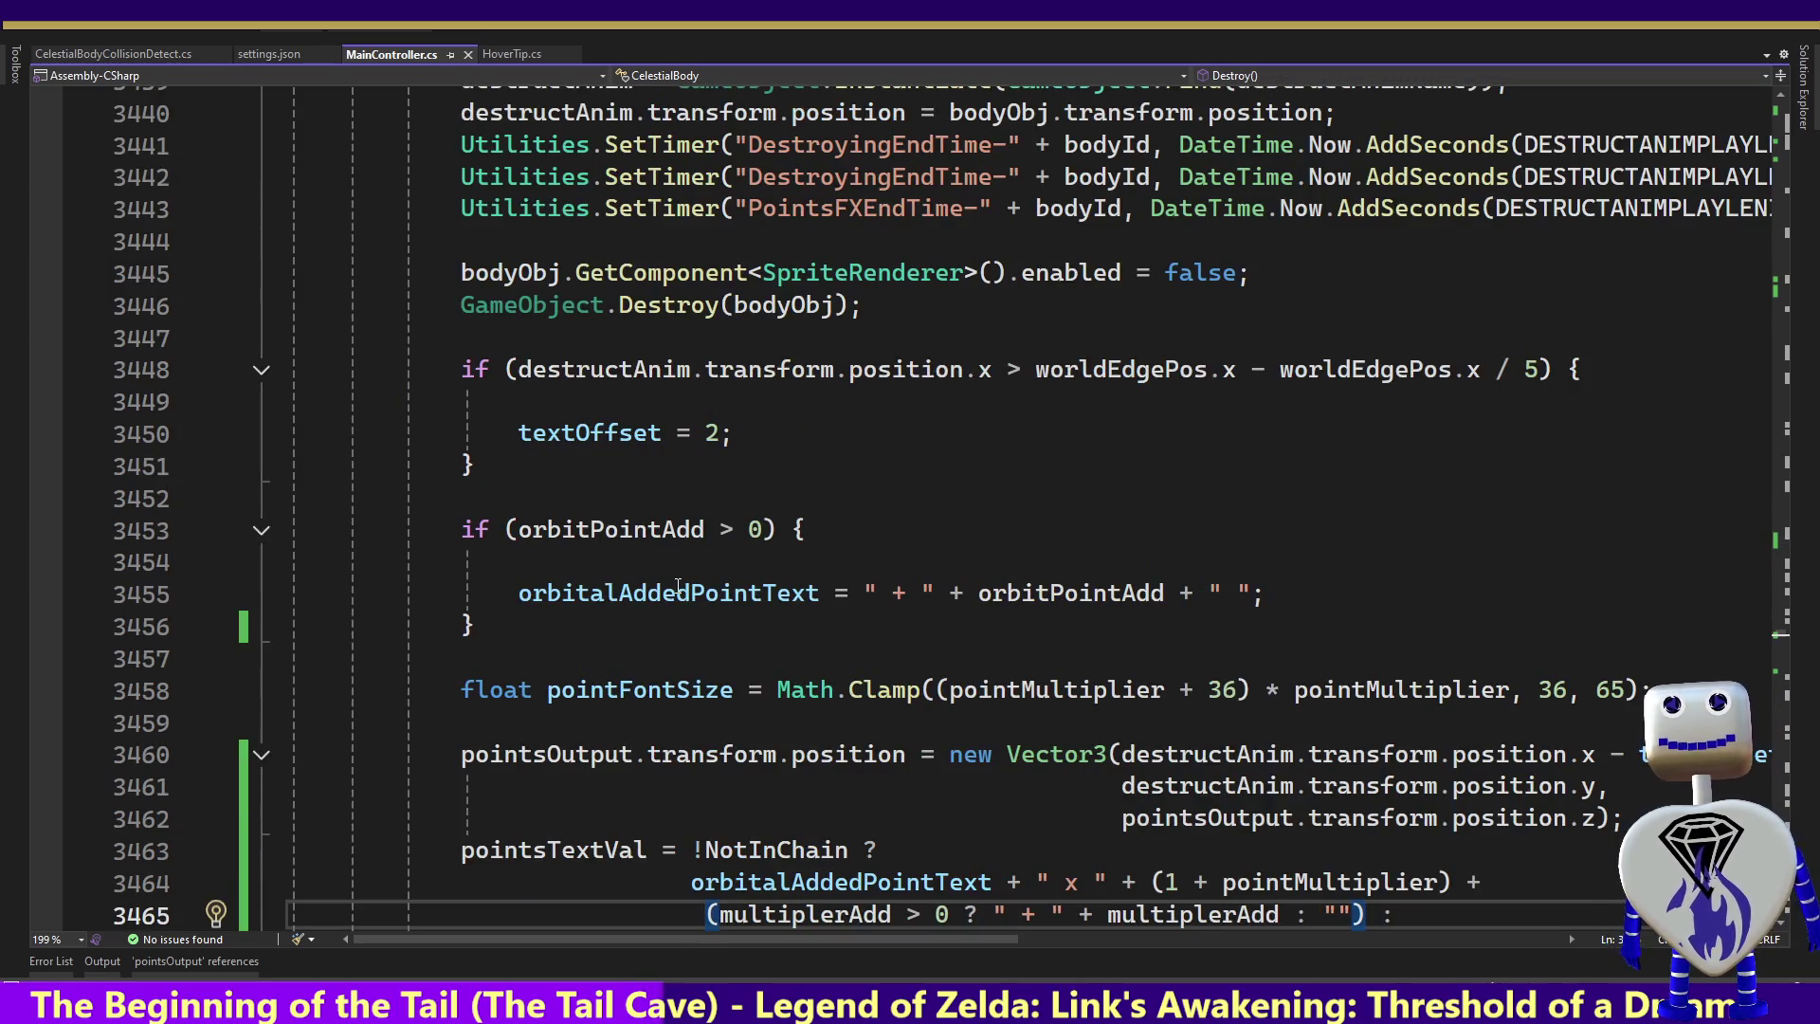
{"action": "left_click_drag", "start_coordinate": [1782, 640], "coordinate": [1782, 641]}
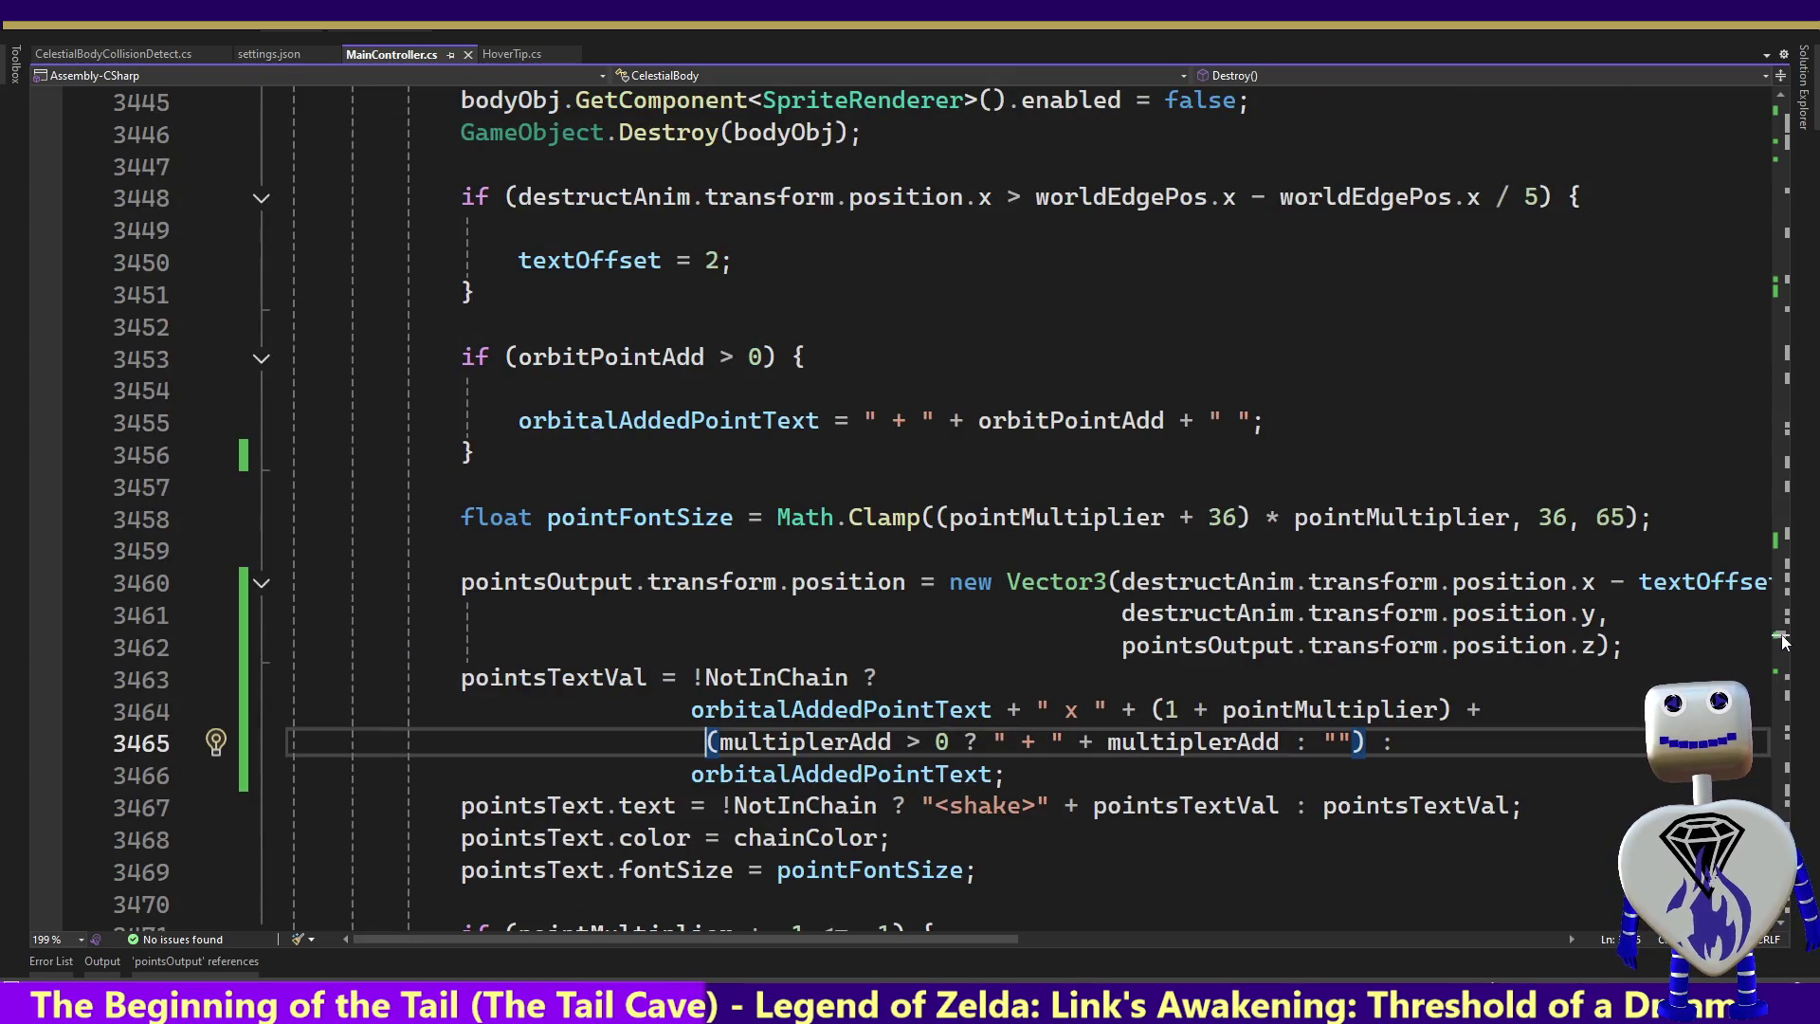
{"action": "left_click", "coordinate": [561, 581]}
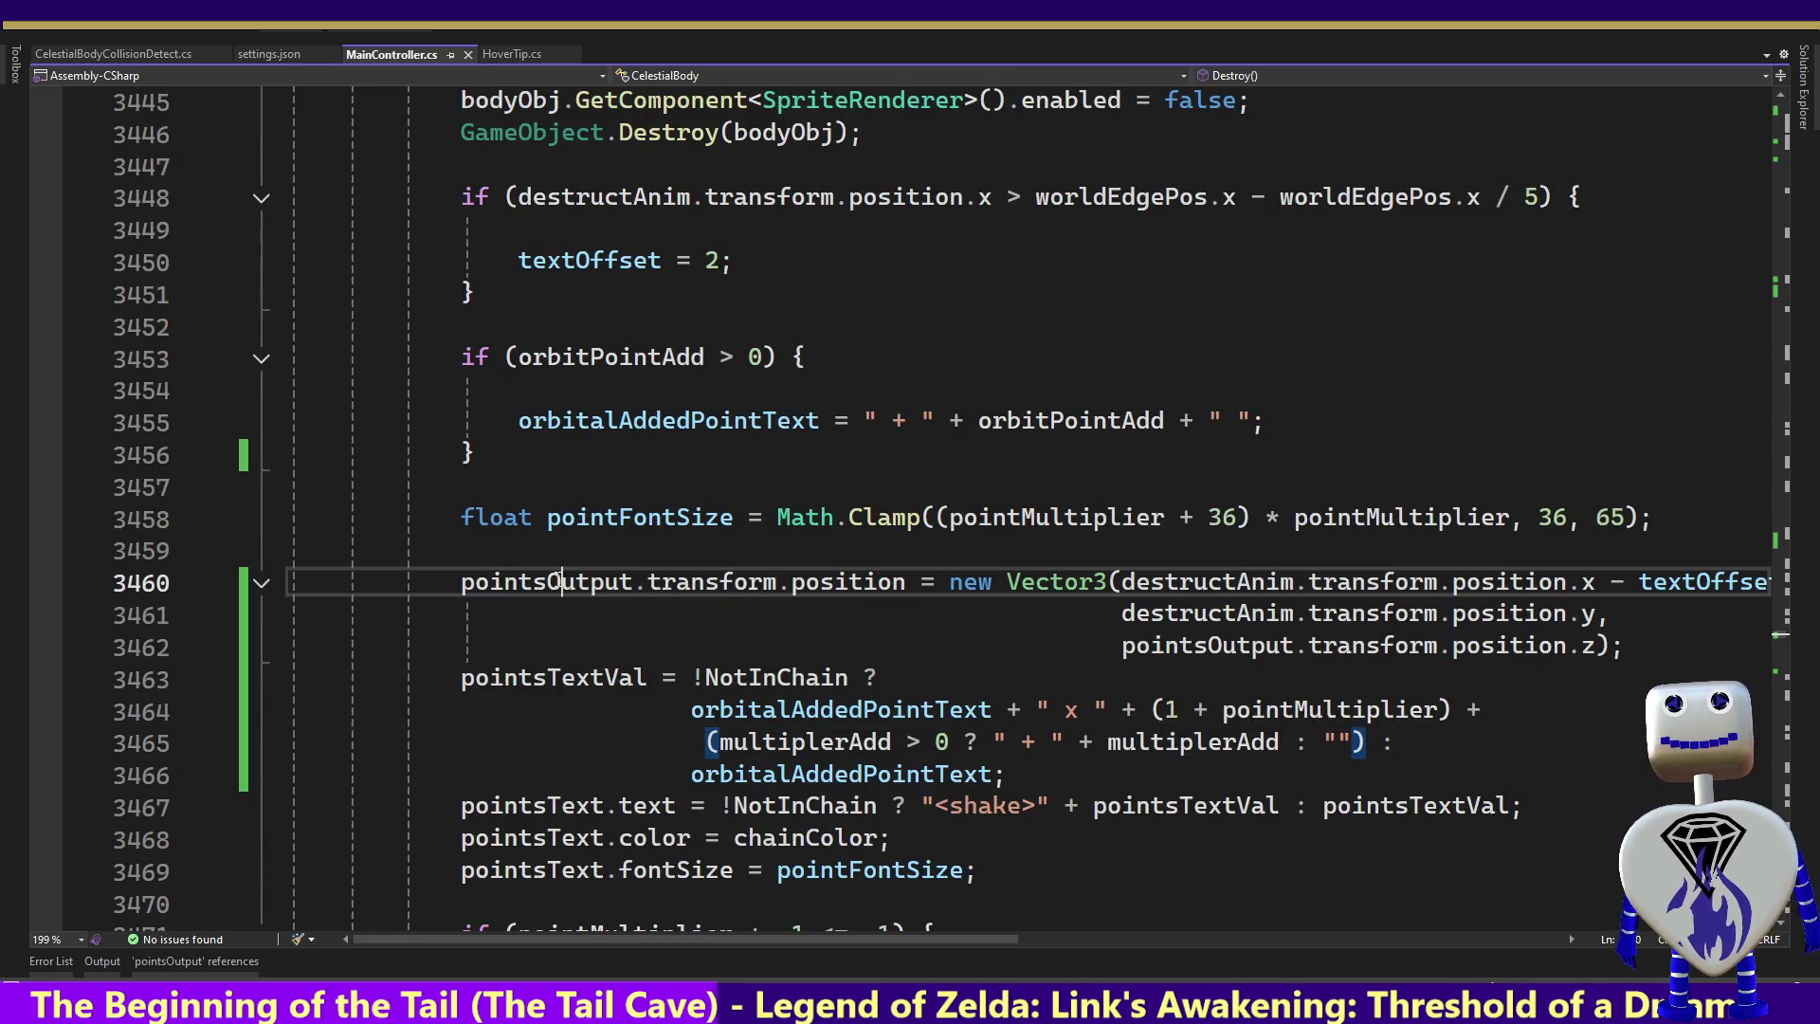
{"action": "right_click", "coordinate": [556, 578]}
{"action": "left_click", "coordinate": [633, 654]}
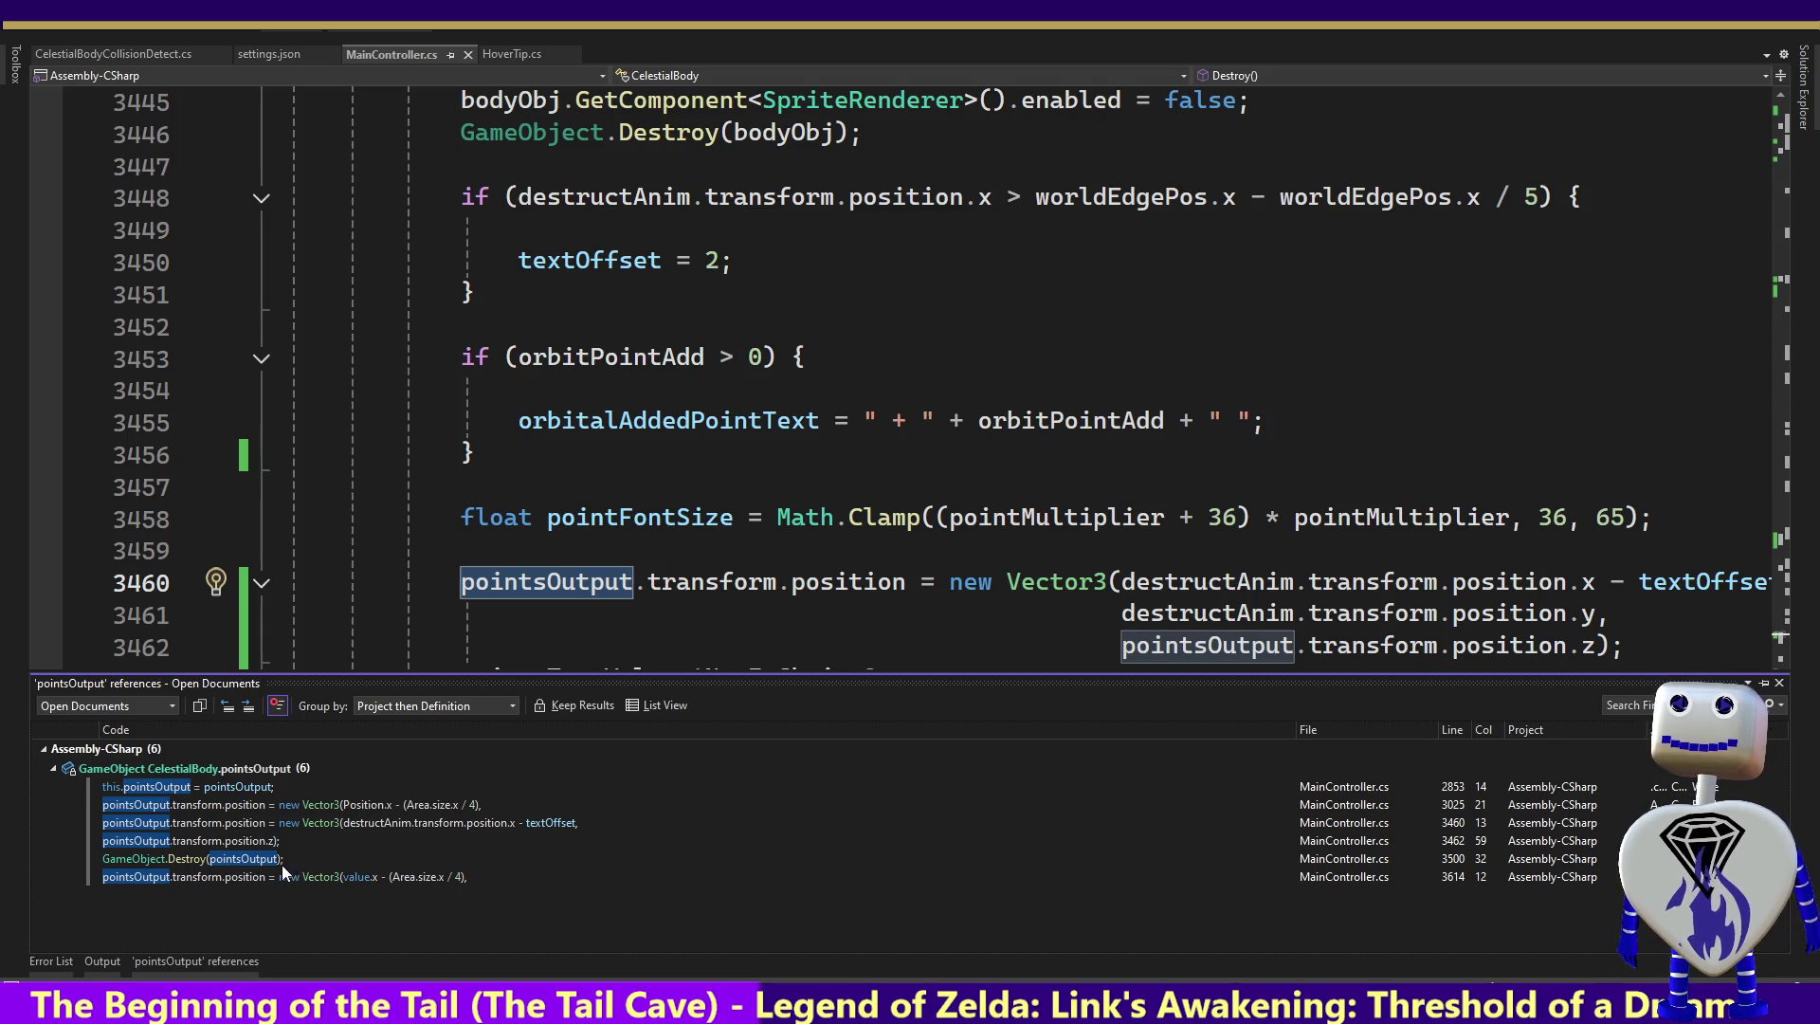
{"action": "left_click", "coordinate": [260, 874]}
{"action": "left_click", "coordinate": [229, 855]}
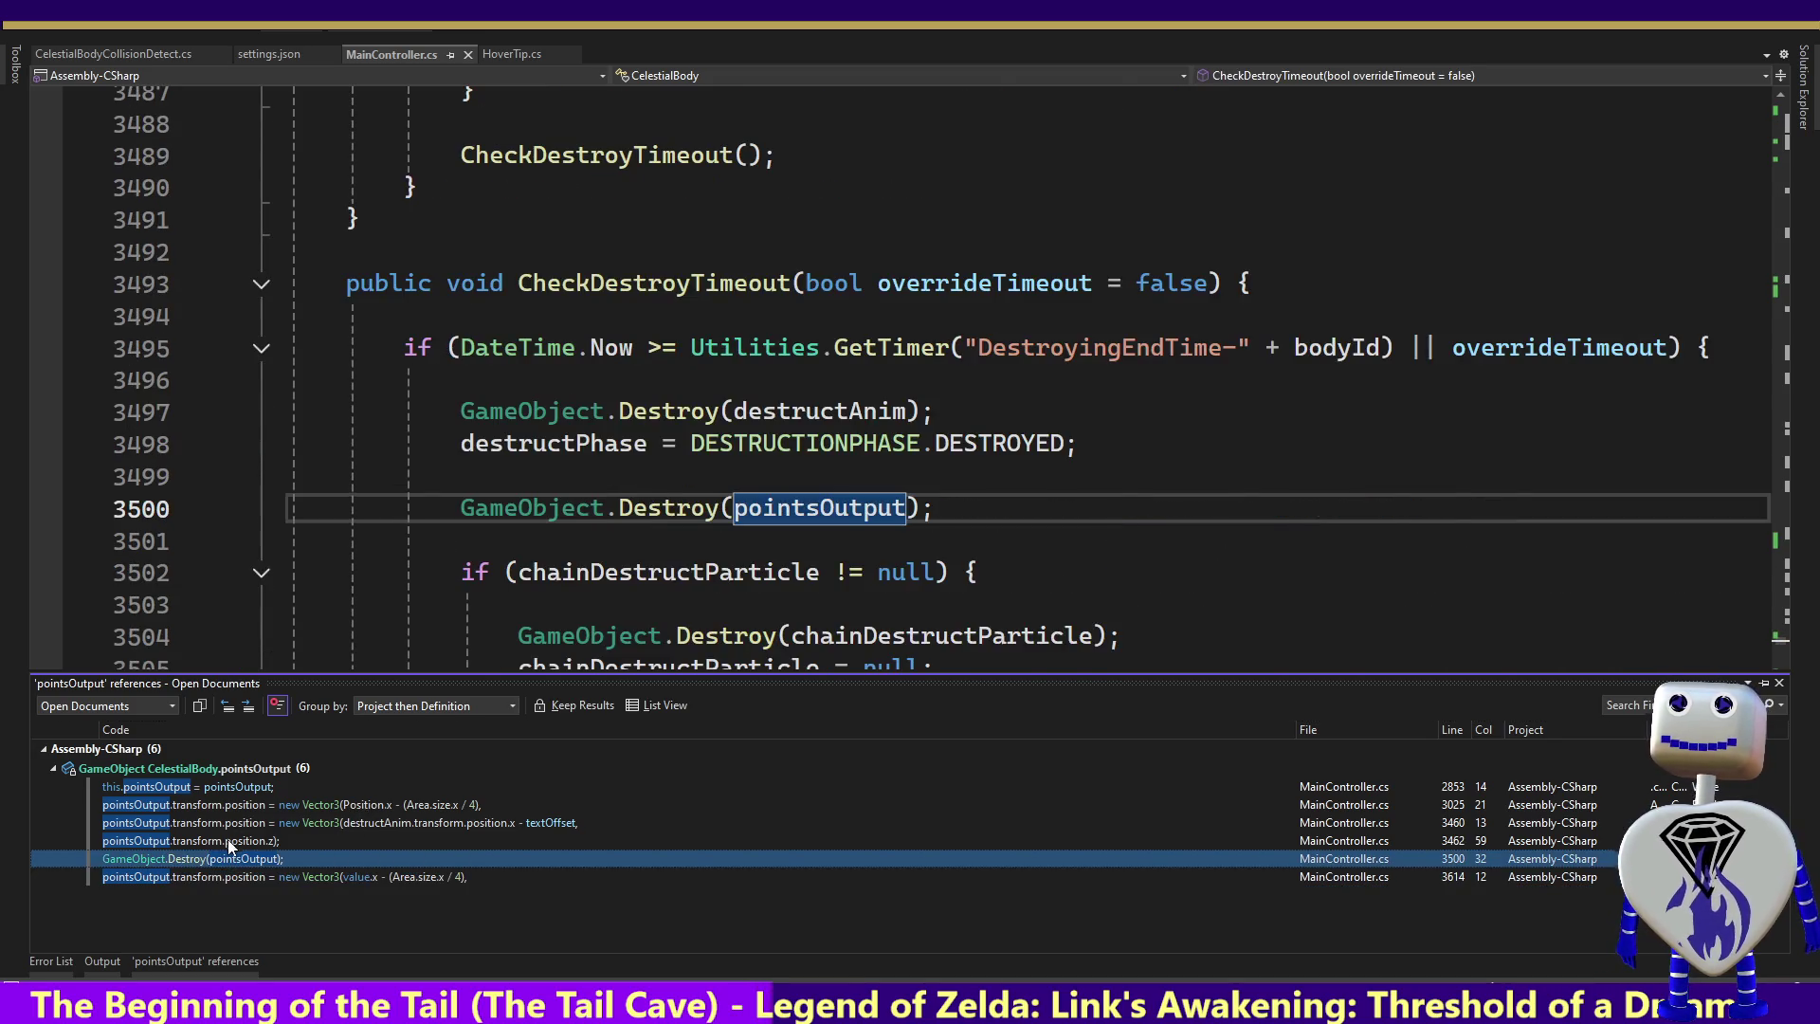
{"action": "left_click", "coordinate": [225, 840]}
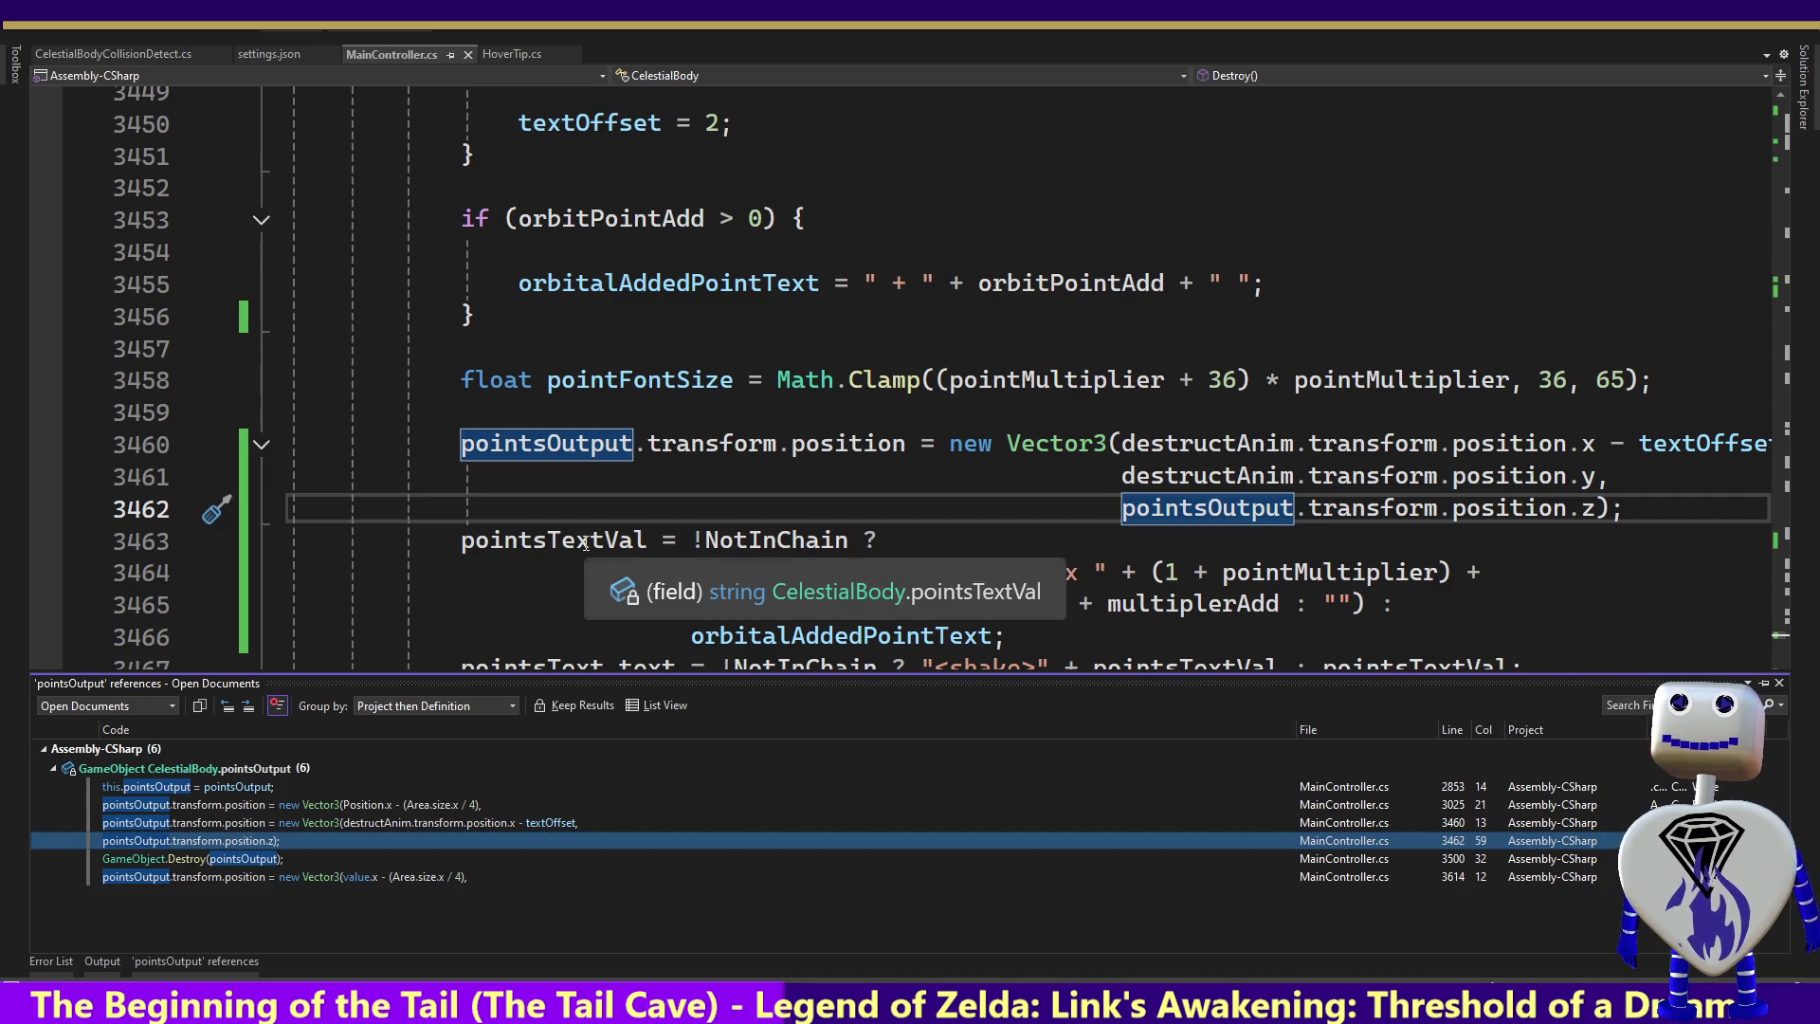
Inspect the pointsTextVal line 3463, then select orbitPointAdd in the line 3453 condition
{"action": "left_click", "coordinate": [588, 538]}
{"action": "triple_click", "coordinate": [587, 537]}
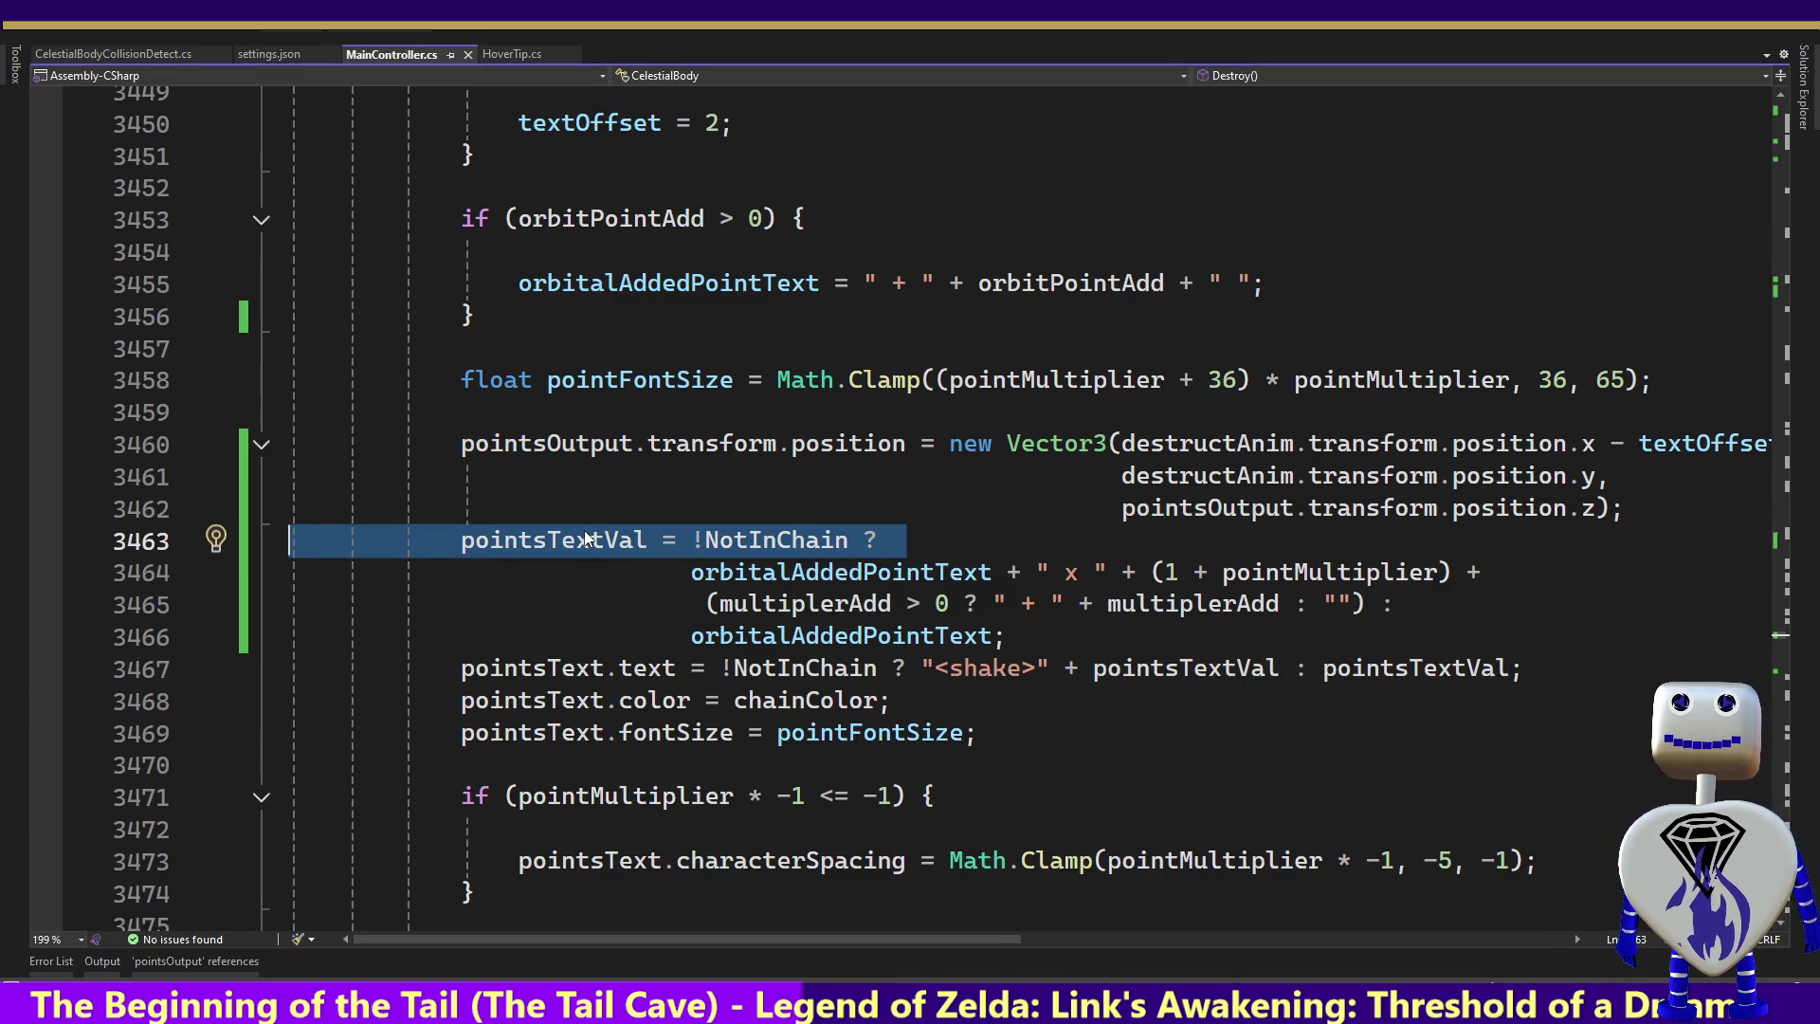
{"action": "left_click", "coordinate": [477, 693]}
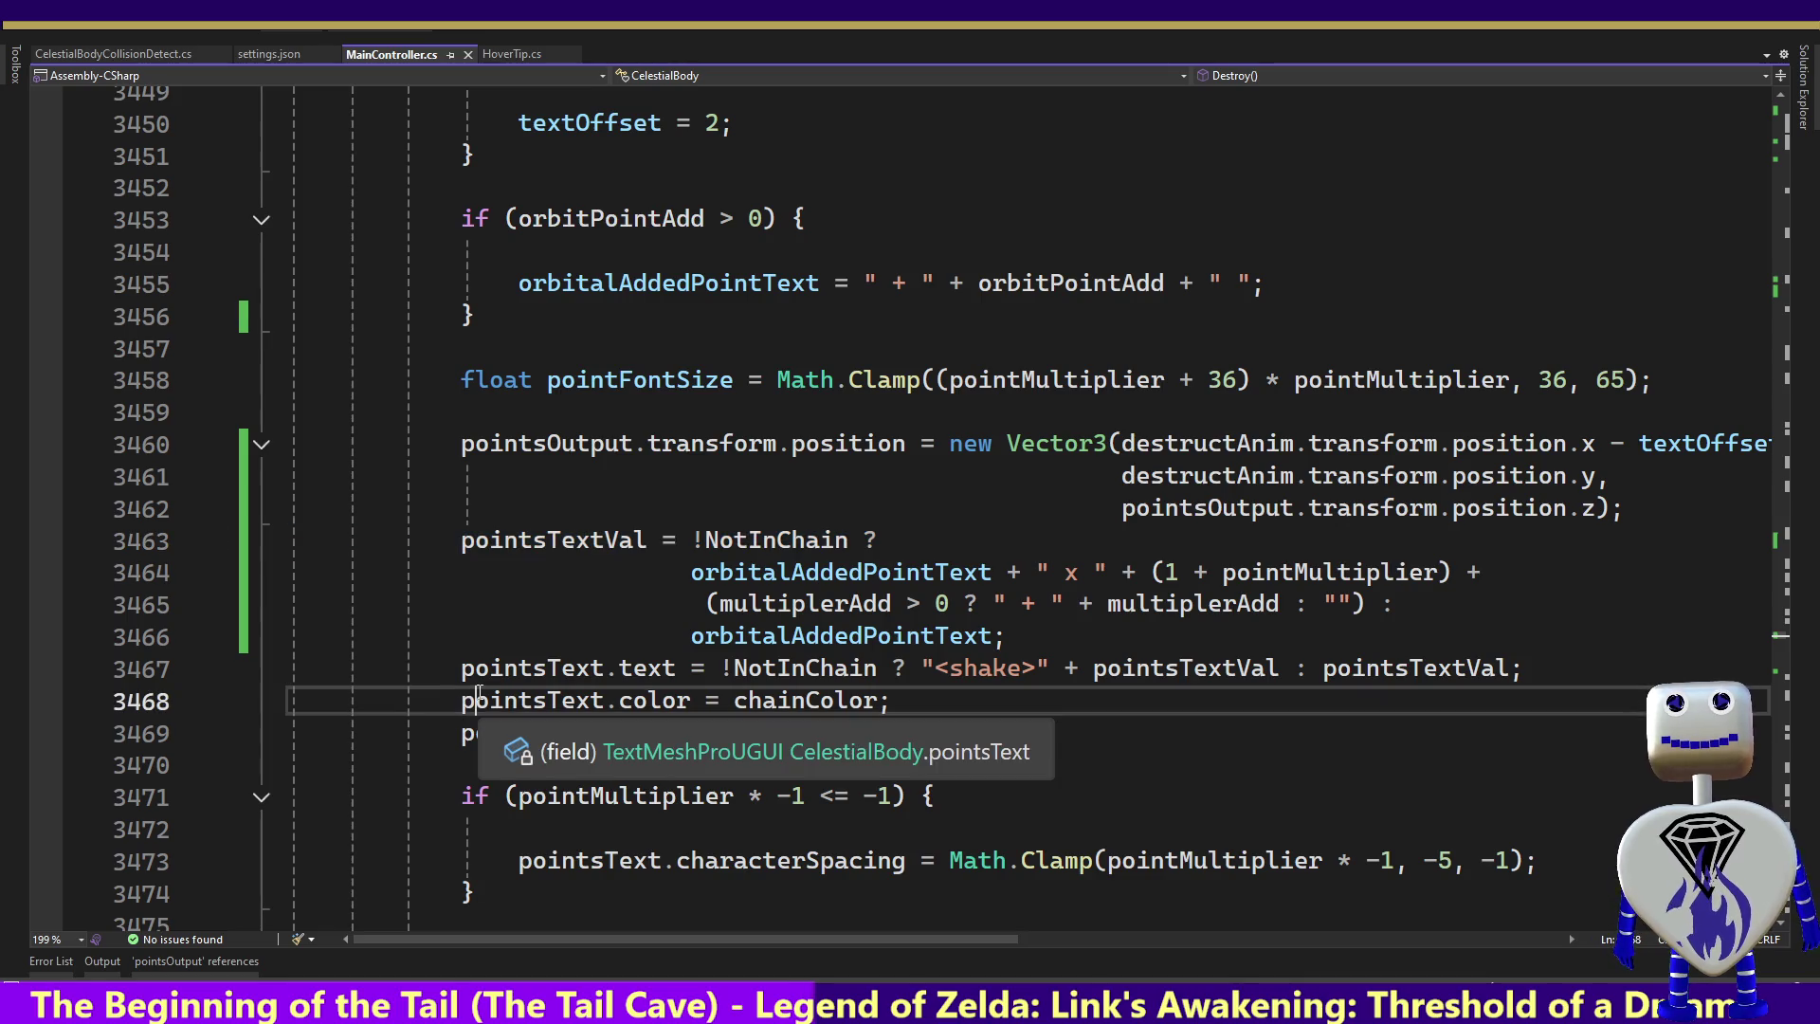
{"action": "key", "text": "Down"}
{"action": "key", "text": "Down"}
{"action": "key", "text": "Down"}
{"action": "key", "text": "Down"}
{"action": "key", "text": "Down"}
{"action": "key", "text": "Down"}
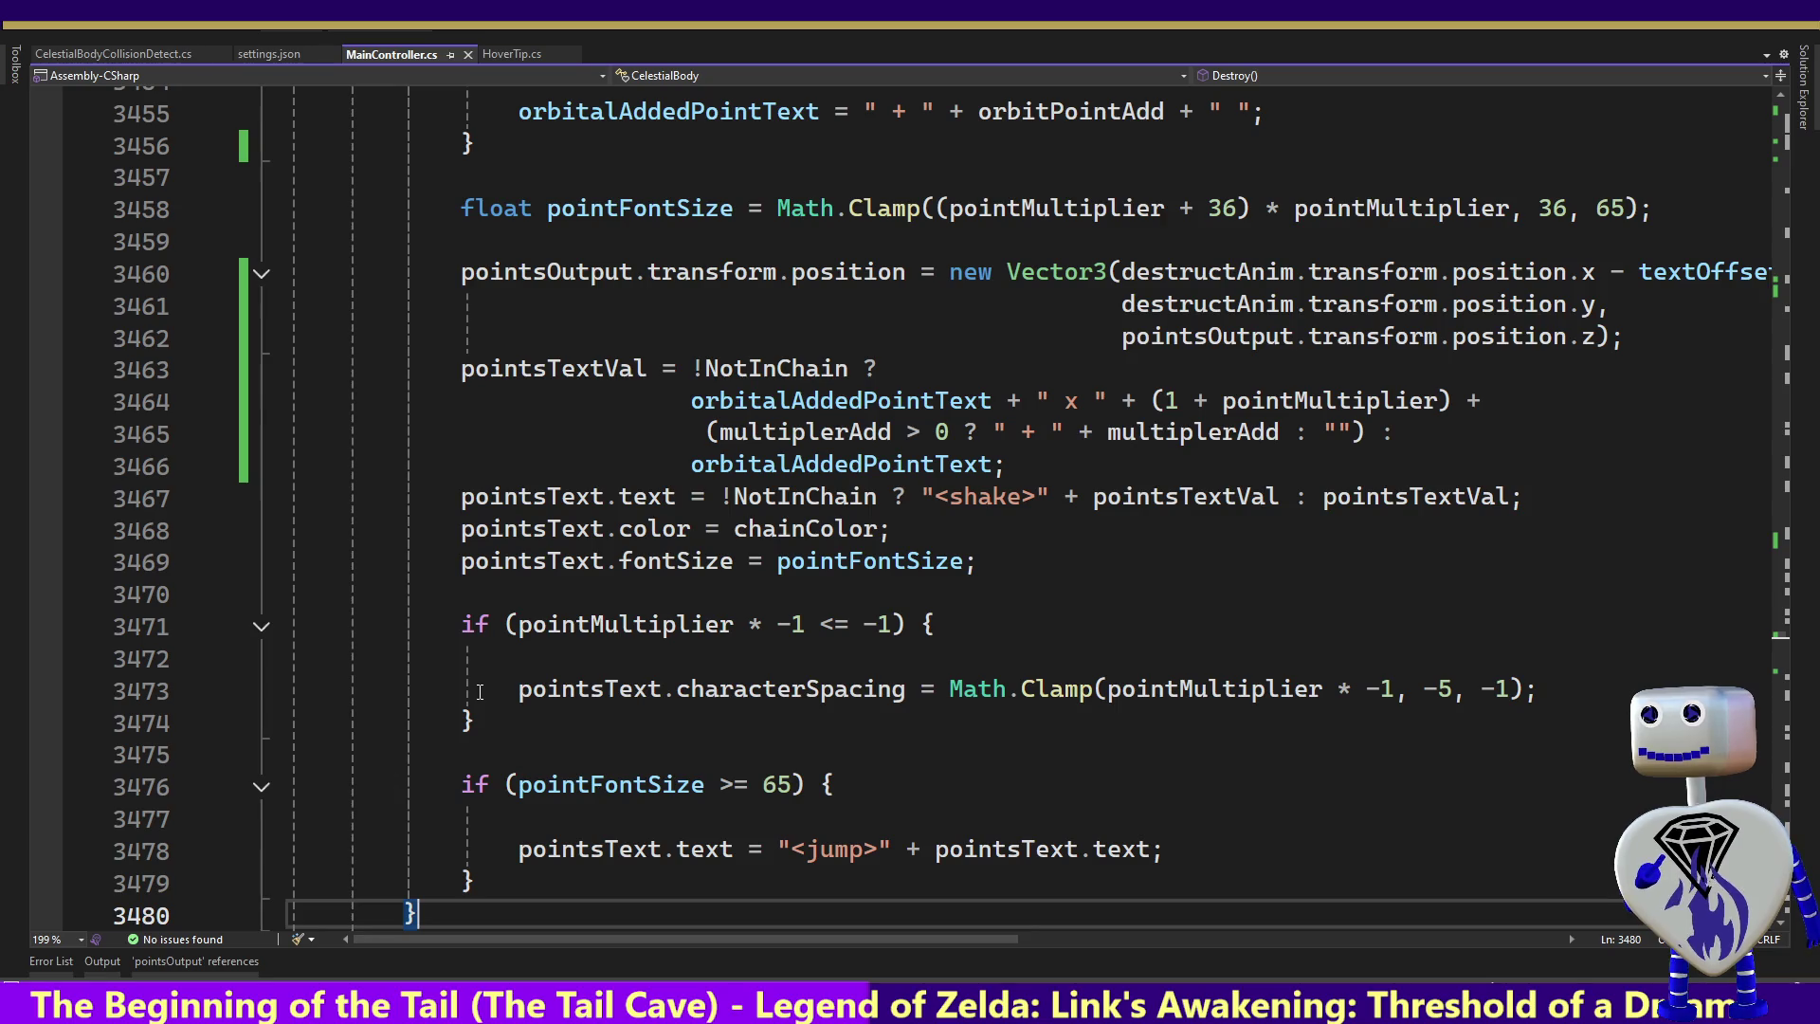
{"action": "key", "text": "Up"}
{"action": "key", "text": "Up"}
{"action": "key", "text": "Up"}
{"action": "key", "text": "Up"}
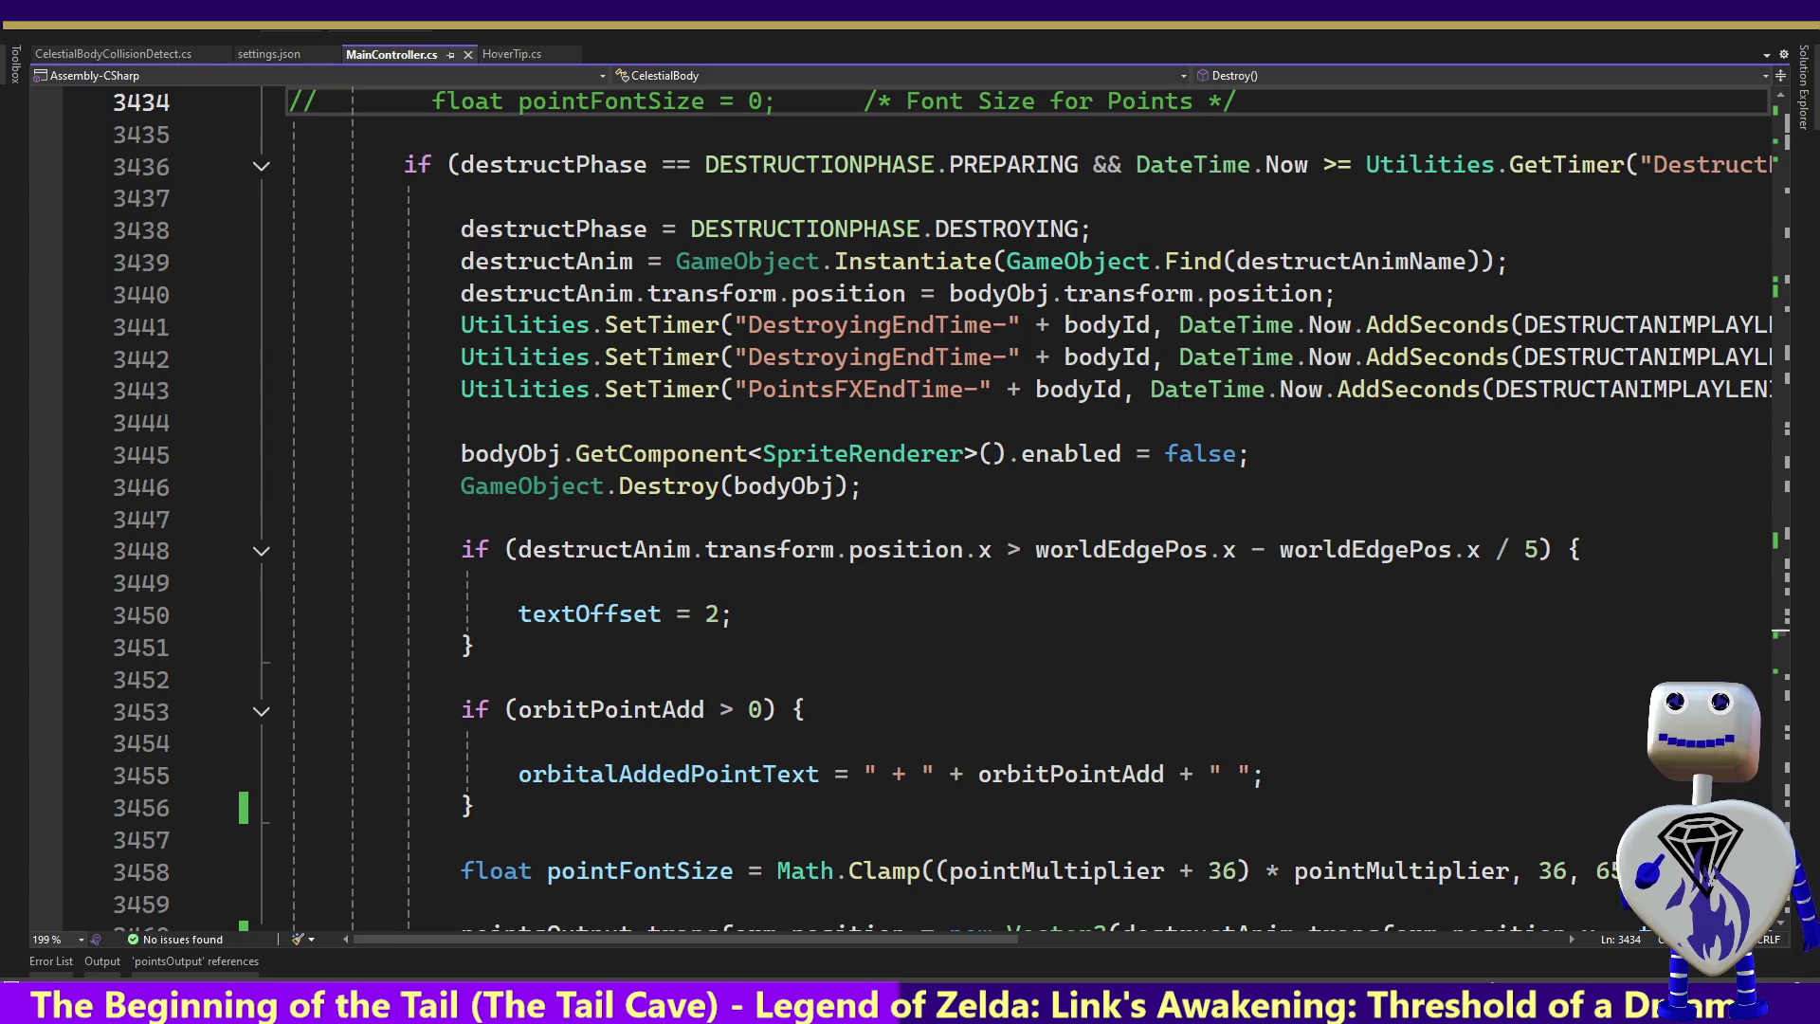
{"action": "left_click", "coordinate": [600, 699]}
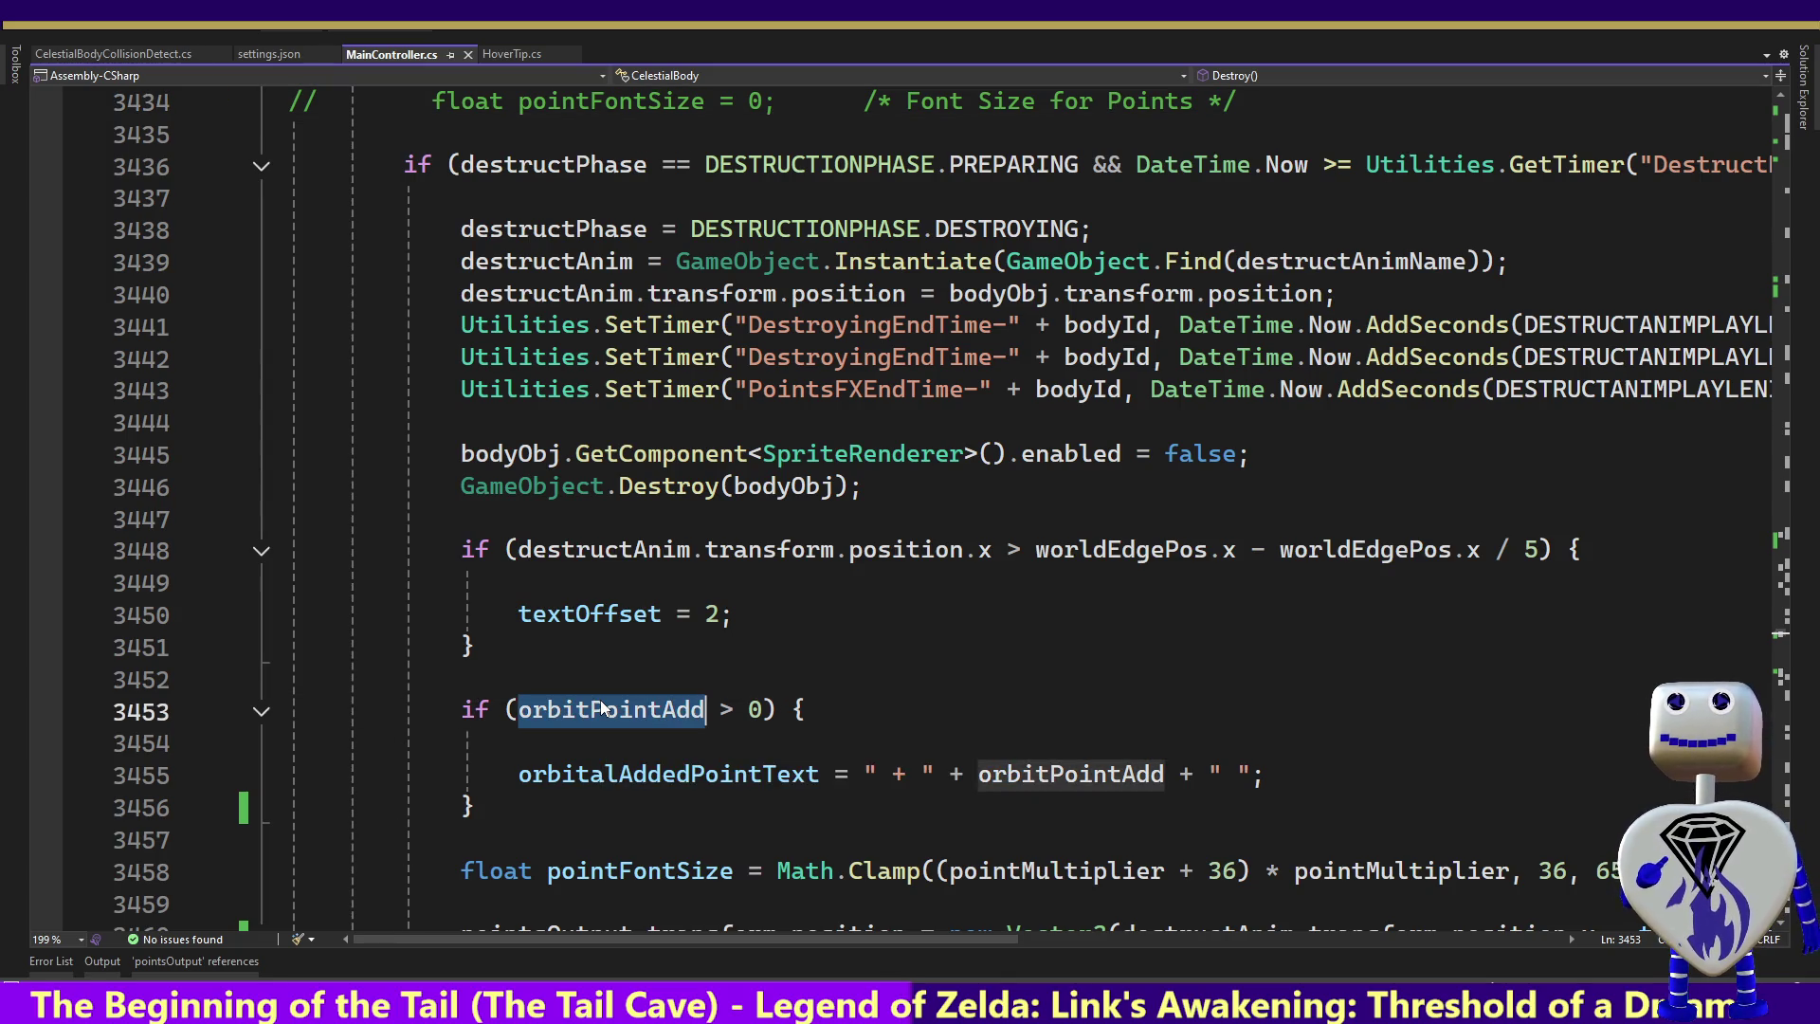
List all 10 references to orbitPointAdd and jump to the pointsText.text assignment on line 3024
{"action": "right_click", "coordinate": [600, 700]}
{"action": "left_click", "coordinate": [768, 654]}
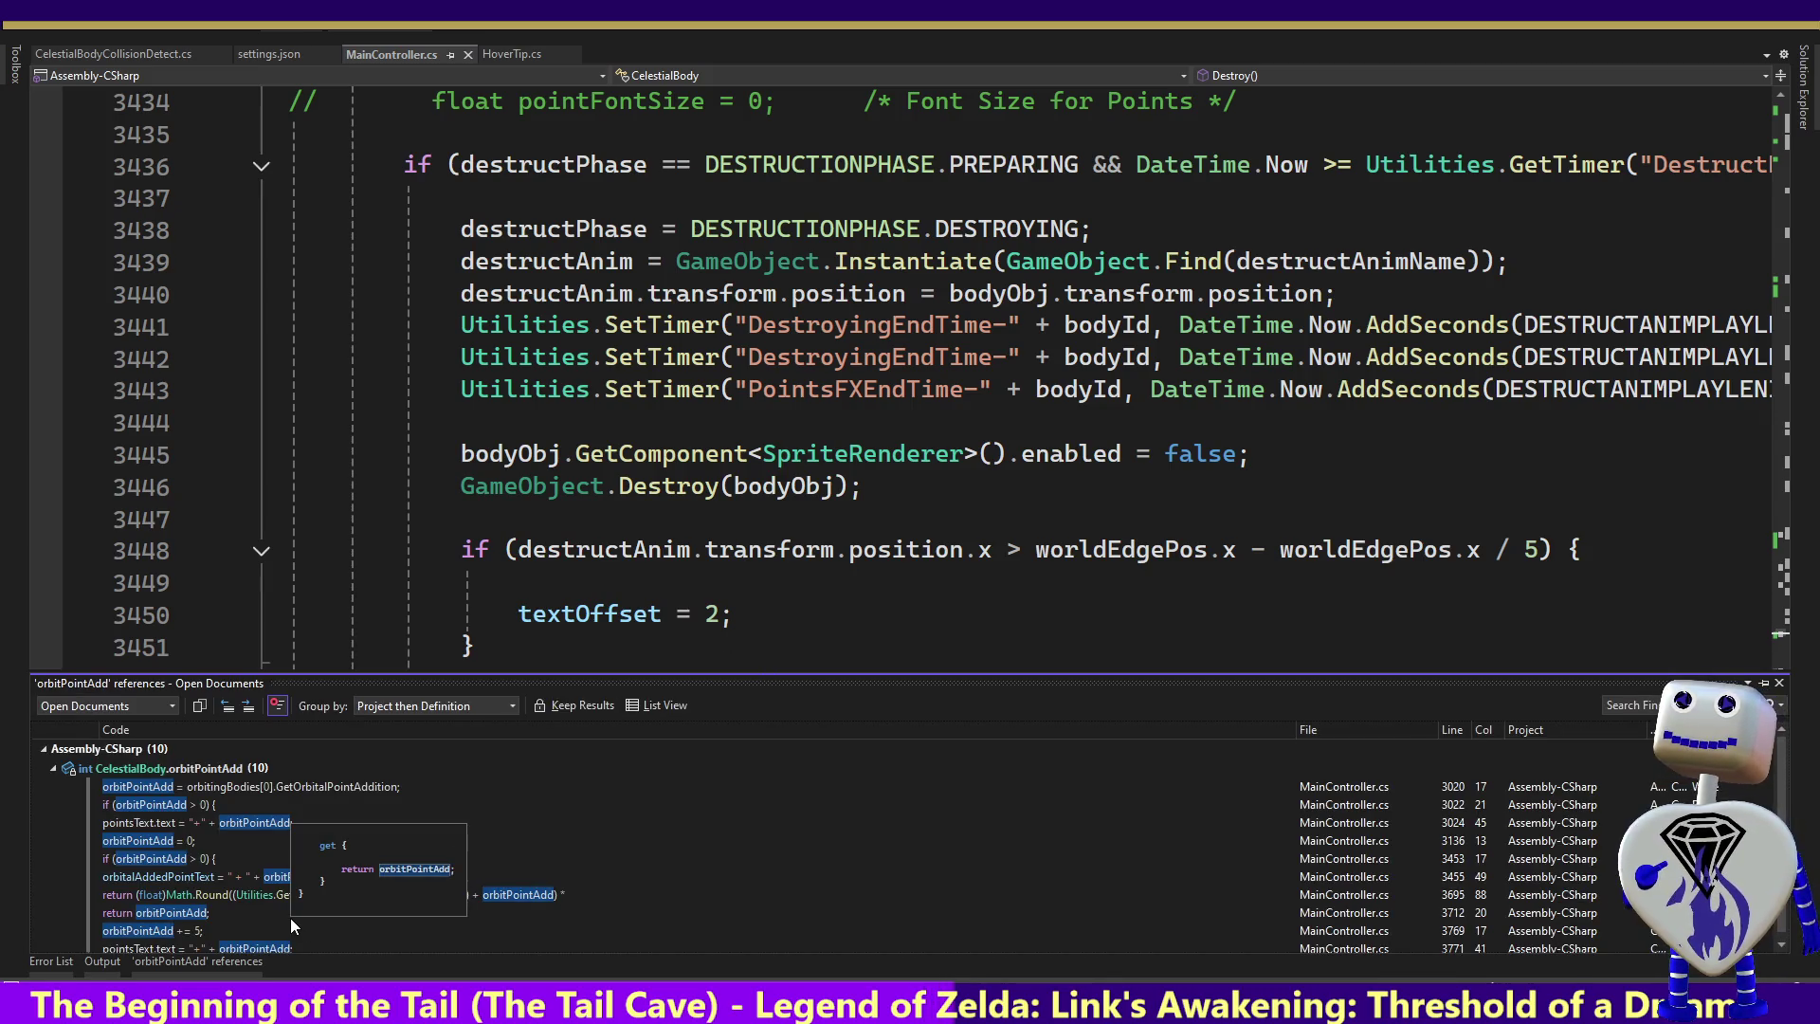
{"action": "double_click", "coordinate": [151, 824]}
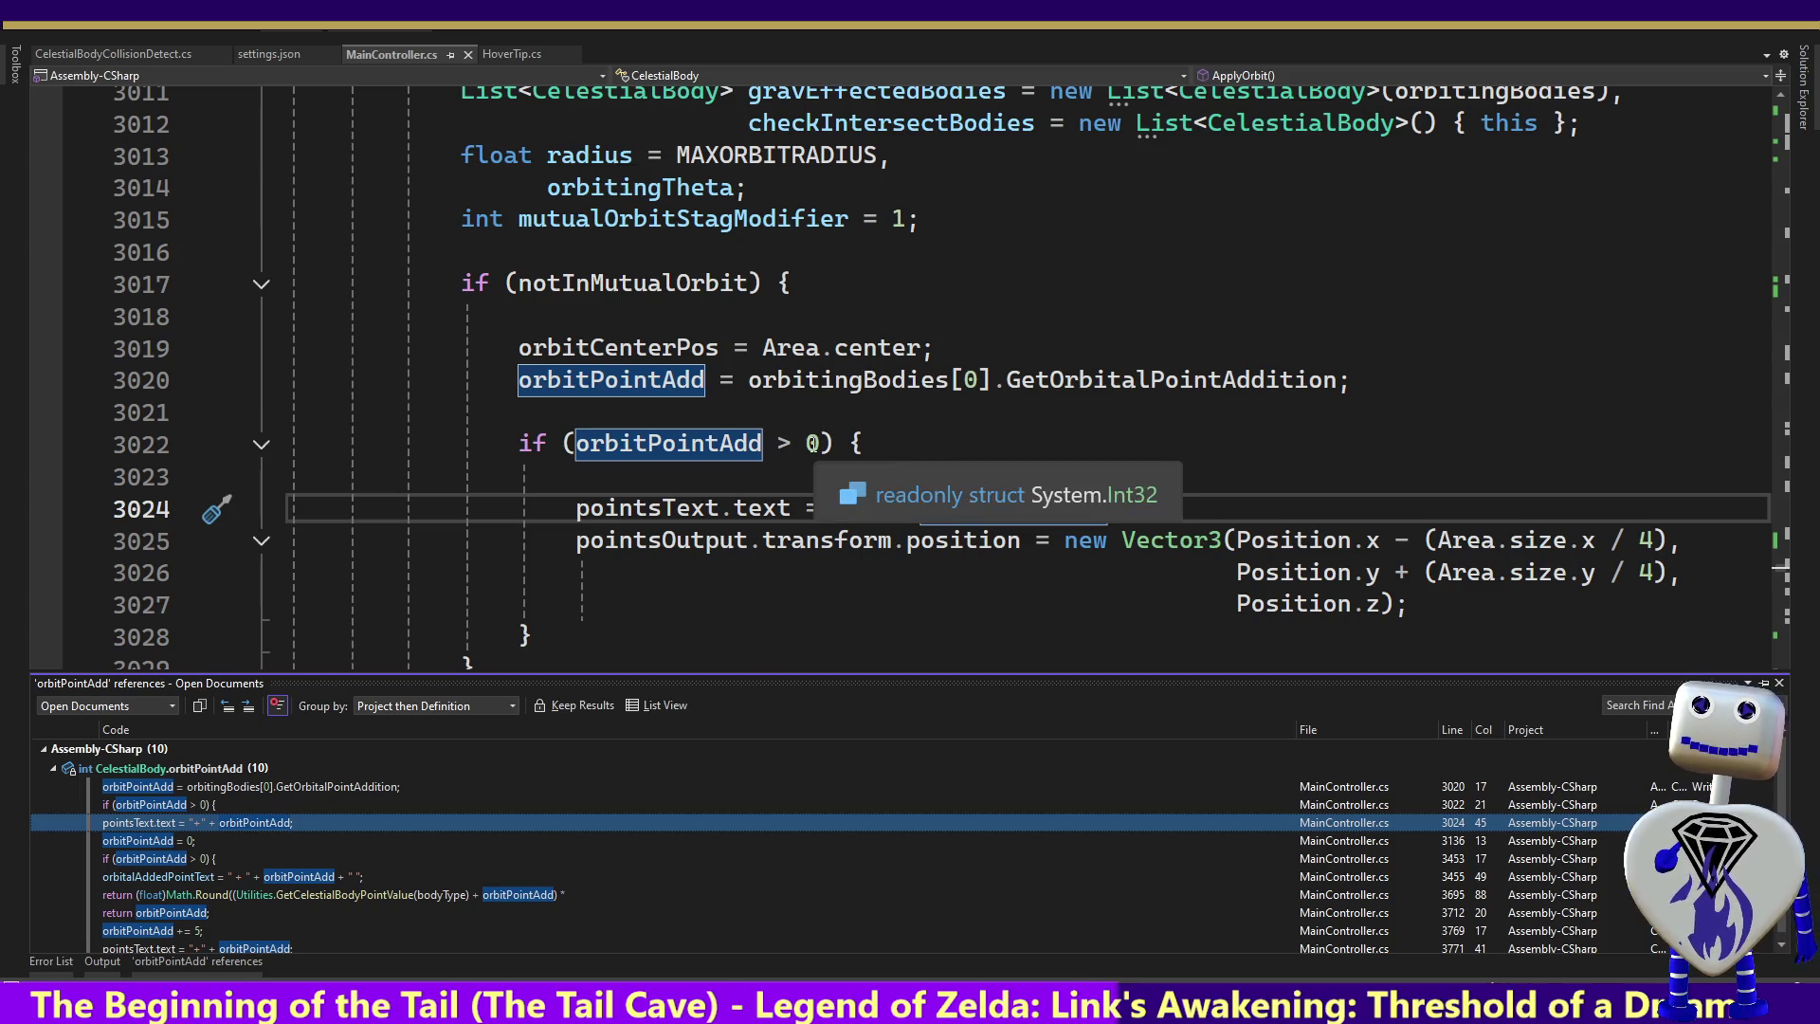
Append '|| multiplerAdd > 0' to the ApplyOrbit condition on line 3022
{"action": "left_click", "coordinate": [822, 443]}
{"action": "type", "text": "|| "}
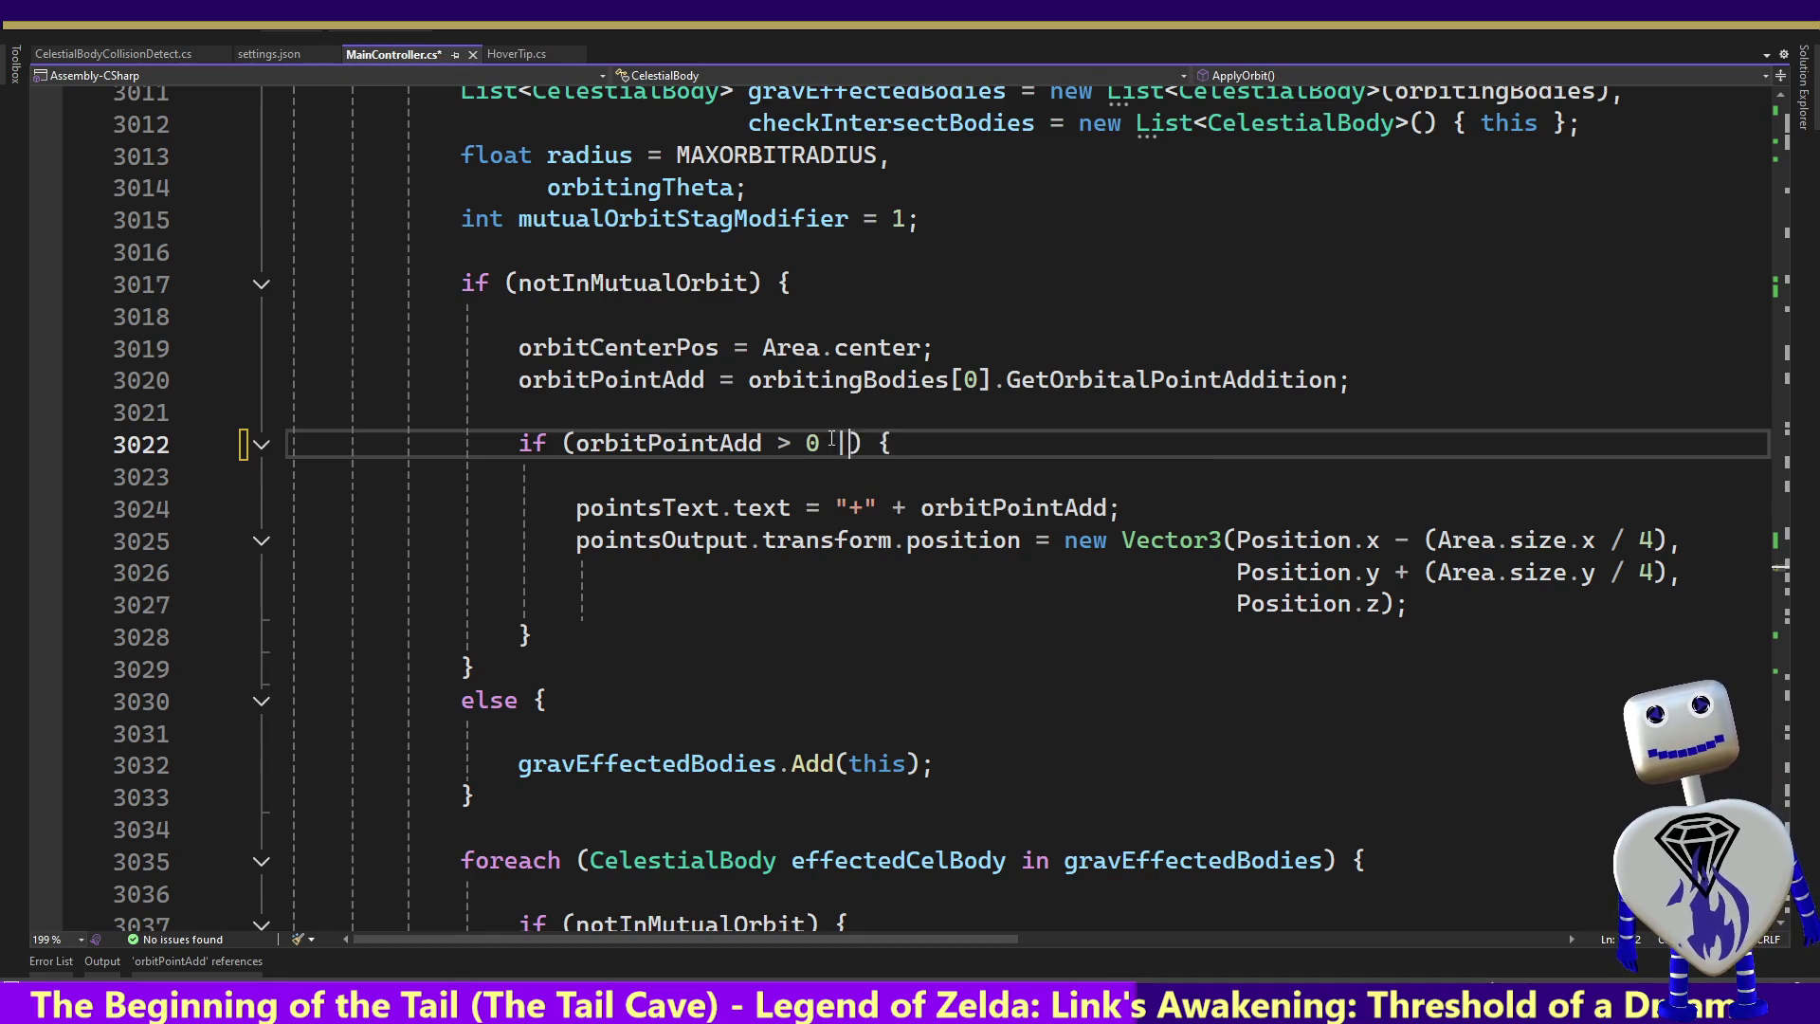
{"action": "type", "text": "m"}
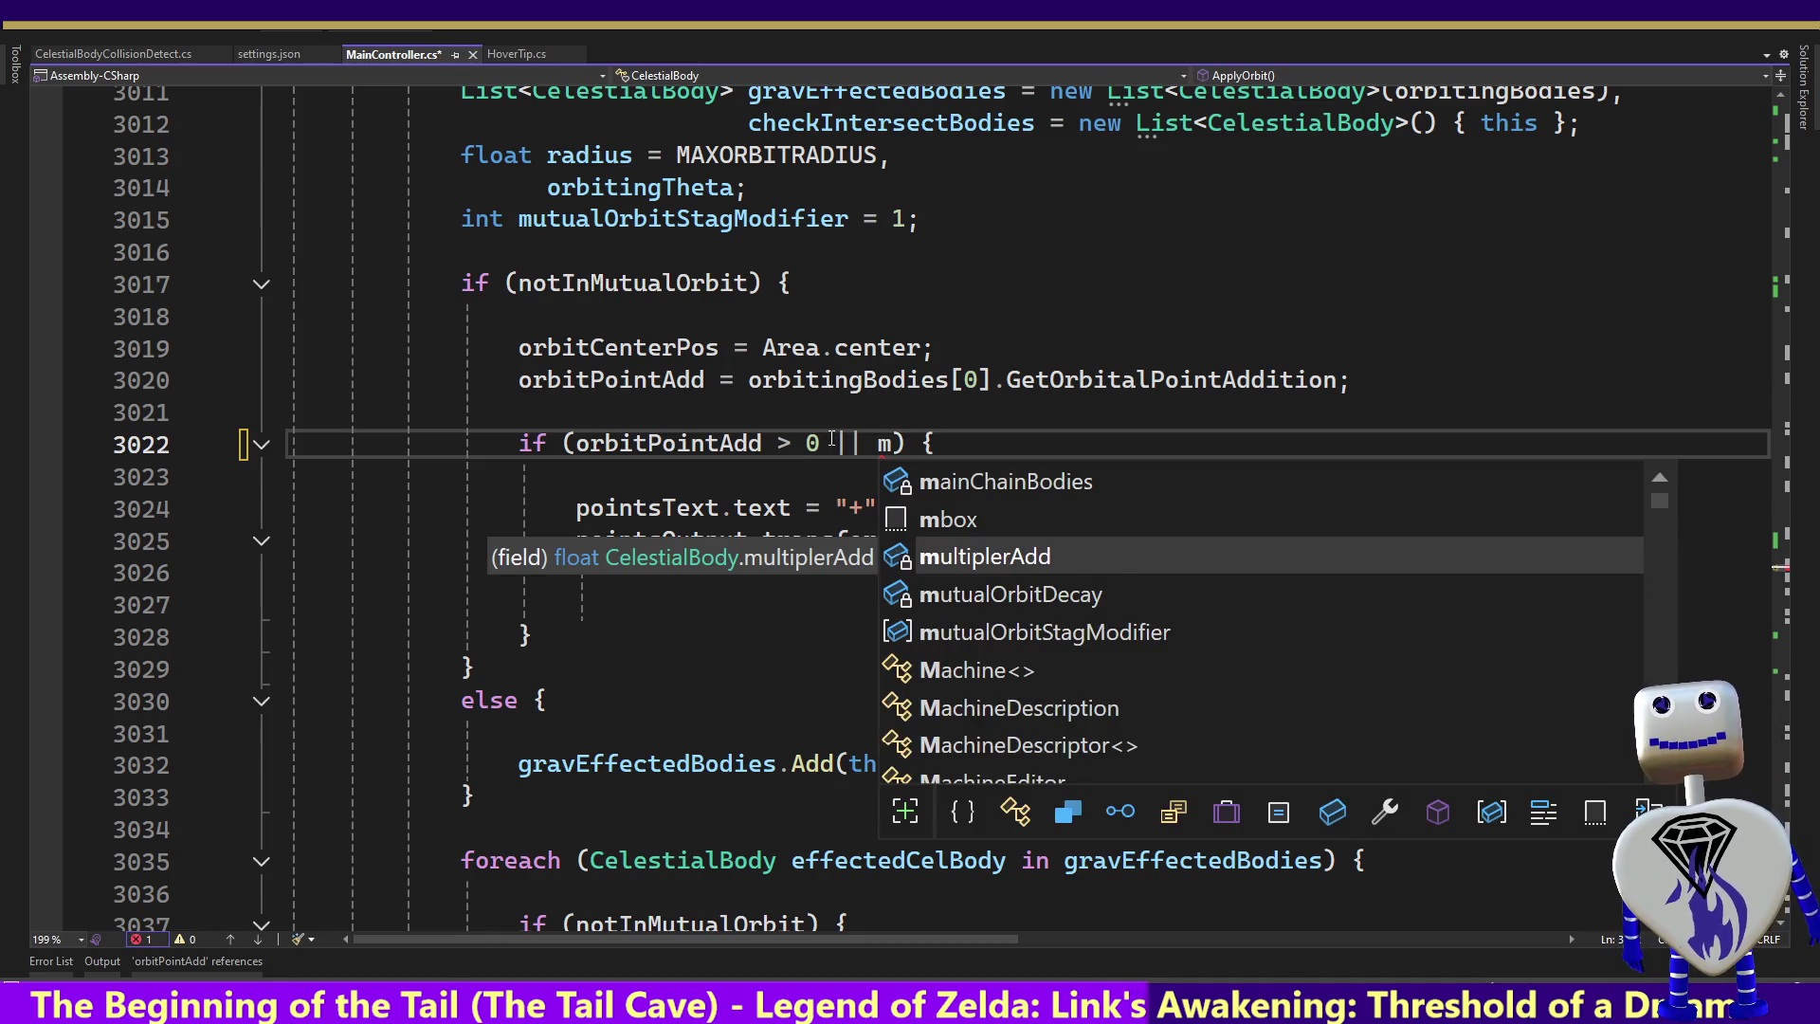
{"action": "key", "text": "Tab"}
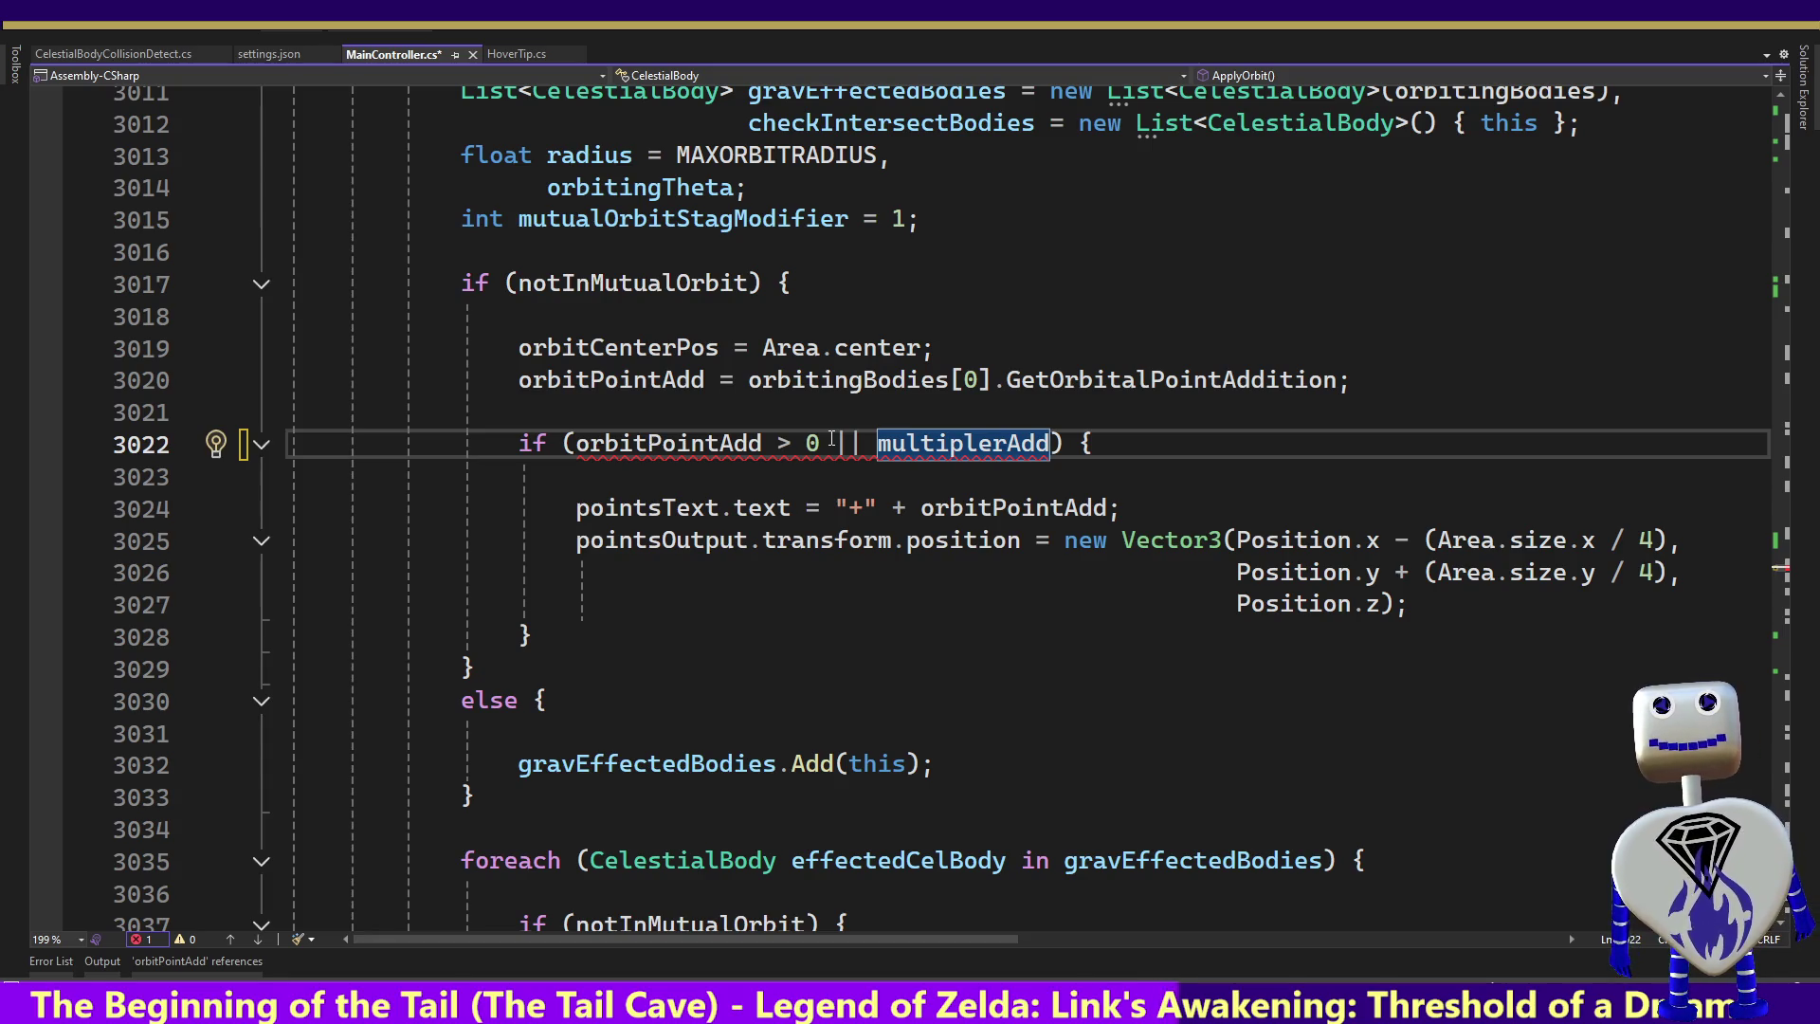
{"action": "type", "text": "> 0"}
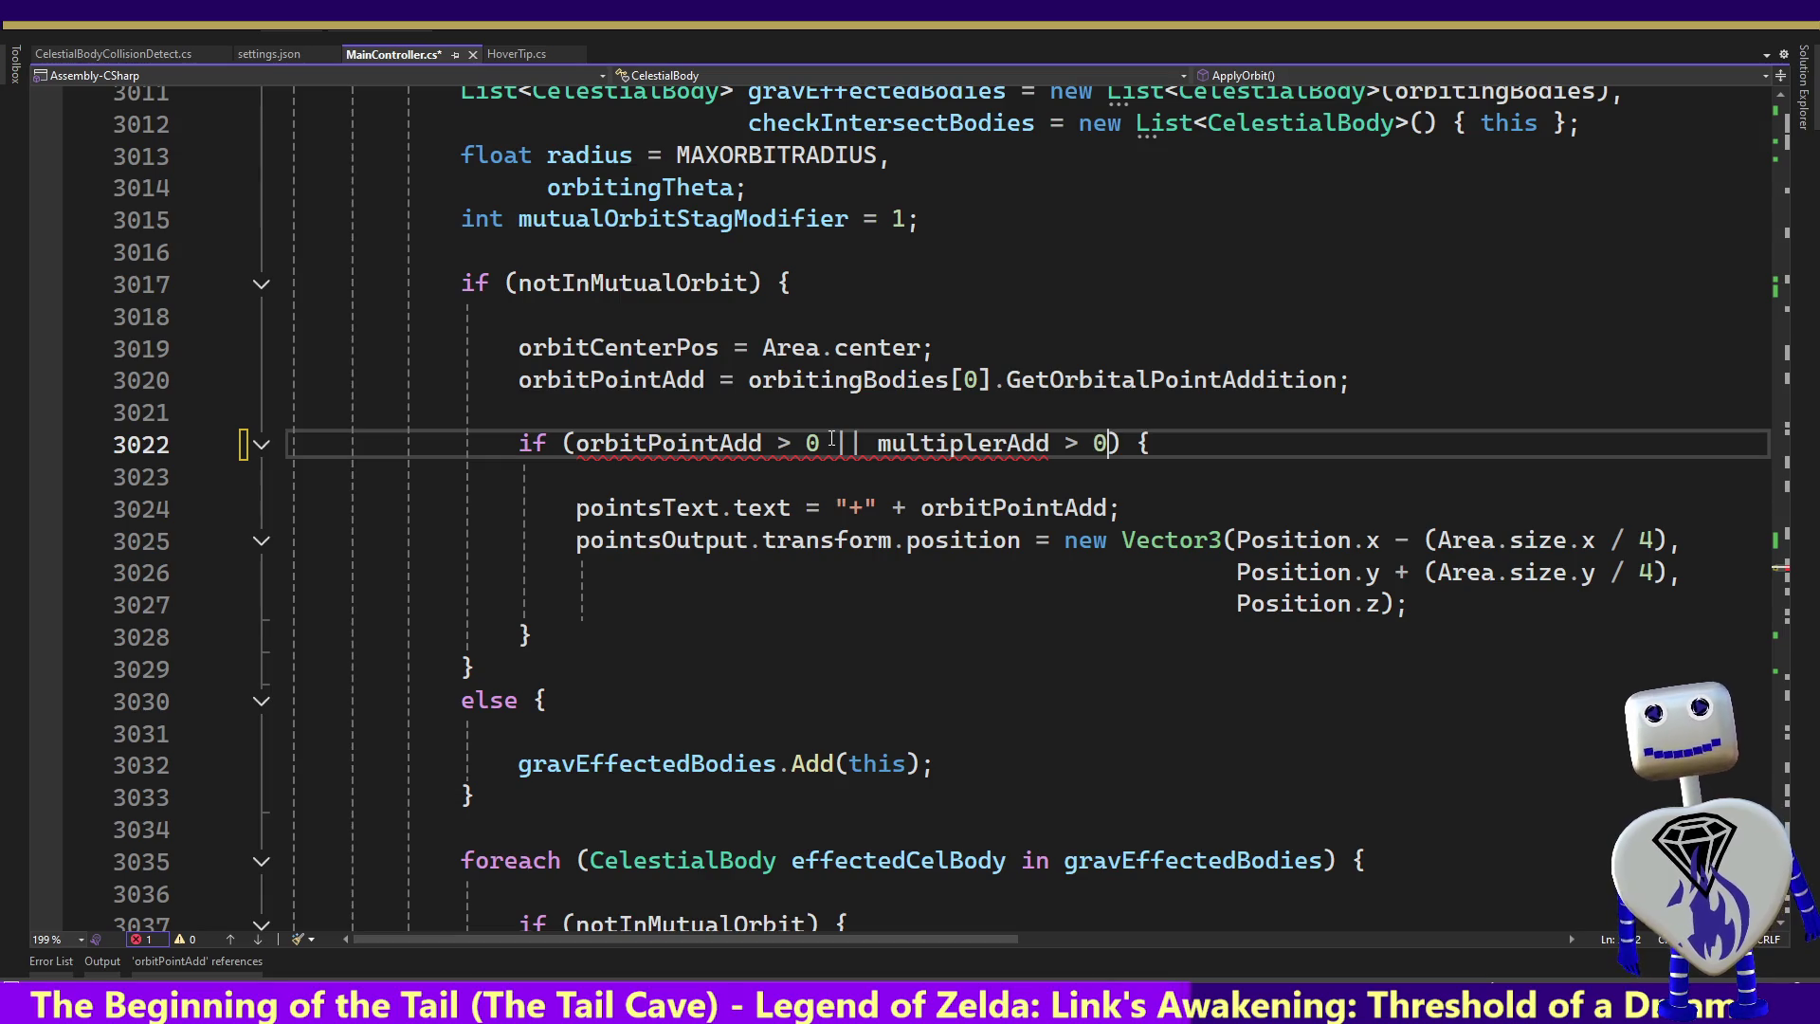
On line 3024, make pointsText.text 'orbitPointAdd > 0 ? "+" + orbitPointAdd : ""'
{"action": "key", "text": "Down"}
{"action": "key", "text": "Down"}
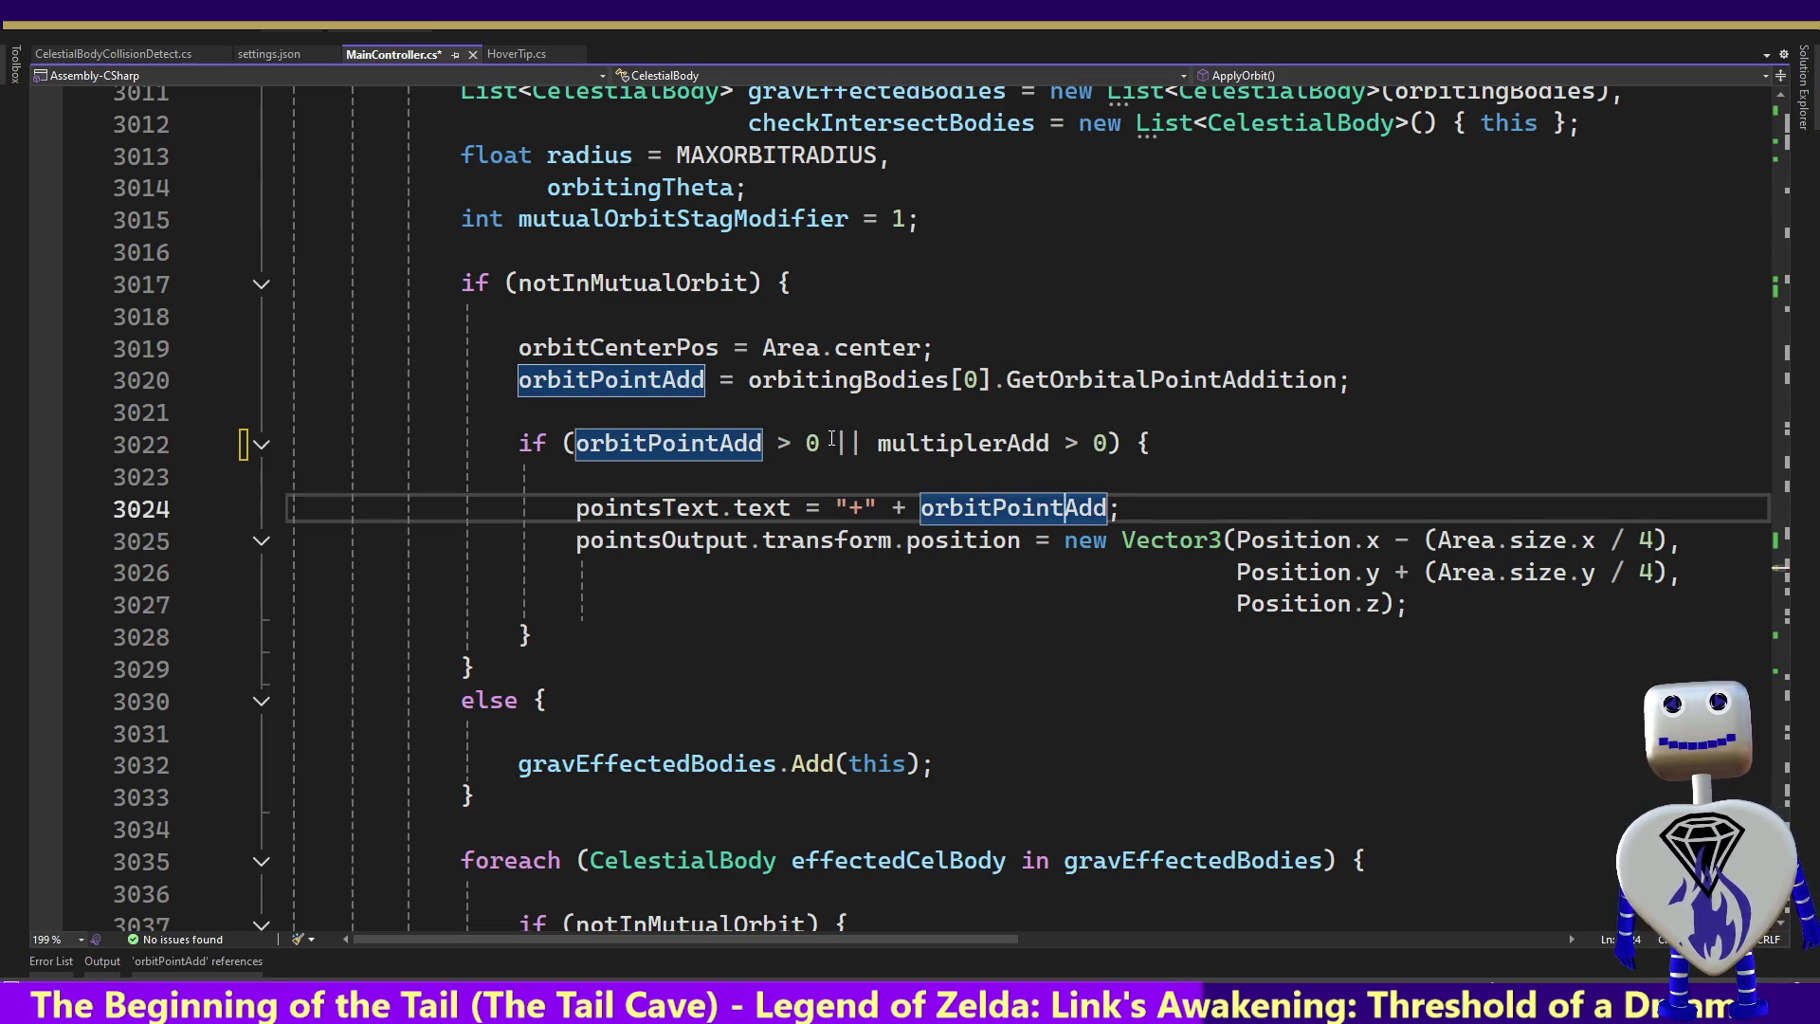
{"action": "key", "text": "ctrl+Left"}
{"action": "key", "text": "ctrl+Left"}
{"action": "key", "text": "ctrl+Left"}
{"action": "key", "text": "Right"}
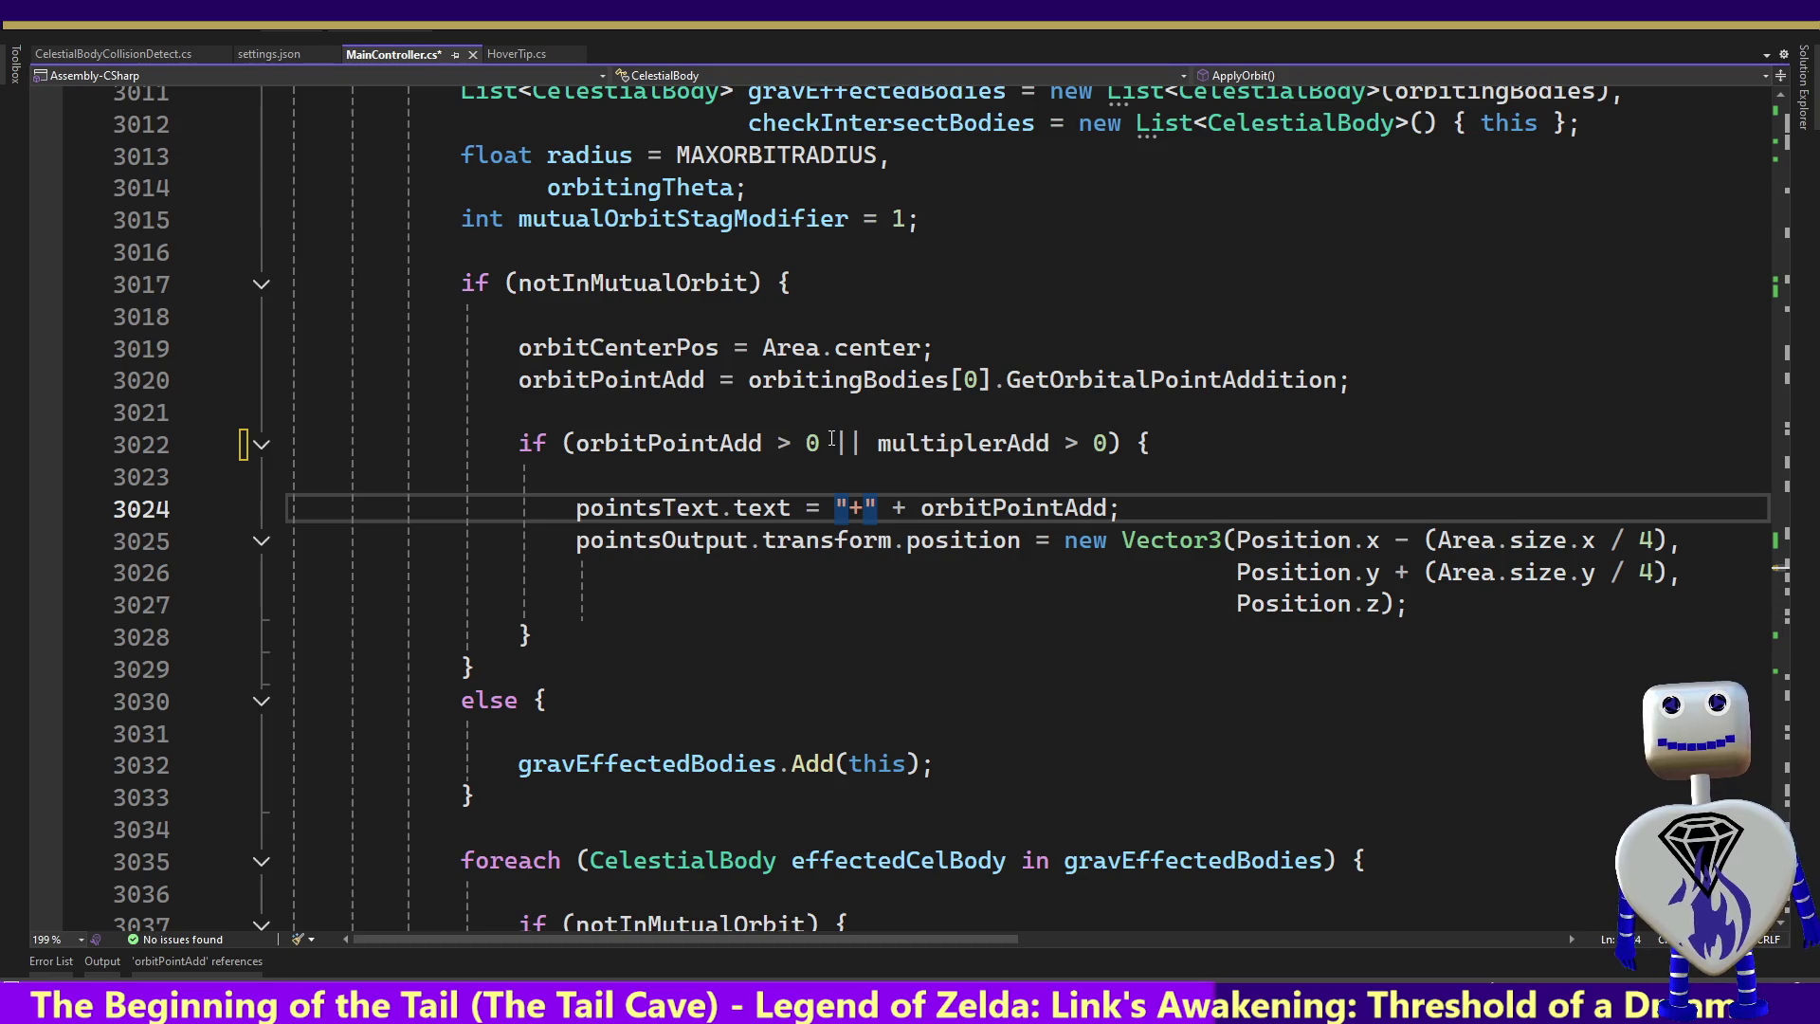
{"action": "key", "text": "Left"}
{"action": "type", "text": "ob"}
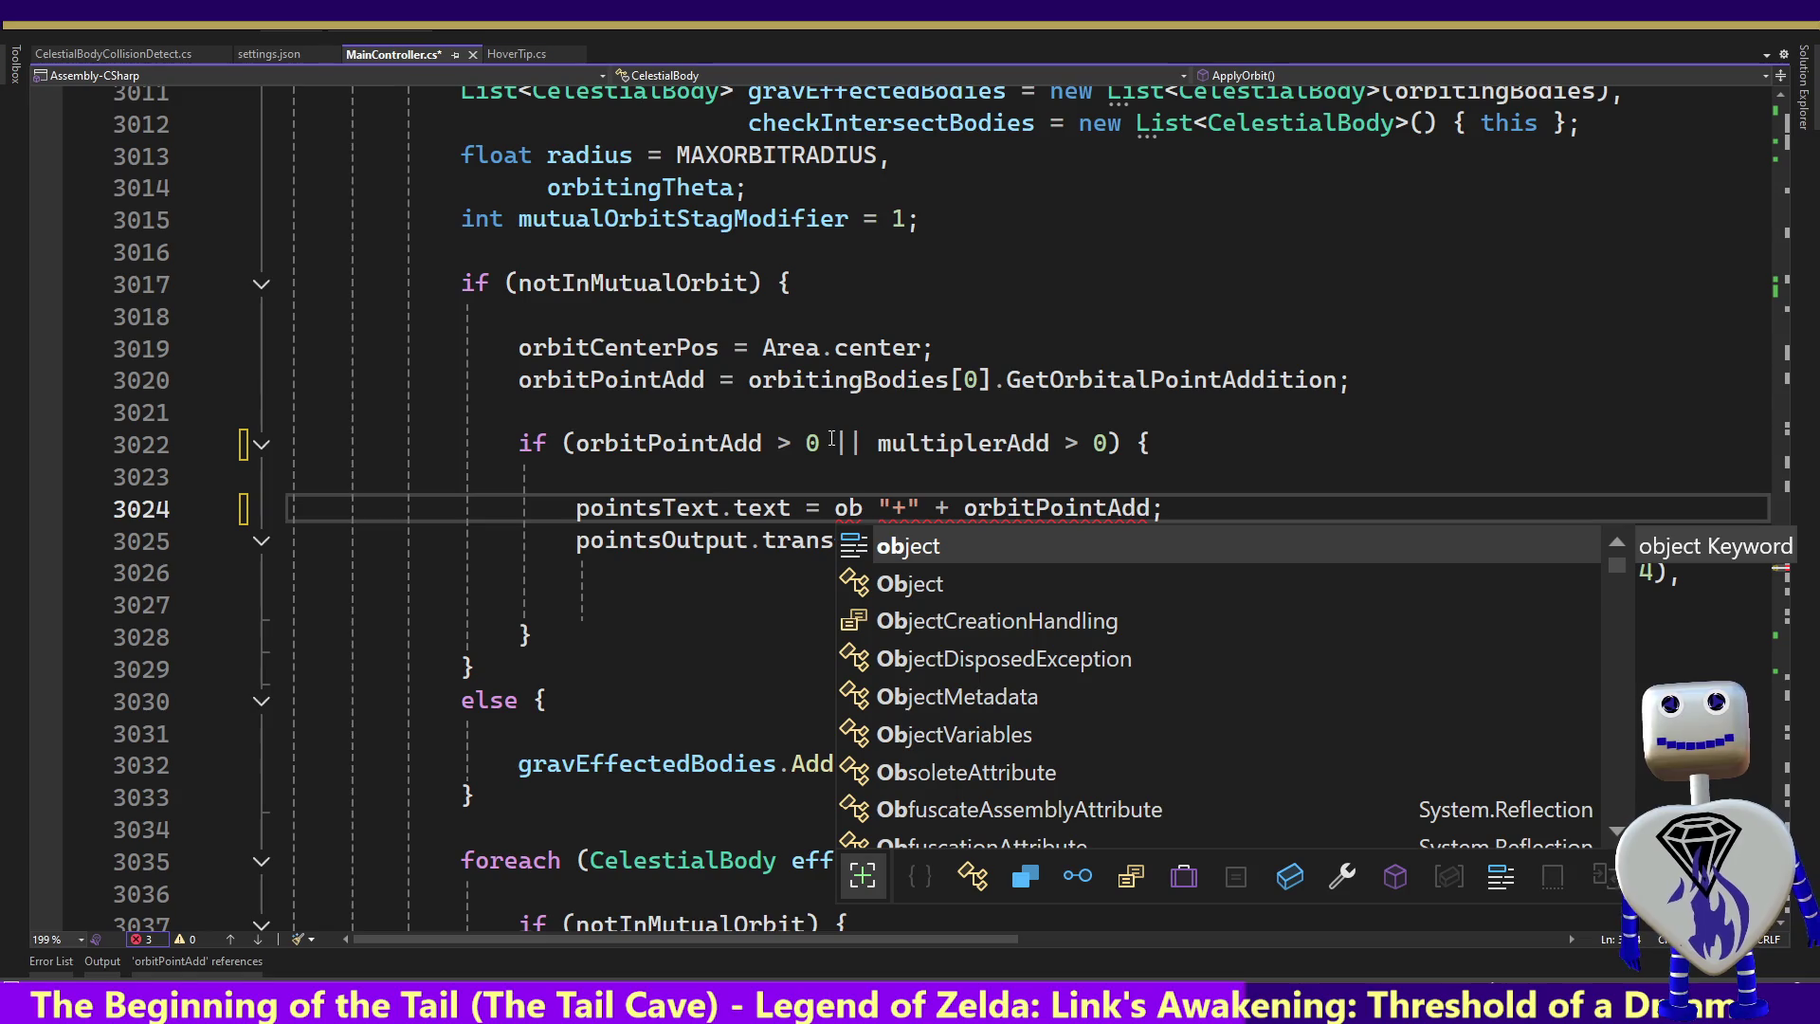
{"action": "key", "text": "BackSpace"}
{"action": "type", "text": "rb"}
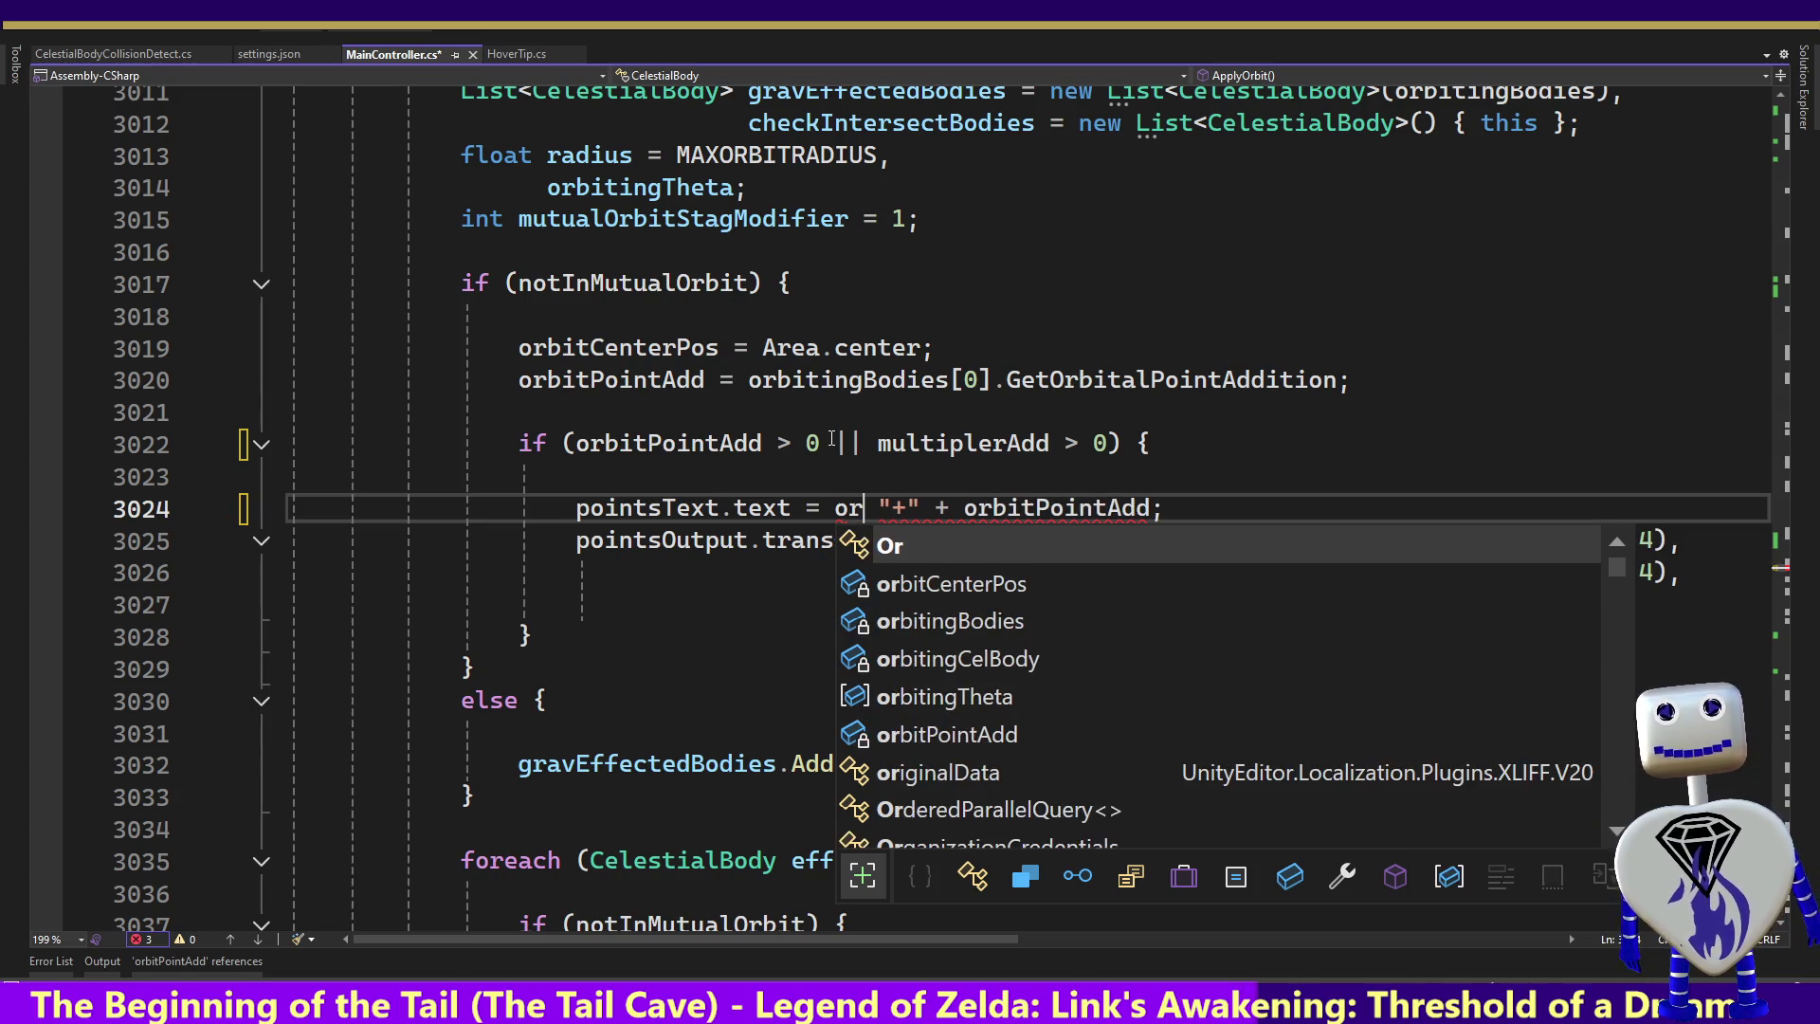
{"action": "key", "text": "Down"}
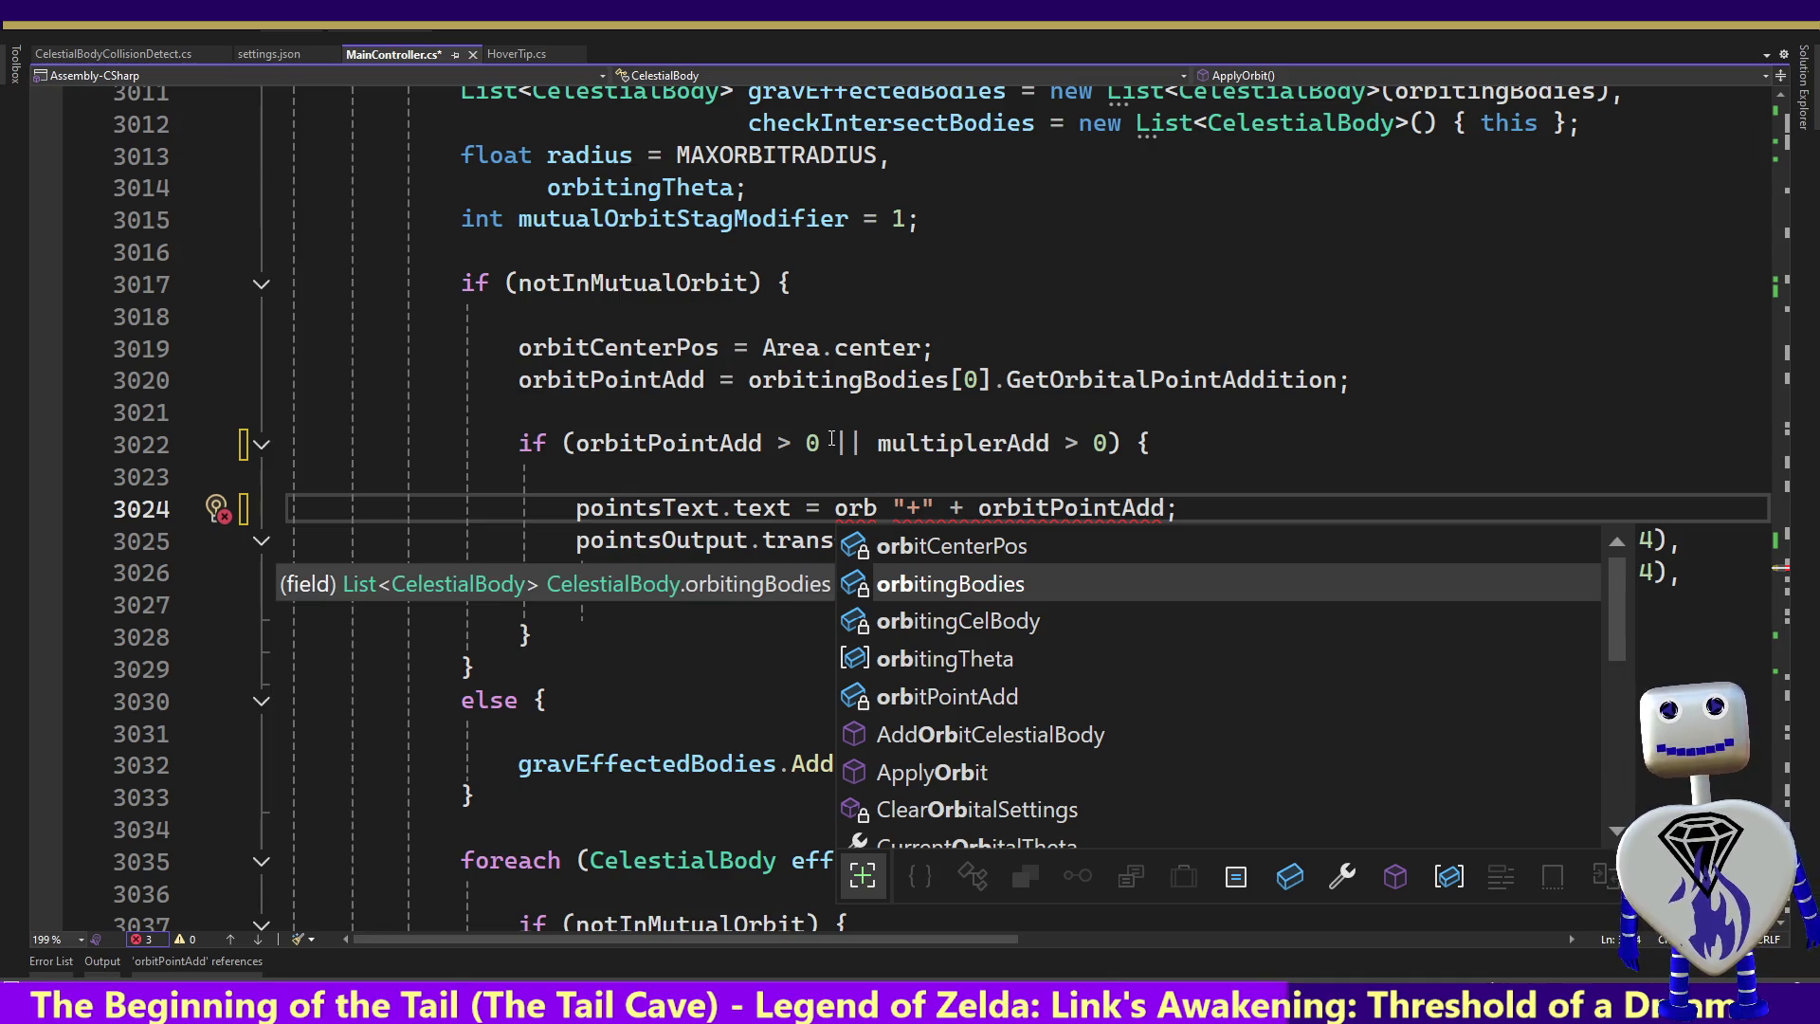
{"action": "type", "text": "irP"}
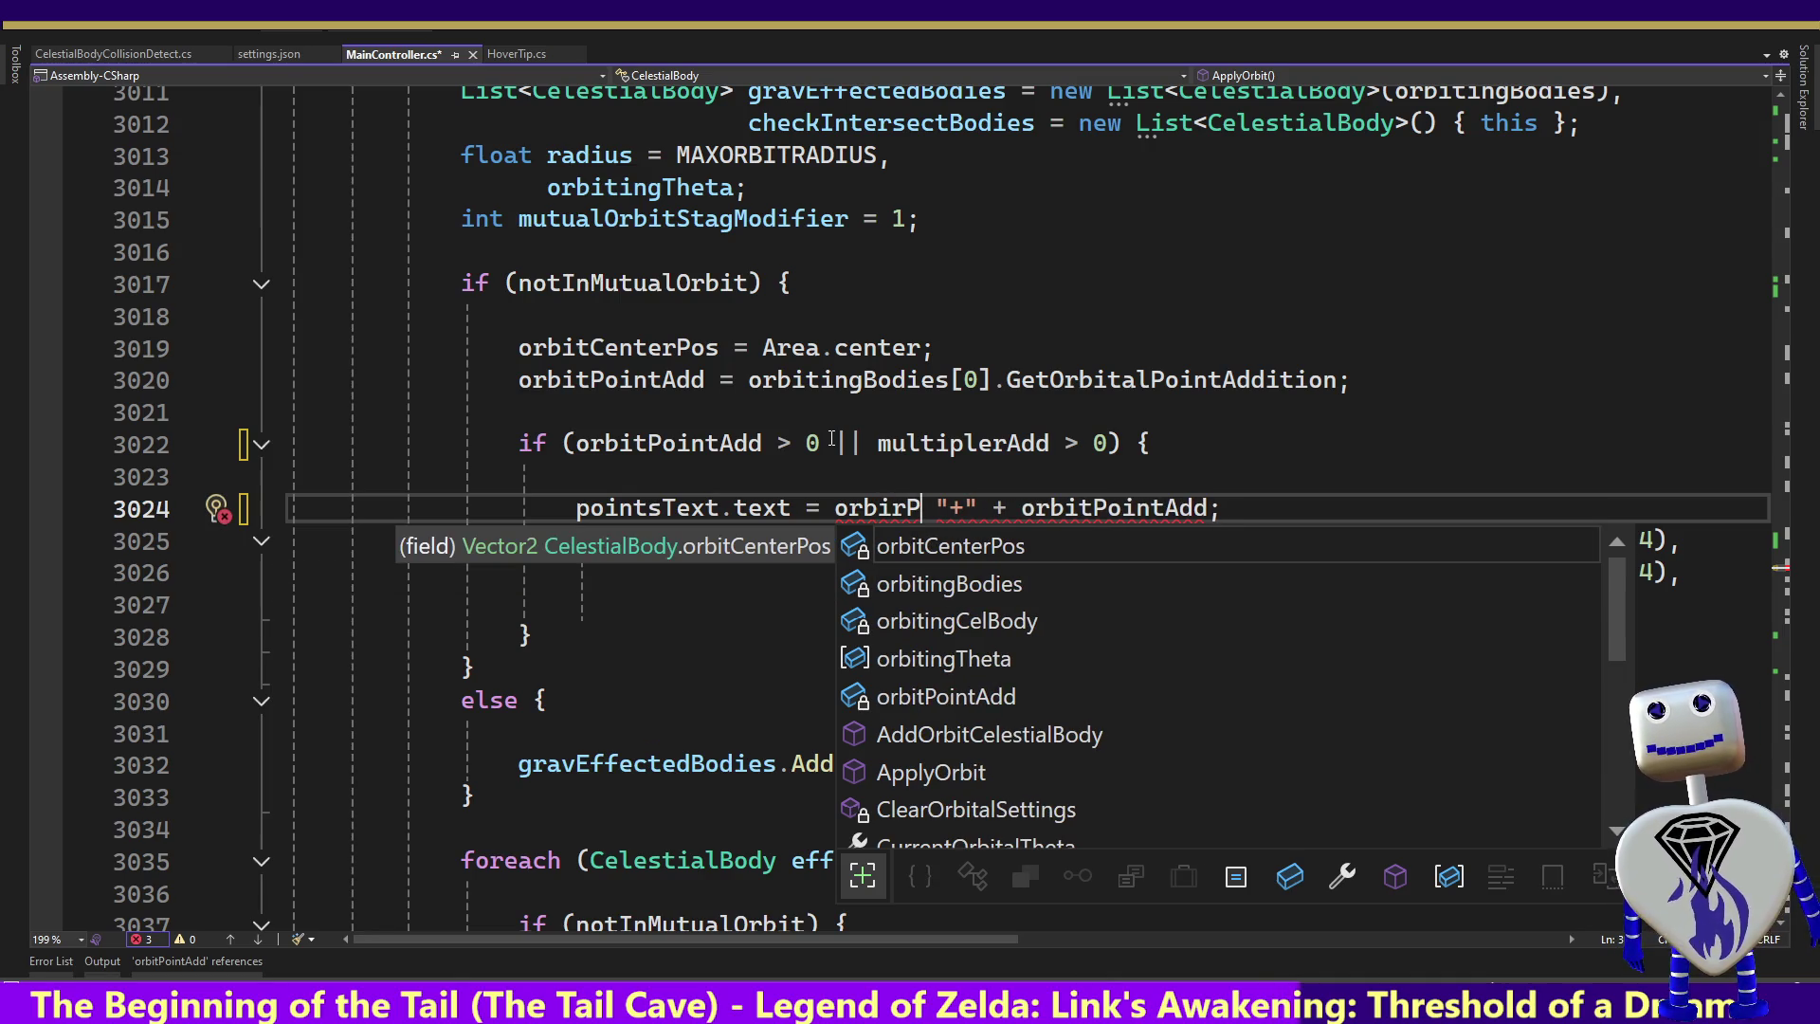
{"action": "key", "text": "BackSpace"}
{"action": "key", "text": "BackSpace"}
{"action": "type", "text": "tP"}
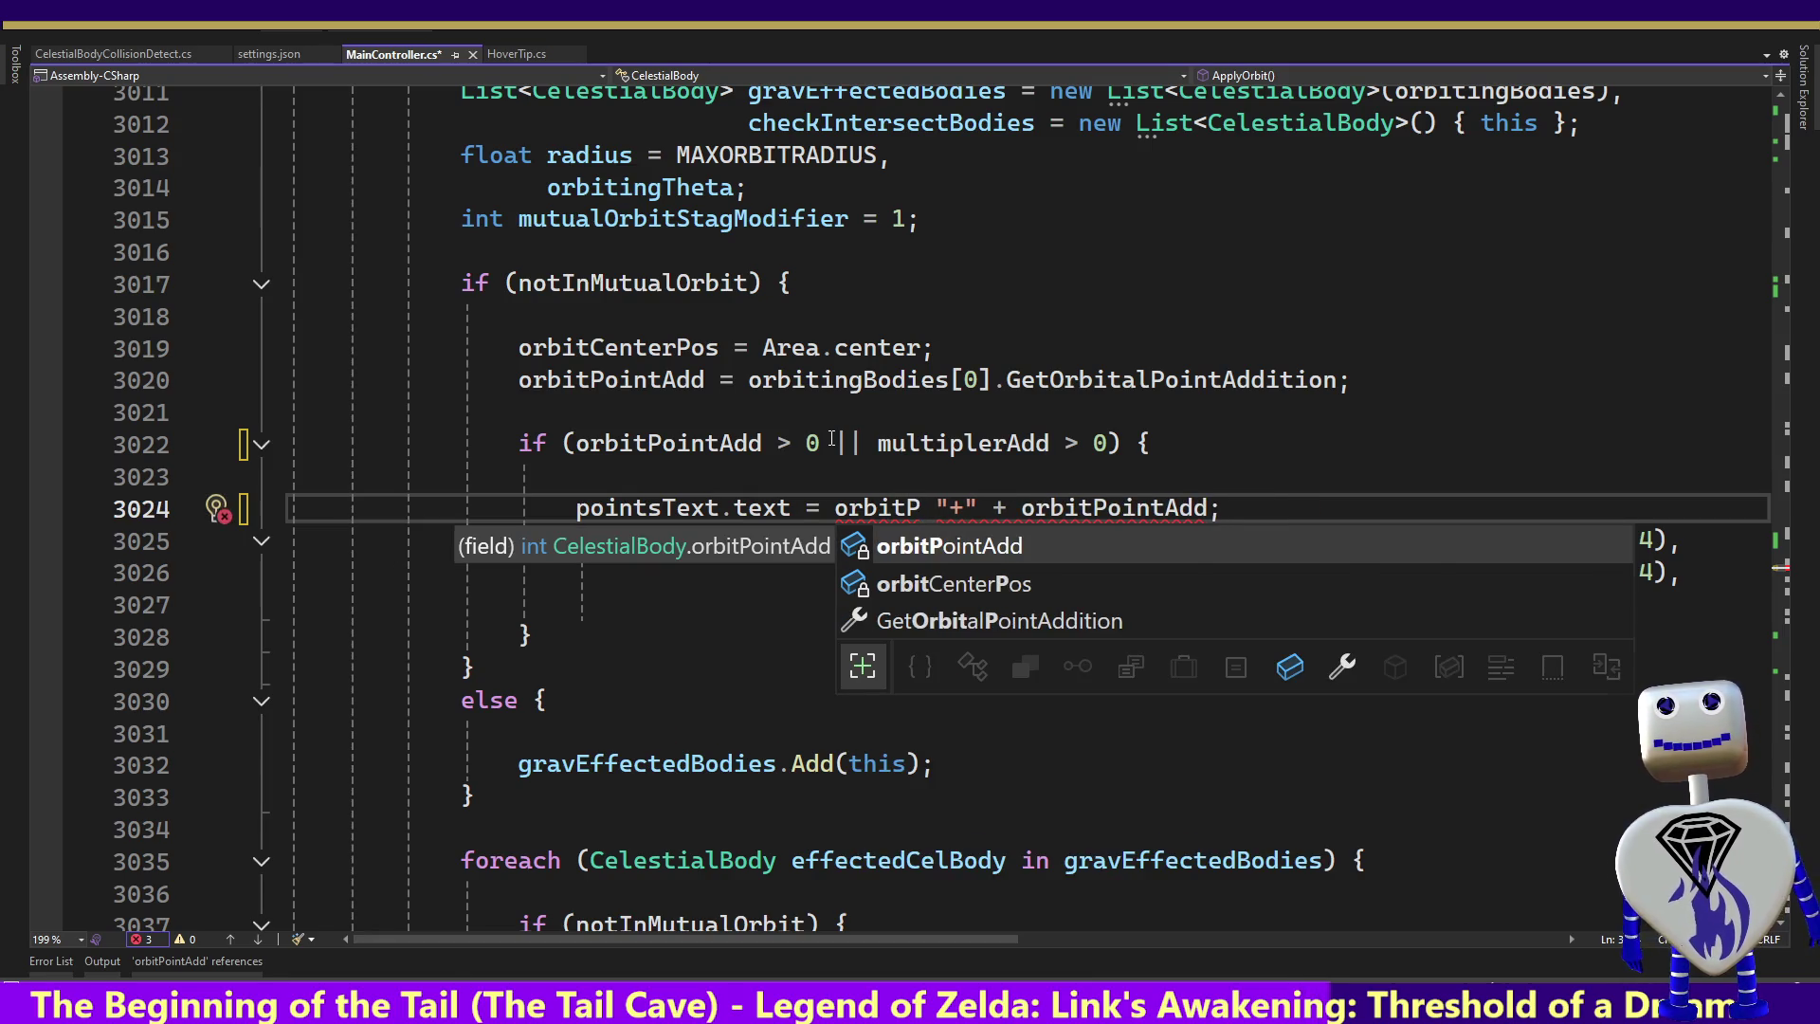
{"action": "key", "text": "Tab"}
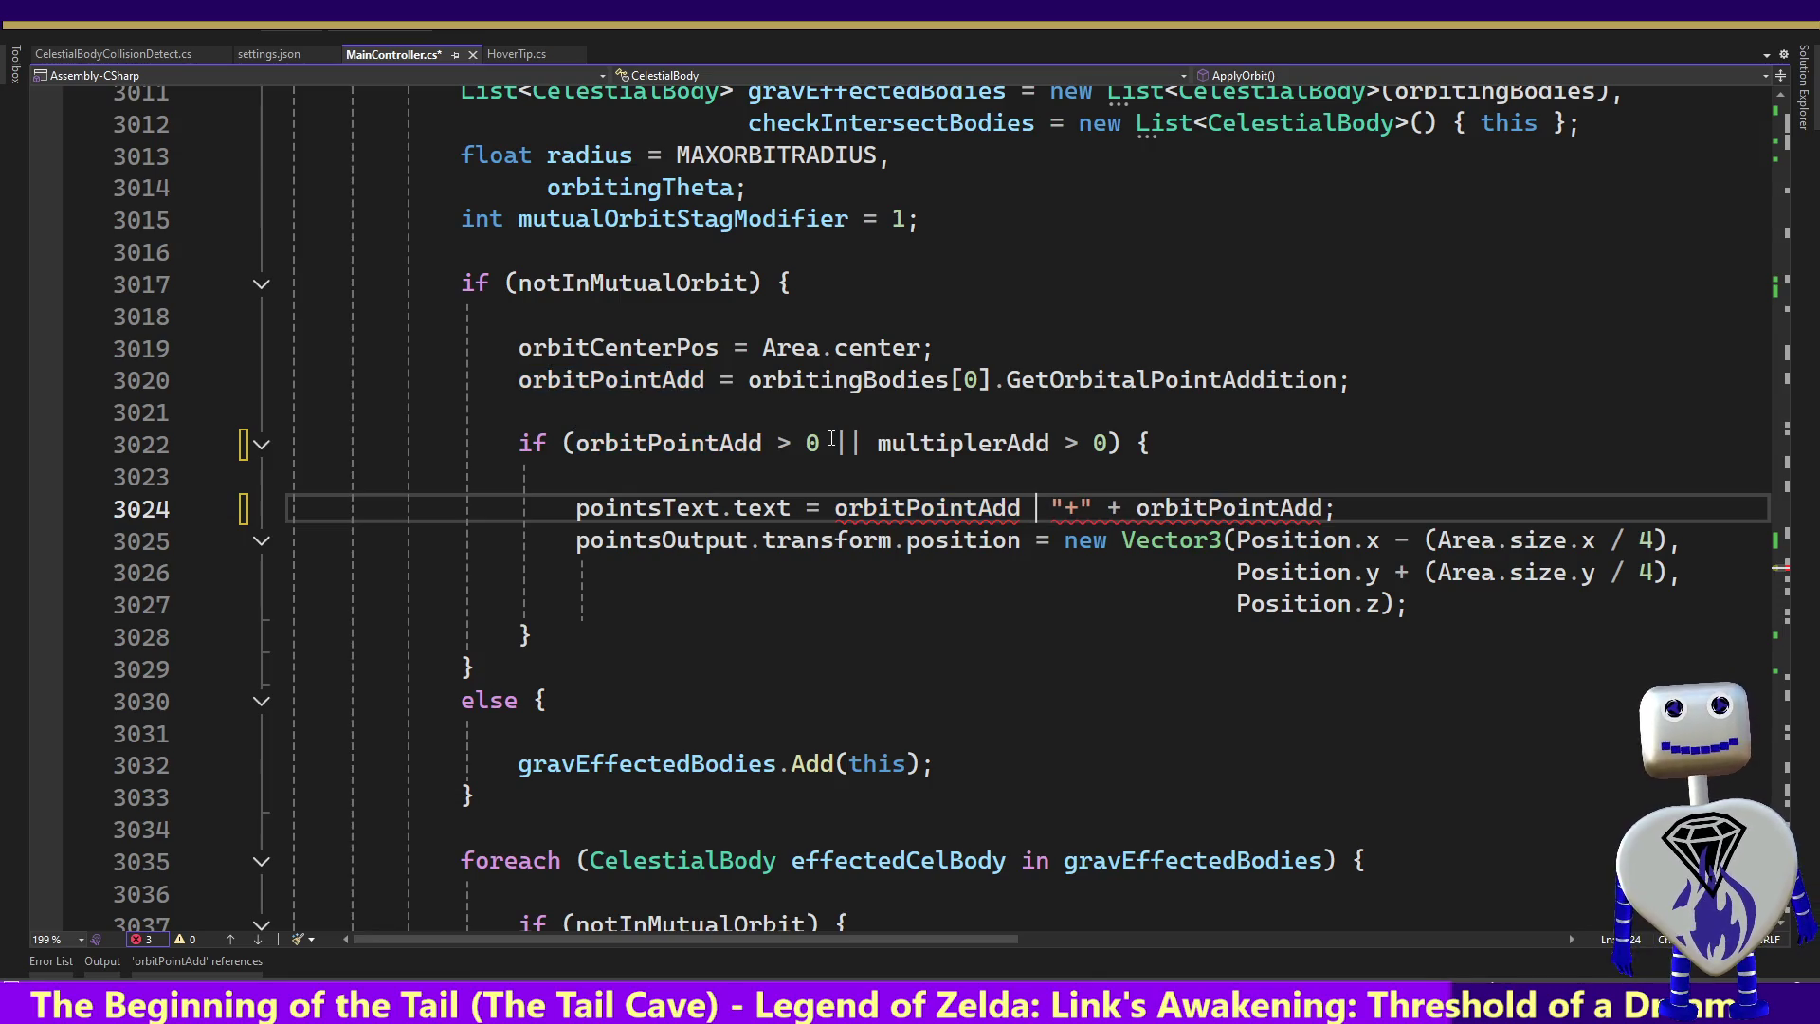
{"action": "type", "text": "> 0 ?"}
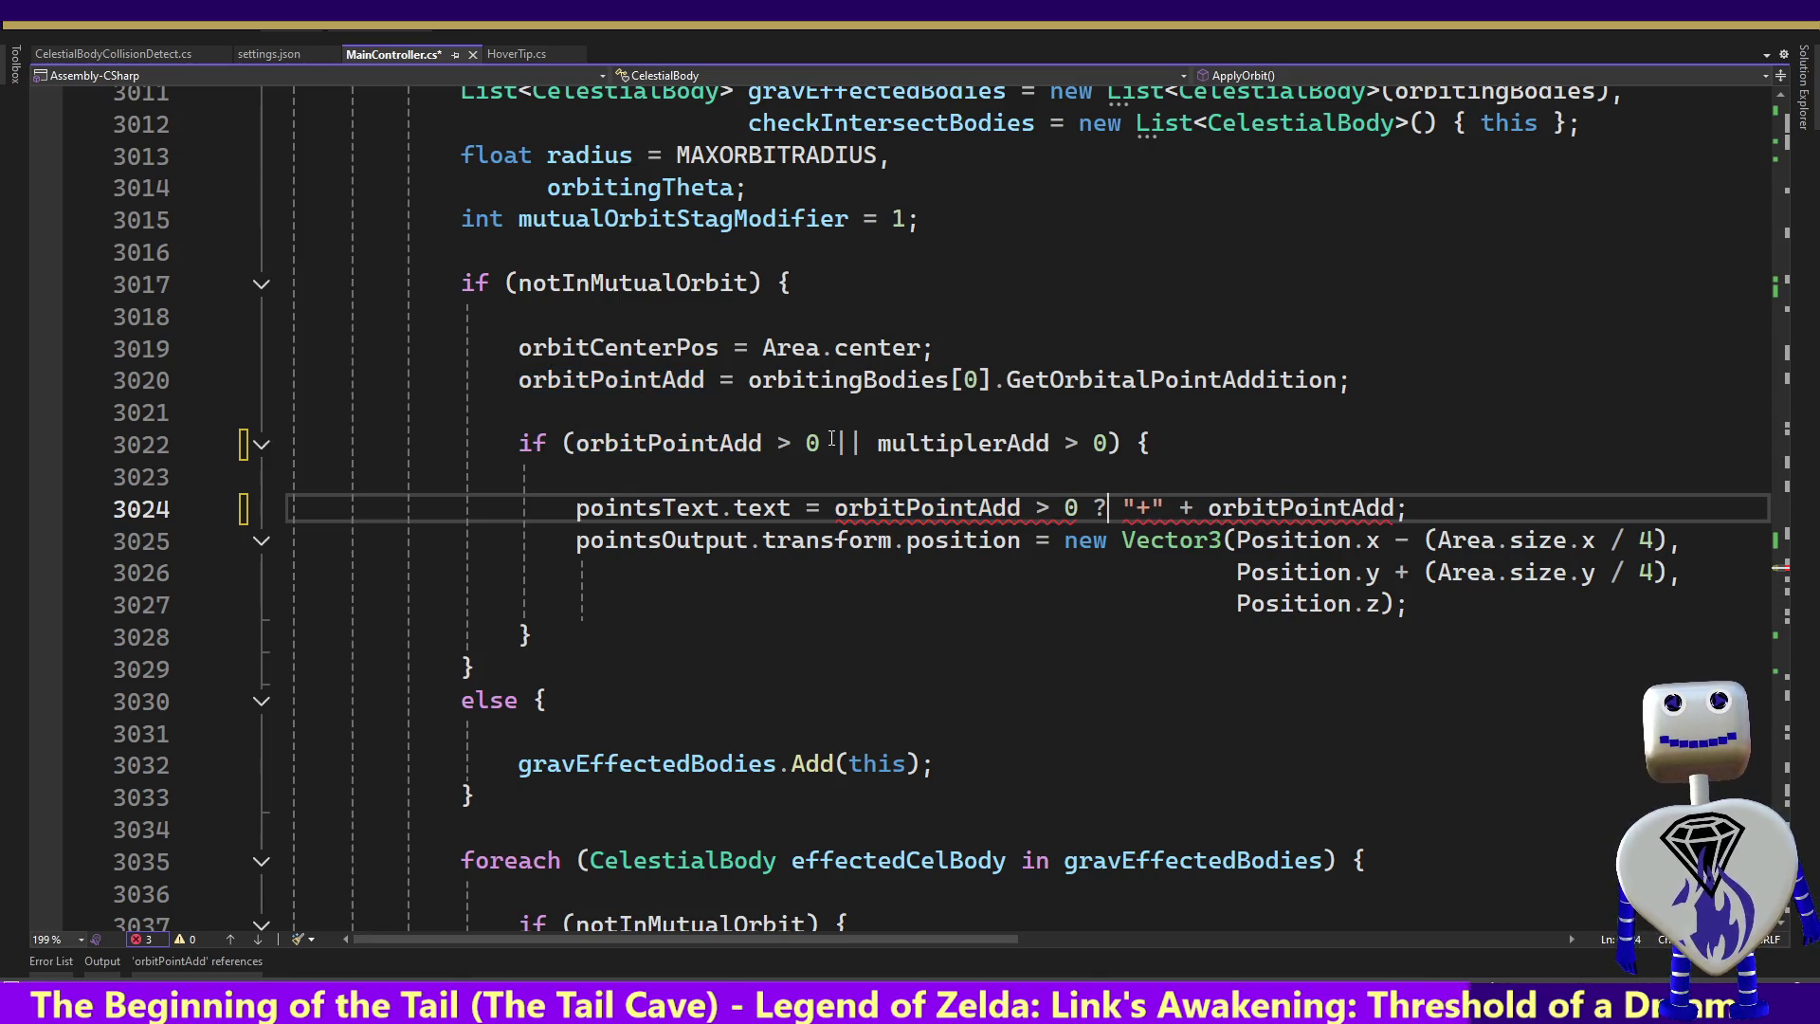
{"action": "key", "text": "Right"}
{"action": "key", "text": "Right"}
{"action": "key", "text": "Right"}
{"action": "key", "text": "Right"}
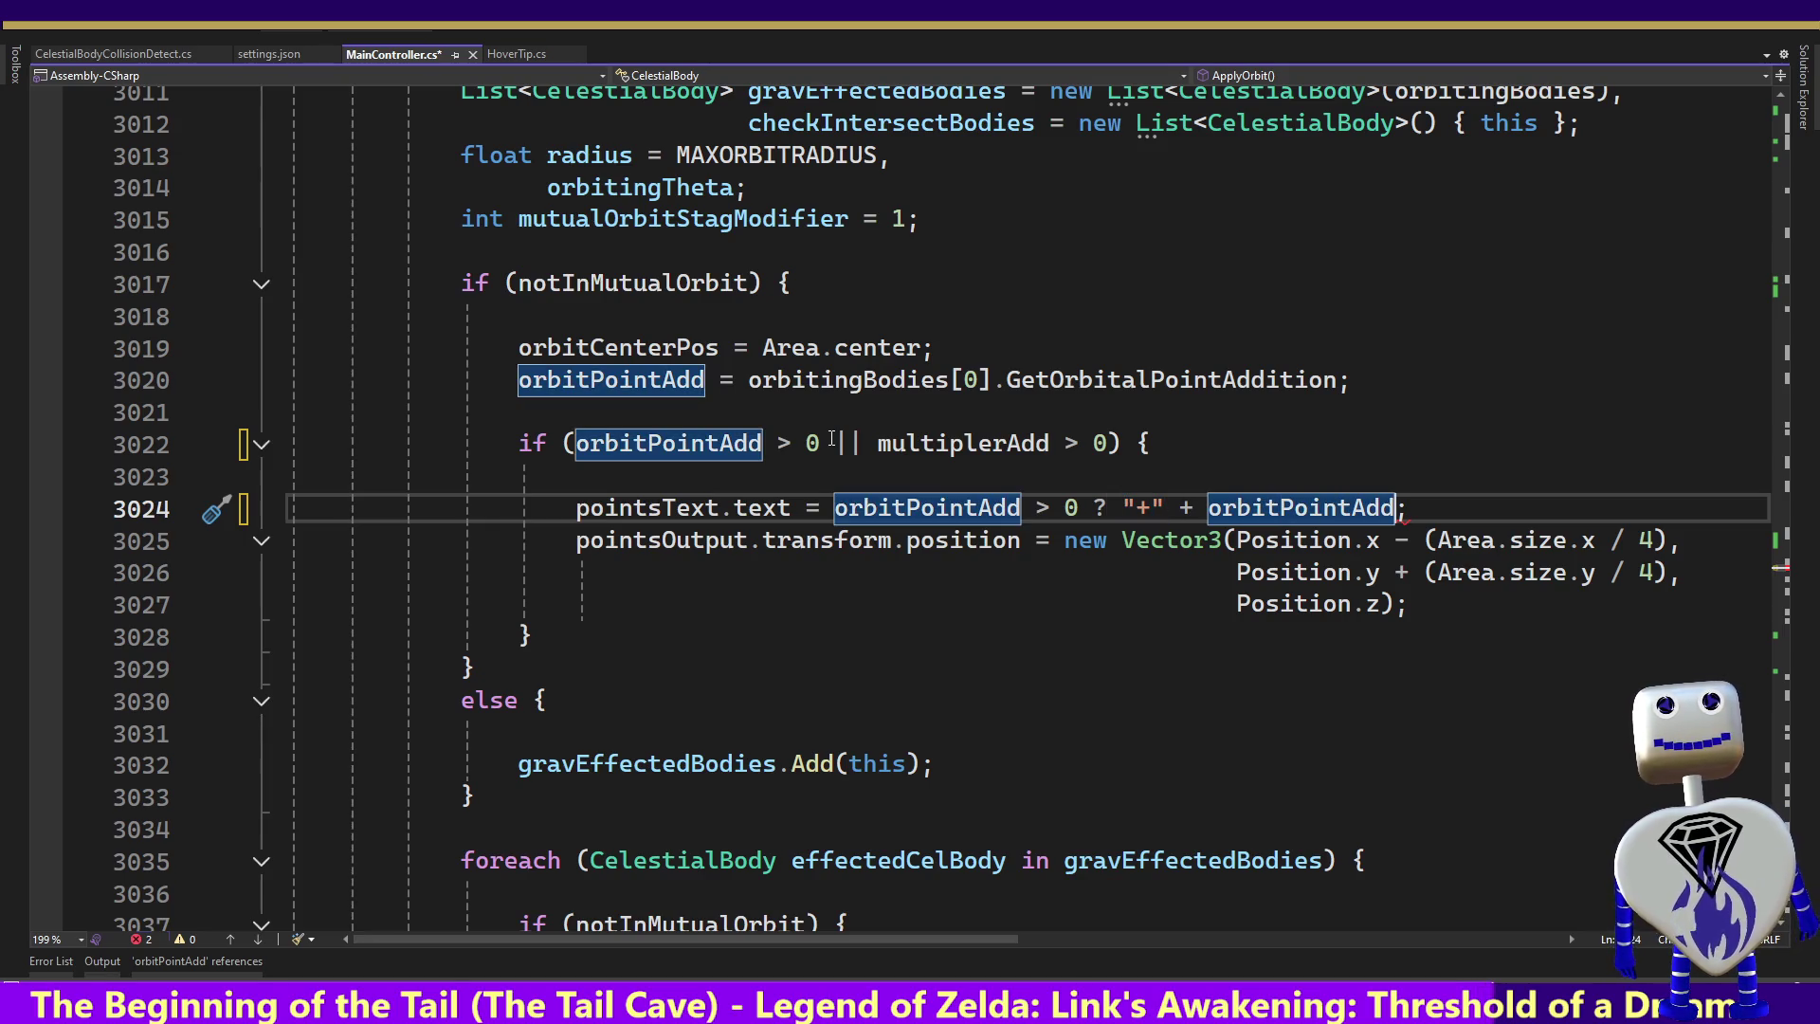
{"action": "type", "text": ": "}
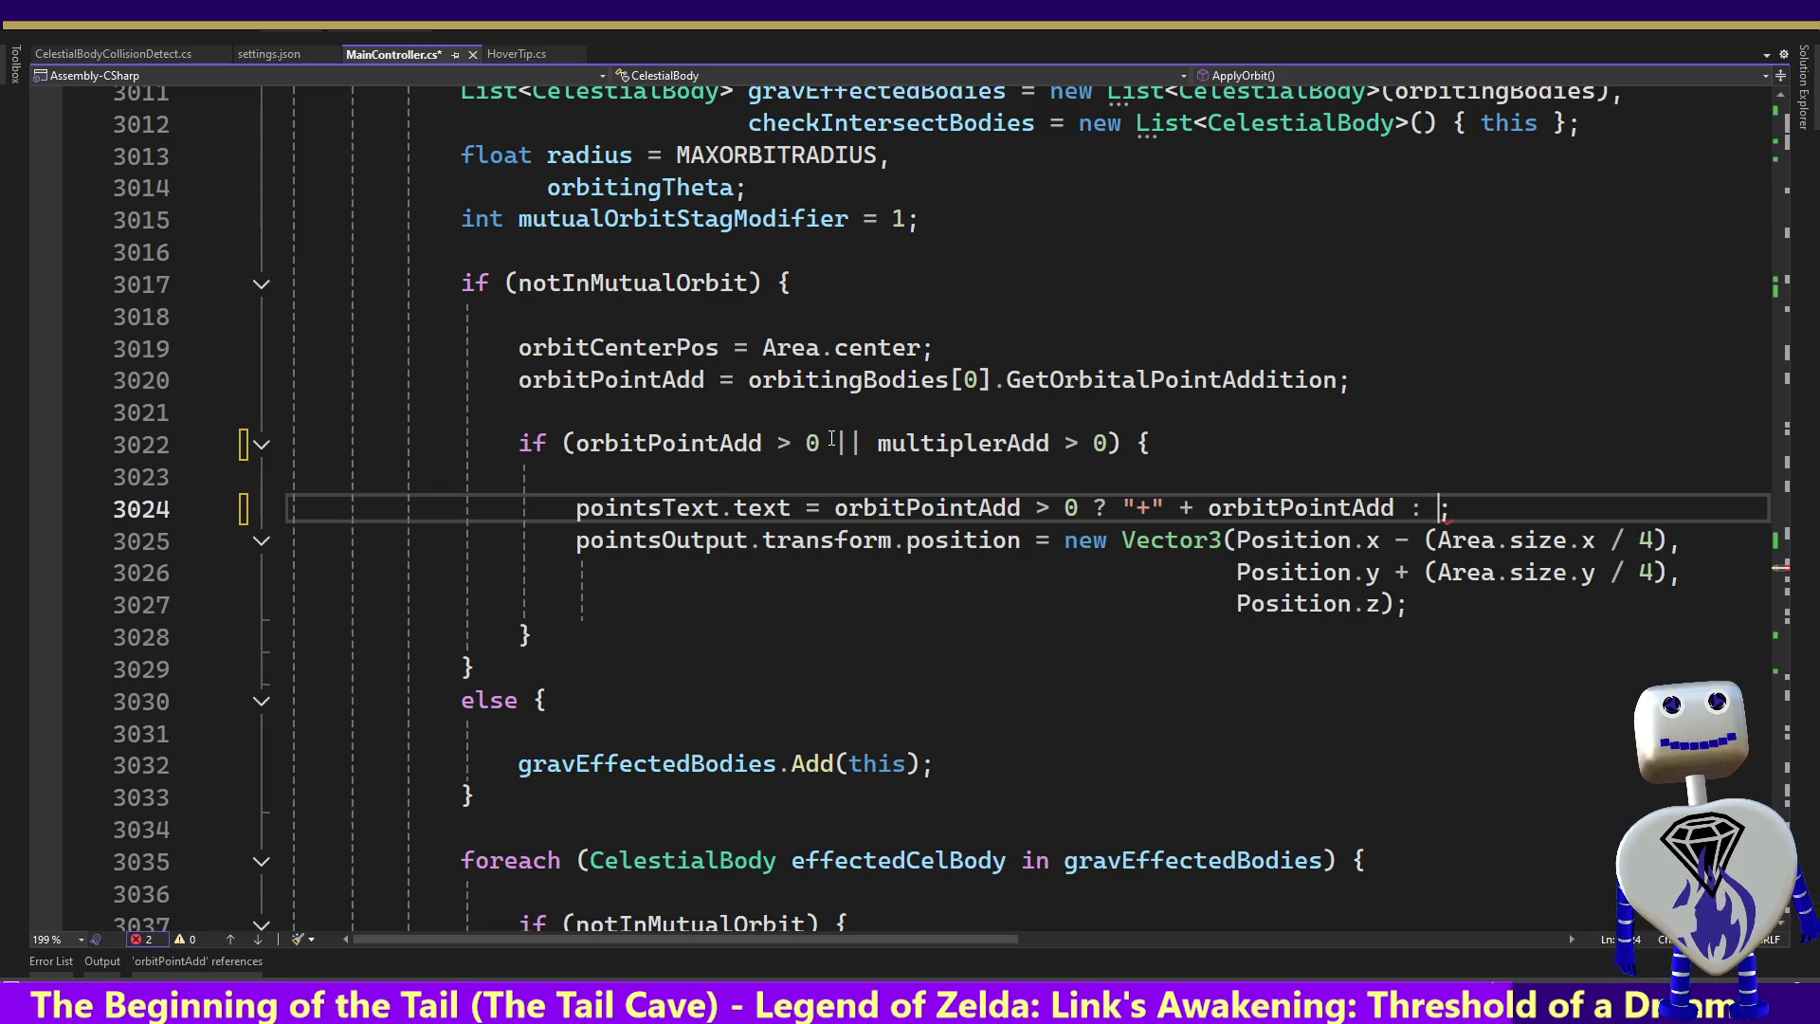
{"action": "type", "text": "\""}
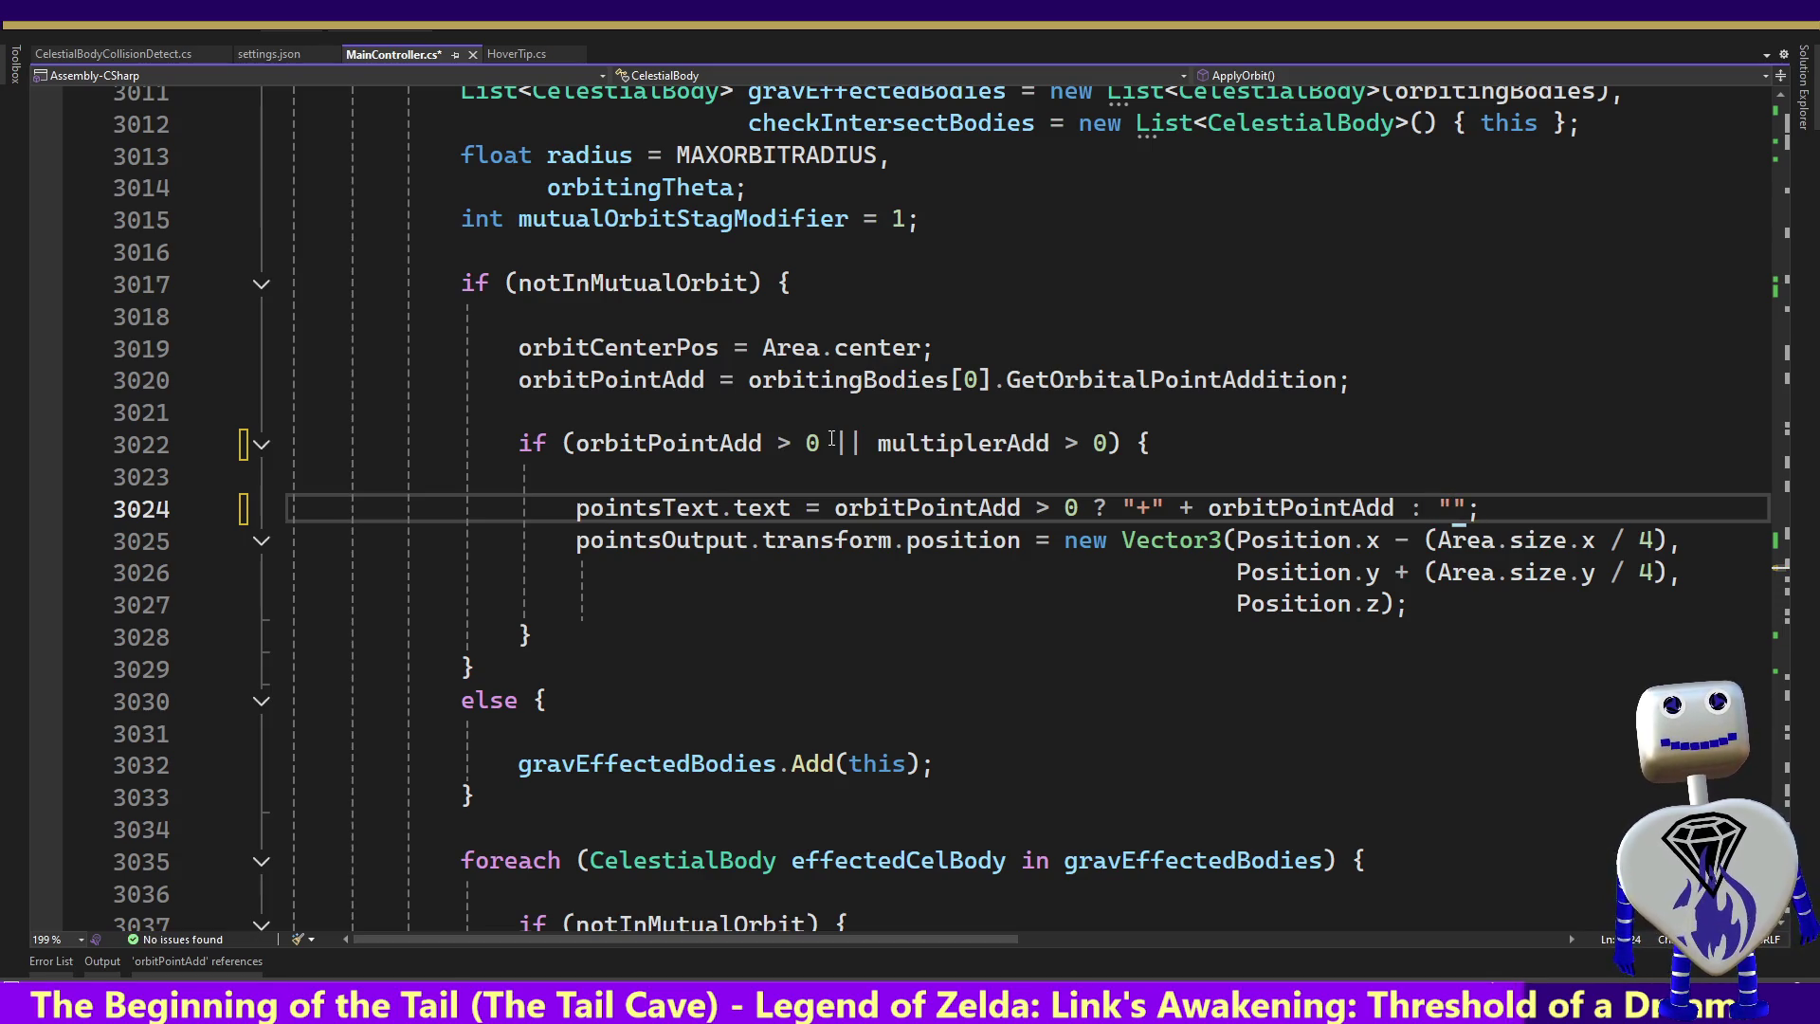
{"action": "type", "text": "\""}
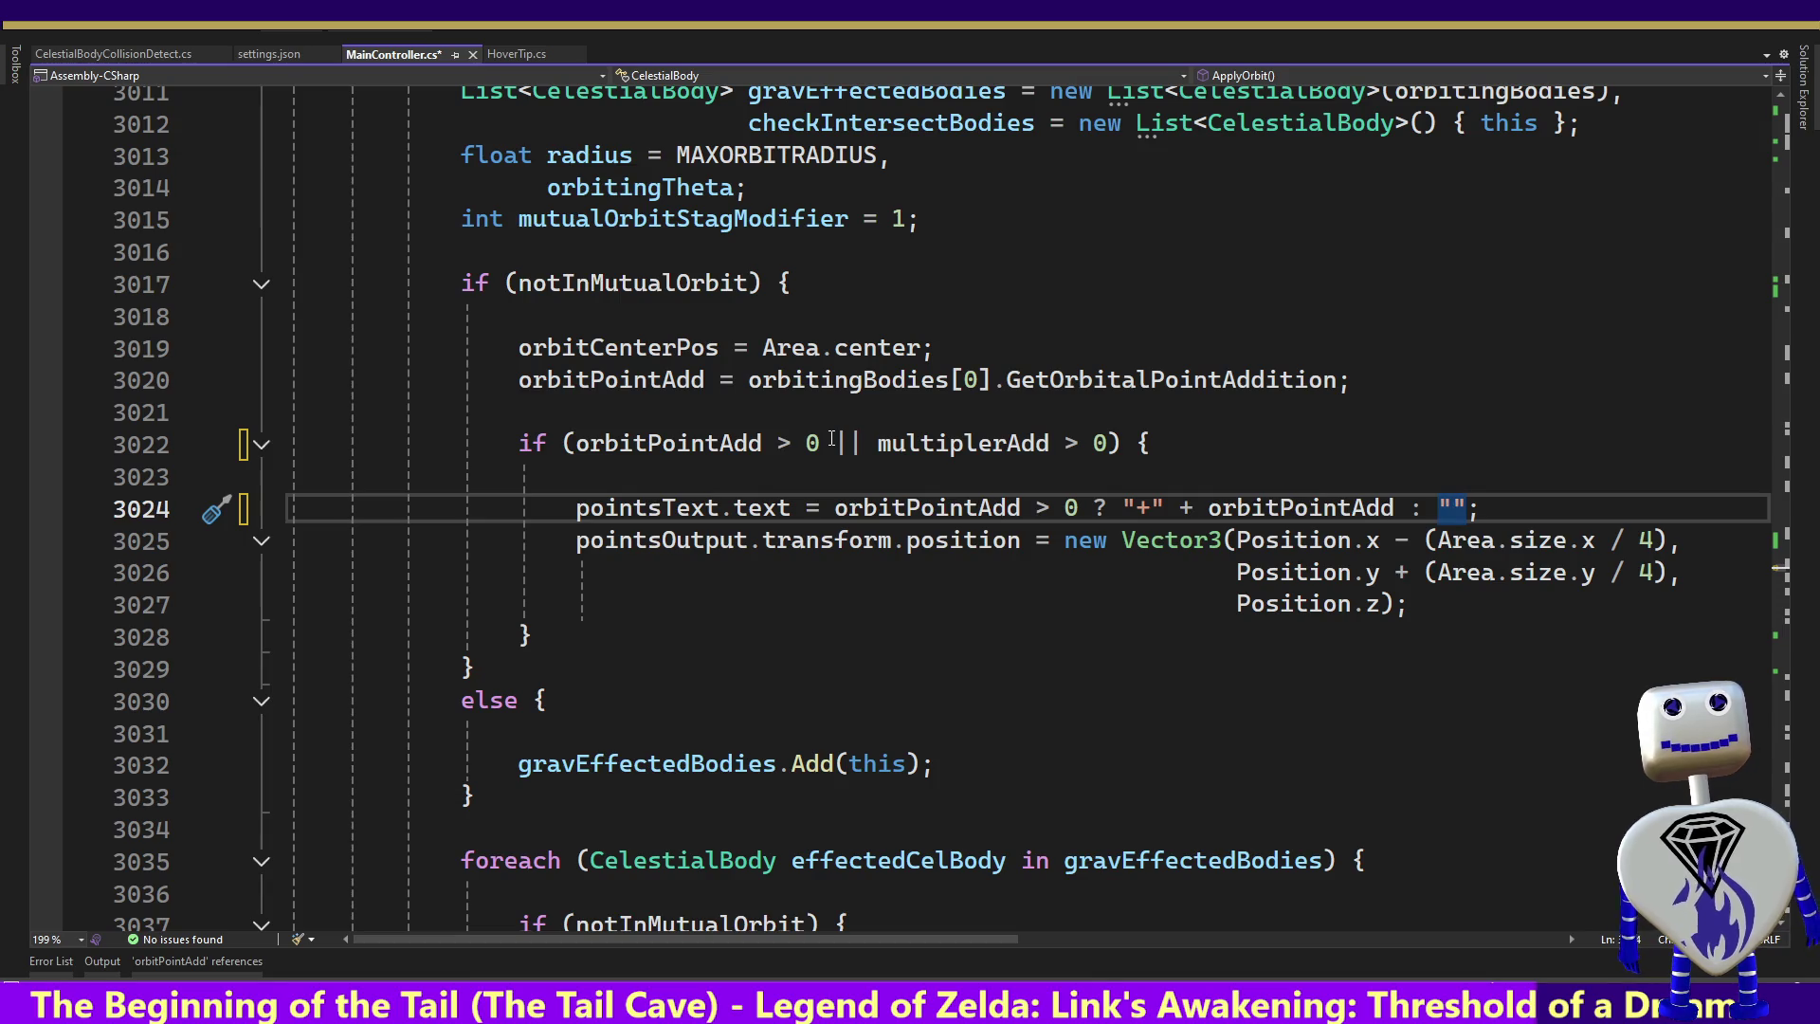